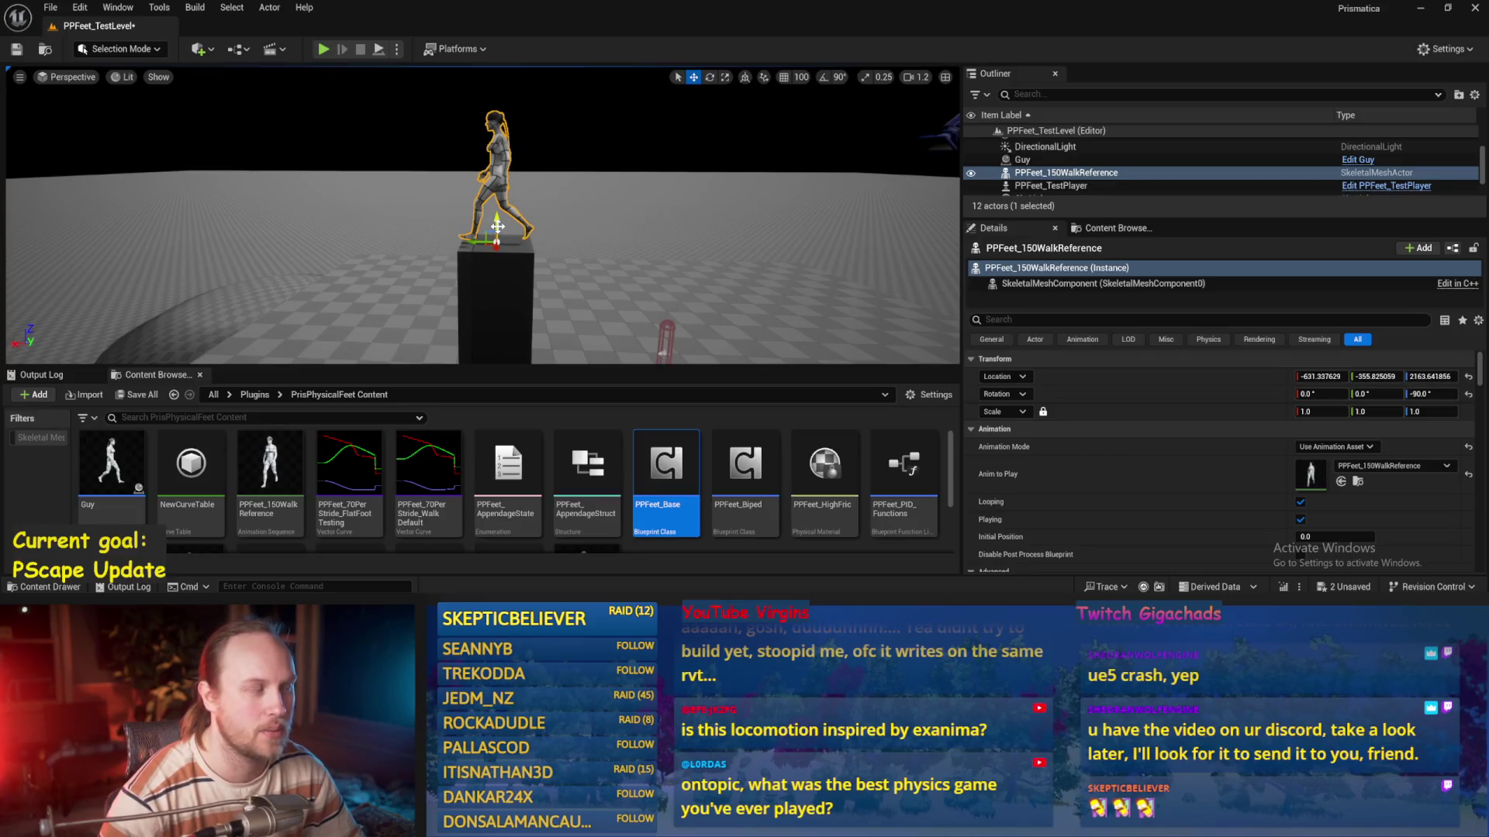
Fly the viewport camera around the walking reference character for an overview of the level
key(w)
key(d)
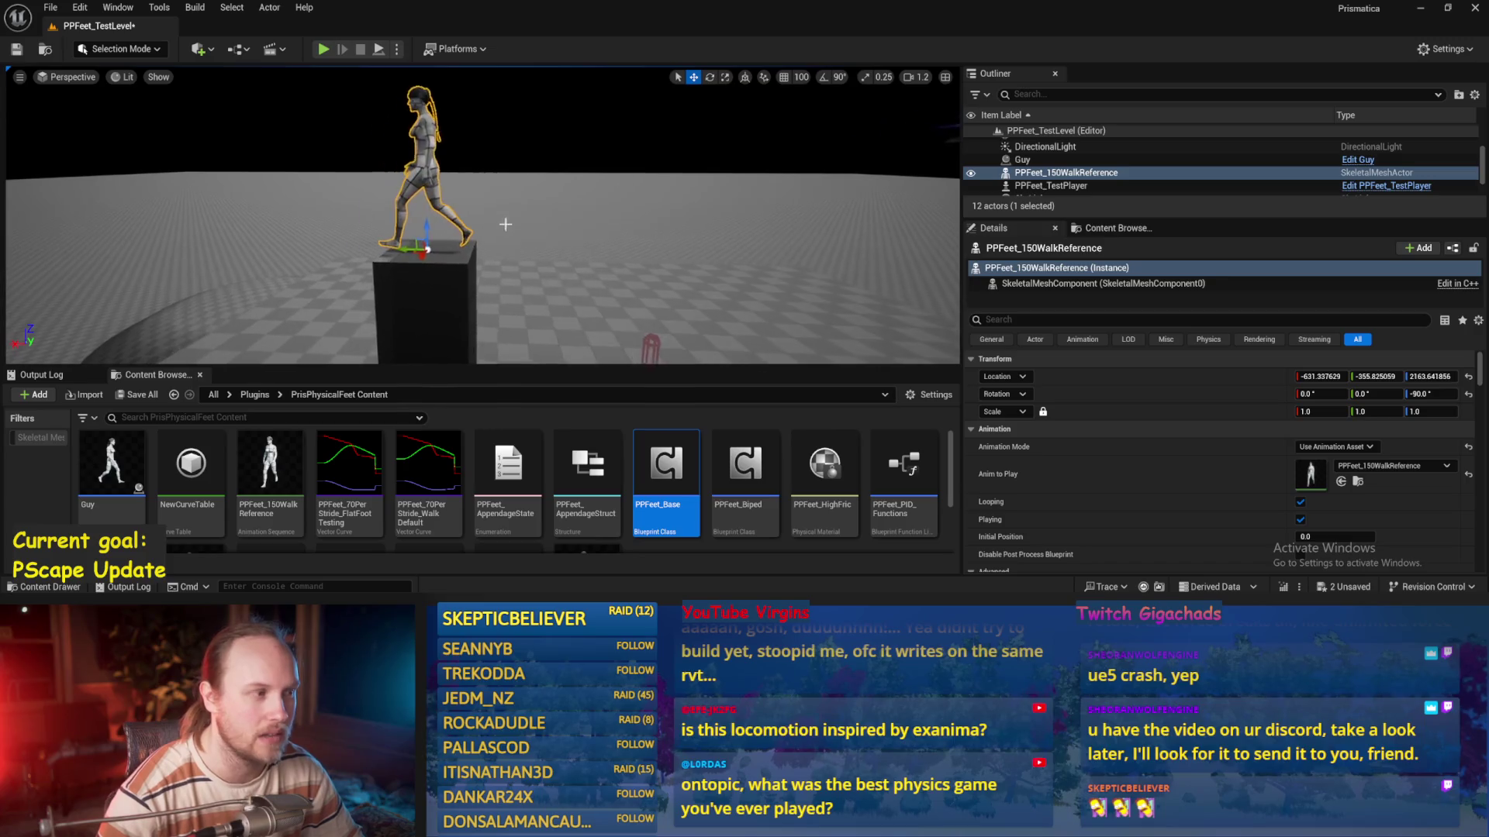
key(s)
key(e)
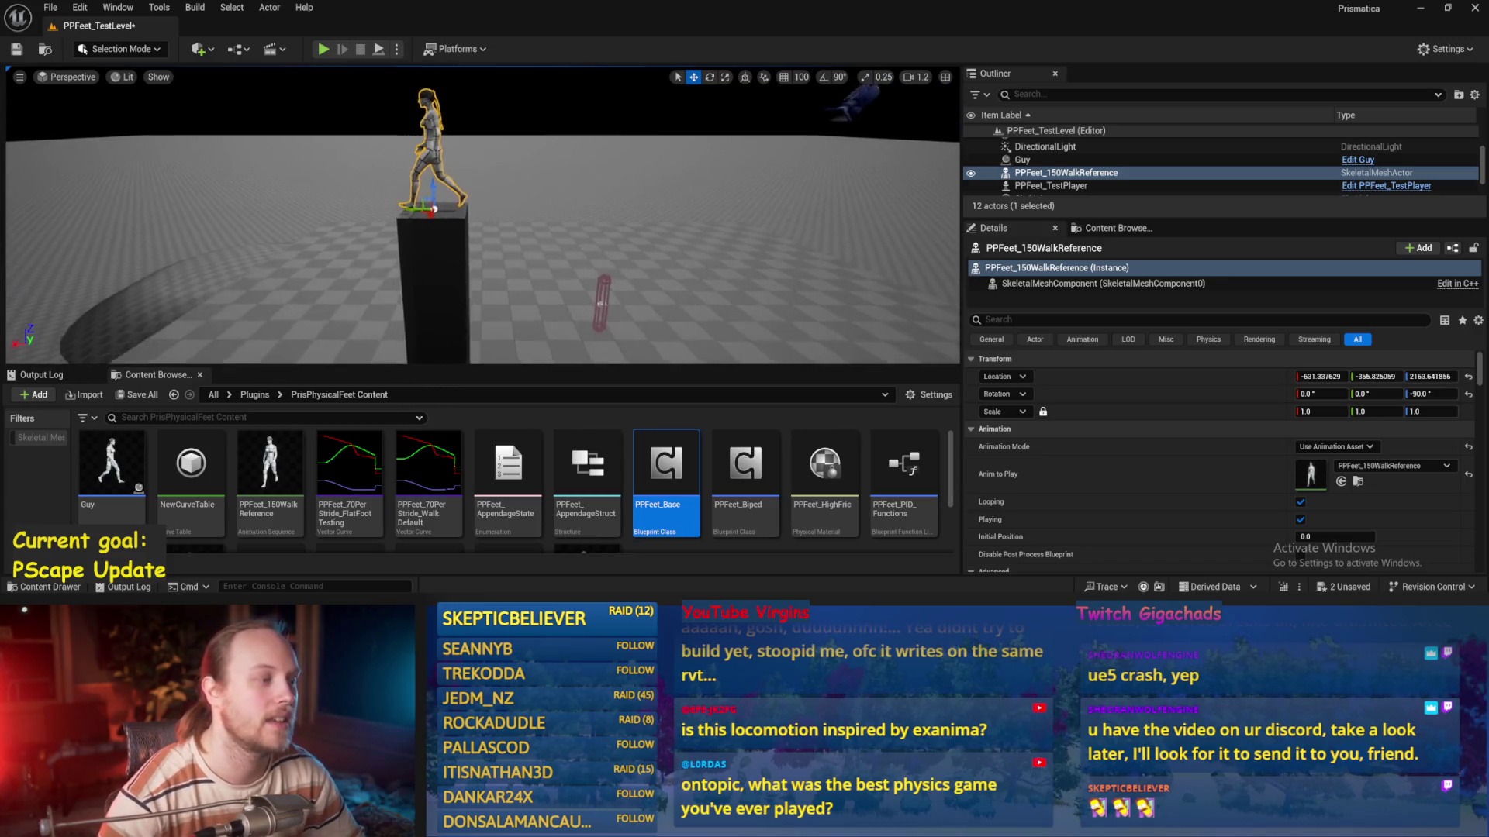
key(w)
key(q)
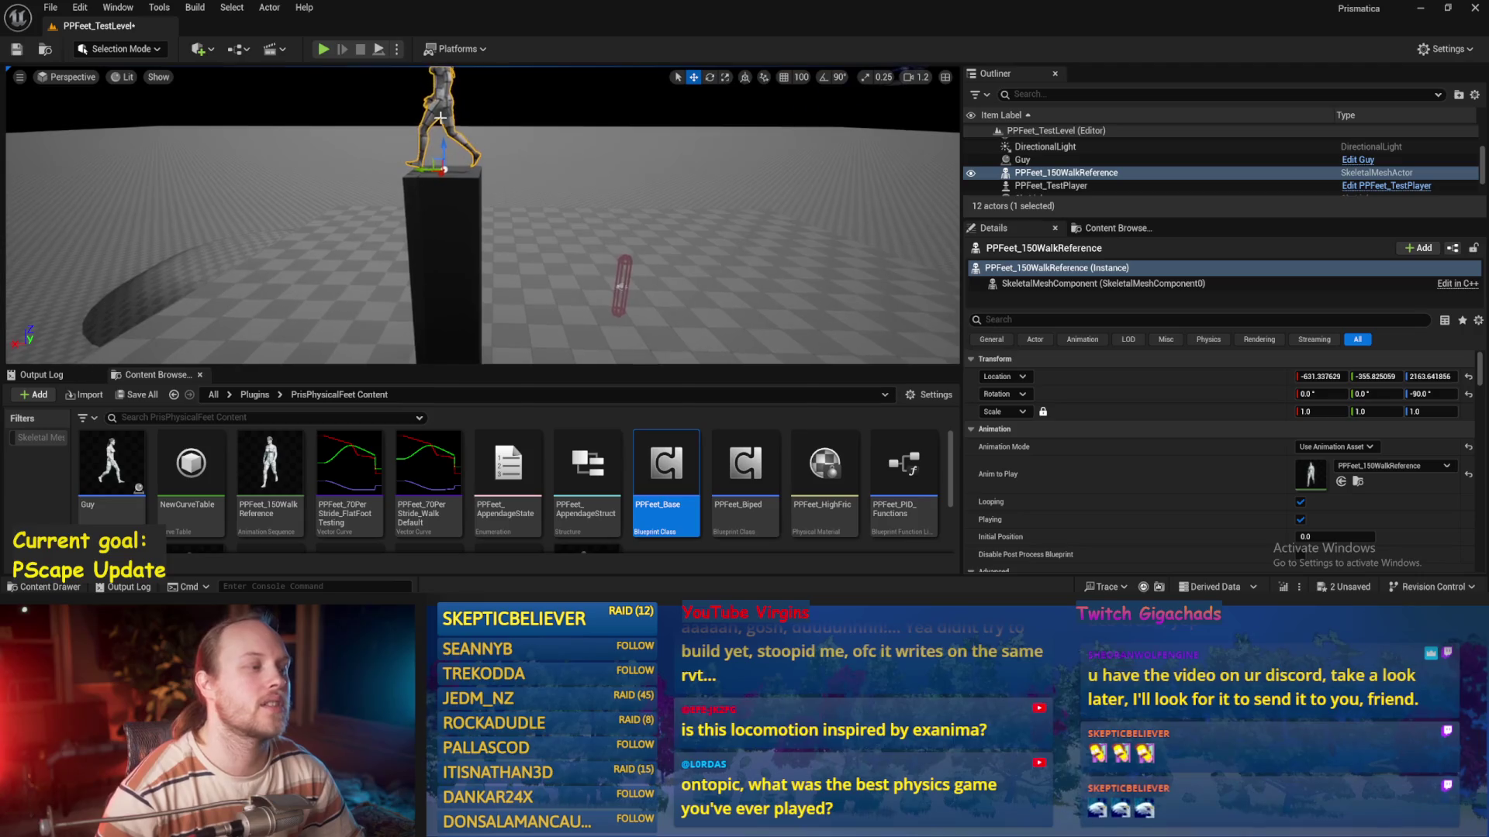
key(q)
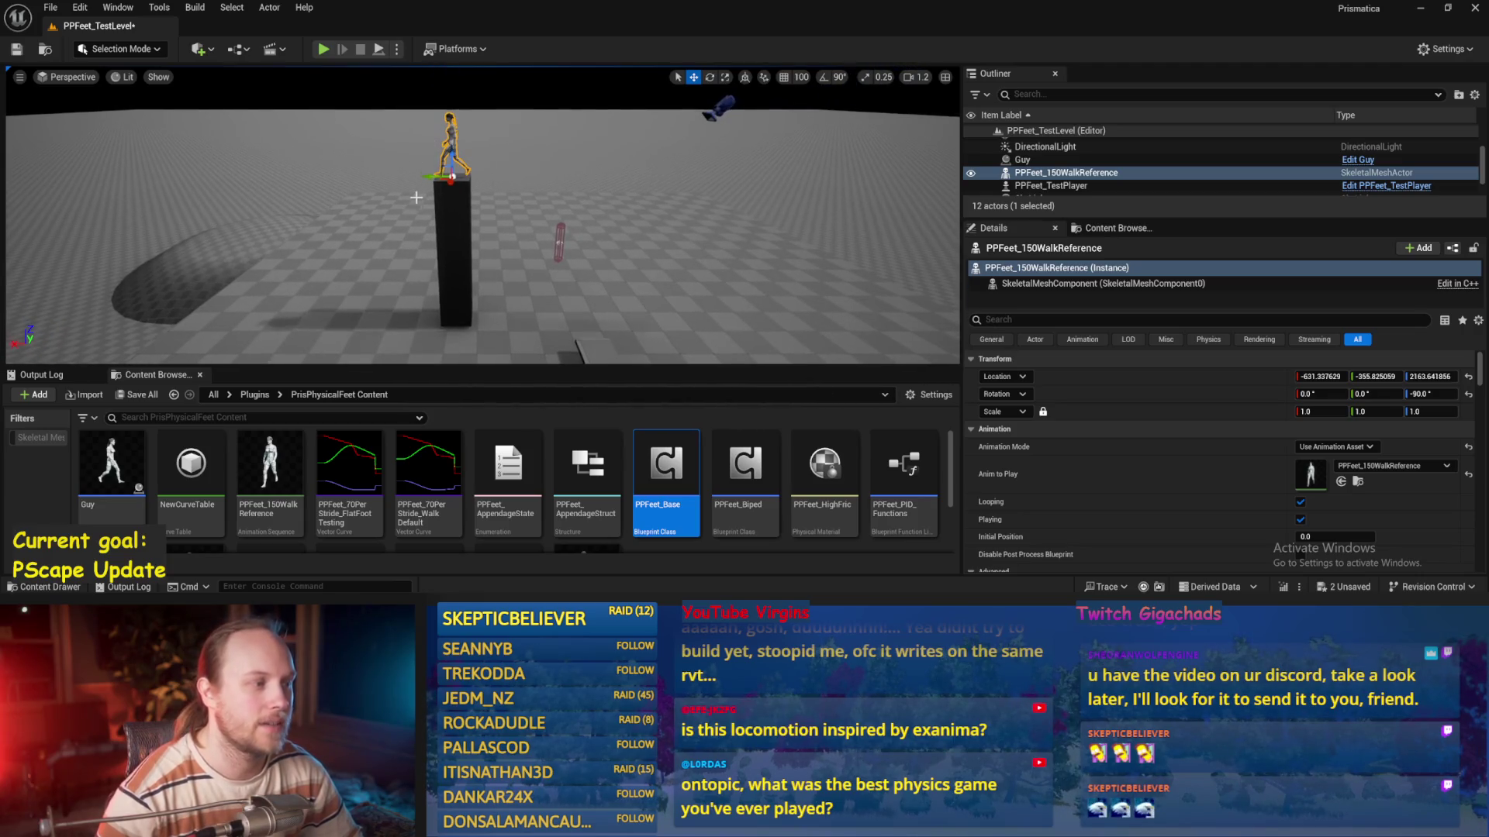
Fly toward the red capsule on the floor and centre the view on it
key(w)
key(a)
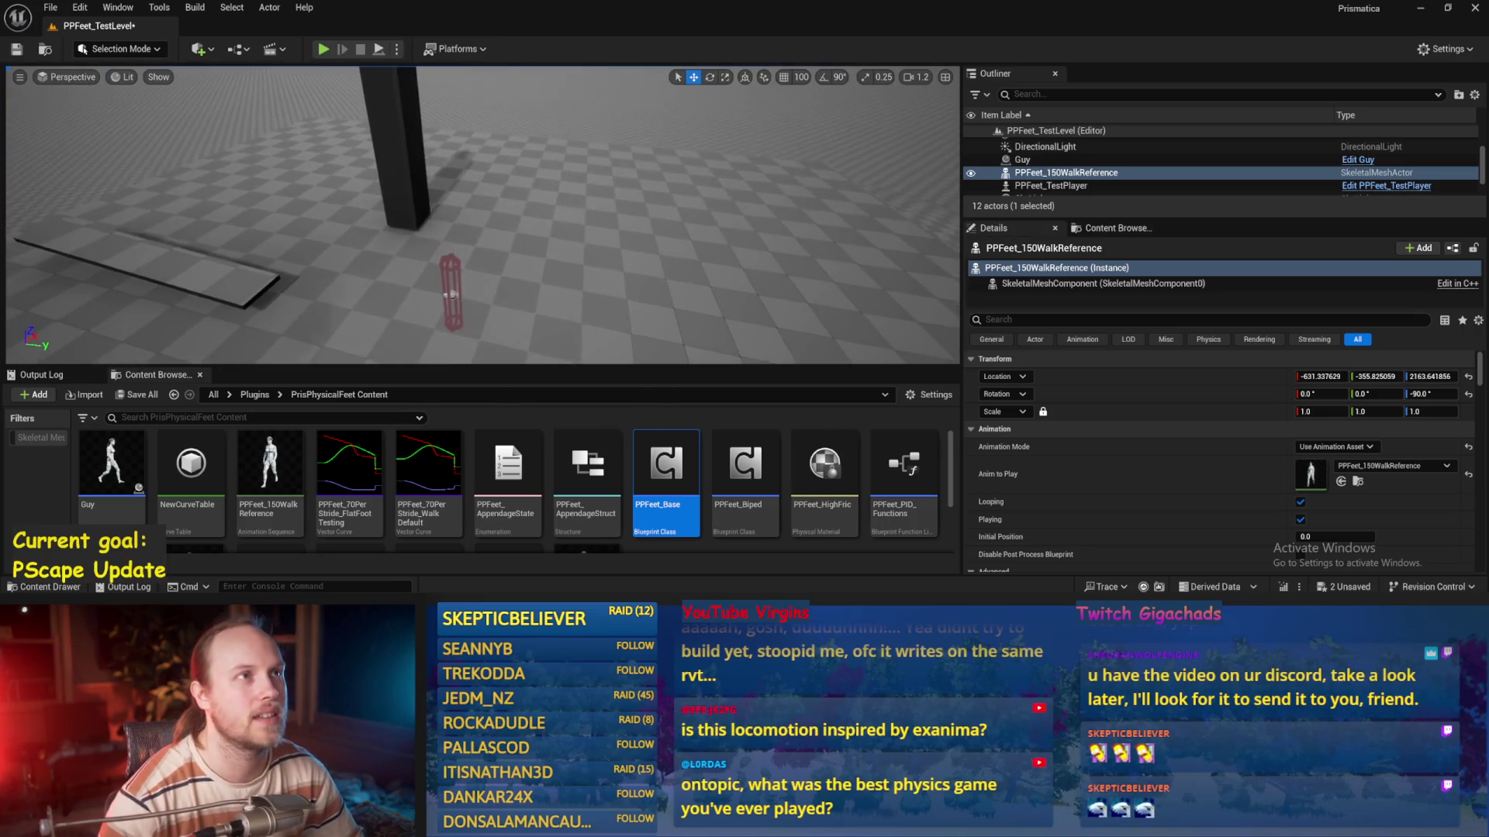
key(w)
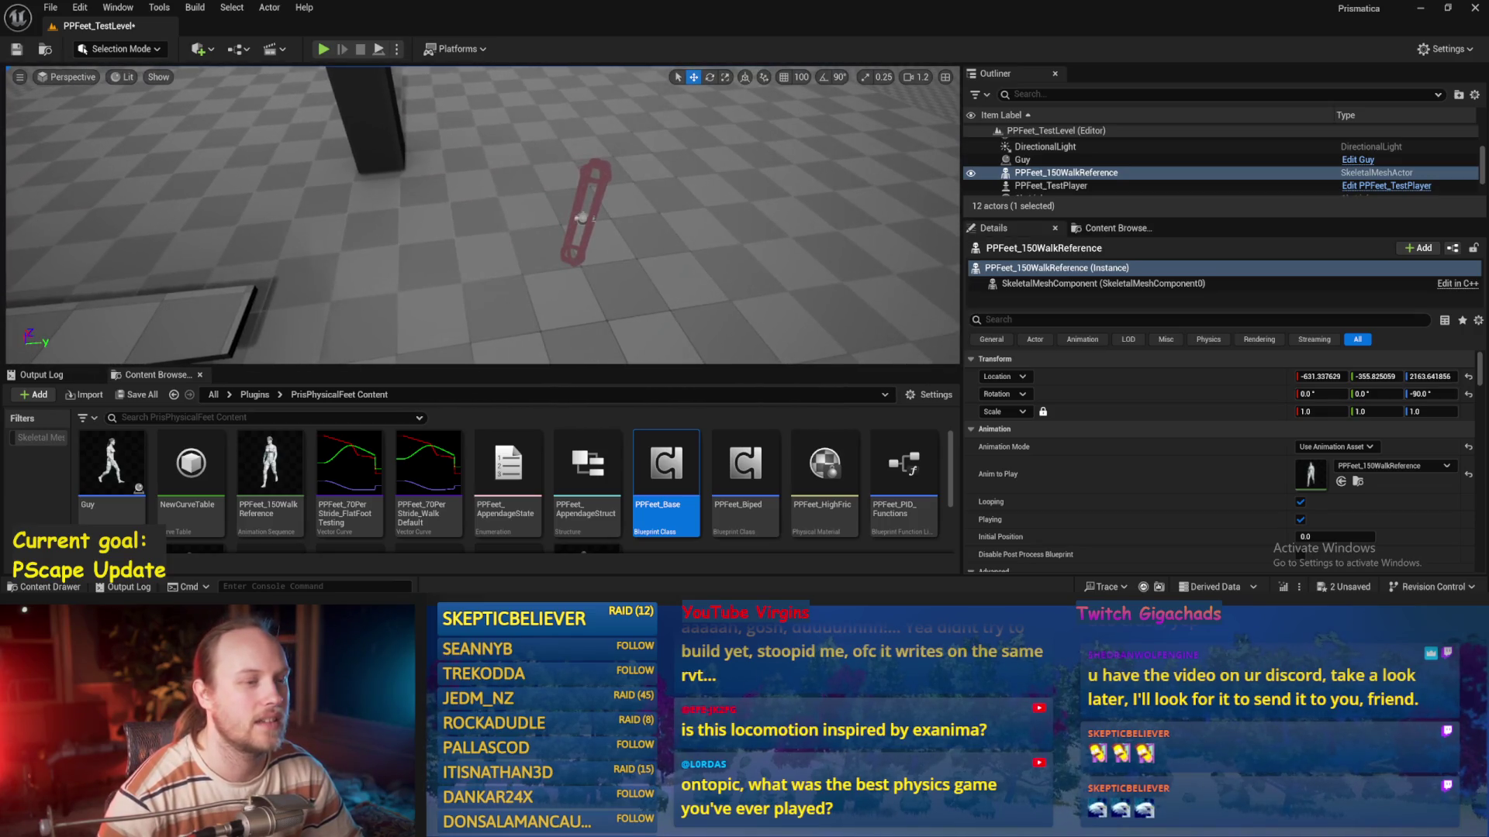
key(d)
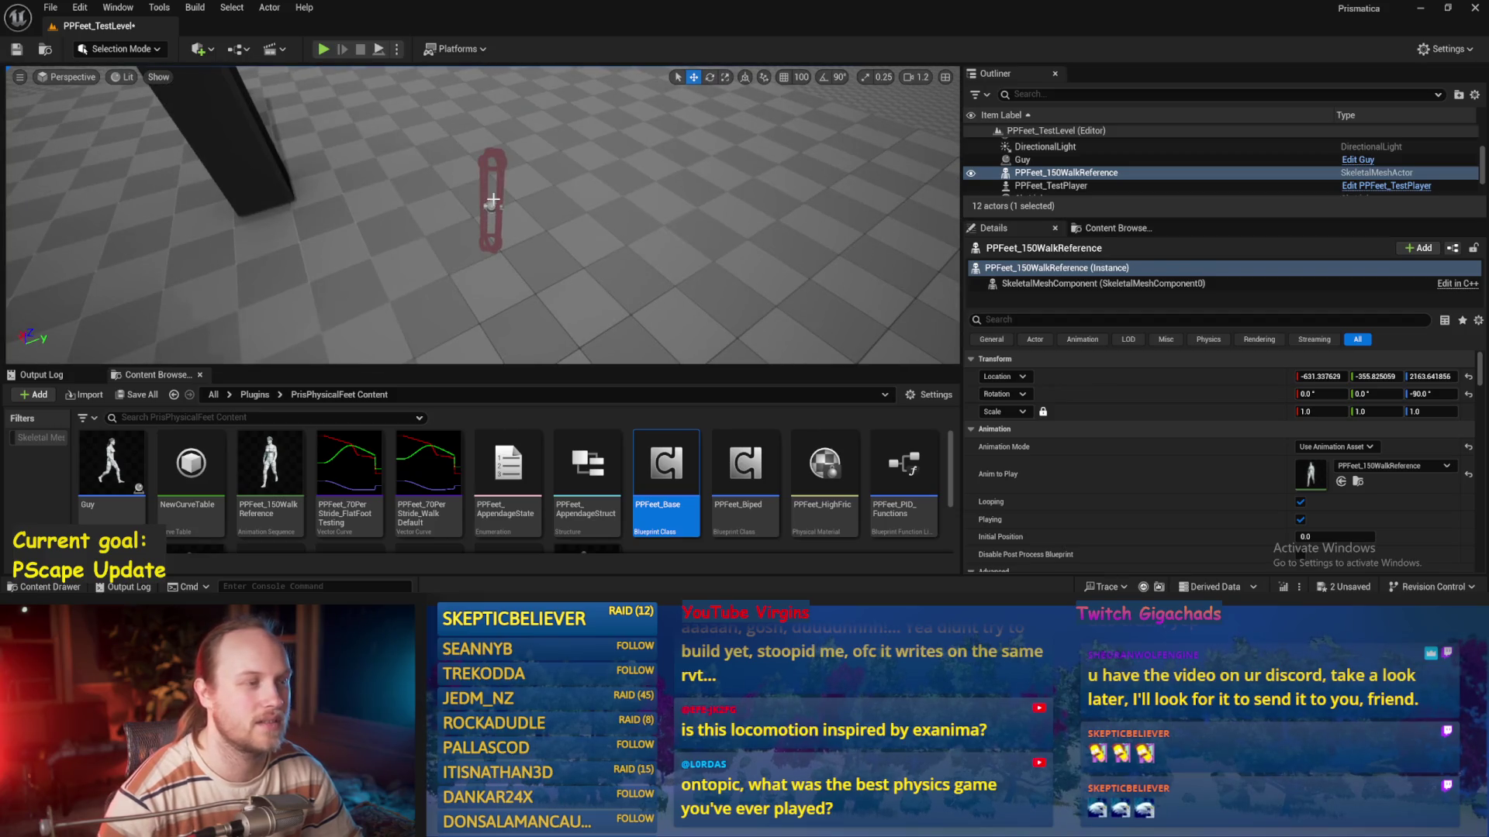
key(a)
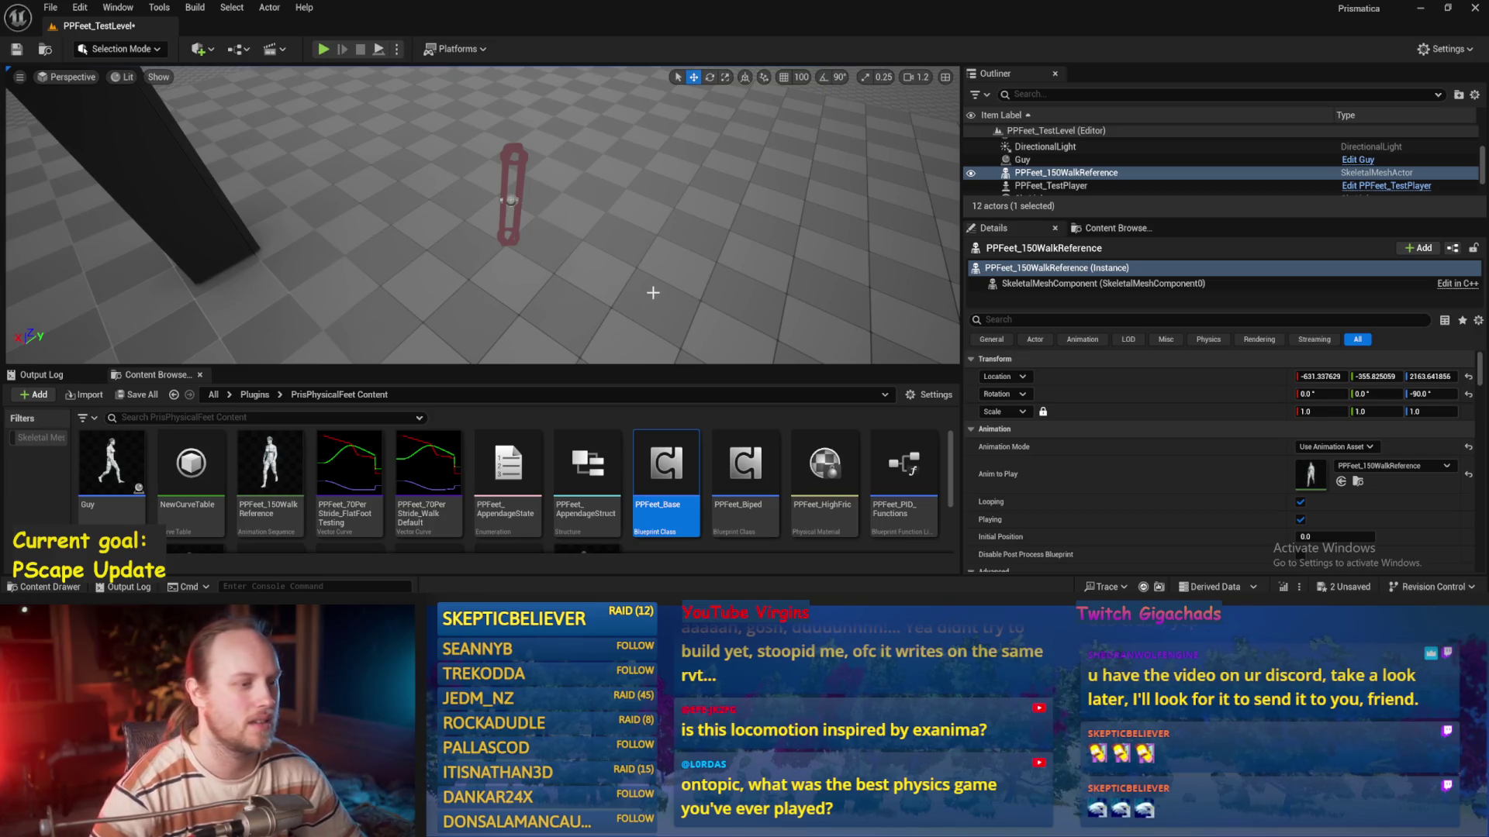
key(f)
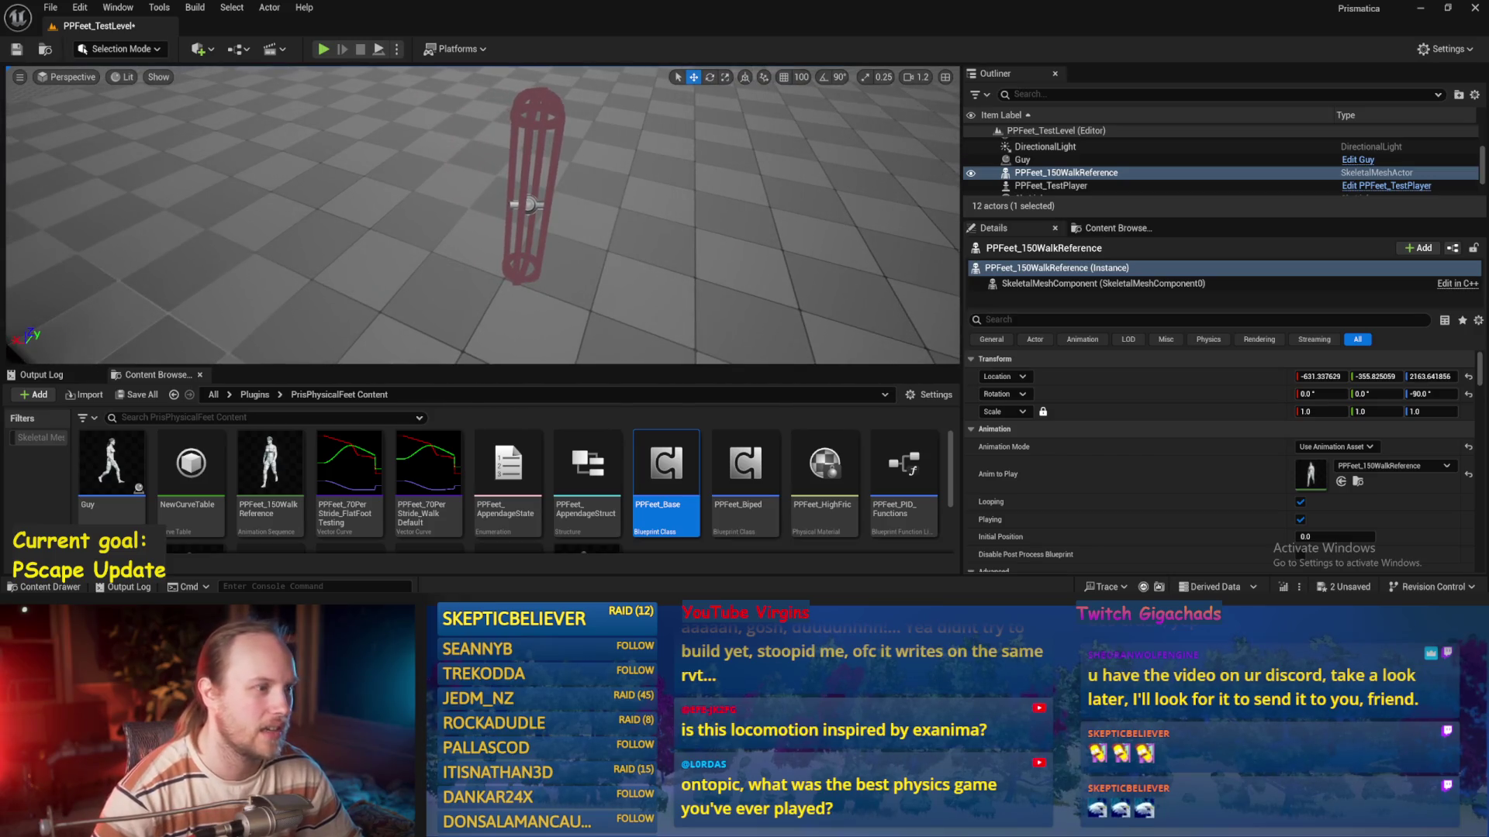
Select the floor cube Cube4 and orbit the viewport closer to the red capsule
drag(462, 288, 461, 287)
click(461, 288)
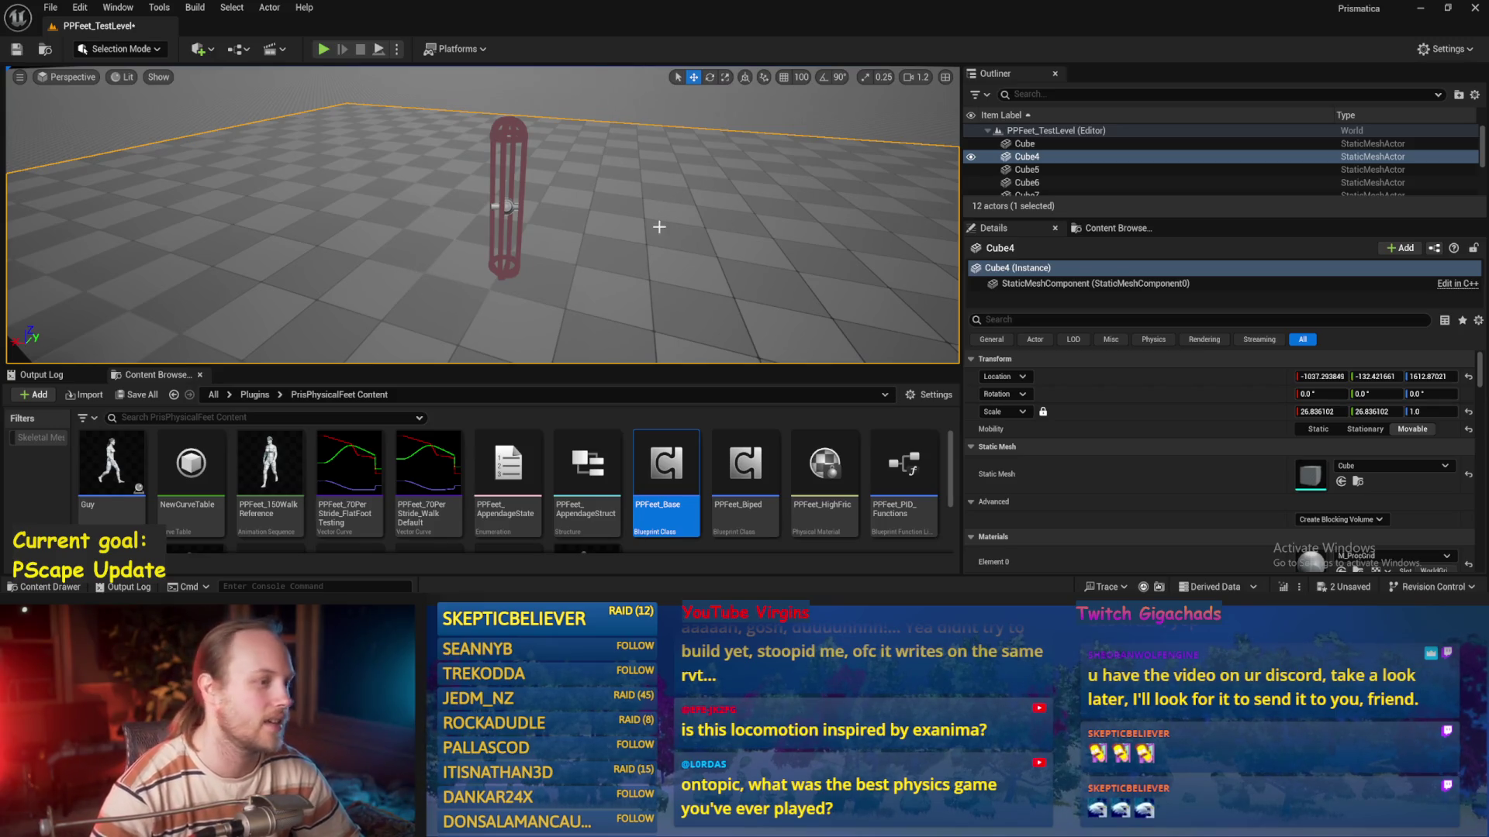
scroll(647, 263, down, 3)
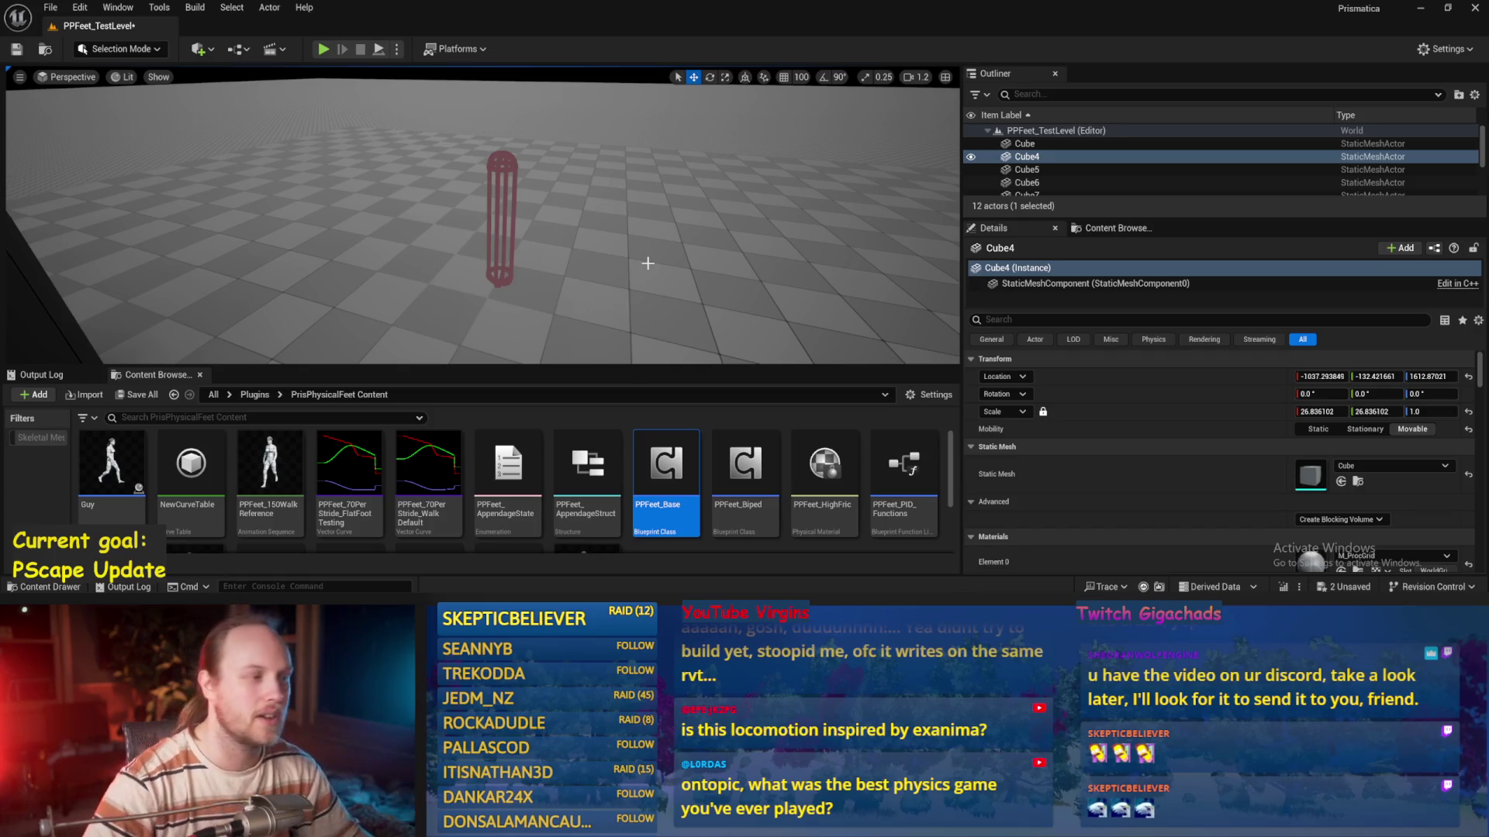
mouse_move(630, 257)
mouse_down()
mouse_move(620, 225)
mouse_move(669, 234)
mouse_up()
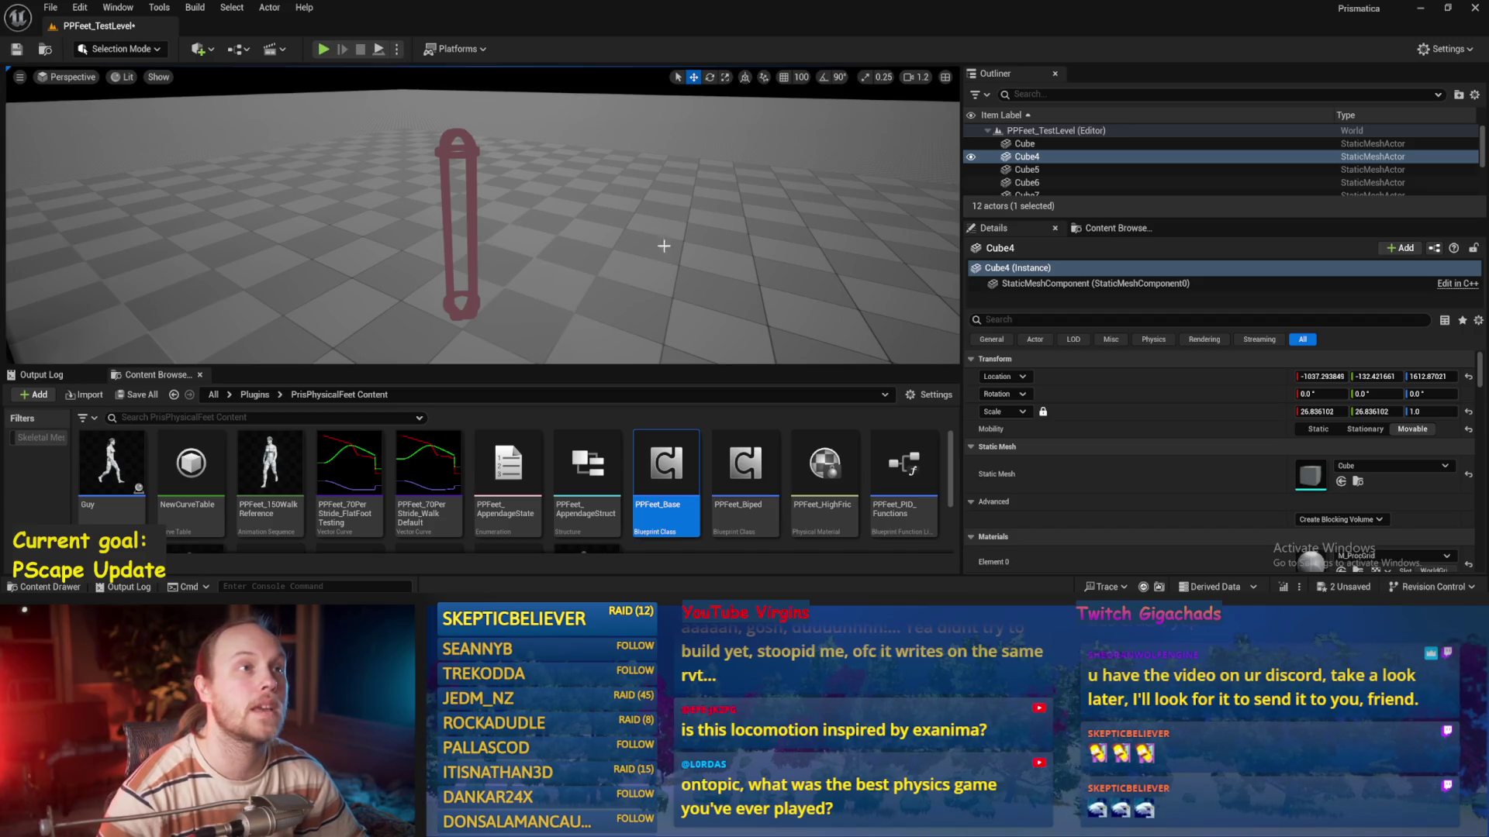
Playtest the level, then open PPFeet_Base's Balance Maybe function graph
drag(667, 256, 415, 76)
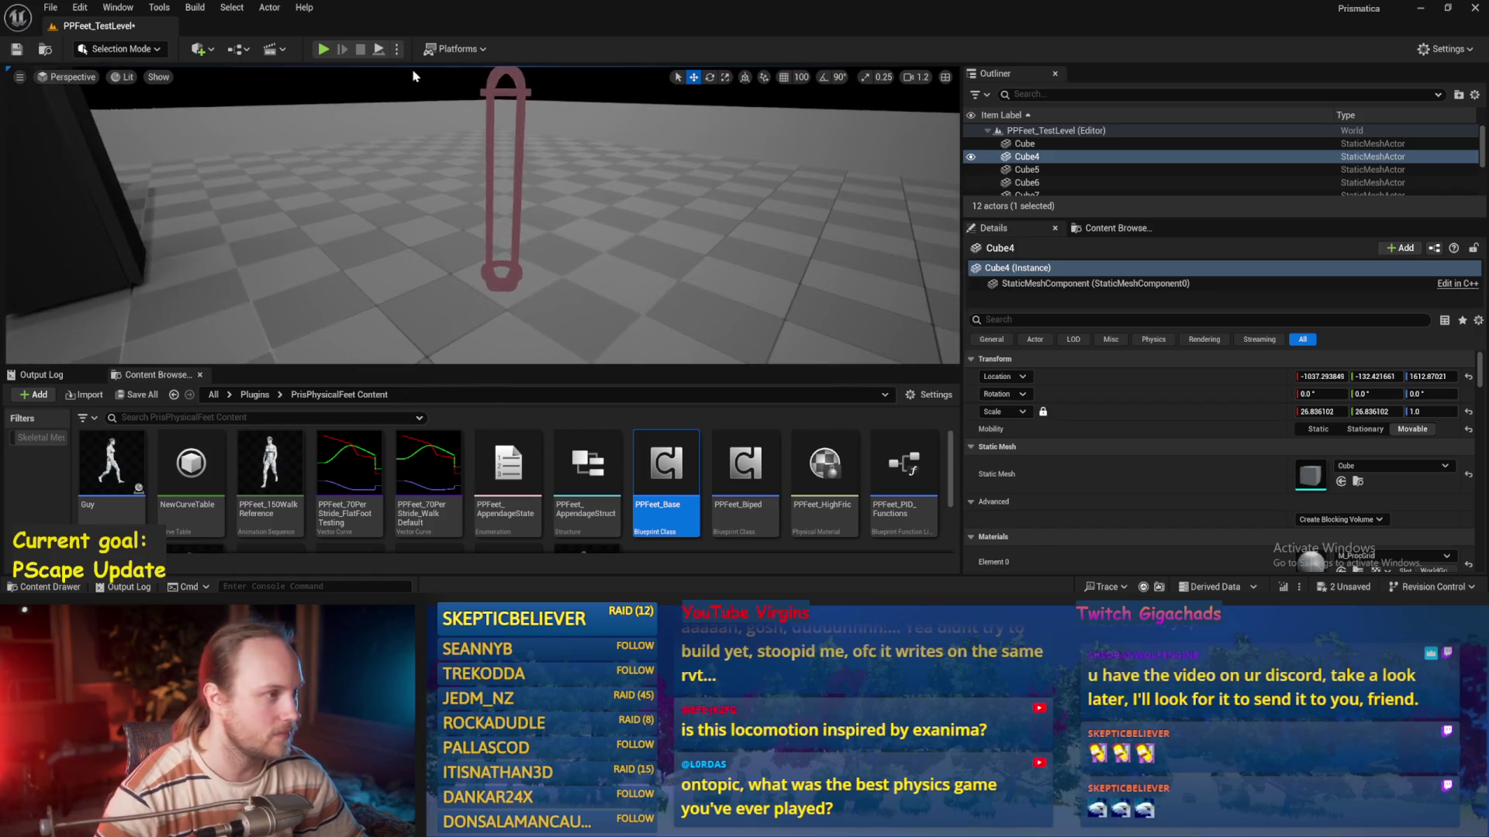
click(379, 49)
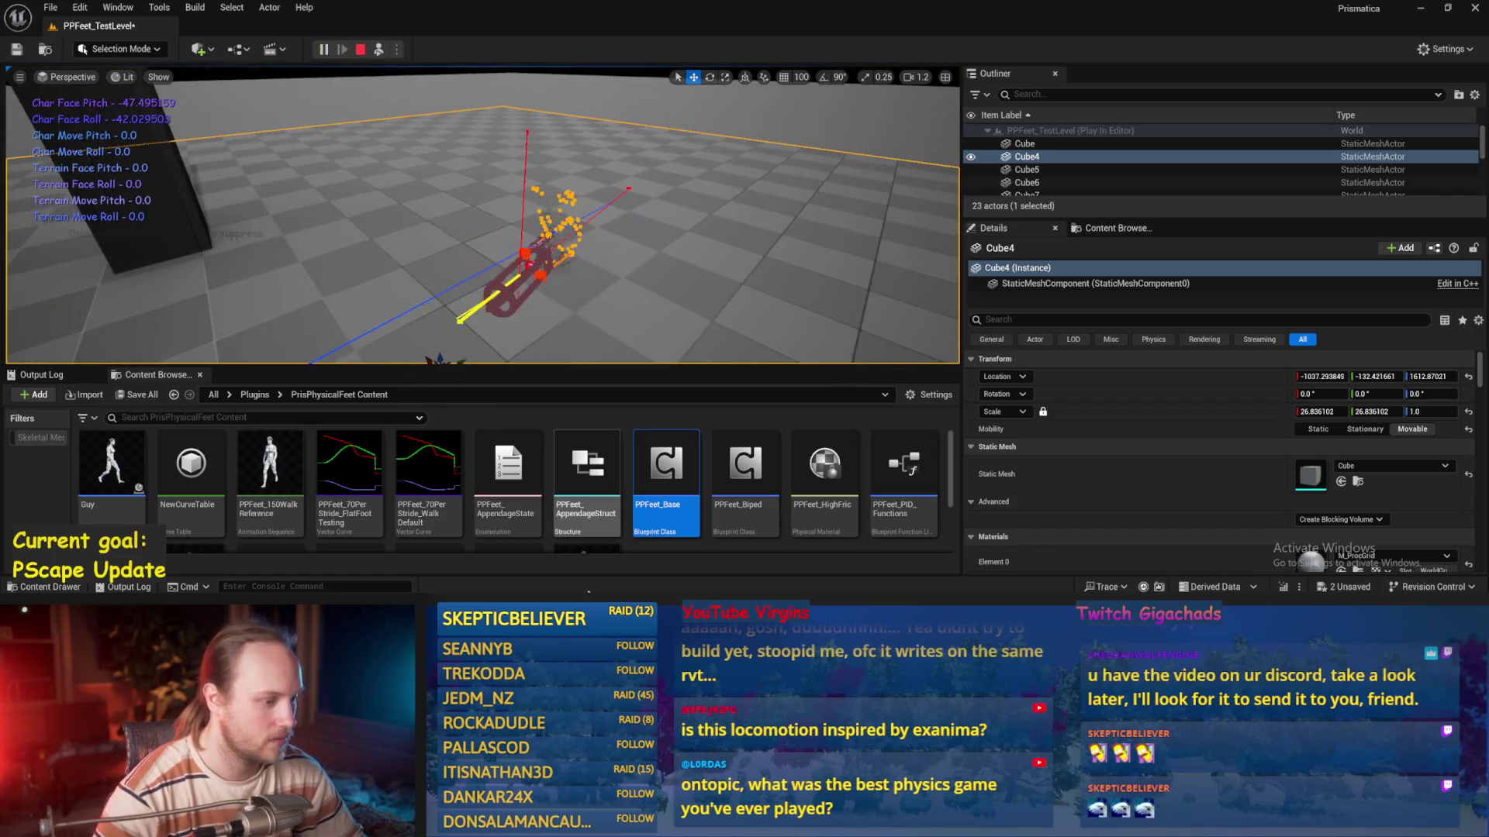
double_click(665, 469)
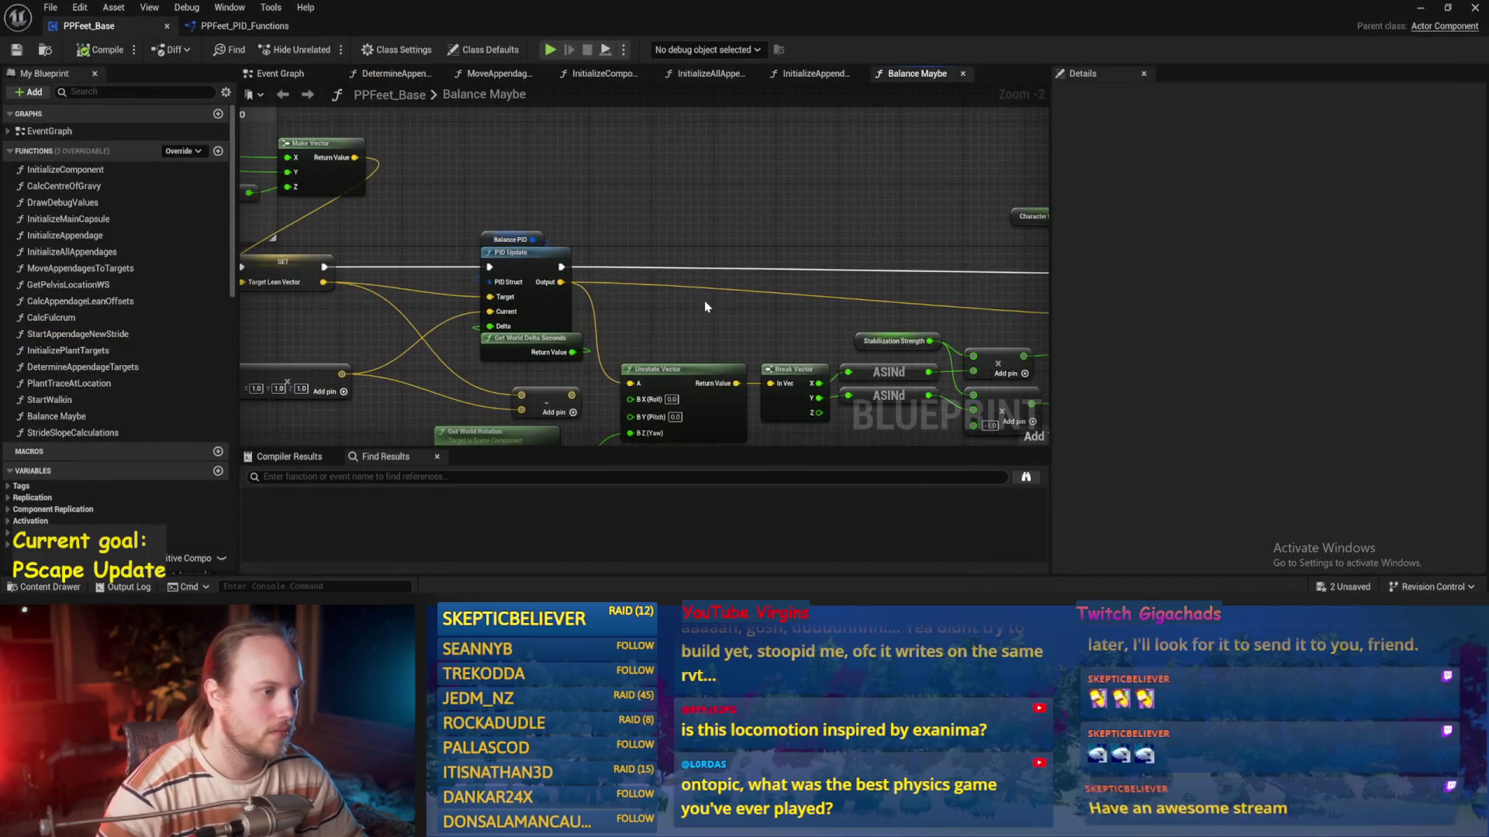
Straighten the reroute knot onto the PID output line and align the SET node, saving
drag(705, 302, 381, 247)
click(797, 259)
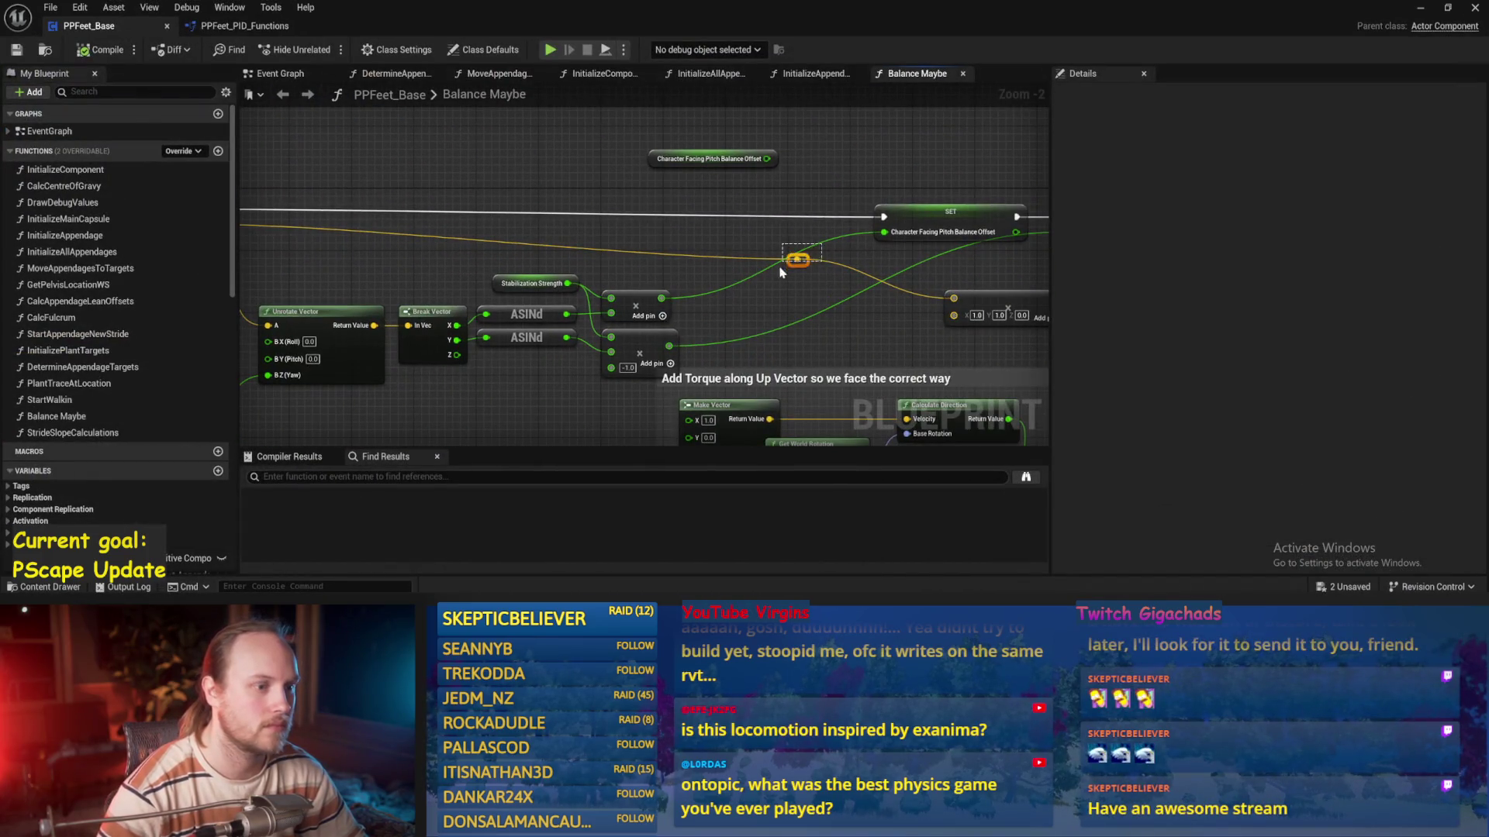
key(q)
drag(602, 220, 329, 148)
key(ctrl+s)
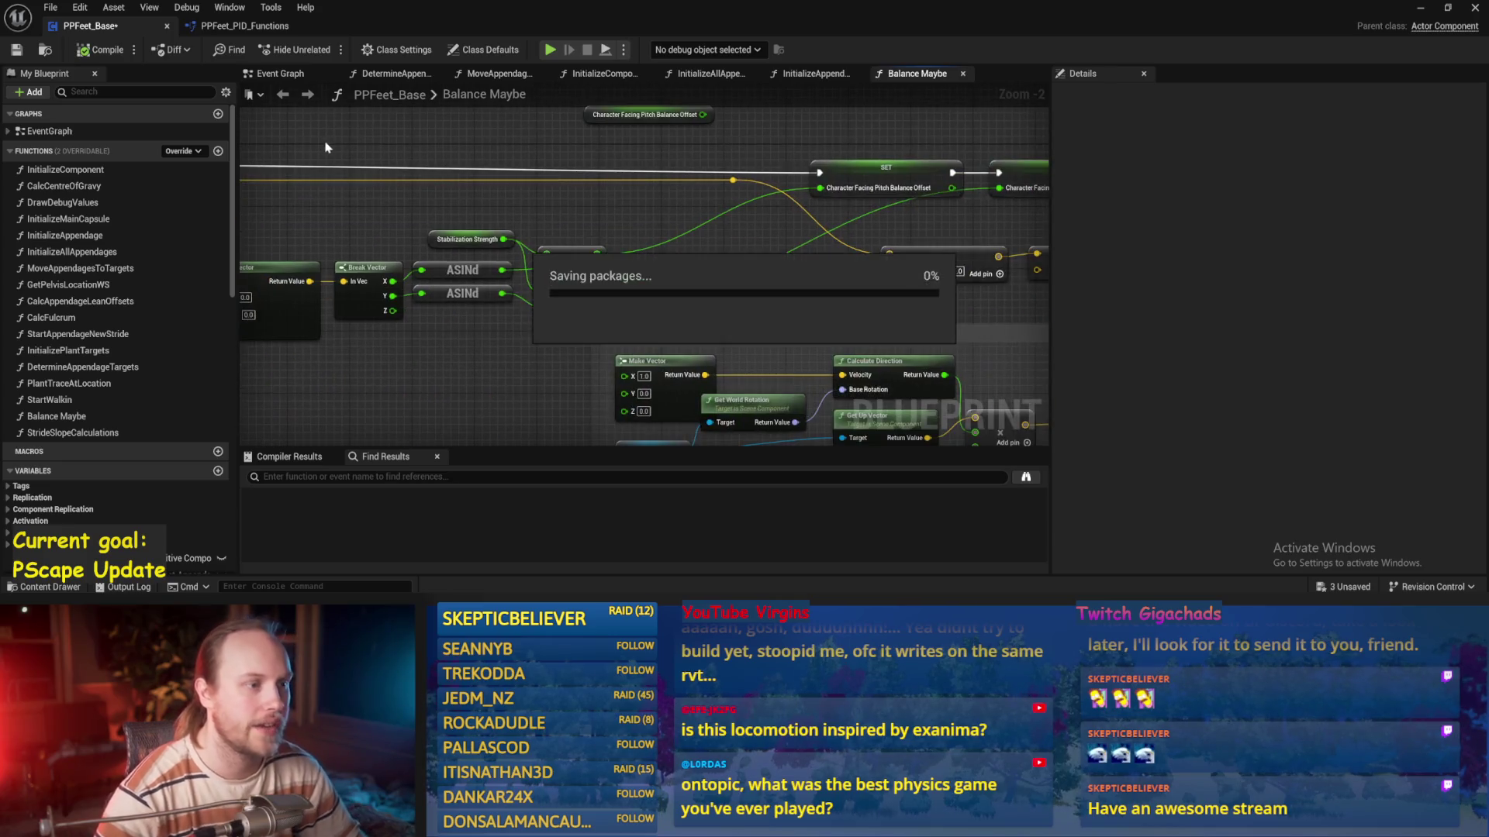
drag(909, 165, 909, 157)
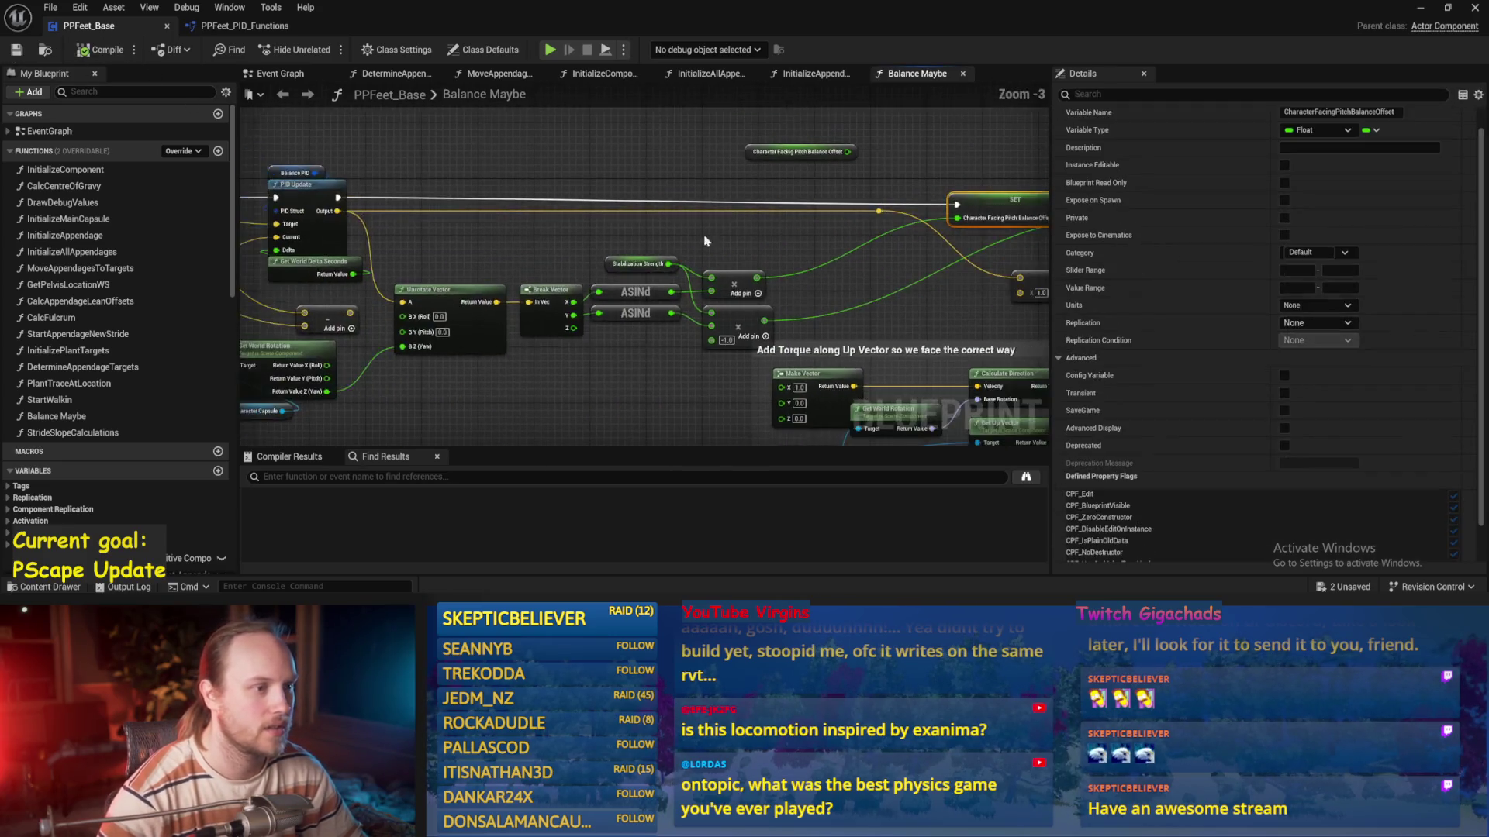
drag(577, 172, 453, 207)
scroll(453, 207, down, 1)
key(ctrl+s)
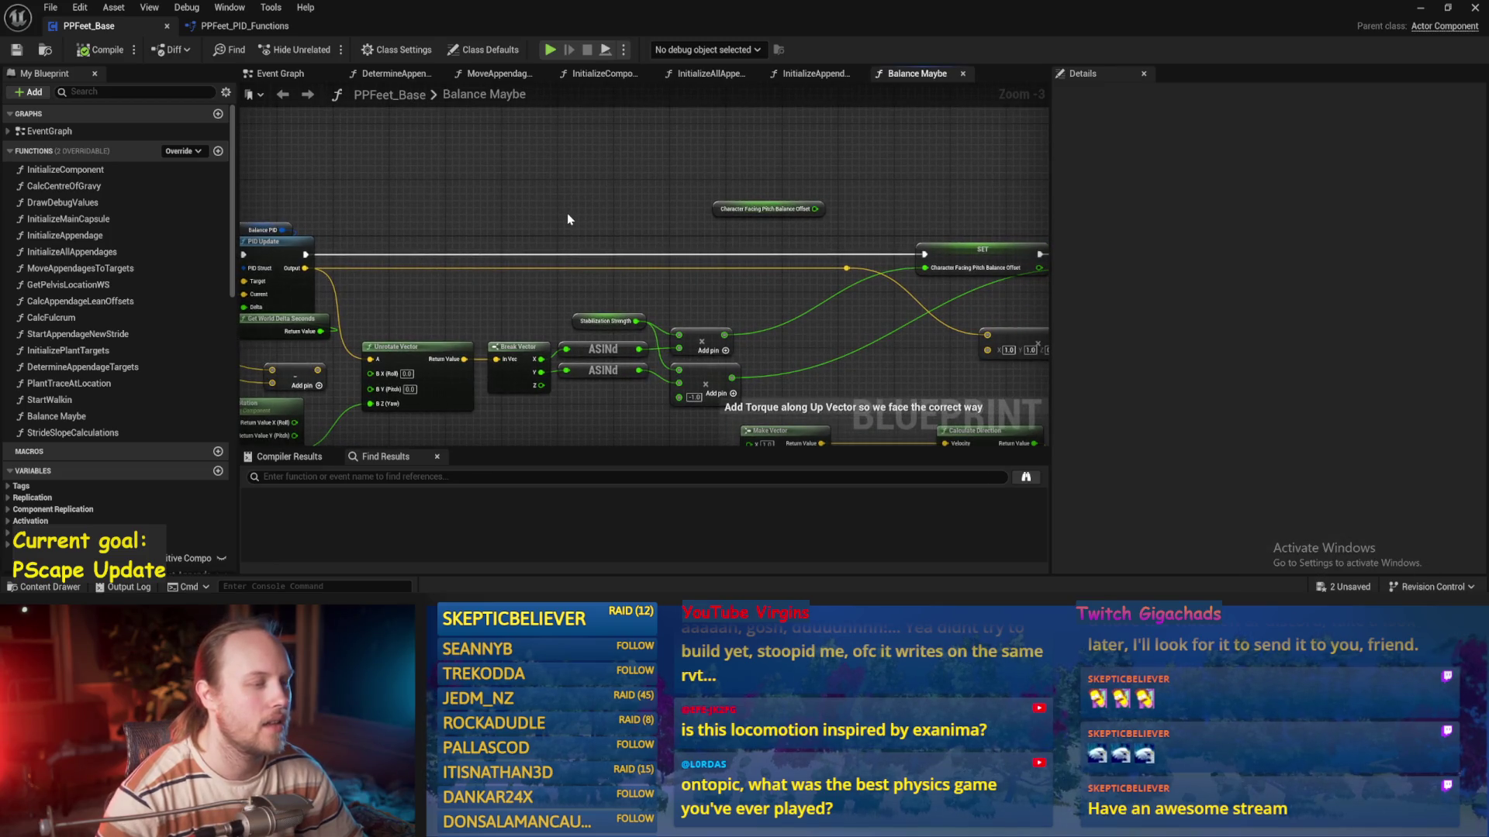
Add reroute points on the upper and lower green wires and save PPFeet_Base
scroll(568, 219, up, 2)
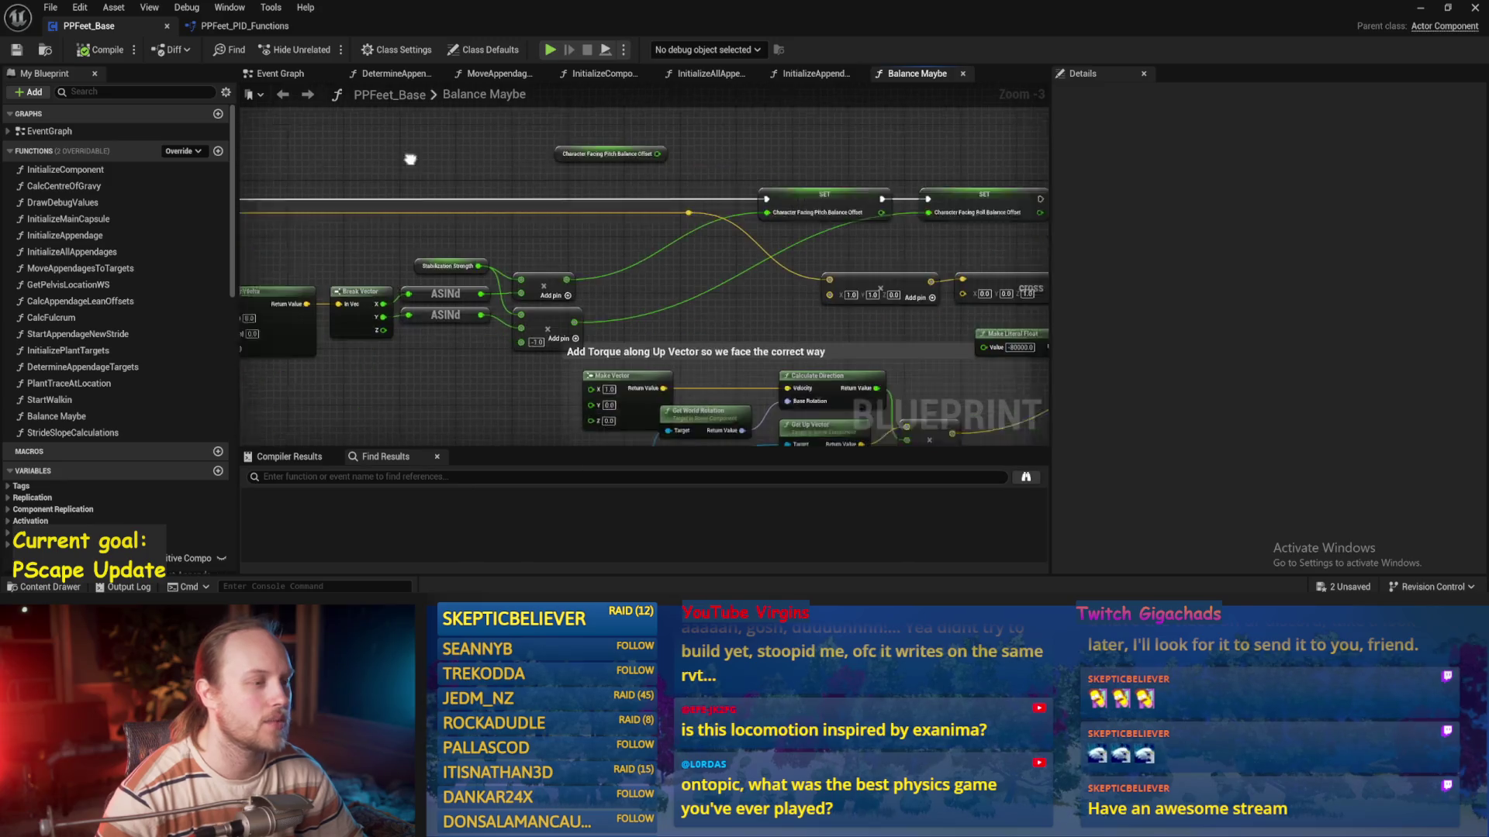
double_click(587, 277)
drag(598, 285, 678, 289)
click(667, 318)
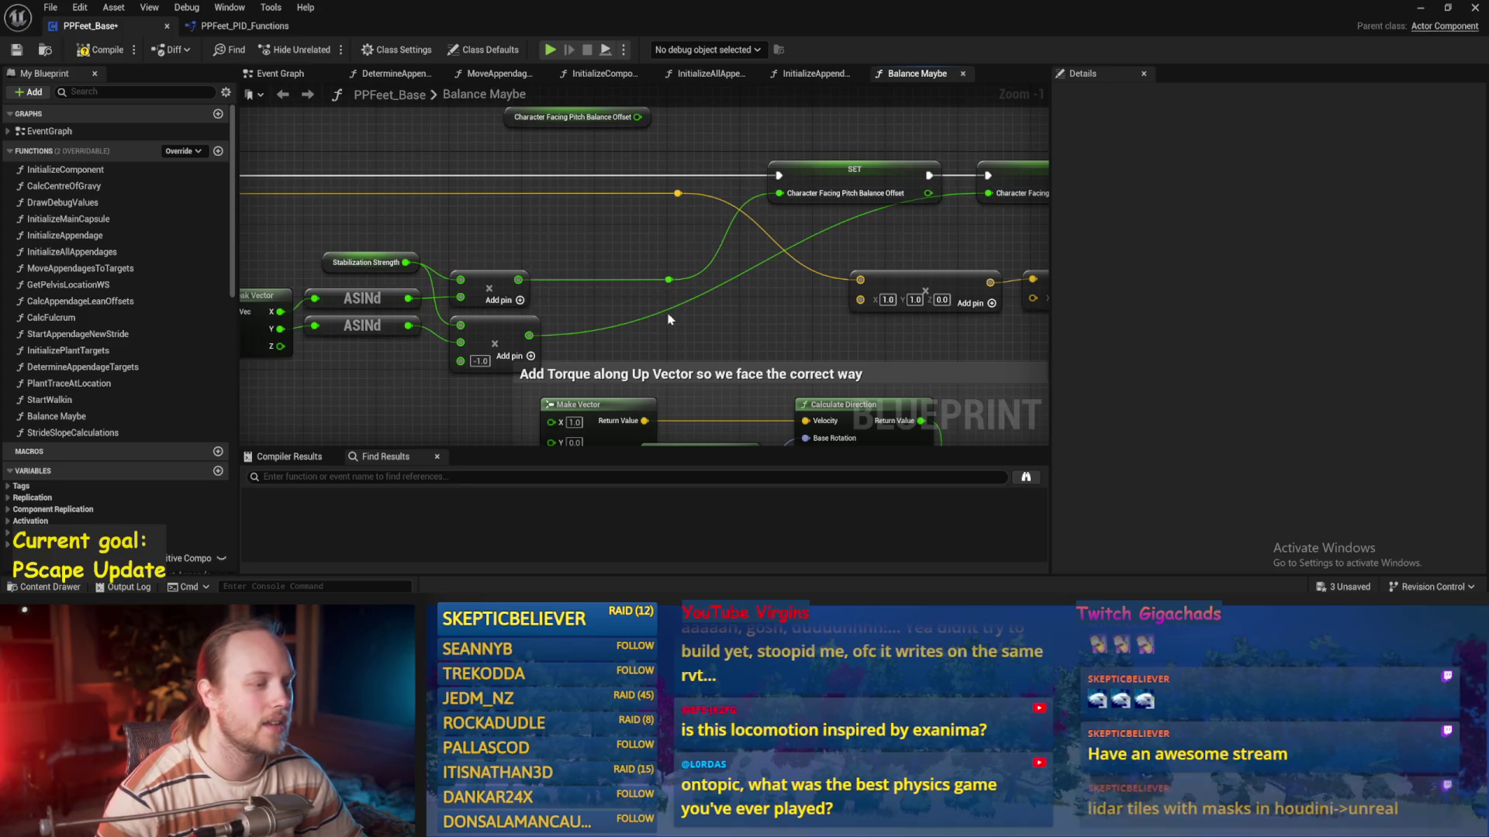
double_click(668, 329)
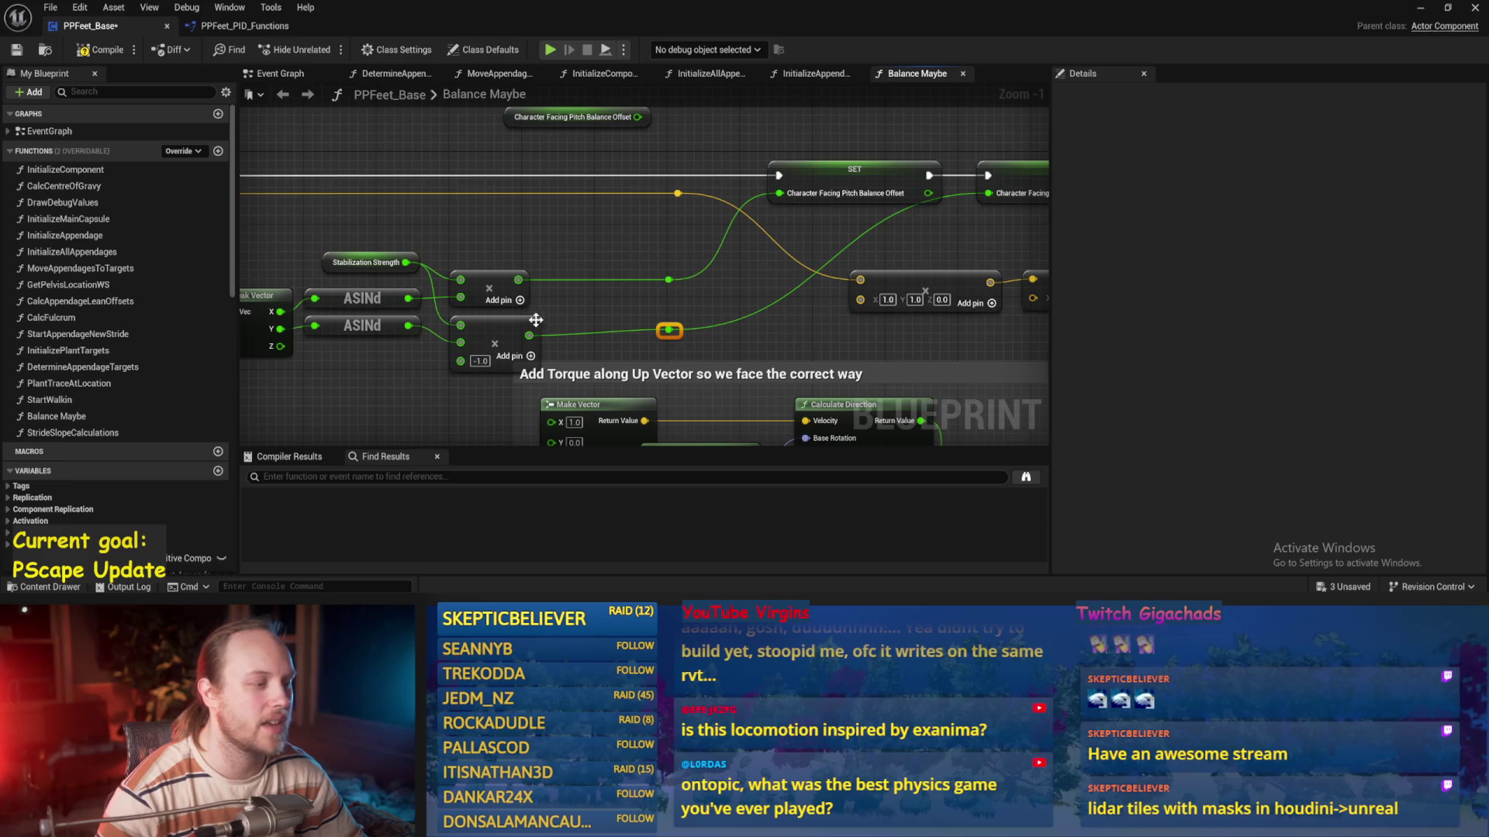
key(ctrl+s)
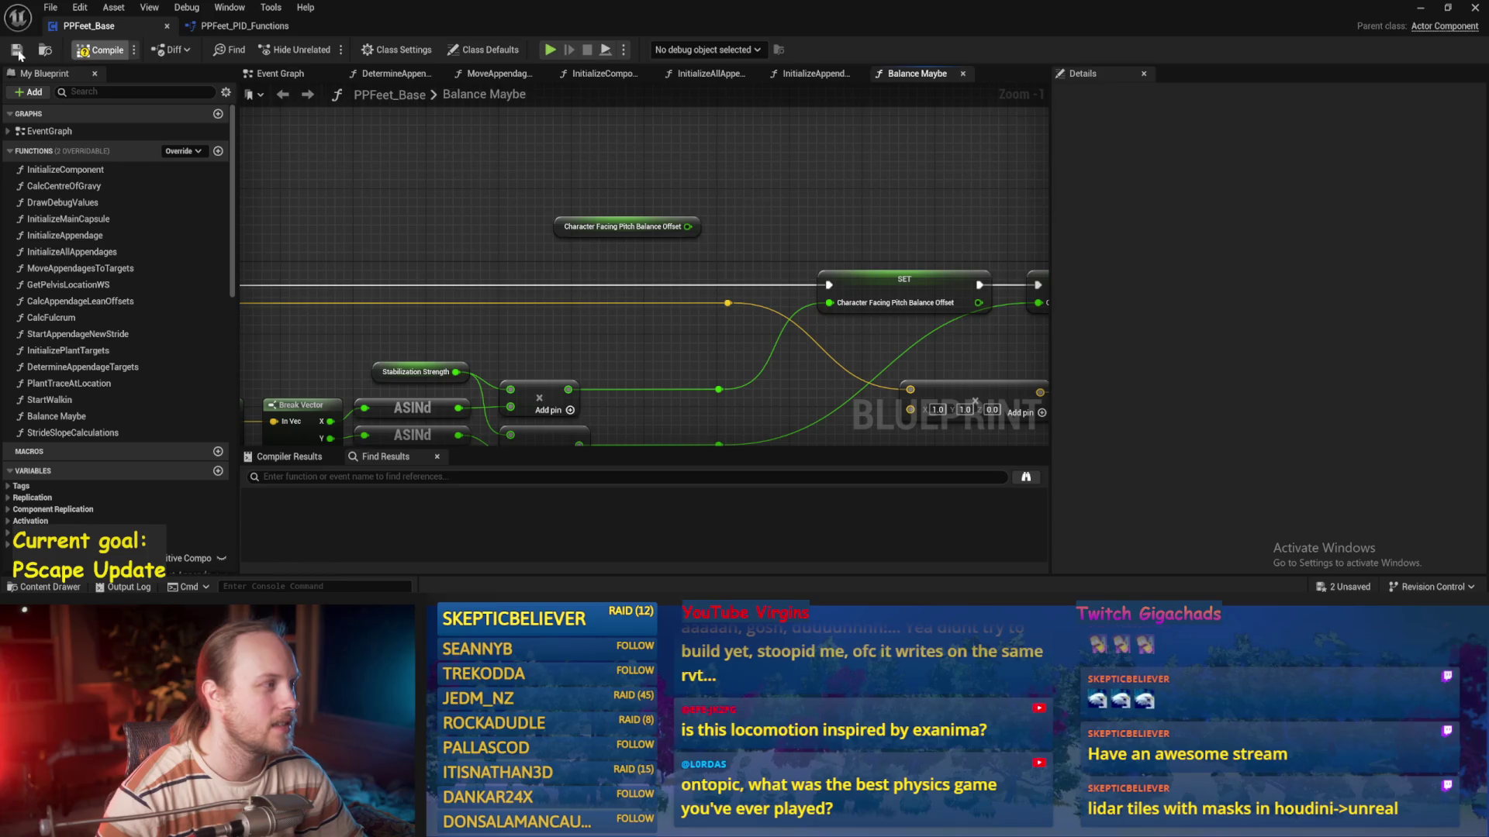
Move the Character Facing Pitch Balance Offset node up-left and save the blueprint
click(577, 236)
drag(578, 237, 543, 204)
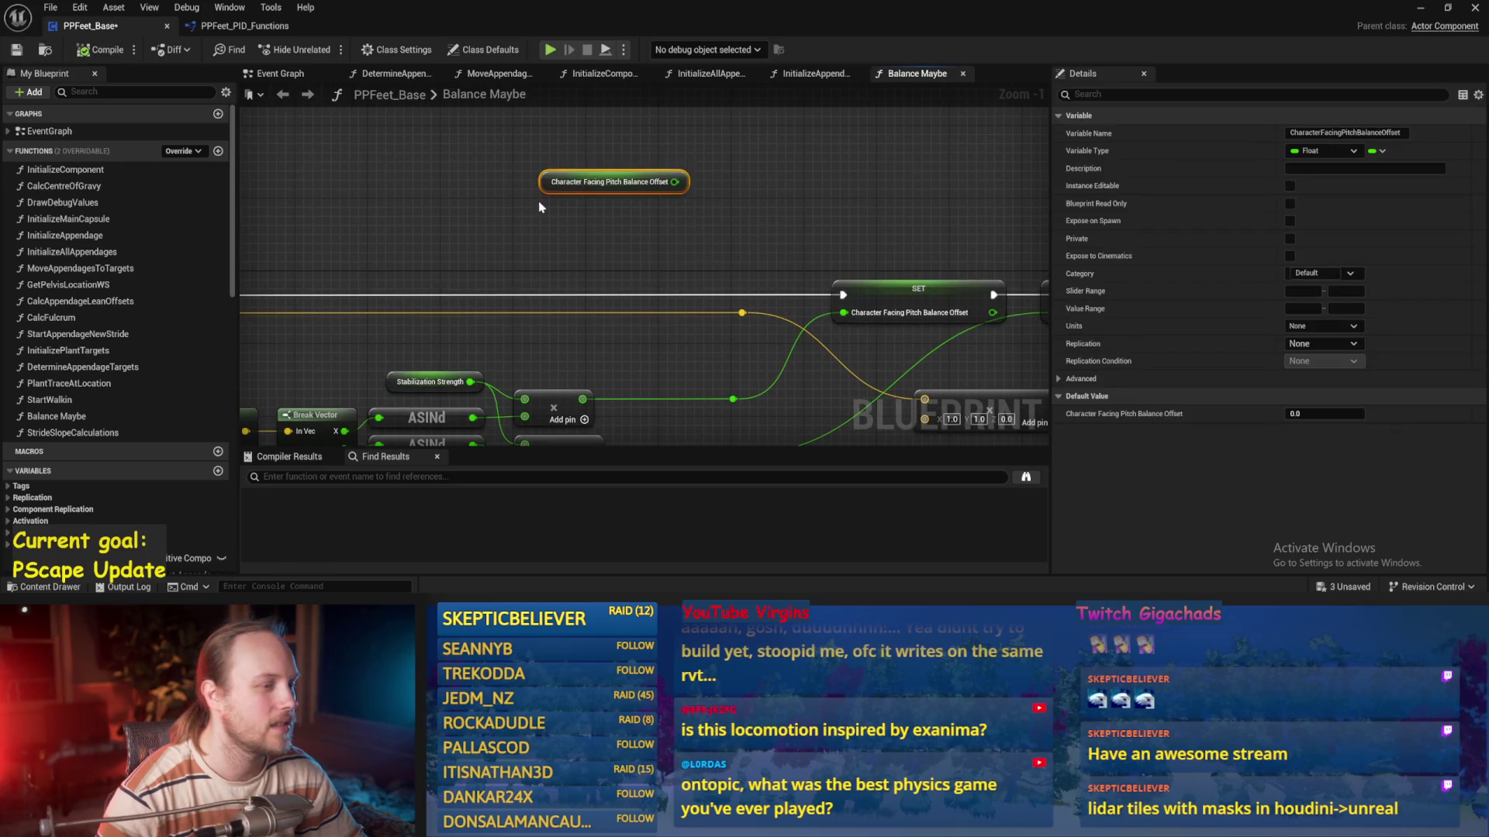
click(542, 204)
key(ctrl+s)
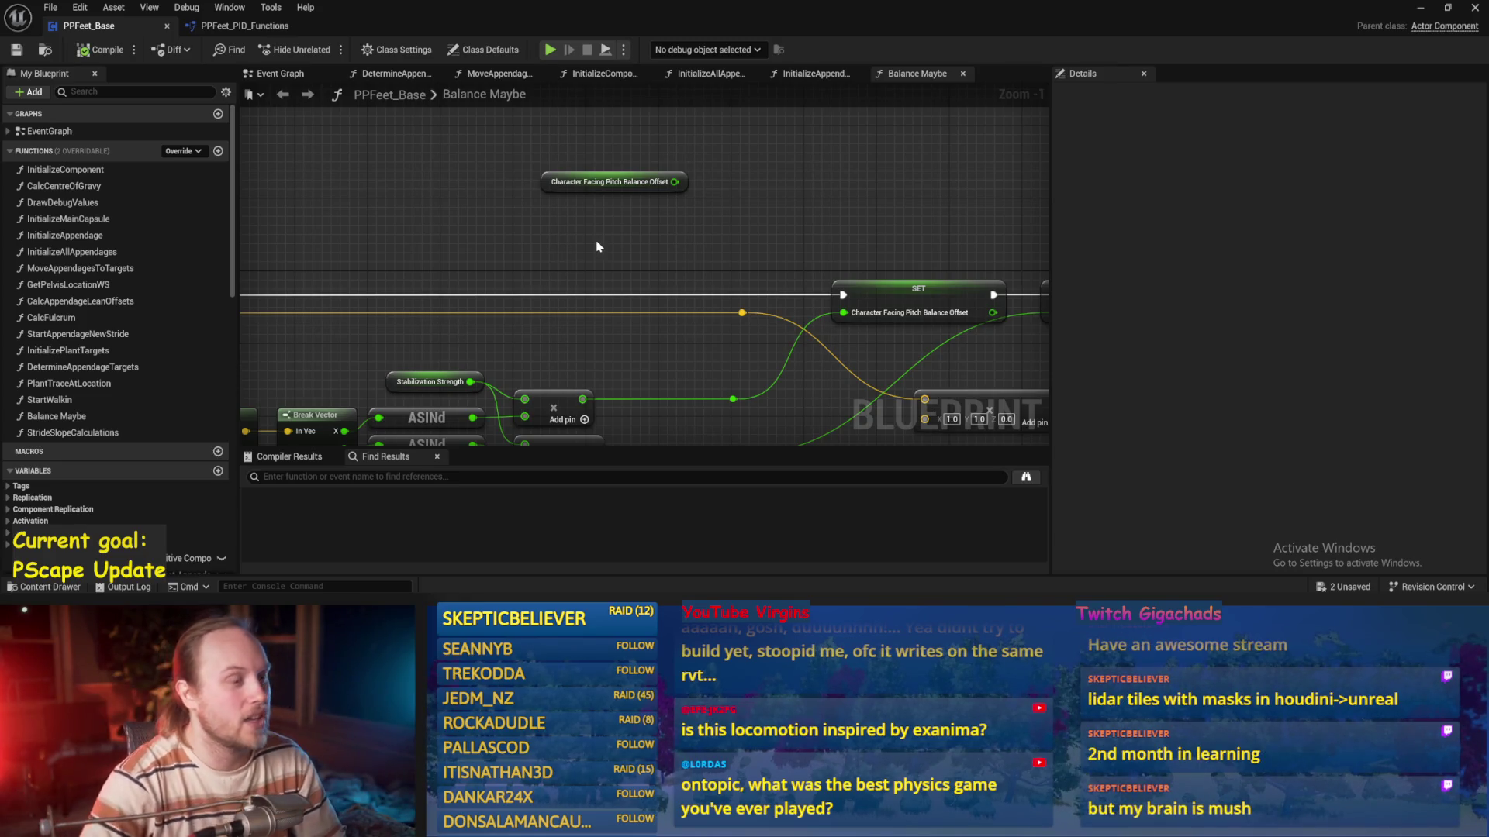
Inspect the Character Facing Pitch Balance Offset variable and review the PID Update node
drag(509, 238, 569, 224)
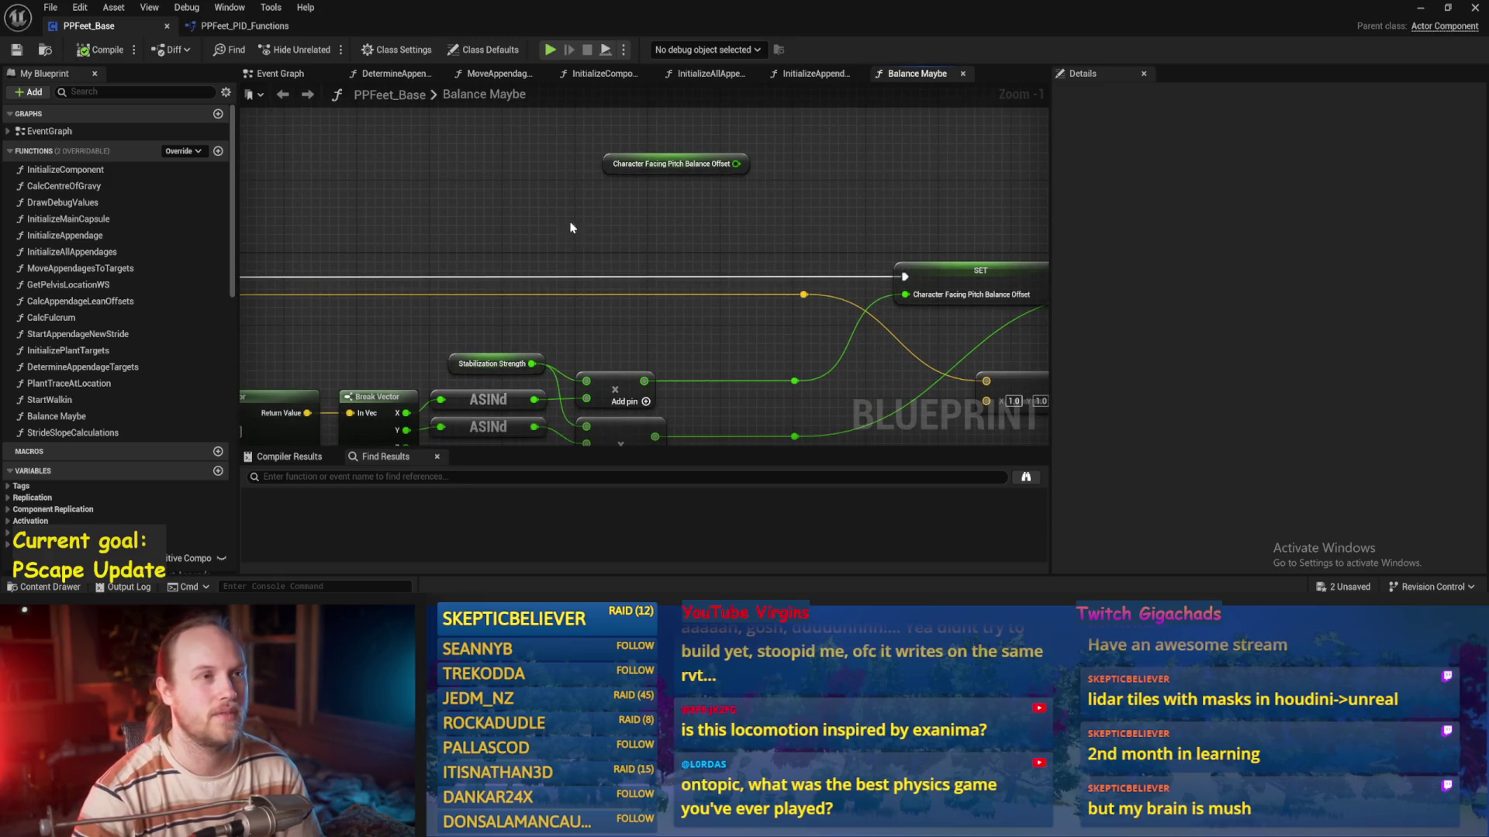
click(659, 164)
click(563, 219)
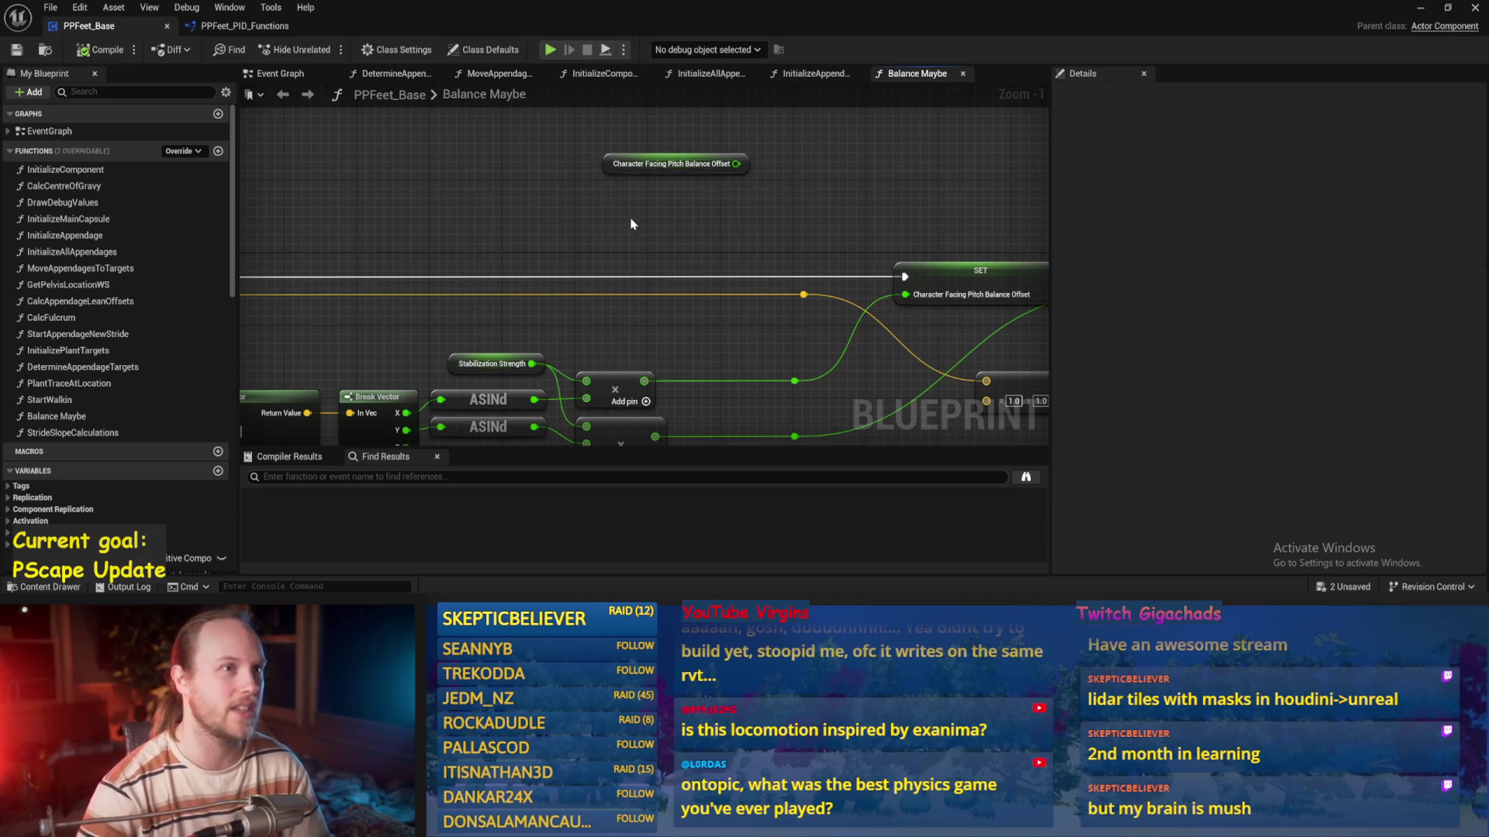
mouse_move(598, 252)
mouse_down()
mouse_move(569, 219)
mouse_move(704, 232)
mouse_move(585, 226)
mouse_move(686, 207)
mouse_up()
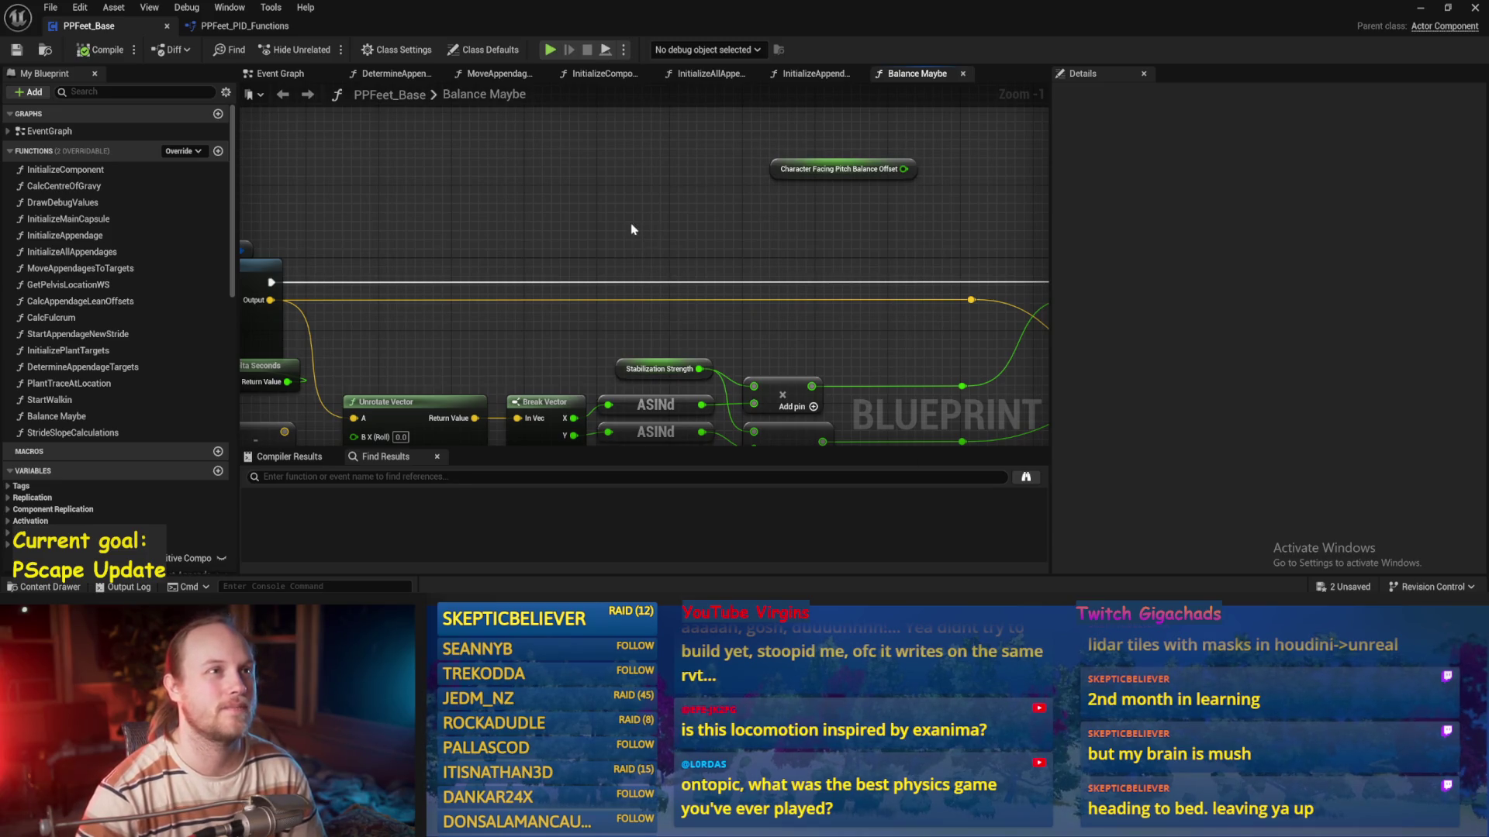
drag(632, 230, 757, 284)
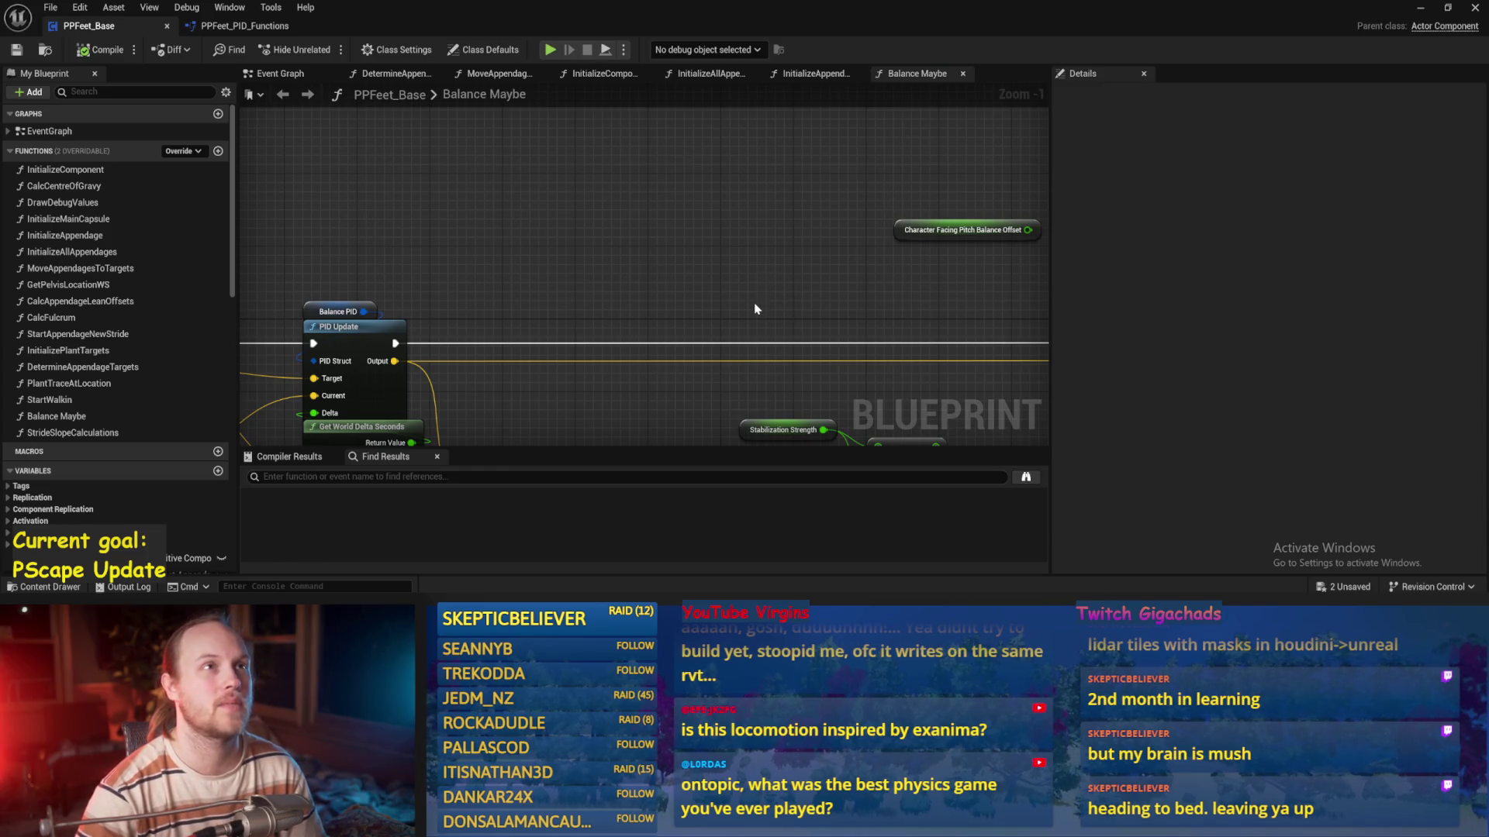
drag(724, 300, 846, 341)
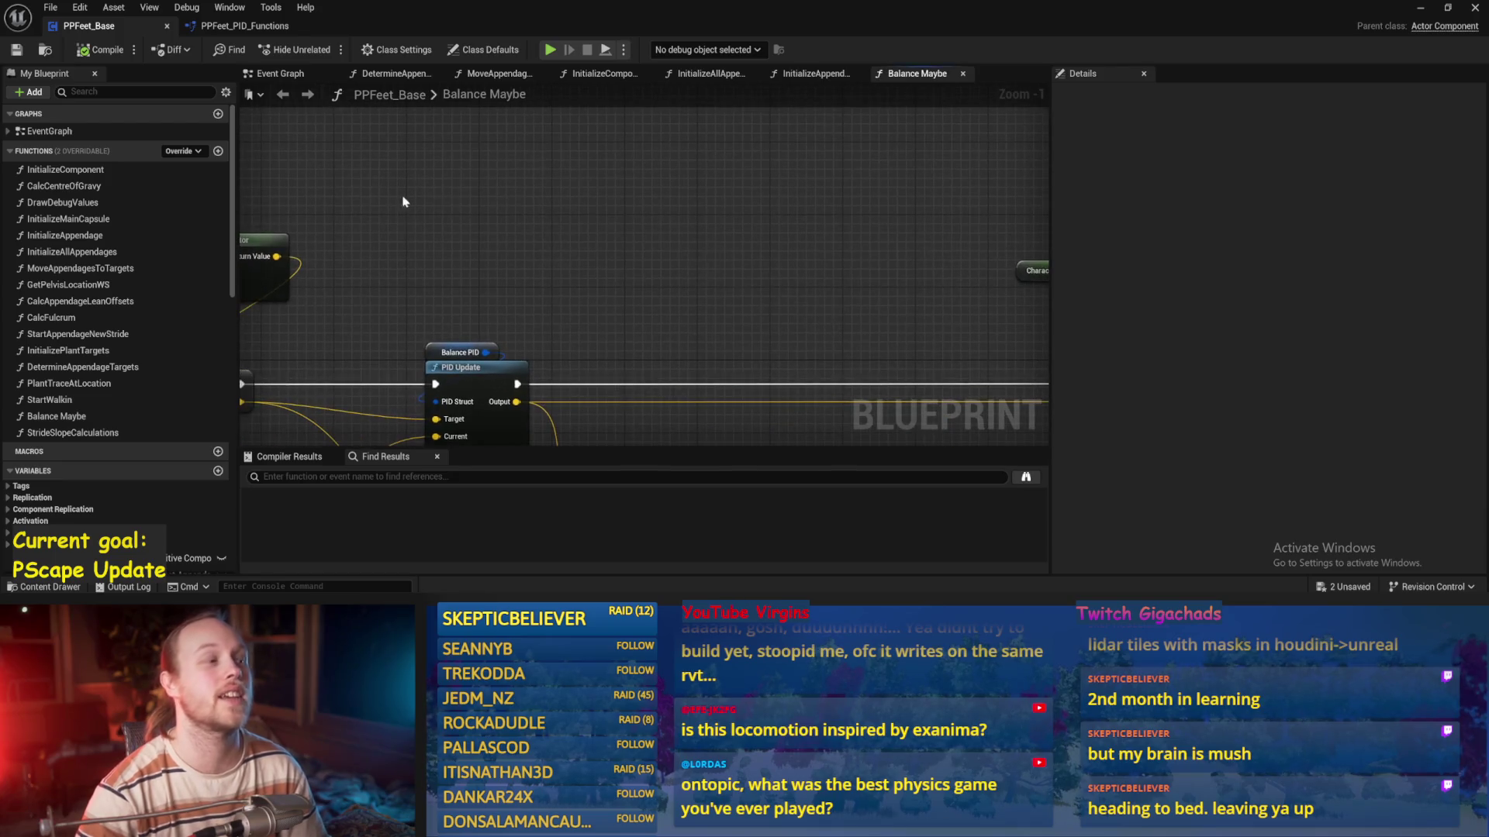
click(16, 49)
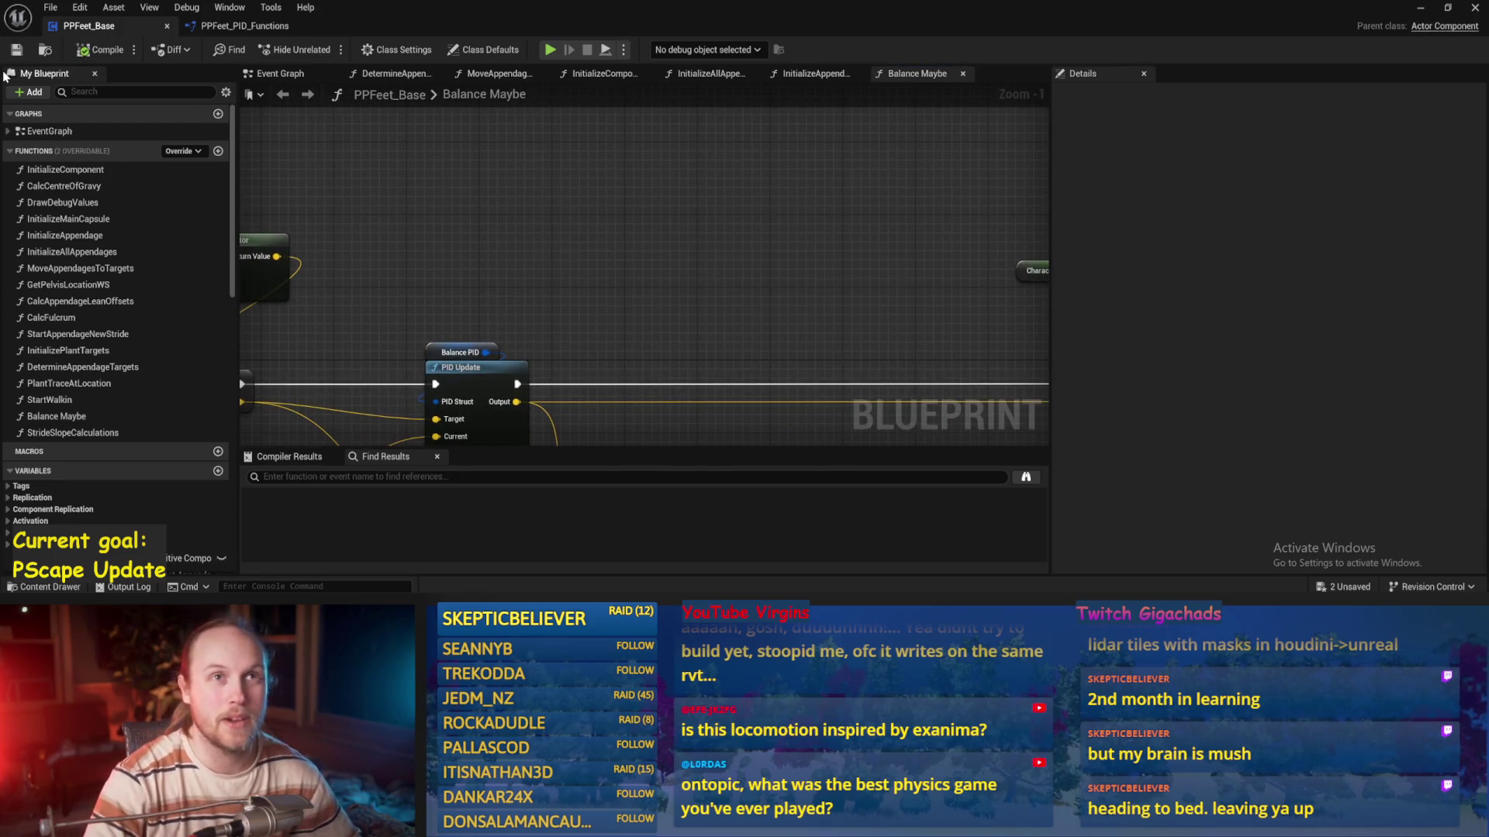
Place a Character Facing Pitch Balance Offset getter below the SET nodes and save
key(Home)
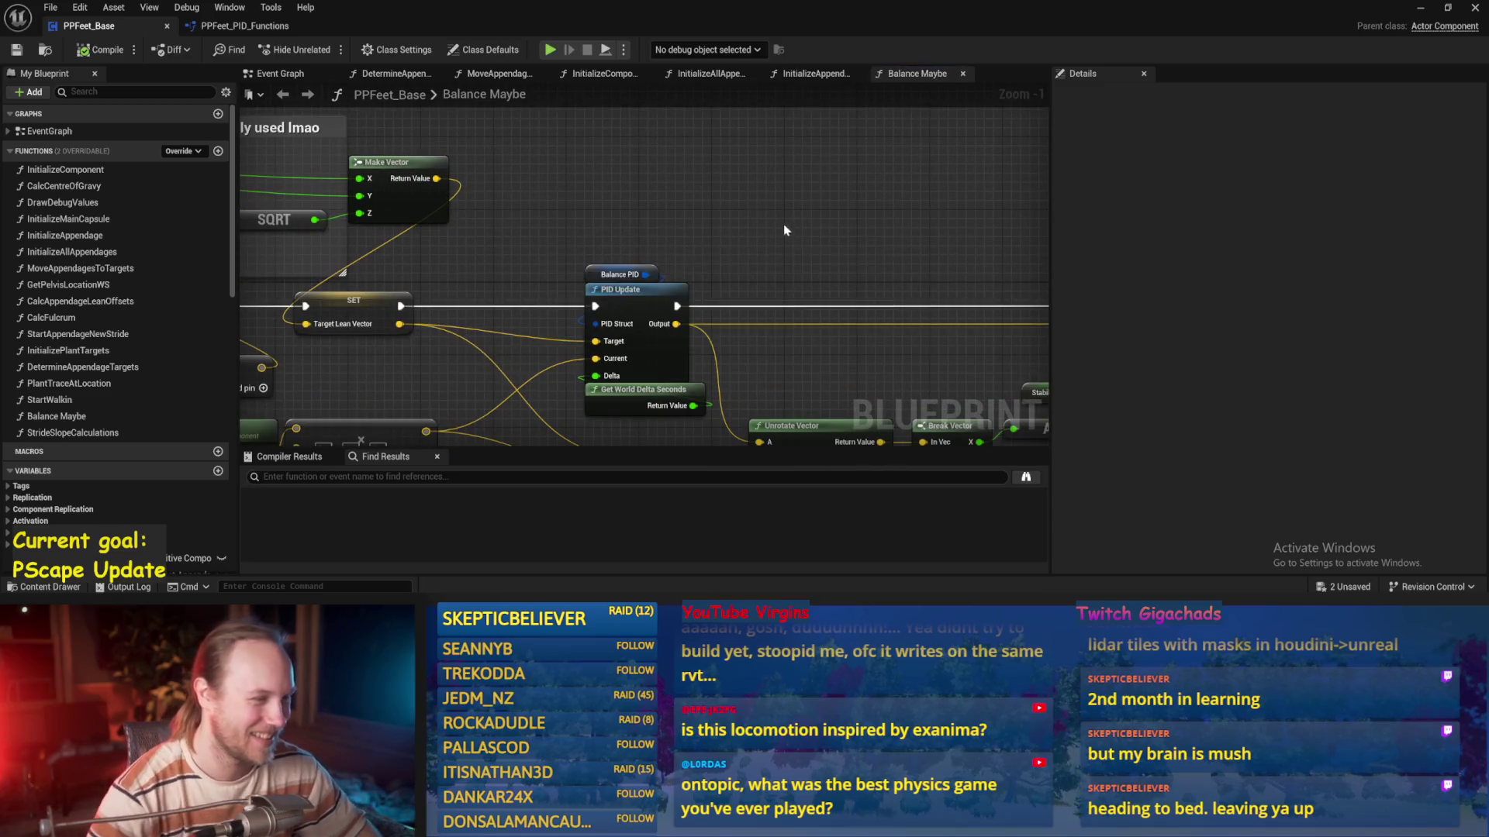
scroll(639, 211, down, 1)
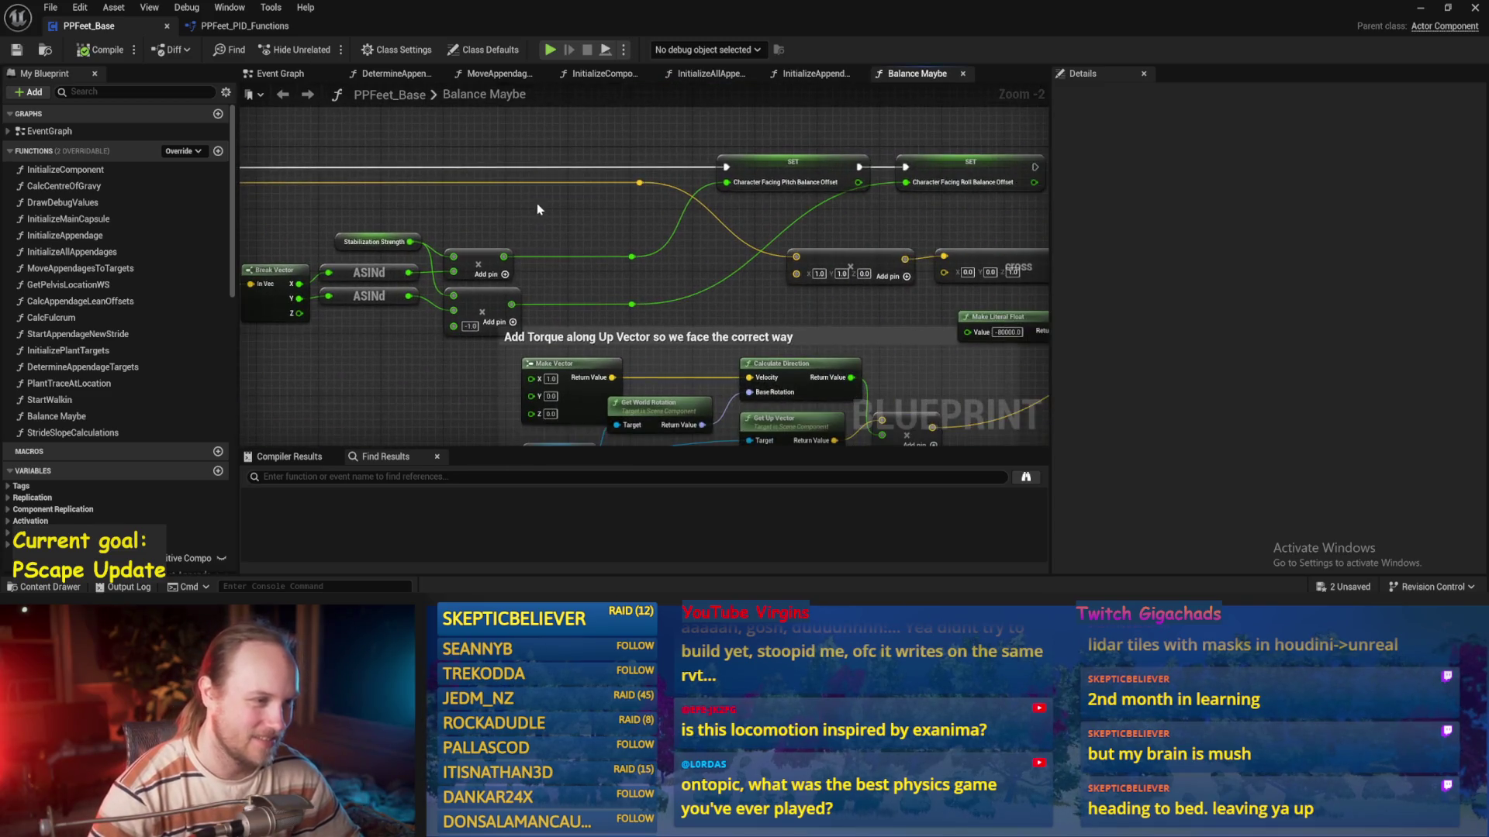
drag(536, 203, 577, 350)
mouse_move(558, 203)
mouse_down()
mouse_move(559, 323)
mouse_move(560, 286)
mouse_up()
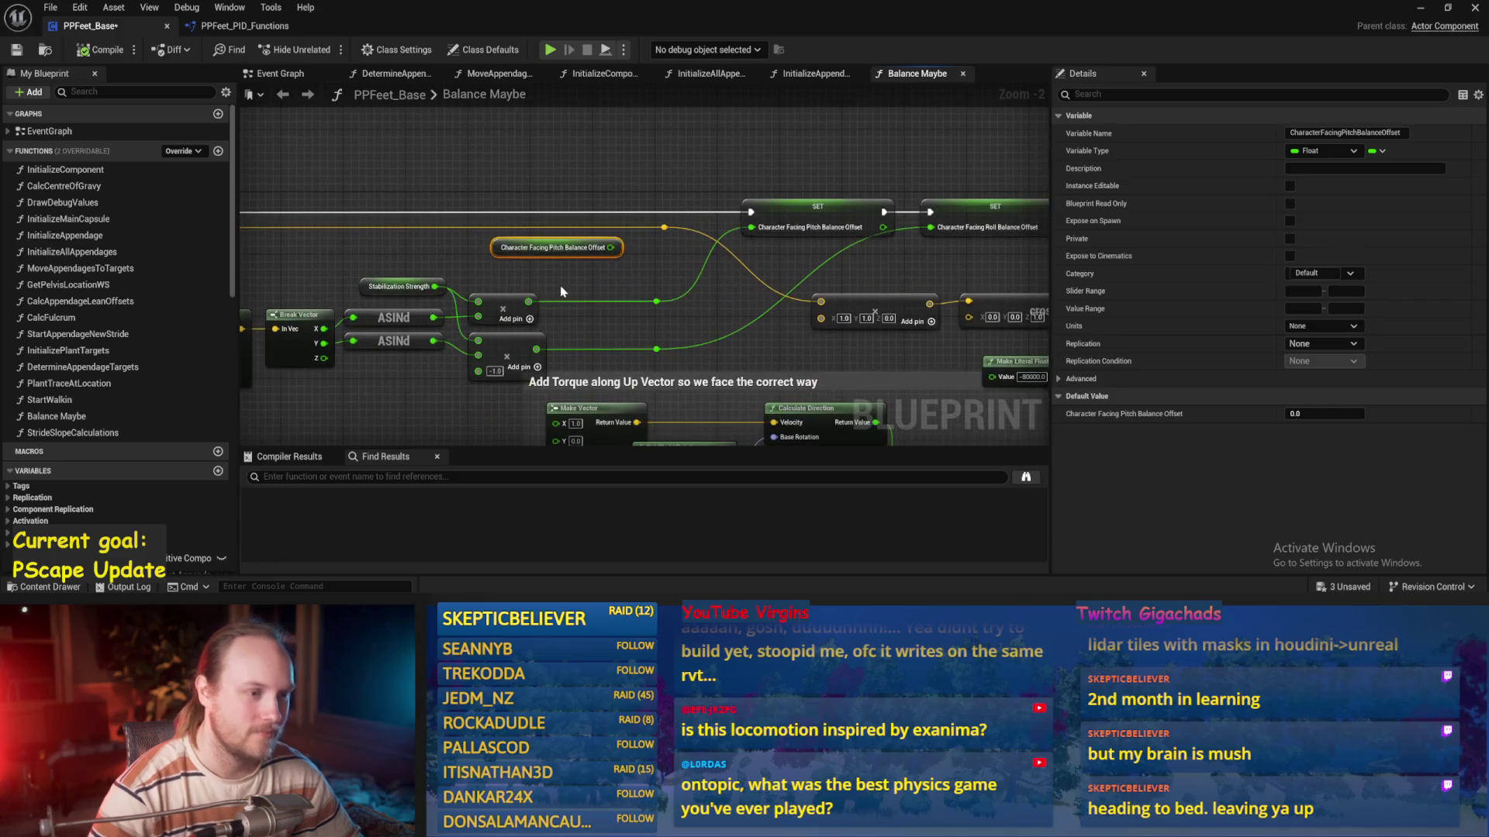
key(ctrl+s)
drag(752, 359, 603, 343)
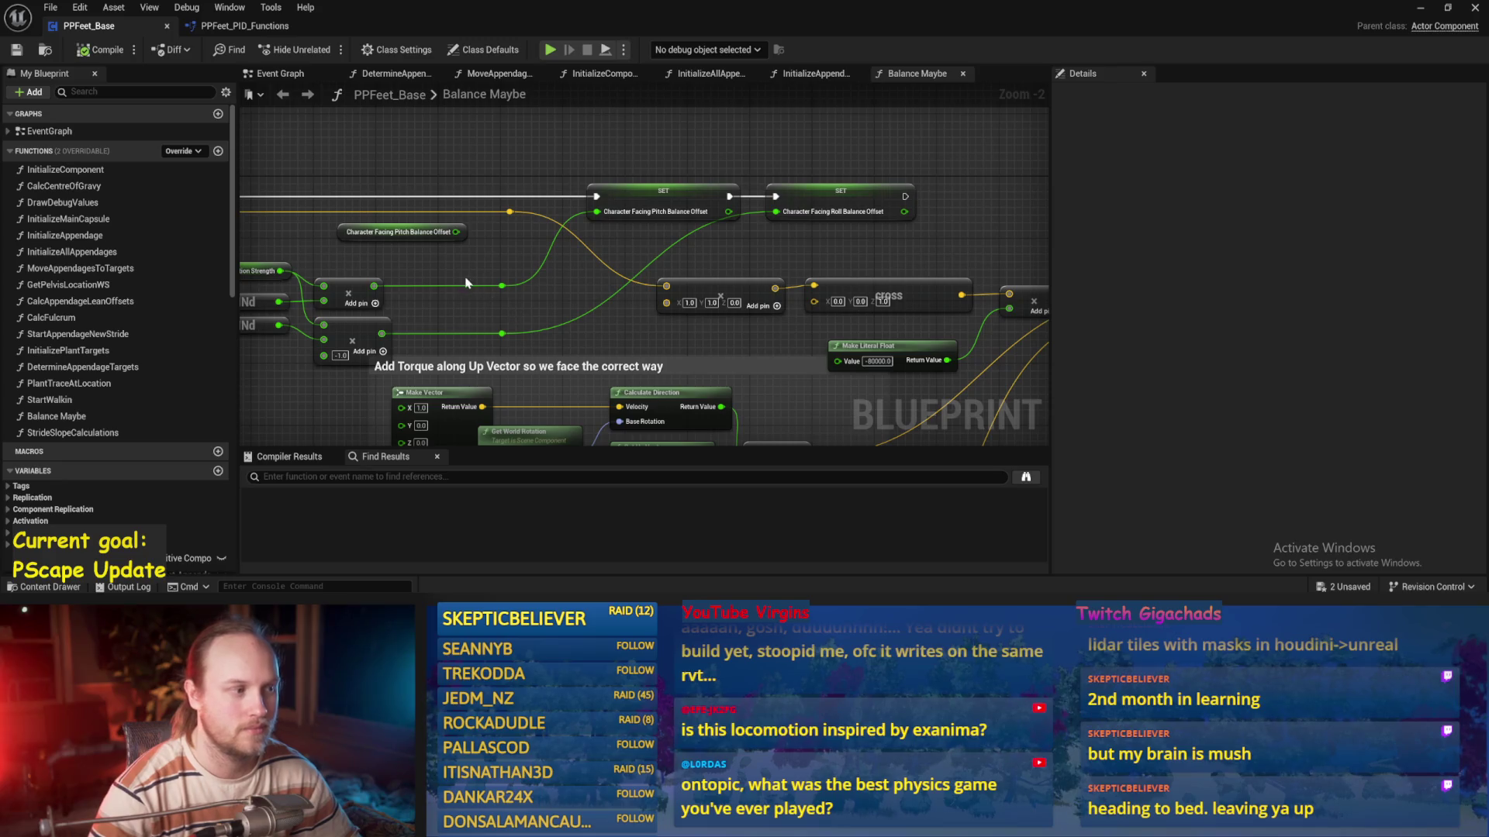
Connect the Pitch Balance Offset getter to a new Add node via a '+' search
scroll(466, 285, up, 2)
mouse_move(617, 219)
mouse_down()
mouse_move(532, 226)
mouse_move(624, 248)
mouse_move(633, 231)
mouse_up()
text(+)
key(Return)
click(550, 276)
Select both multiply nodes and review the Stabilization Strength variable and second SET node
drag(547, 270, 496, 329)
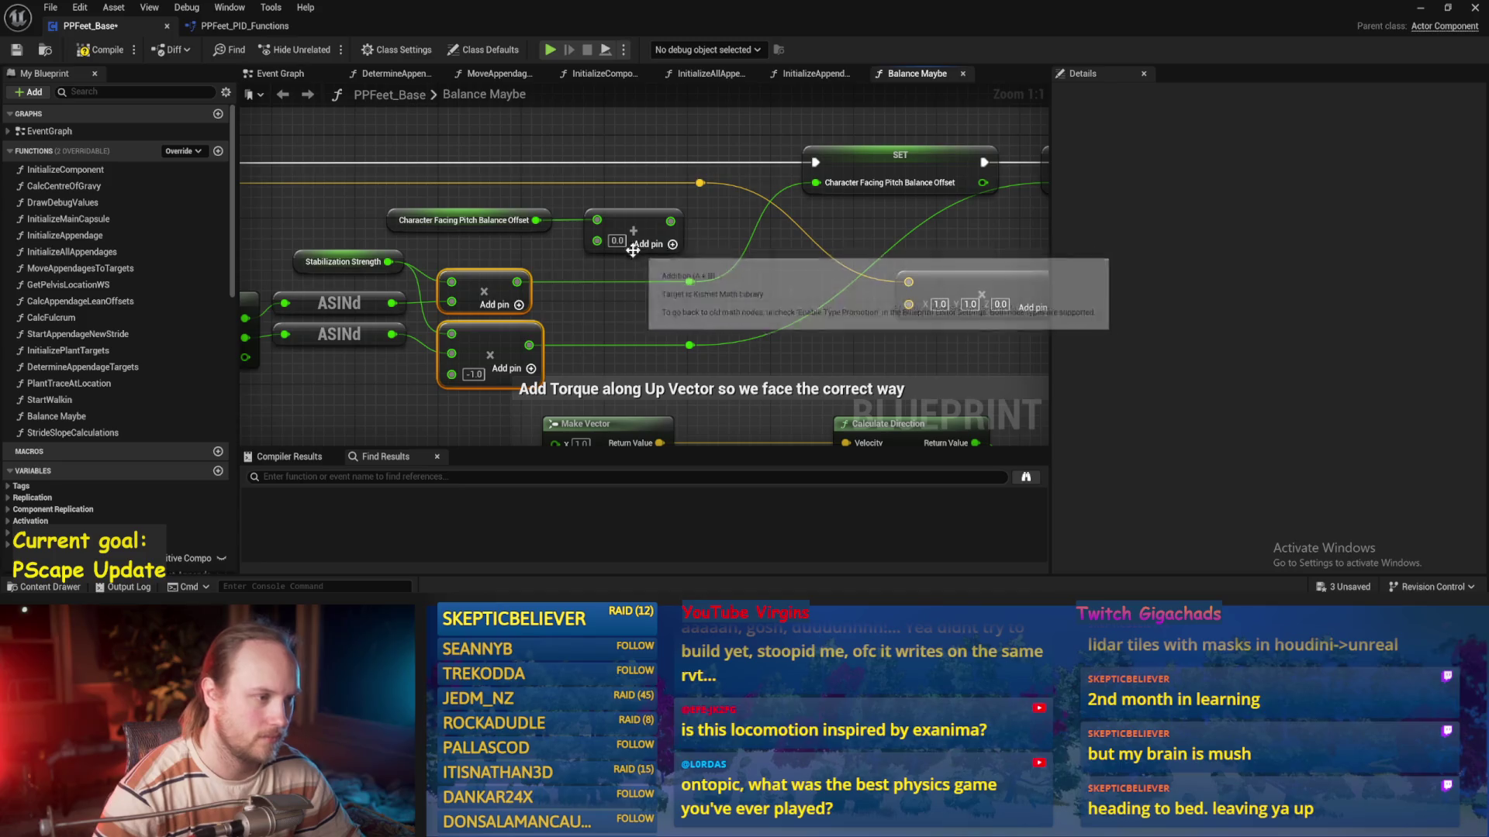
drag(753, 273, 700, 330)
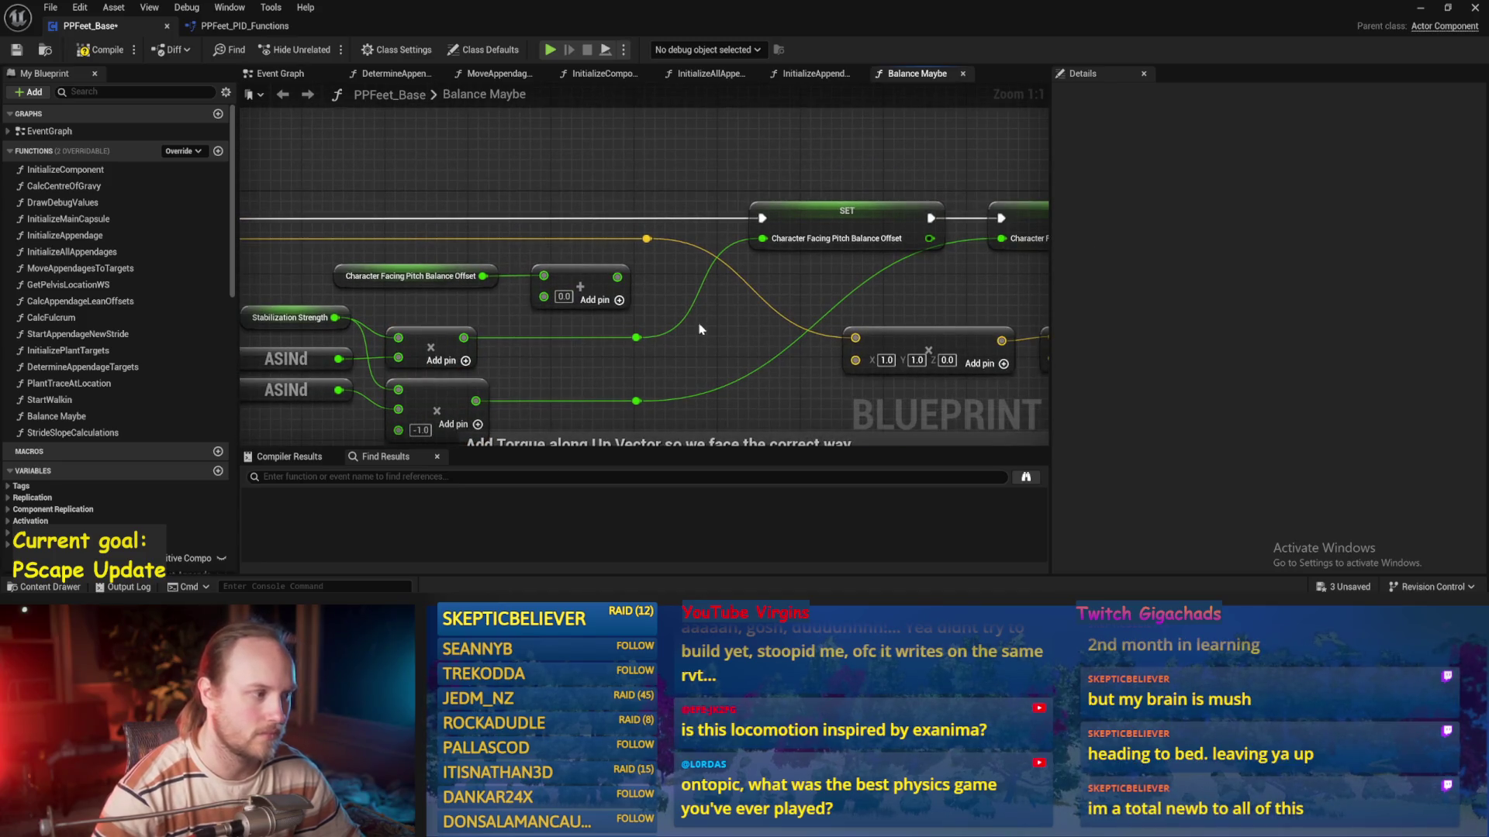
drag(513, 298, 605, 233)
click(359, 255)
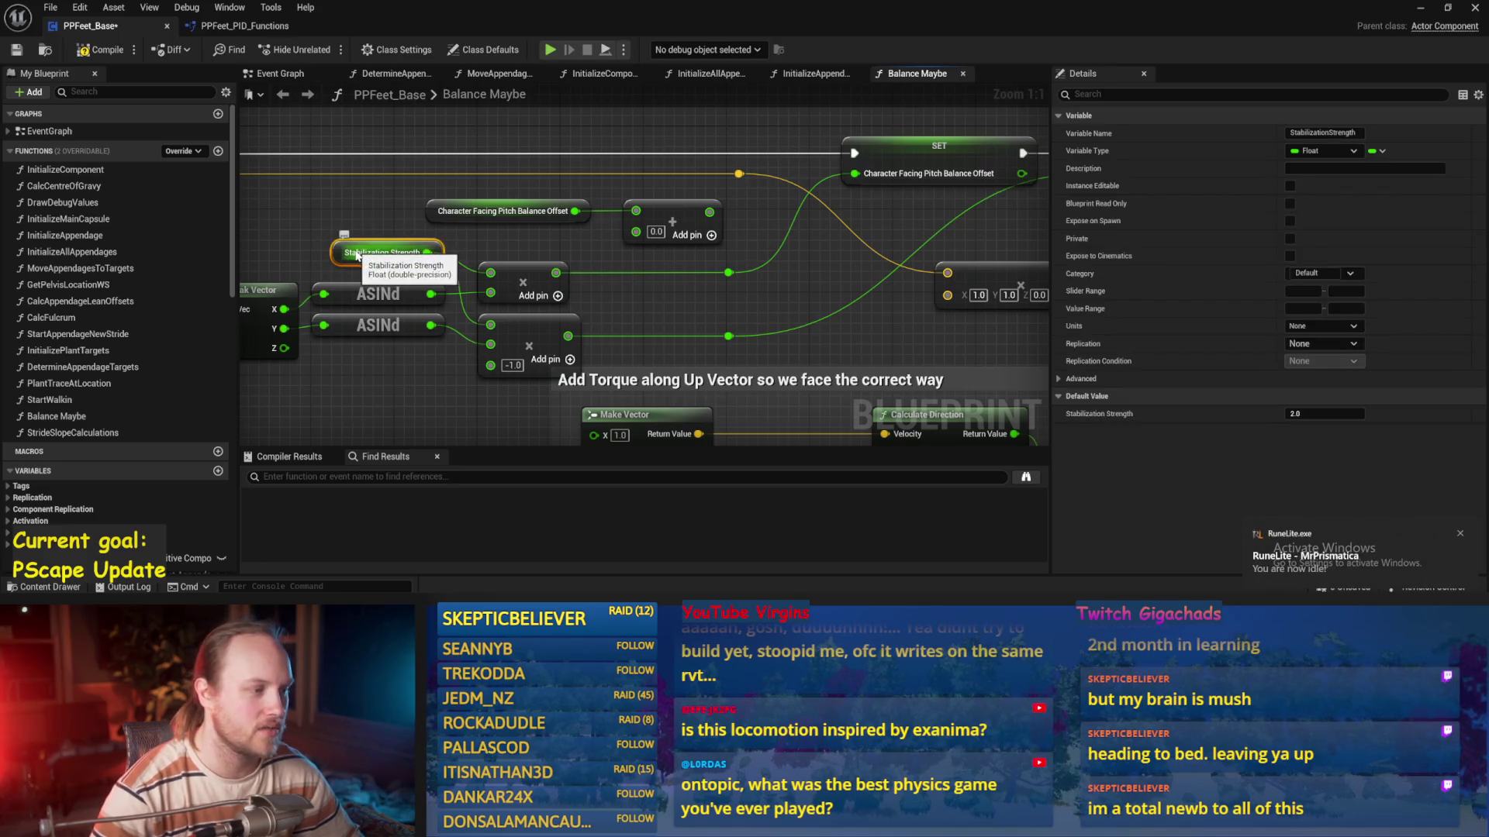
drag(852, 148, 631, 203)
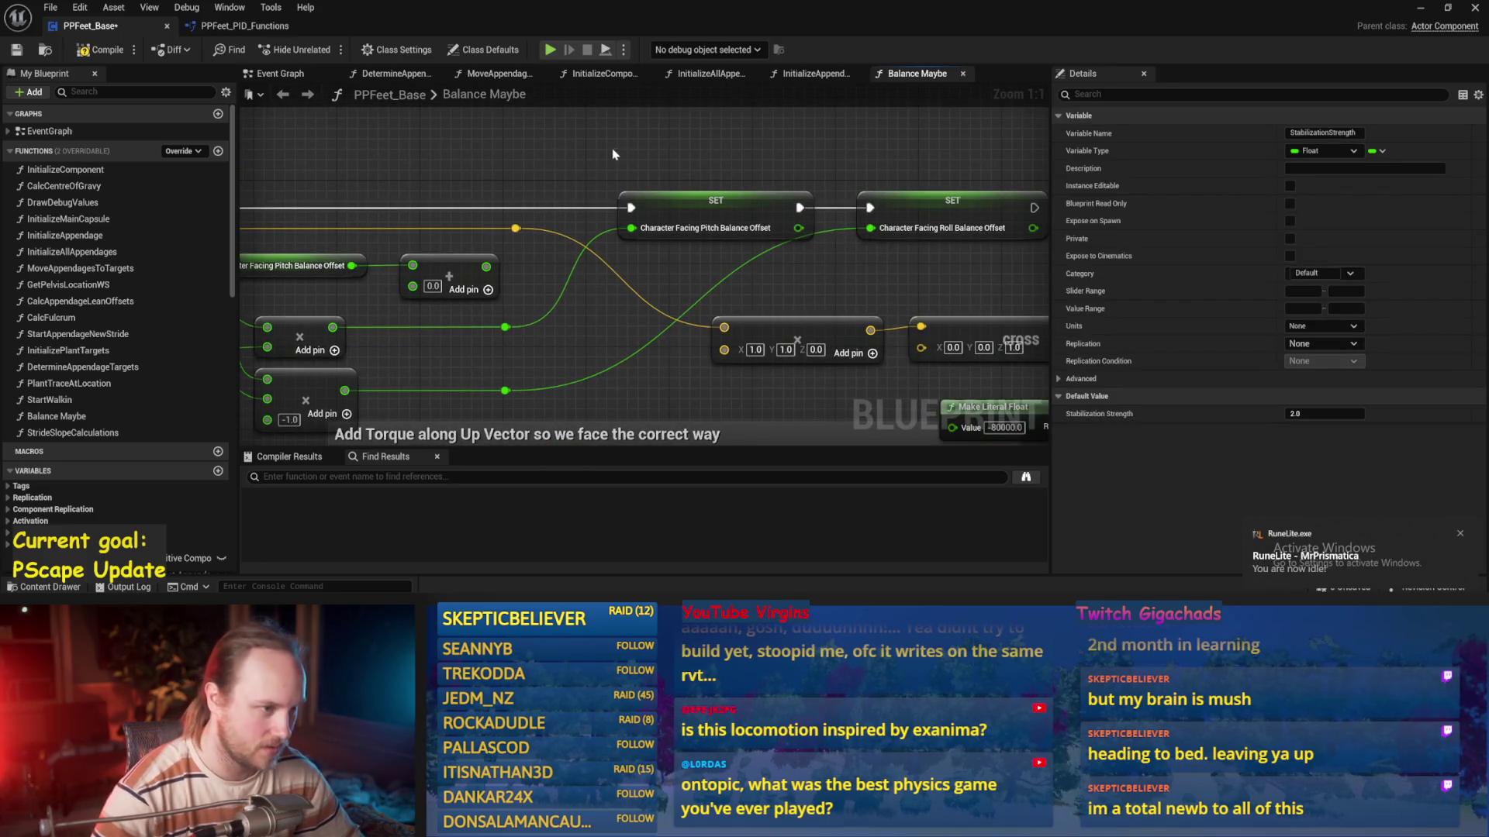
click(824, 225)
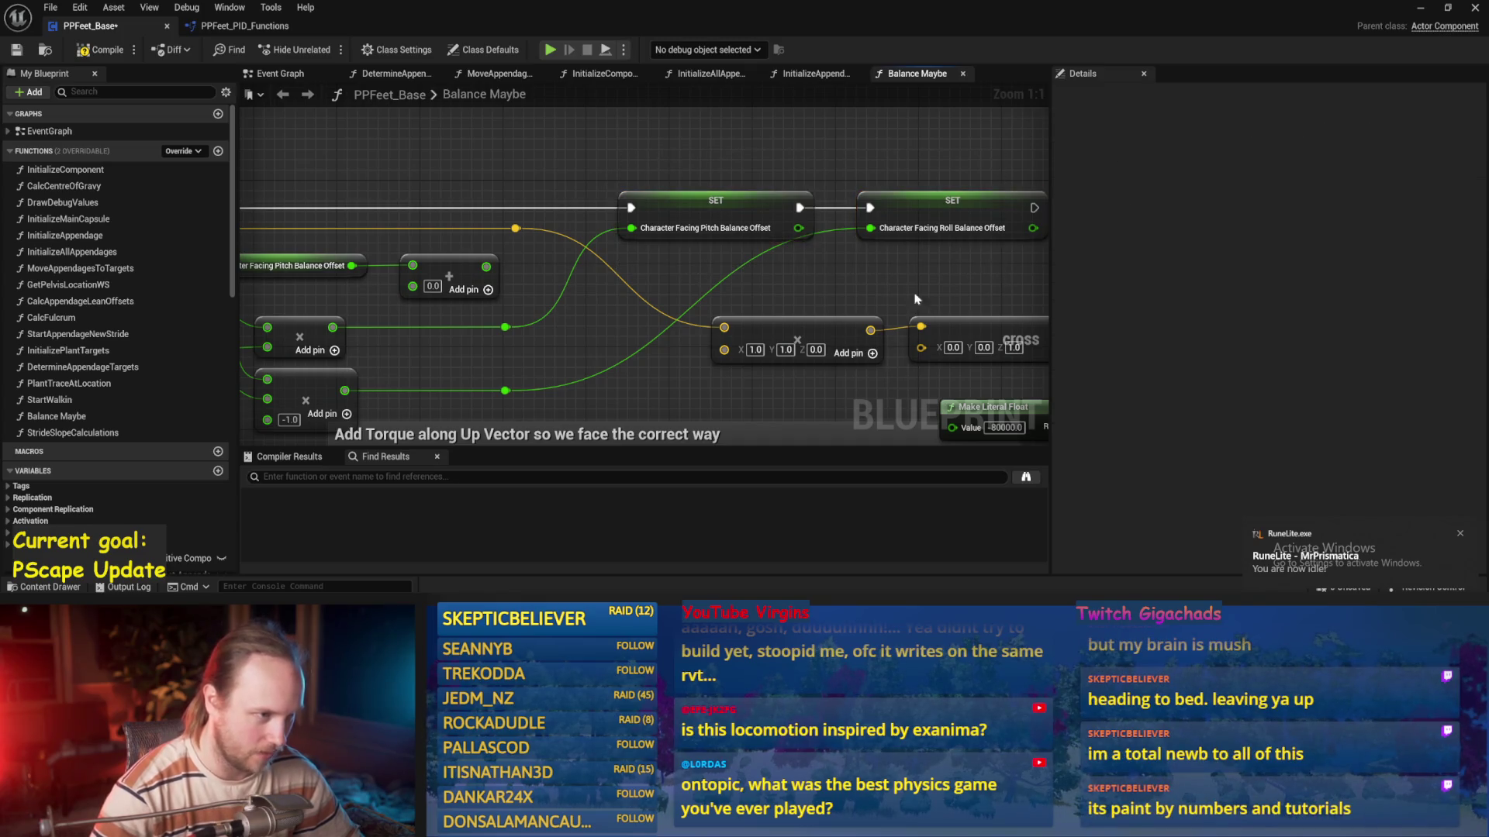
drag(823, 313, 857, 266)
Check the pitch offset SET node alongside the Break Vector and ASINd nodes
mouse_move(600, 294)
mouse_down()
mouse_move(806, 292)
mouse_move(845, 143)
mouse_up()
click(845, 201)
click(866, 273)
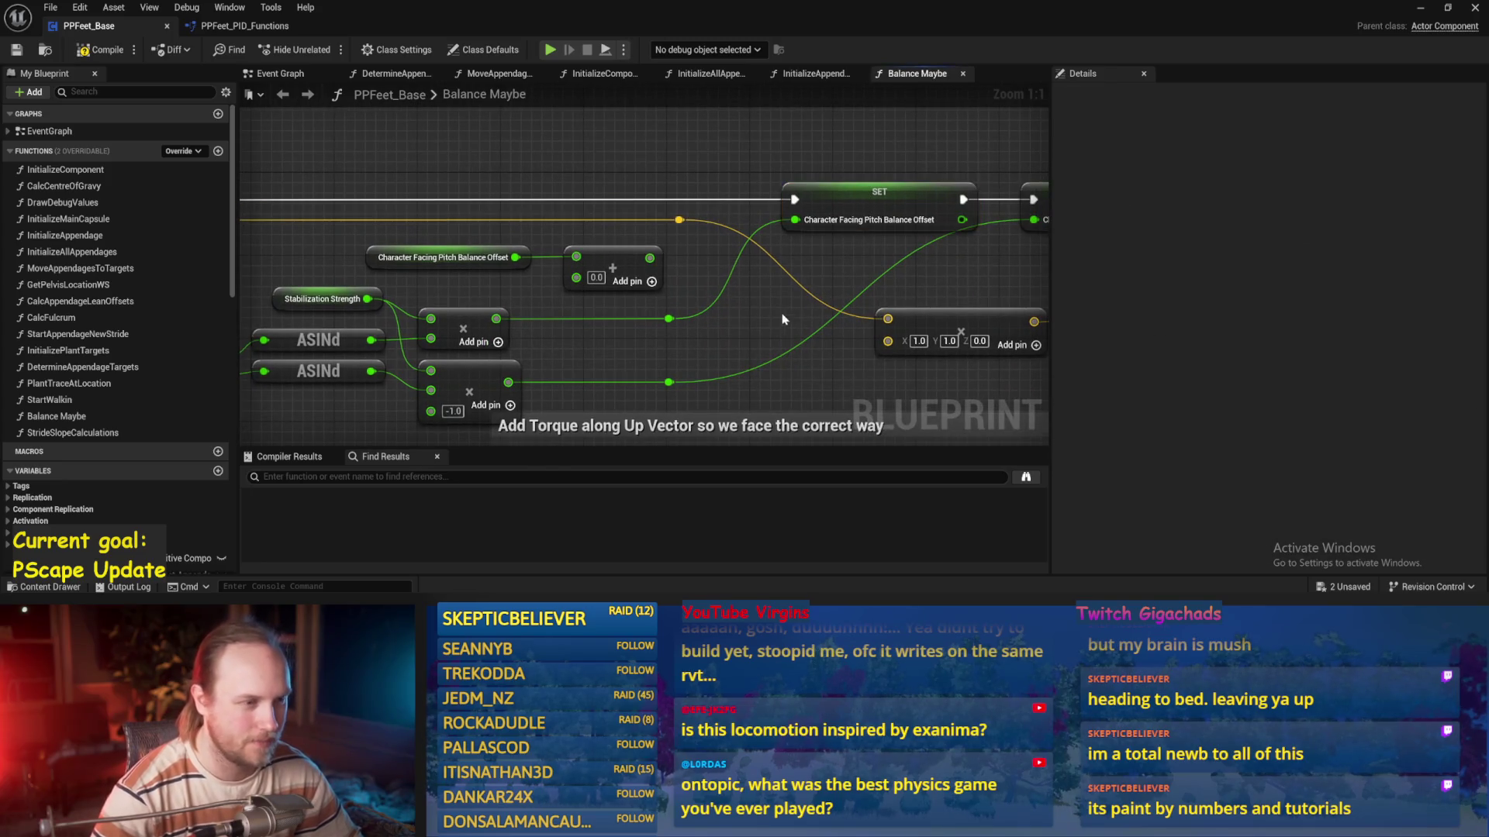
drag(792, 317, 547, 259)
mouse_move(688, 281)
mouse_down()
mouse_move(783, 272)
mouse_move(574, 318)
mouse_move(543, 345)
mouse_move(752, 233)
mouse_move(598, 295)
mouse_move(747, 213)
mouse_up()
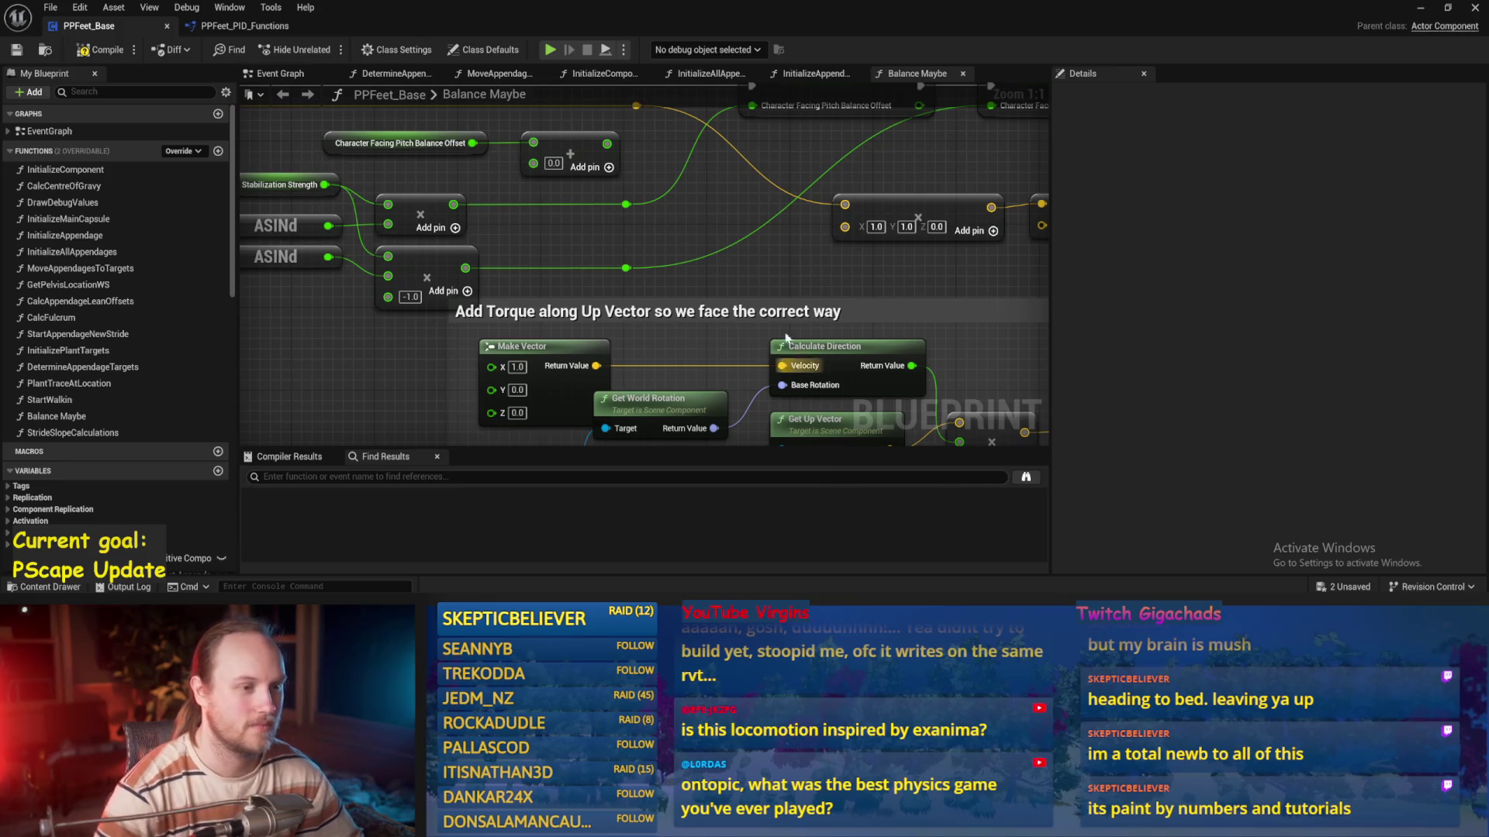
Review the SET, Break Vector and ASINd nodes and save the blueprint
drag(551, 185, 519, 263)
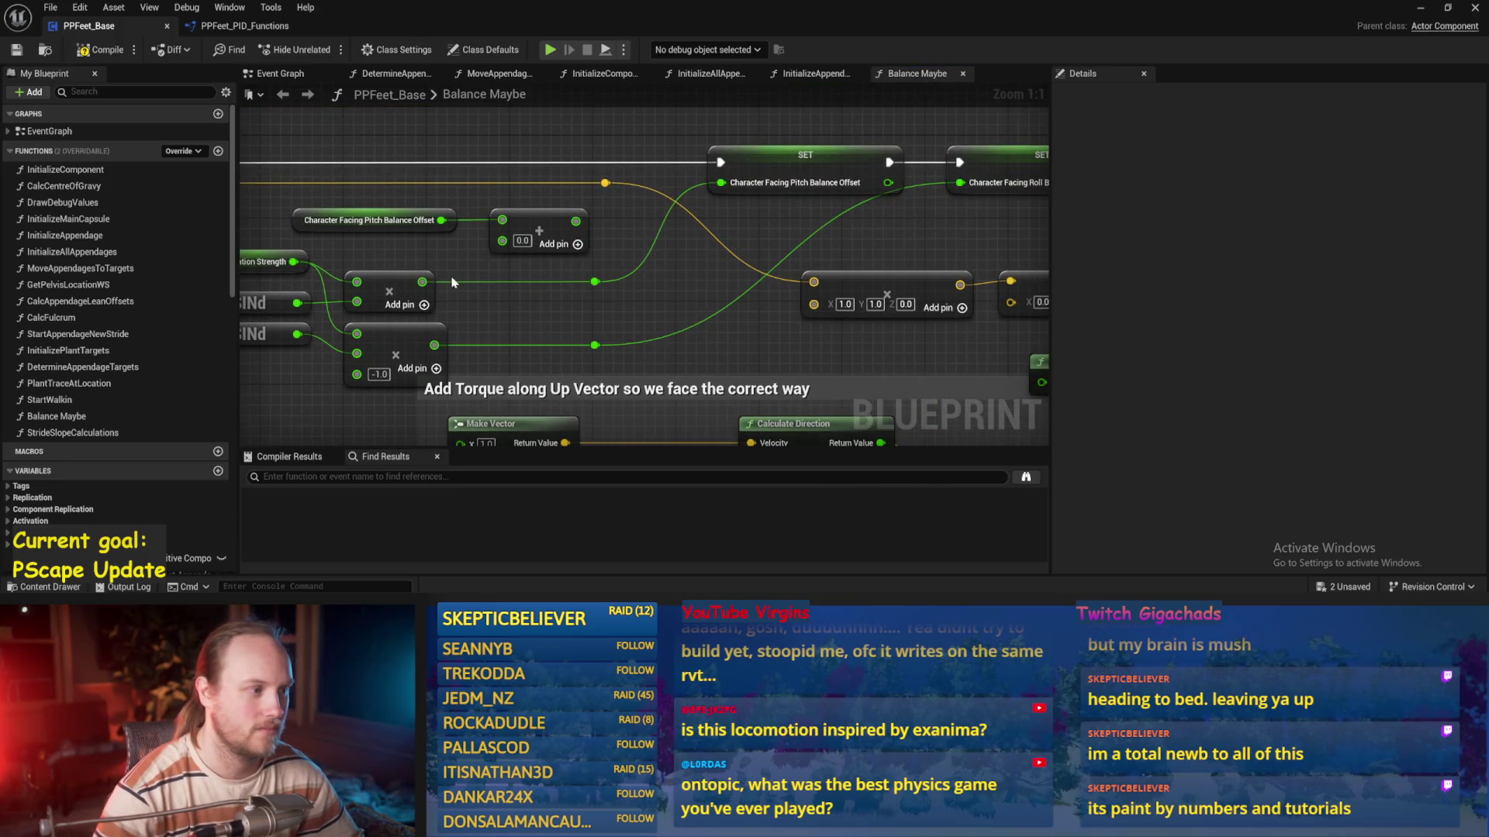
drag(433, 284, 625, 259)
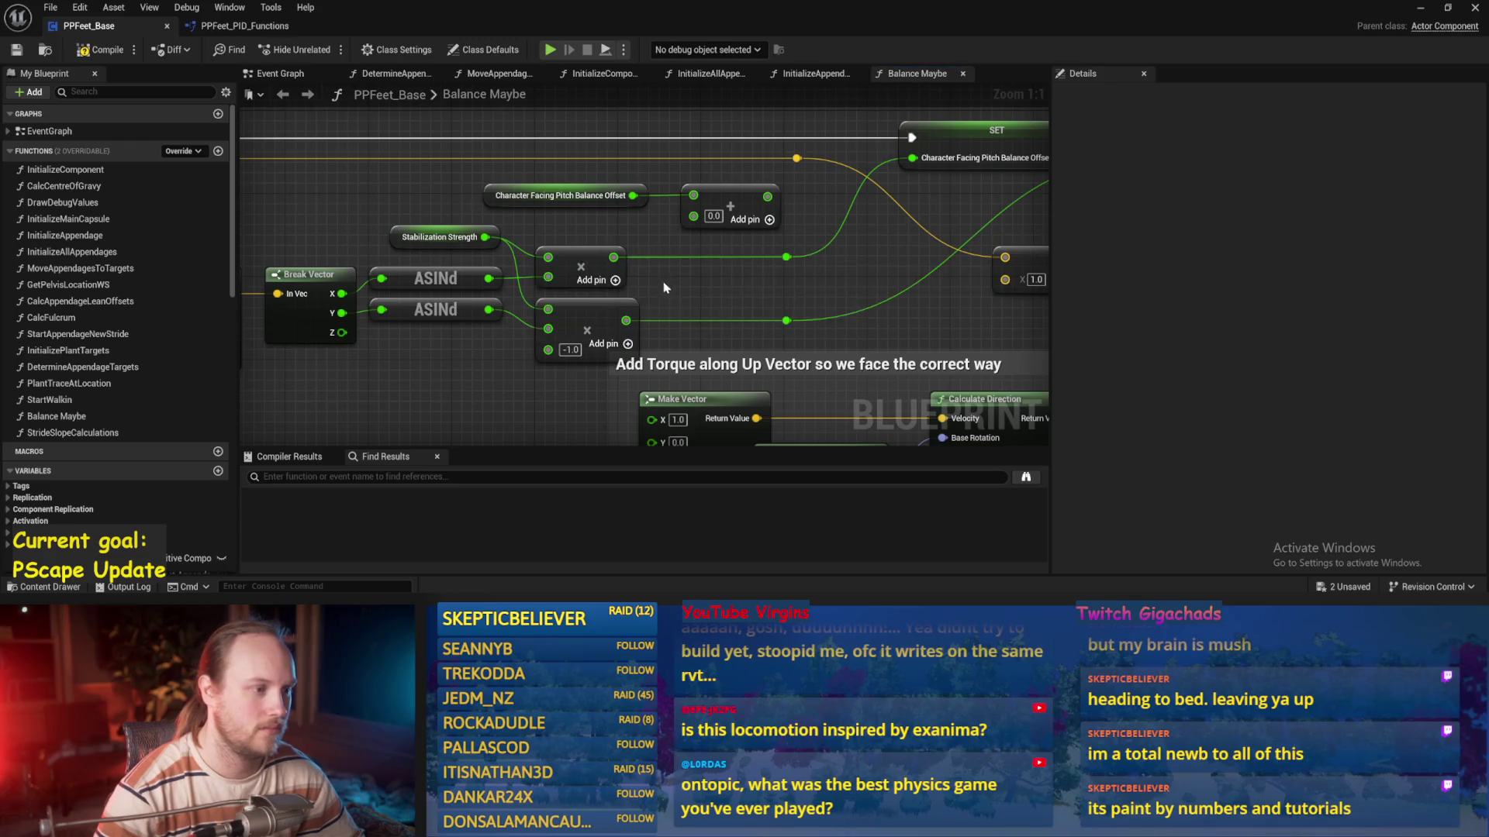
scroll(571, 318, down, 2)
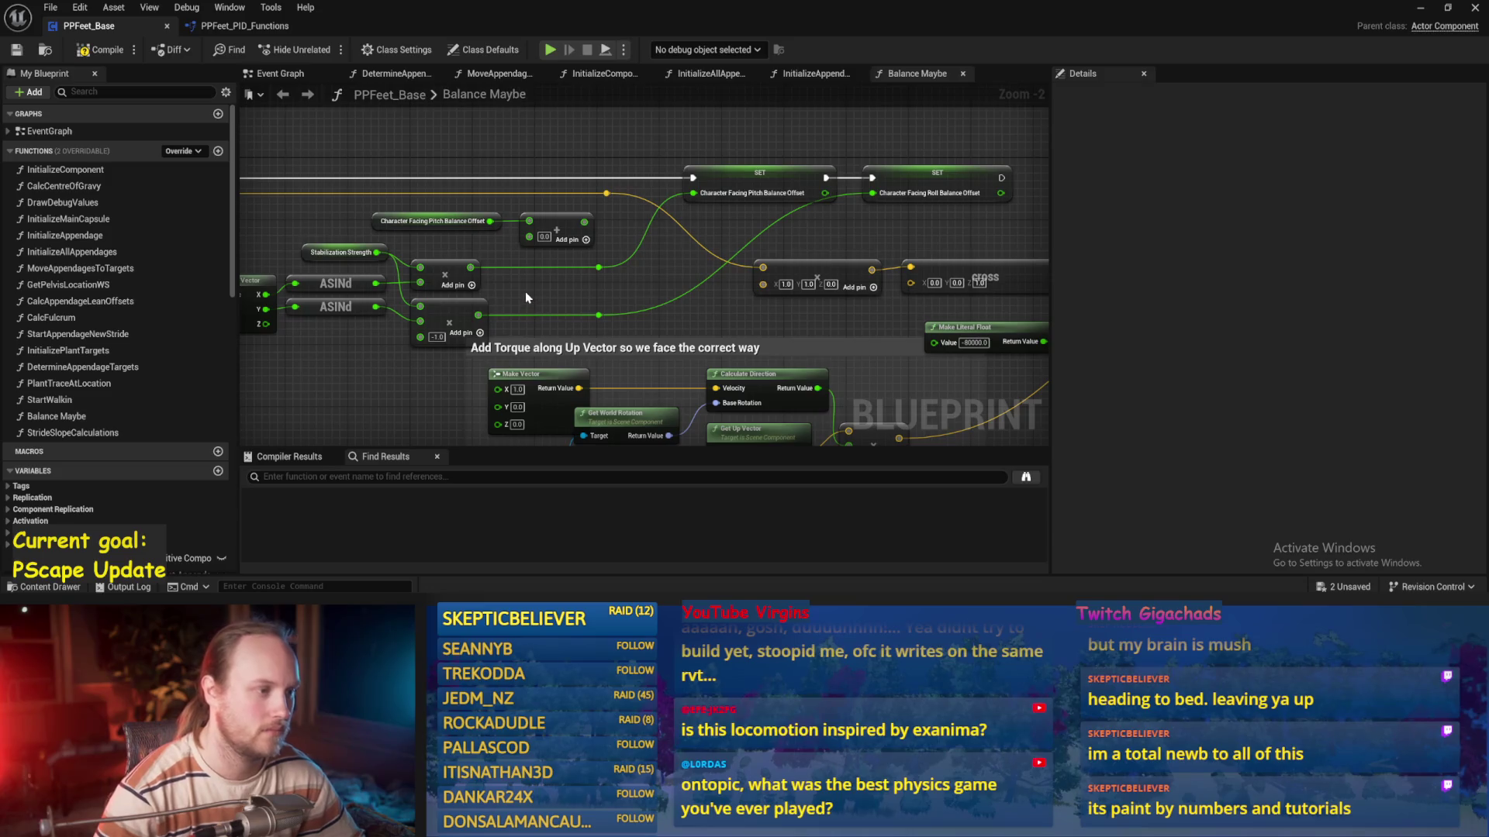
scroll(527, 299, up, 1)
key(ctrl+s)
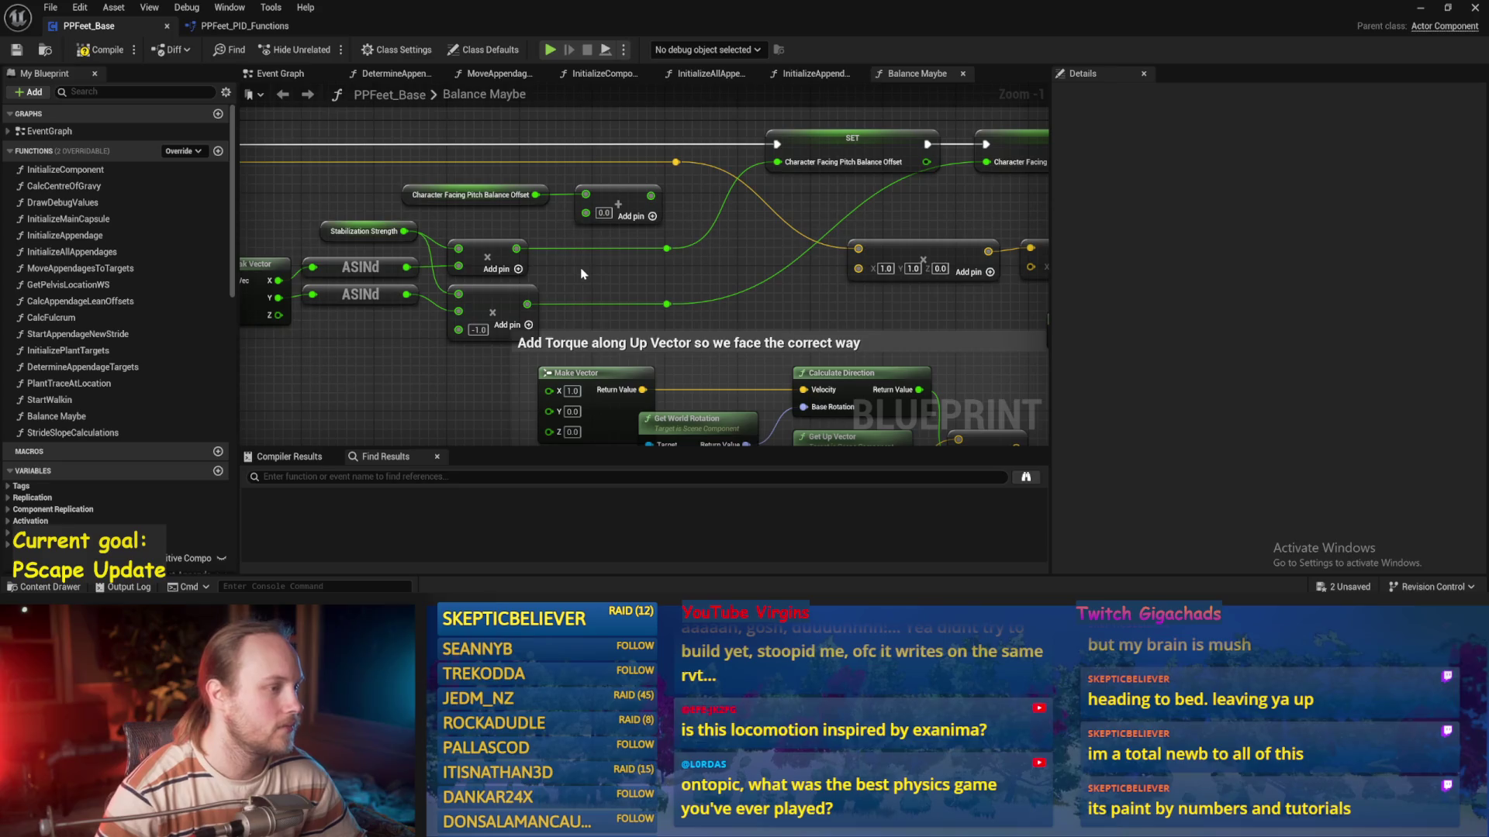
Select the two multiply nodes and inspect the Stabilization Strength variable around them
drag(490, 326, 490, 325)
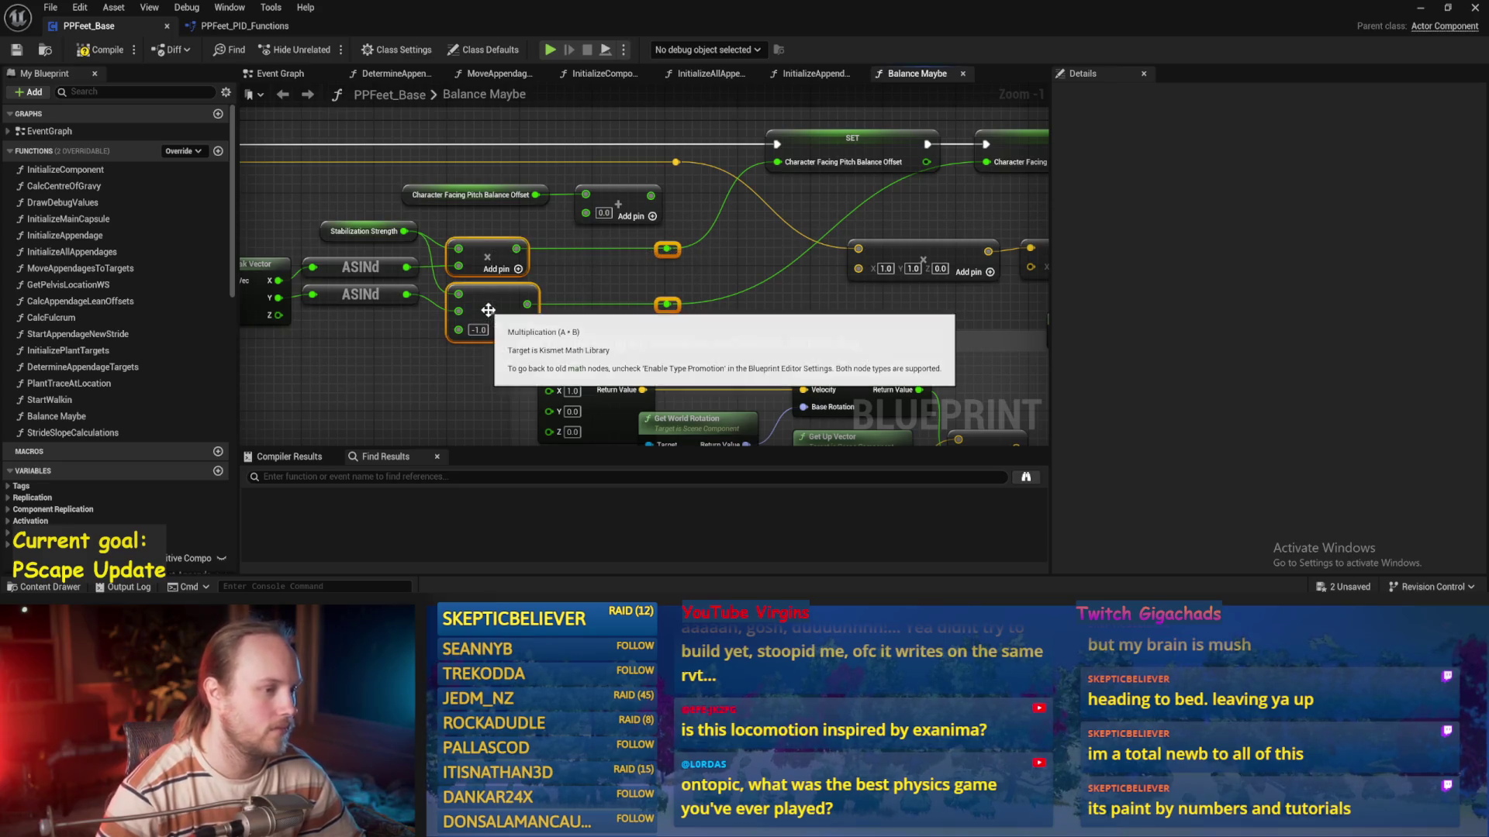
scroll(490, 326, down, 2)
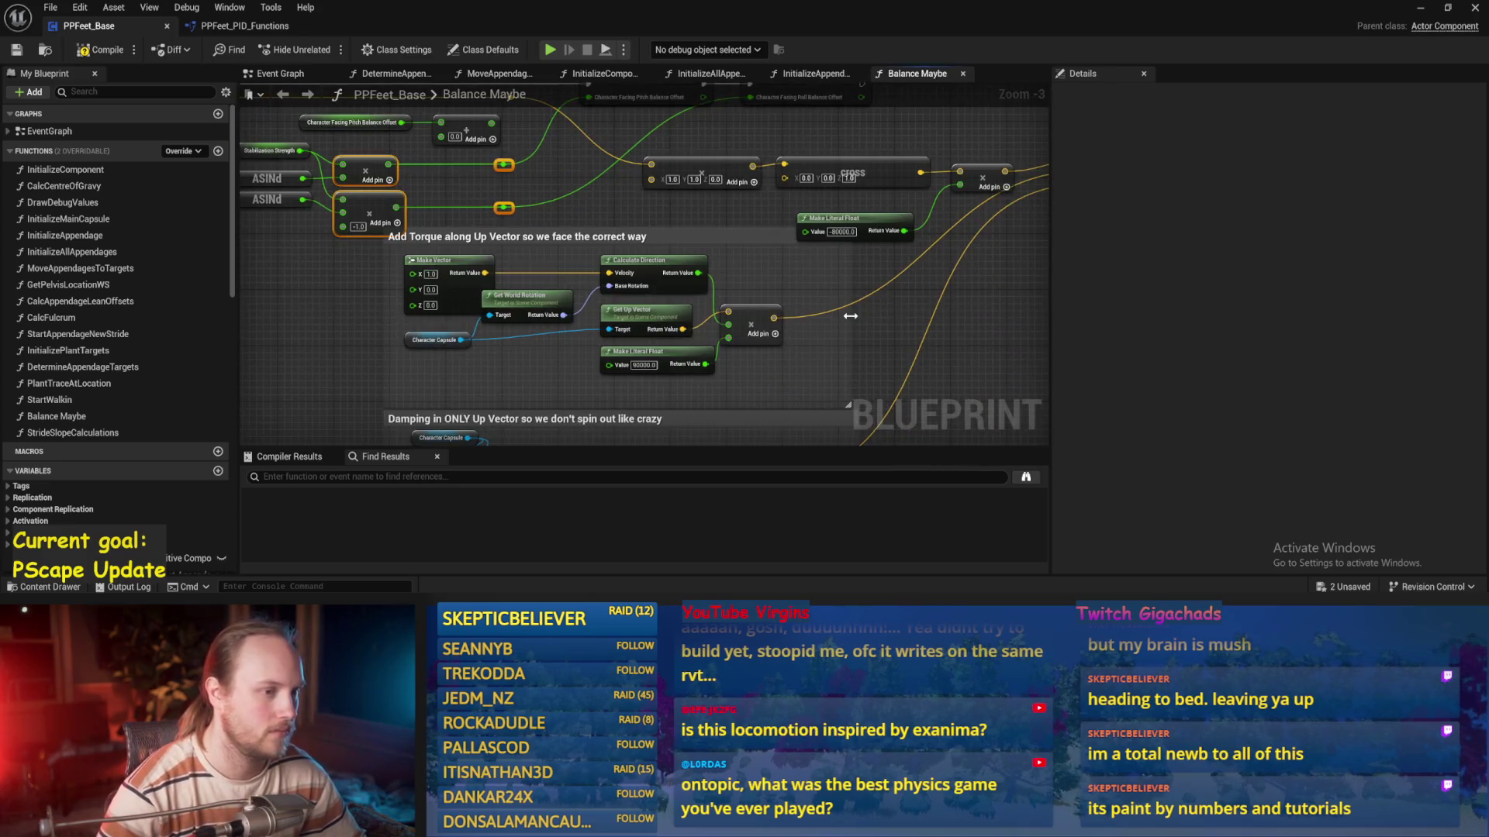
drag(783, 197, 713, 298)
drag(702, 243, 605, 283)
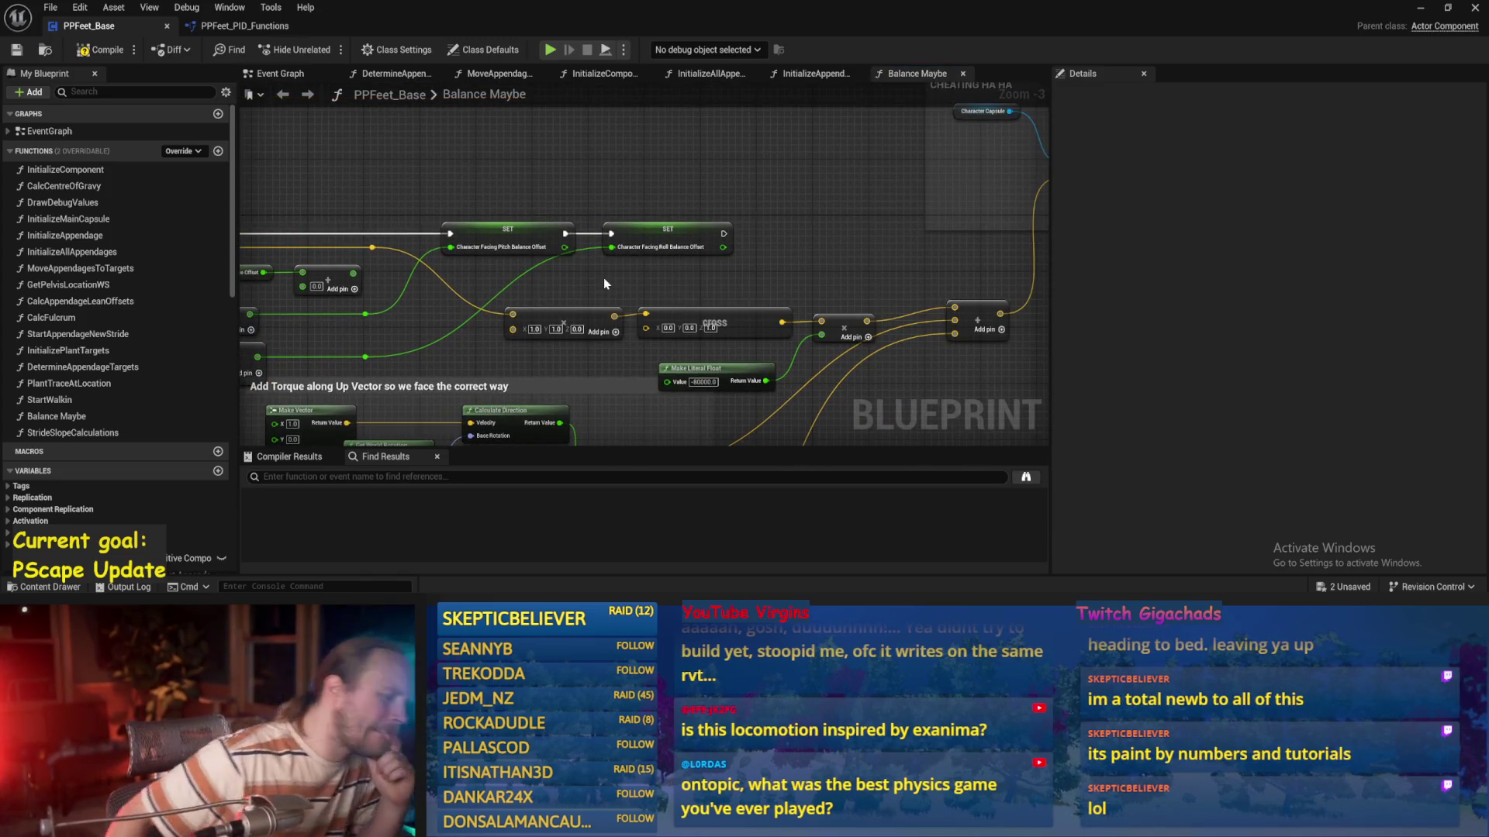
drag(605, 284, 775, 264)
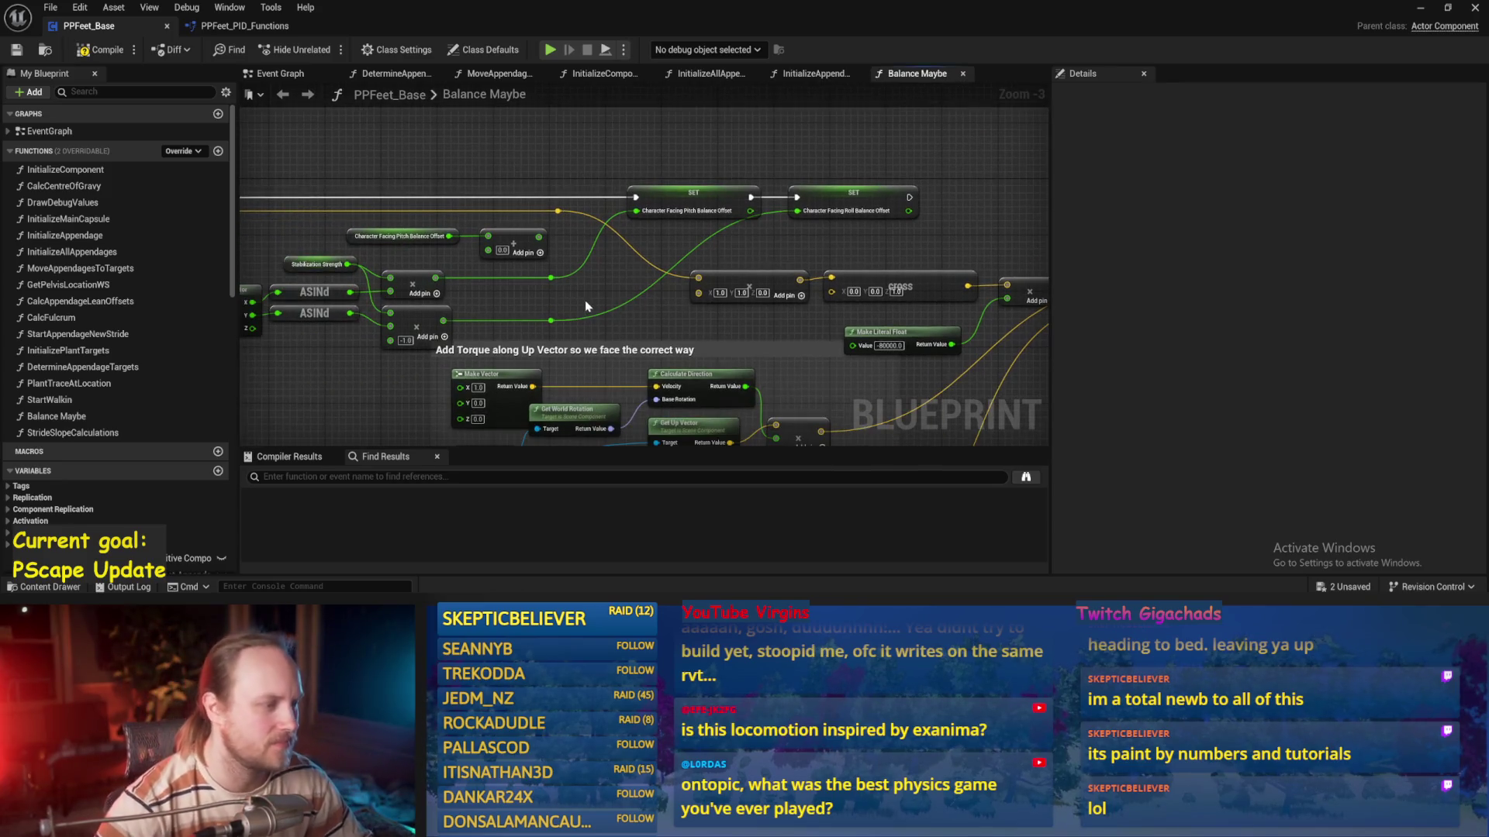
drag(585, 300, 682, 273)
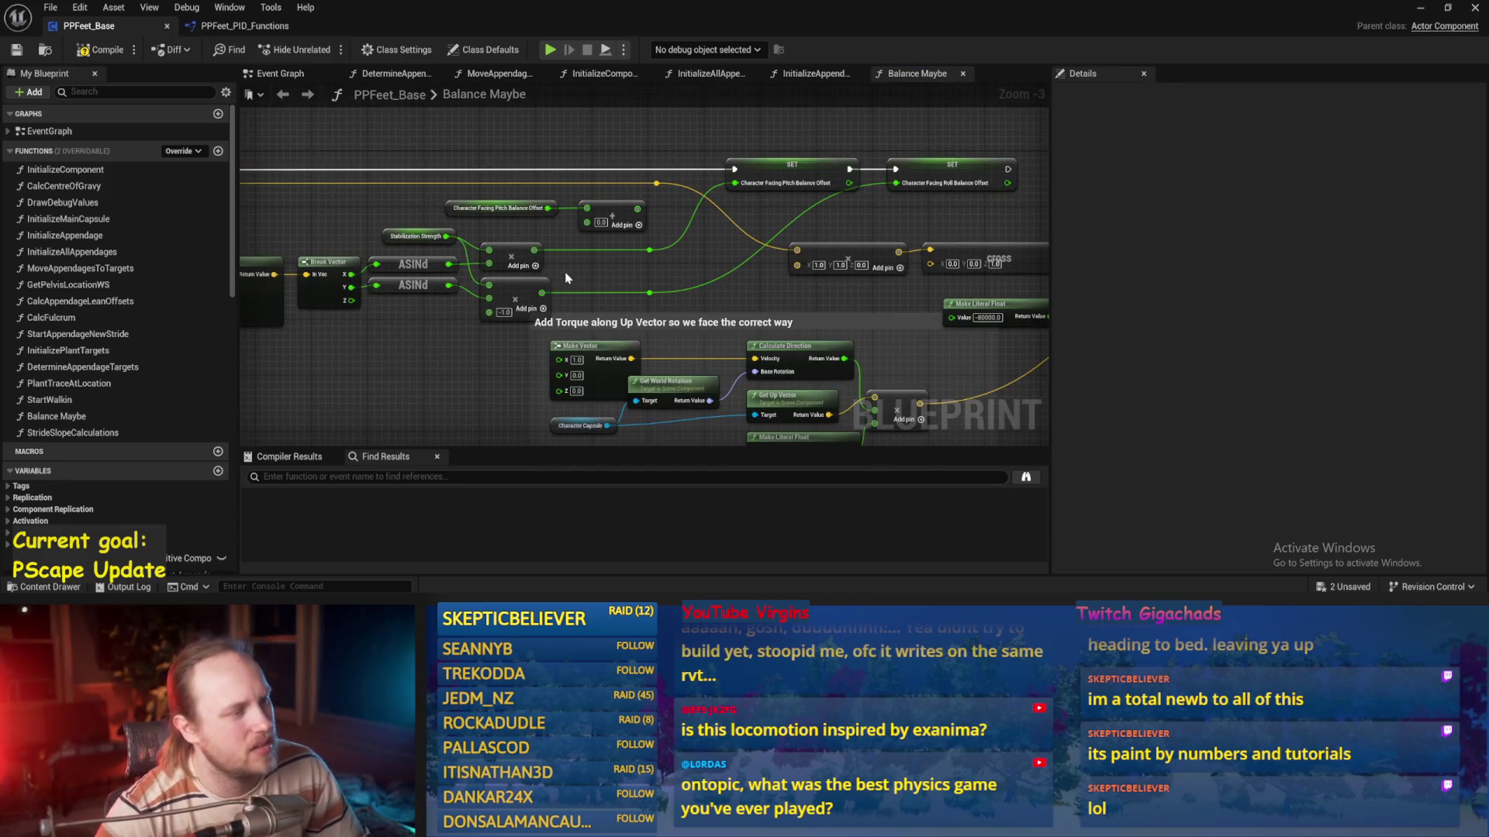
scroll(383, 244, up, 2)
click(427, 235)
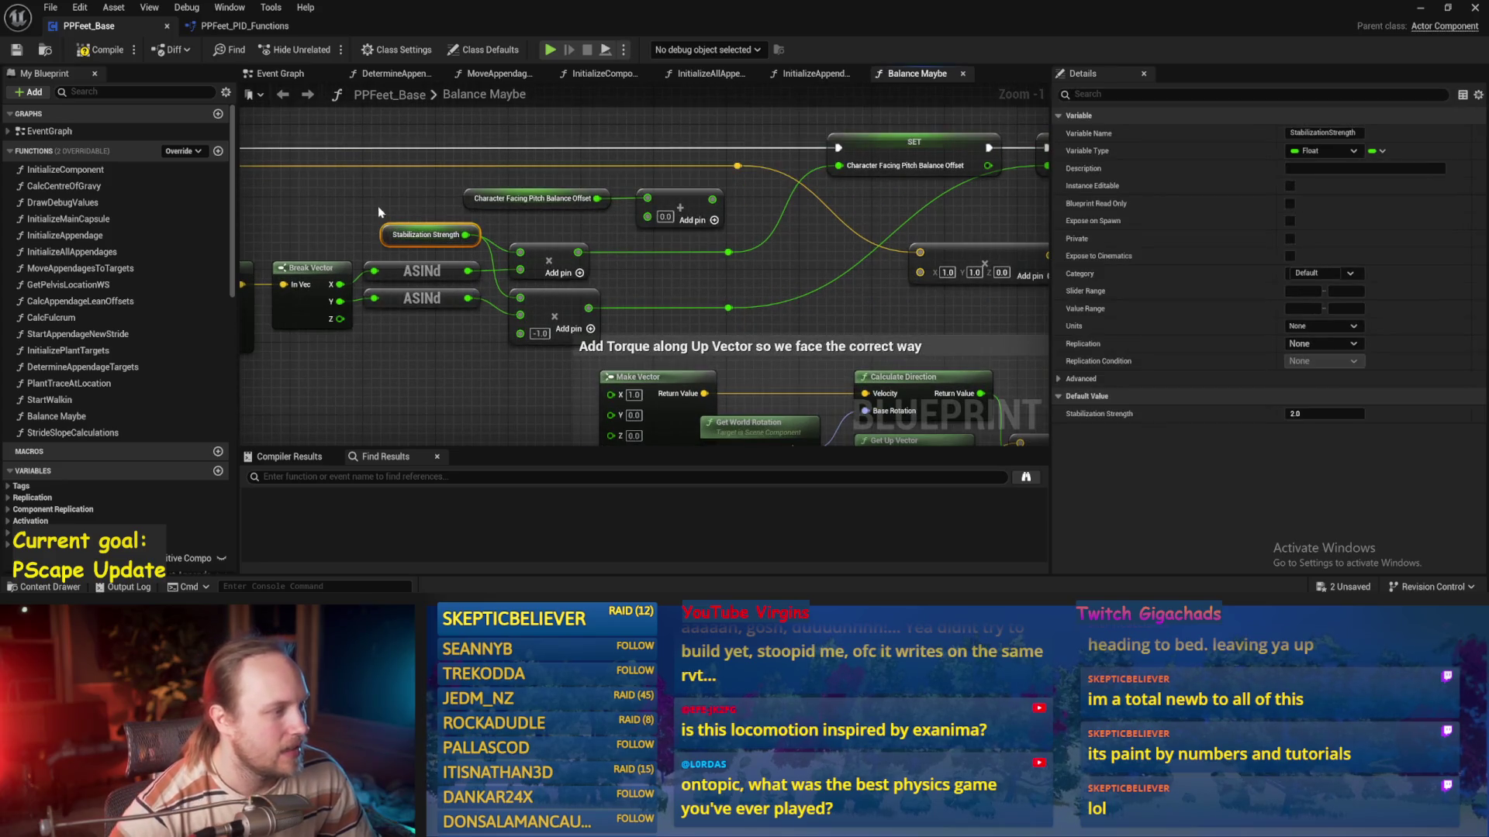
mouse_move(270, 184)
mouse_down()
mouse_move(744, 232)
mouse_move(442, 242)
mouse_up()
click(442, 242)
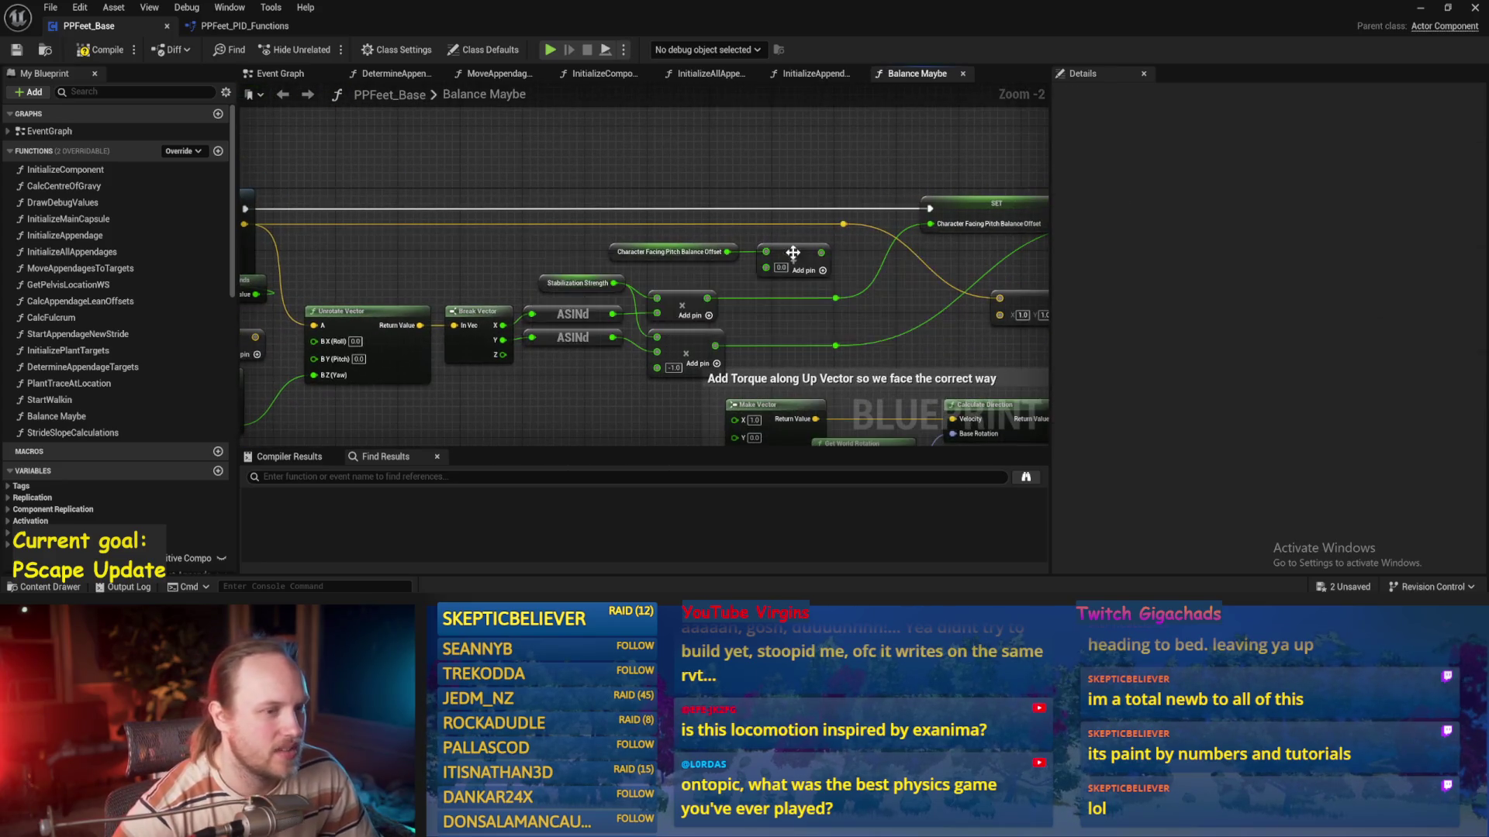
scroll(650, 238, down, 1)
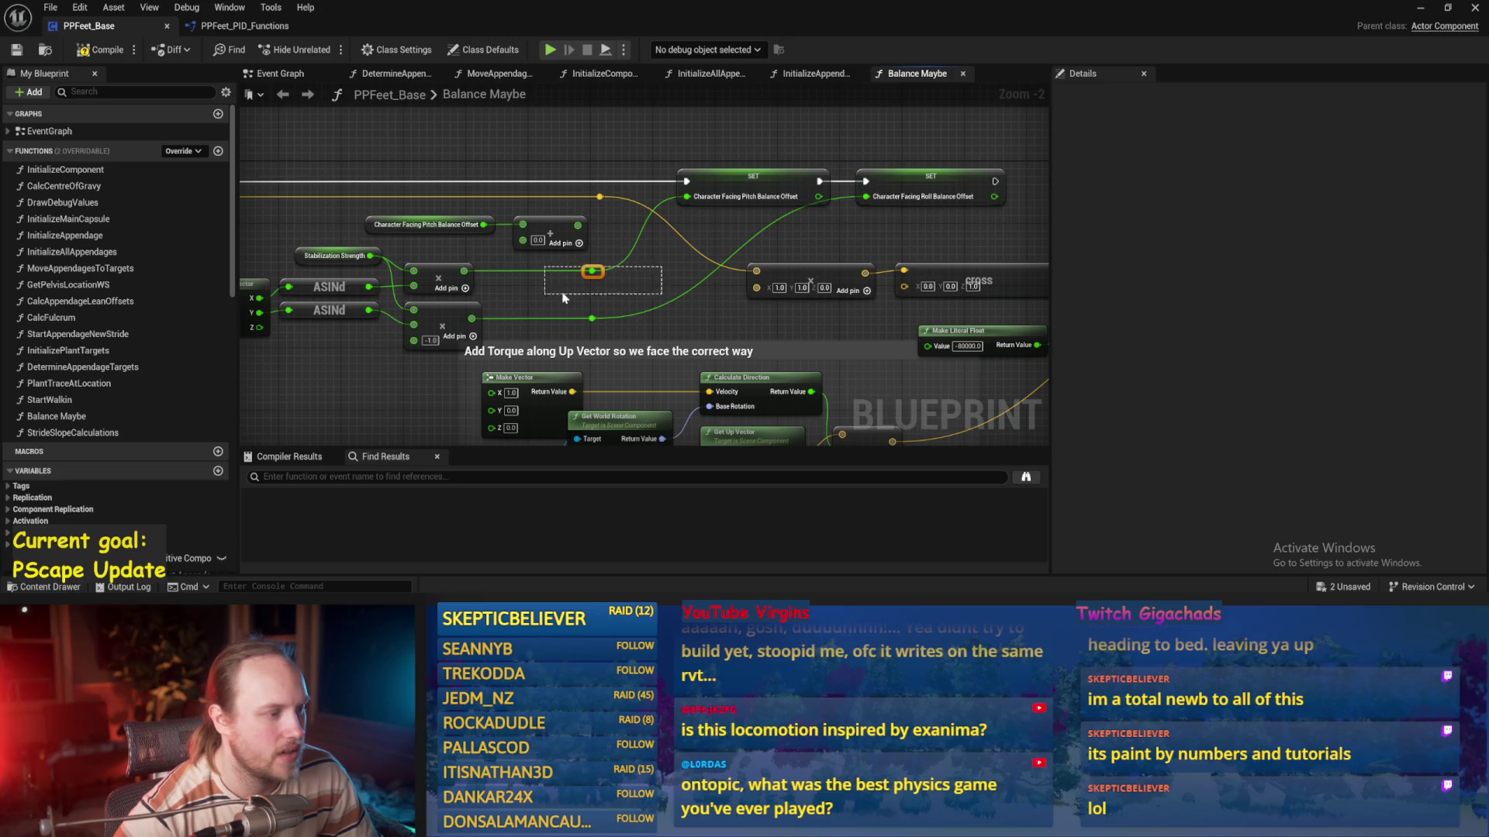
Shift the two multiply nodes and their reroute knots to the right, then save
drag(450, 320, 545, 323)
drag(632, 270, 535, 335)
drag(542, 283, 612, 283)
click(423, 224)
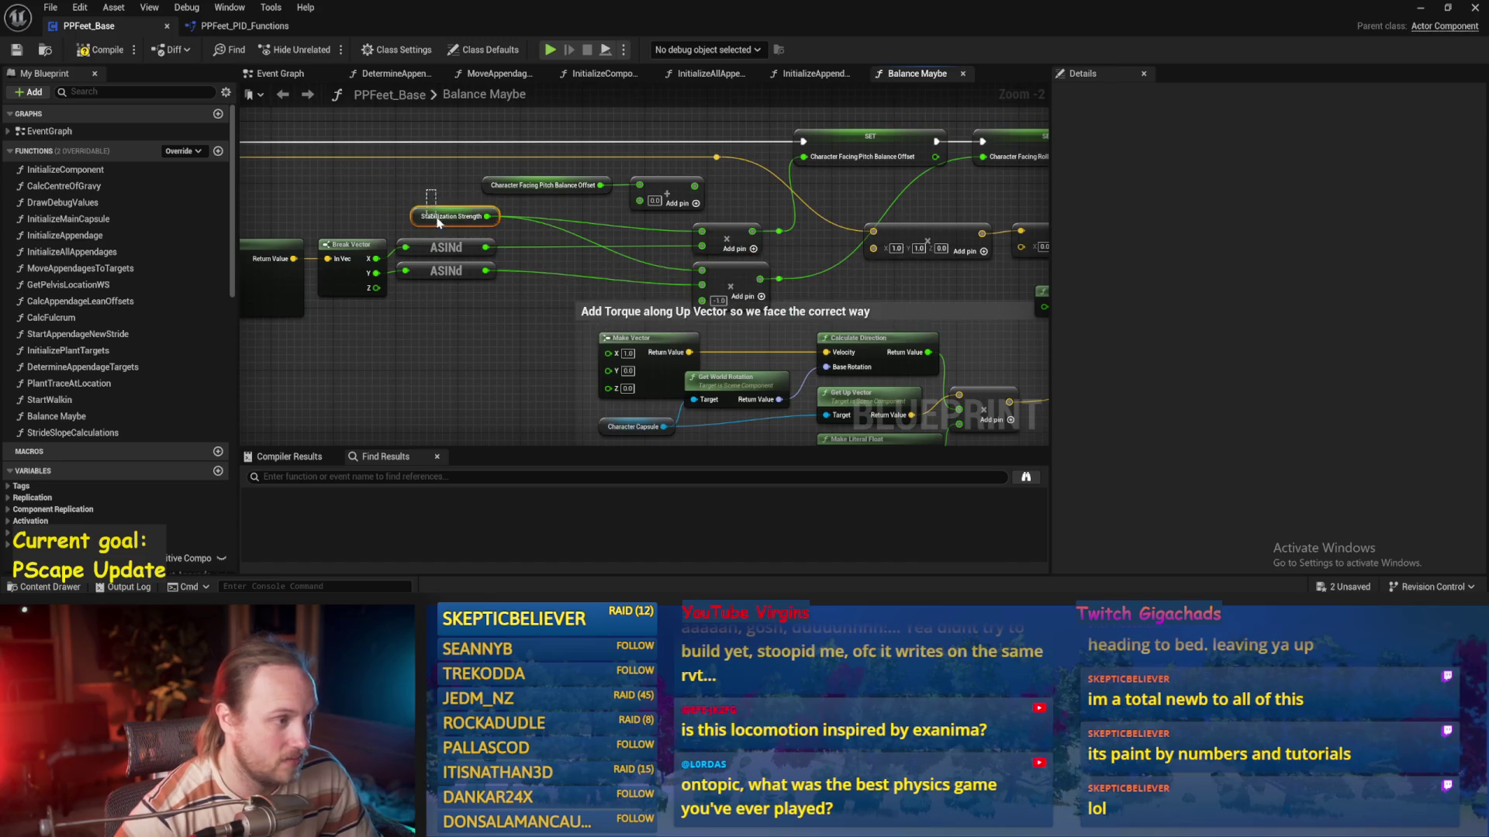
key(ctrl+s)
Move the math nodes toward ASINd, select both comment boxes, and reposition the Make Literal Float
mouse_move(564, 277)
mouse_down()
mouse_move(559, 308)
mouse_move(483, 308)
mouse_up()
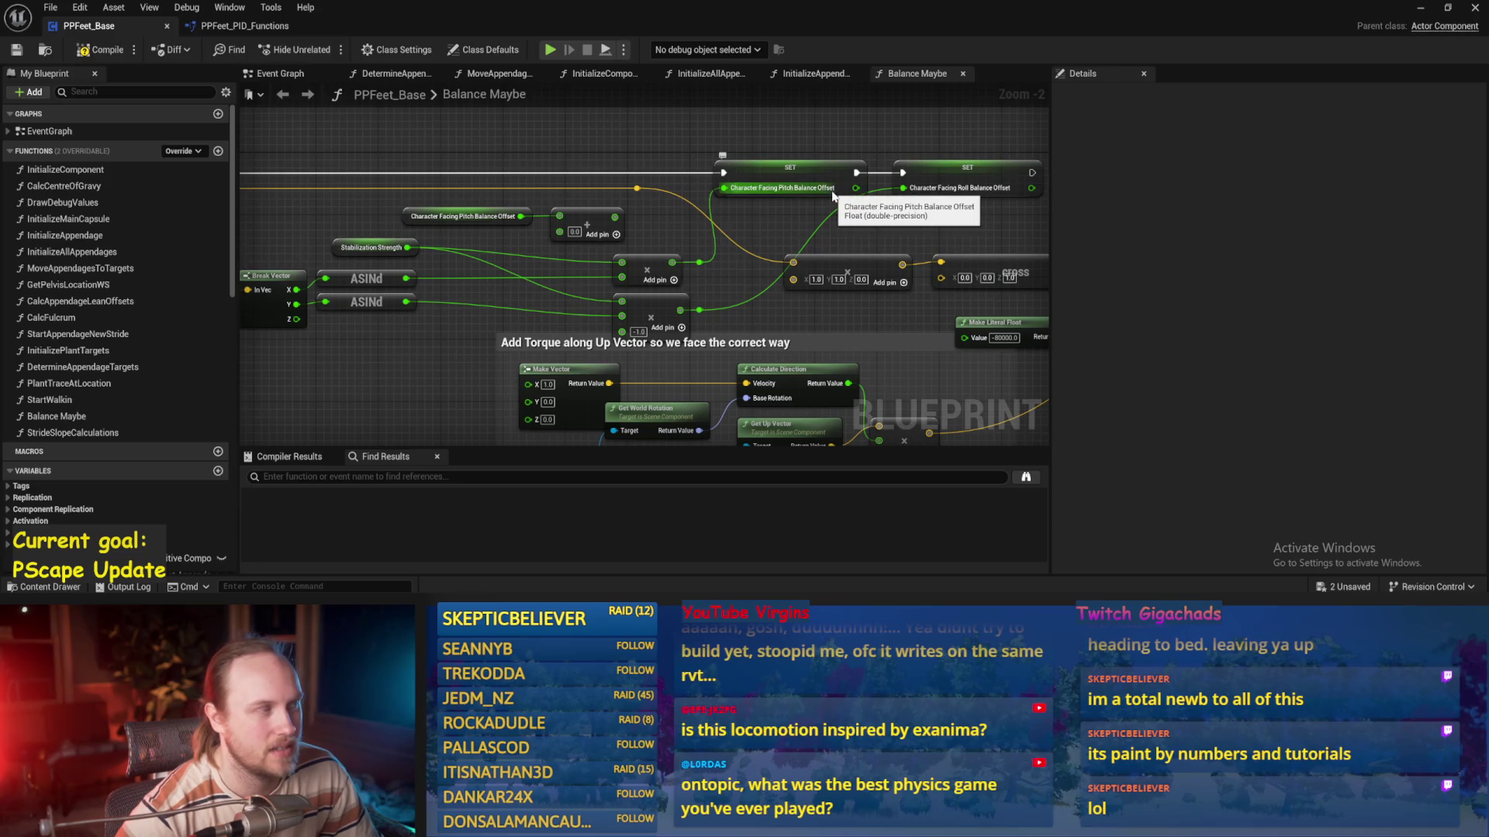
drag(742, 257, 772, 221)
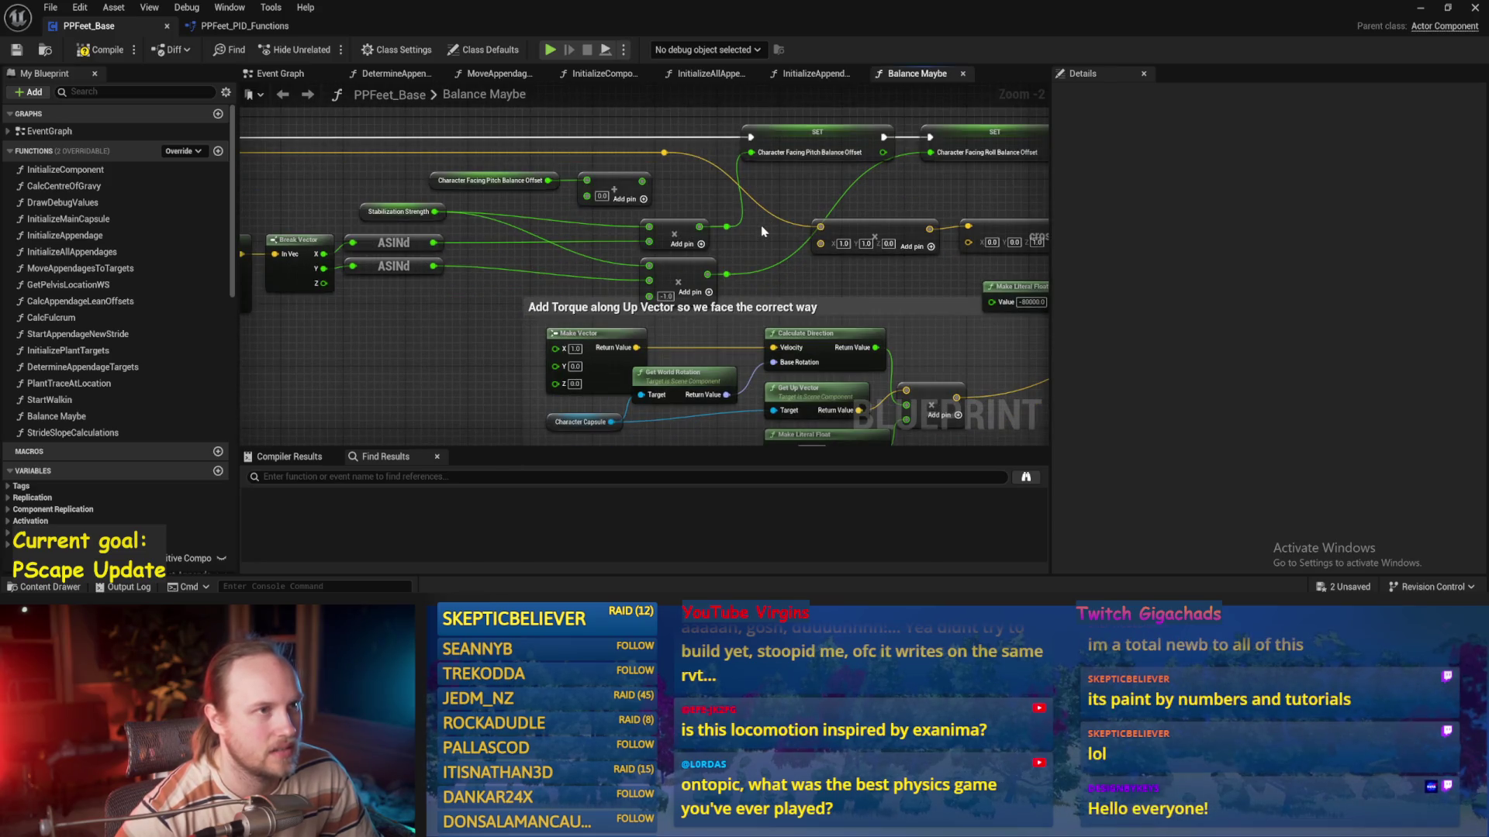
scroll(762, 231, up, 1)
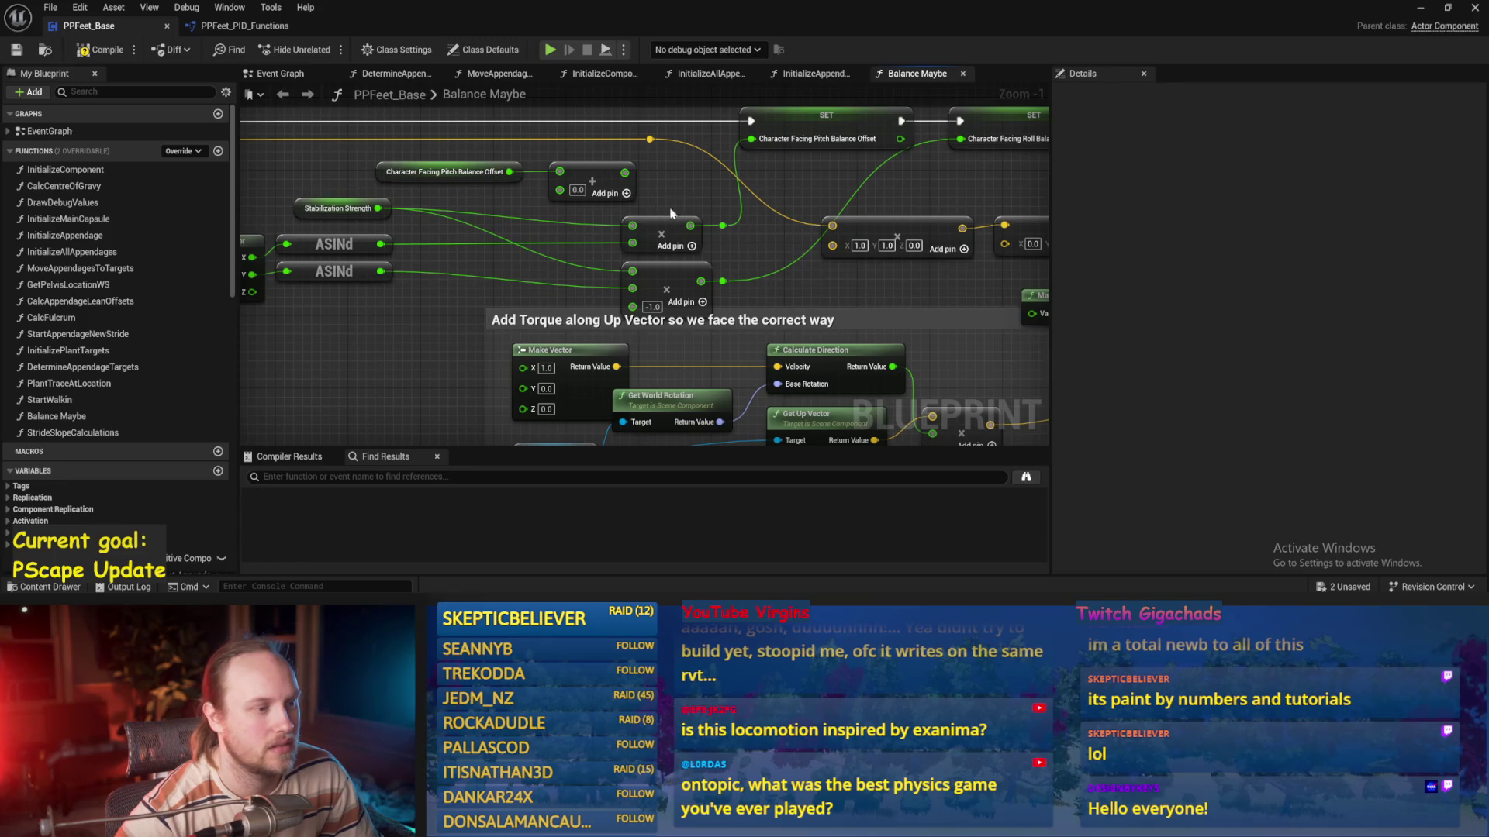
mouse_move(671, 270)
mouse_down()
mouse_move(523, 273)
mouse_move(594, 269)
mouse_up()
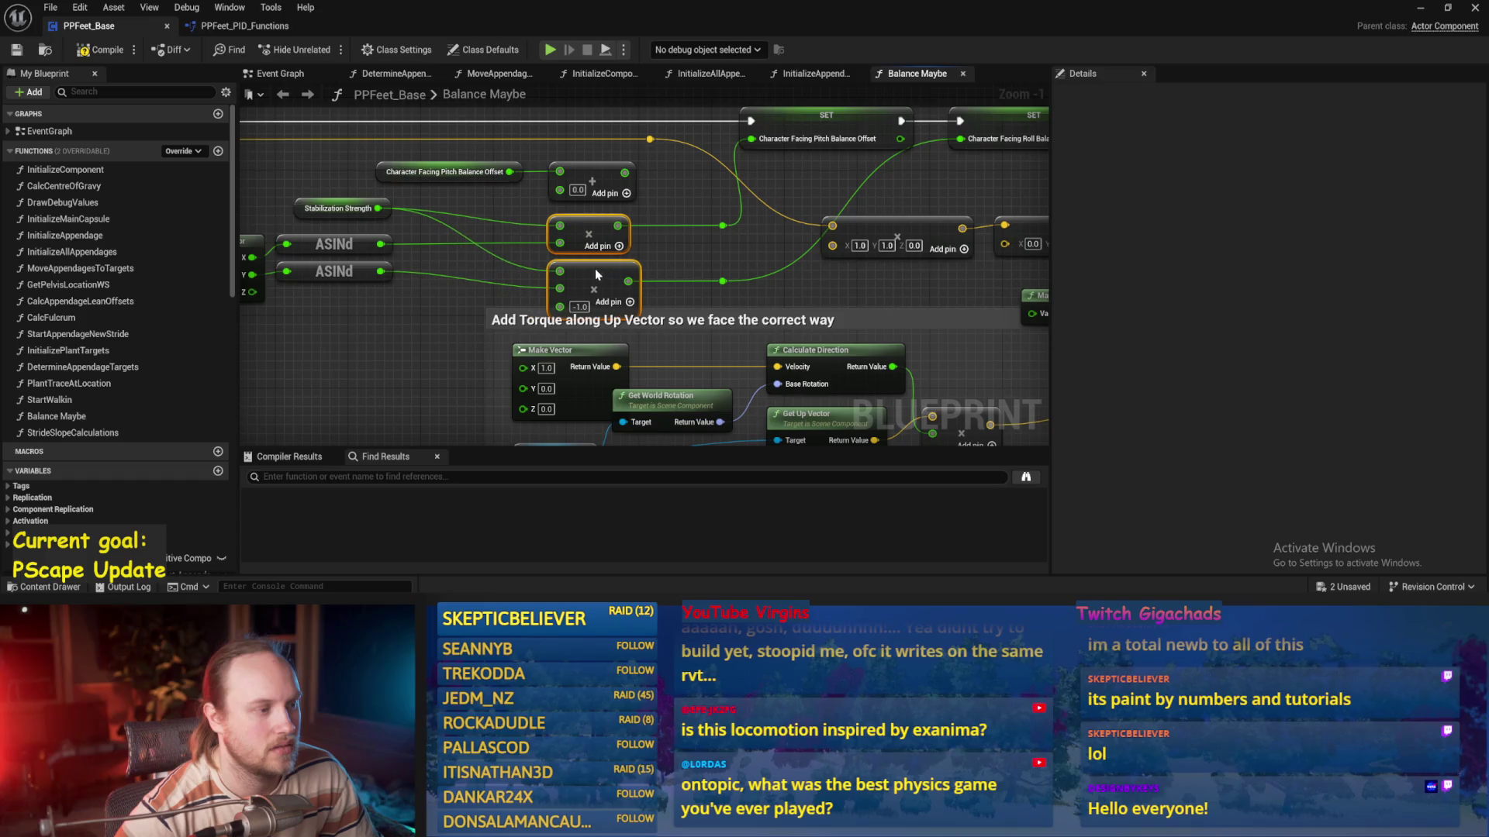
scroll(707, 228, down, 3)
mouse_move(495, 210)
mouse_down()
mouse_move(861, 337)
mouse_move(913, 333)
mouse_move(846, 375)
mouse_move(868, 360)
mouse_up()
scroll(869, 361, up, 2)
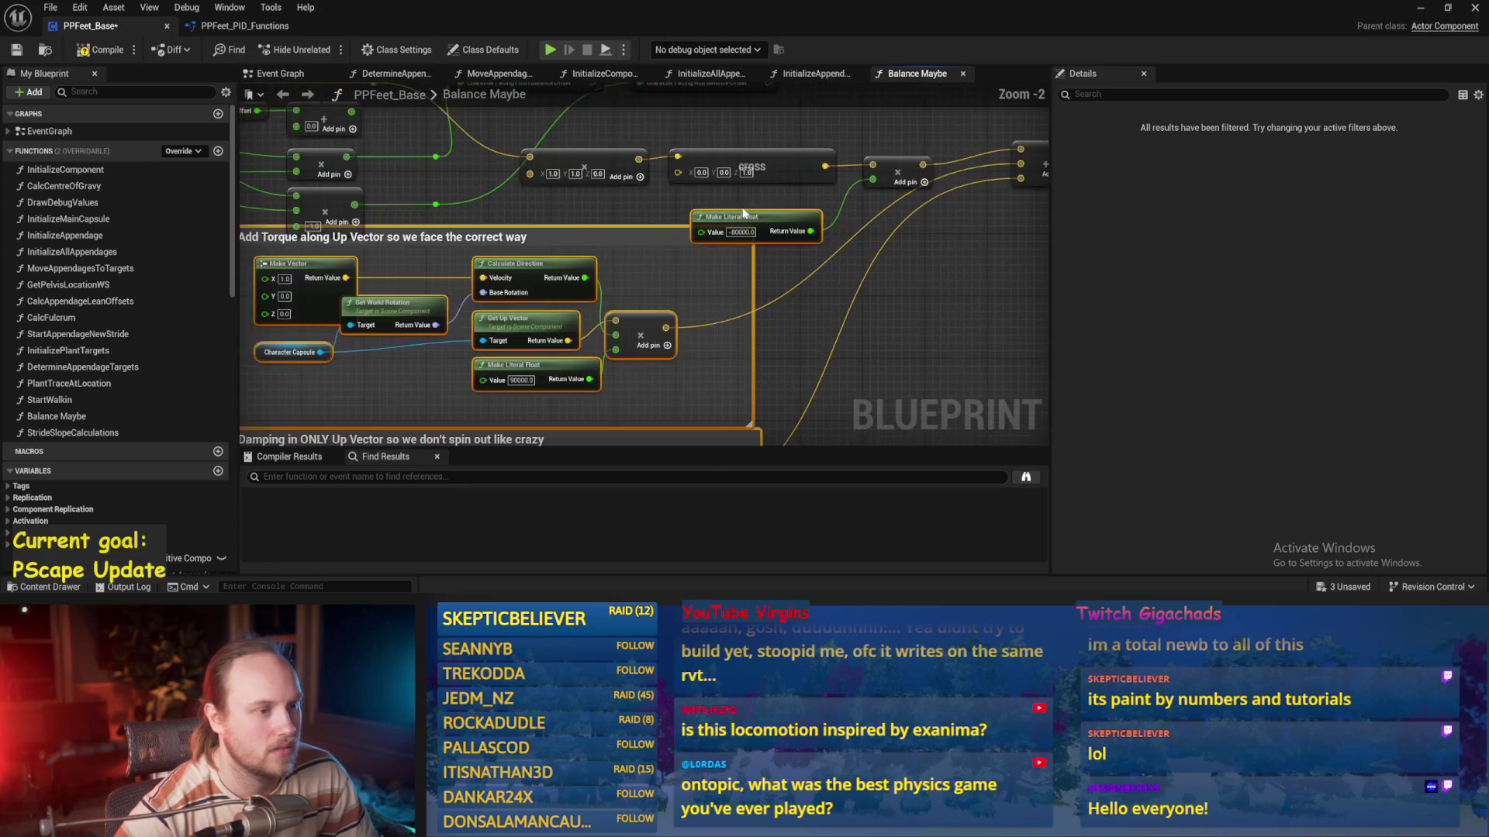
drag(726, 252, 703, 298)
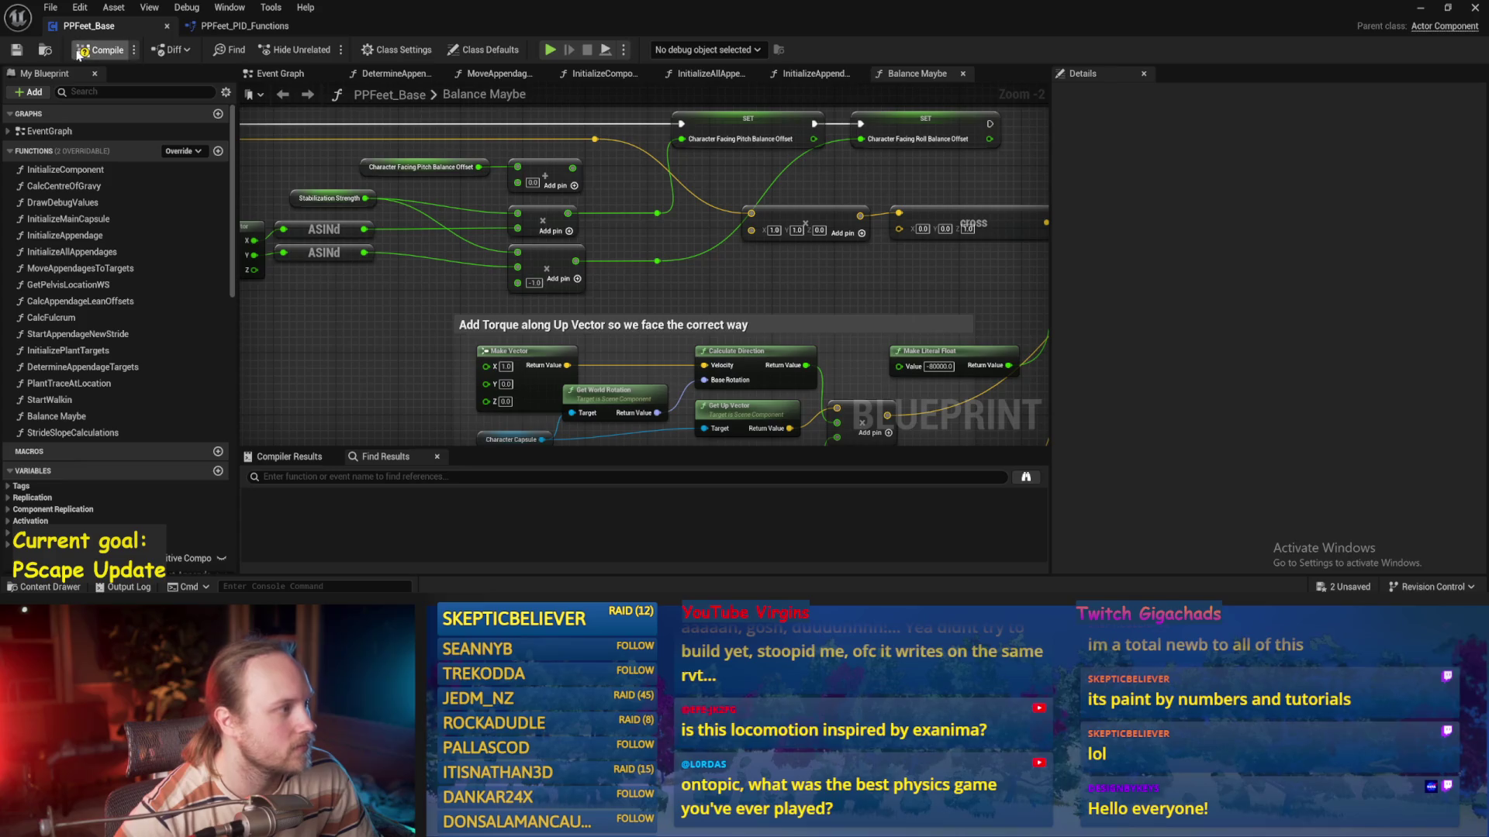
Nudge the Stabilization Strength node slightly left
scroll(440, 294, up, 2)
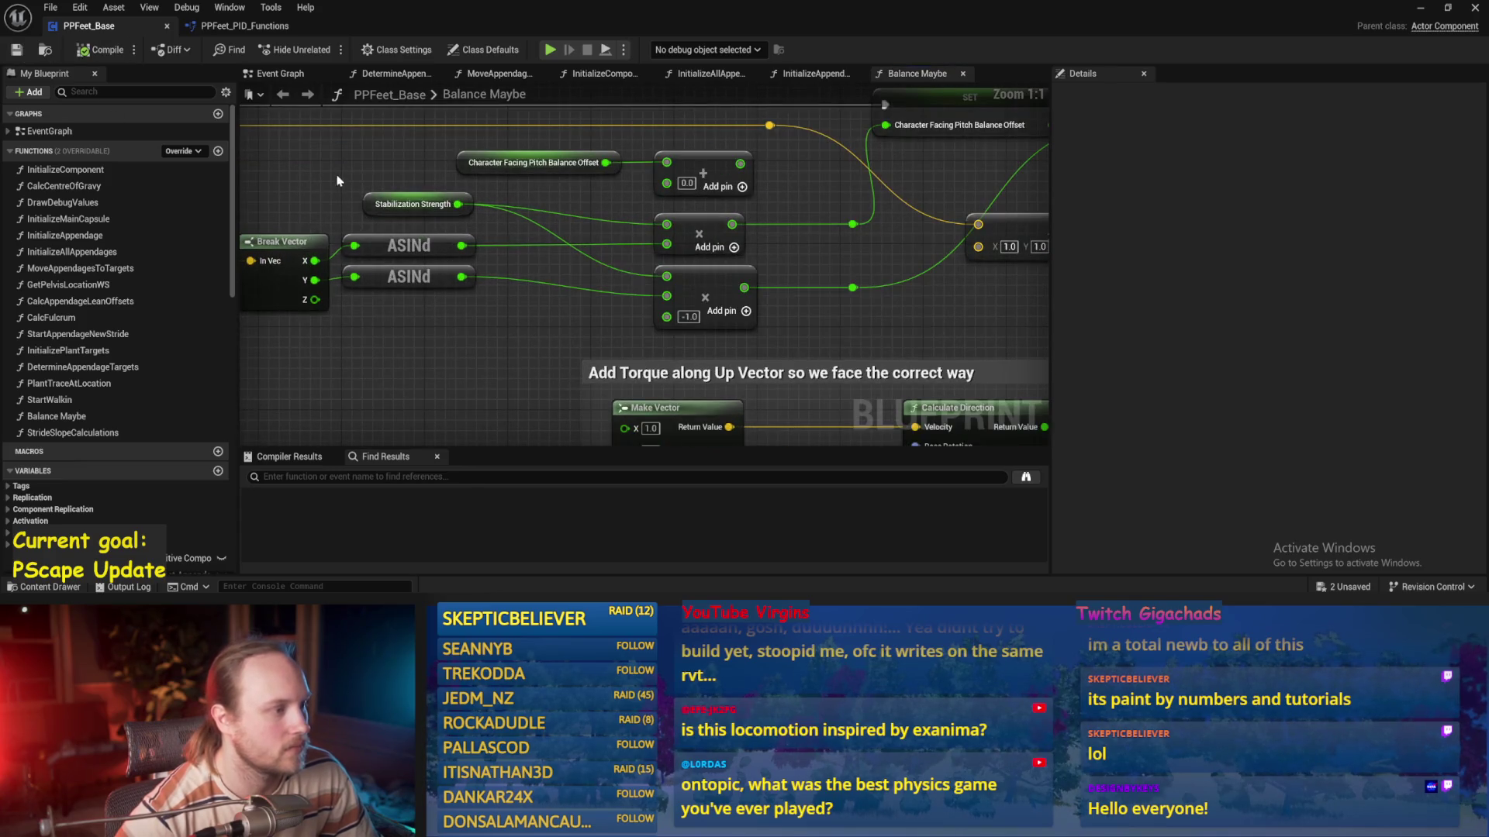
click(369, 213)
drag(369, 213, 366, 211)
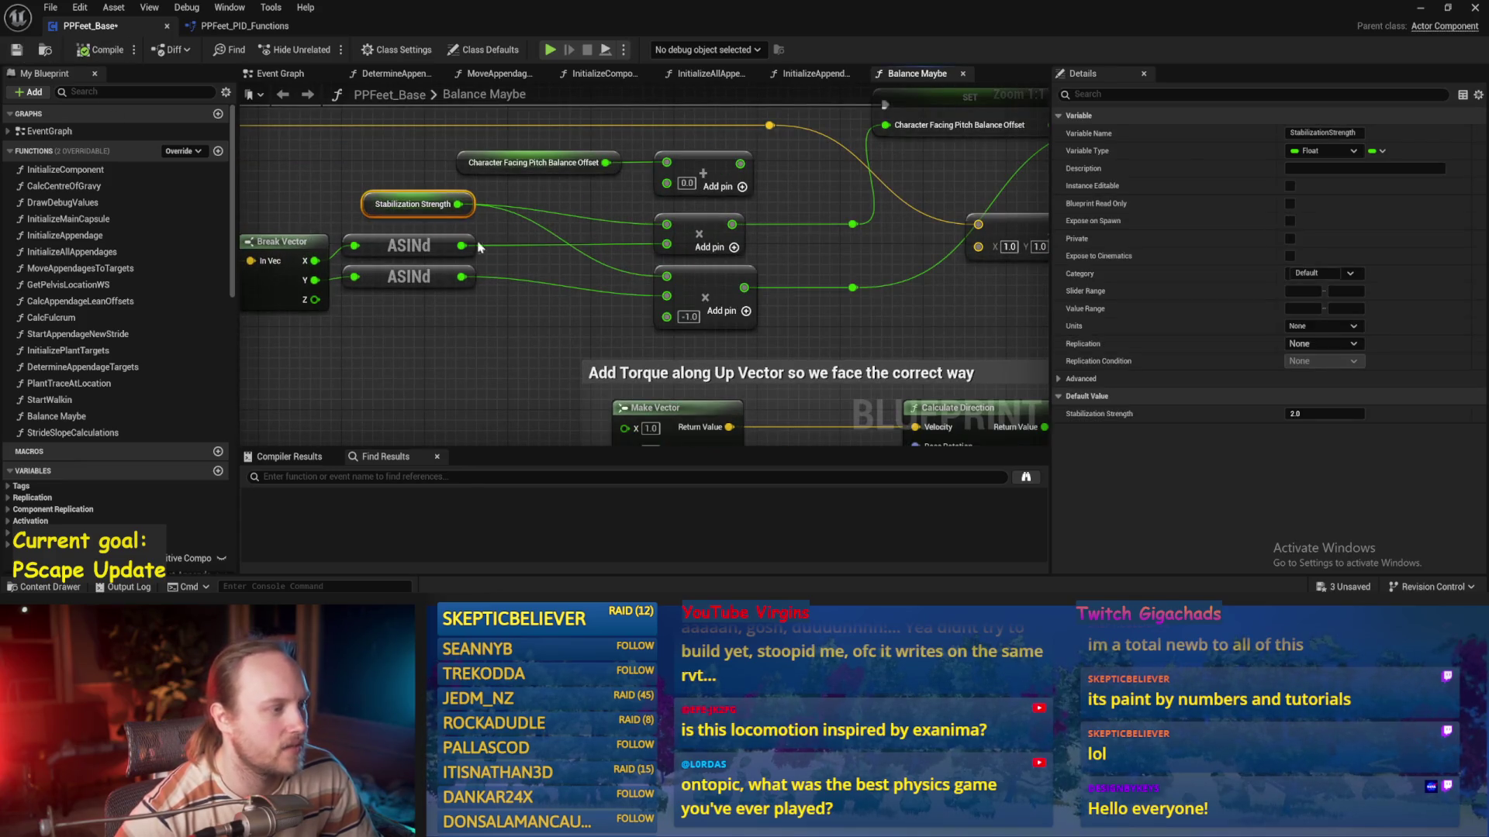
click(989, 313)
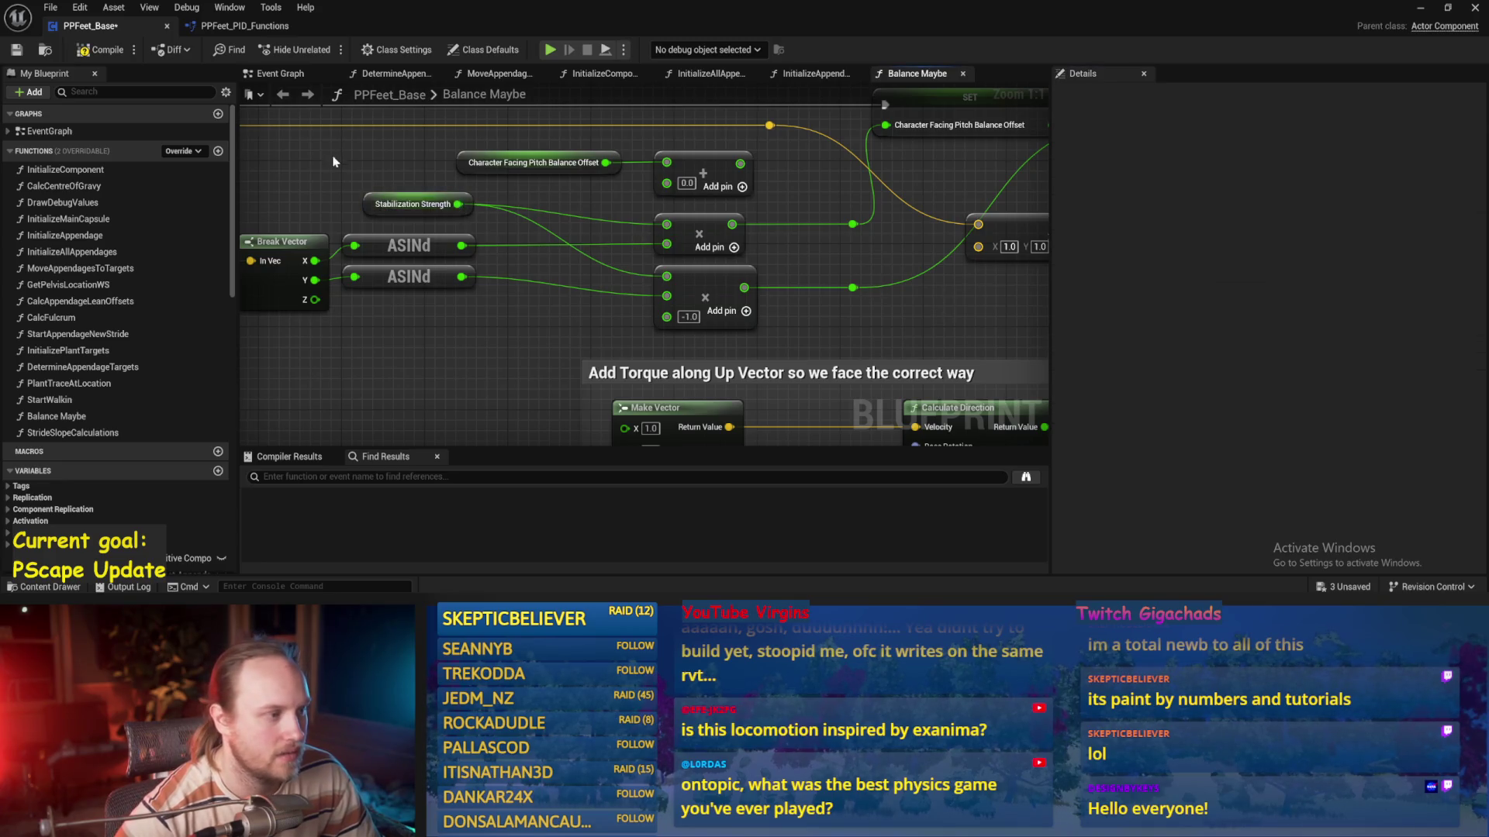
Add a Make Literal Float node and delete the stray Make Literal Int placed by mistake
right_click(445, 228)
text(nak)
key(BackSpace)
key(BackSpace)
key(BackSpace)
text(make liye)
key(BackSpace)
key(BackSpace)
text(t)
key(Return)
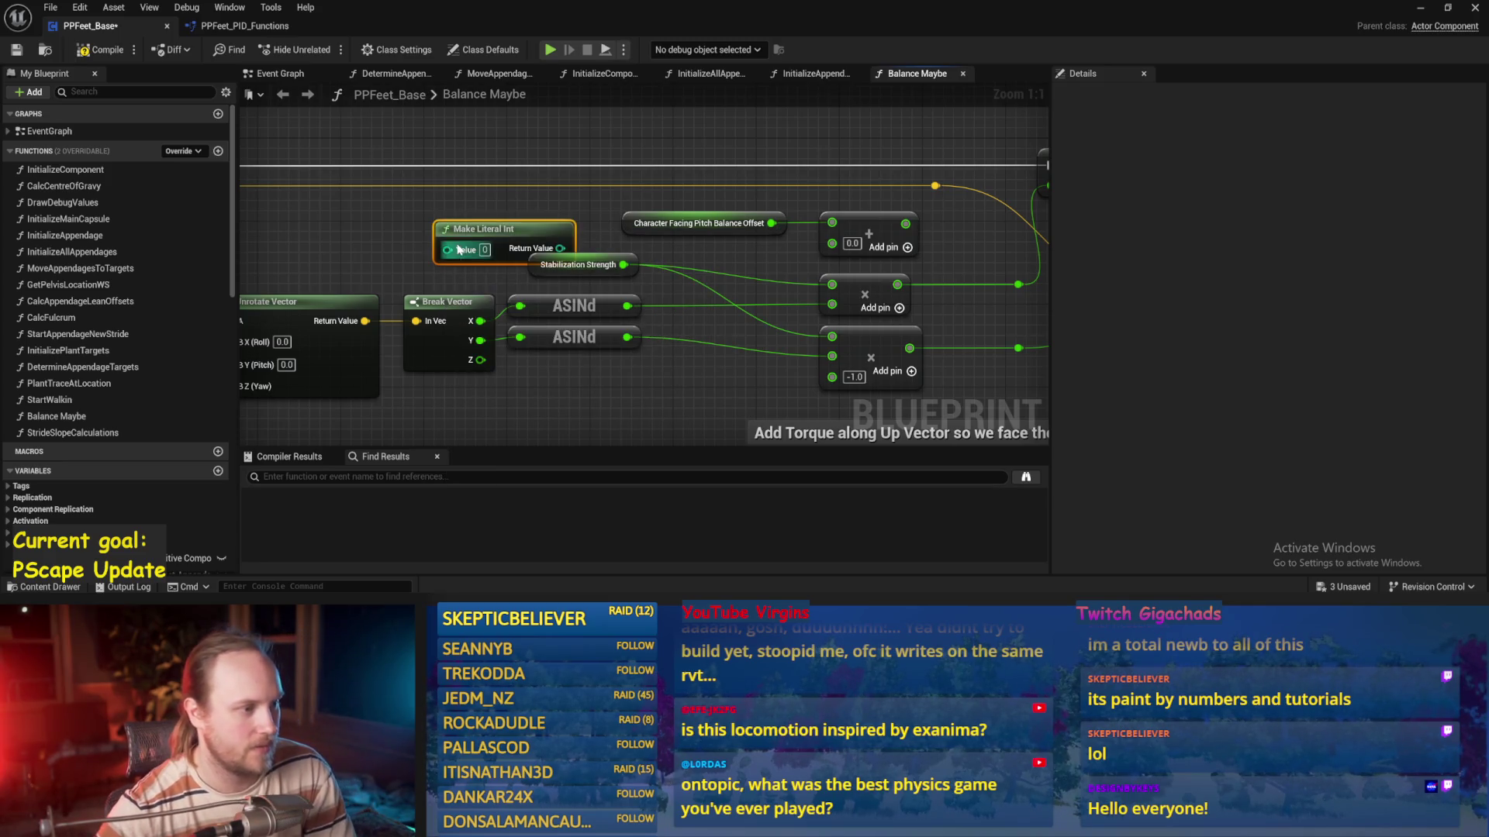
right_click(423, 251)
text(make literal float)
key(Return)
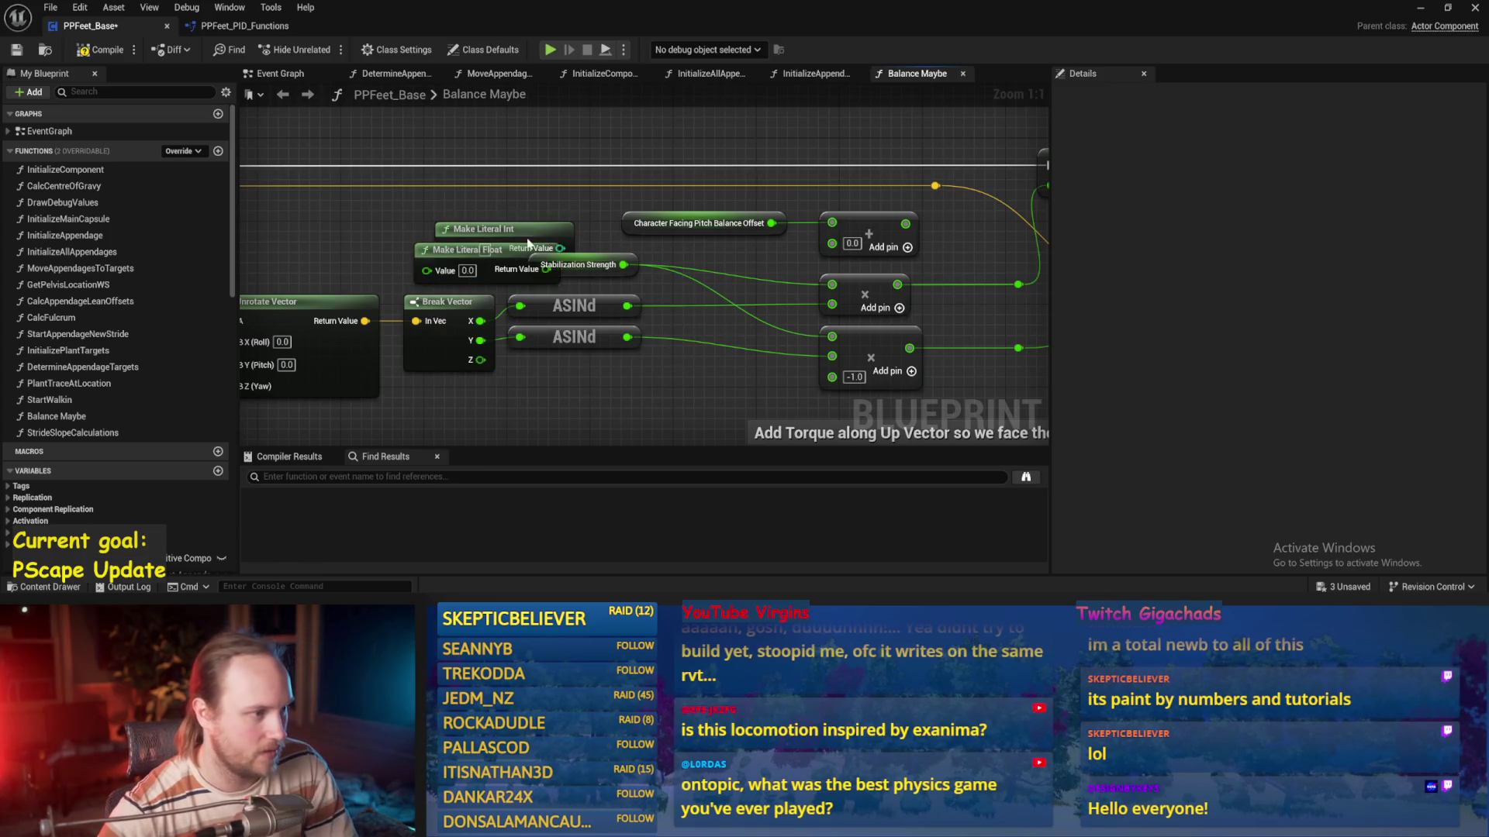
click(527, 244)
key(Delete)
Move Stabilization Strength's wires onto the literal float set to 1.0 and save
drag(463, 247, 463, 215)
drag(624, 264, 545, 238)
text(1)
key(Return)
key(ctrl+s)
Unlink the literal float from both multiplies, move them beside ASINd, and wire into the pitch Add
mouse_move(768, 255)
mouse_down()
mouse_move(624, 236)
mouse_move(547, 258)
mouse_move(636, 248)
mouse_up()
alt+click(701, 309)
alt+click(701, 258)
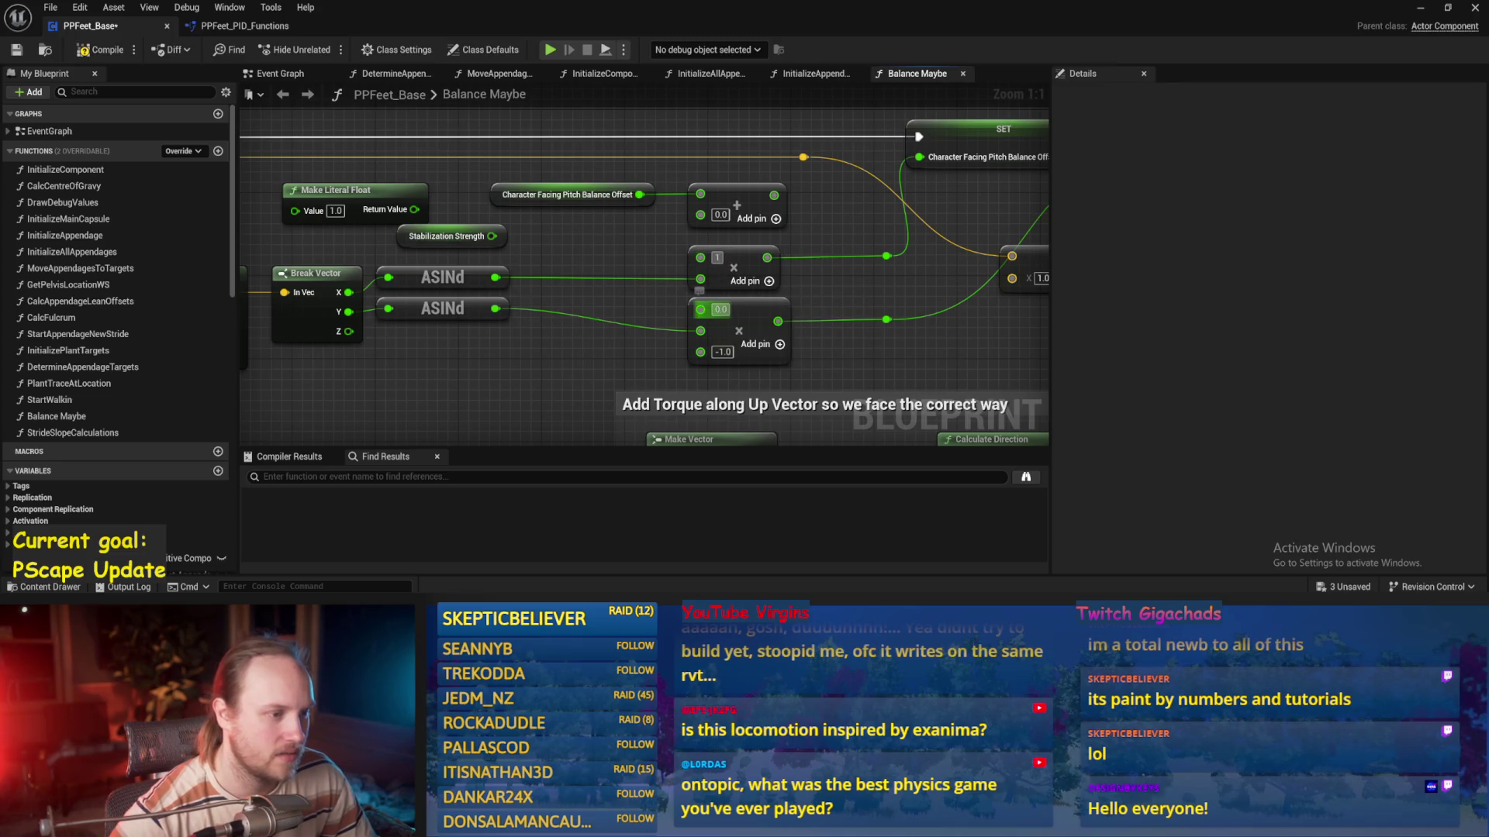
drag(870, 297, 757, 307)
drag(681, 251, 561, 379)
drag(659, 328, 535, 327)
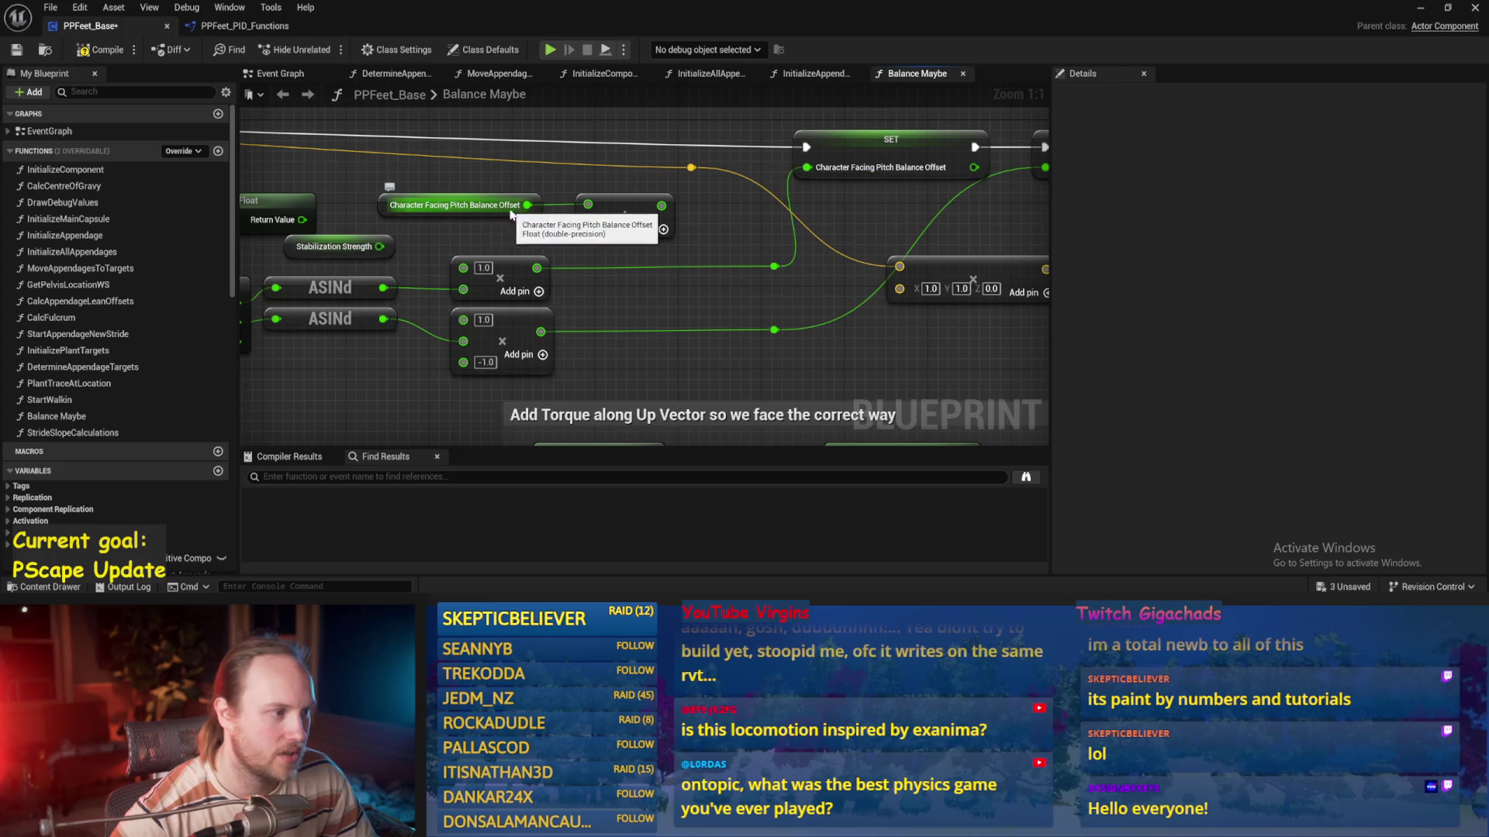
mouse_move(536, 267)
mouse_down()
mouse_move(588, 225)
mouse_move(743, 277)
mouse_move(774, 268)
mouse_up()
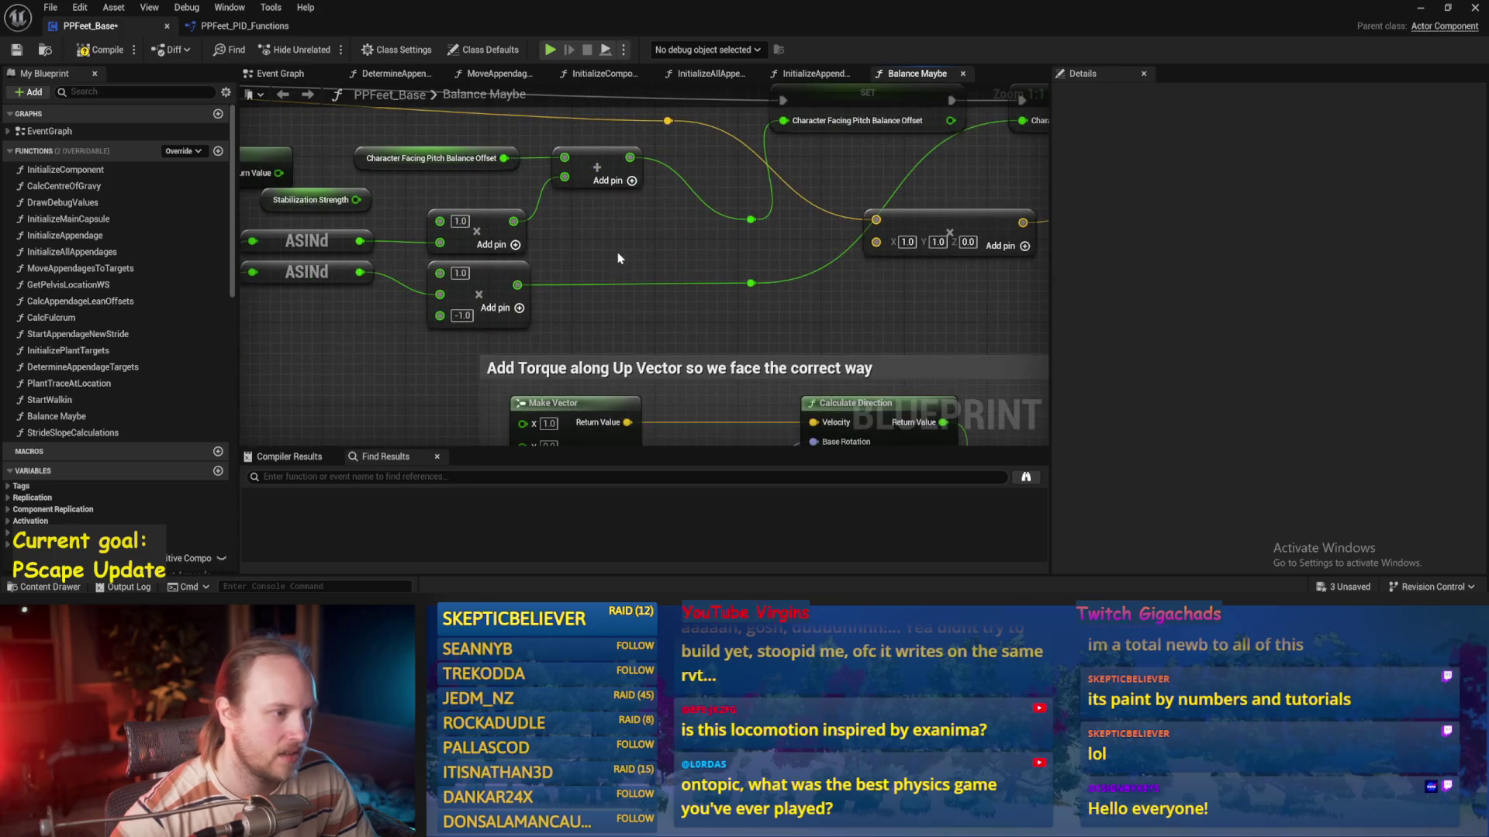
Add a Character Facing Roll Balance Offset getter and an Add node after the lower multiply, then save
right_click(620, 260)
text(roll)
key(Return)
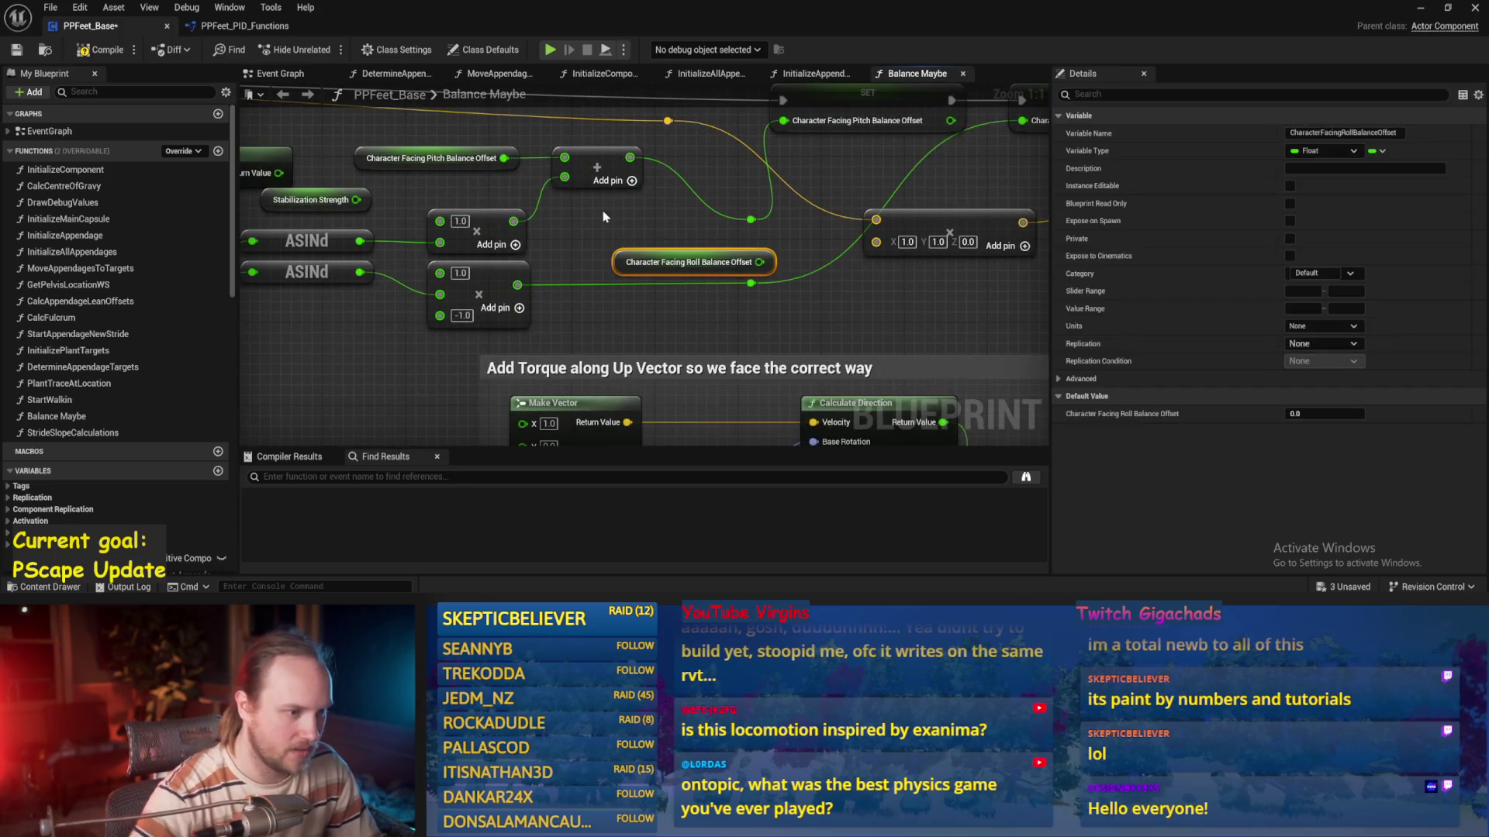
drag(627, 266, 475, 353)
mouse_move(517, 284)
mouse_down()
mouse_move(589, 258)
mouse_move(764, 288)
mouse_move(750, 283)
mouse_up()
key(Return)
scroll(1034, 192, down, 4)
key(ctrl+s)
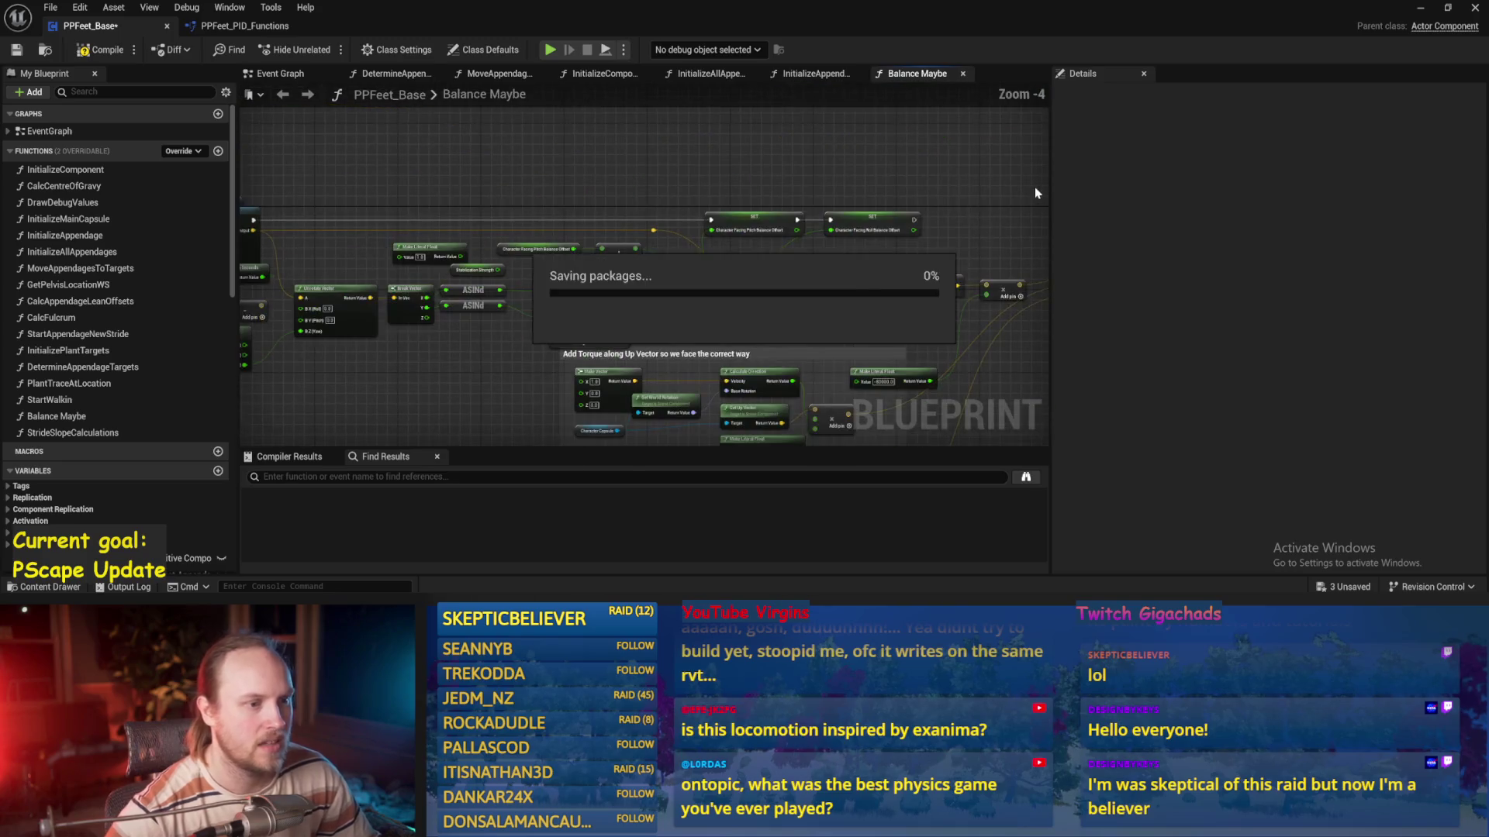
Review the Balance PID gains in Details, save PPFeet_Base, and return to the test level
drag(263, 215, 796, 175)
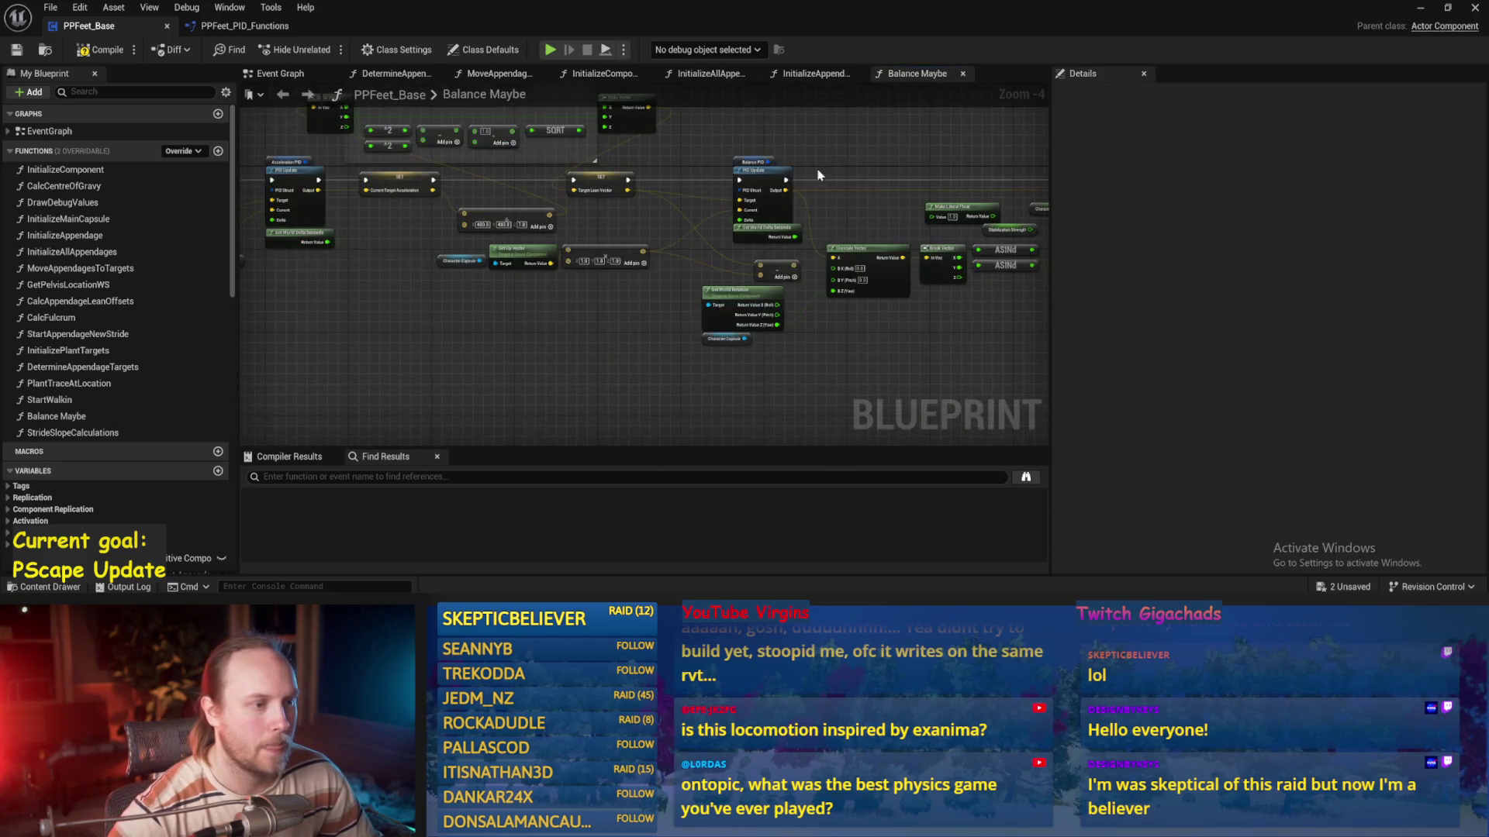
scroll(750, 194, up, 3)
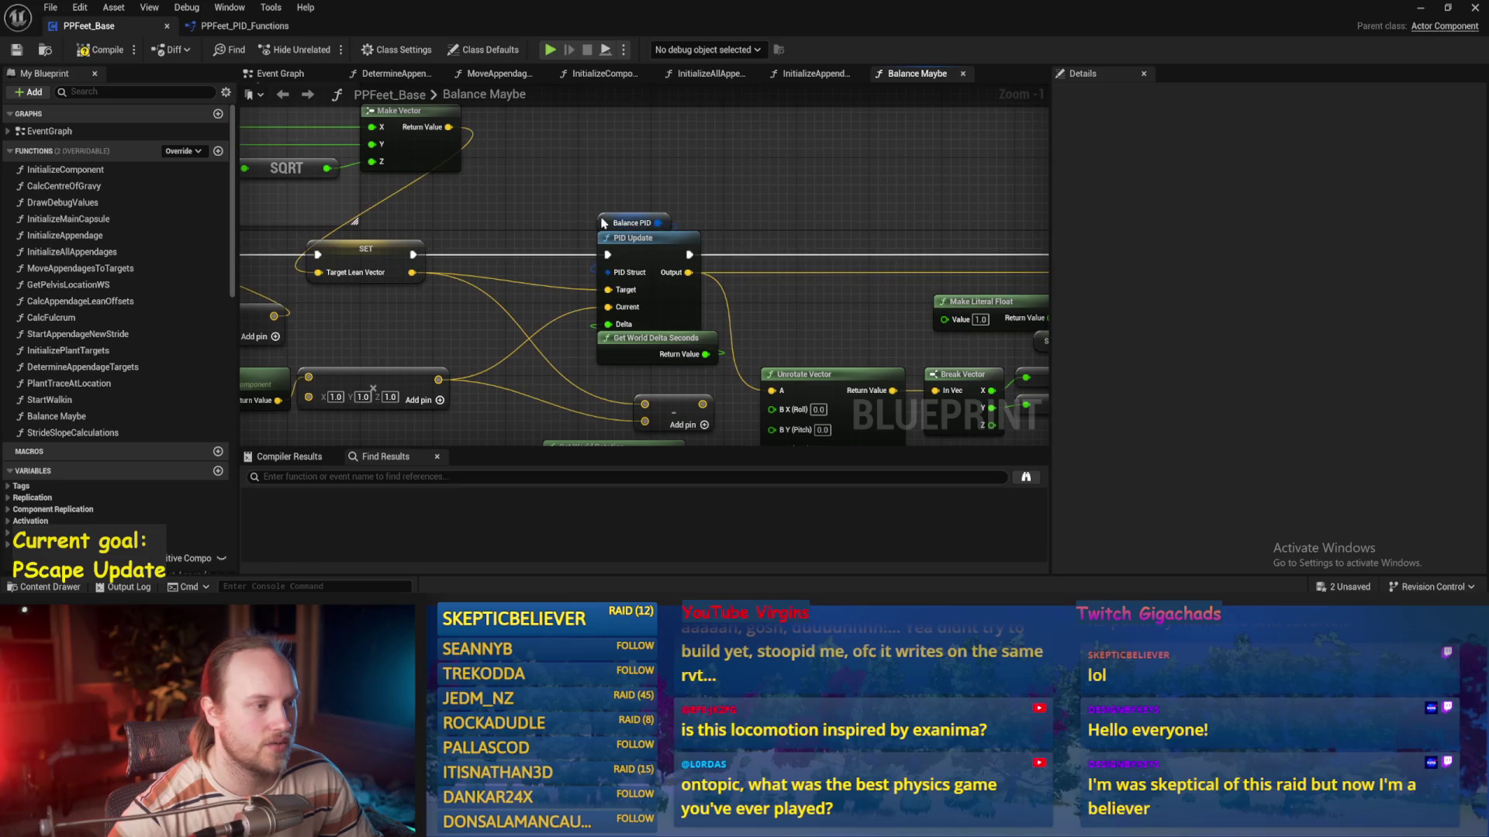
click(631, 223)
mouse_move(760, 189)
mouse_down()
mouse_move(744, 149)
mouse_move(675, 124)
mouse_up()
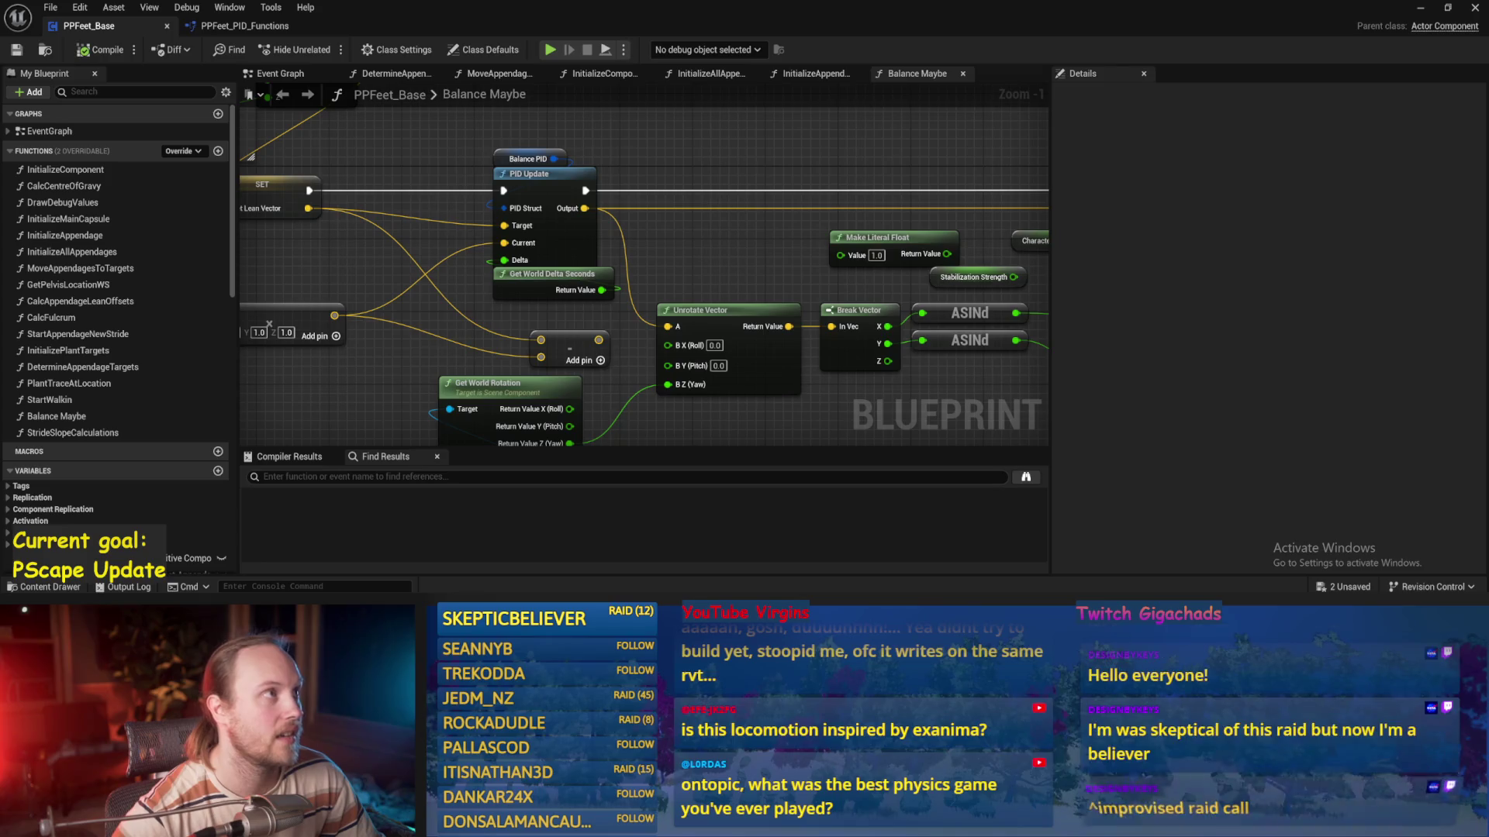
drag(724, 201, 705, 234)
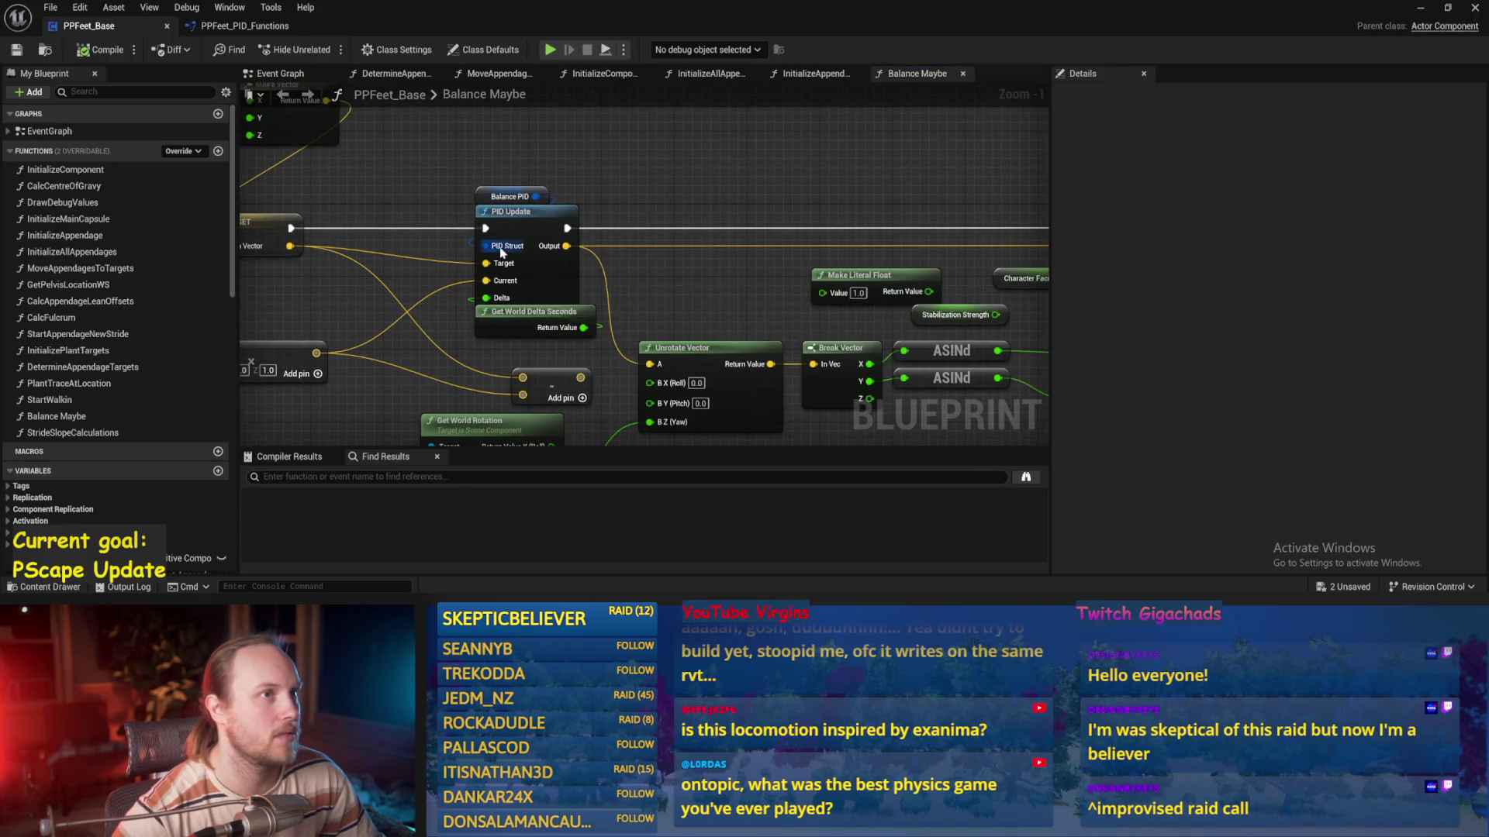
scroll(497, 249, up, 1)
click(511, 182)
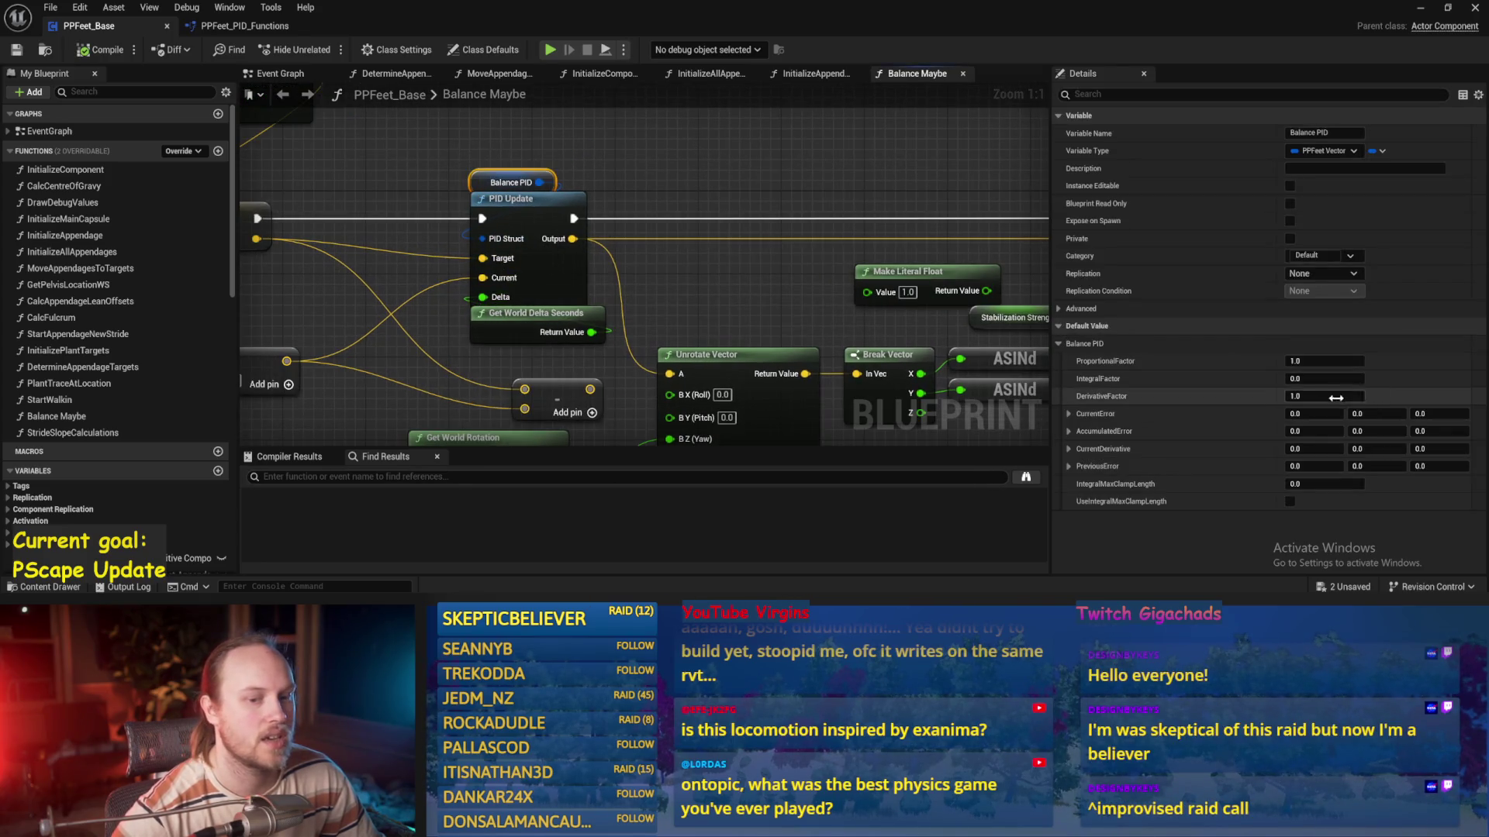
key(ctrl+s)
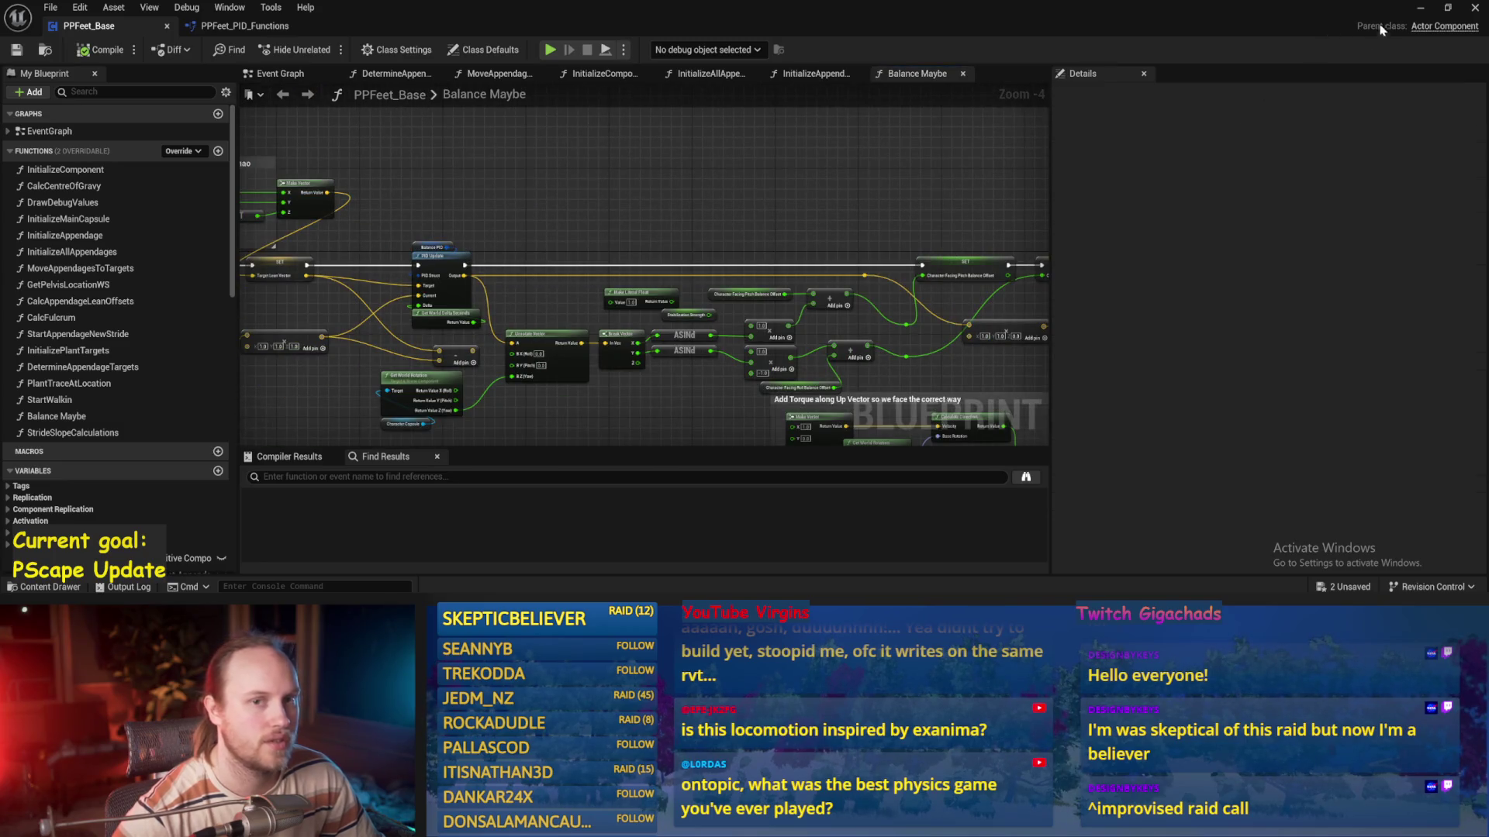
click(1428, 8)
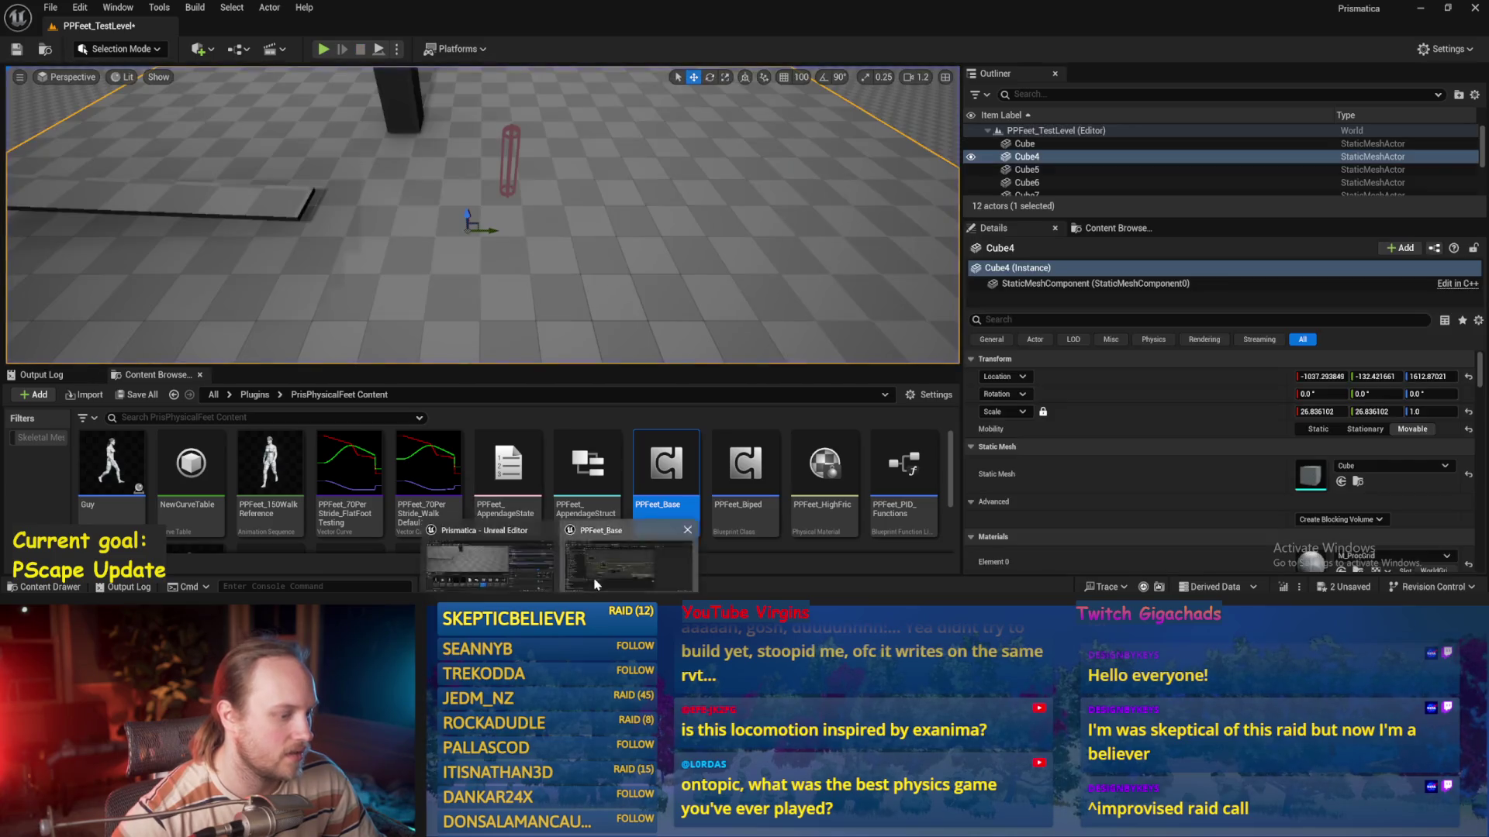
Reopen PPFeet_Base and look over the SET, PID Update and Unrotate Vector nodes
click(596, 574)
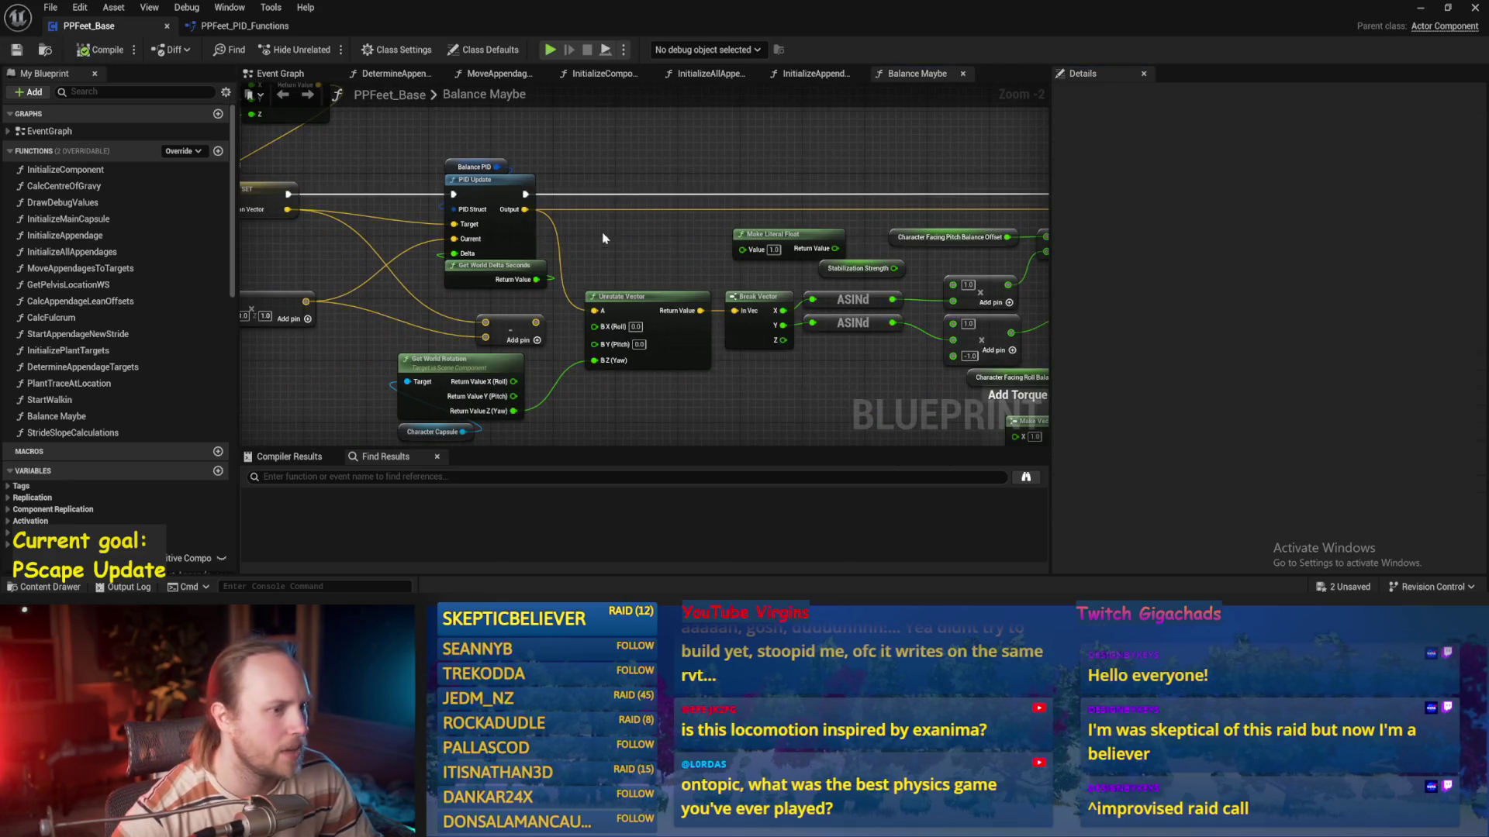
mouse_move(642, 161)
mouse_down()
mouse_move(805, 166)
mouse_move(899, 225)
mouse_up()
drag(1018, 230, 689, 126)
mouse_move(335, 136)
mouse_down()
mouse_move(712, 128)
mouse_move(384, 143)
mouse_up()
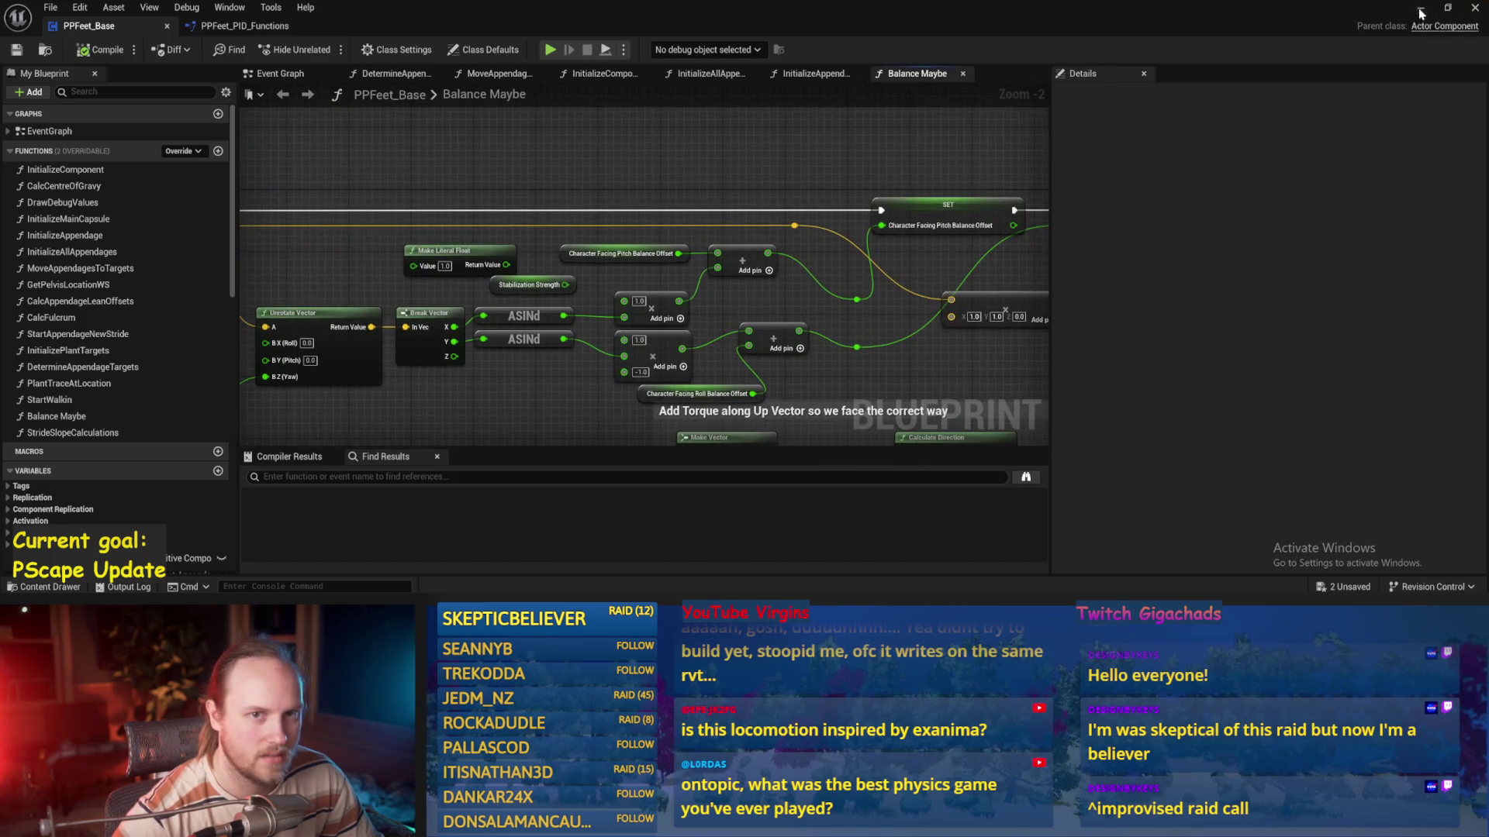
Playtest PPFeet_TestLevel until the character topples onto its side
click(1421, 11)
click(324, 50)
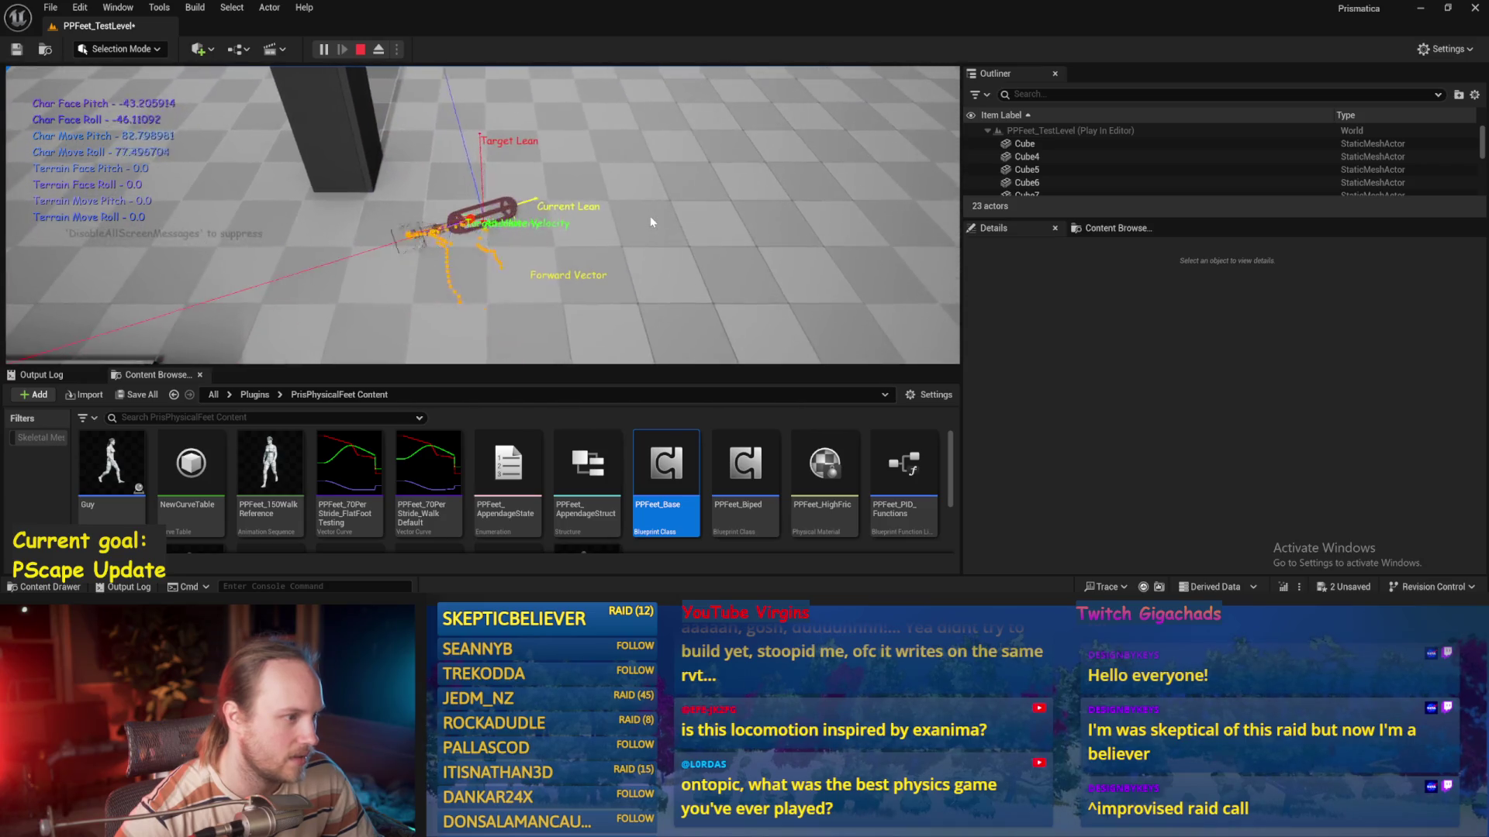
key(Escape)
Commit Balance PID ProportionalFactor 0.01 and compile PPFeet_Base
double_click(665, 466)
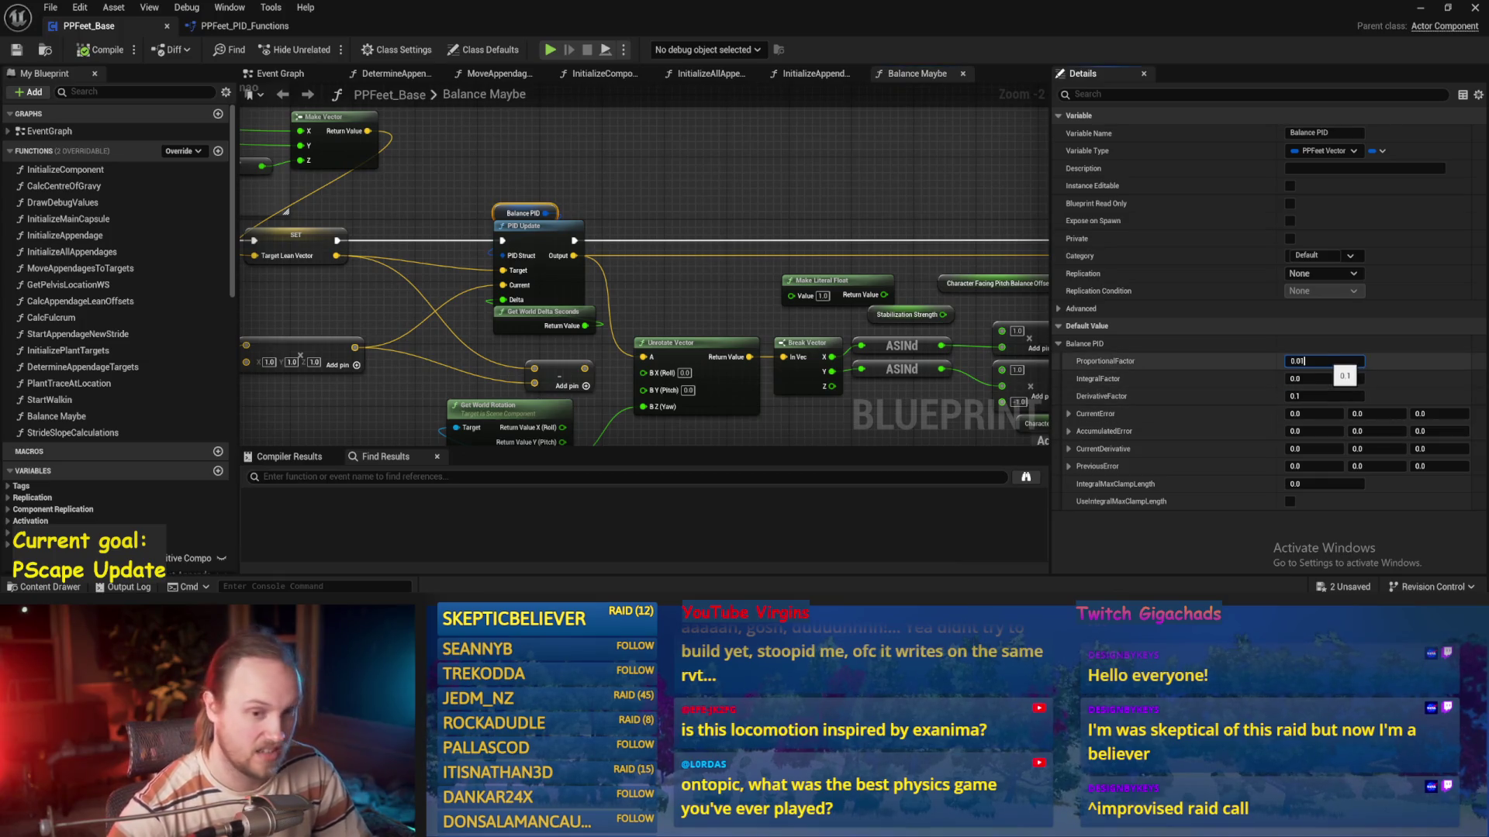
click(701, 238)
click(99, 51)
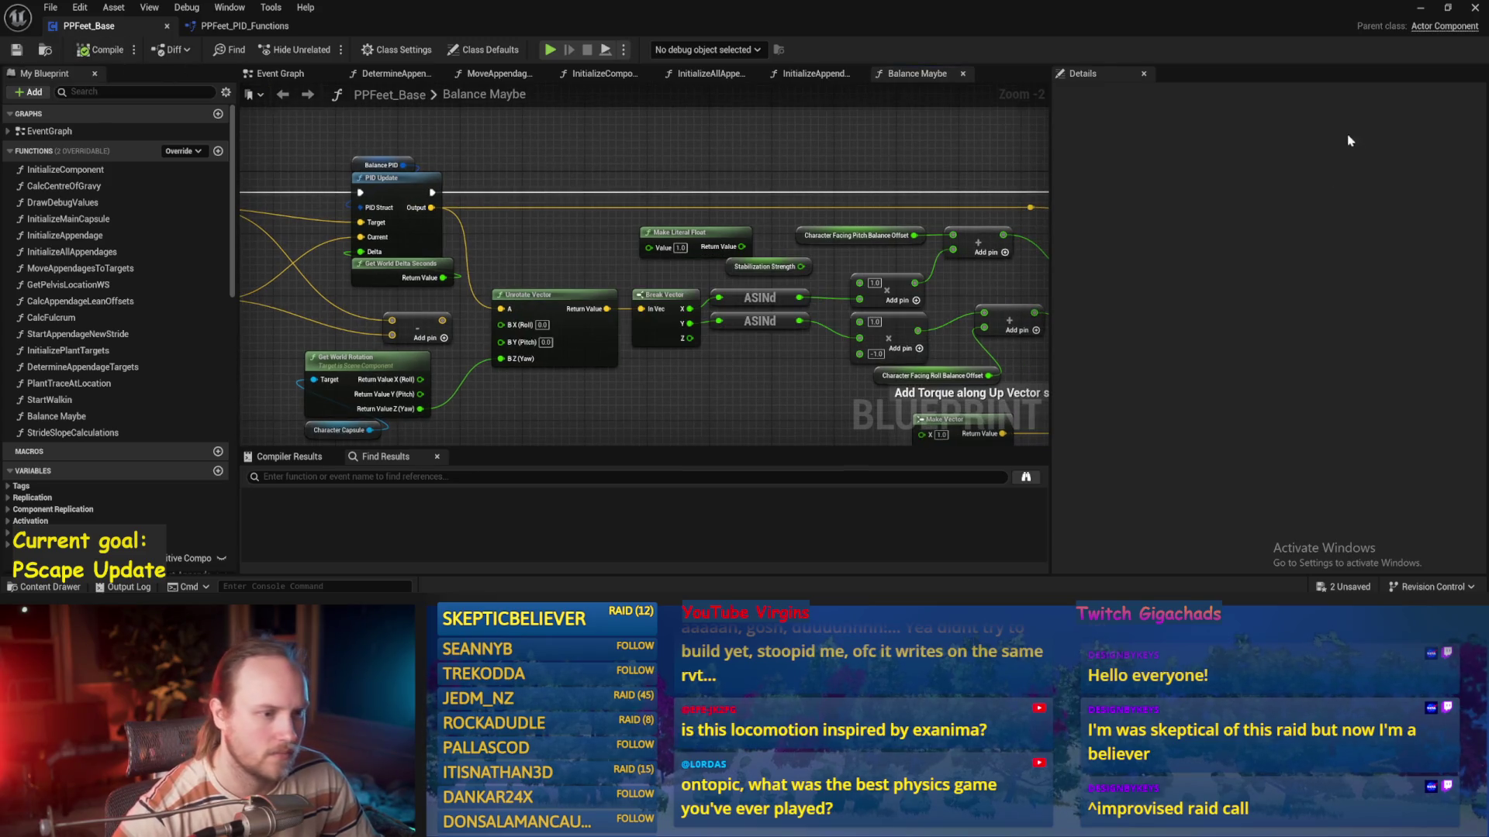
Playtest the test level twice with the 0.01 proportional gain
click(1419, 11)
click(324, 48)
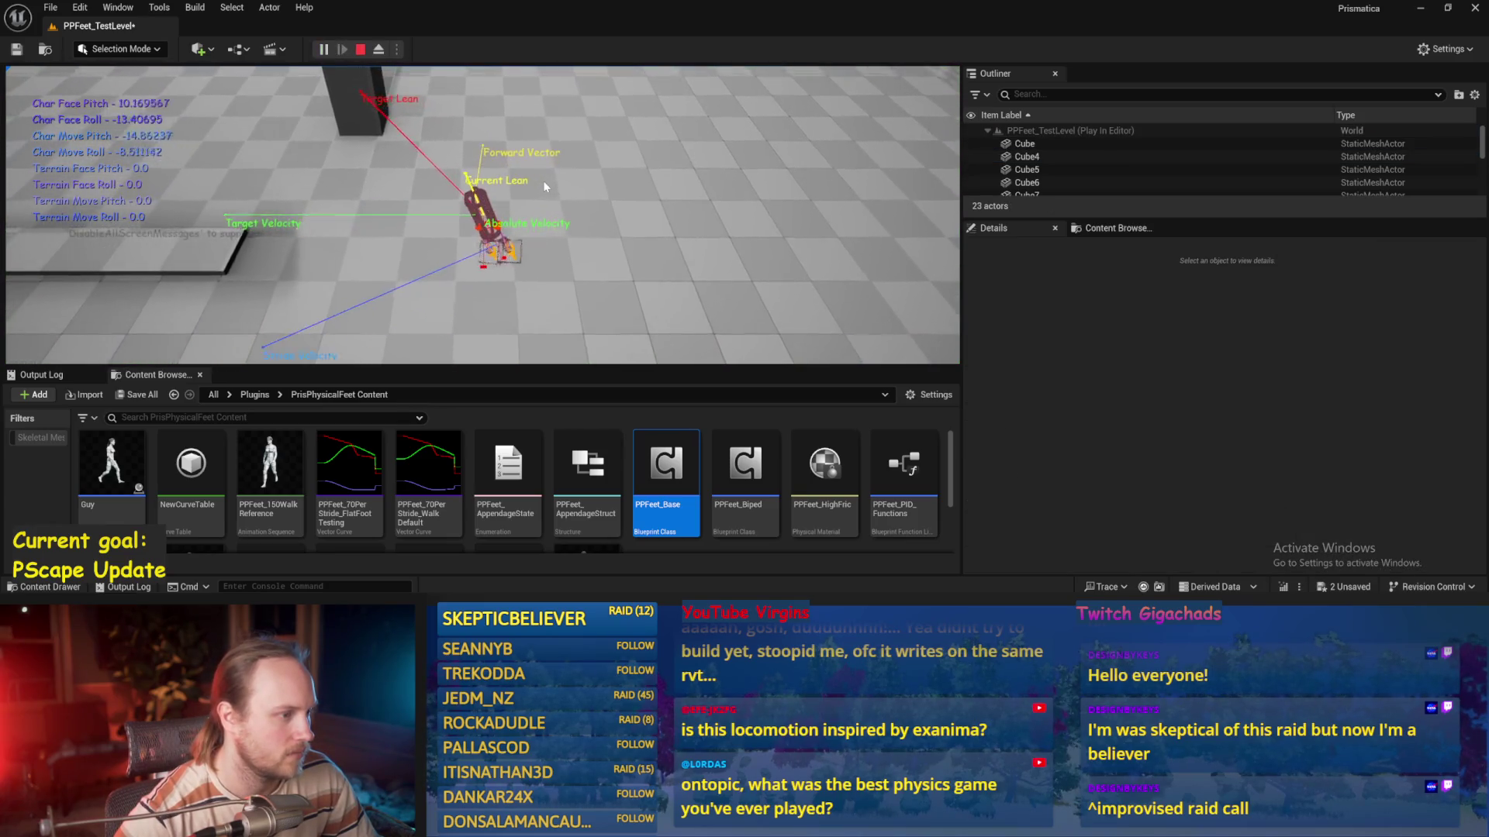
key(Escape)
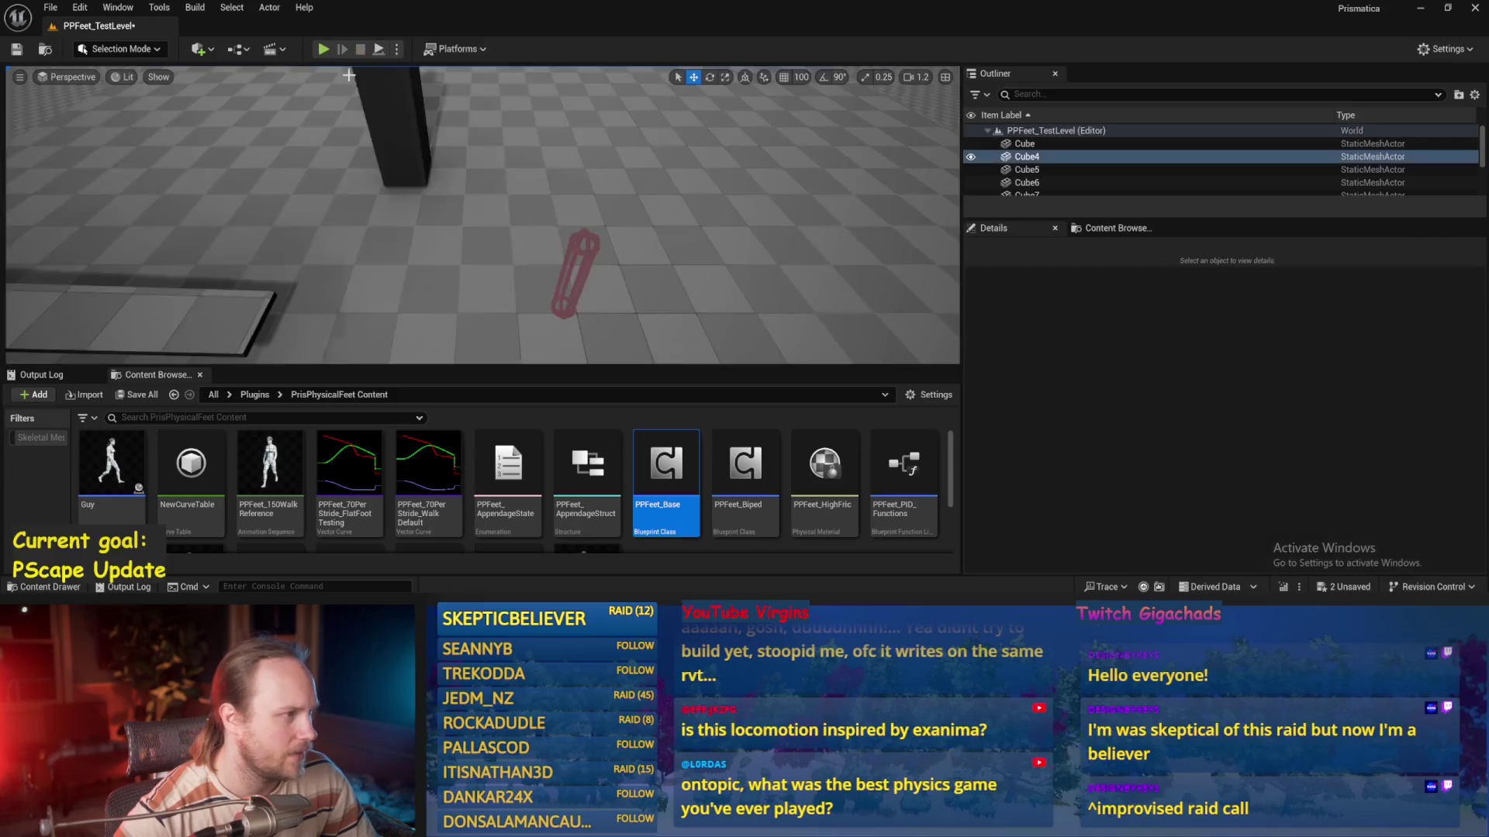
key(alt+p)
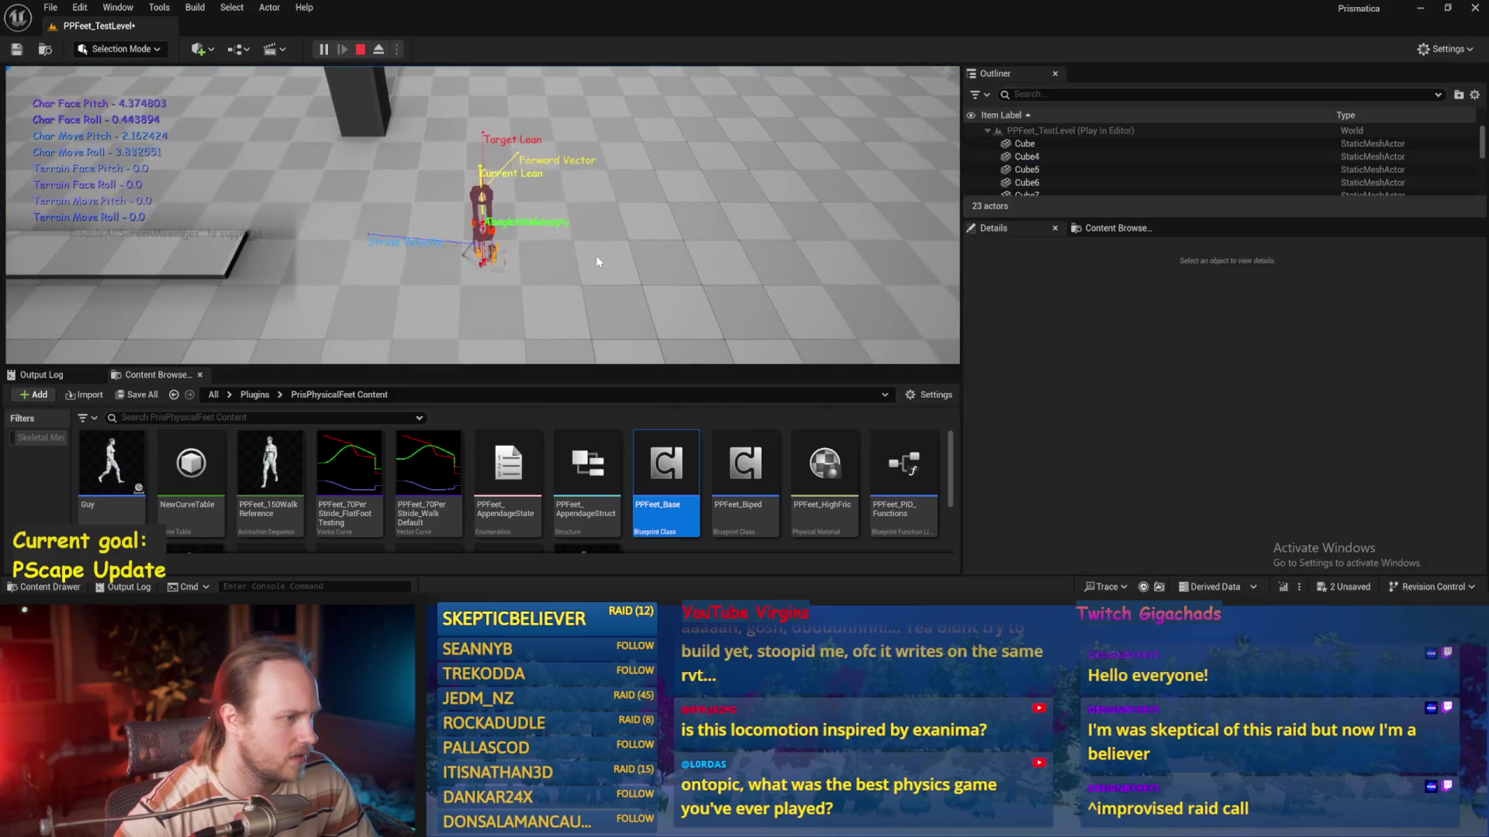
key(Escape)
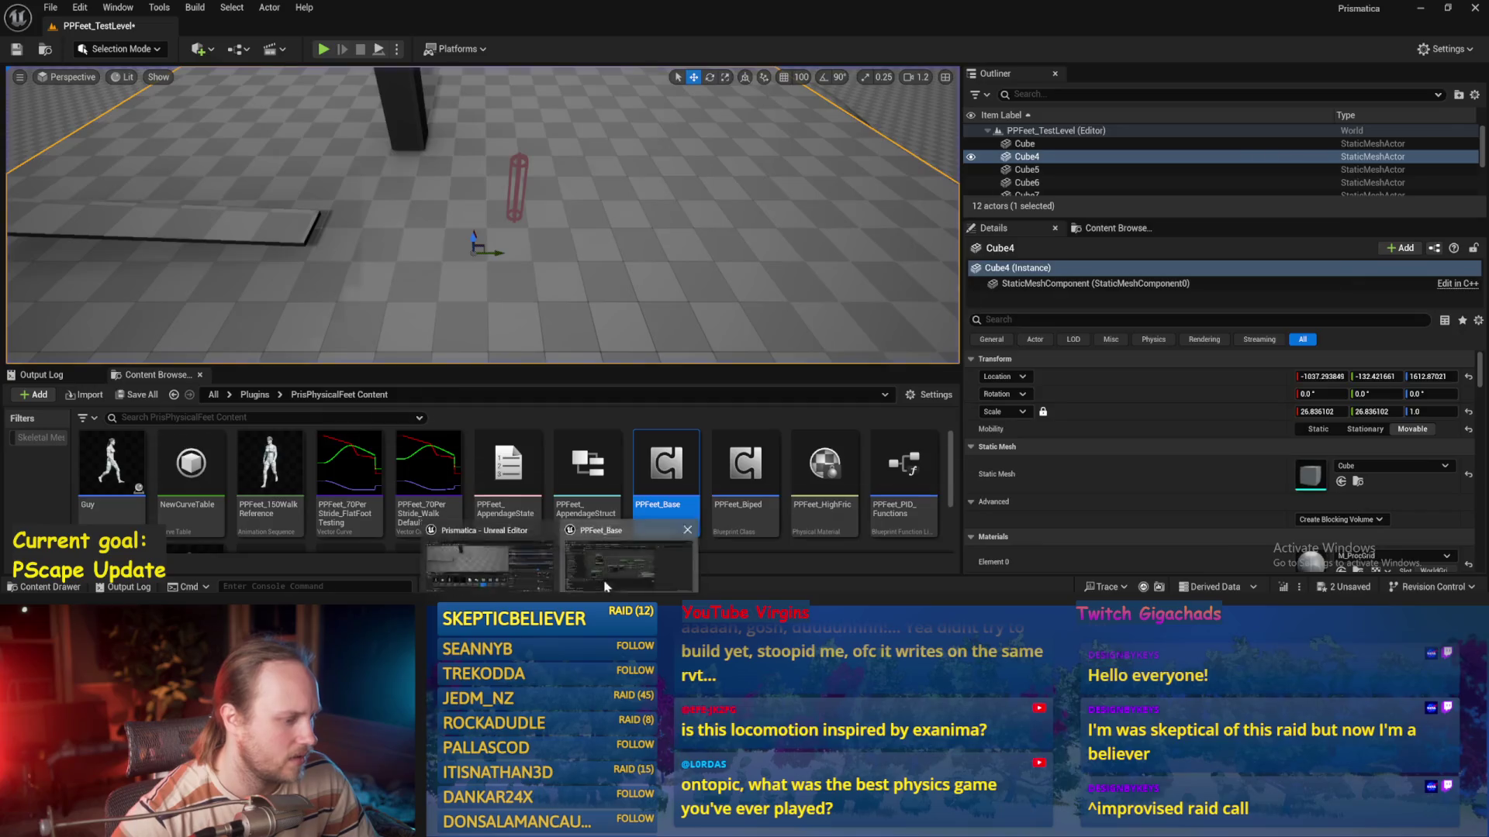
Lower Balance PID ProportionalFactor to 0.001, save, and compile the blueprint
double_click(666, 473)
click(372, 165)
click(1326, 361)
key(ctrl+s)
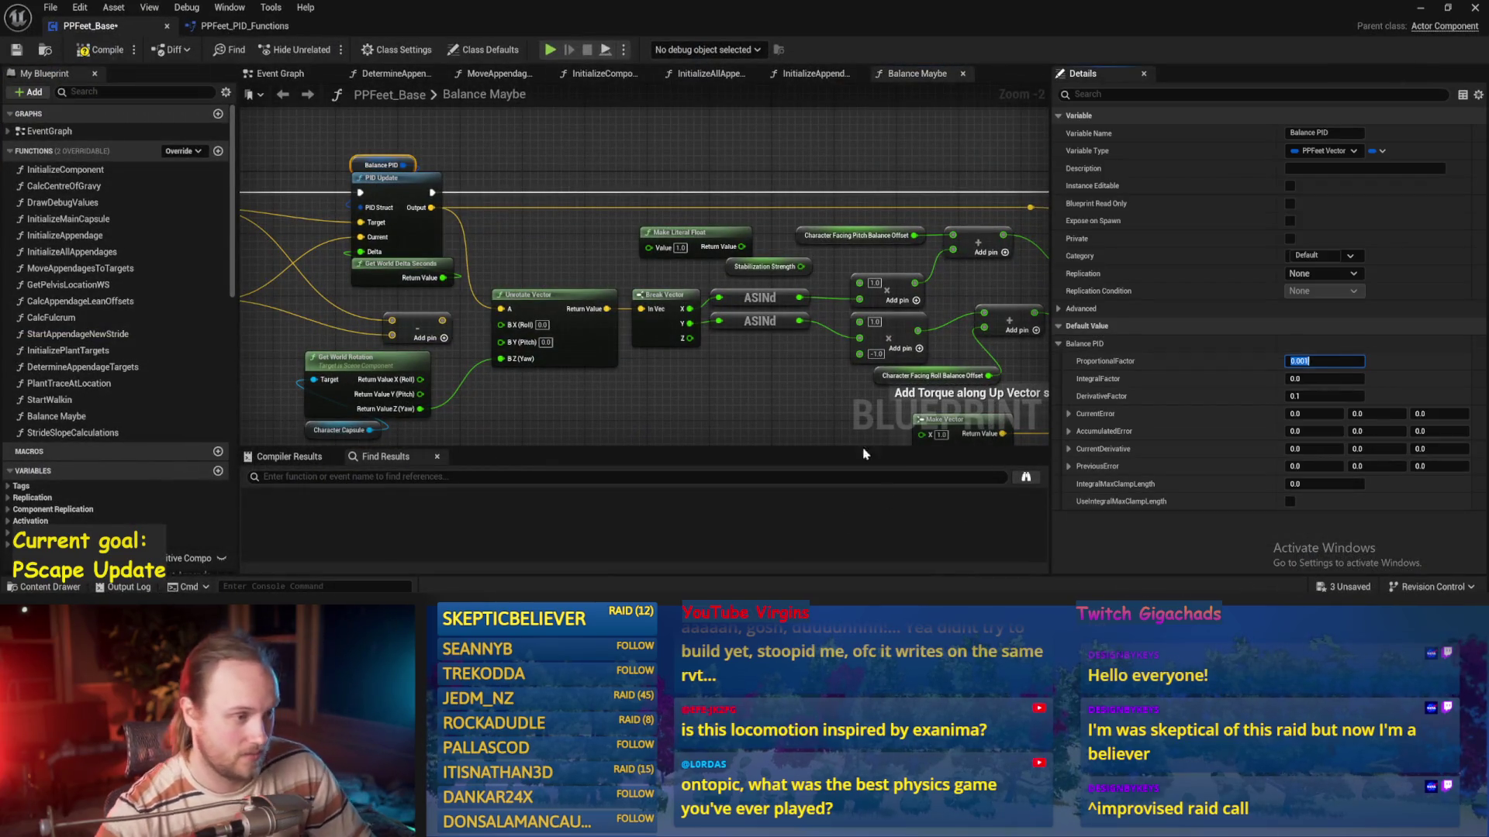
drag(813, 383, 746, 329)
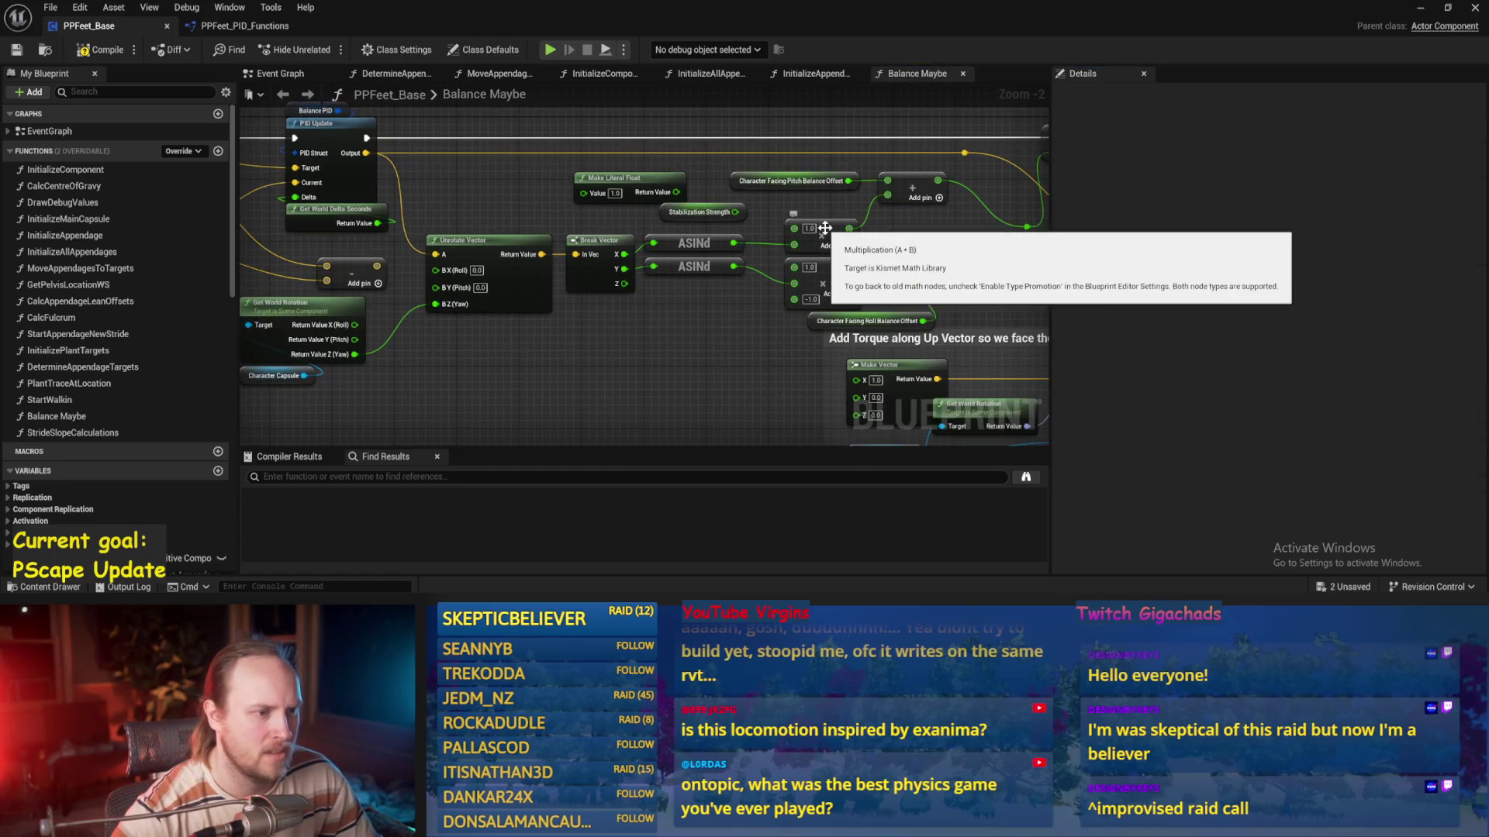
drag(782, 184, 680, 179)
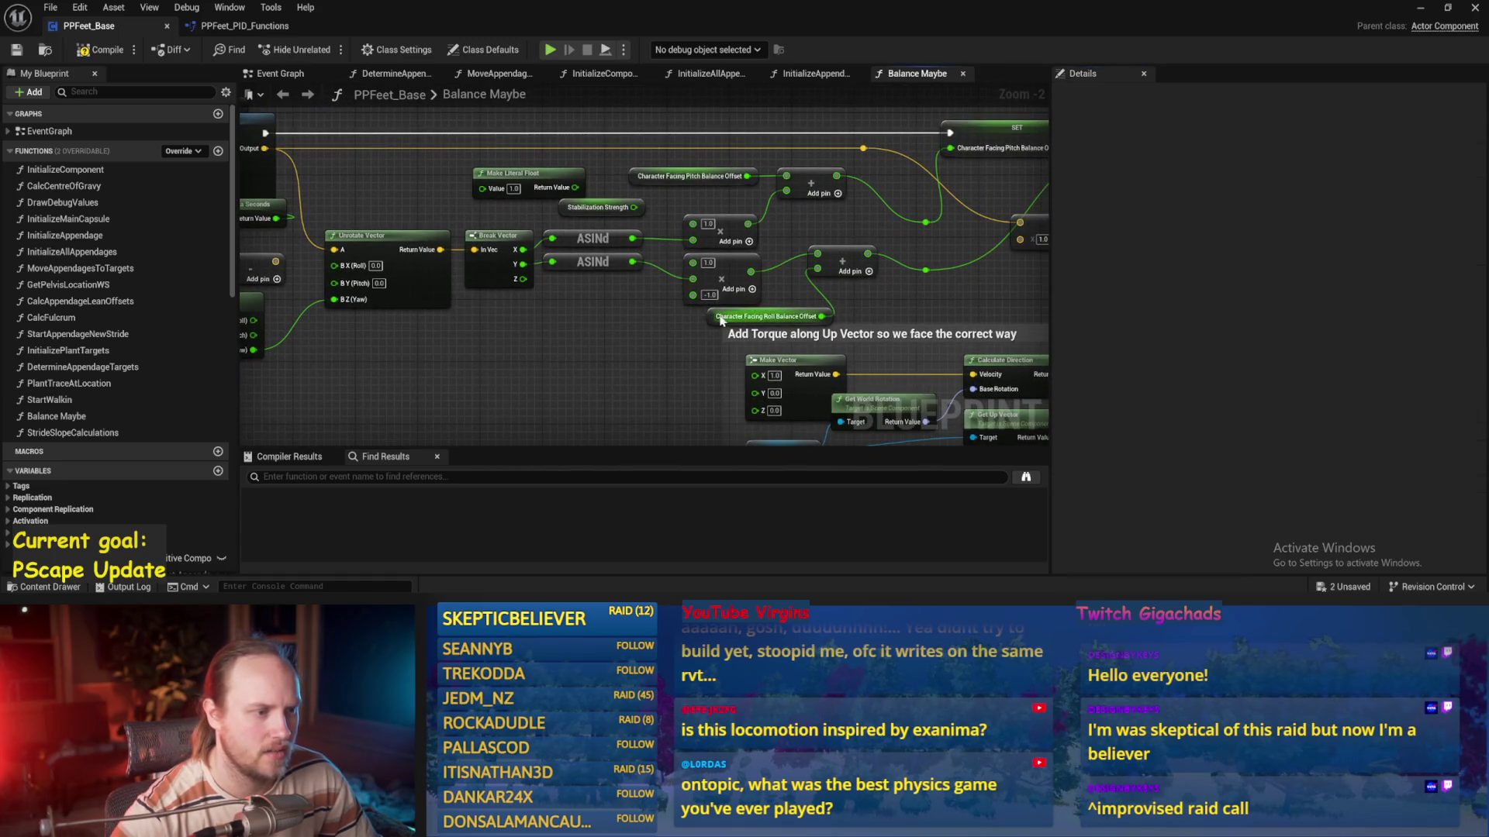
mouse_move(720, 319)
mouse_down()
mouse_move(915, 237)
mouse_move(478, 380)
mouse_move(362, 382)
mouse_up()
click(100, 49)
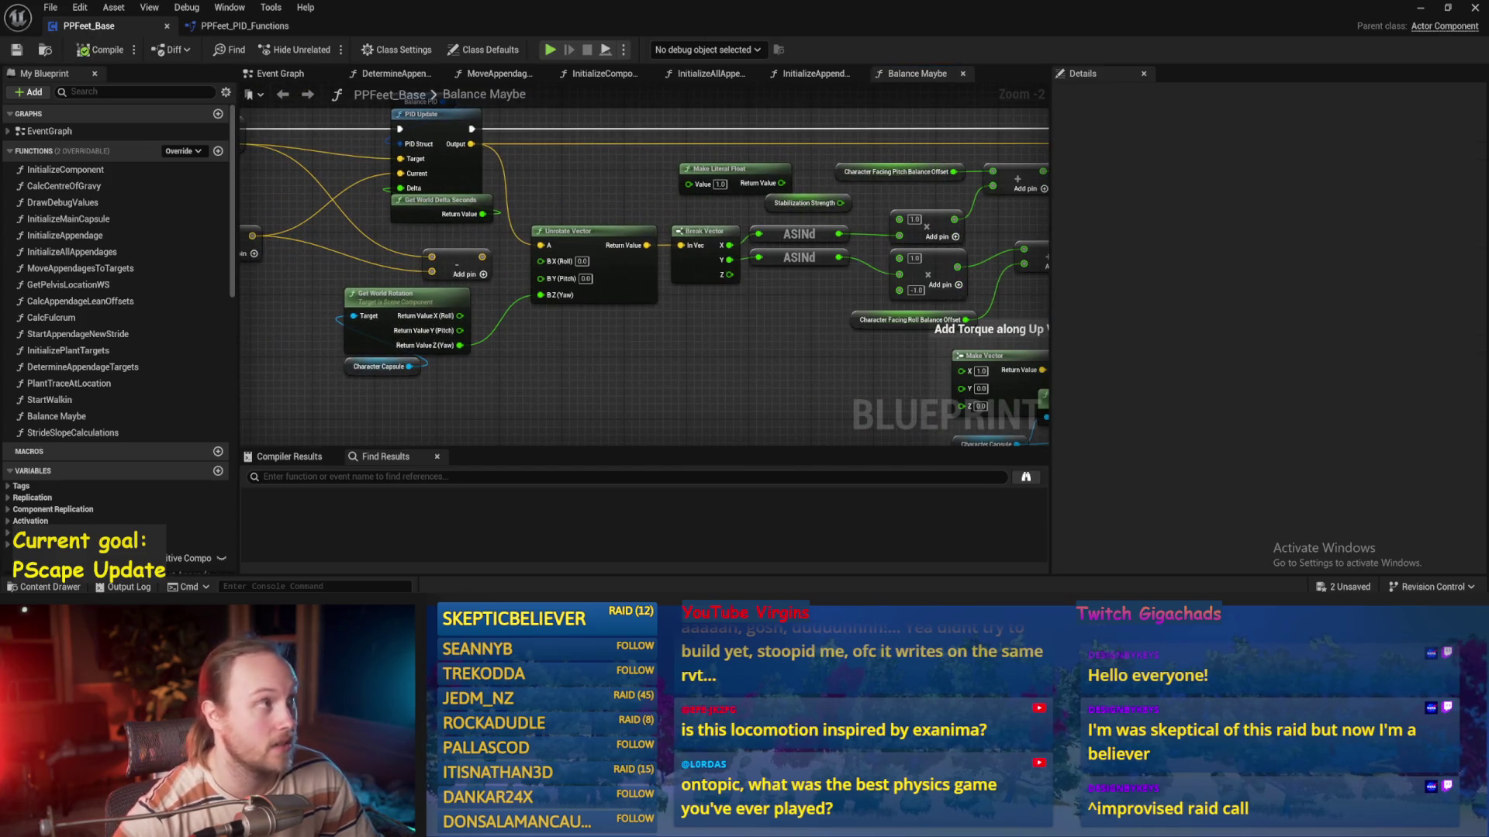
Playtest twice, nudging the character with A, as it tips over, then reopen PPFeet_Base
drag(665, 376, 573, 374)
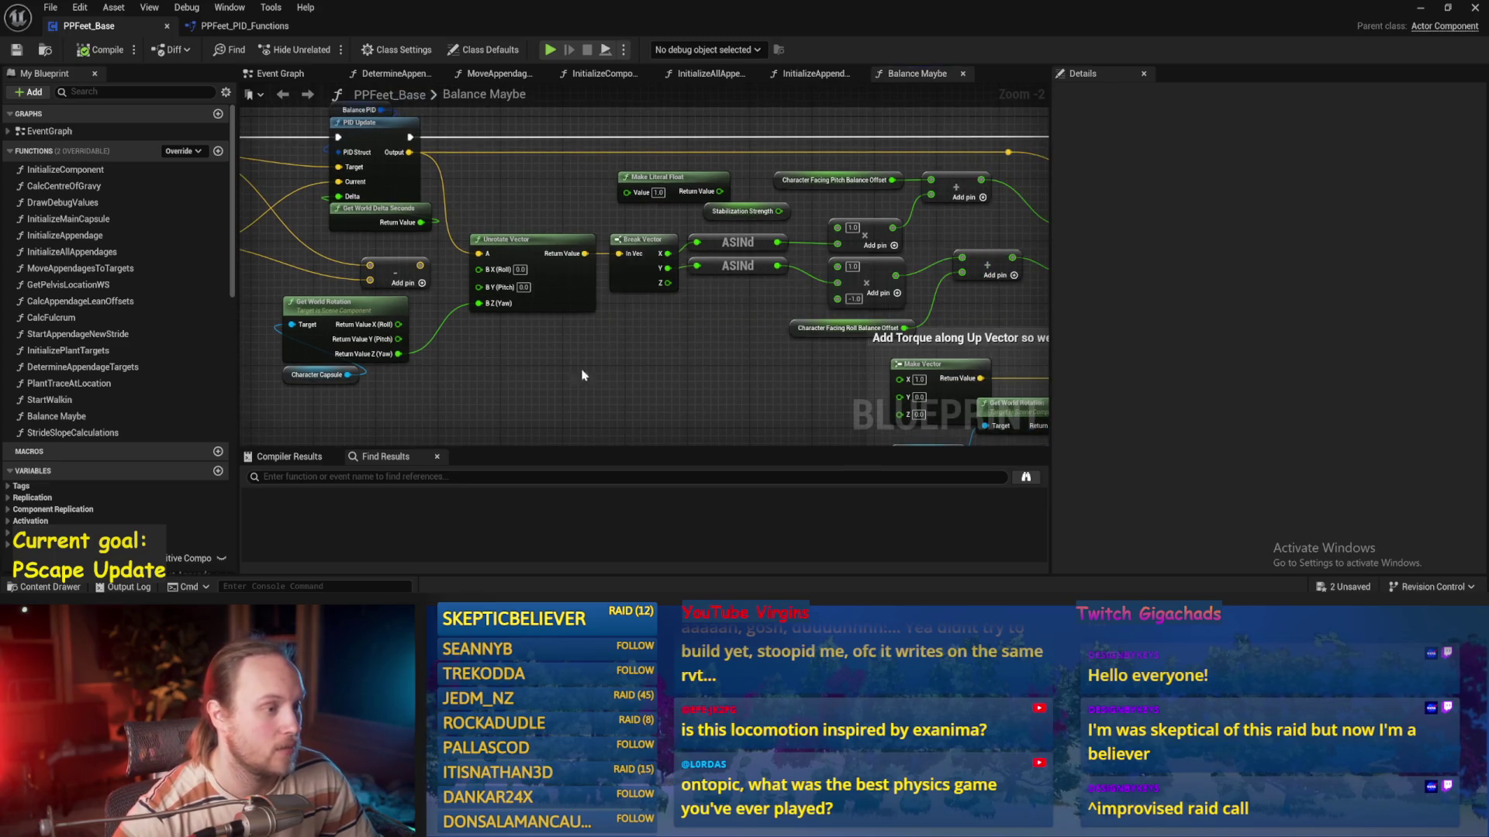
drag(685, 332, 640, 386)
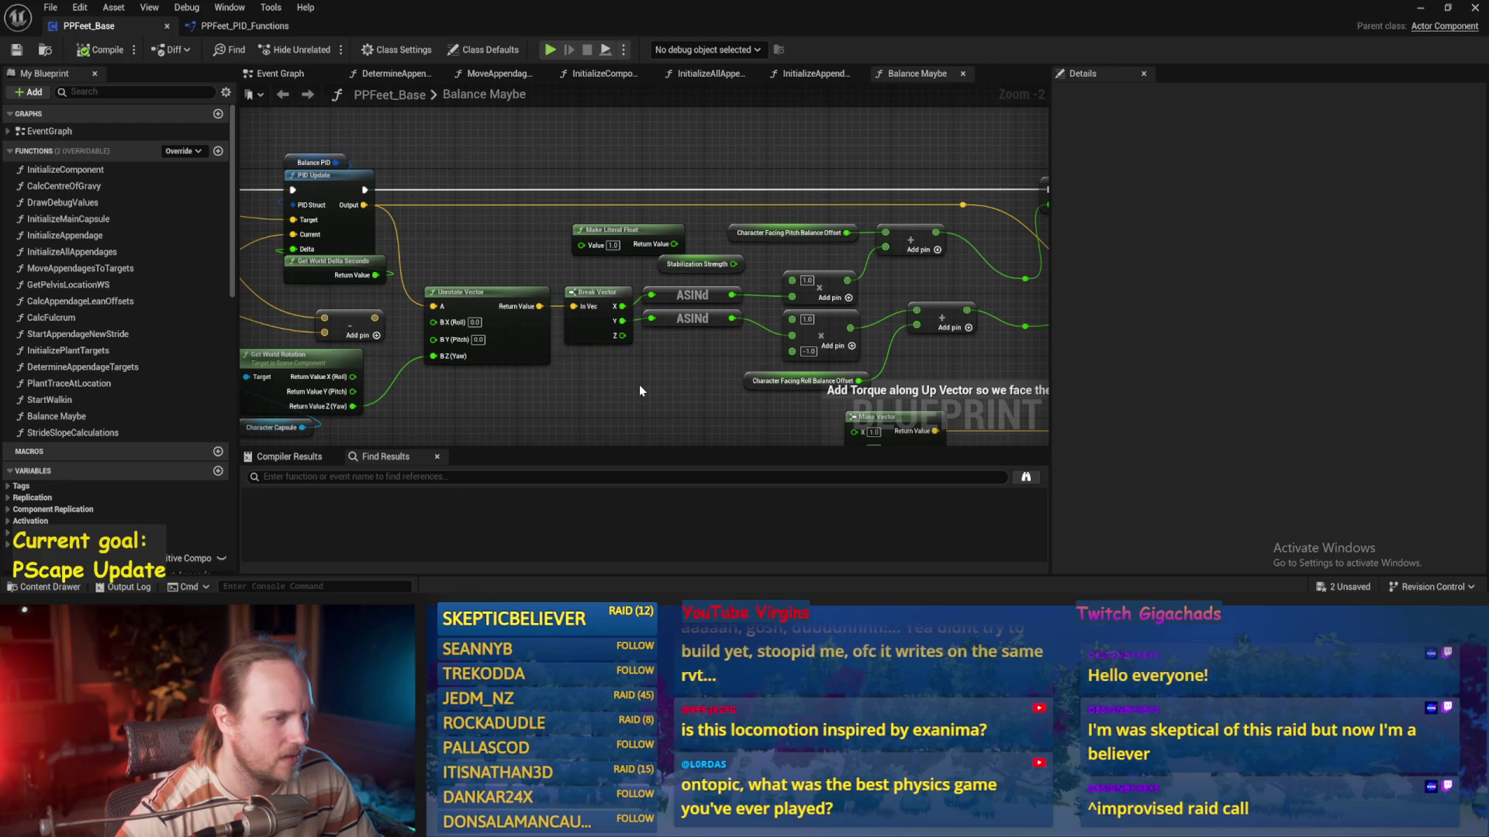
click(1420, 8)
click(554, 193)
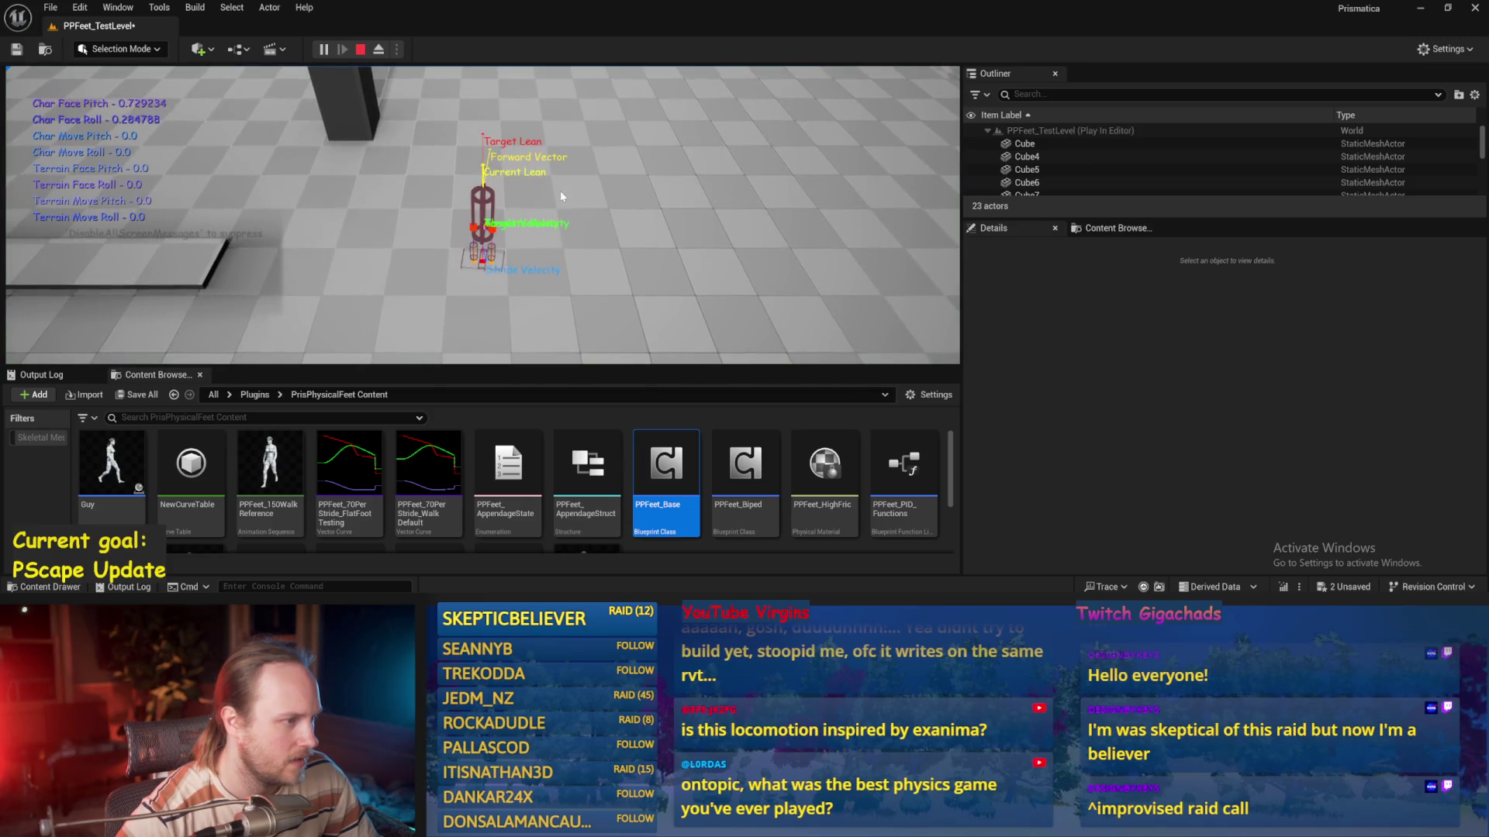
key(a)
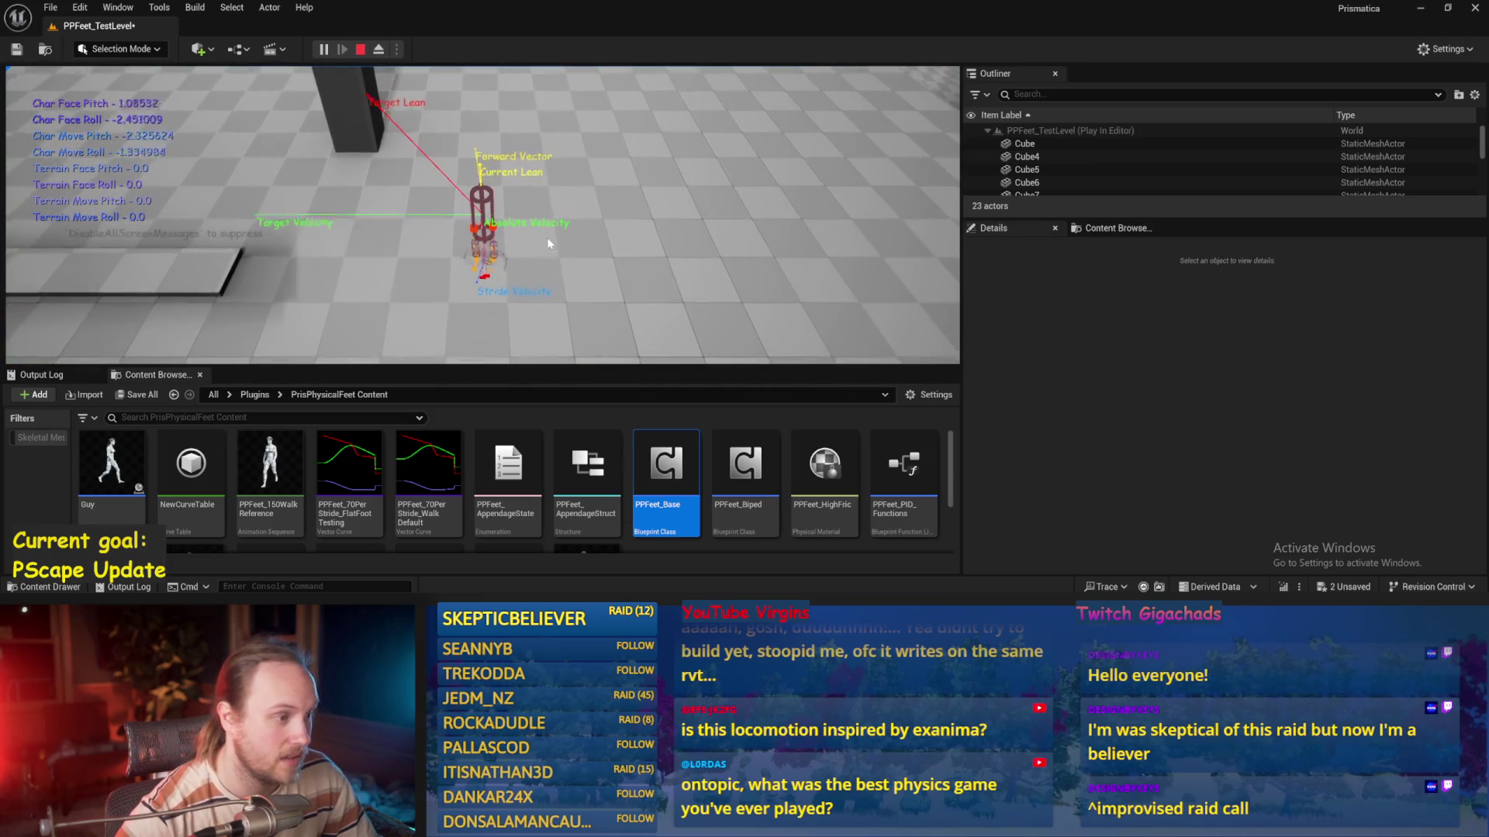
key(Escape)
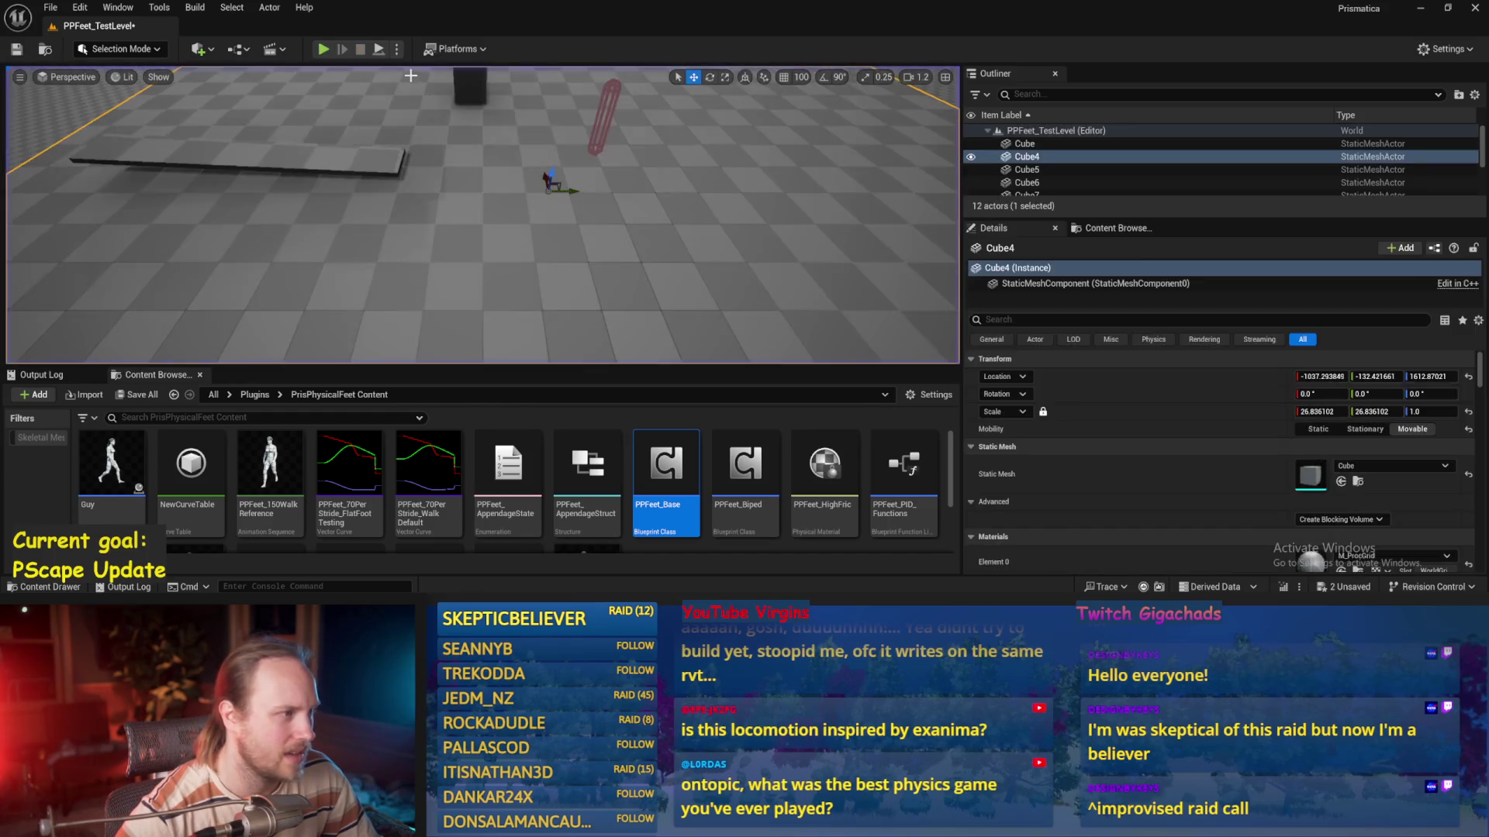
click(324, 52)
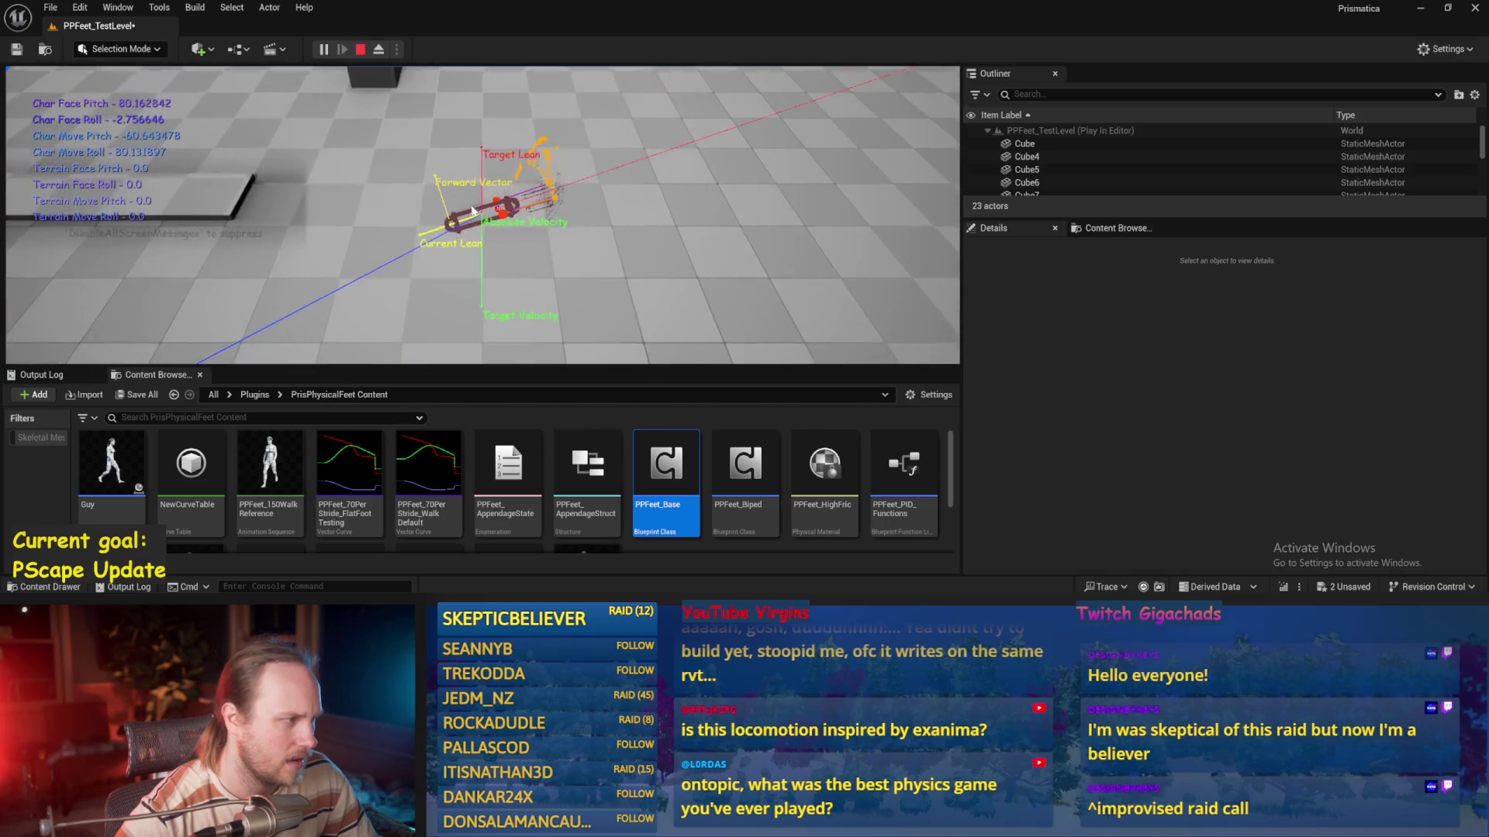
key(Escape)
double_click(665, 477)
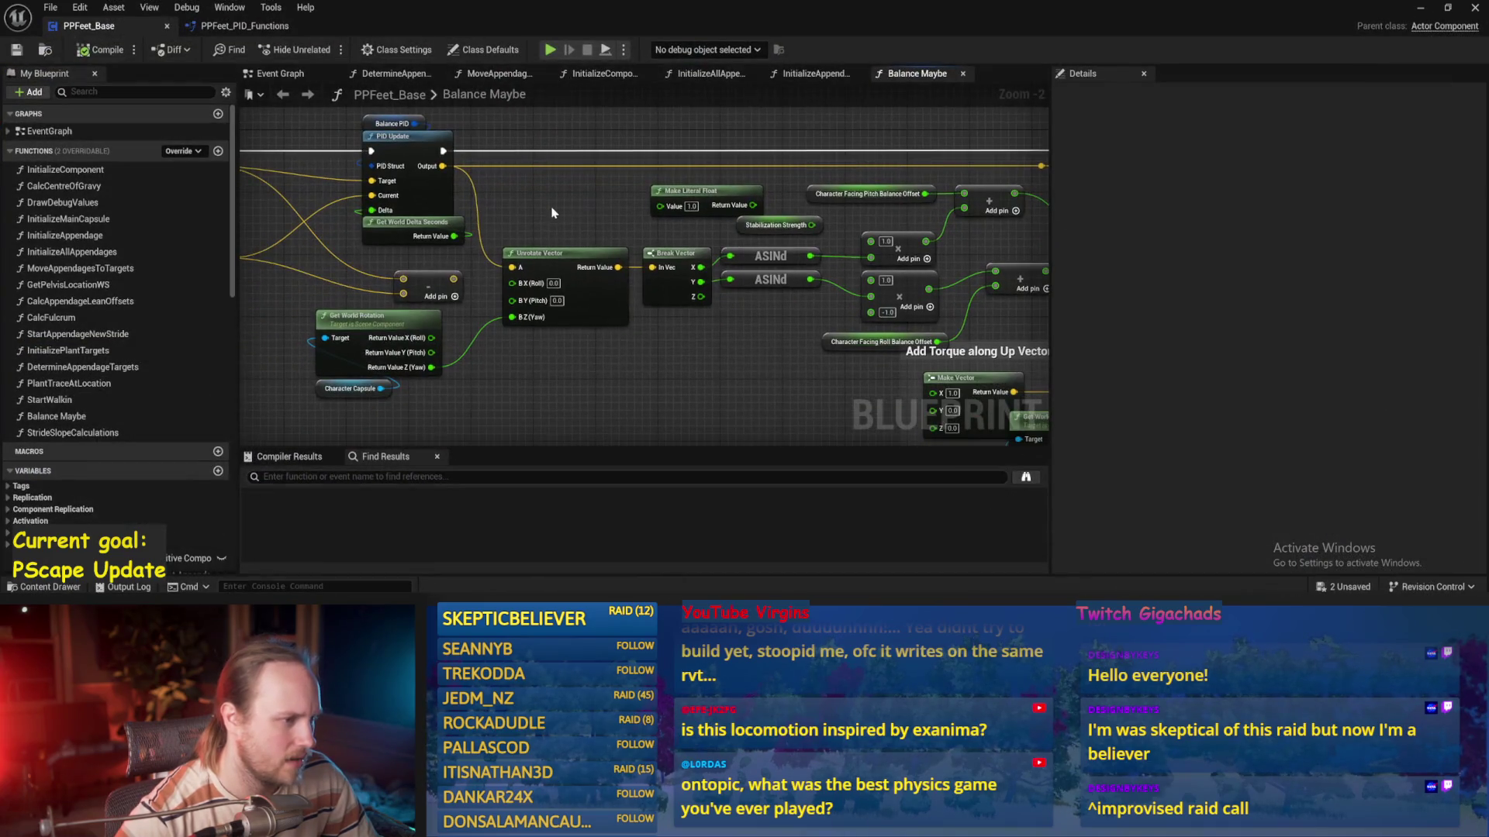
Wire the upper ASINd output into a multiply node and route its result onward
mouse_move(454, 279)
mouse_down()
mouse_move(535, 259)
mouse_move(815, 252)
mouse_move(779, 304)
mouse_move(804, 250)
mouse_up()
mouse_move(564, 289)
mouse_down()
mouse_move(570, 264)
mouse_move(807, 250)
mouse_up()
drag(631, 298, 803, 297)
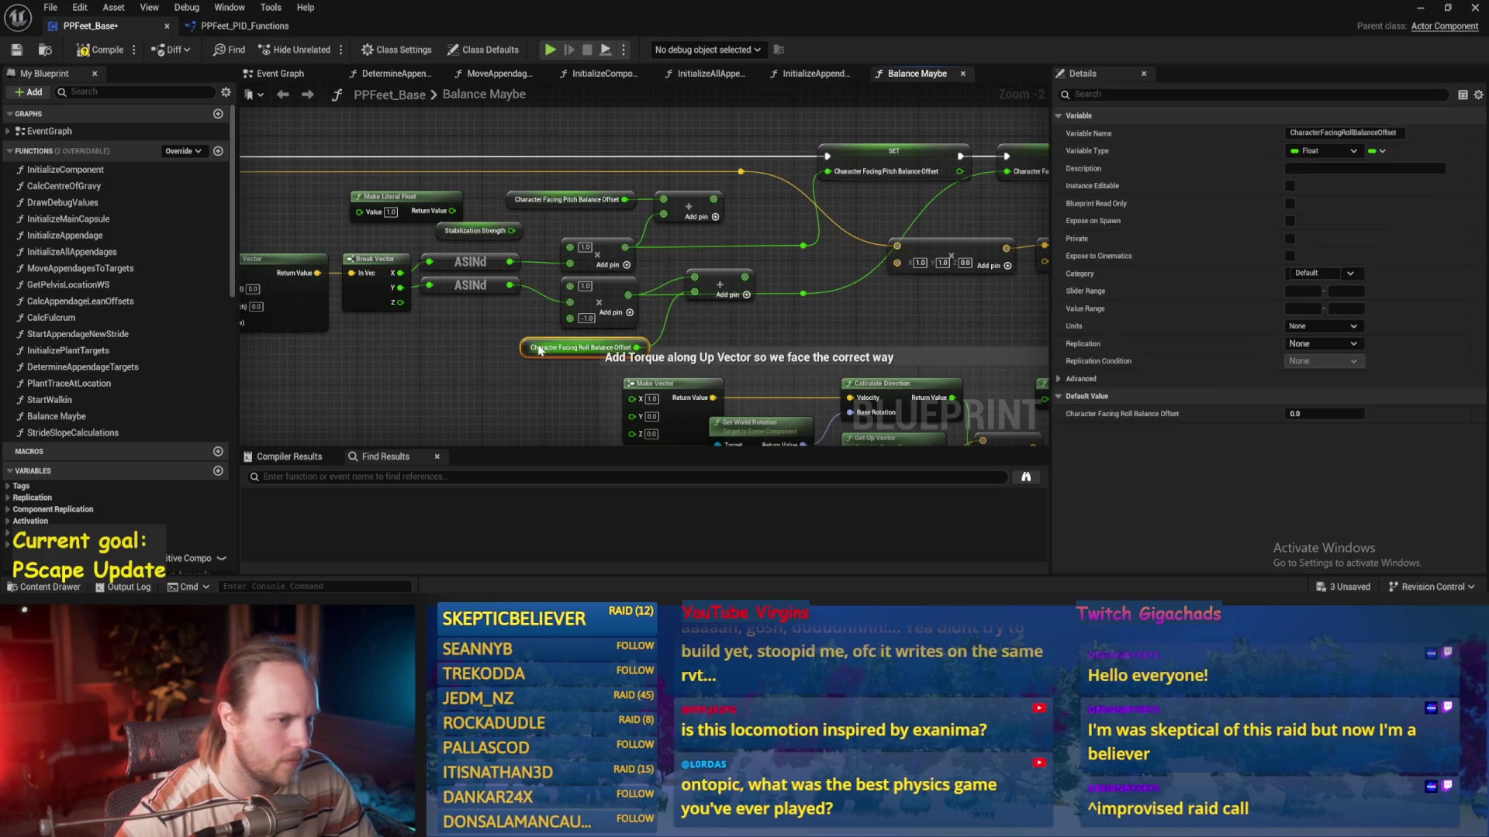
click(842, 211)
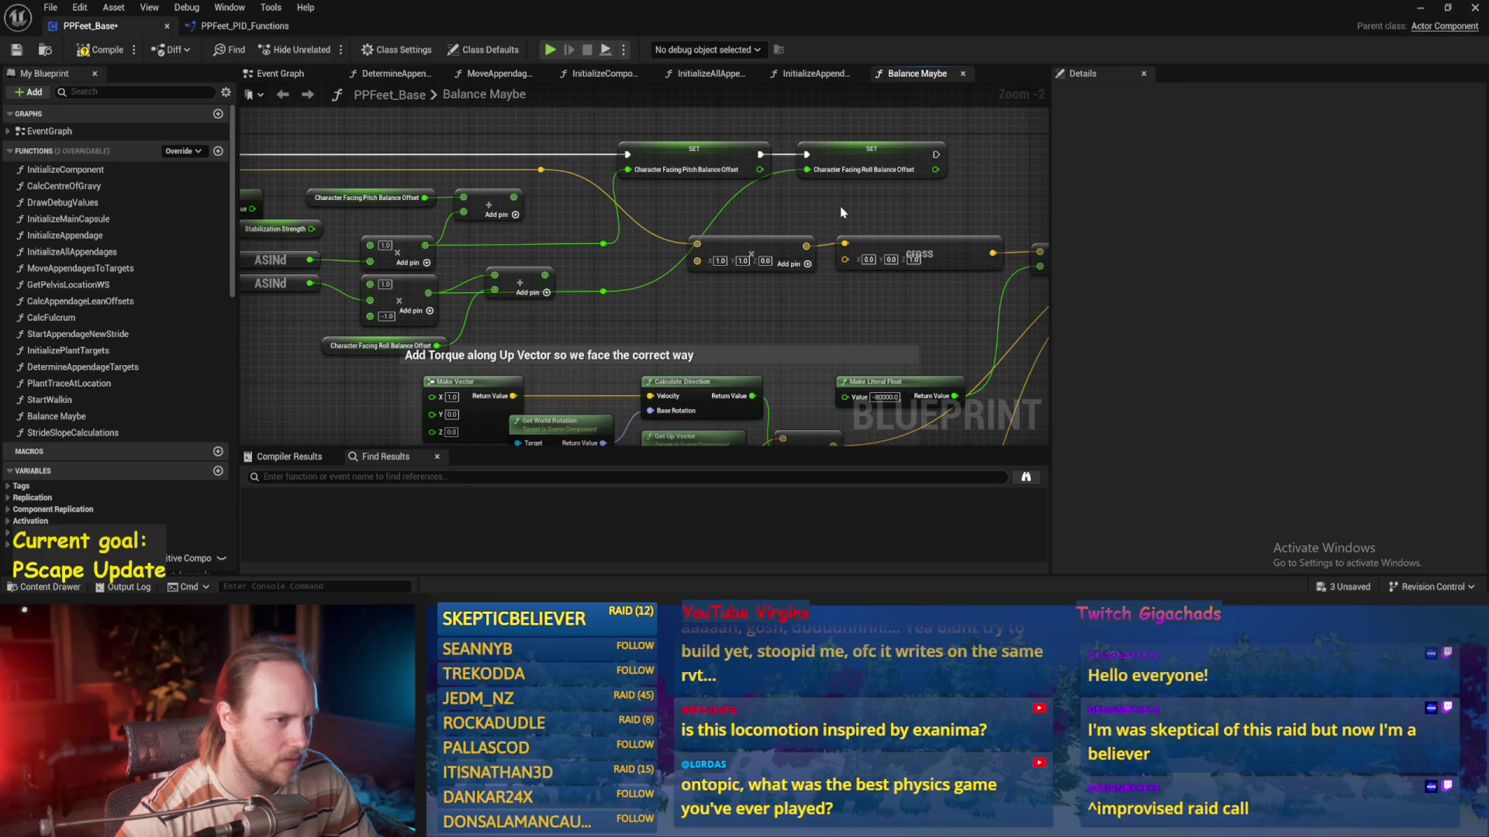
Compile PPFeet_Base and start a fresh PPFeet_TestLevel playtest
click(110, 53)
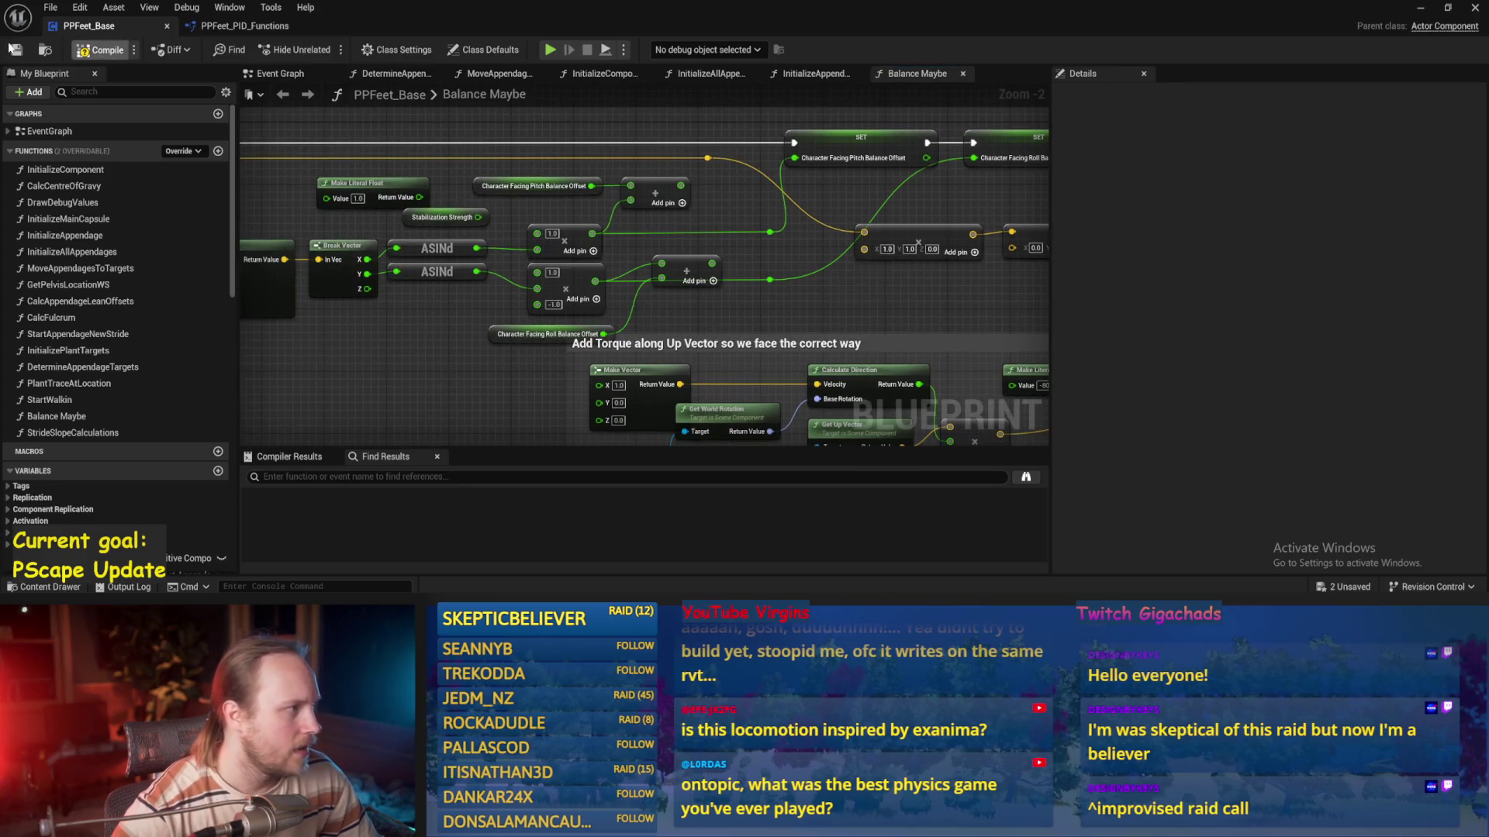
drag(341, 328, 660, 347)
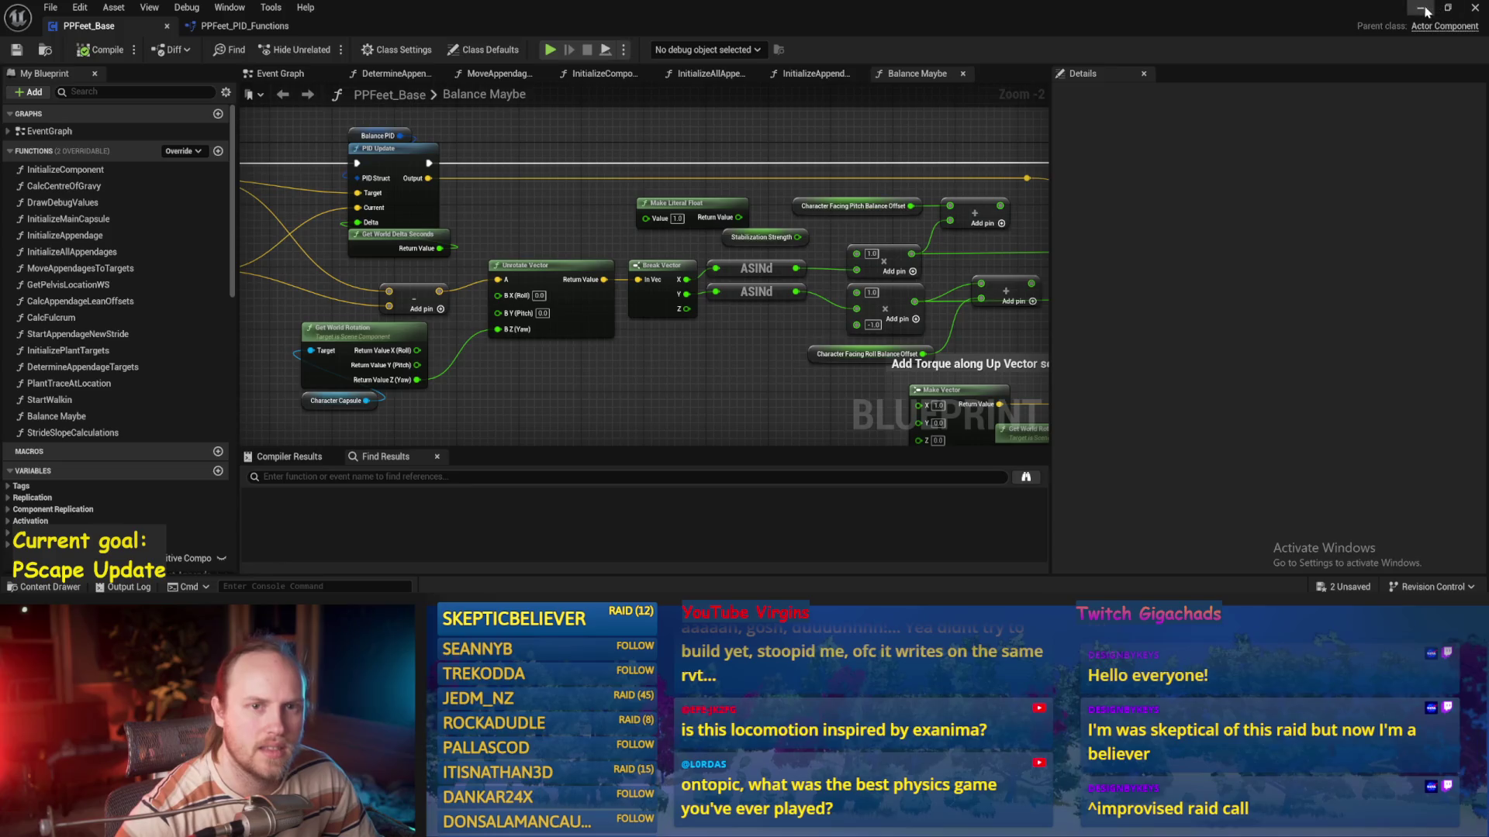
click(1424, 9)
click(324, 51)
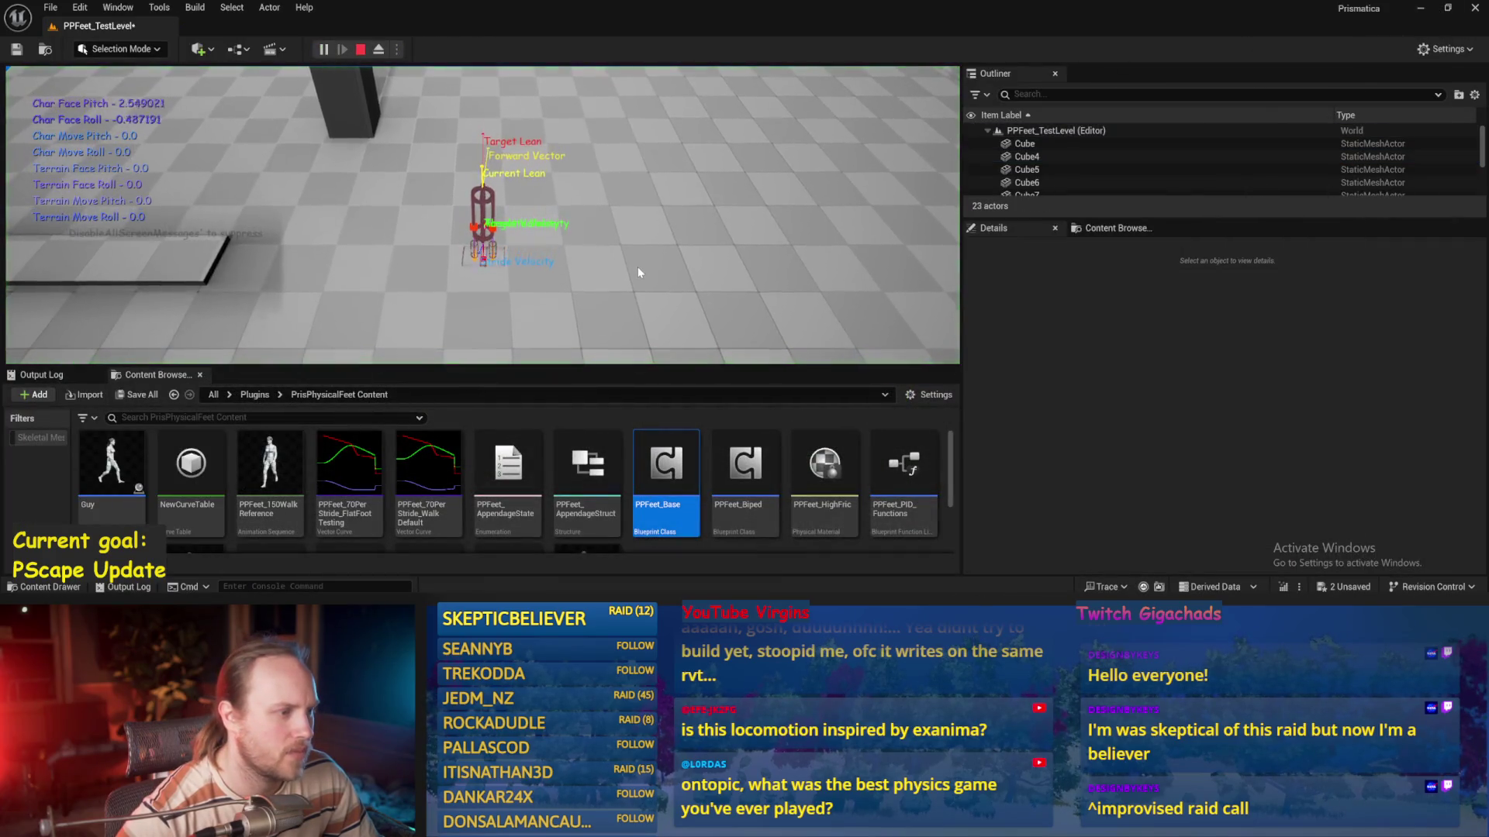
Run five quick playtests, each ending with the capsule falling flat, then bring PPFeet_Base back
key(Escape)
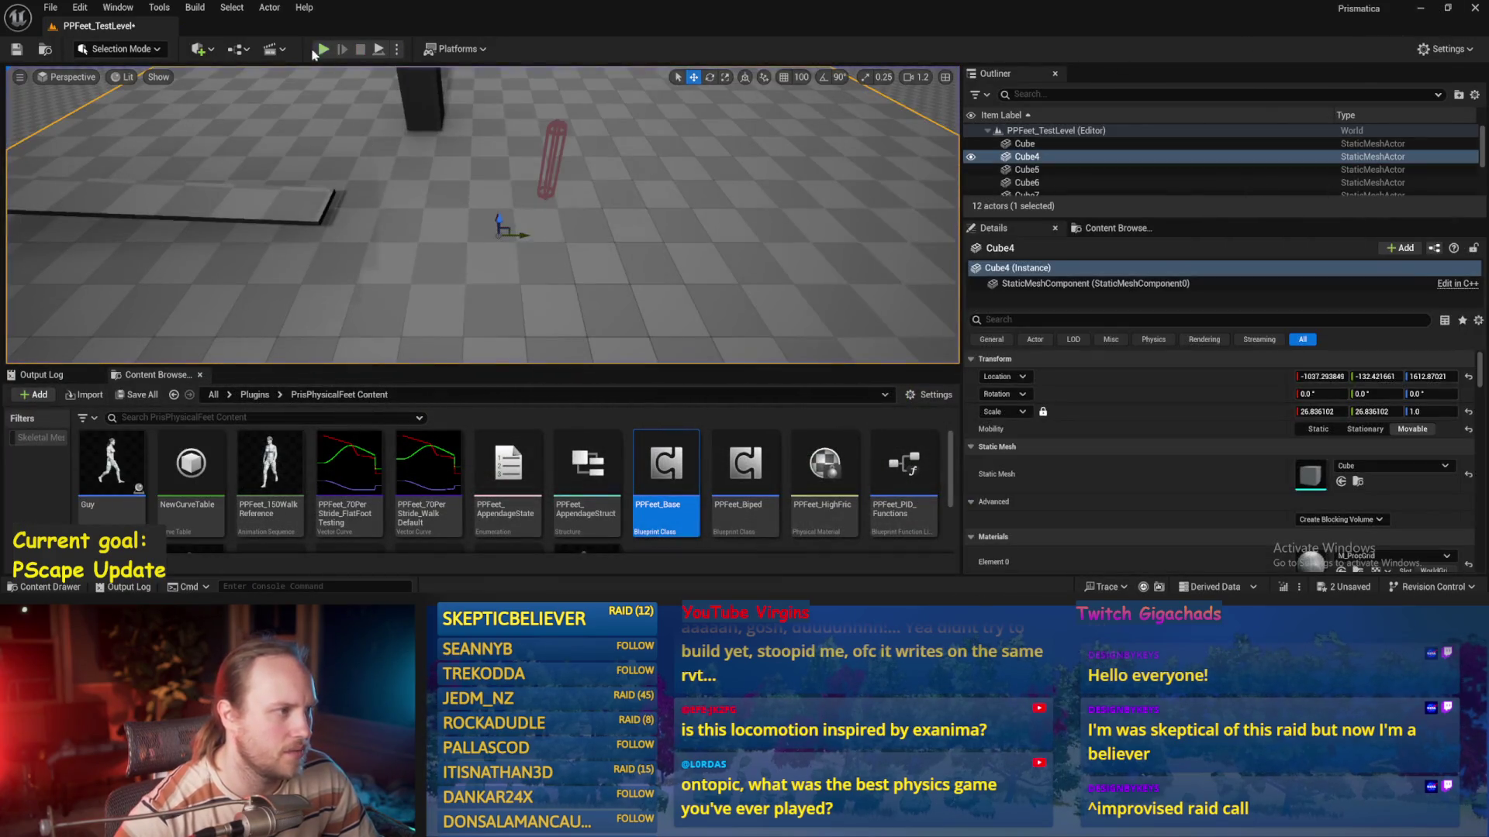
key(alt+p)
key(F11)
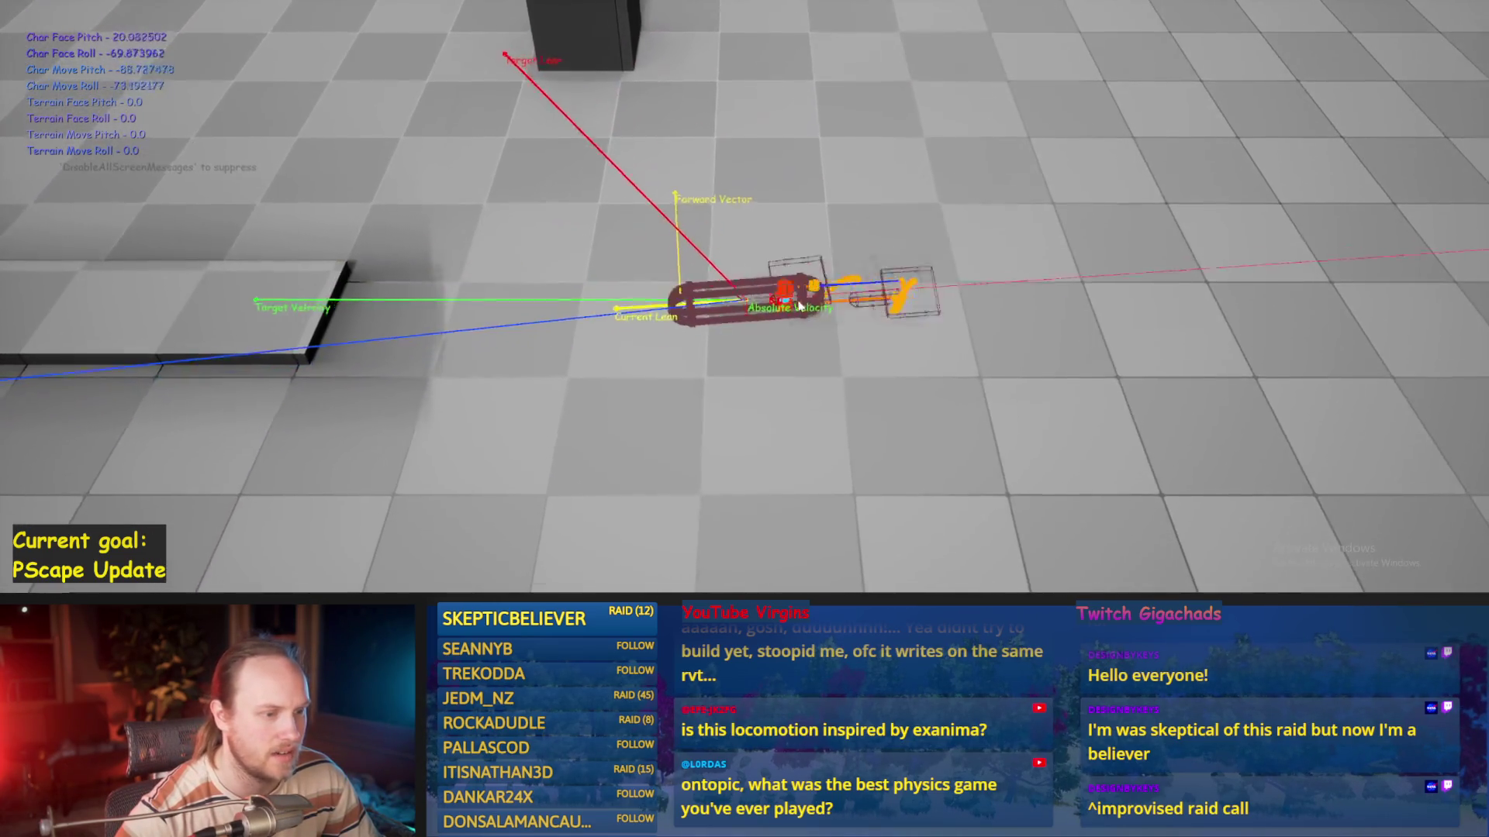
key(Escape)
key(alt+p)
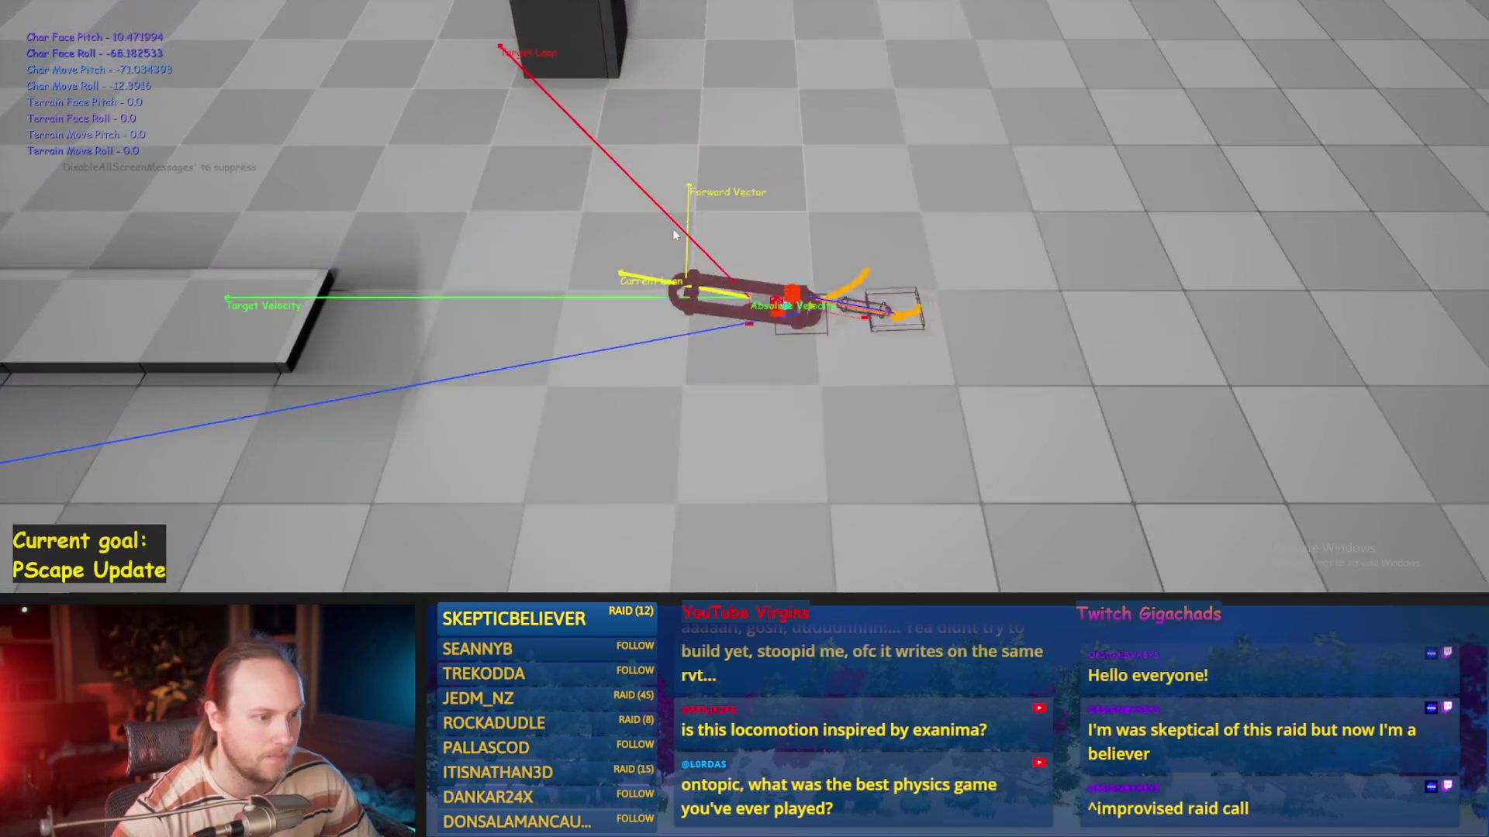
key(Escape)
key(alt+p)
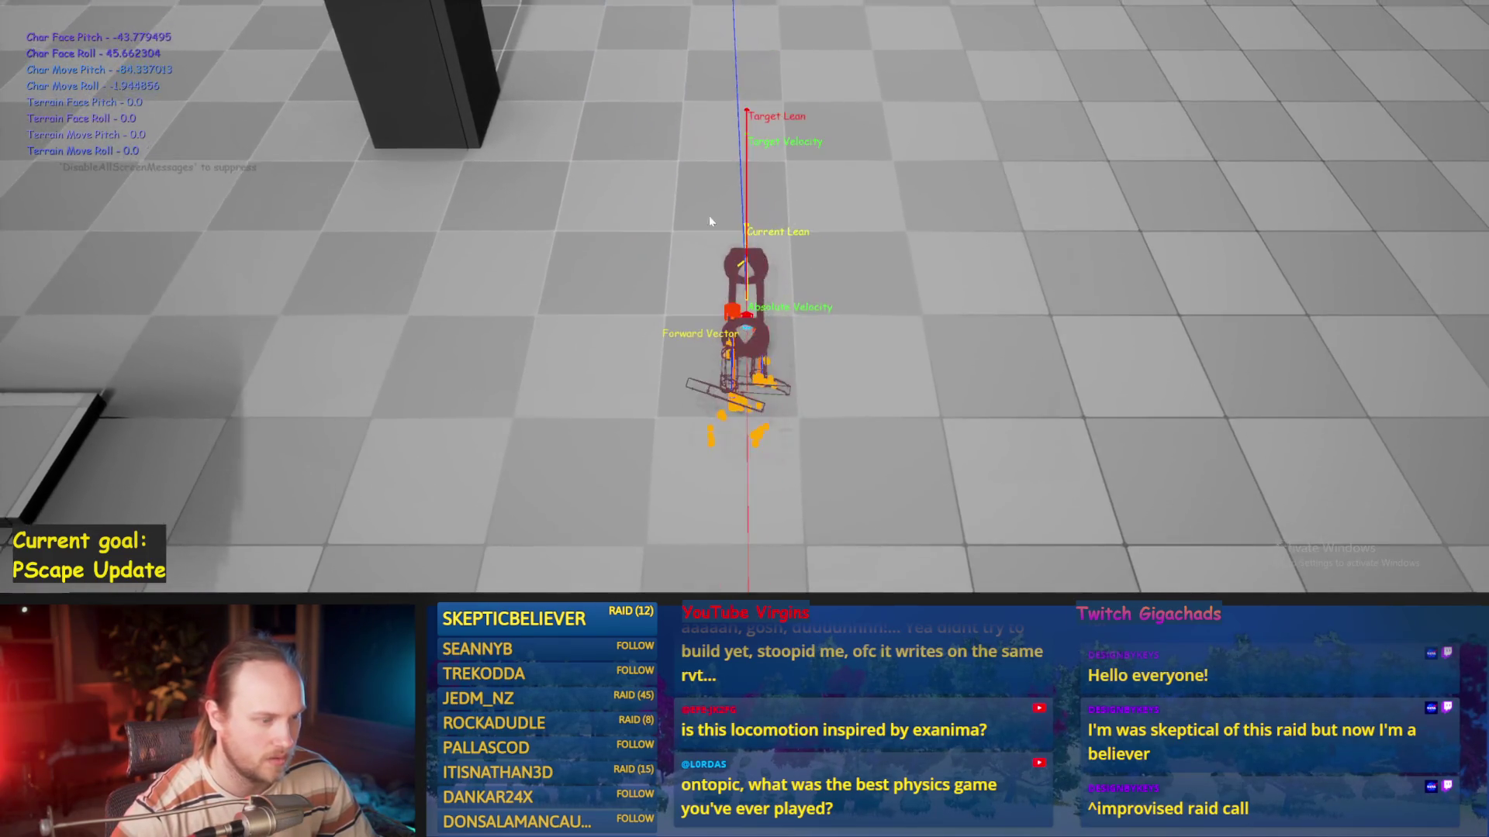
key(Escape)
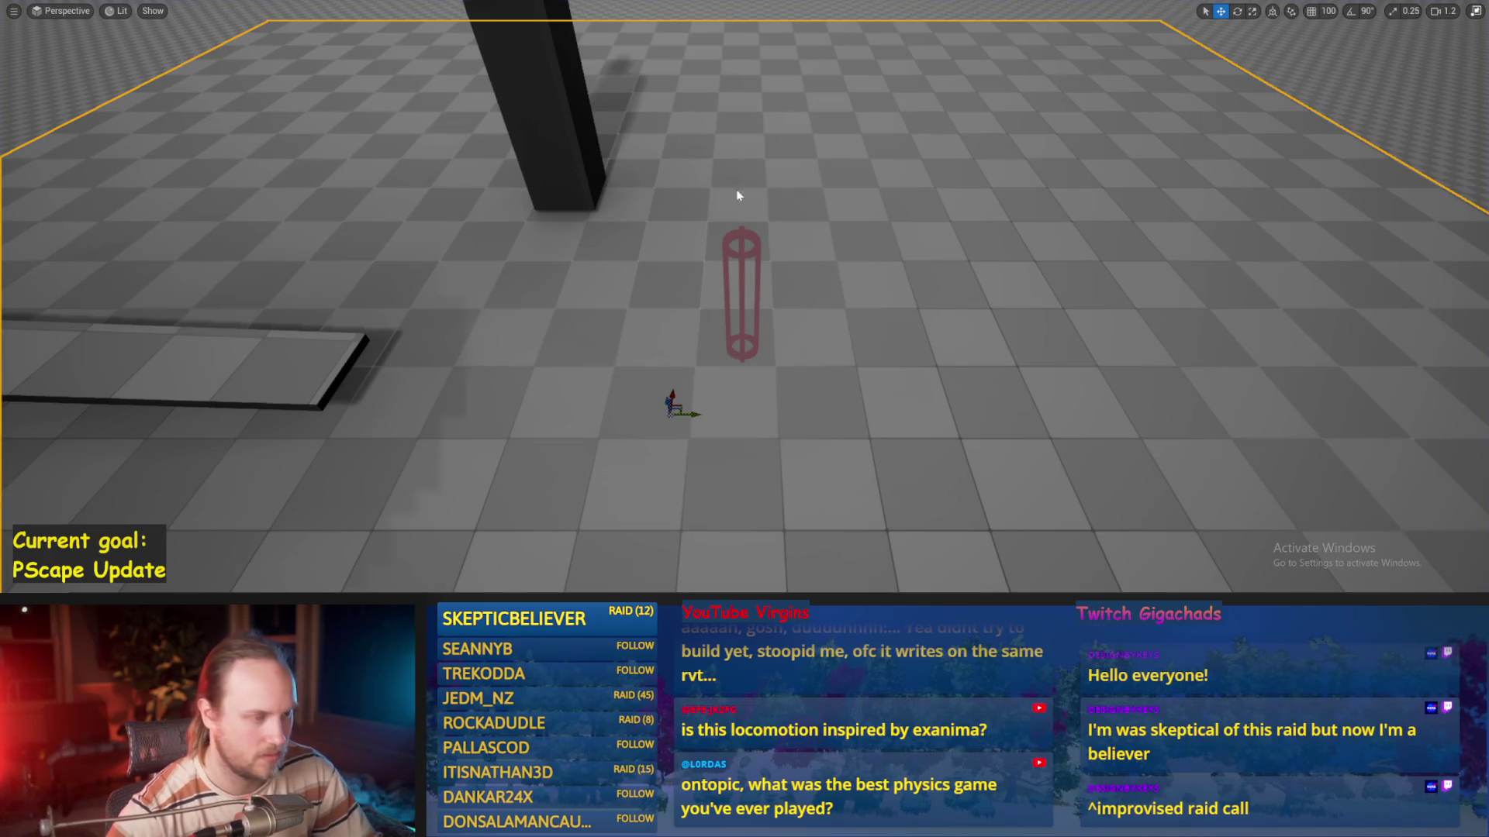
key(alt+p)
key(Escape)
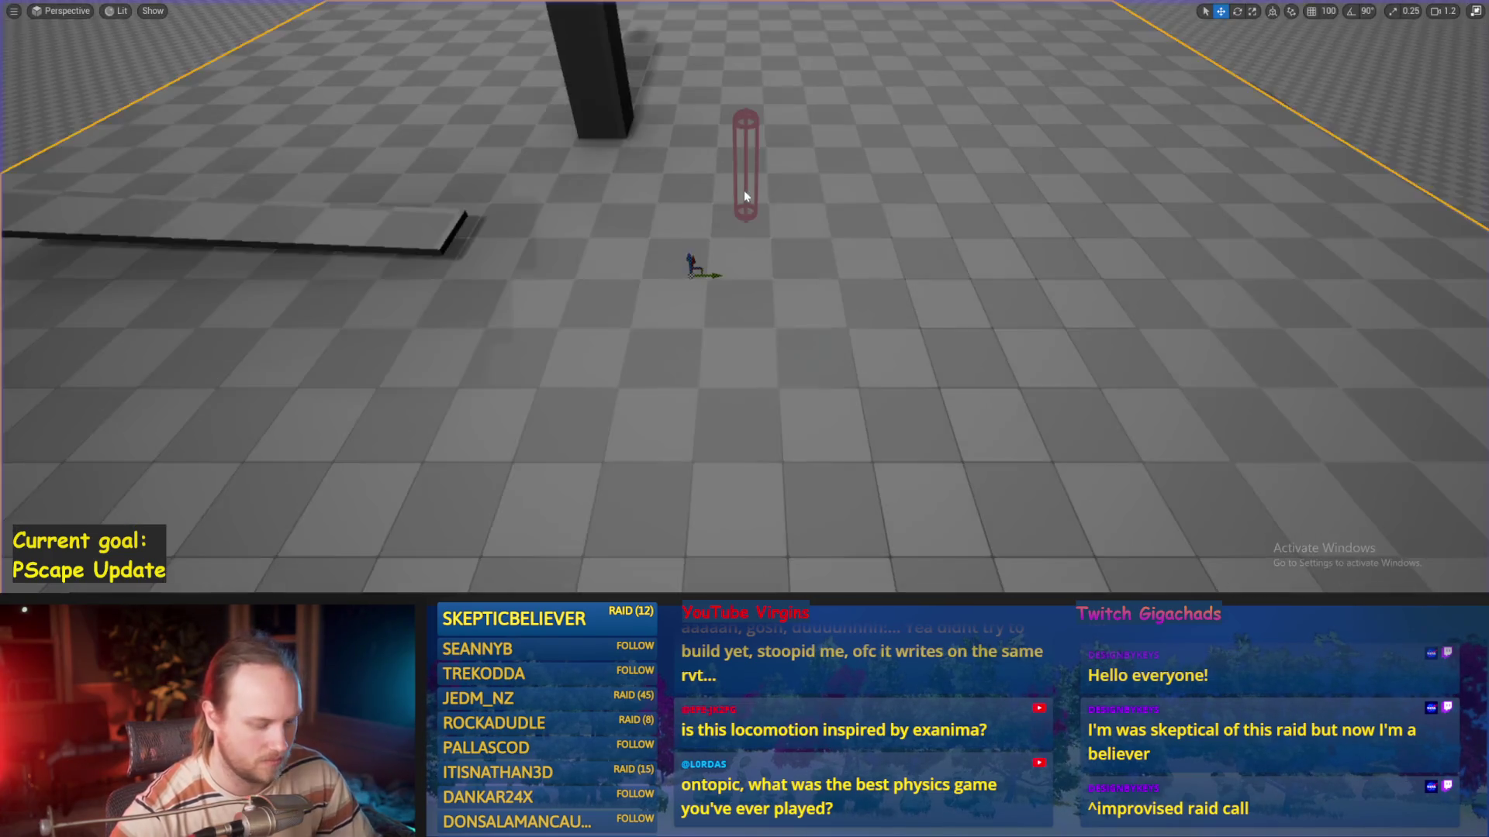
key(alt+p)
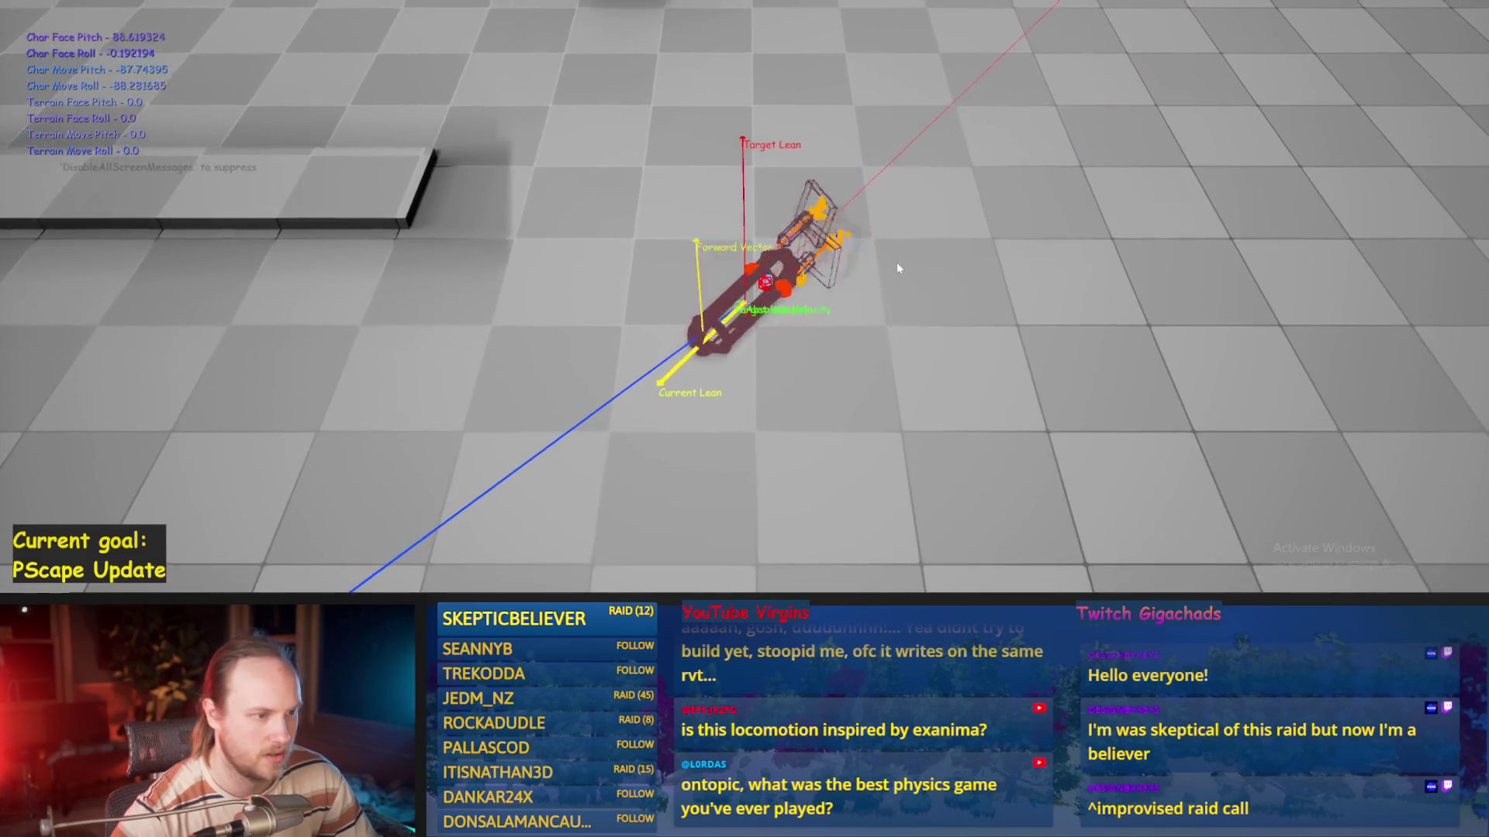
key(Escape)
key(ctrl+s)
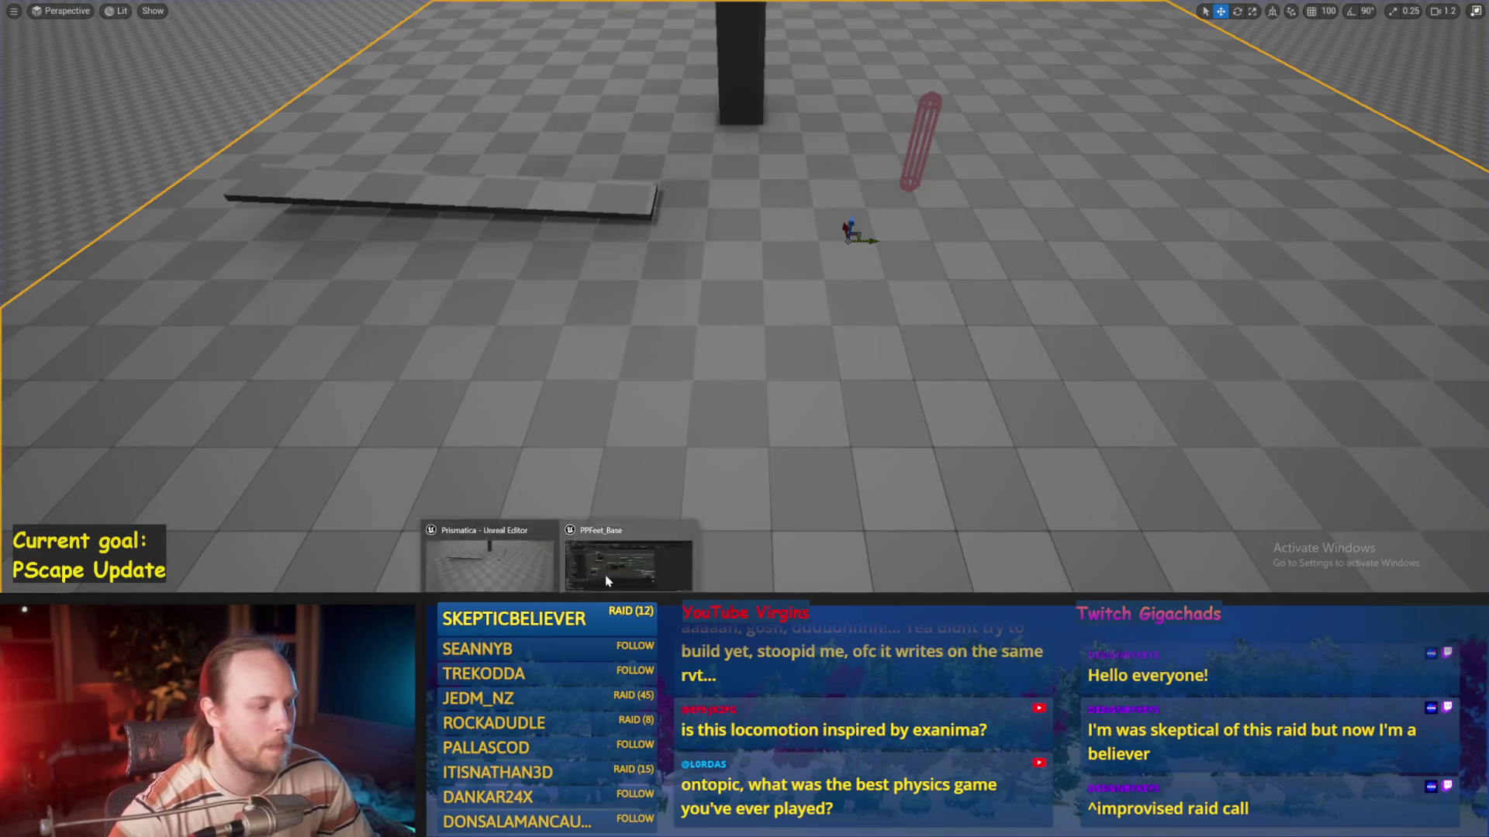
click(606, 581)
scroll(618, 253, down, 3)
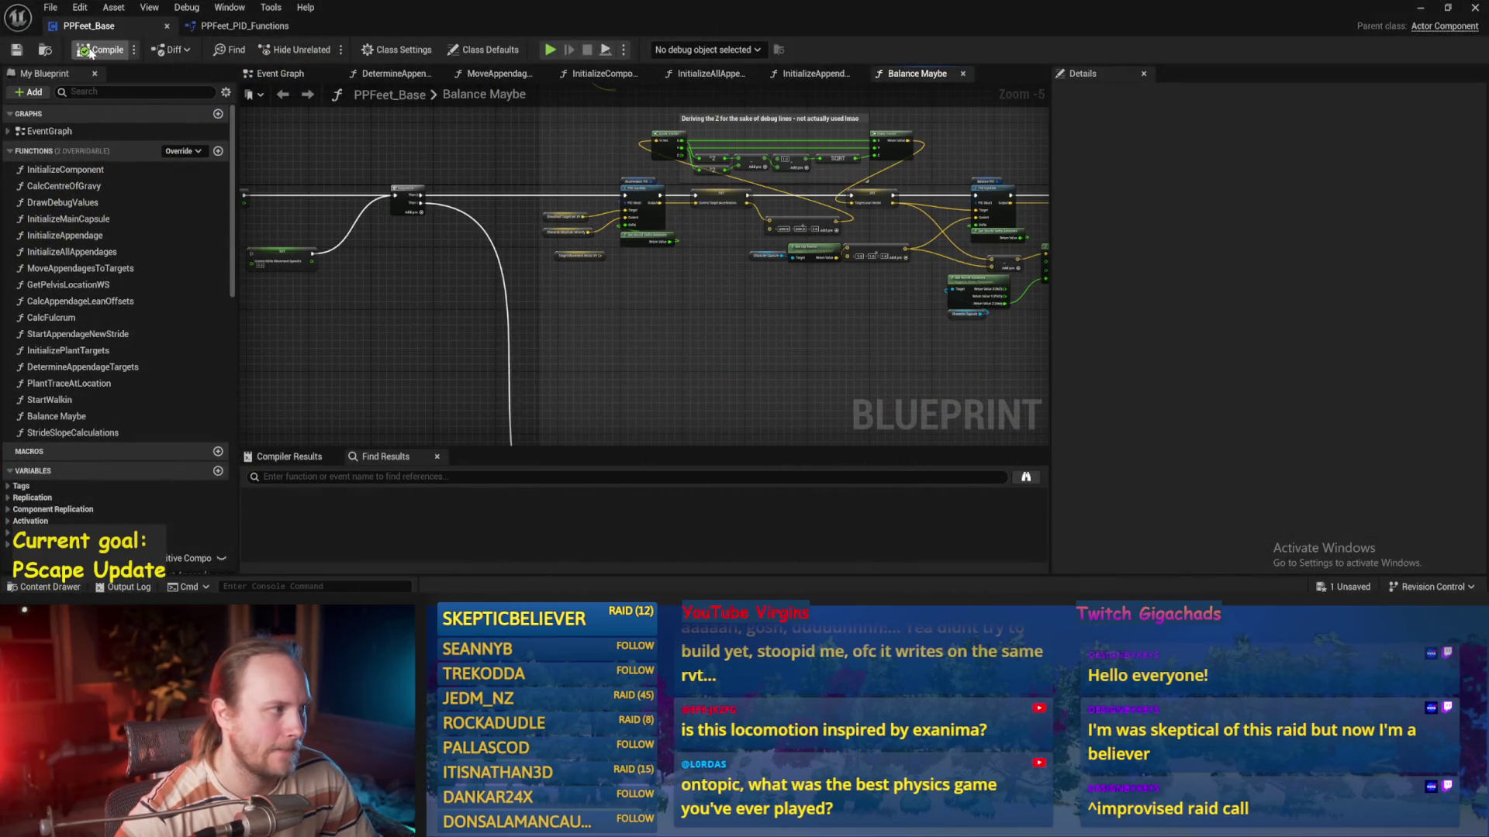
Rework the balance offset math near the SET node and save the blueprint
drag(677, 351, 519, 320)
scroll(815, 380, up, 3)
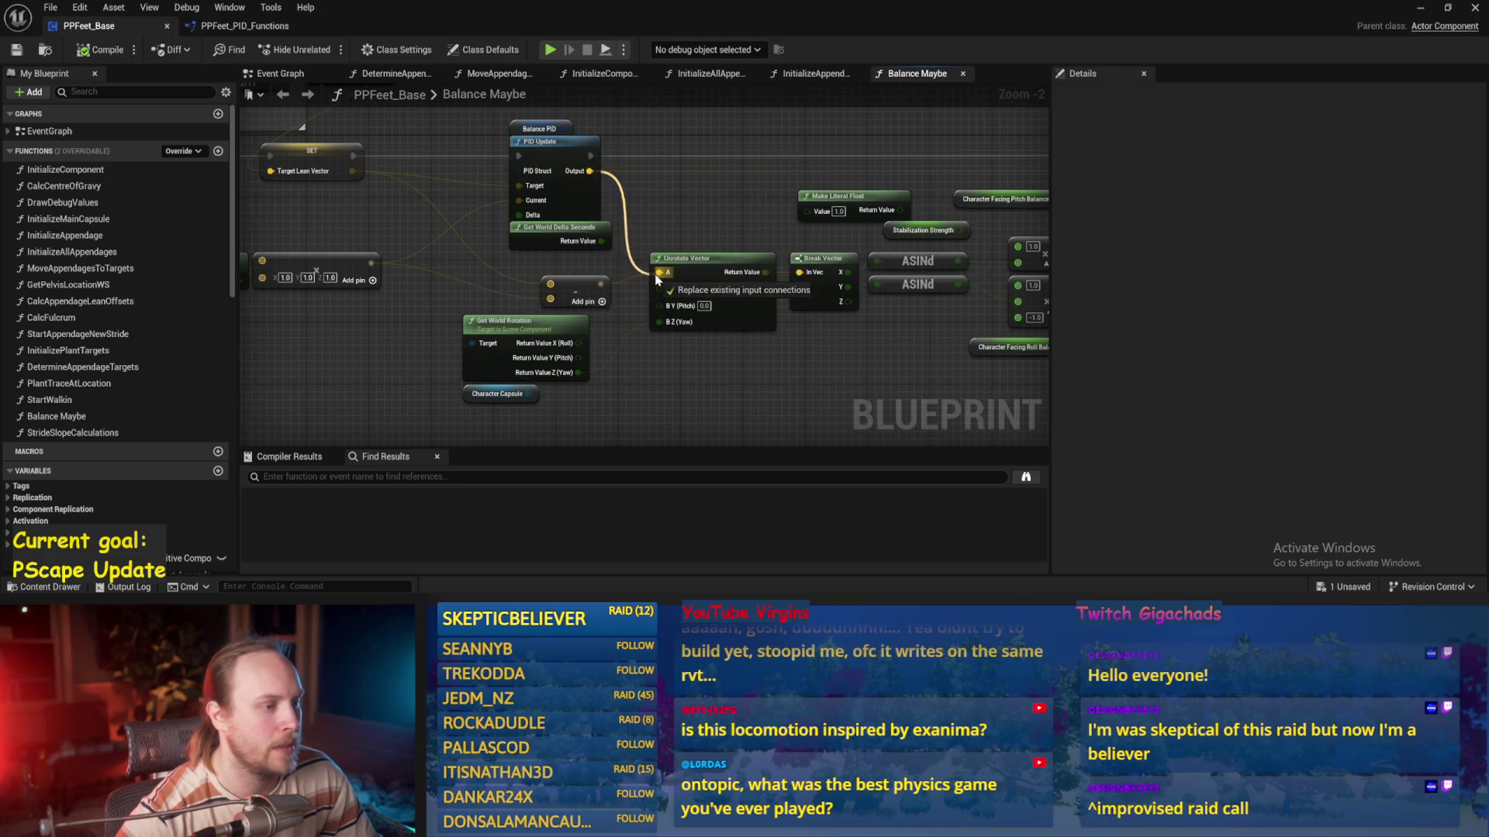
drag(735, 225, 358, 266)
key(ctrl+s)
drag(763, 230, 667, 177)
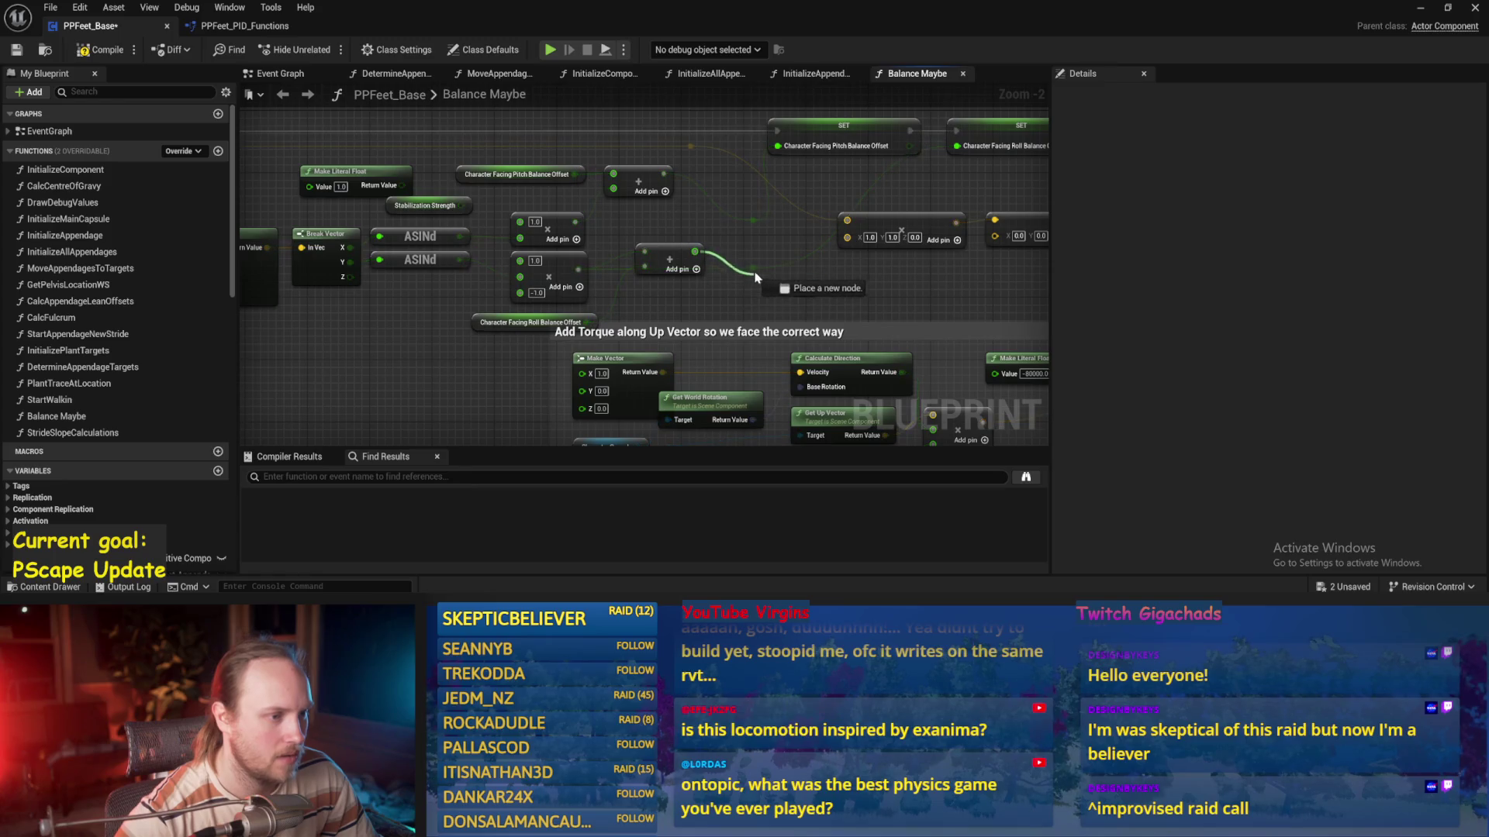
key(ctrl+s)
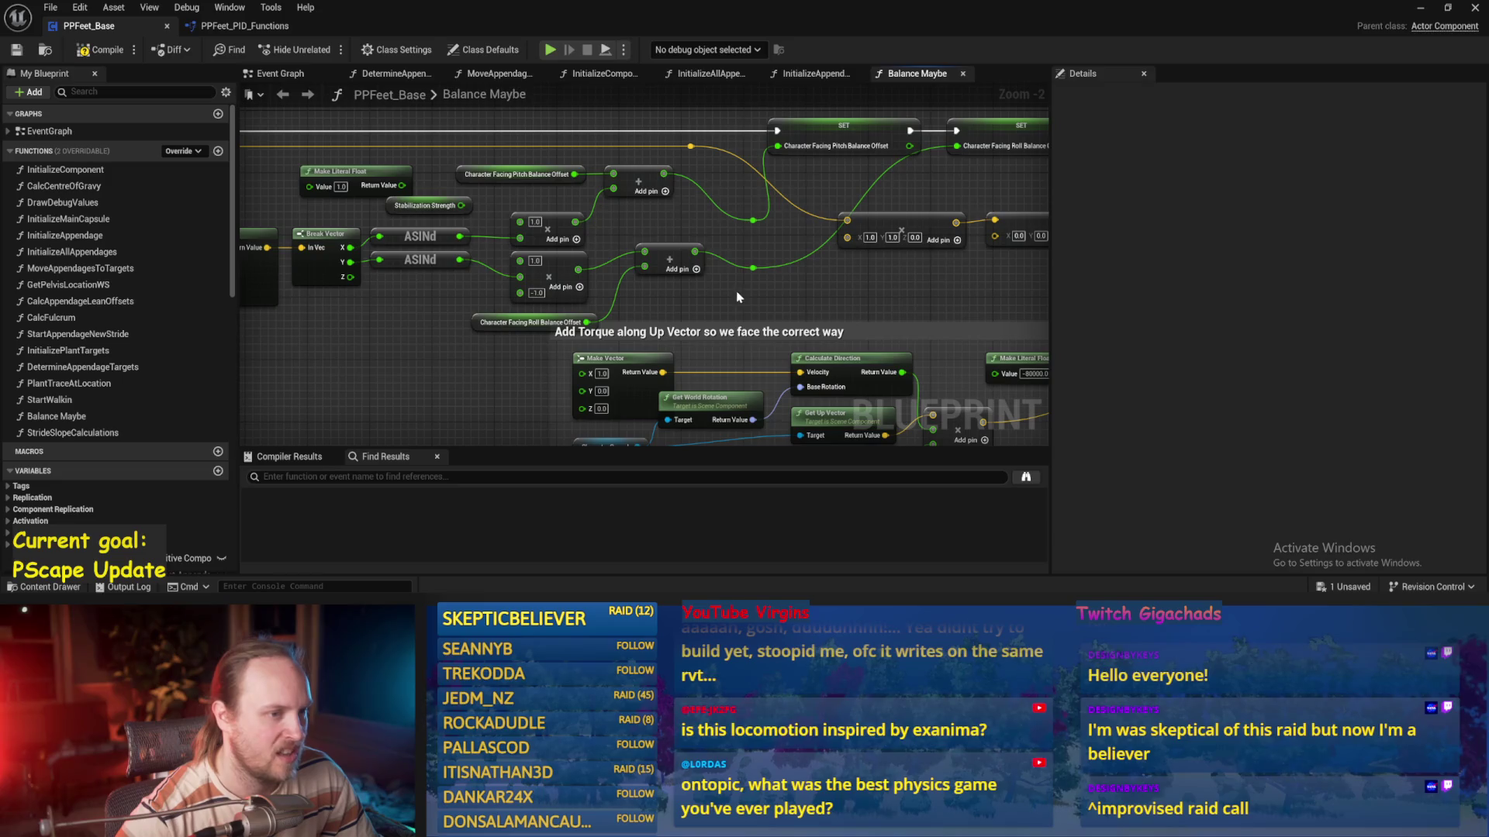
Adjust the Balance PID gains in Details, save PPFeet_Base, and return to the level
drag(737, 297, 845, 288)
drag(589, 361, 764, 433)
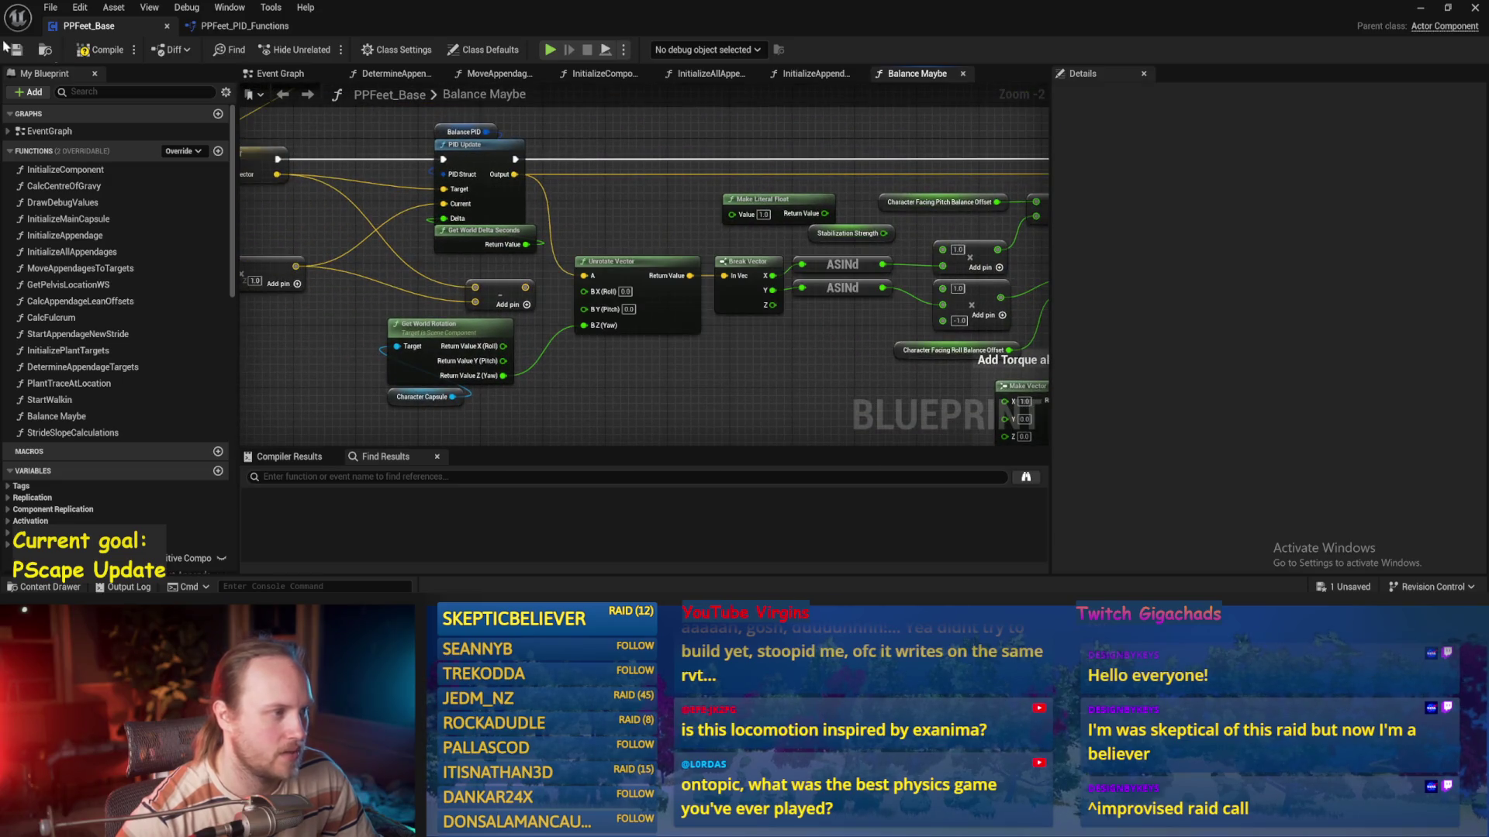
drag(349, 127, 449, 176)
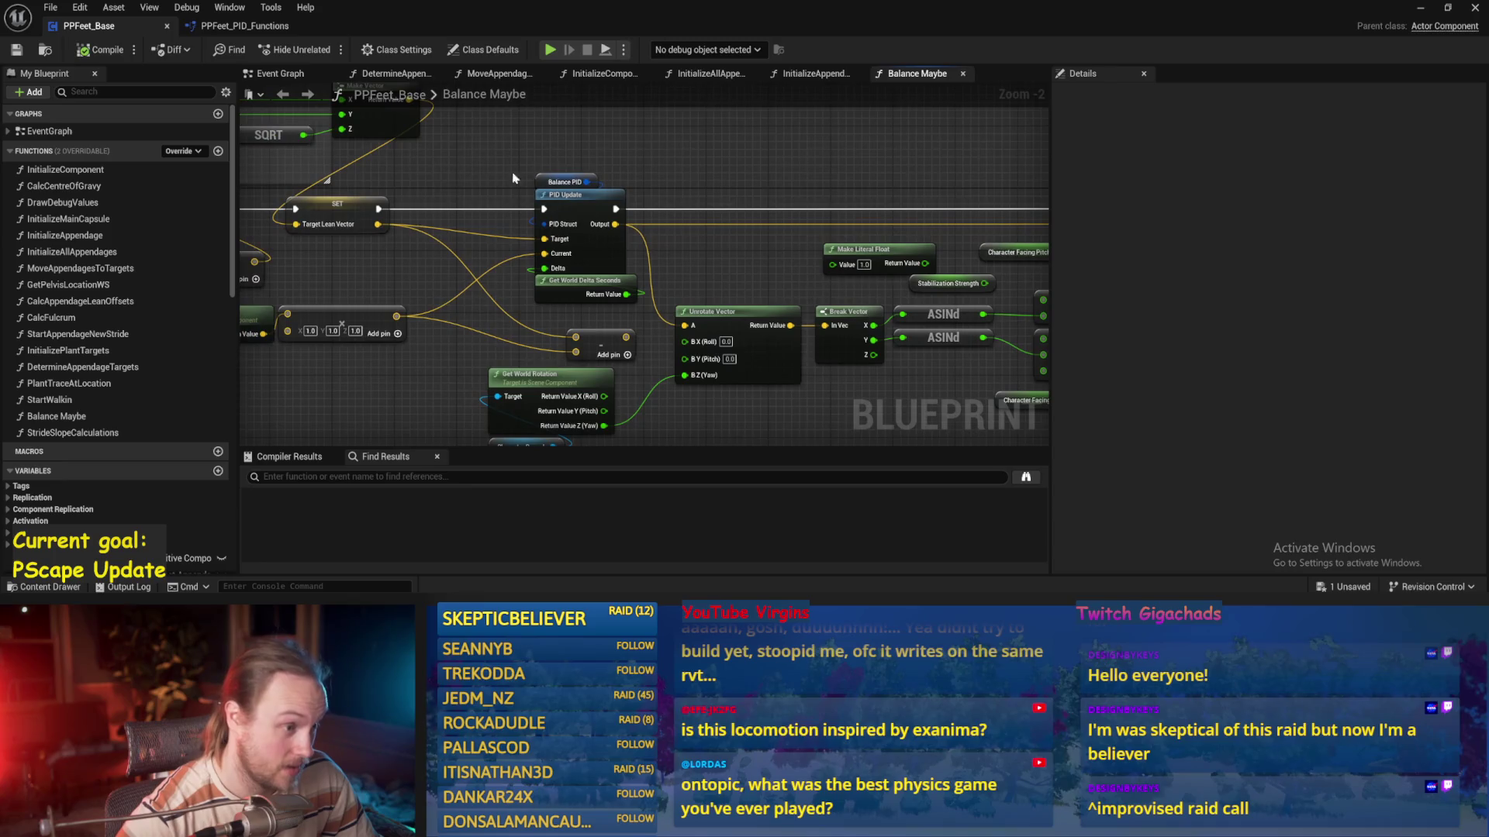
click(554, 183)
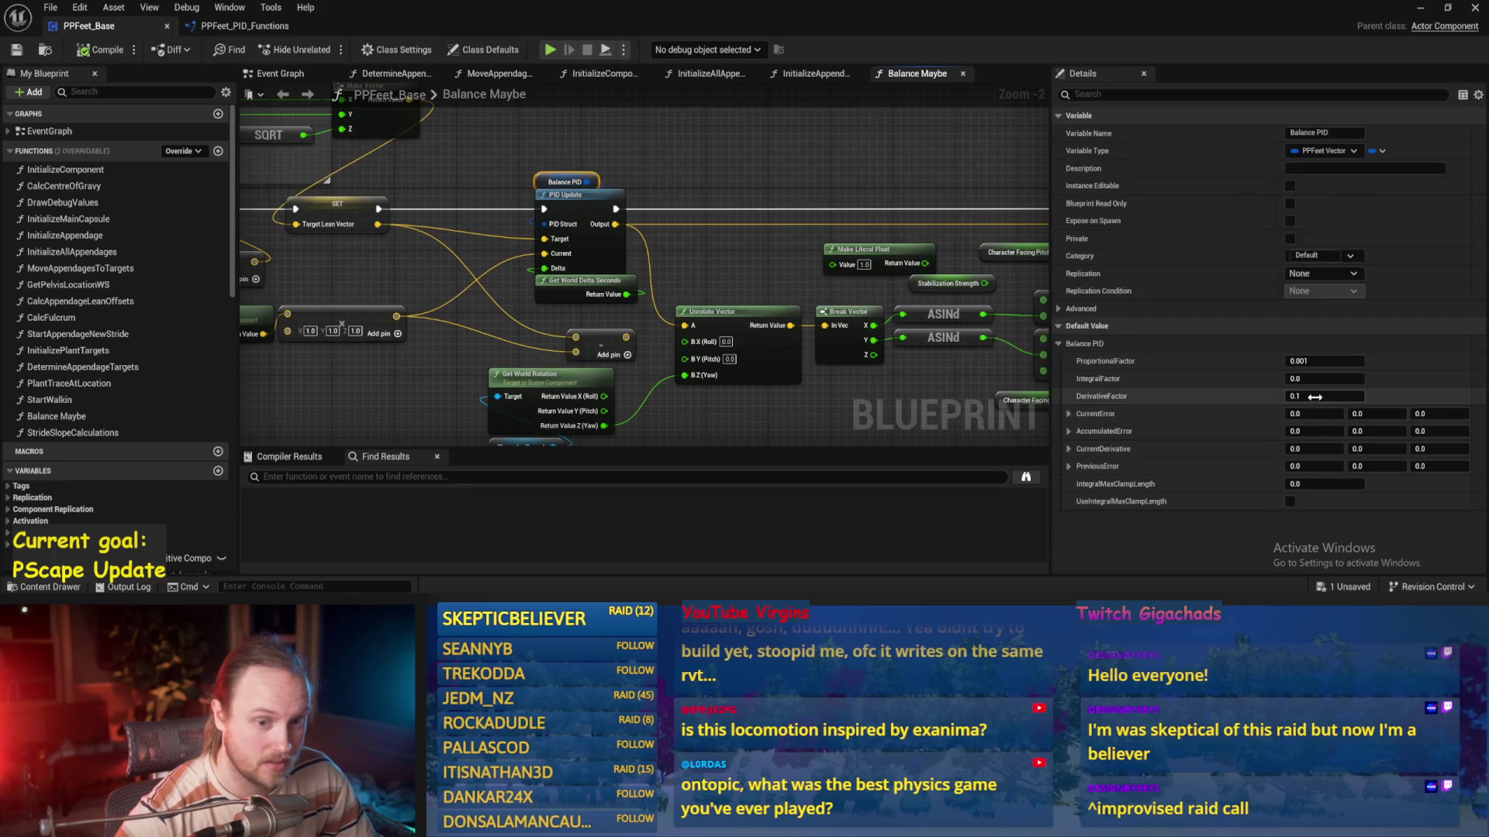
drag(921, 269, 863, 307)
key(ctrl+s)
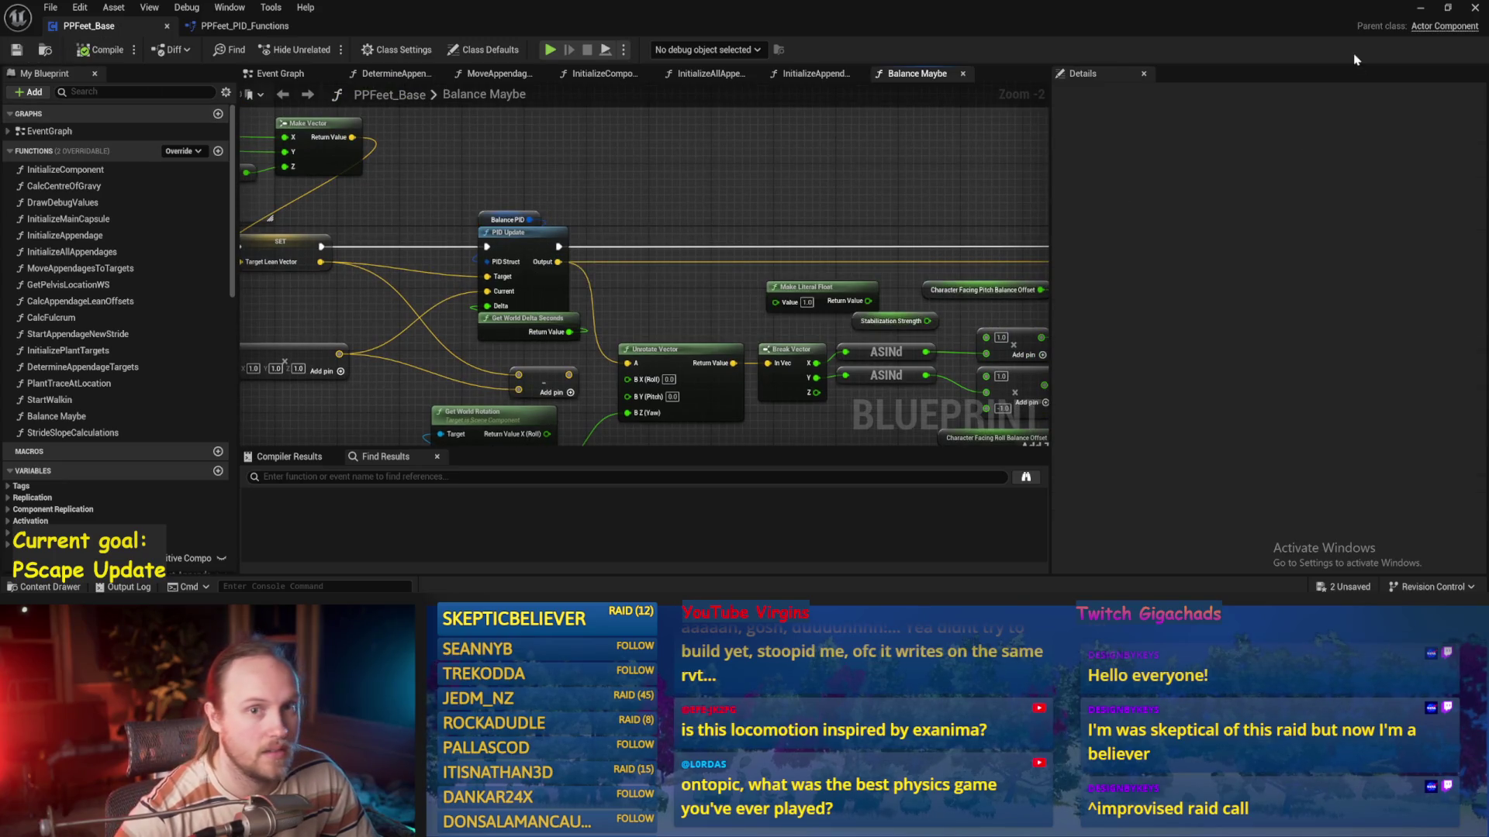
click(1423, 8)
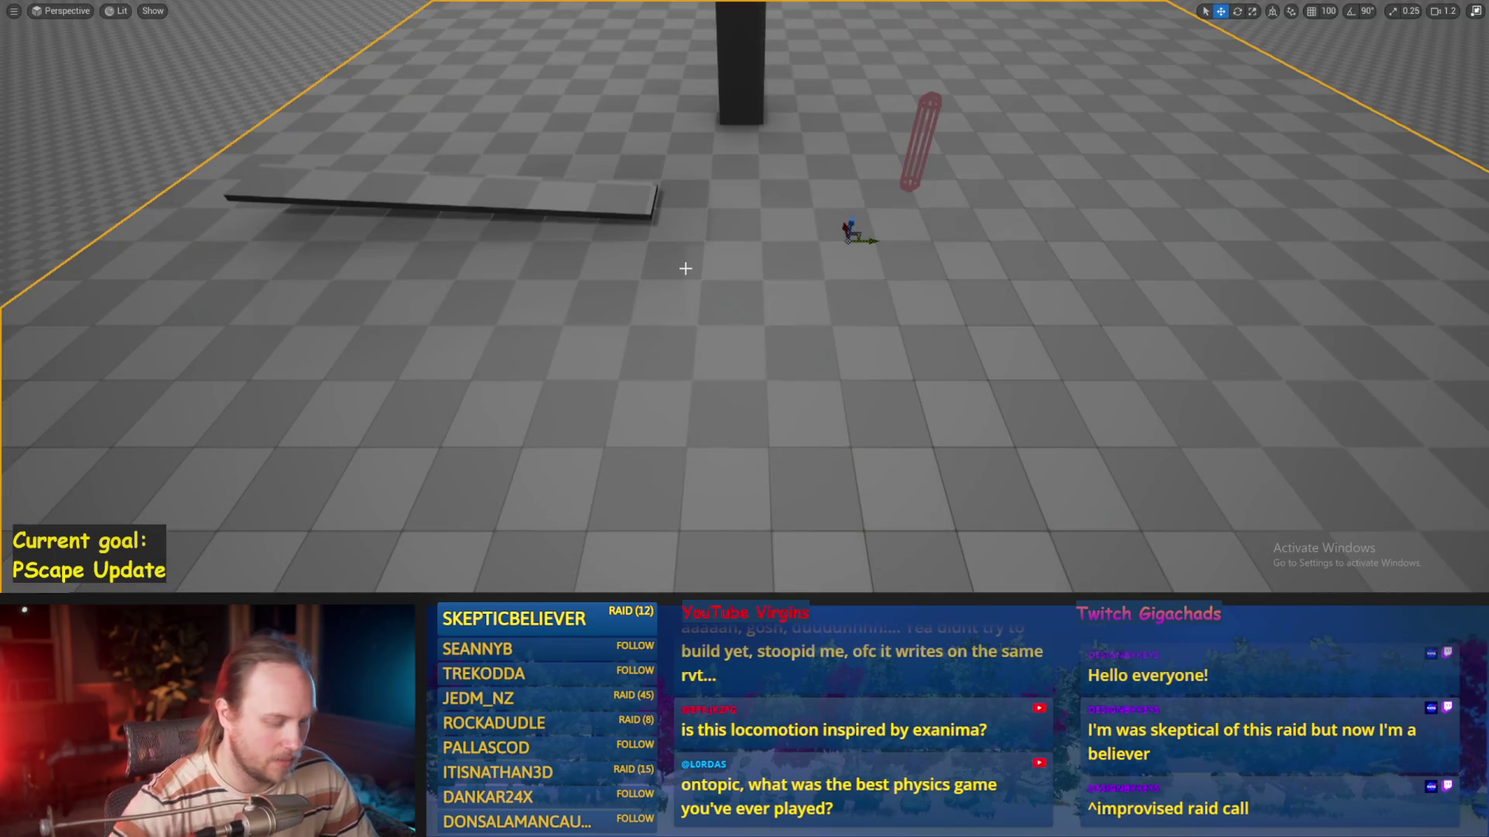
Playtest twice as the character collapses, then edit Balance PID ProportionalFactor and save
key(alt+p)
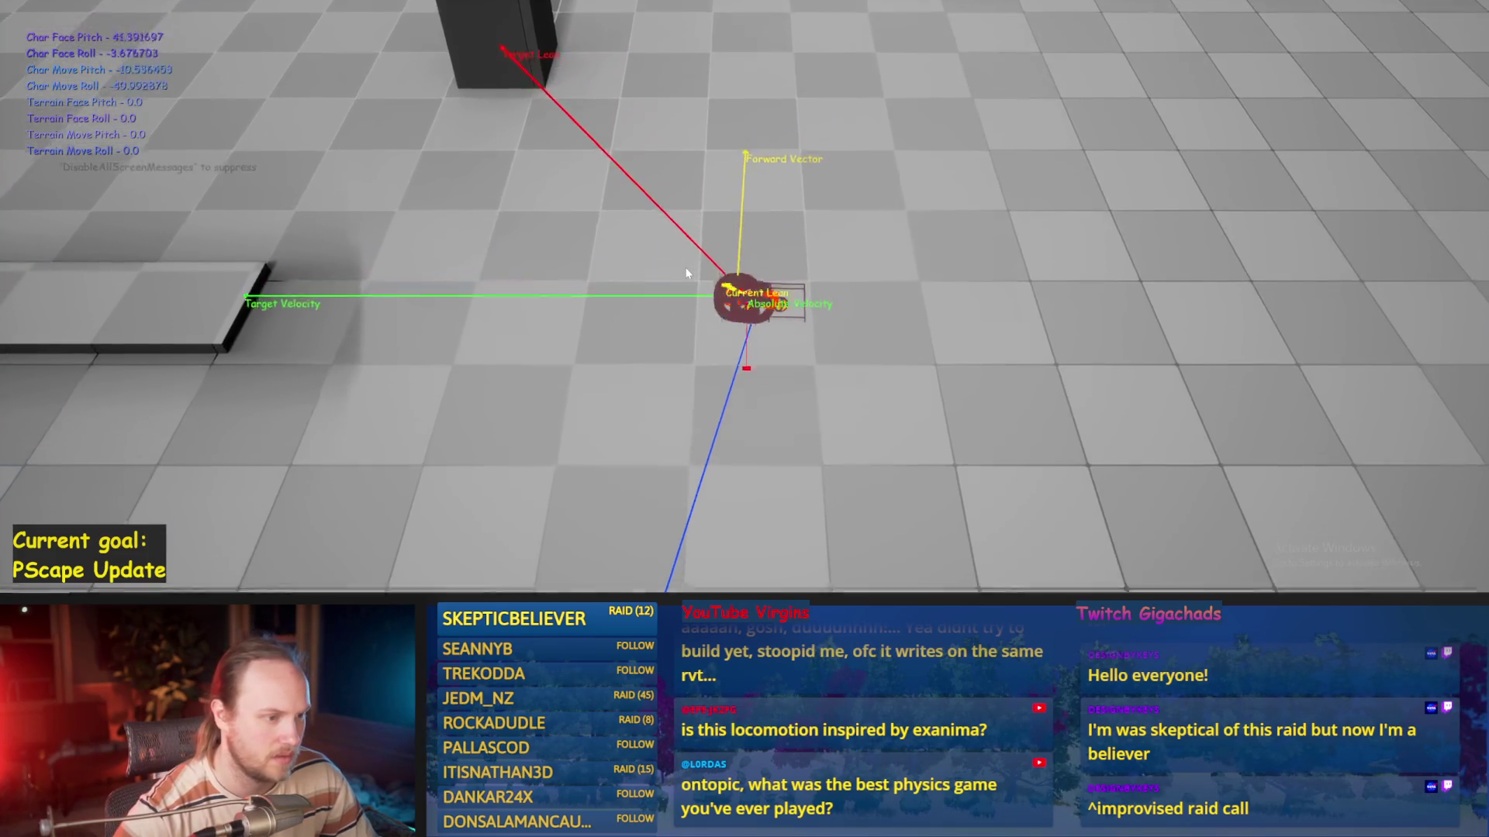
key(Escape)
key(alt+p)
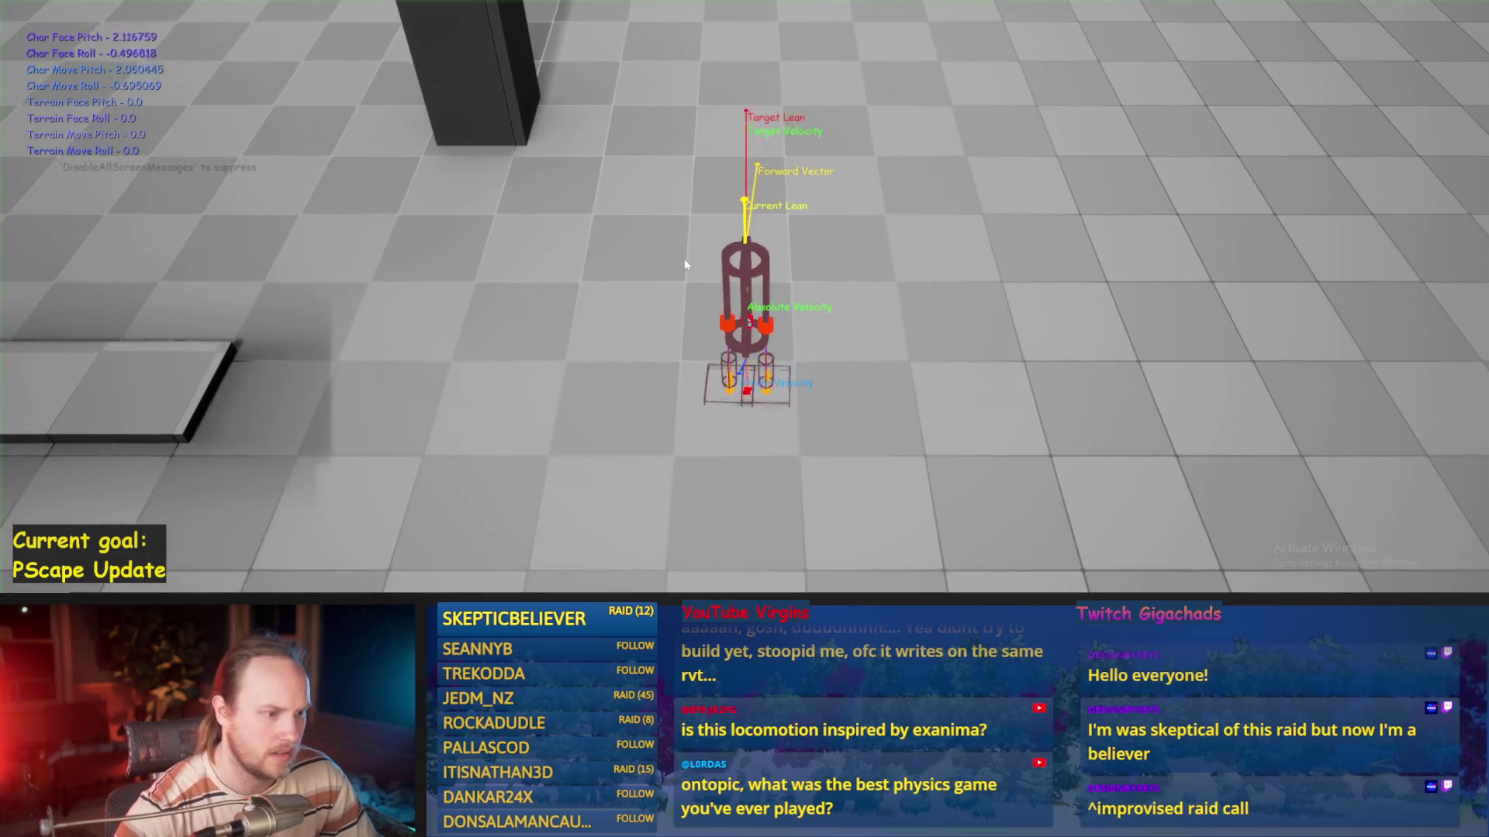
key(Escape)
key(alt+Tab)
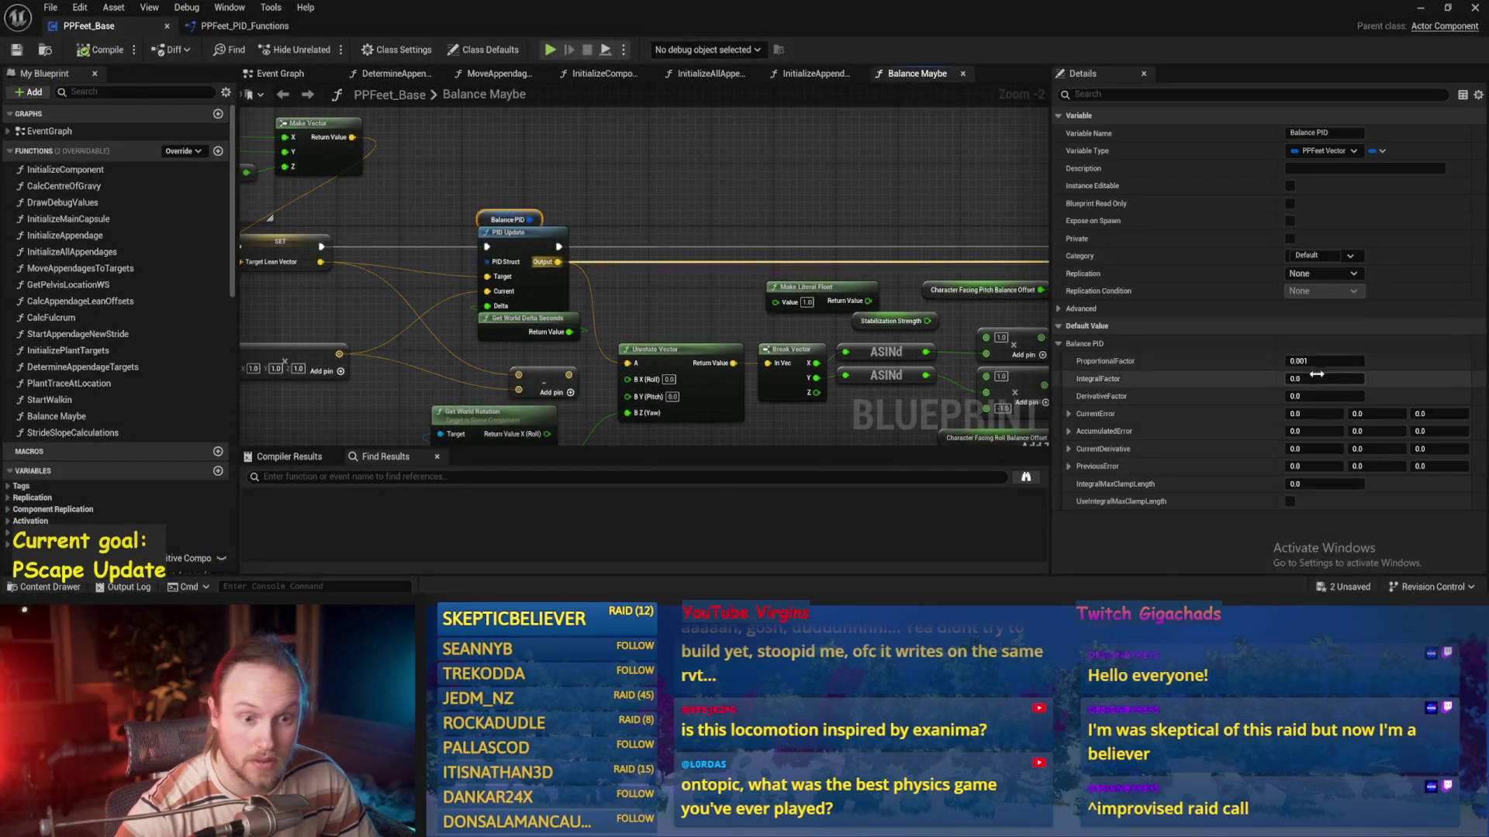
click(660, 186)
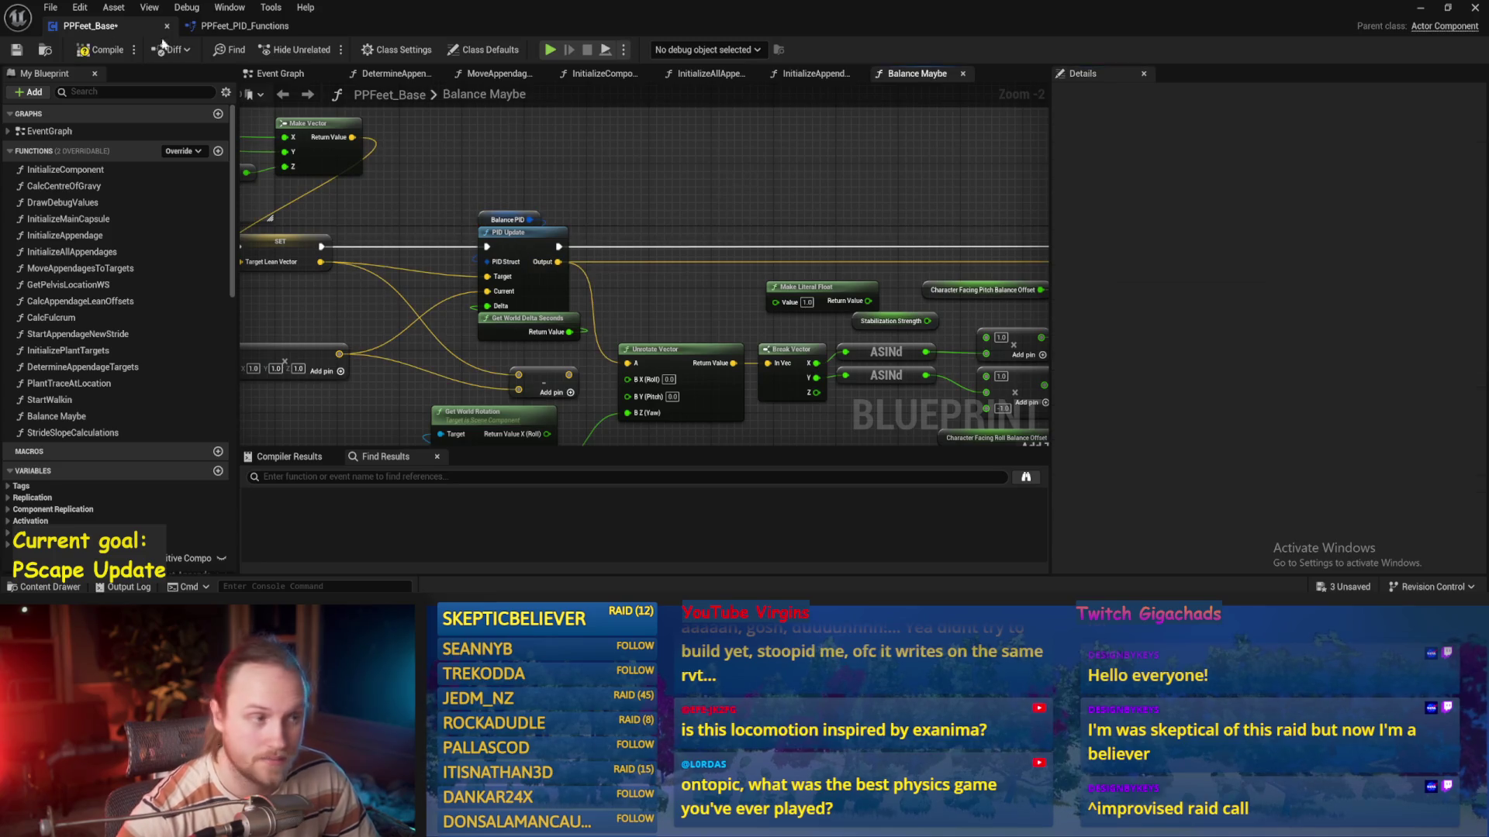
click(17, 50)
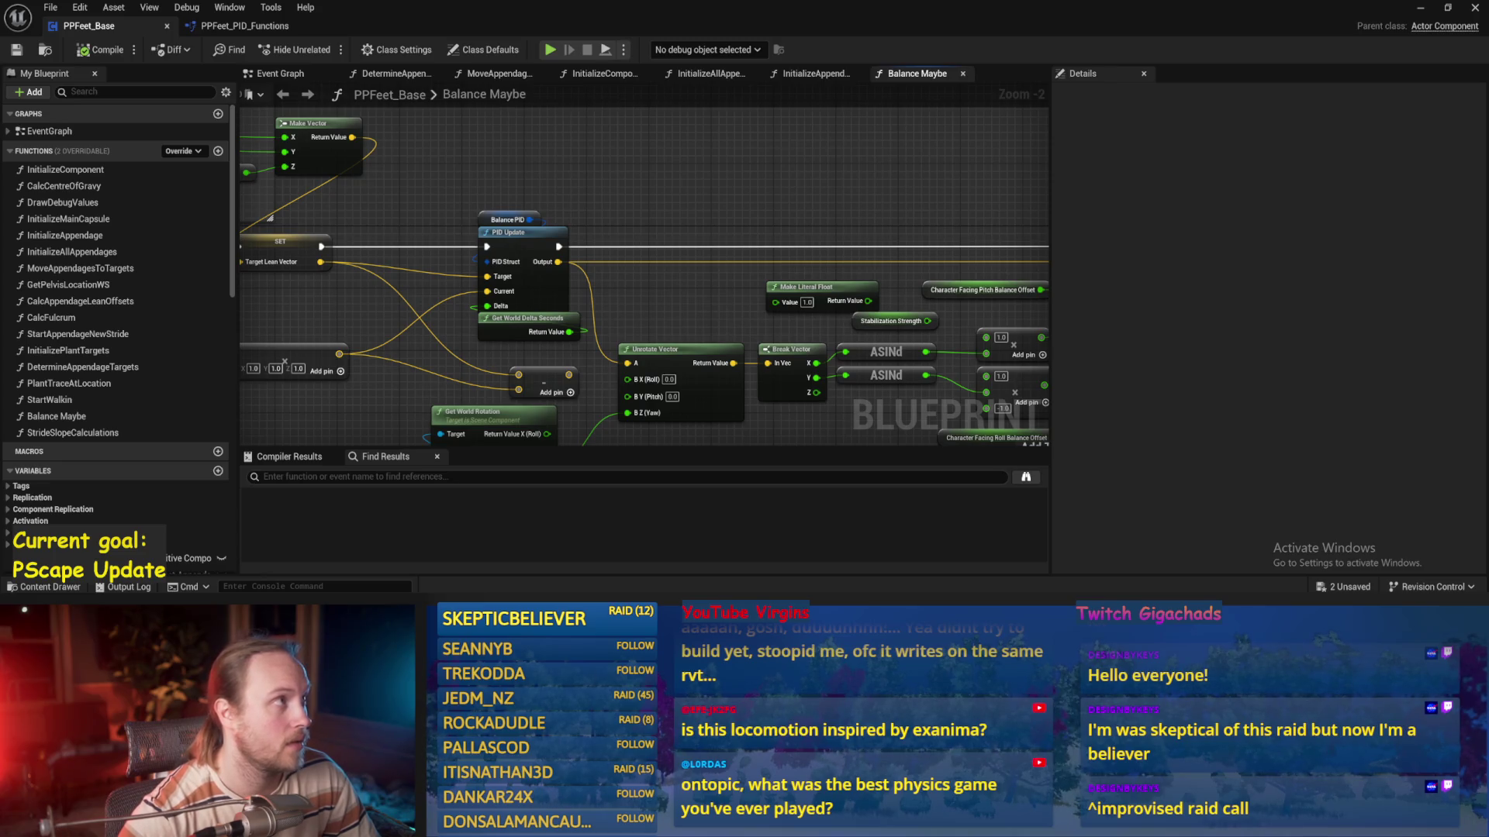
click(1421, 7)
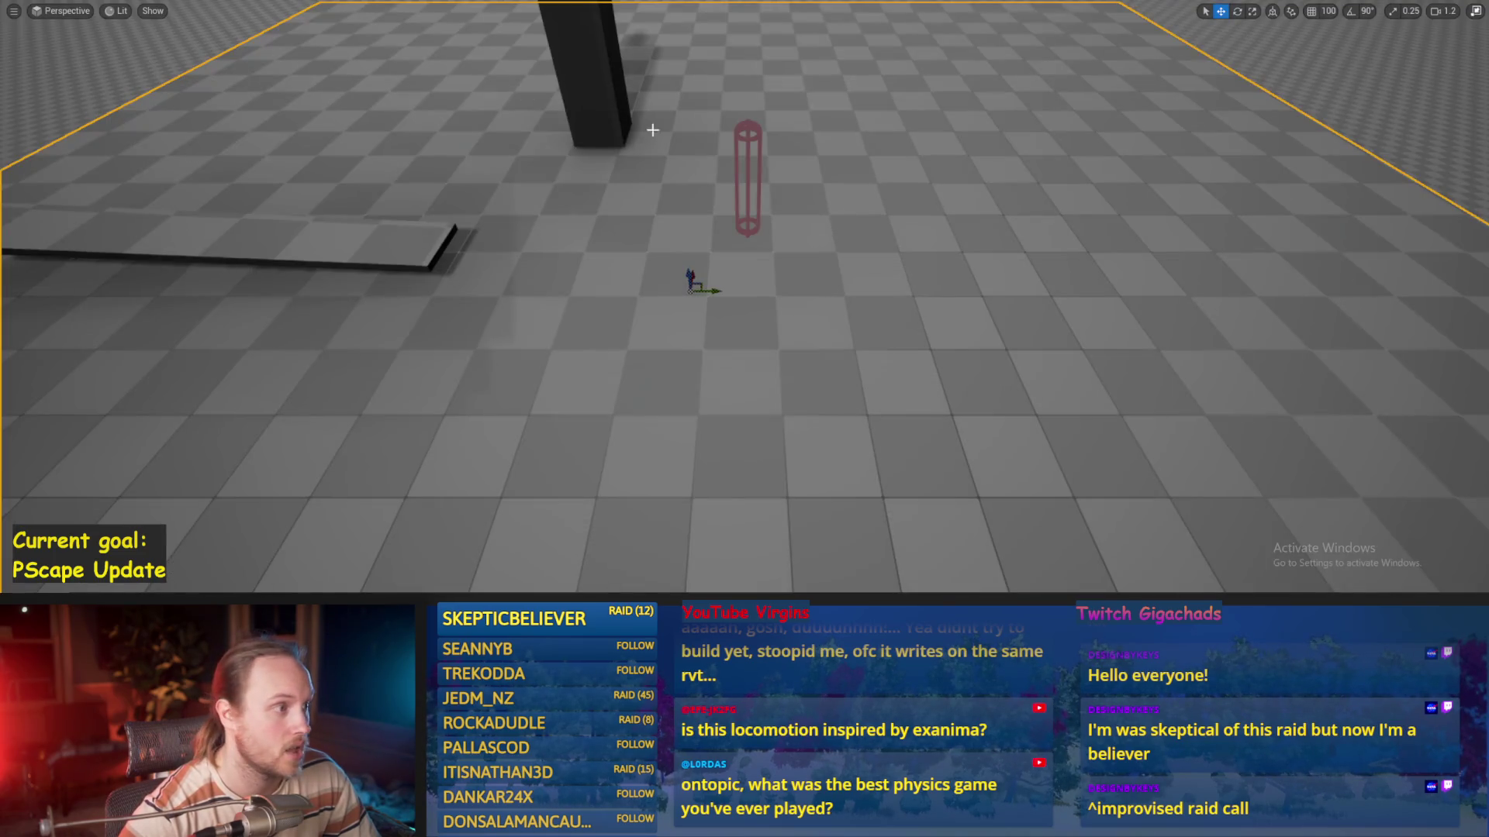
Playtest again, then set Balance PID ProportionalFactor to 0.05, save, and return to the level
key(alt+p)
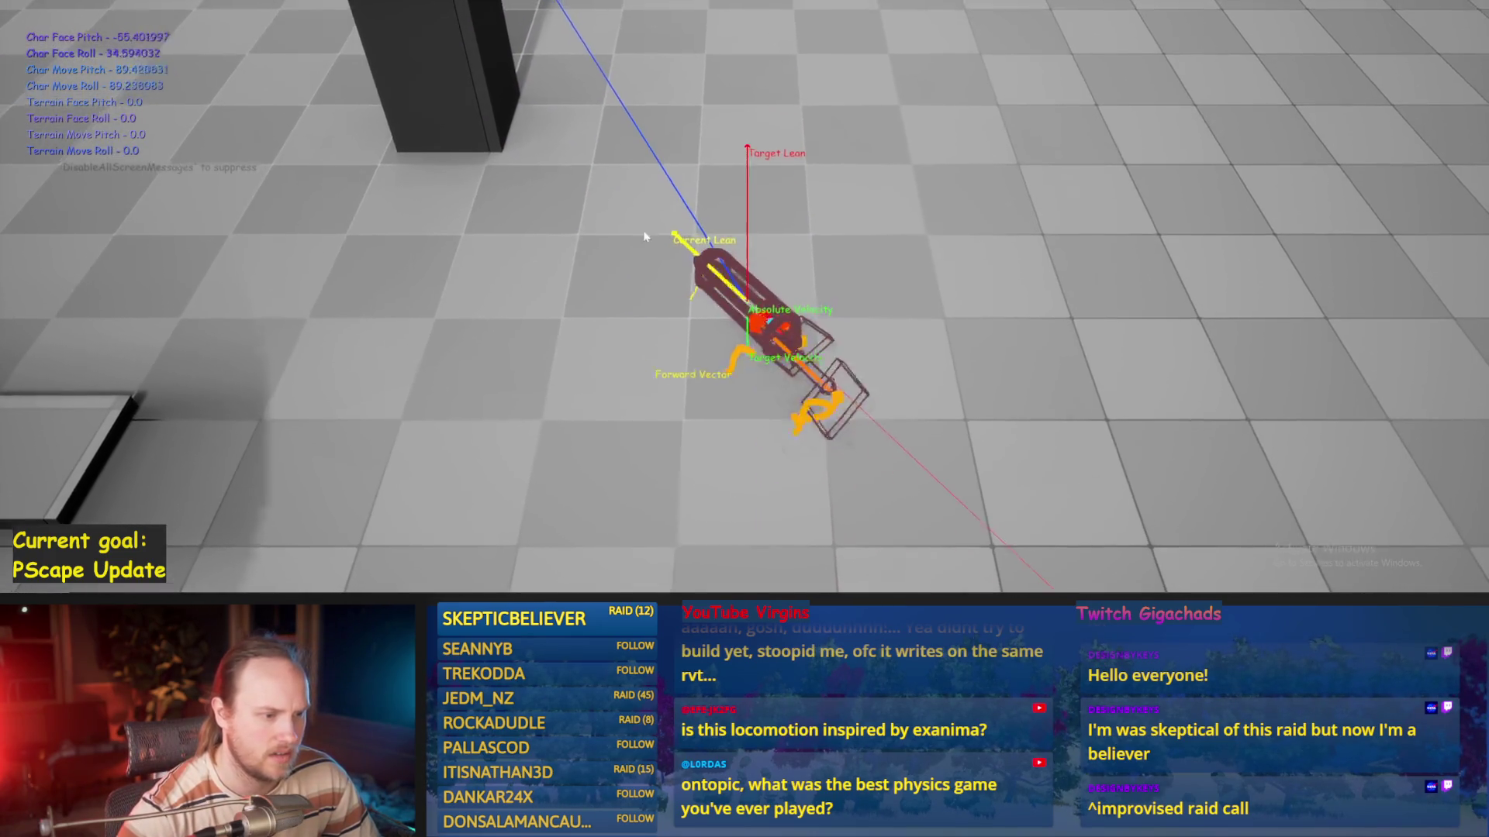
key(Escape)
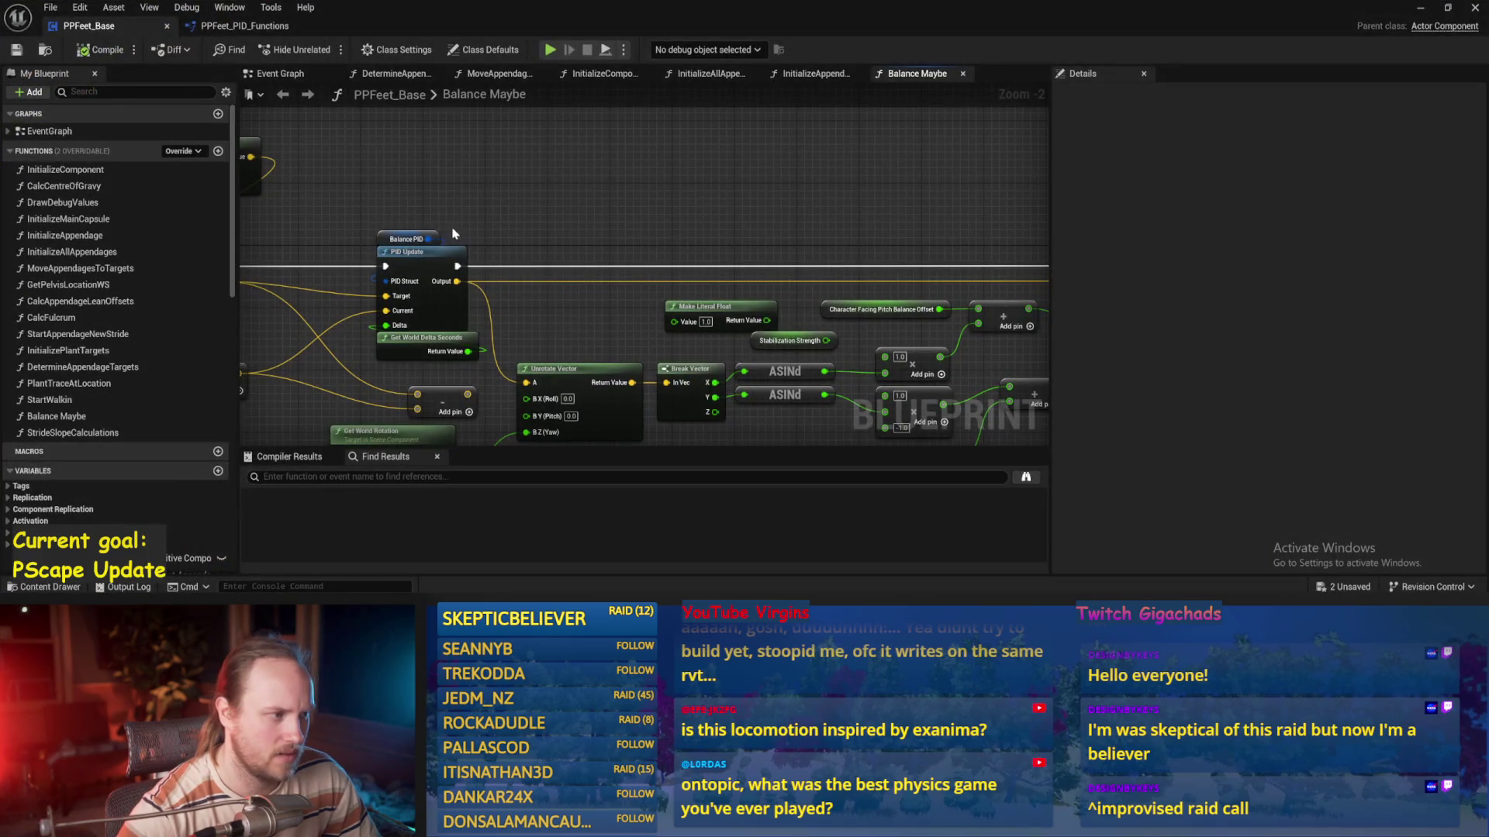
click(431, 239)
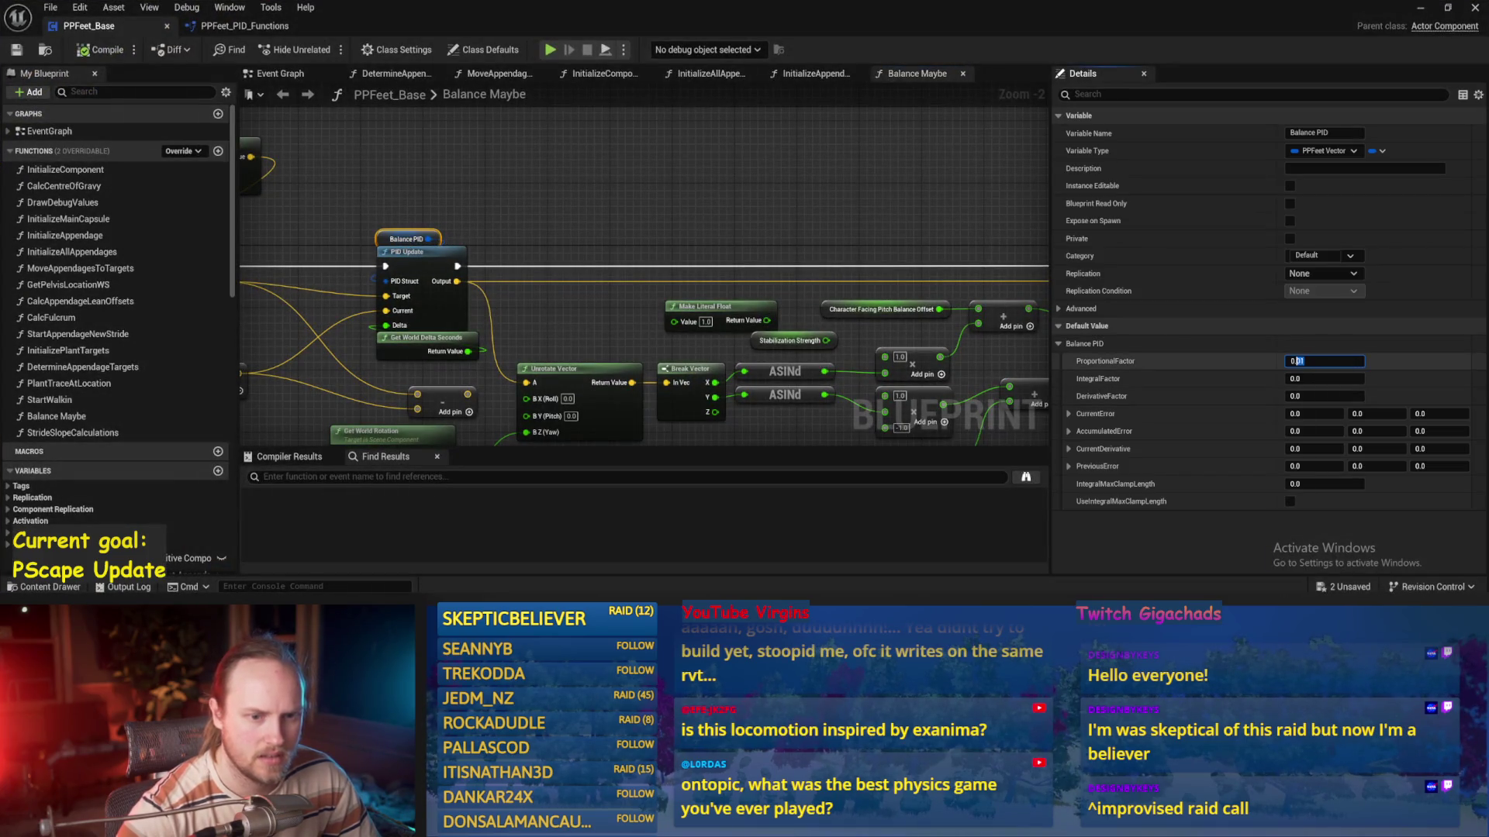
click(831, 190)
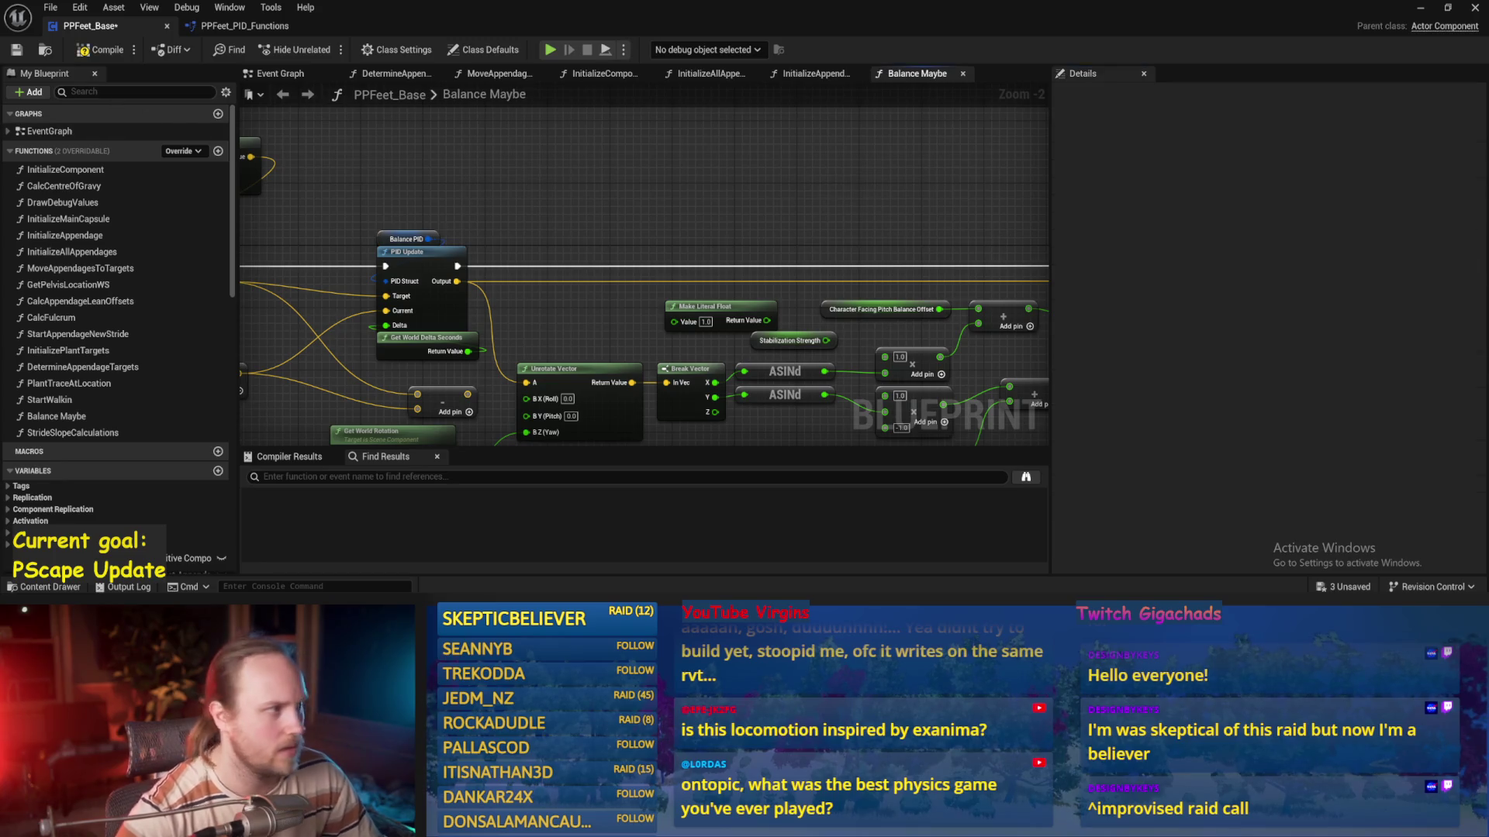
click(16, 51)
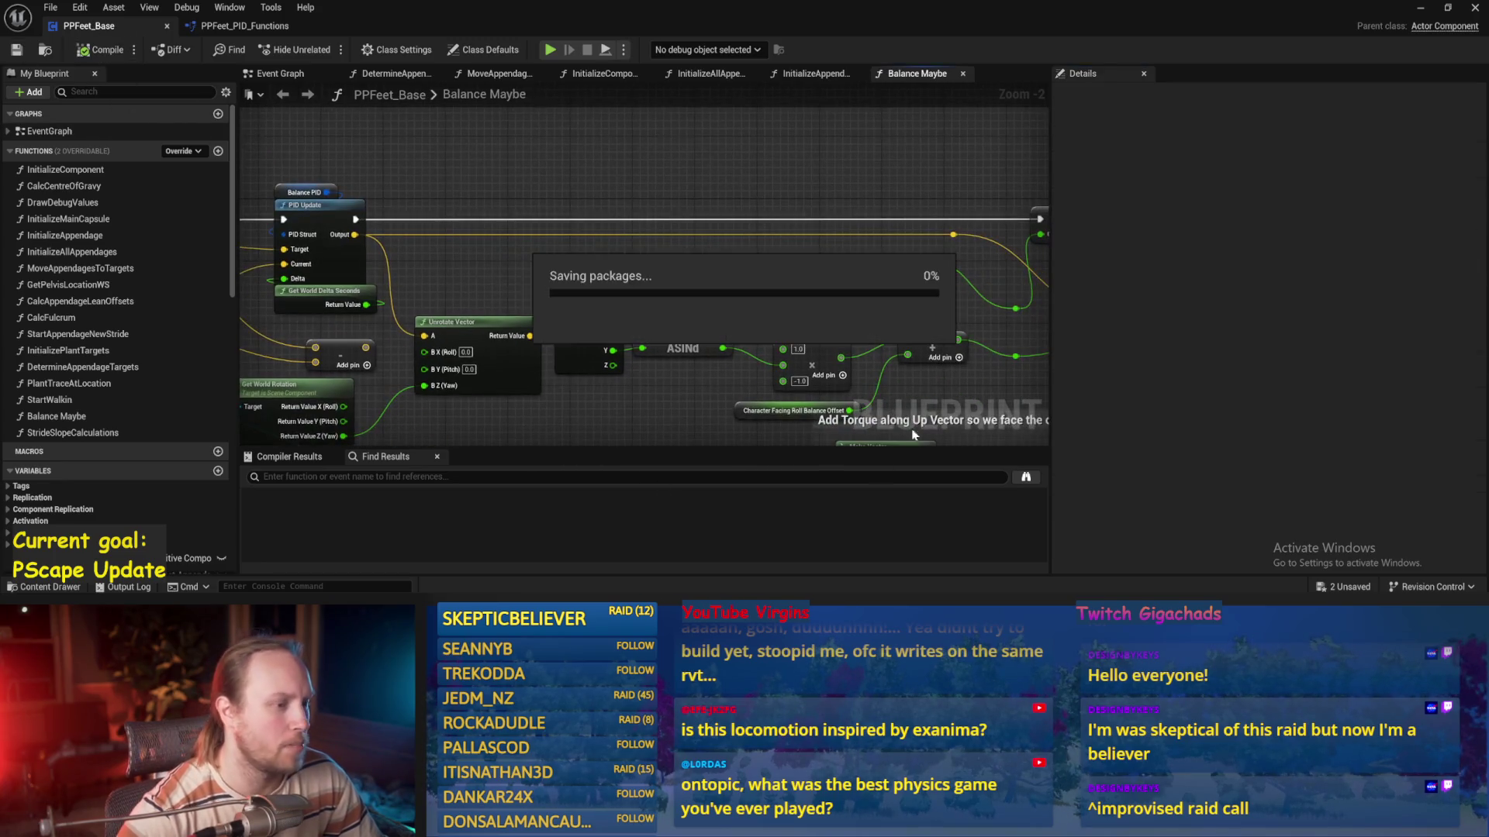
click(1418, 11)
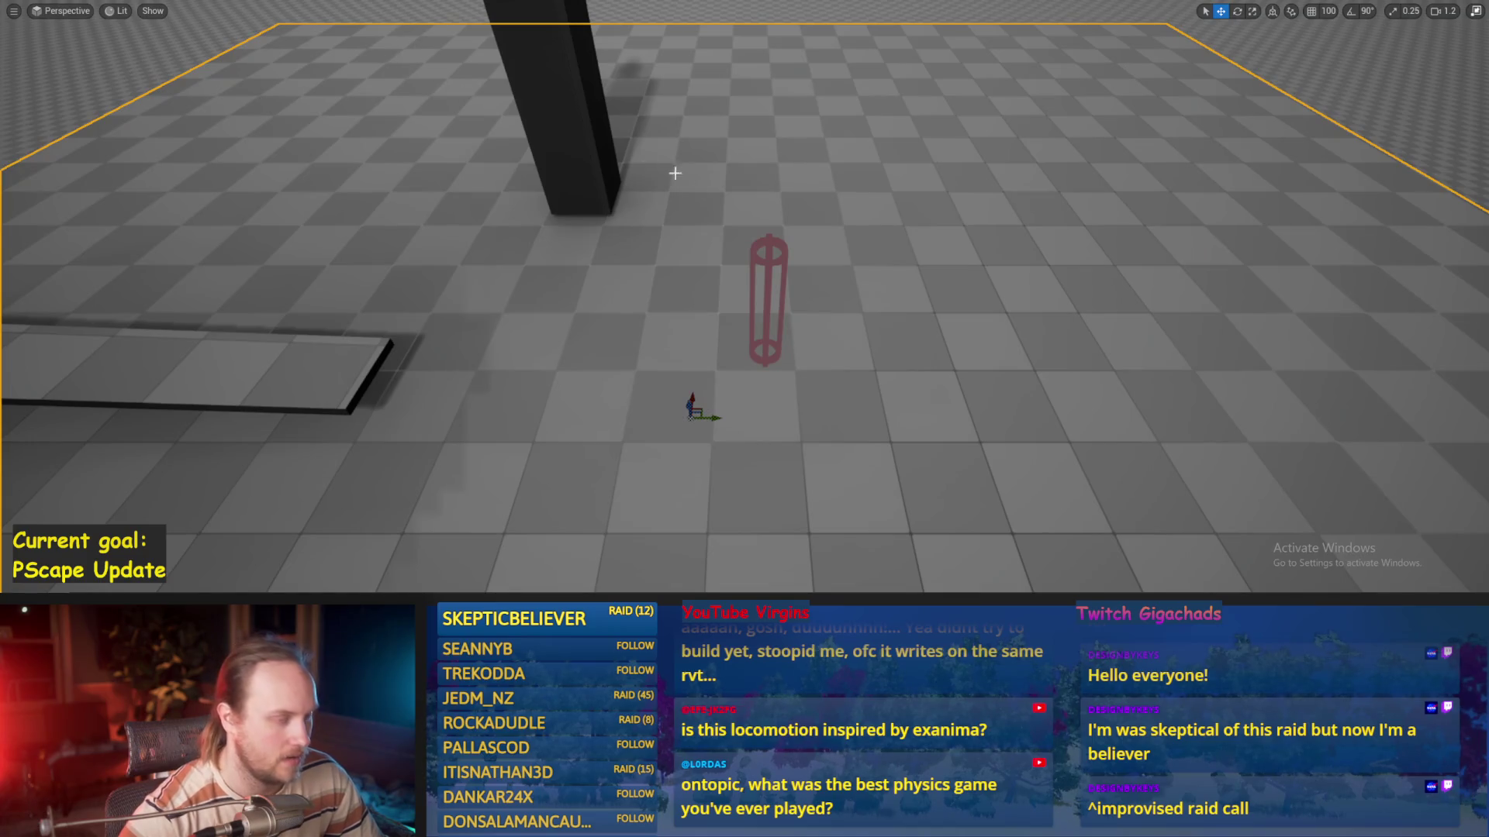
Playtest the retuned balance three times as the character keeps toppling
key(alt+p)
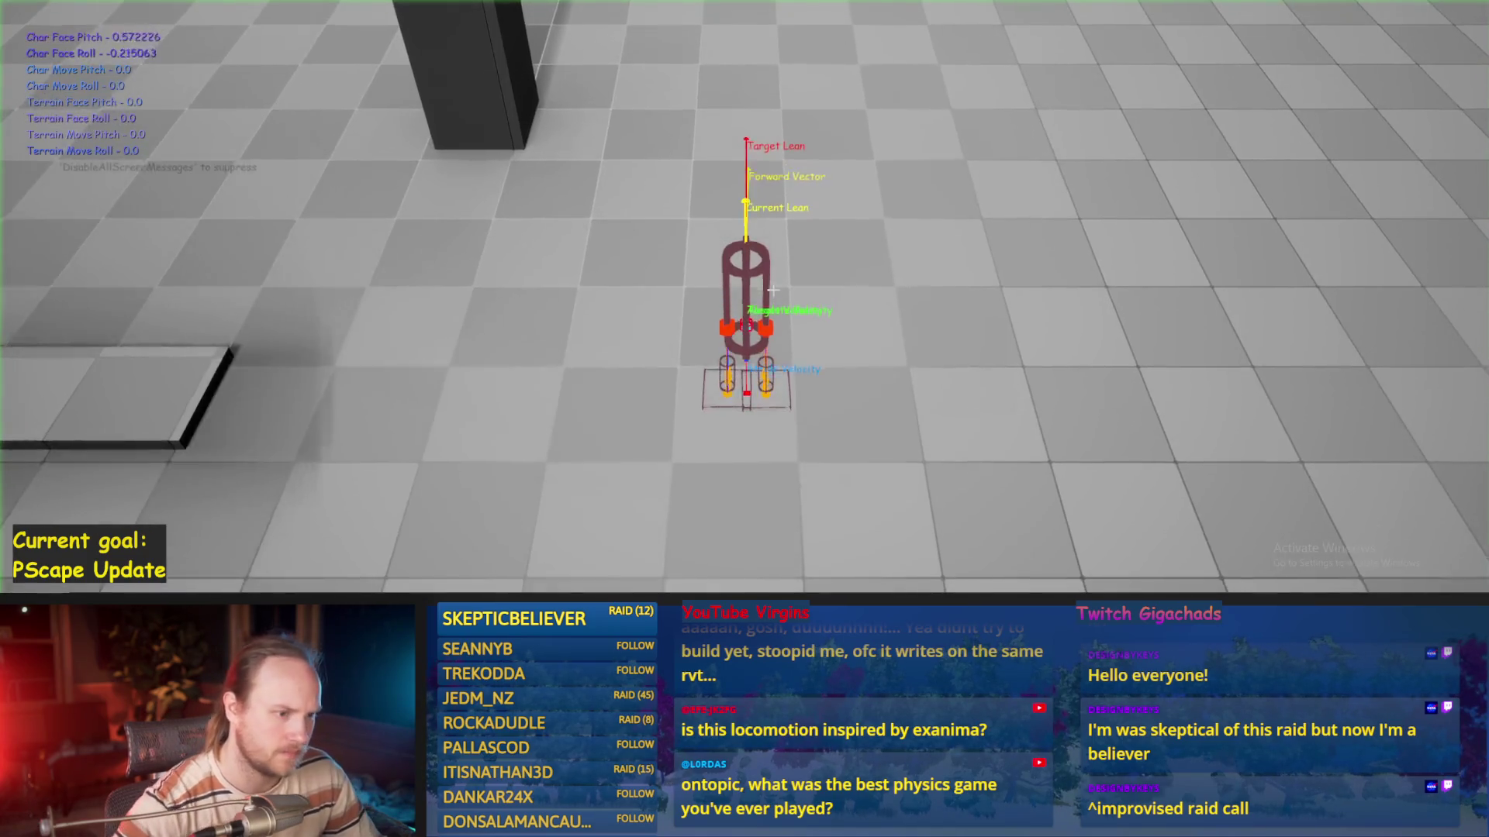
key(Escape)
key(alt+p)
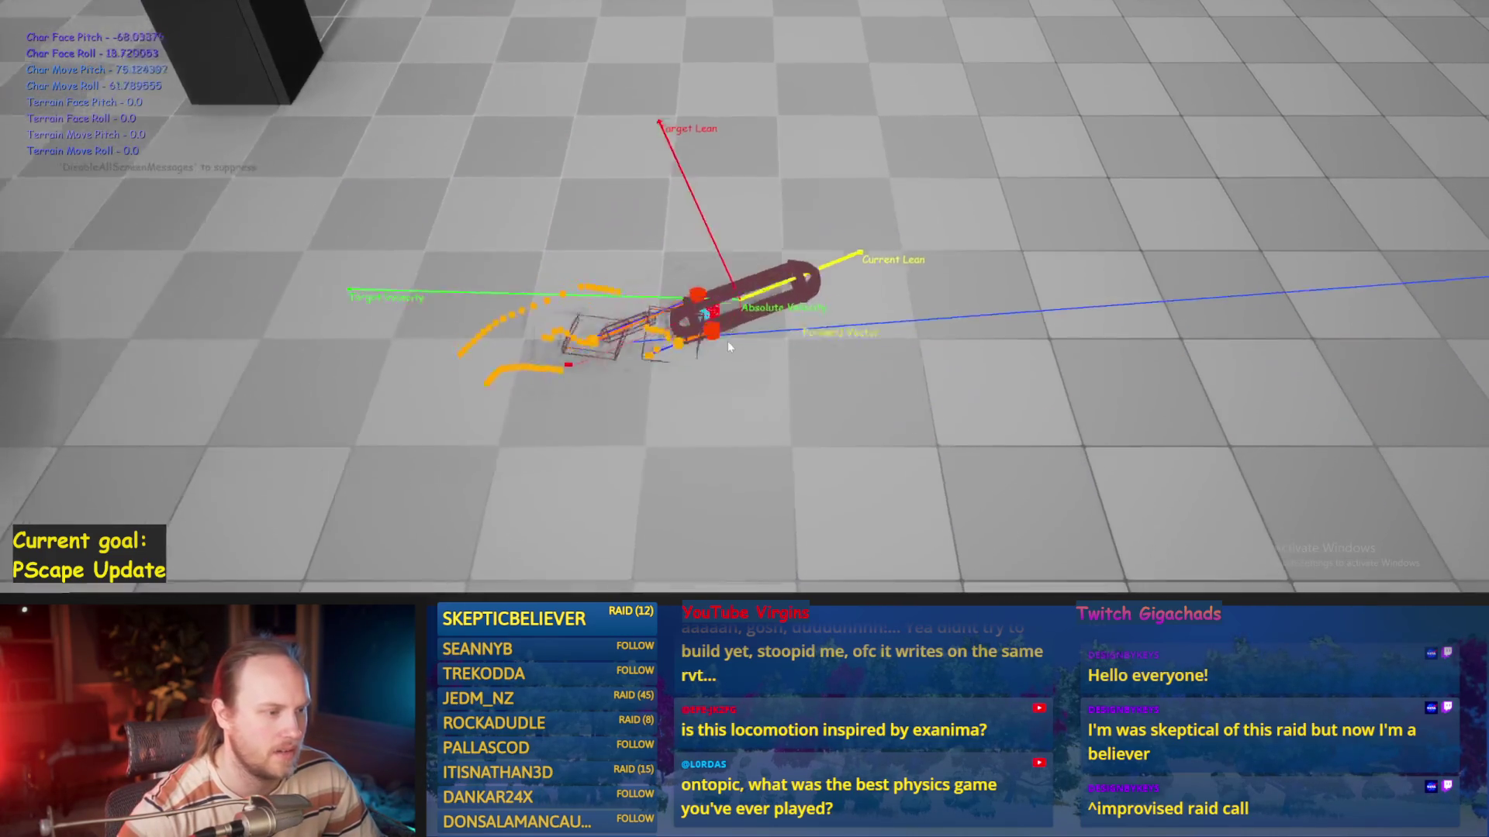
key(Escape)
key(alt+p)
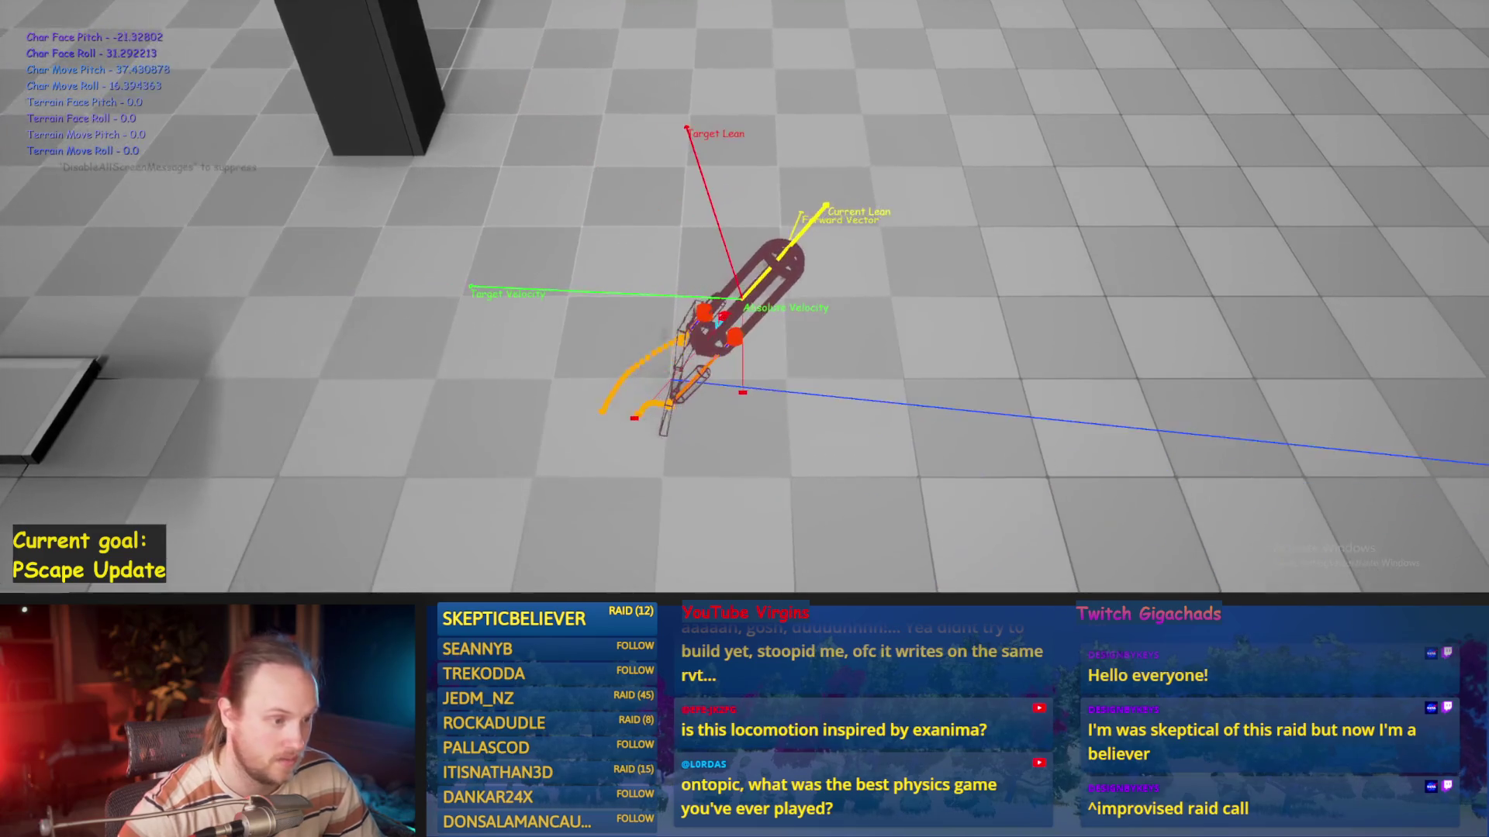
key(Escape)
Check Balance PID gains, wire a connection into the Break Vector input, and compile
drag(527, 215, 577, 134)
click(537, 172)
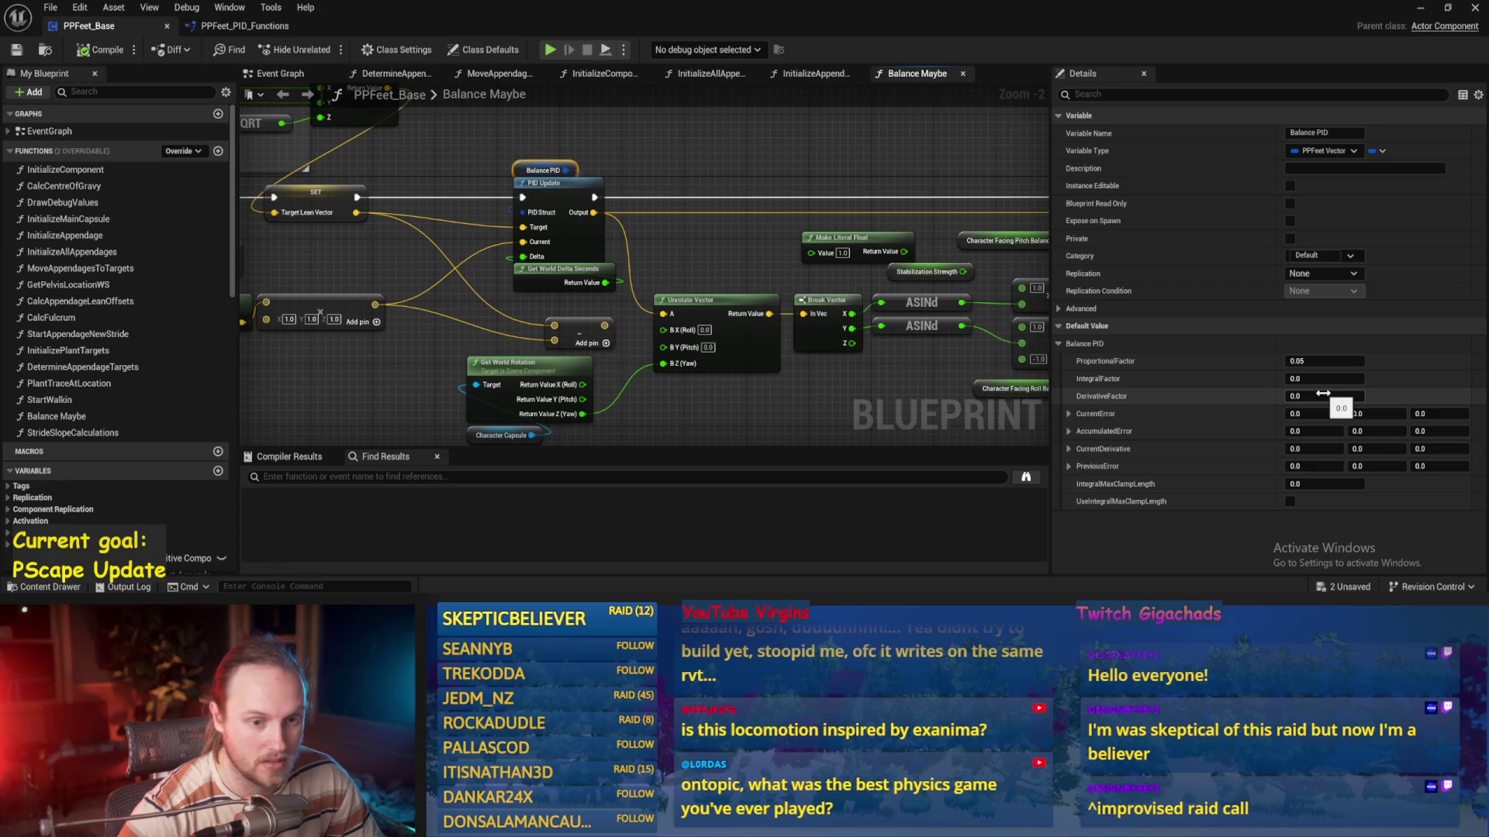
mouse_move(815, 203)
mouse_down()
mouse_move(836, 219)
mouse_move(606, 175)
mouse_move(669, 295)
mouse_move(601, 273)
mouse_move(591, 179)
mouse_move(504, 210)
mouse_up()
mouse_move(587, 317)
mouse_down()
mouse_move(675, 329)
mouse_move(565, 177)
mouse_up()
click(100, 54)
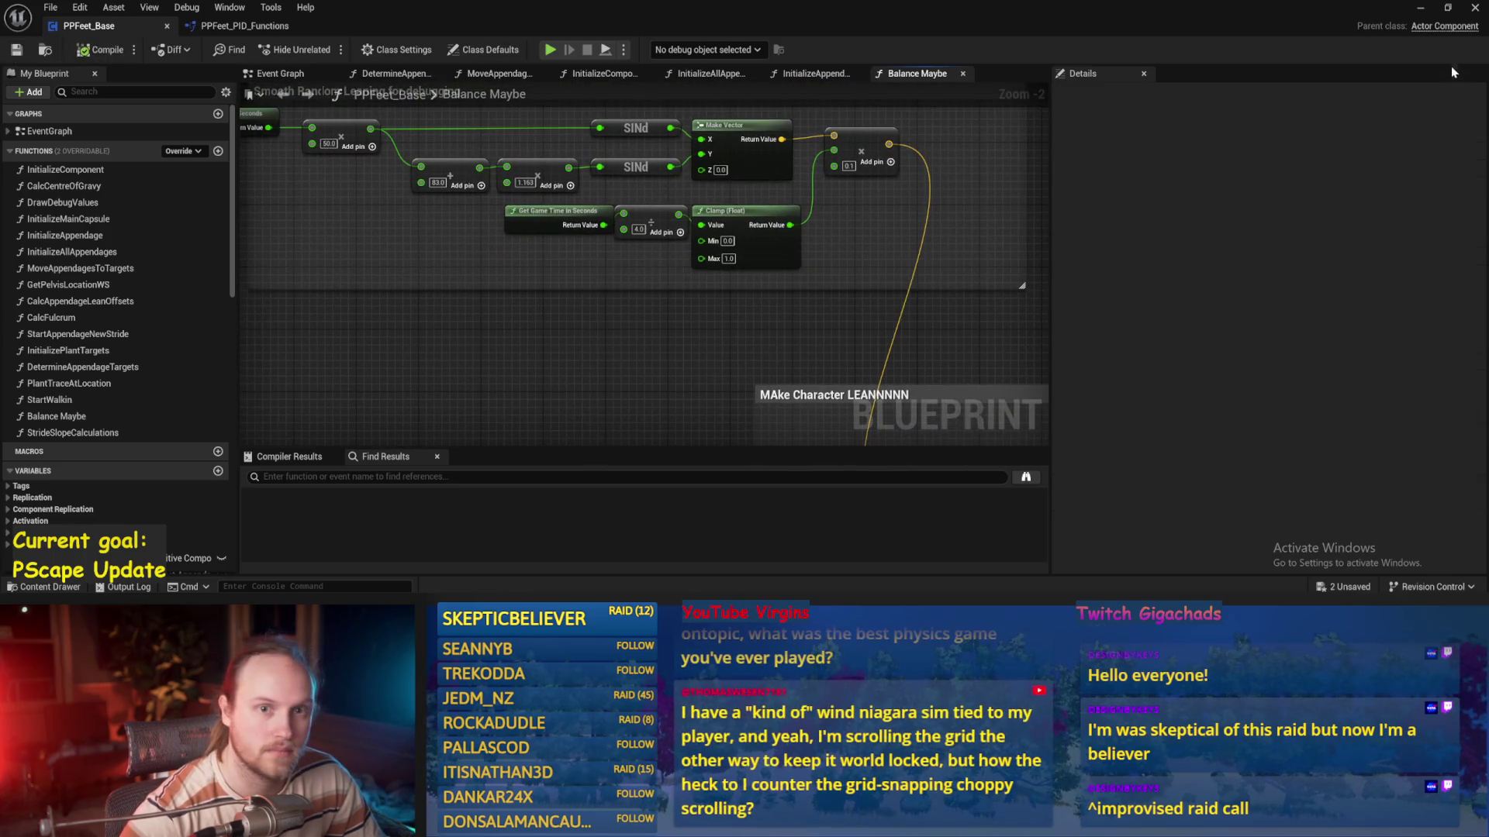
Playtest the level with the recompiled PPFeet_Base blueprint
click(1421, 10)
key(alt+p)
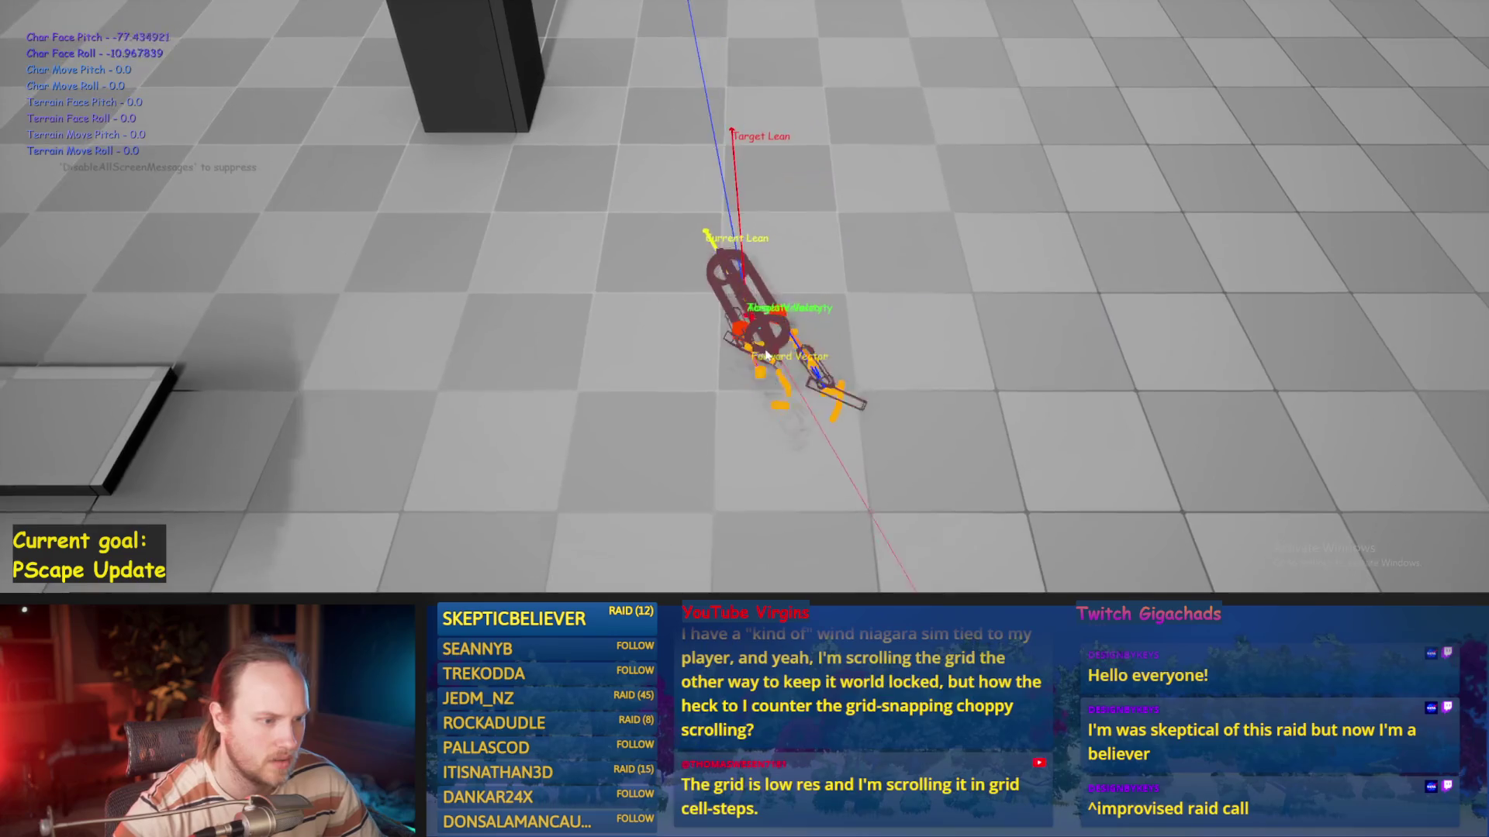
key(Escape)
After checking Acceleration PID, set Balance PID DerivativeFactor to 0.01 and save
click(632, 574)
mouse_move(1008, 434)
mouse_down()
mouse_move(790, 403)
mouse_move(806, 257)
mouse_move(628, 170)
mouse_up()
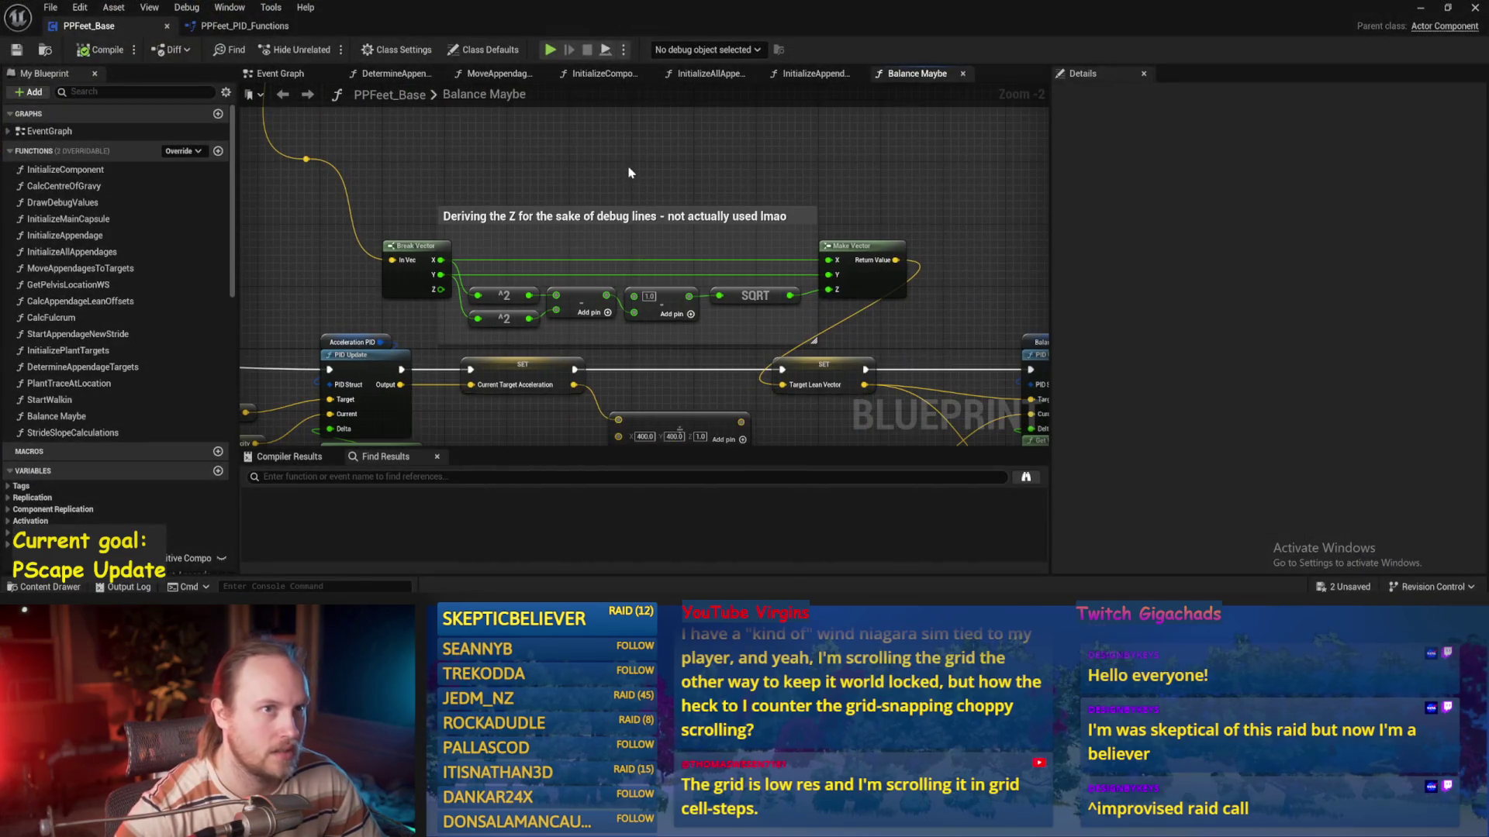
scroll(617, 197, up, 2)
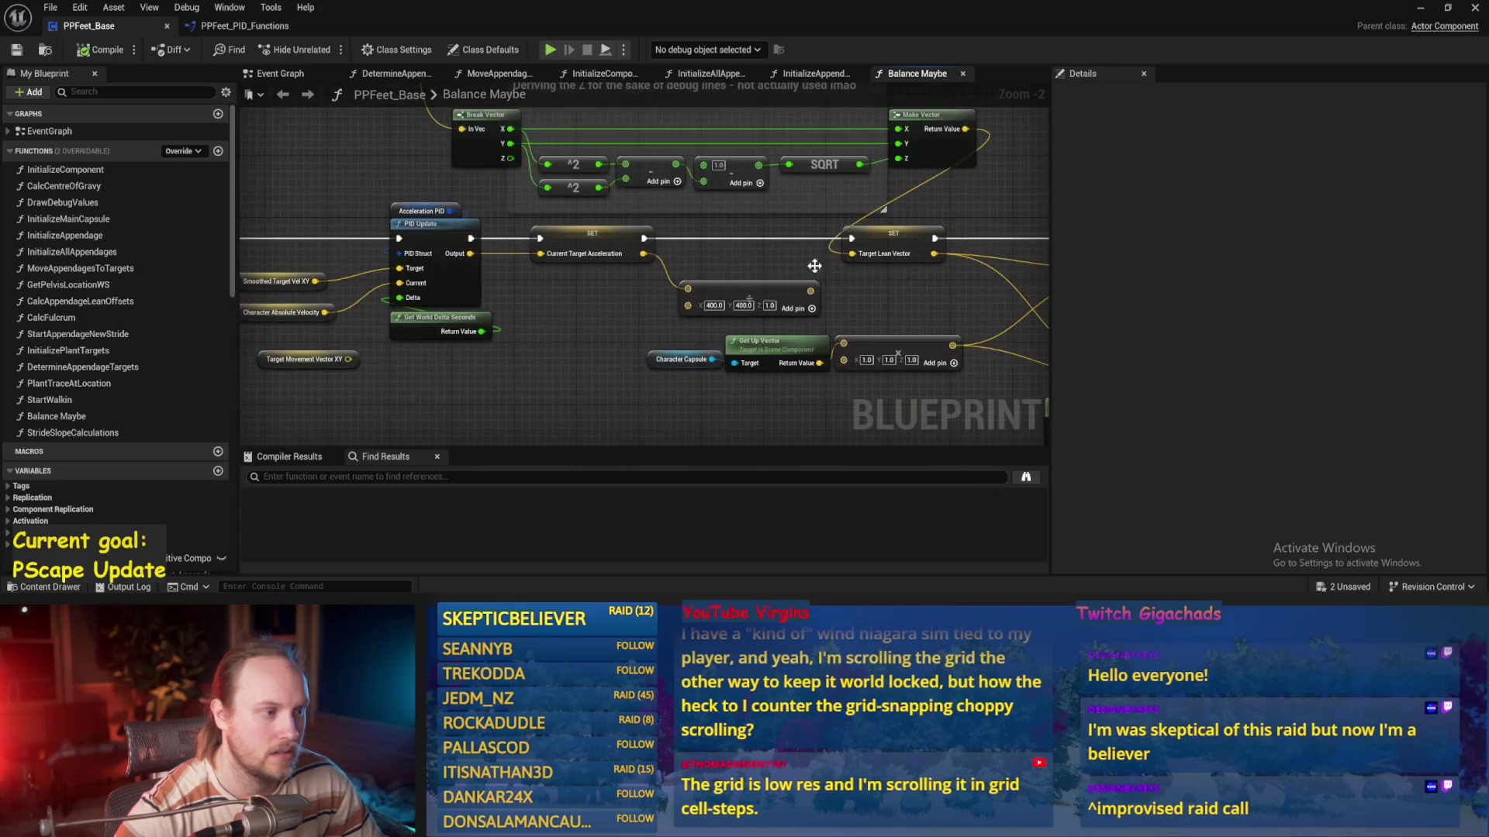
click(356, 189)
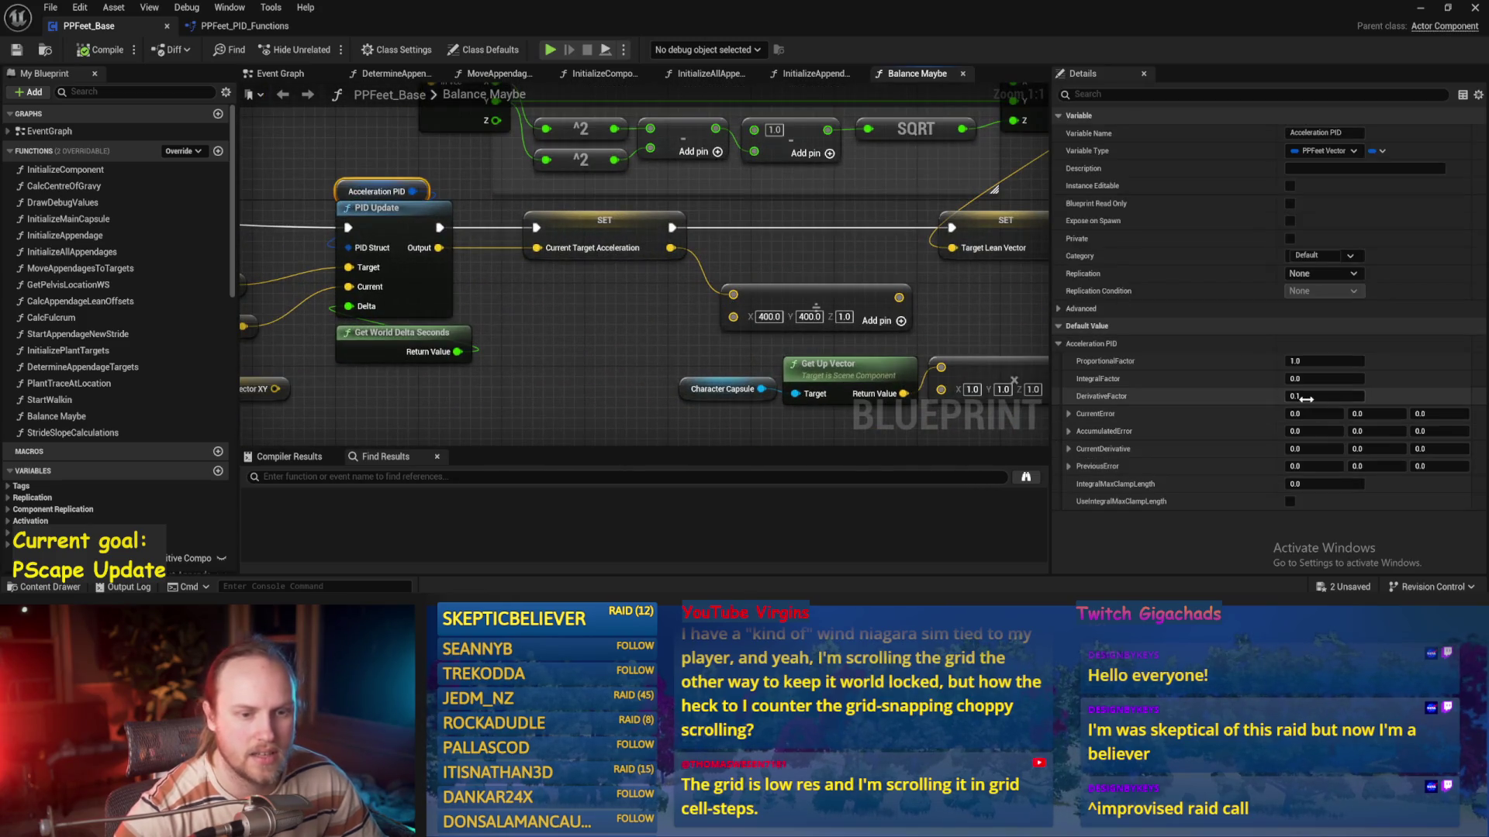
scroll(776, 275, down, 4)
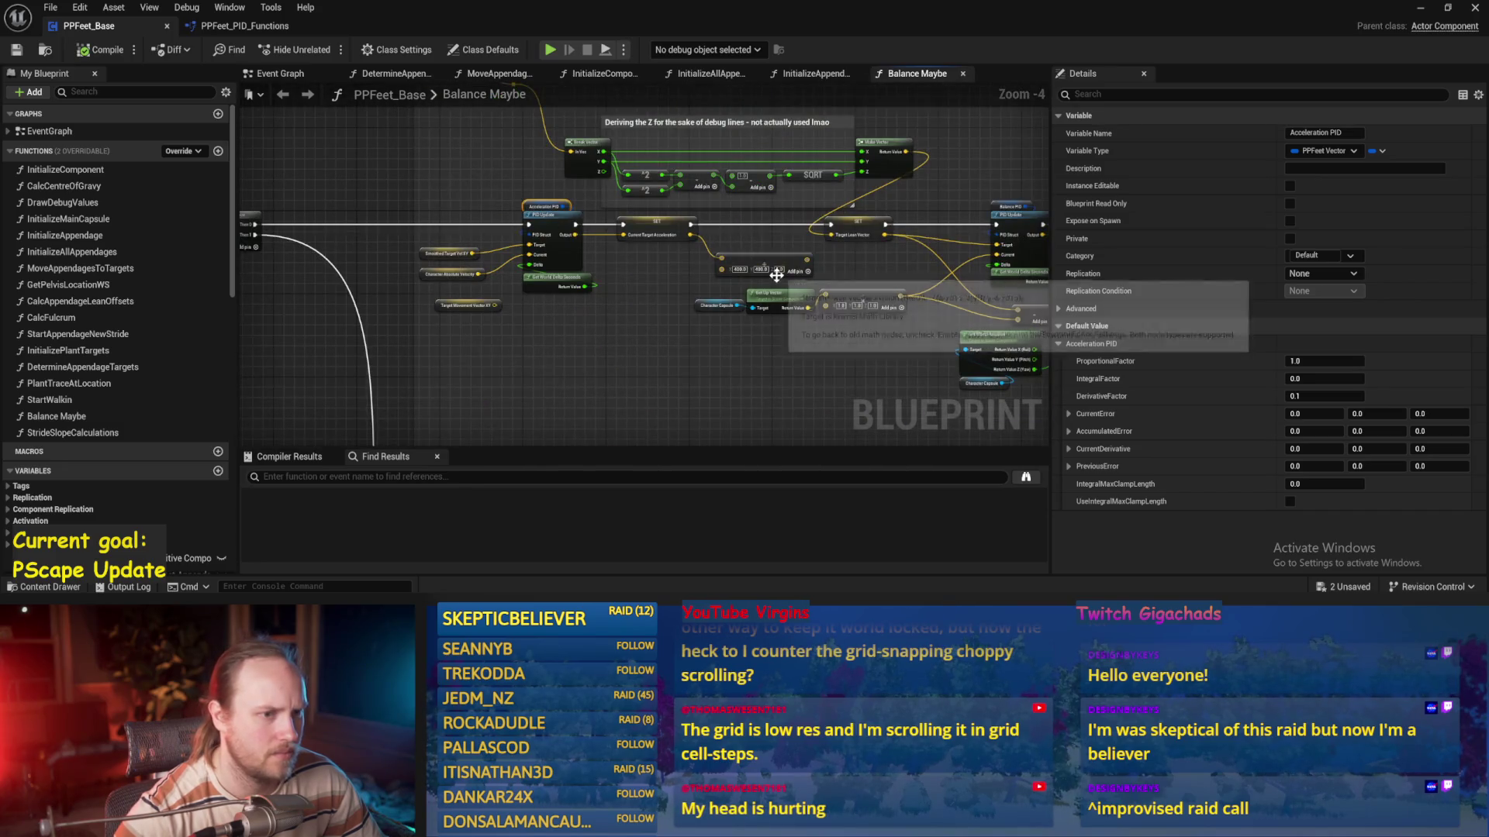
scroll(700, 213, up, 3)
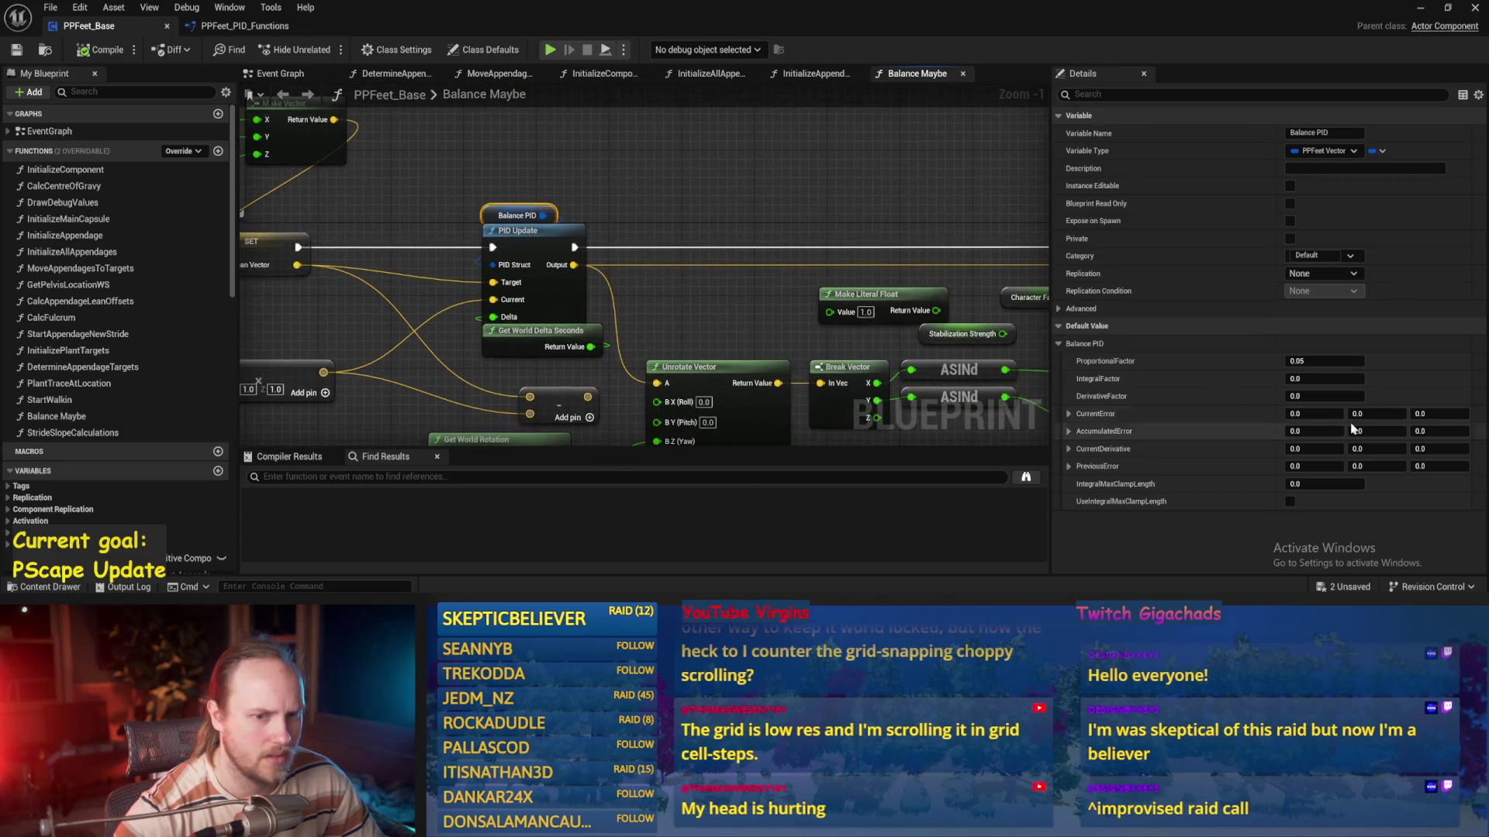
click(1322, 397)
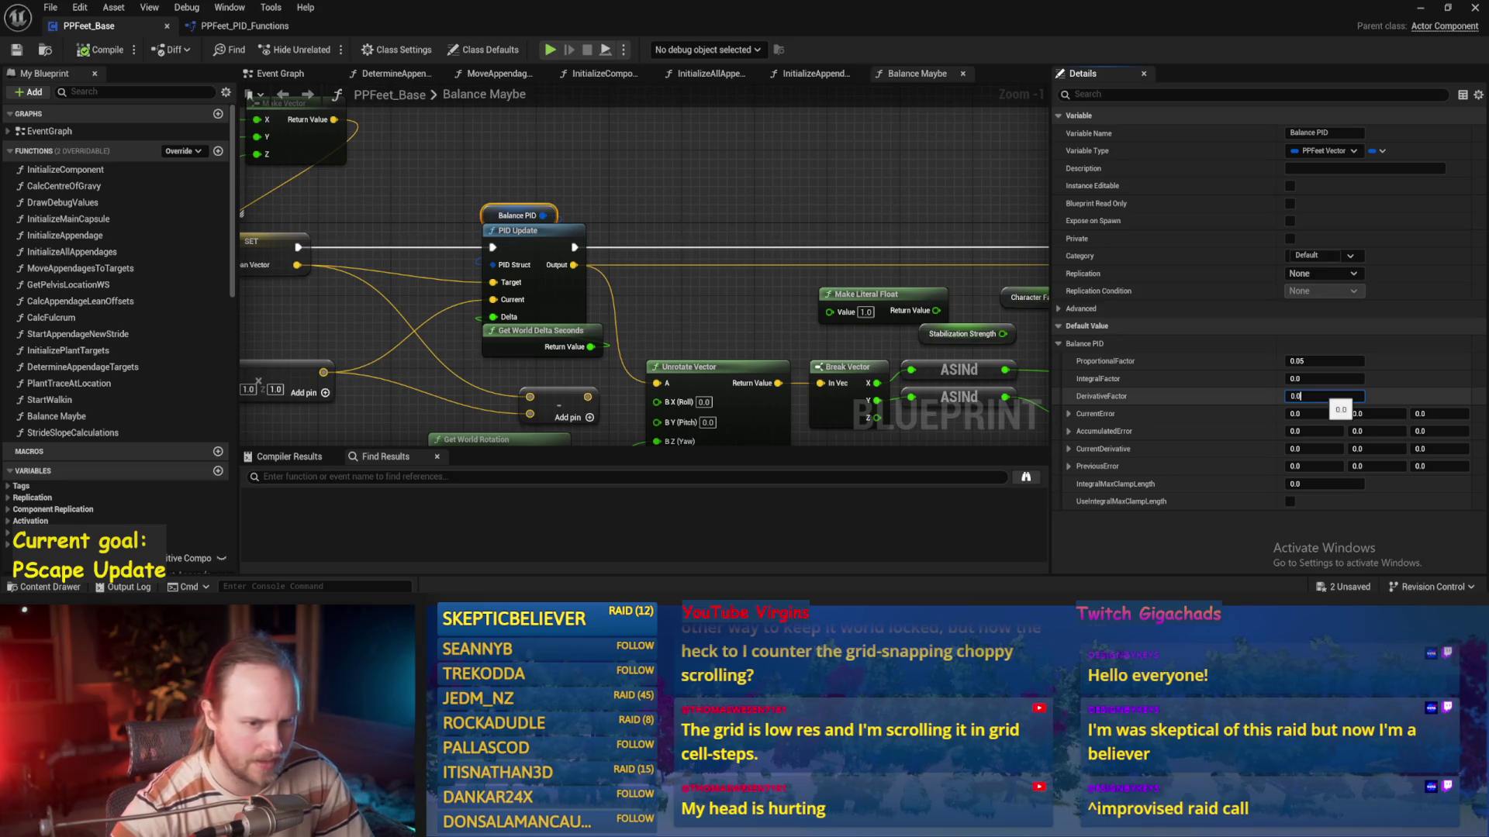
click(775, 193)
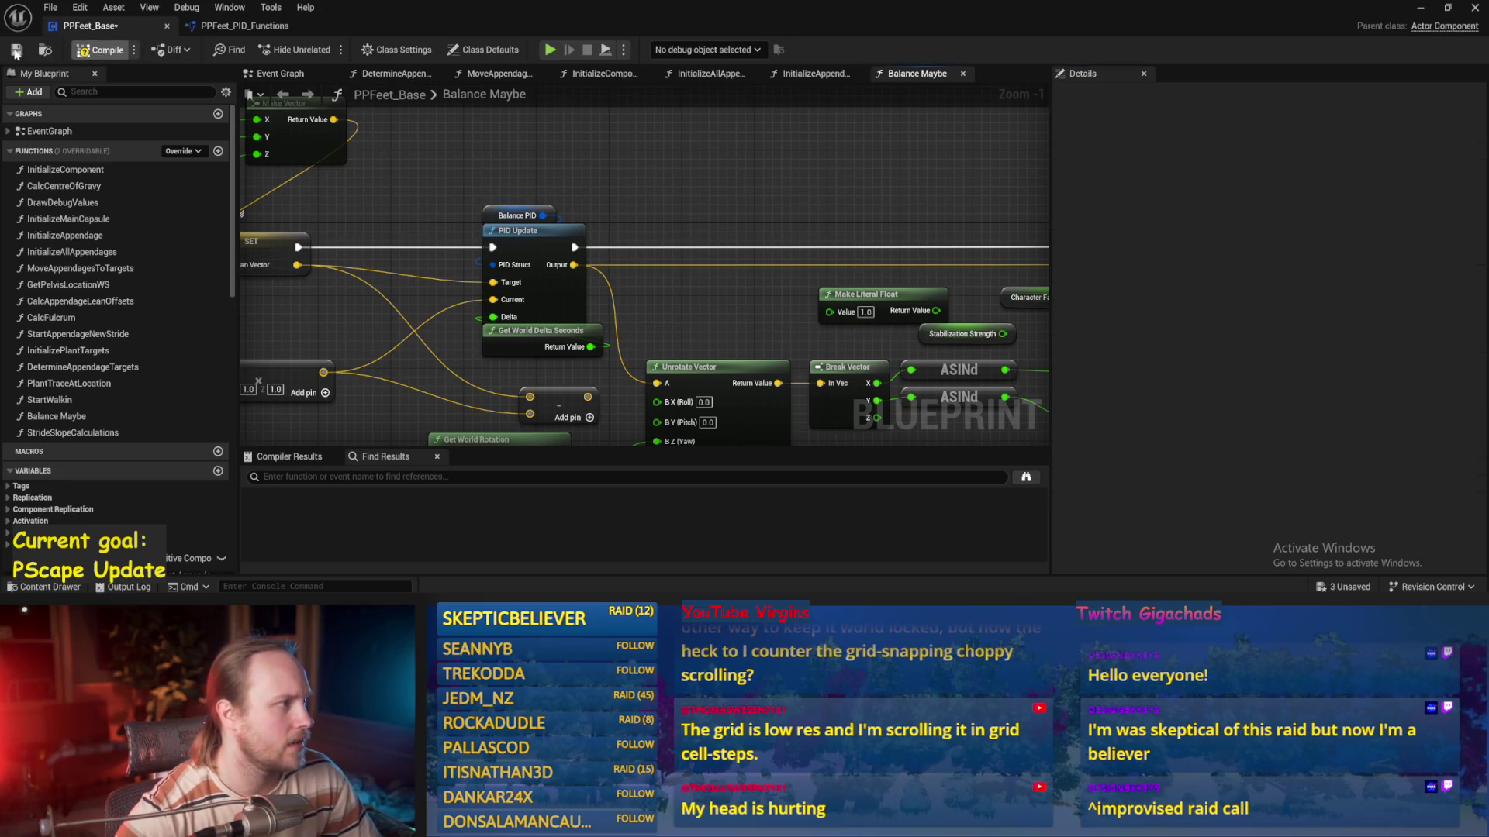
click(15, 51)
Playtest with the 0.05/0.01 gains, recheck Balance PID, then playtest walking forward with W
click(1415, 9)
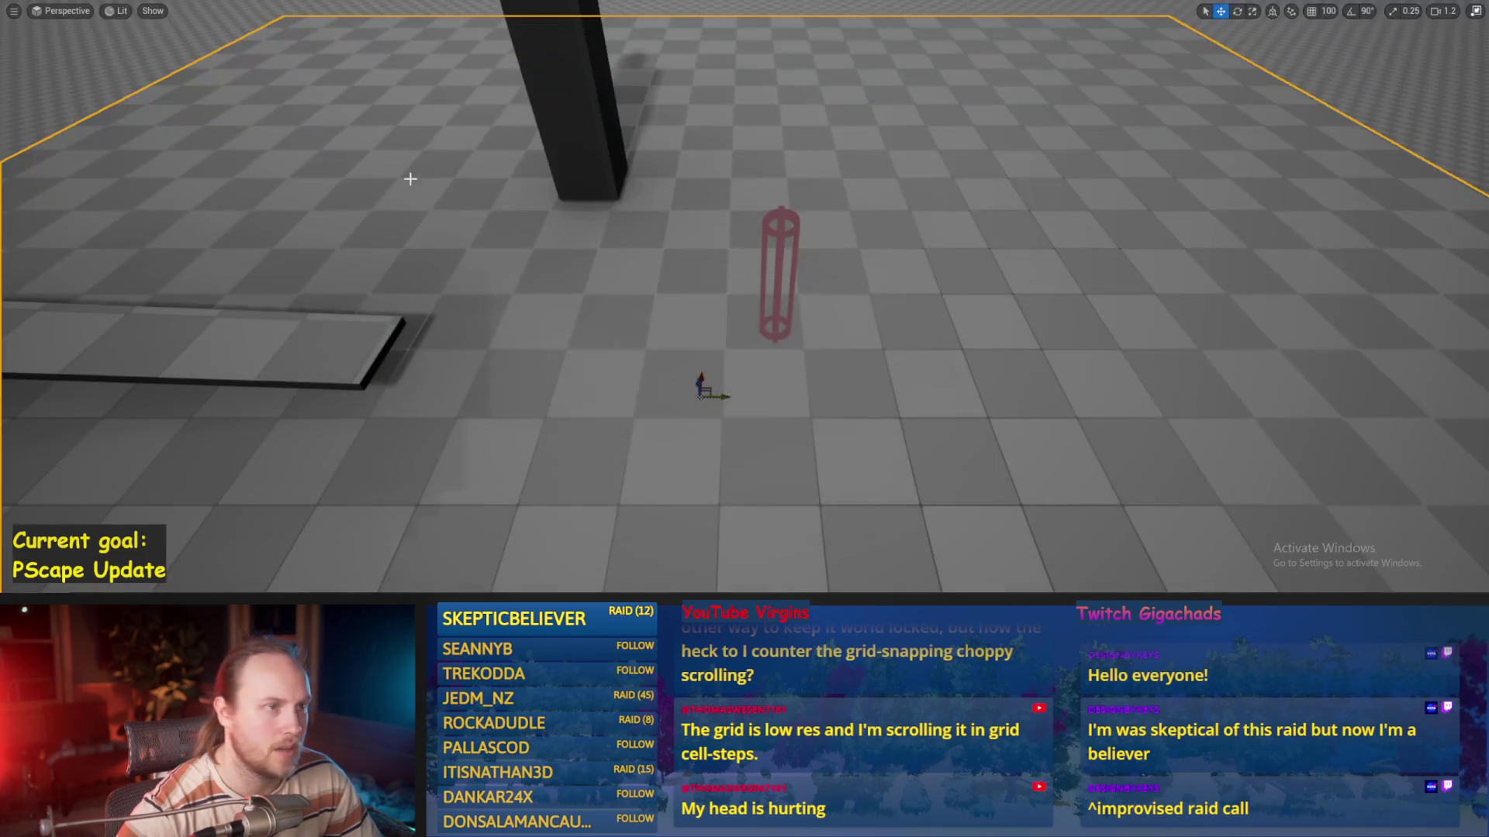
key(alt+p)
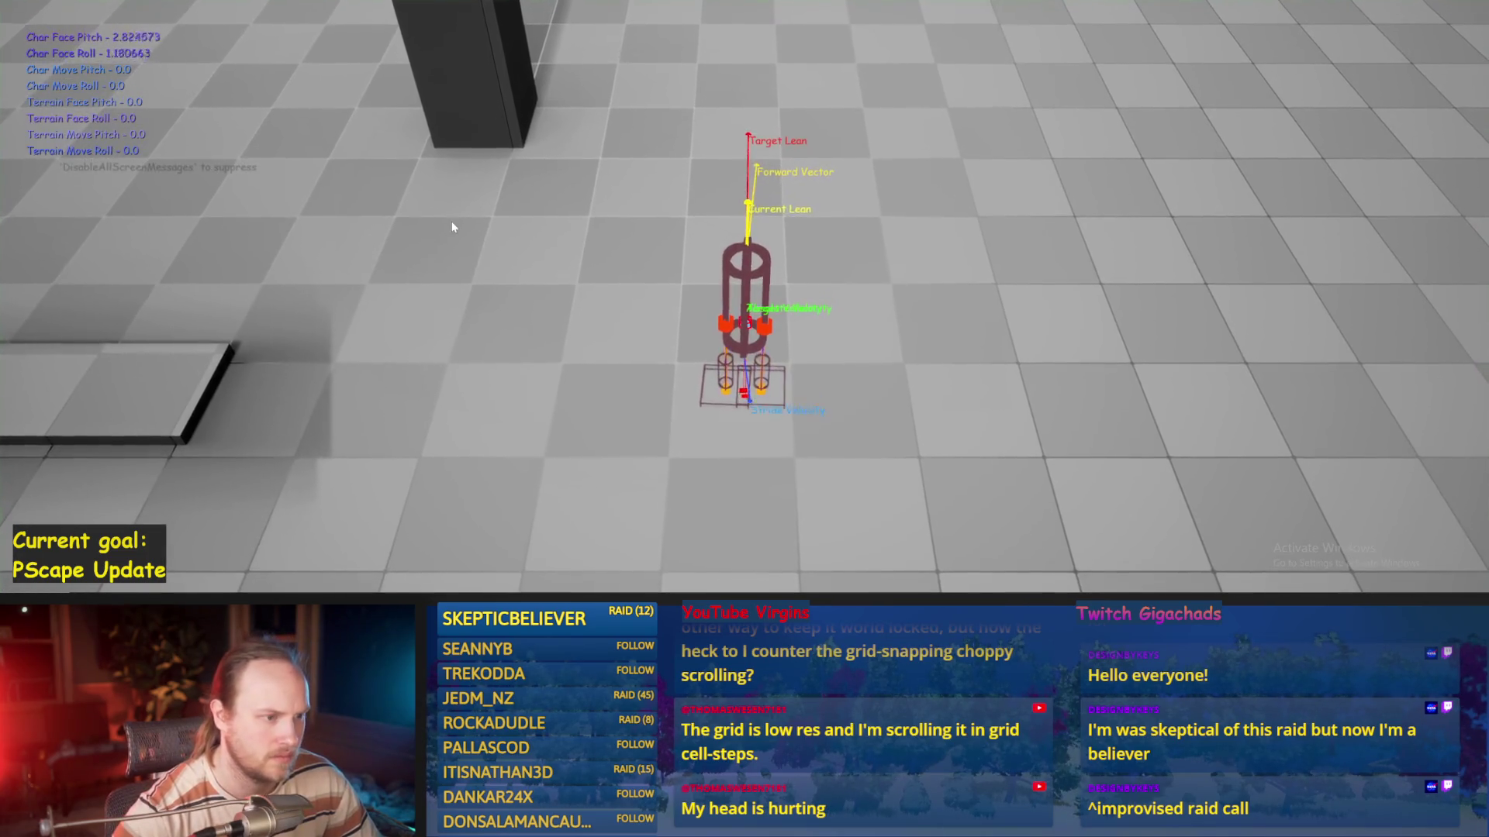
key(Escape)
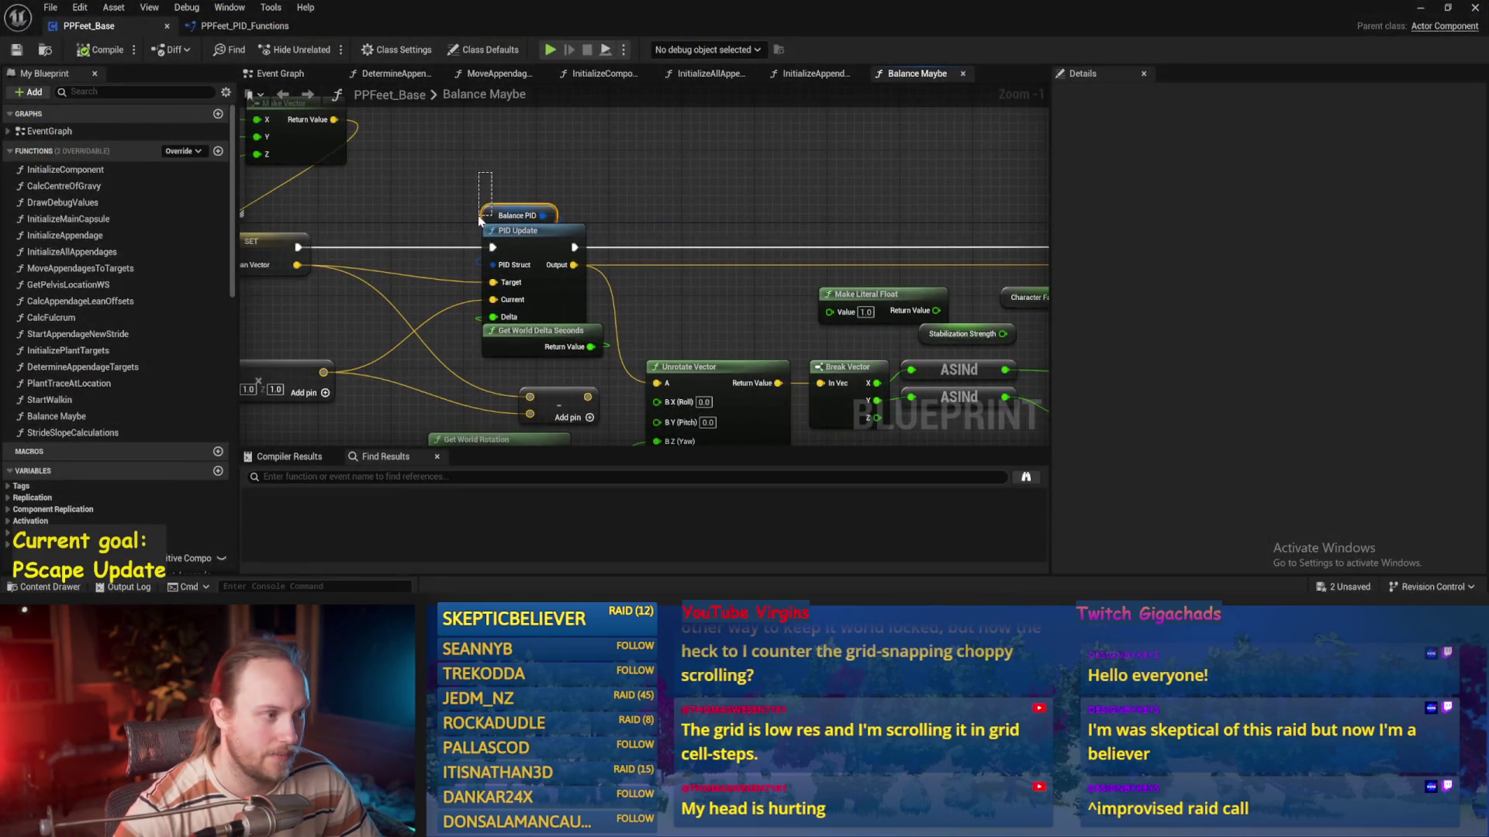
drag(480, 221, 480, 221)
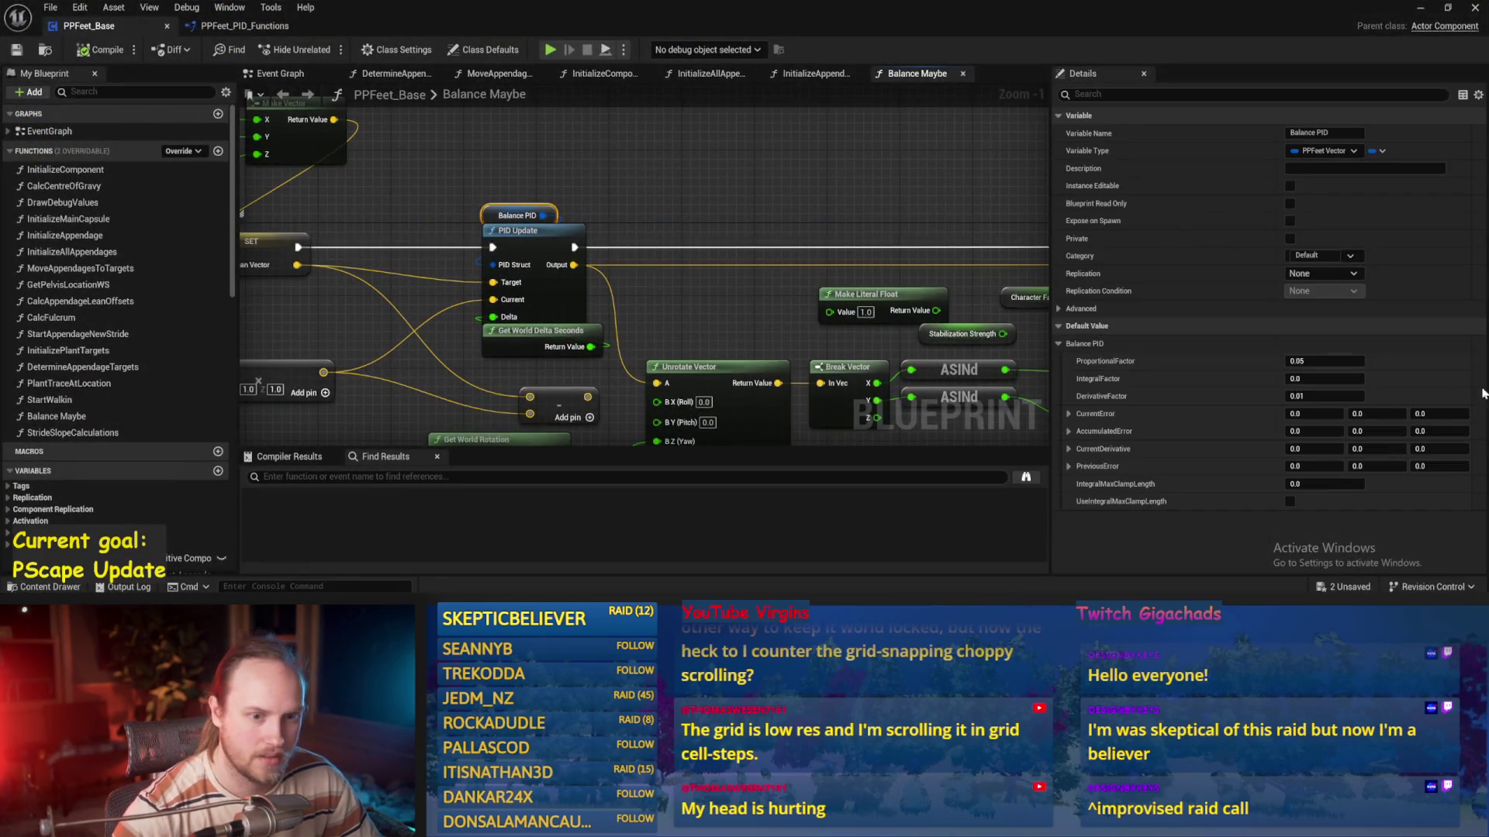
click(1419, 9)
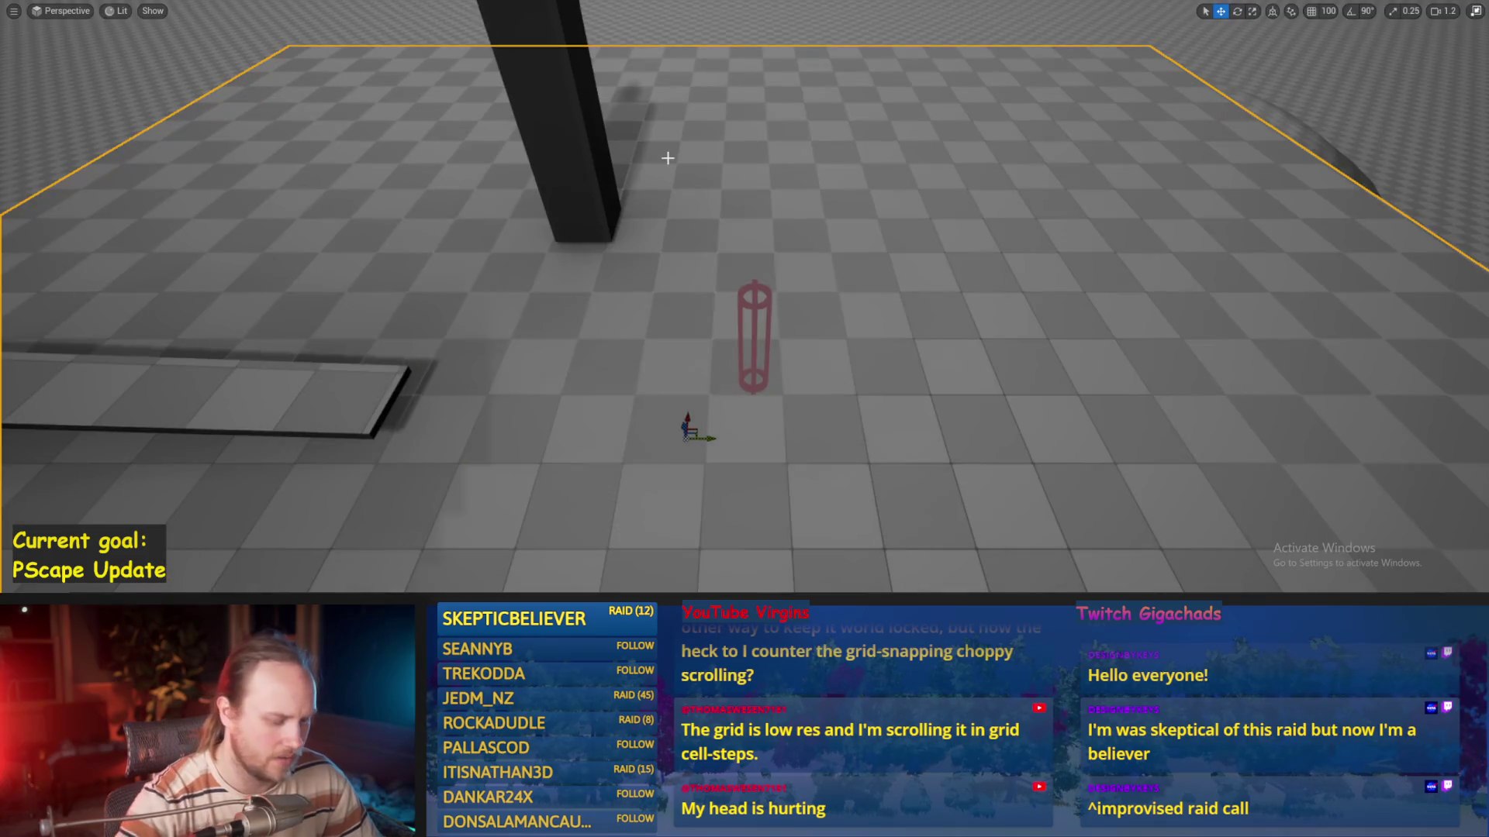
key(alt+p)
key(w)
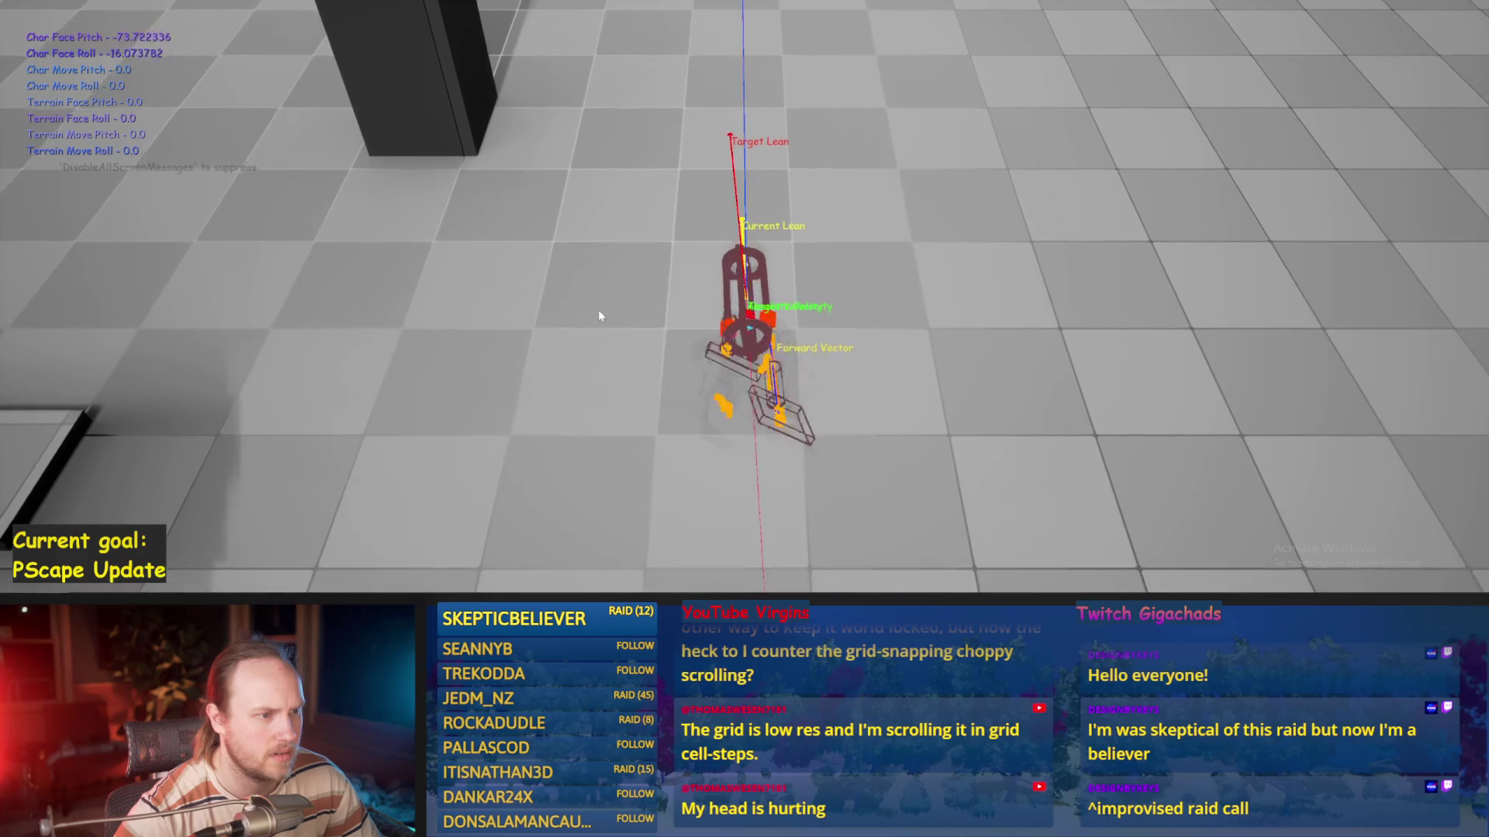
key(Escape)
Reselect Balance PID, save PPFeet_Base, and playtest again as the capsule topples
key(alt+Tab)
drag(571, 302, 625, 258)
drag(532, 175, 553, 177)
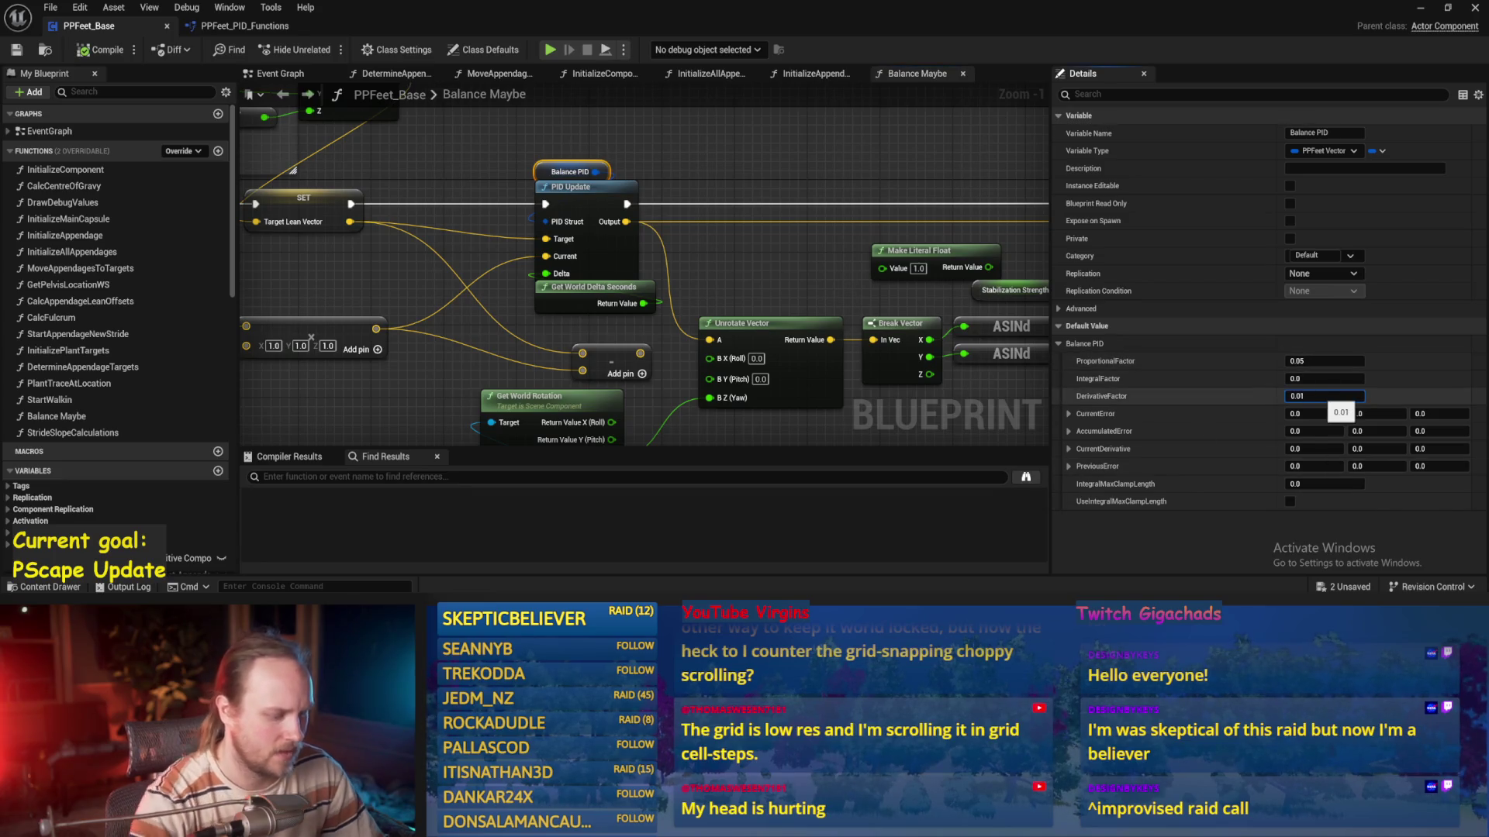
click(15, 51)
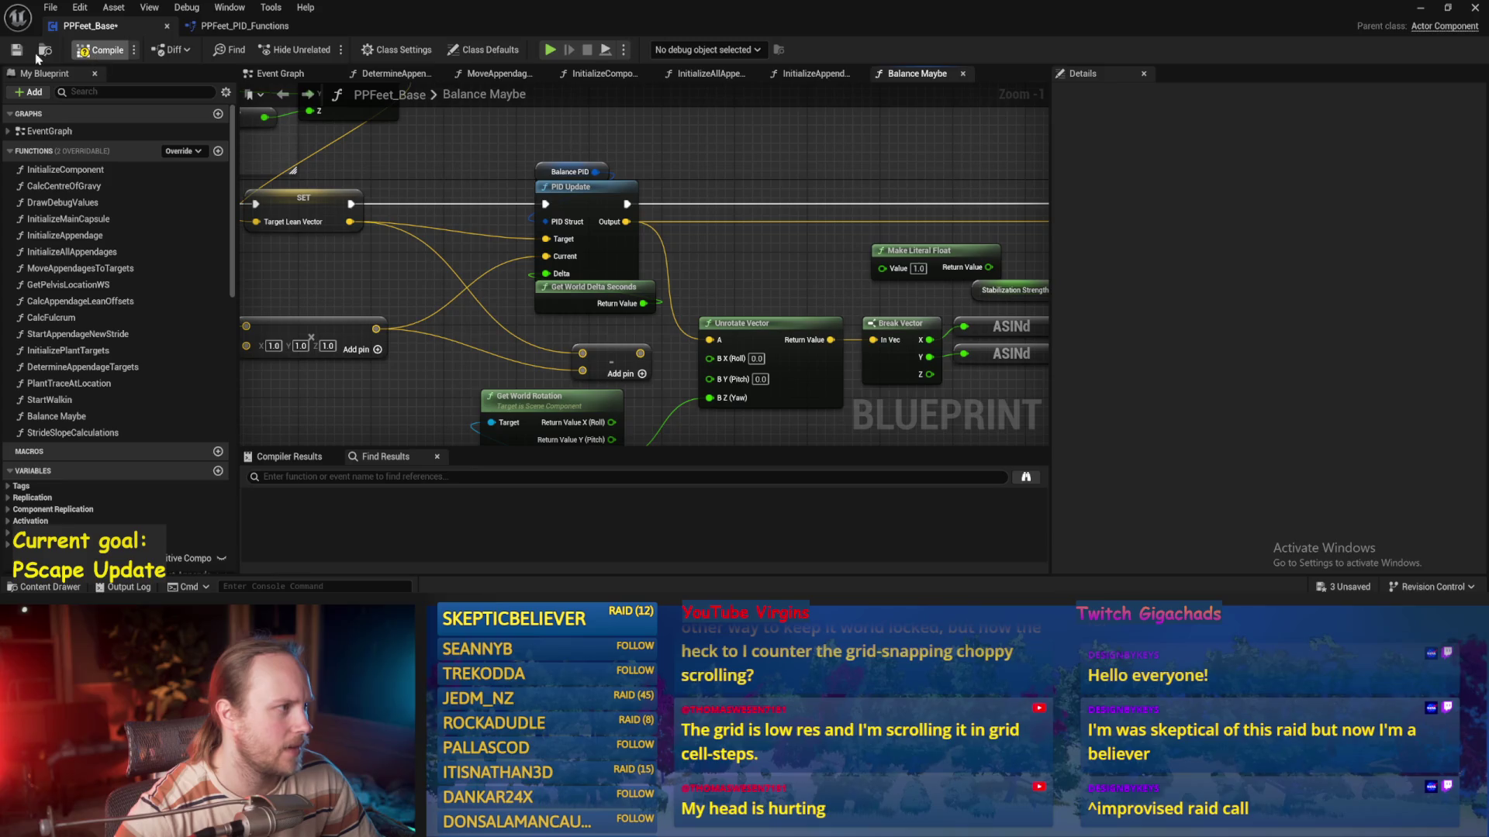
click(1420, 9)
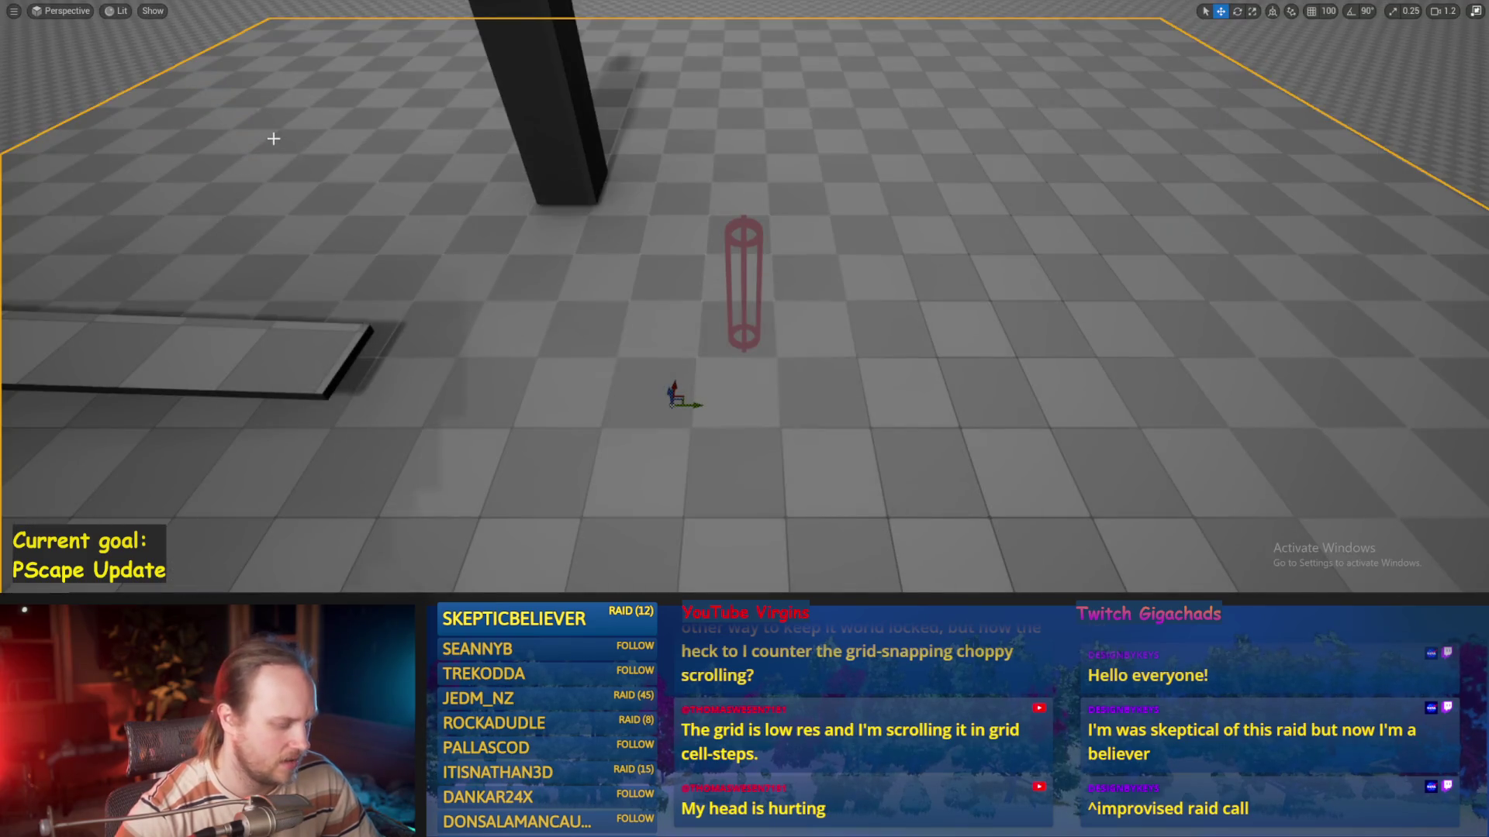
key(alt+p)
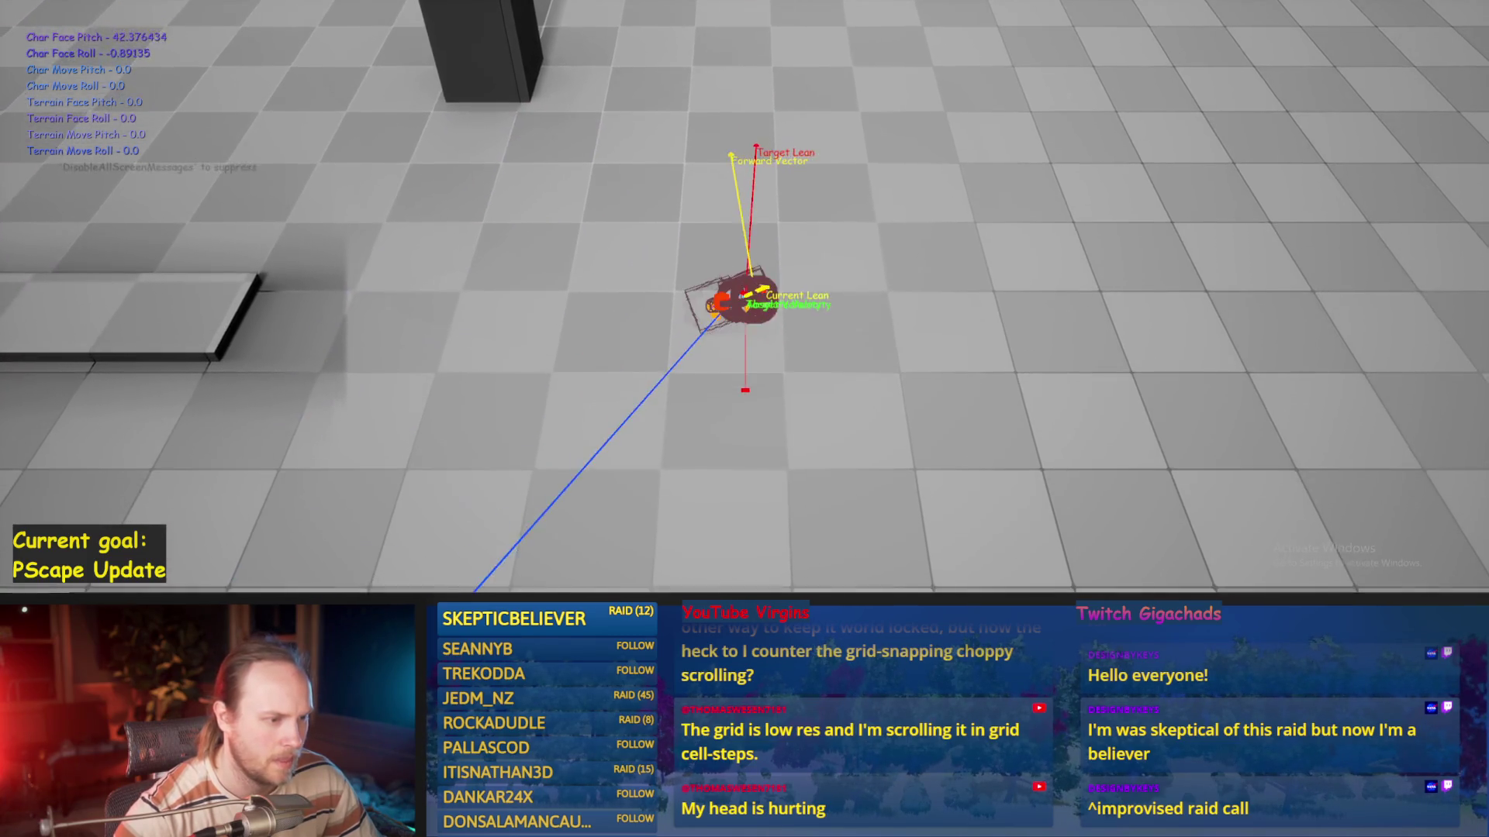
key(Escape)
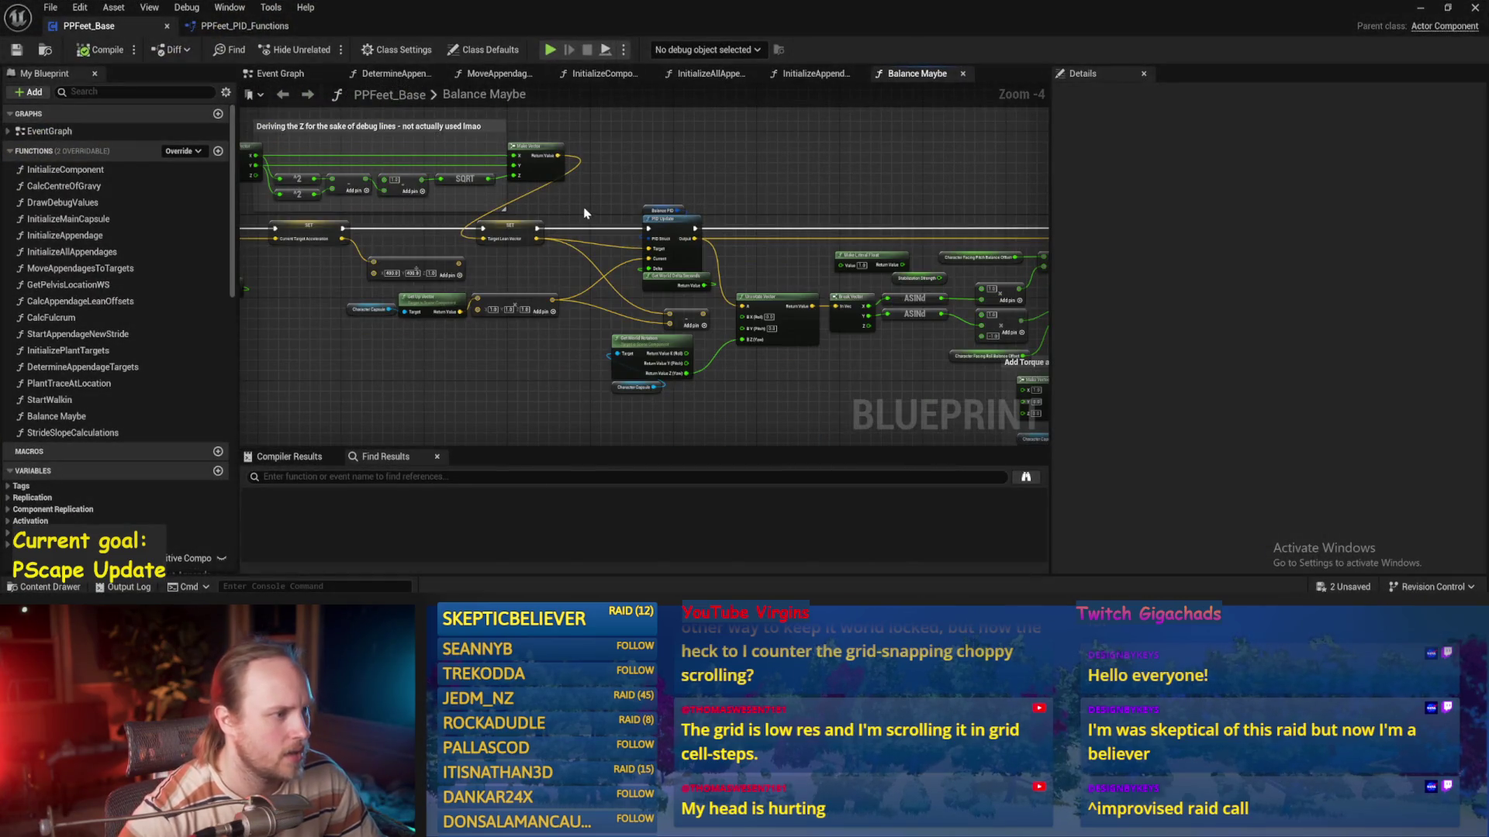
Select the Balance PID node and raise its DerivativeFactor to 0.05
scroll(552, 267, down, 2)
drag(245, 345, 479, 285)
click(582, 225)
drag(665, 189, 377, 151)
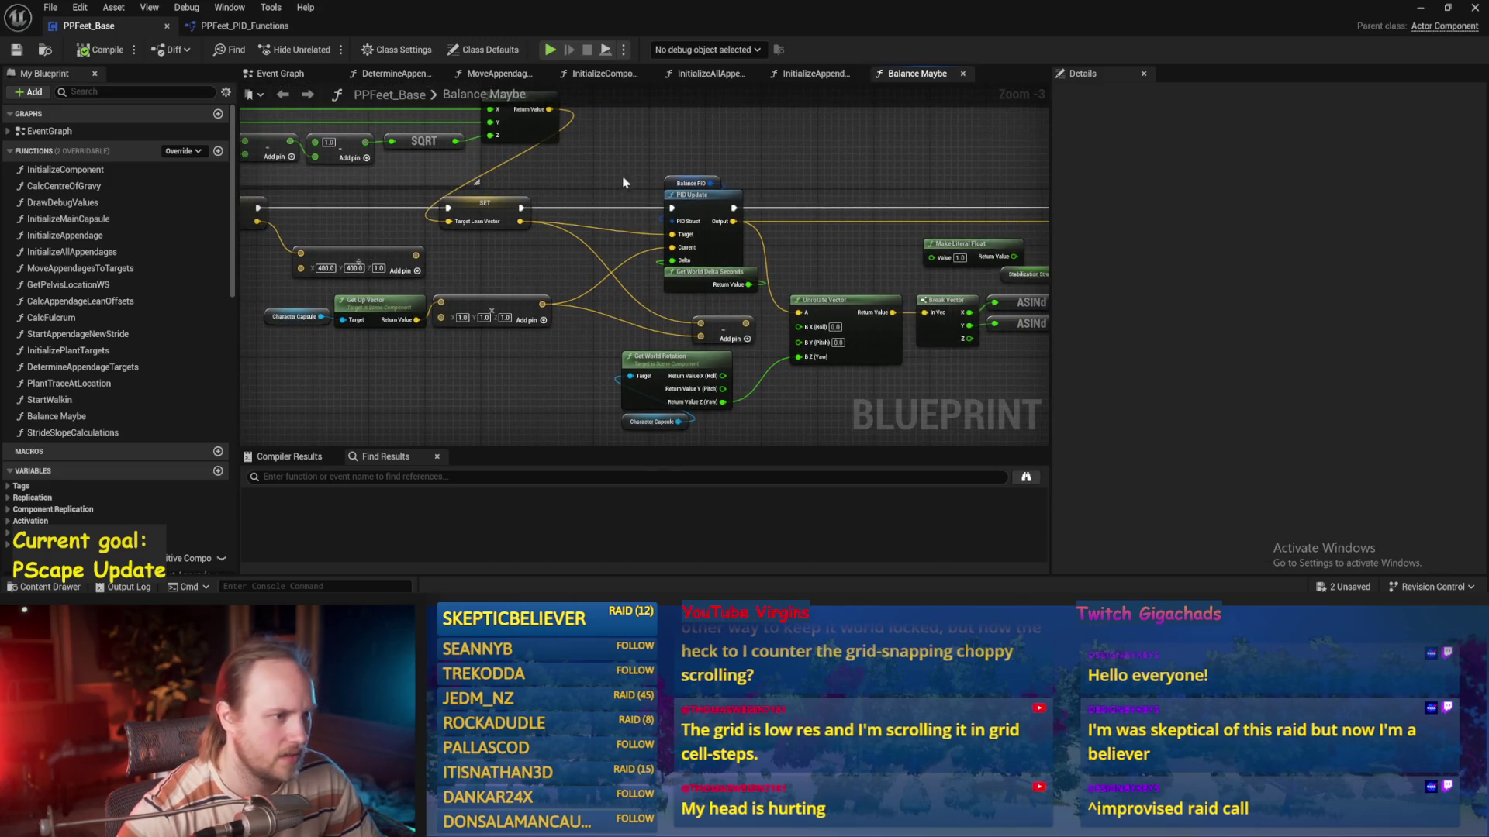
click(689, 184)
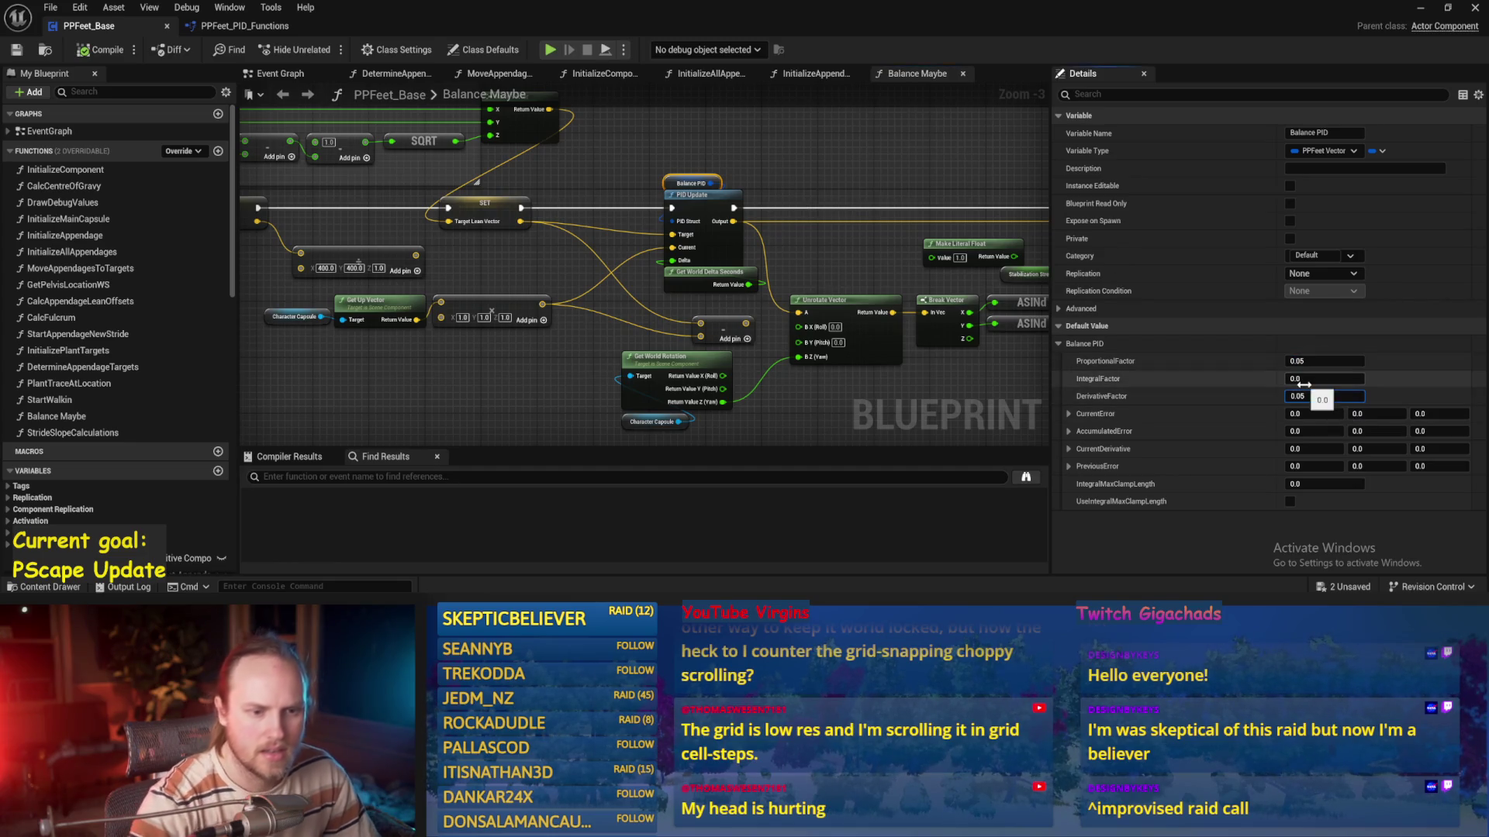
drag(826, 133, 732, 184)
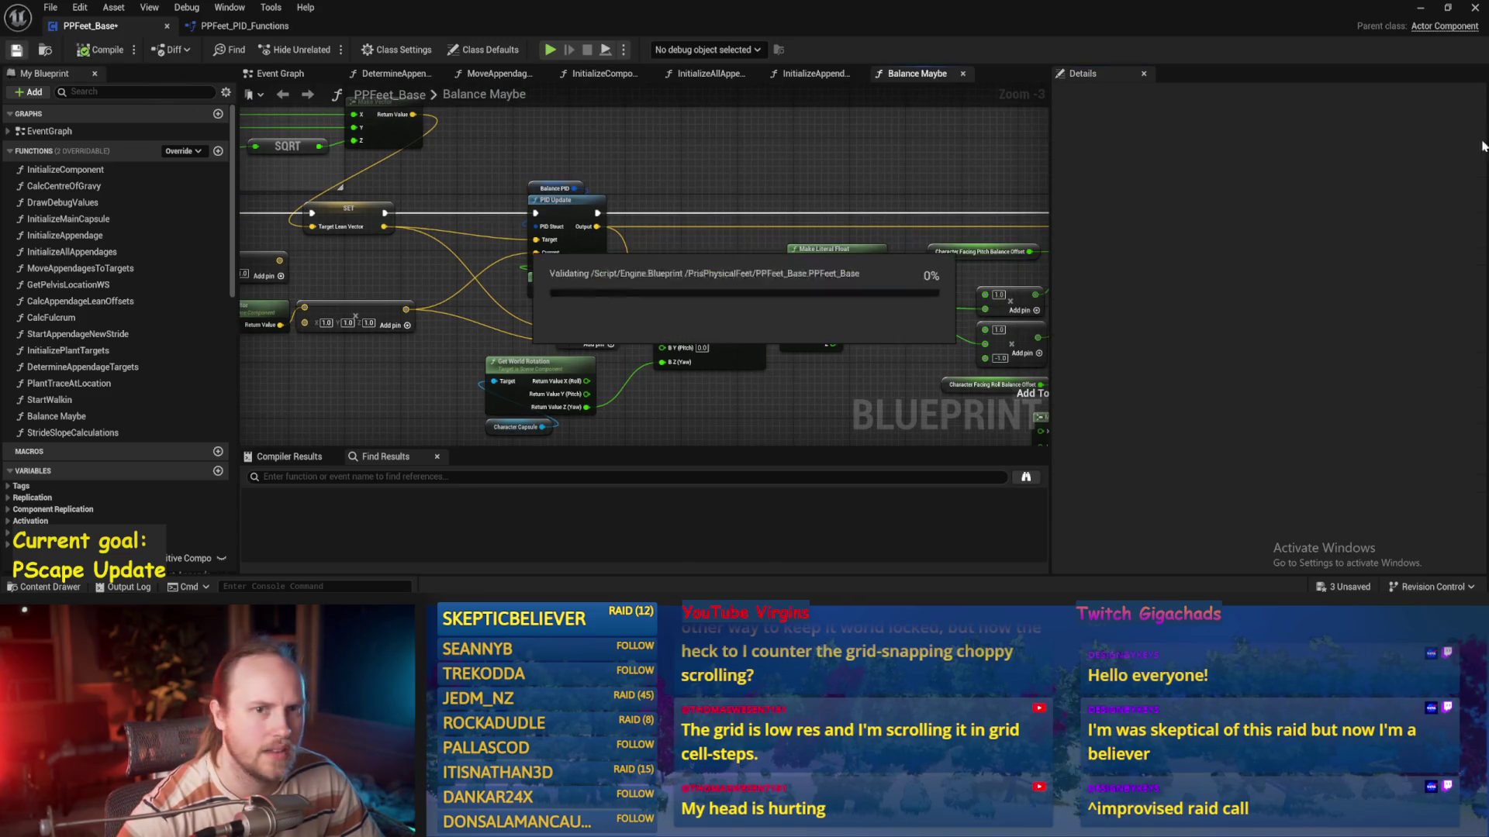
Playtest with derivative 0.05, watch the capsule topple, and return to PPFeet_Base
click(1420, 8)
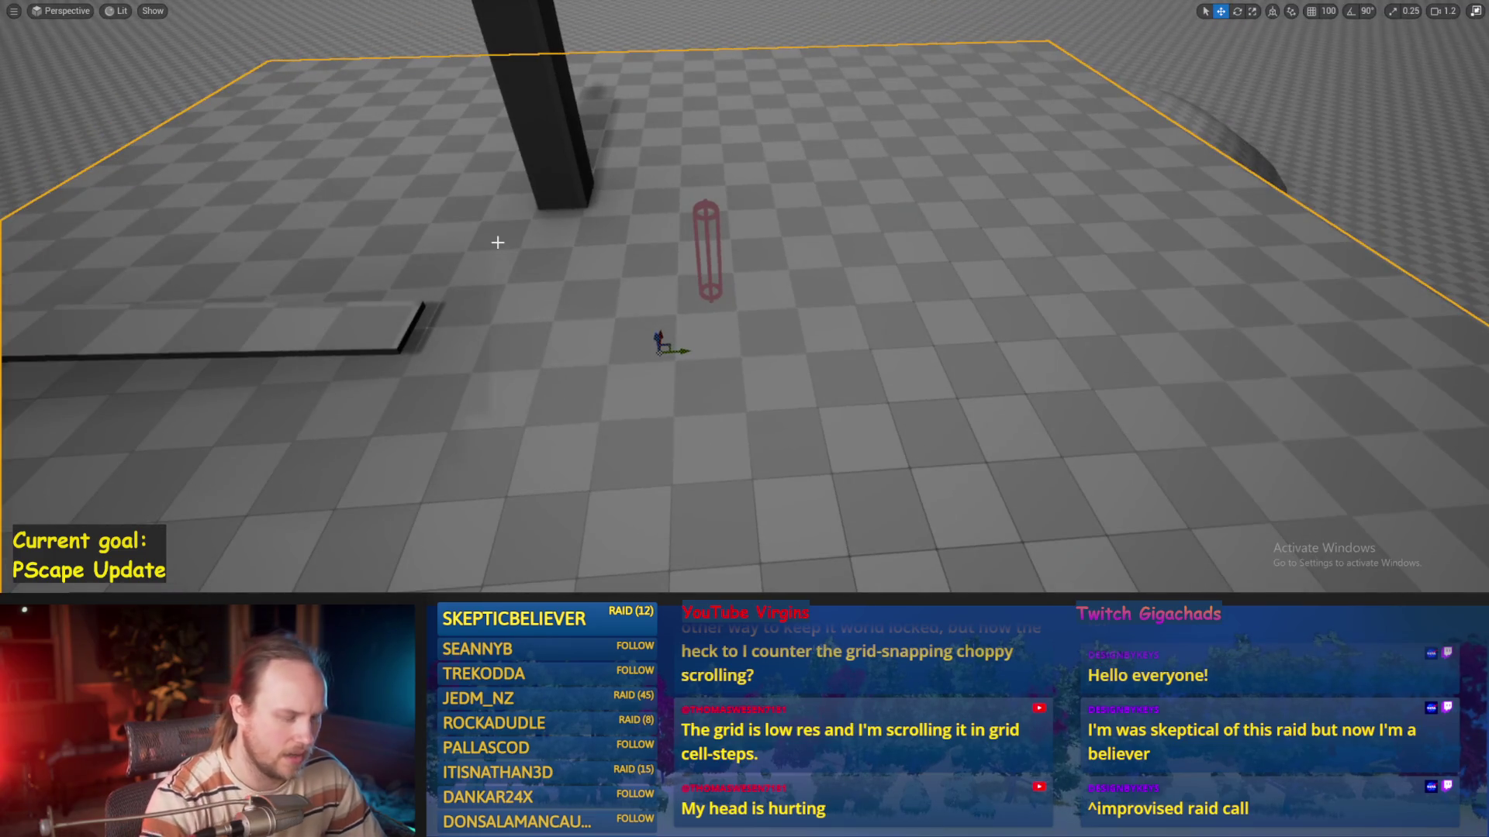
key(alt+p)
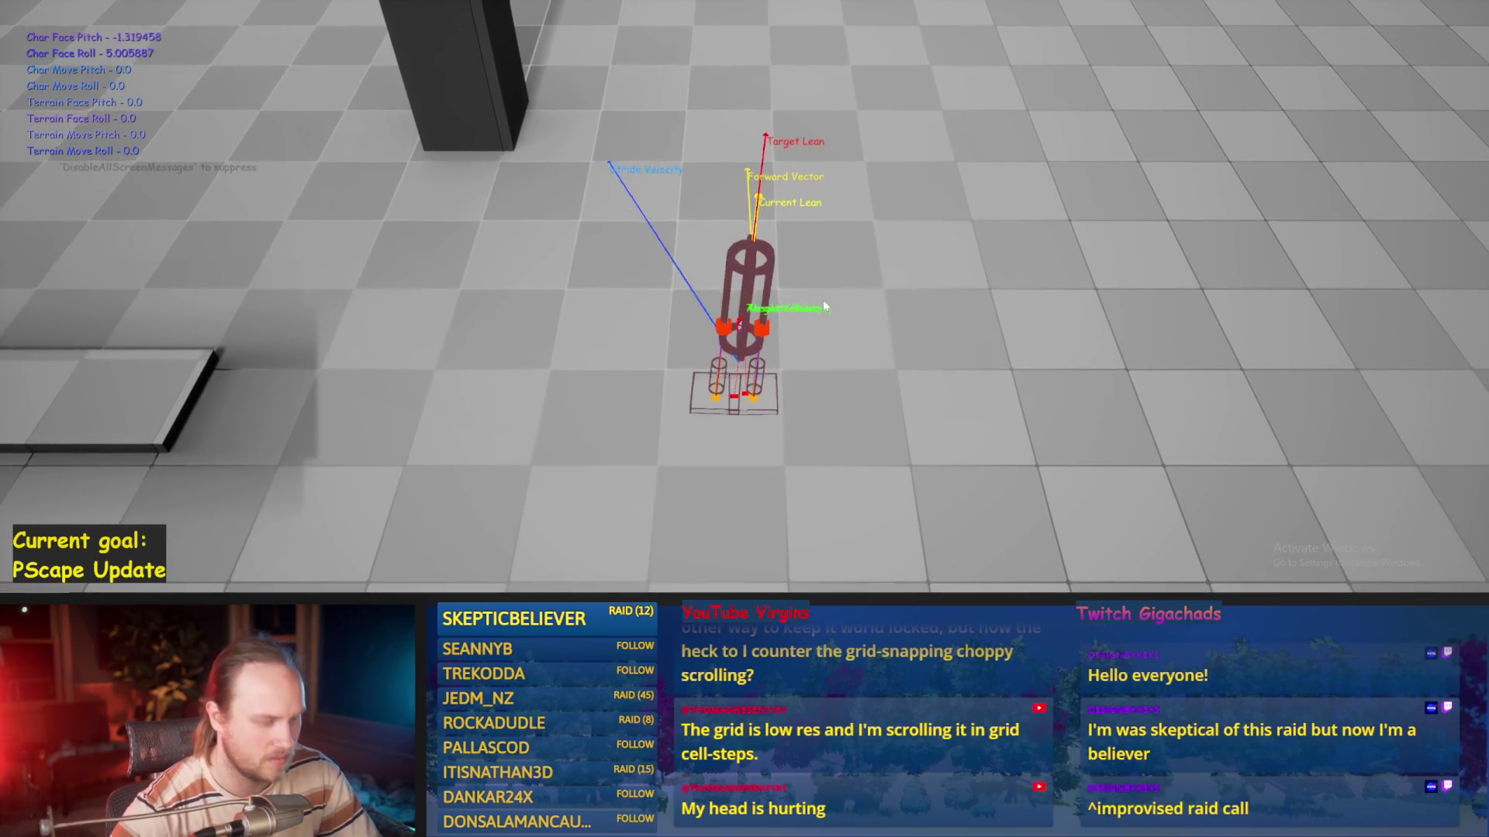
key(F8)
scroll(824, 299, down, 5)
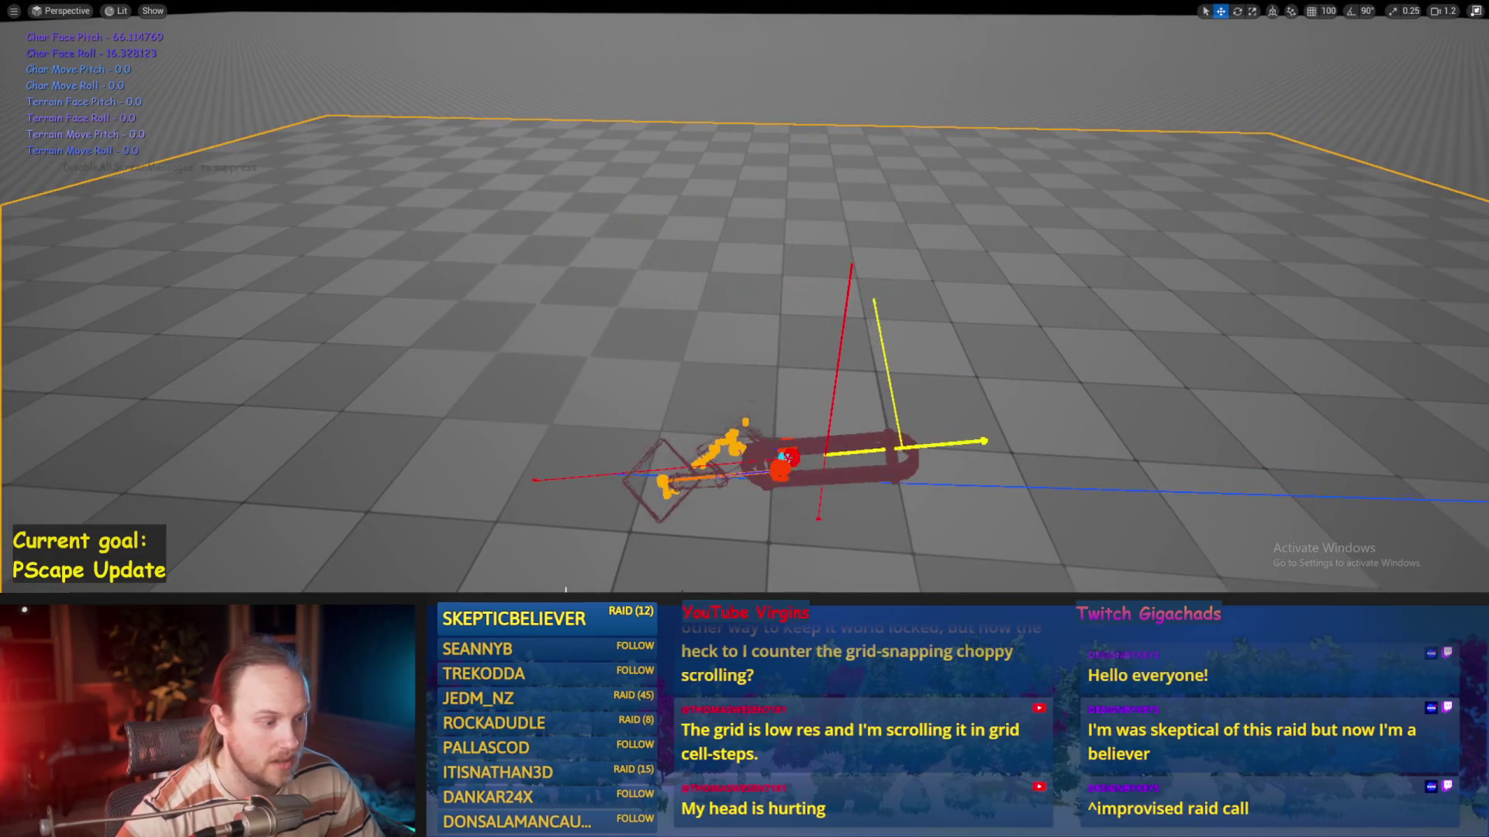
key(Escape)
click(621, 535)
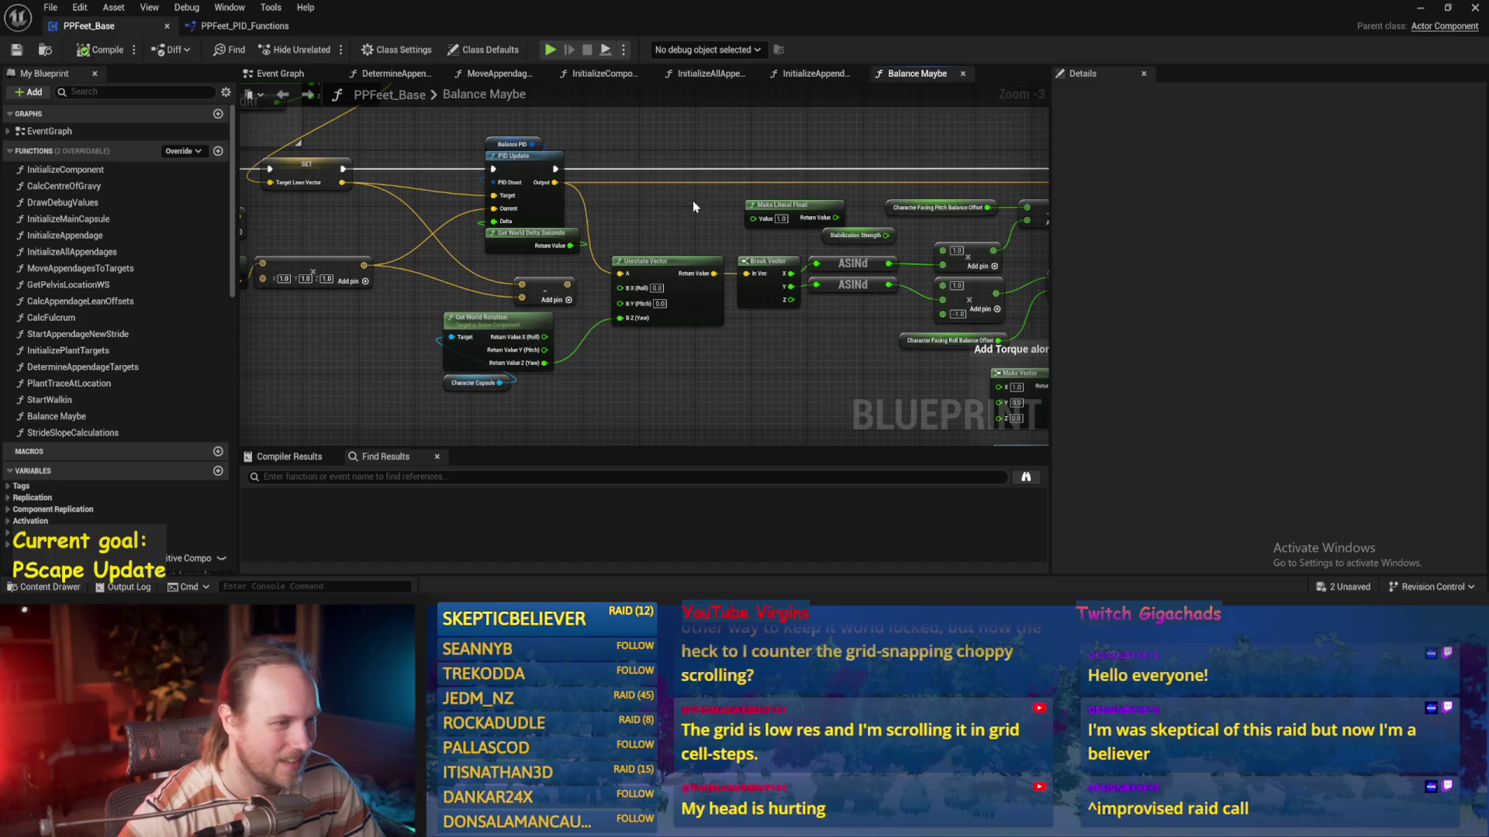
Set Balance PID's DerivativeFactor to 0.2, then save and compile the blueprint
mouse_move(835, 432)
mouse_down()
mouse_move(666, 372)
mouse_move(835, 349)
mouse_move(673, 376)
mouse_move(975, 295)
mouse_move(581, 355)
mouse_move(714, 374)
mouse_move(534, 348)
mouse_up()
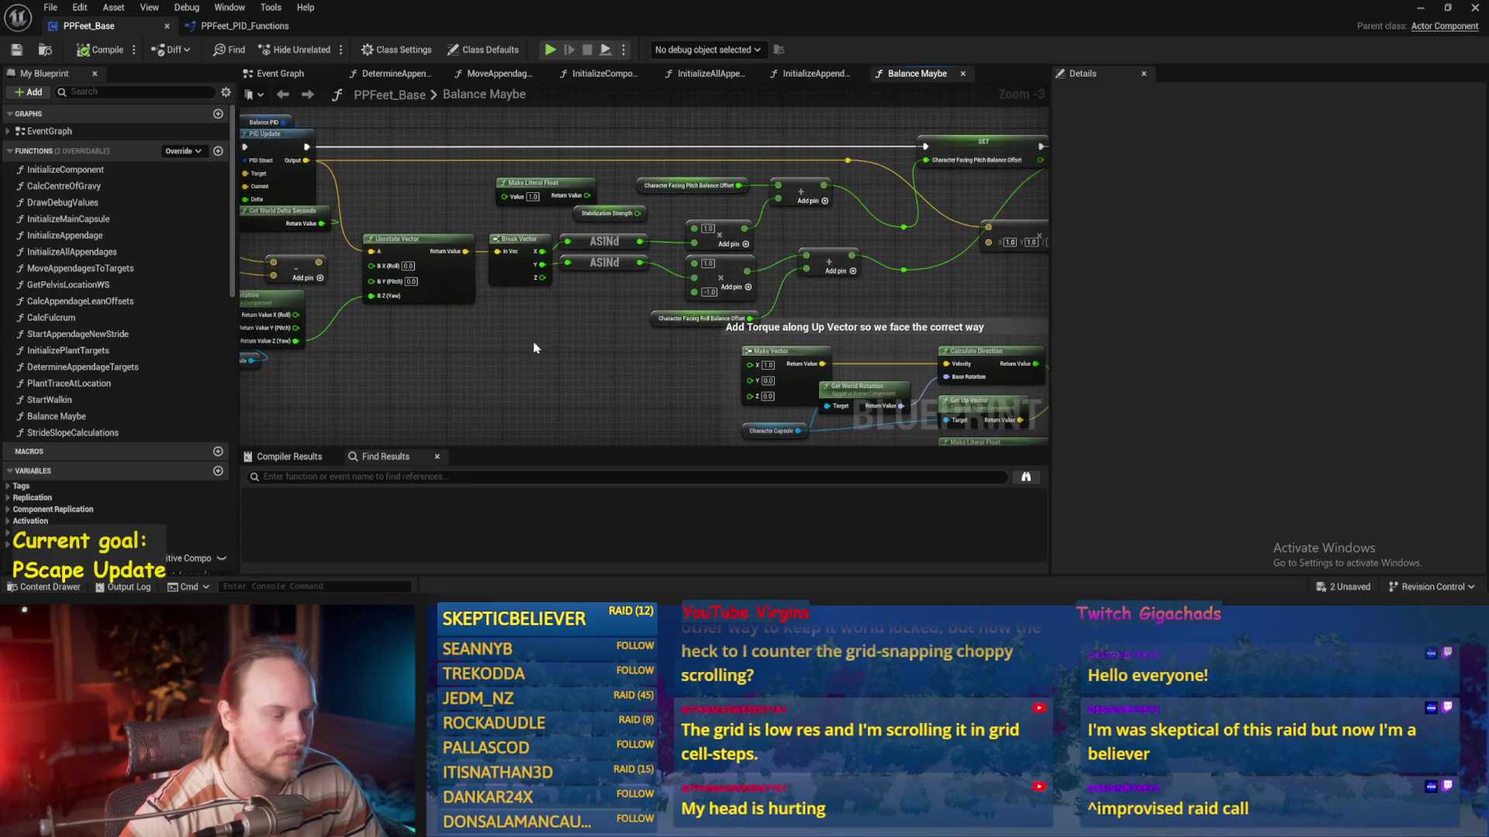
mouse_move(647, 283)
mouse_down()
mouse_move(571, 324)
mouse_move(580, 355)
mouse_move(967, 335)
mouse_up()
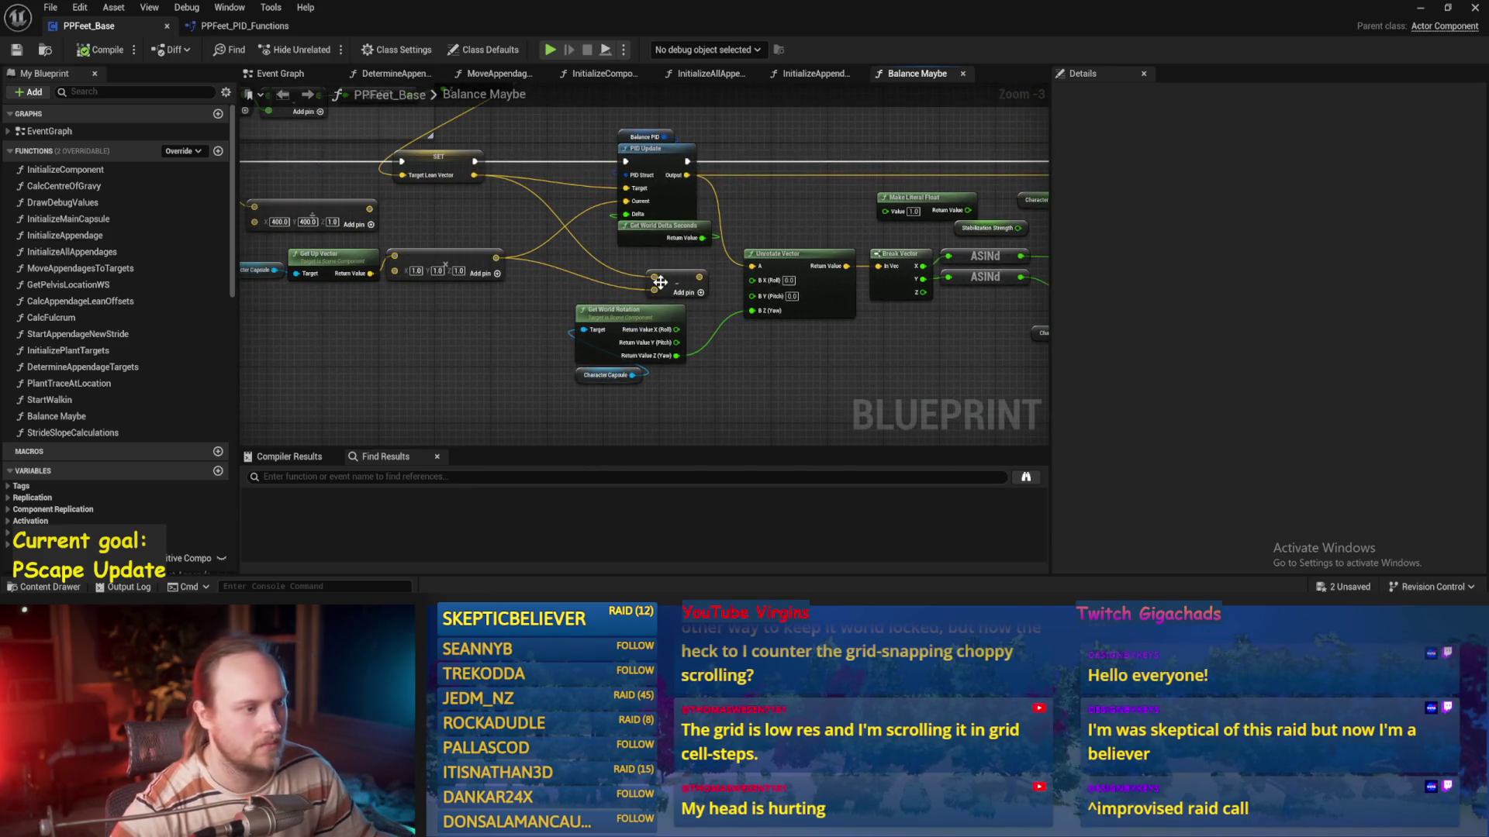
scroll(660, 282, up, 1)
click(671, 114)
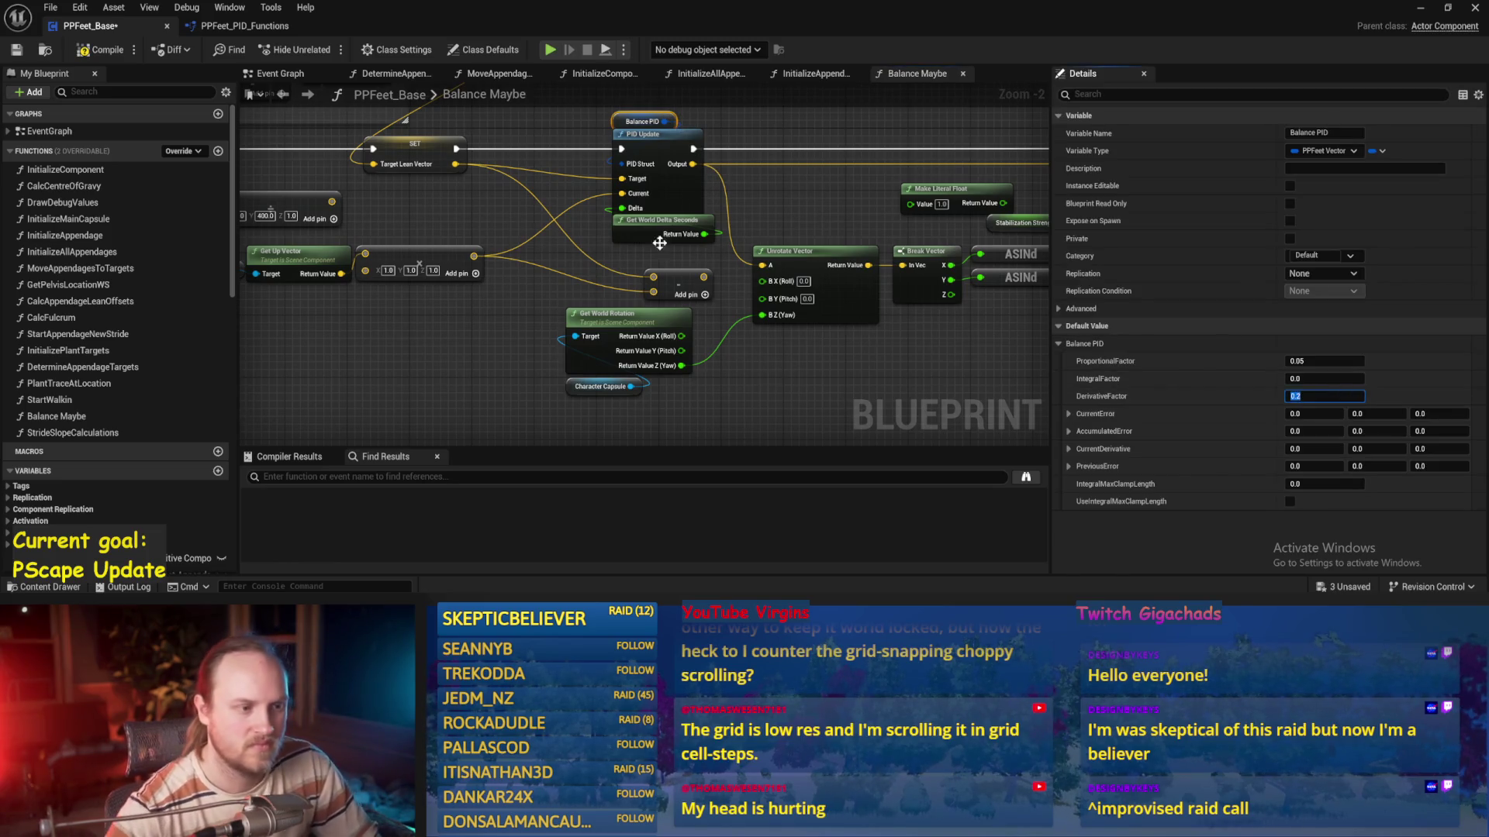
drag(1045, 367, 891, 335)
key(ctrl+s)
click(106, 50)
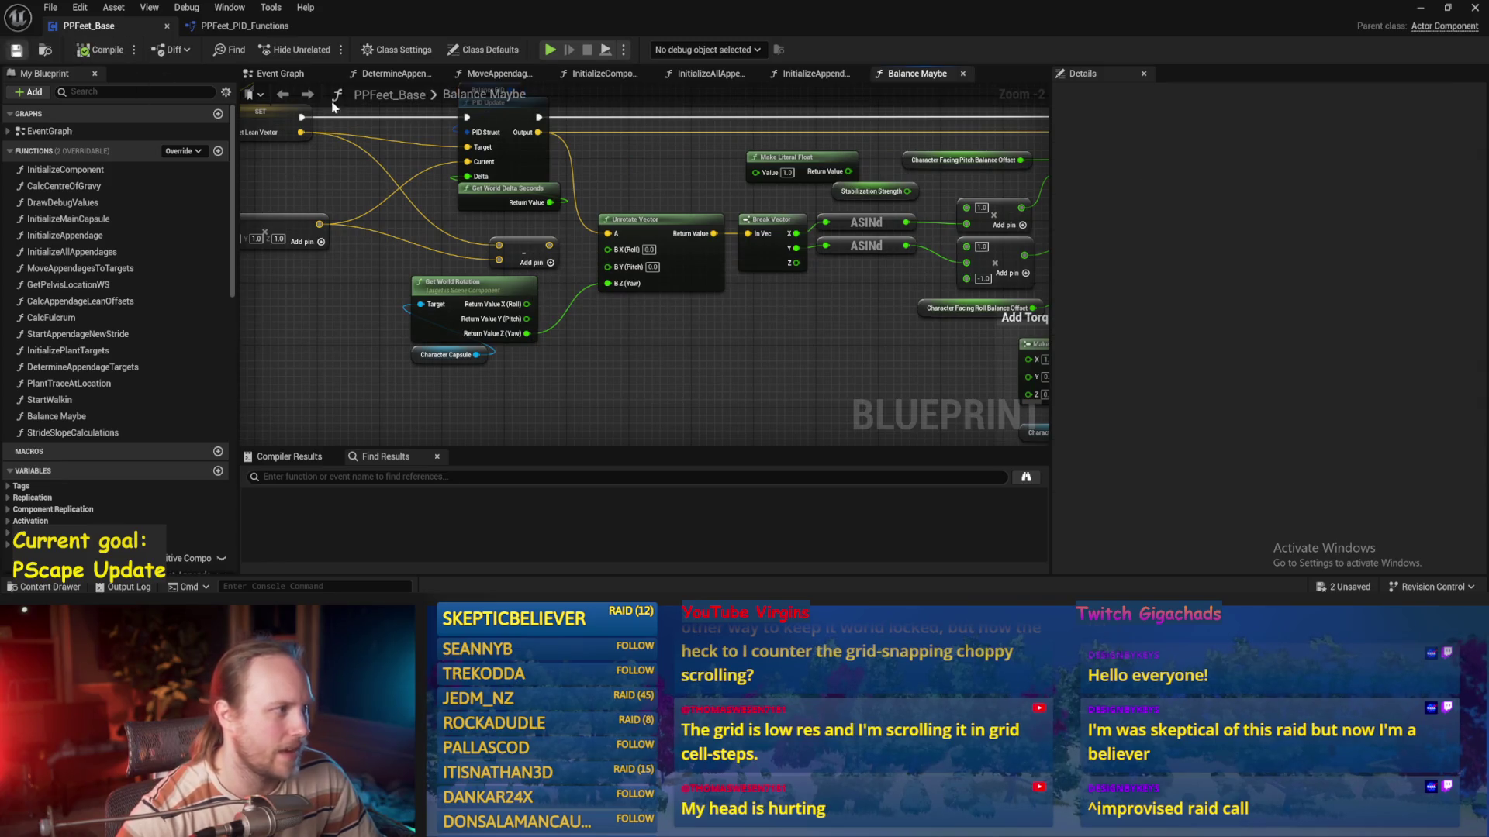
Playtest with derivative 0.2 and see the capsule stay upright following its lean
click(1427, 8)
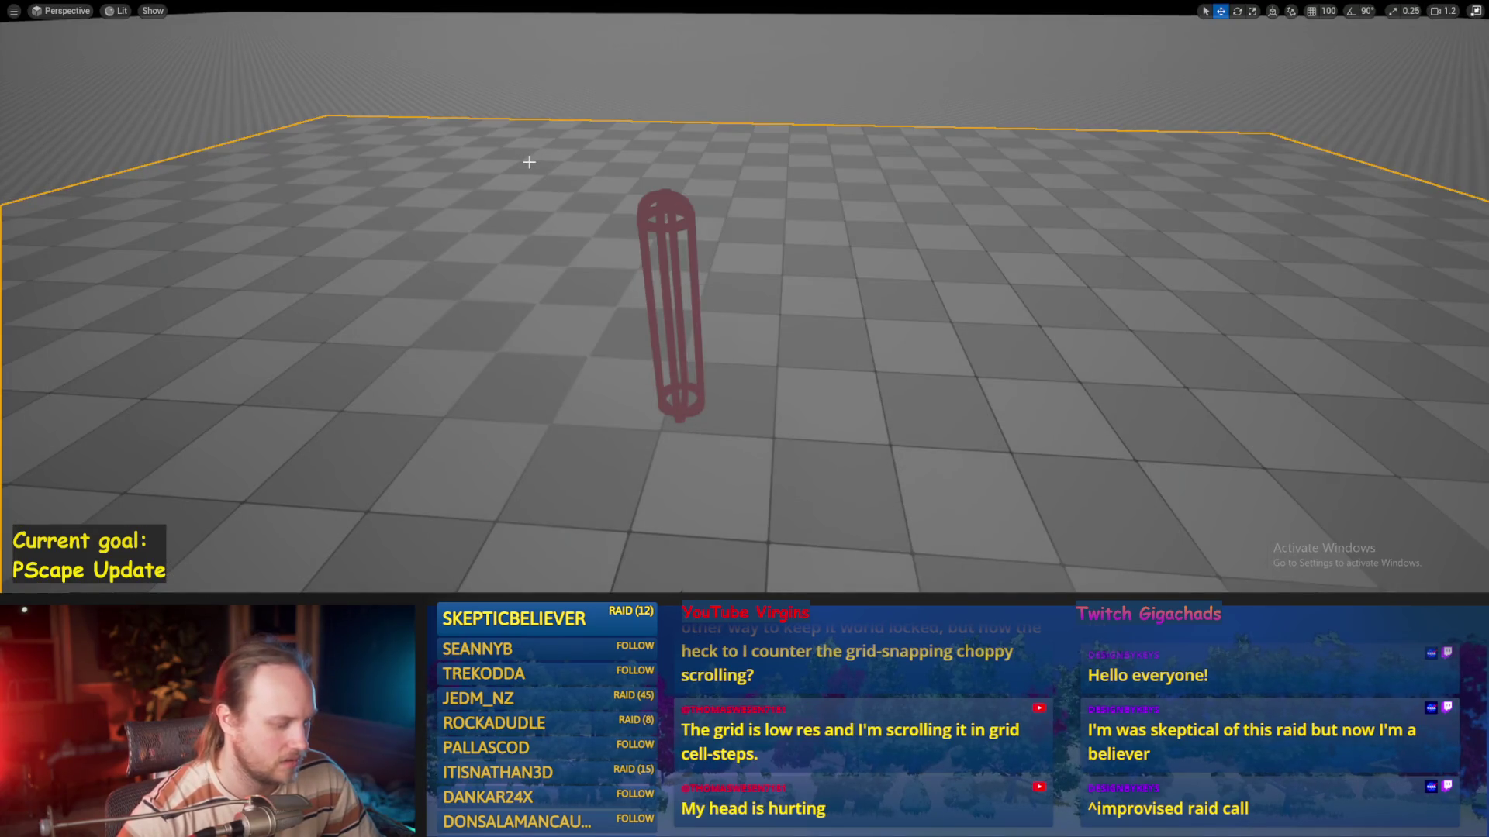
key(alt+p)
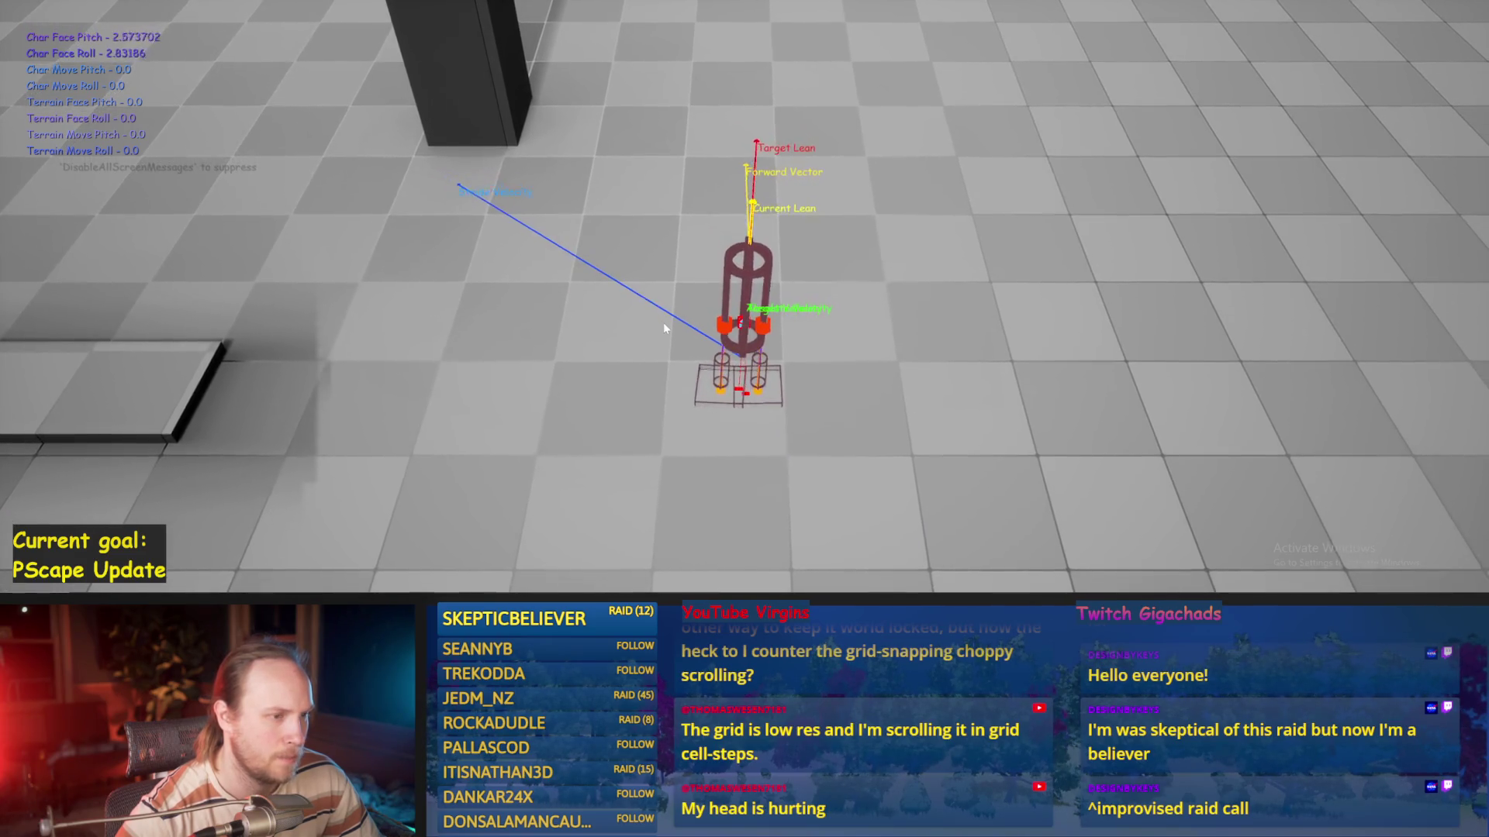
key(Escape)
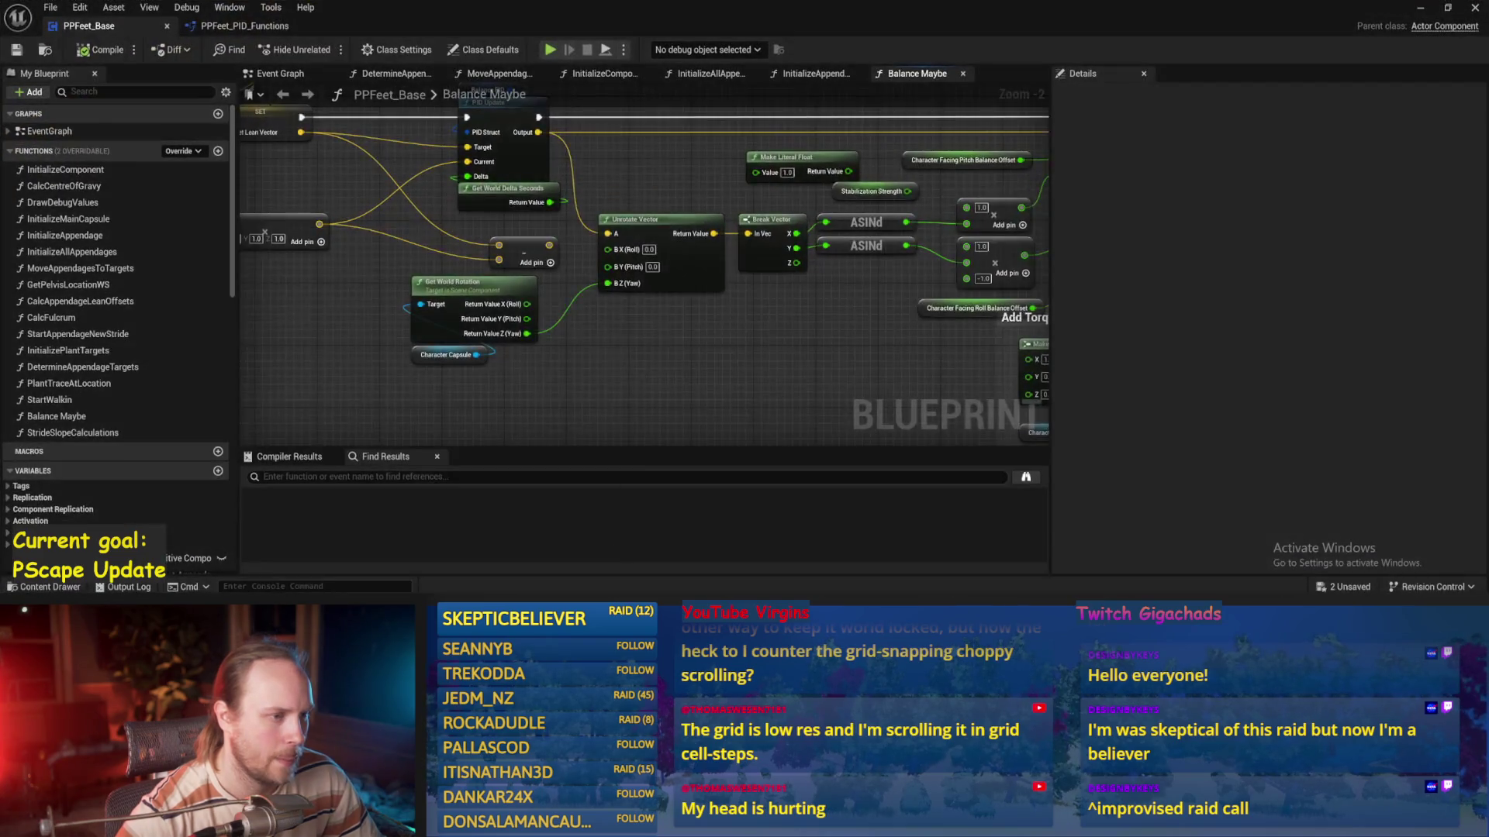
mouse_move(643, 189)
mouse_down()
mouse_move(688, 232)
mouse_move(880, 318)
mouse_move(763, 282)
mouse_move(827, 308)
mouse_move(609, 265)
mouse_up()
scroll(525, 269, up, 1)
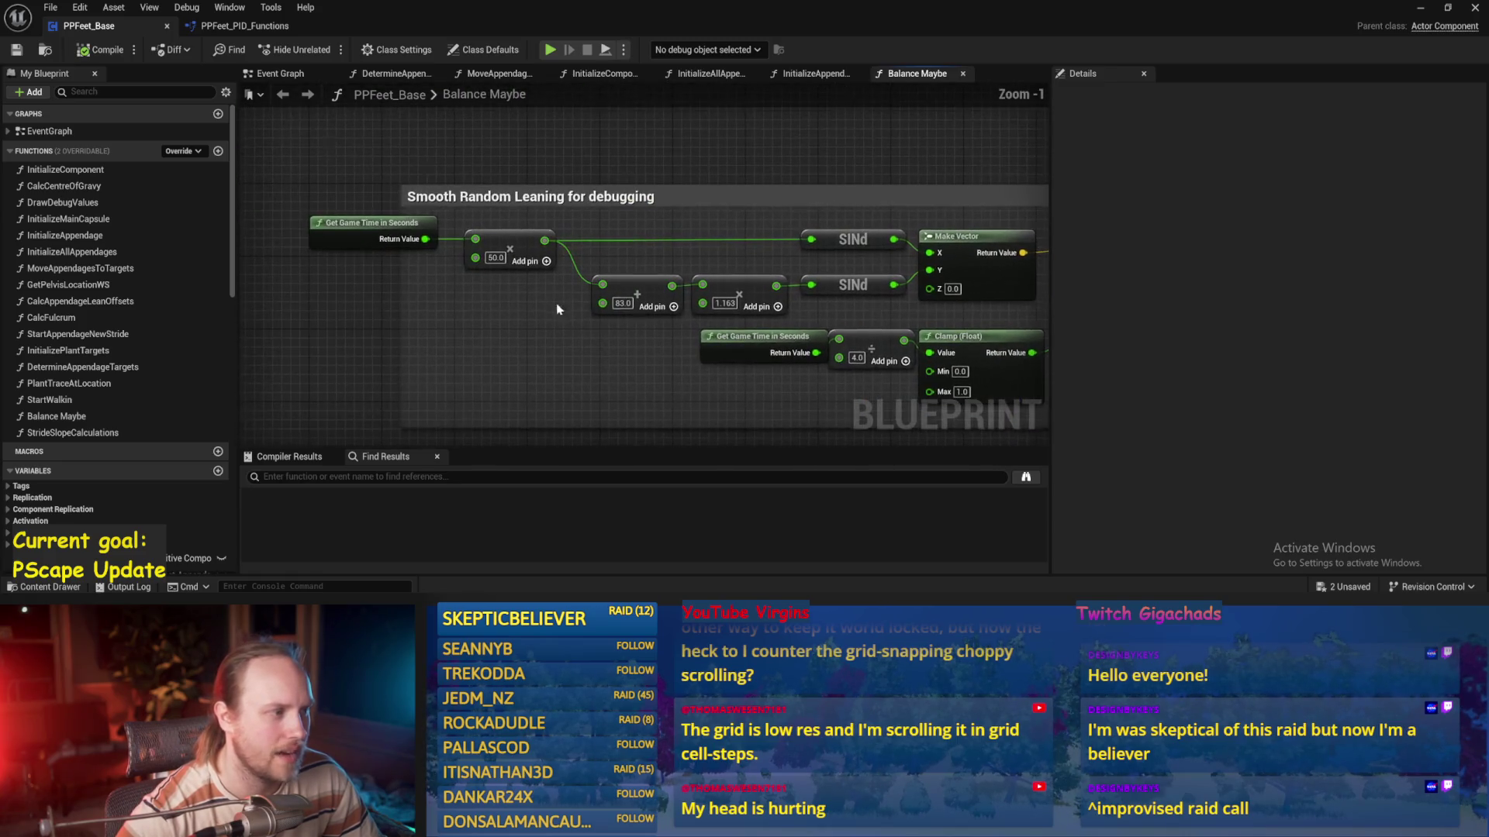
Change the Smooth Random Leaning multiplier from 50.0 to 100.0 and save
text(100)
key(Return)
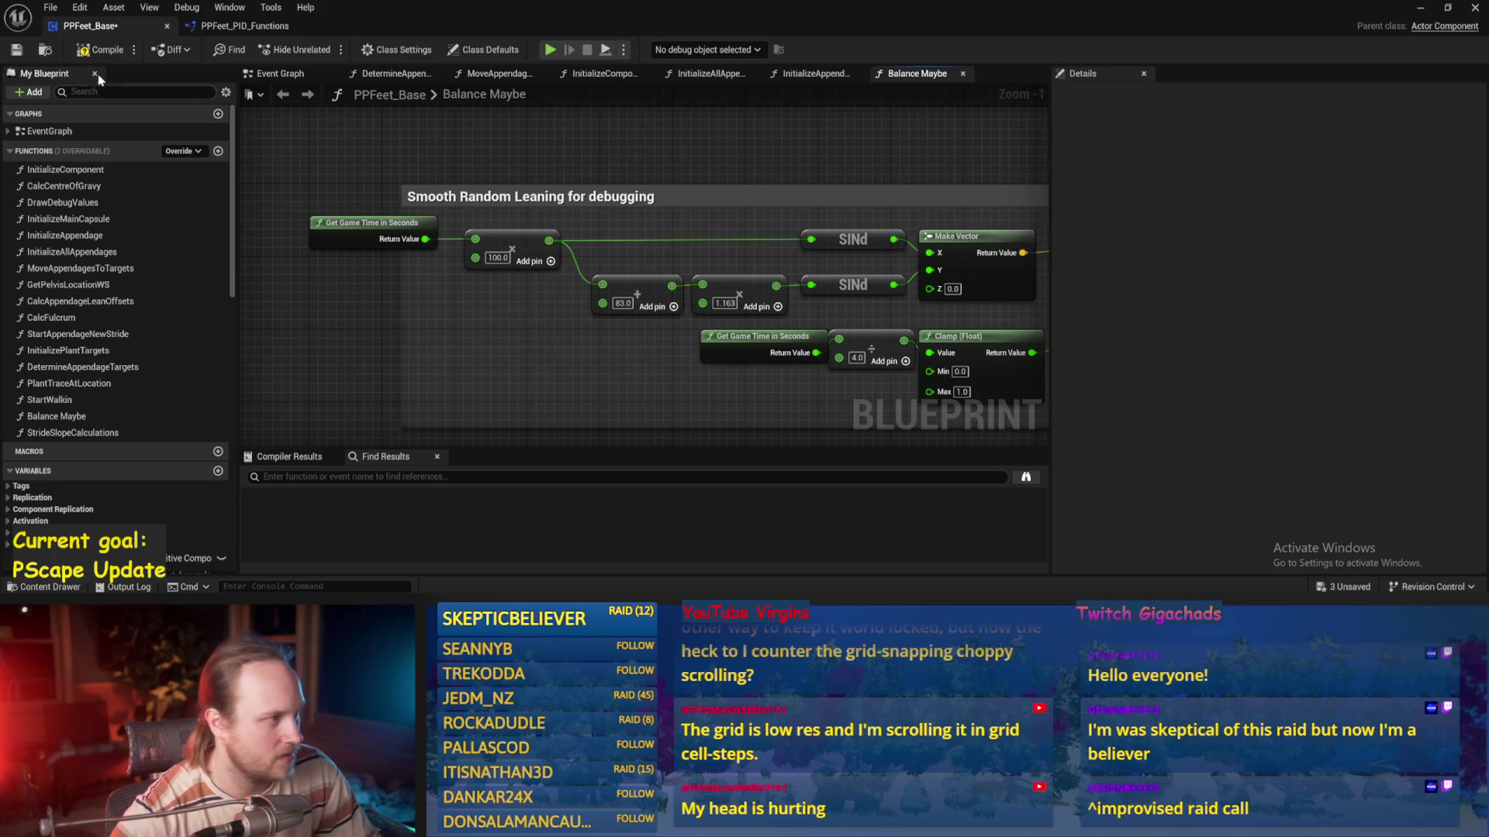
click(17, 50)
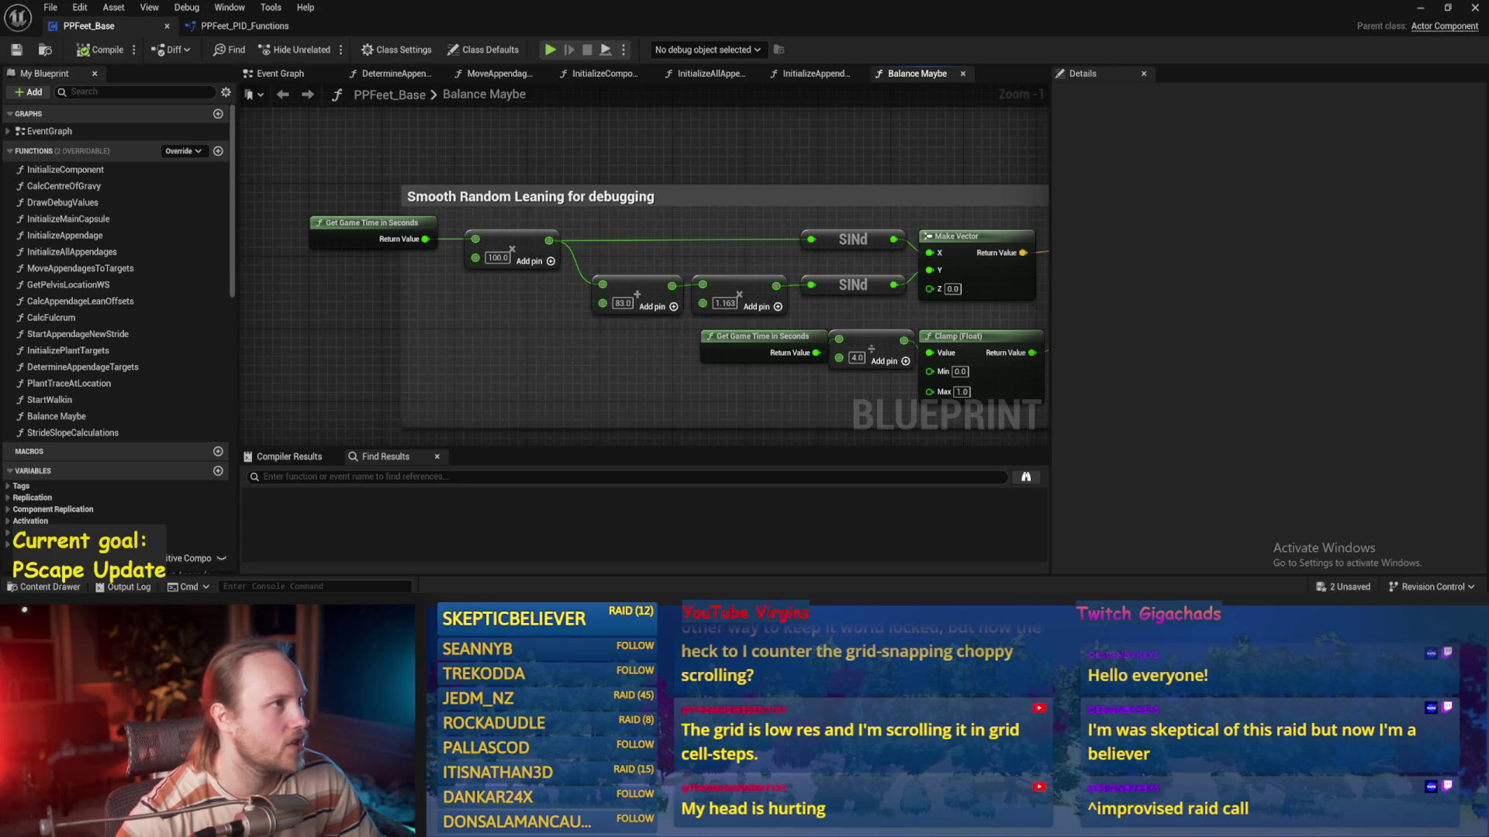
Playtest under the stronger leaning, then return to the PPFeet_Base blueprint
scroll(807, 140, up, 1)
click(1419, 7)
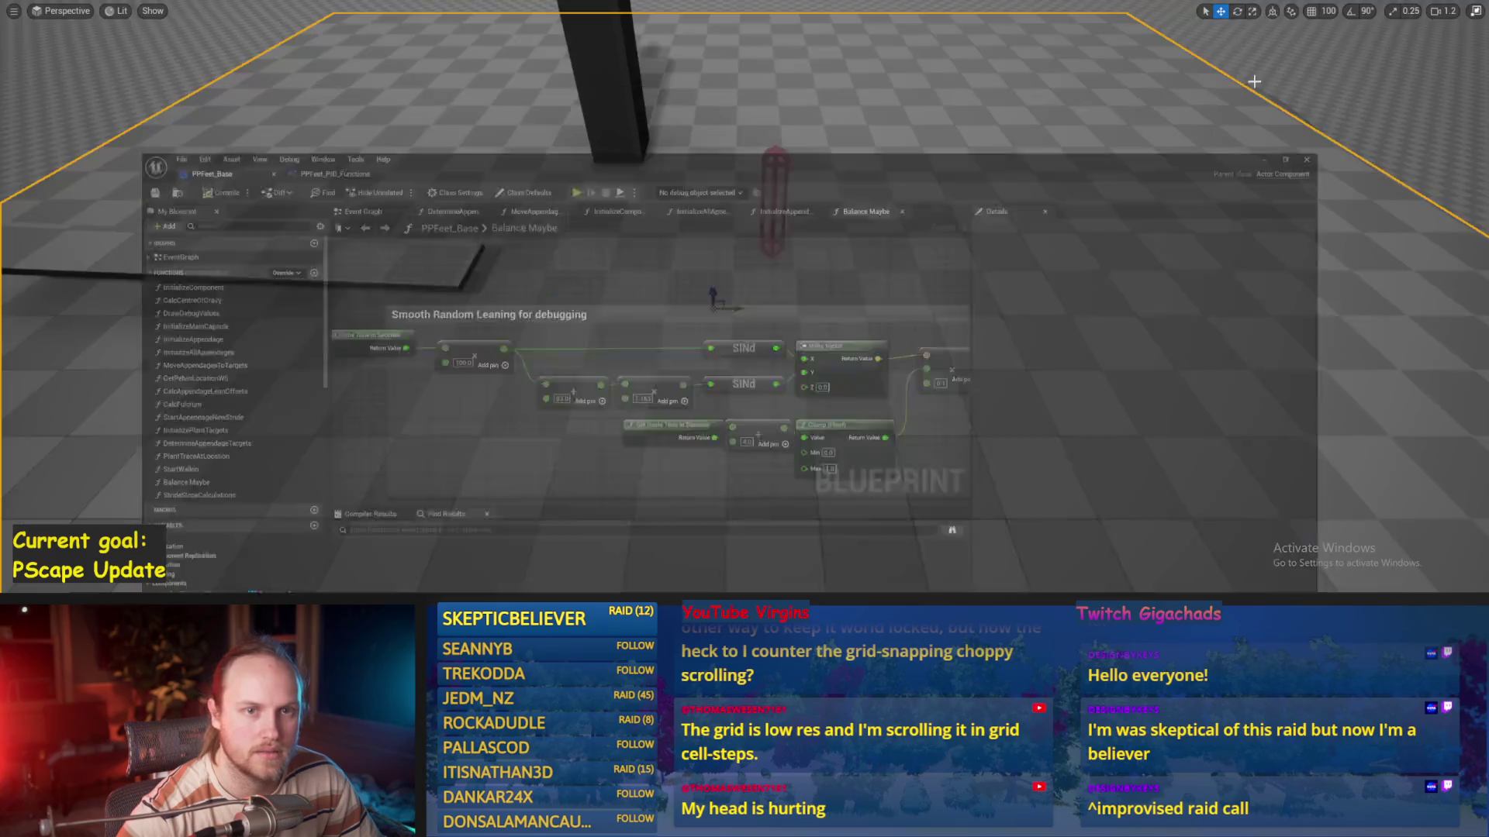
key(alt+p)
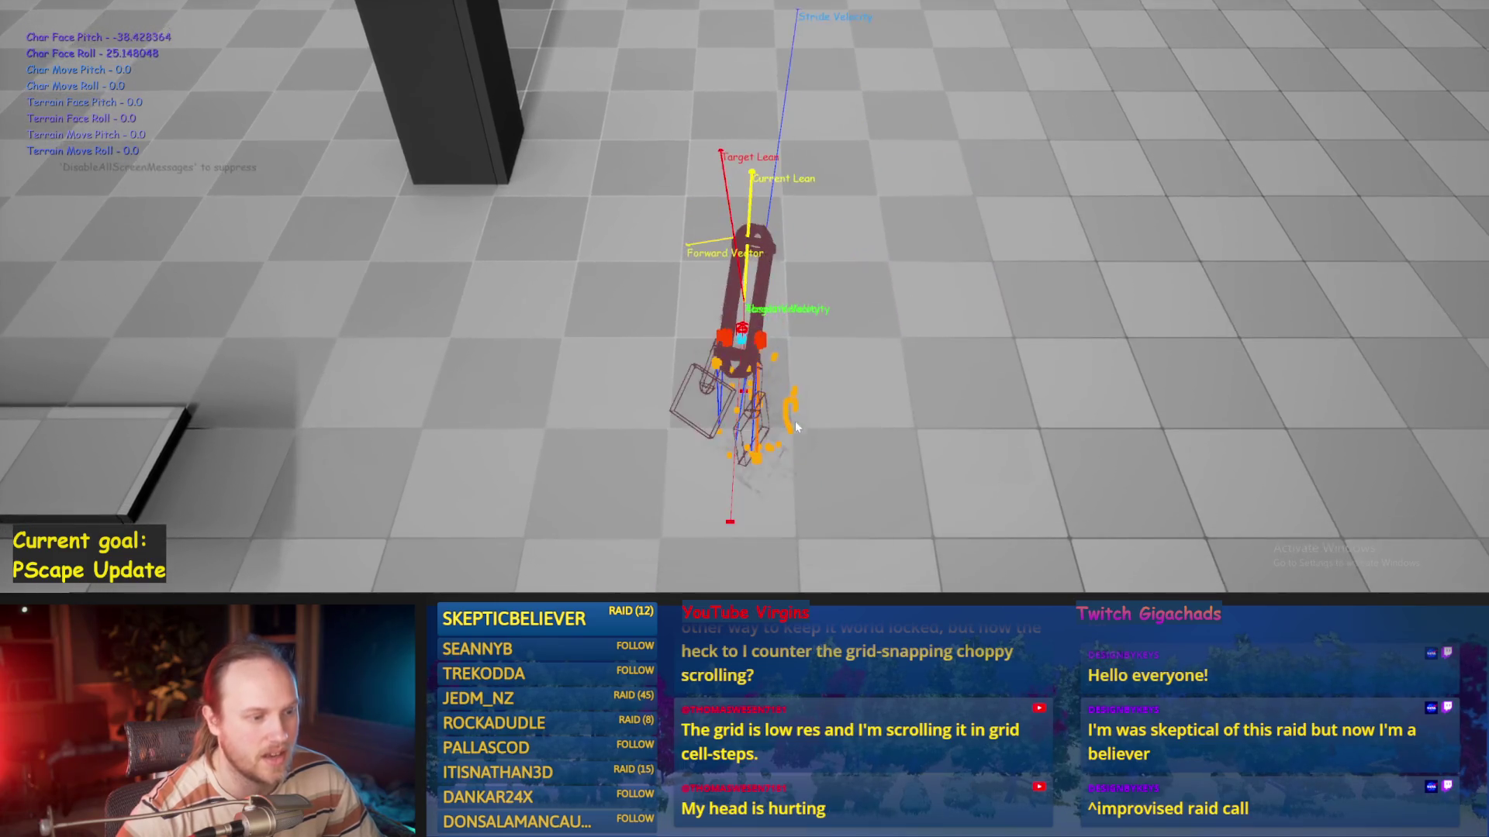
key(Escape)
click(635, 555)
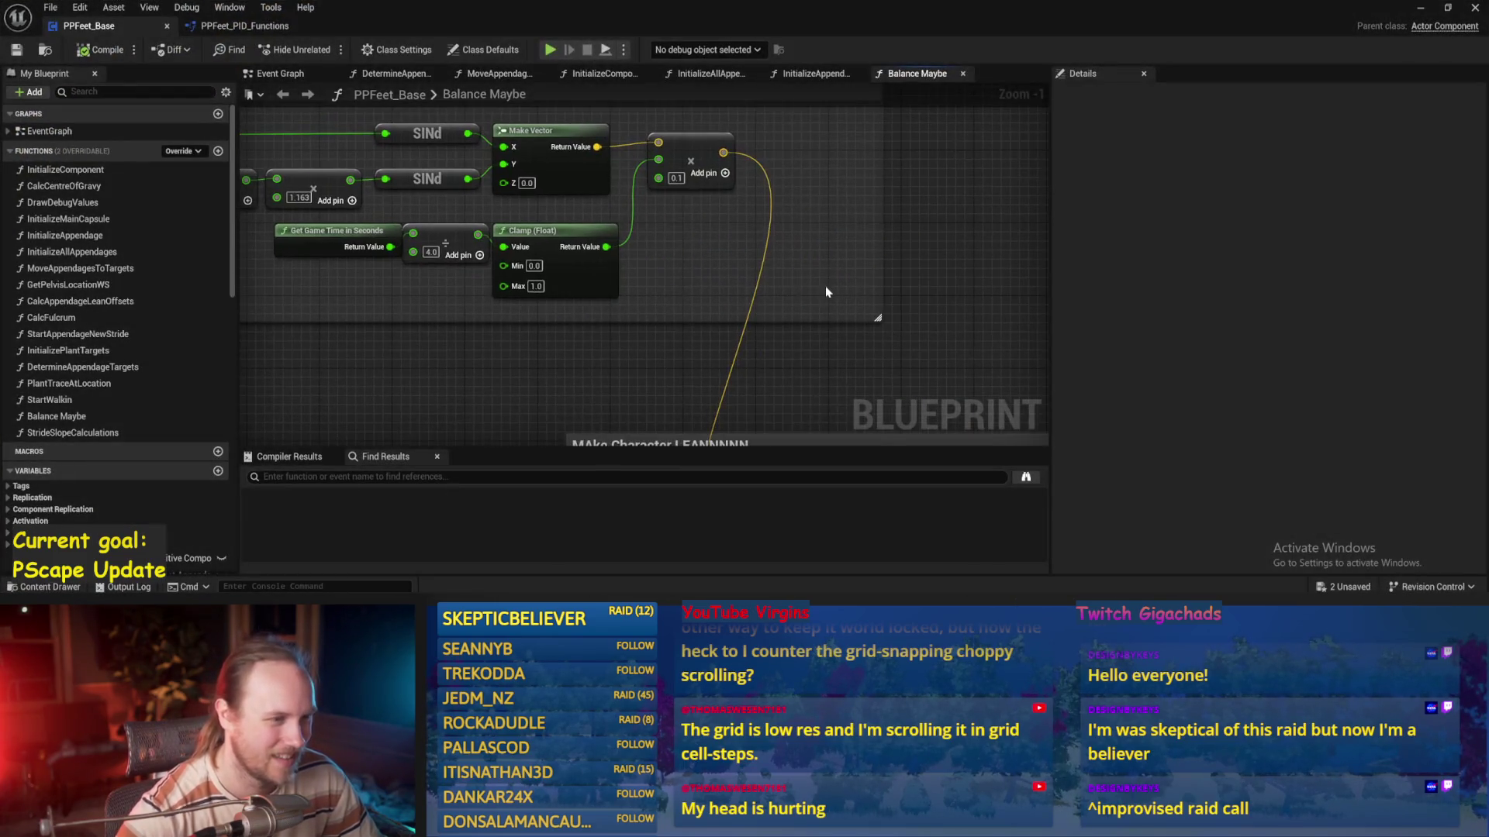
Enter 0.5 as Balance PID's DerivativeFactor, then open PID Update in PPFeet_PID_Functions
scroll(605, 190, down, 2)
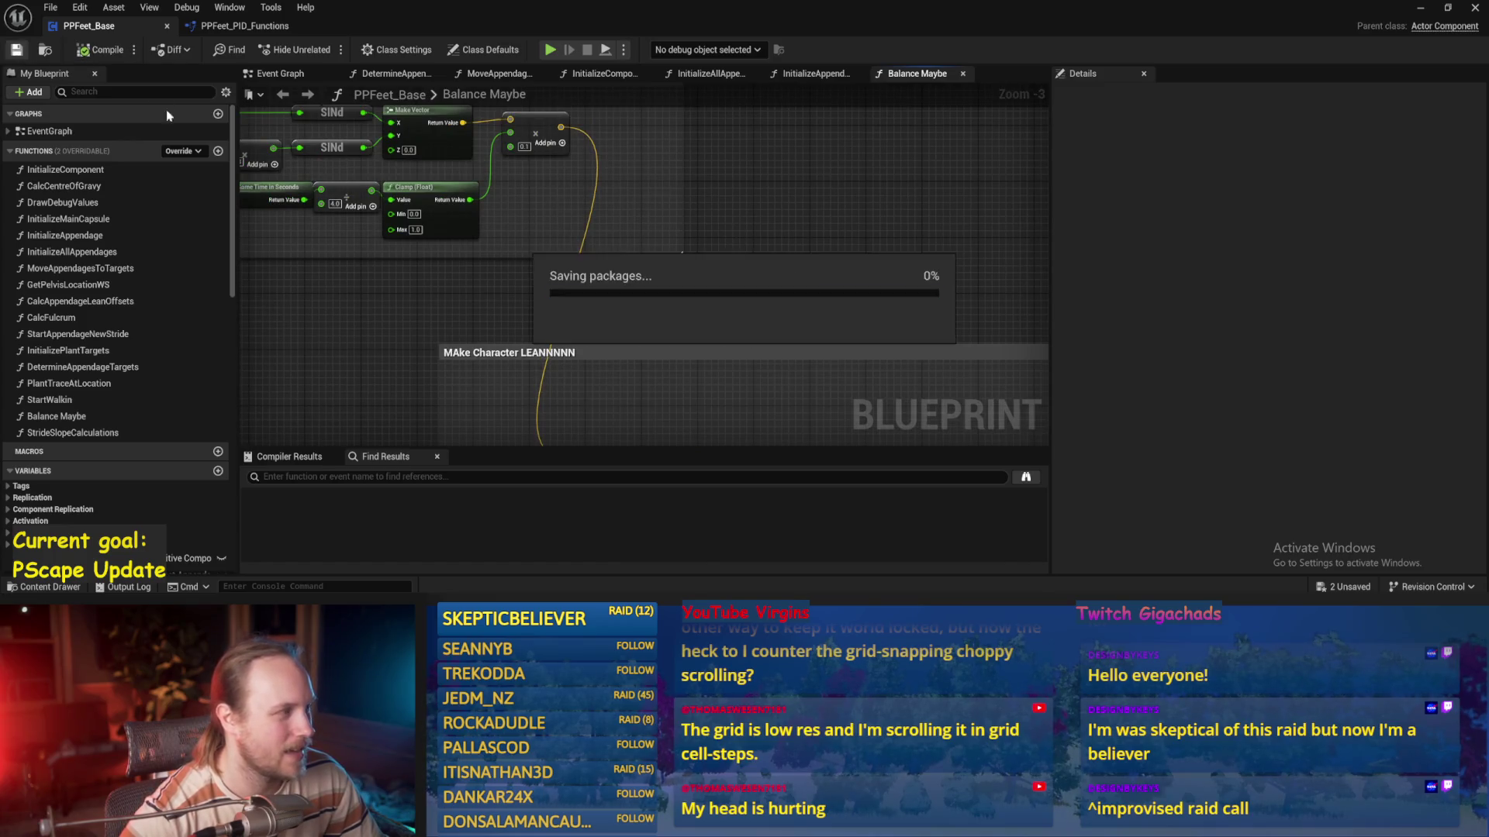
scroll(792, 195, down, 2)
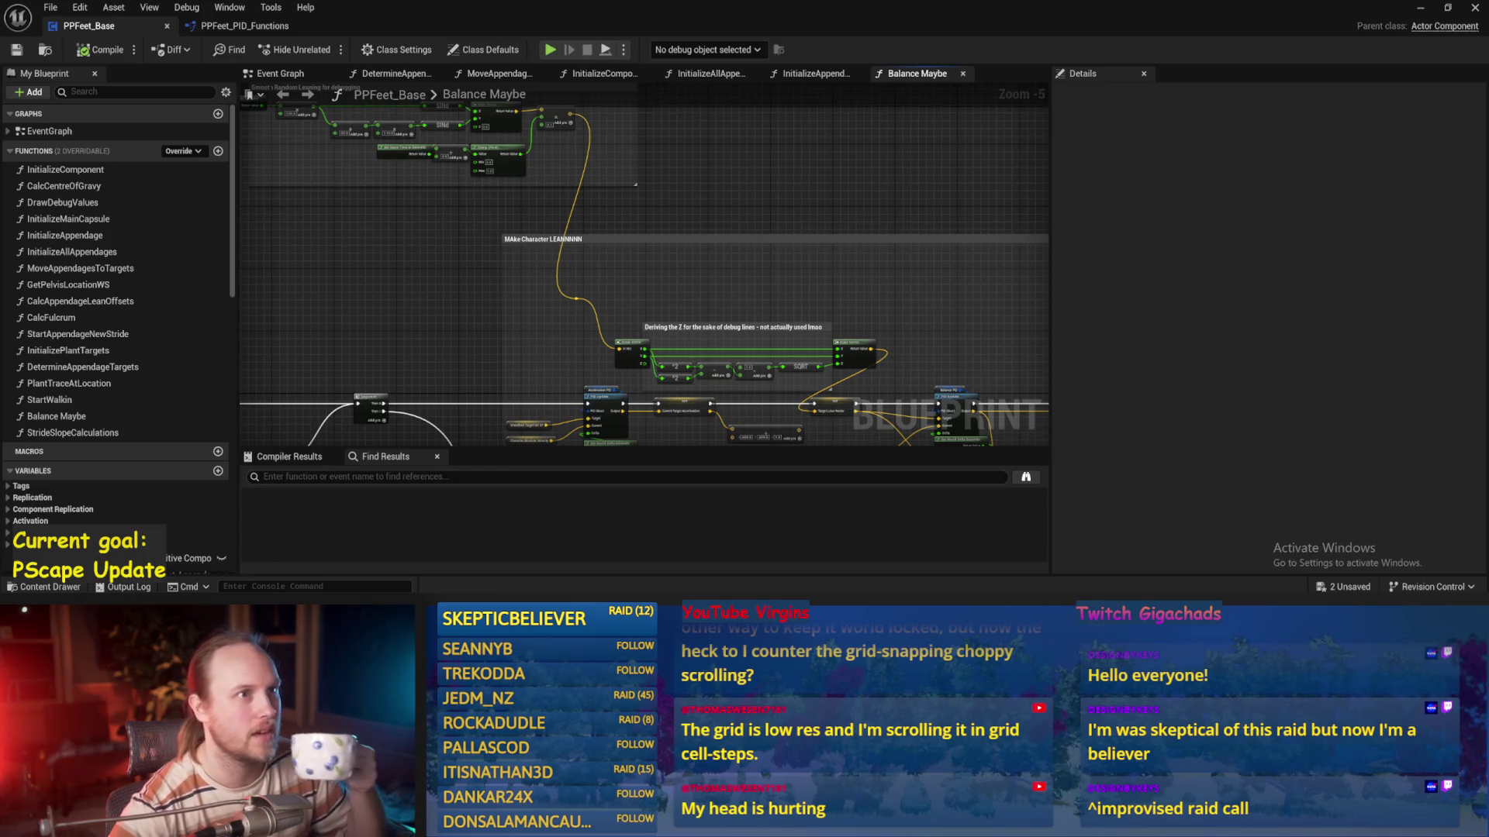
scroll(806, 128, up, 2)
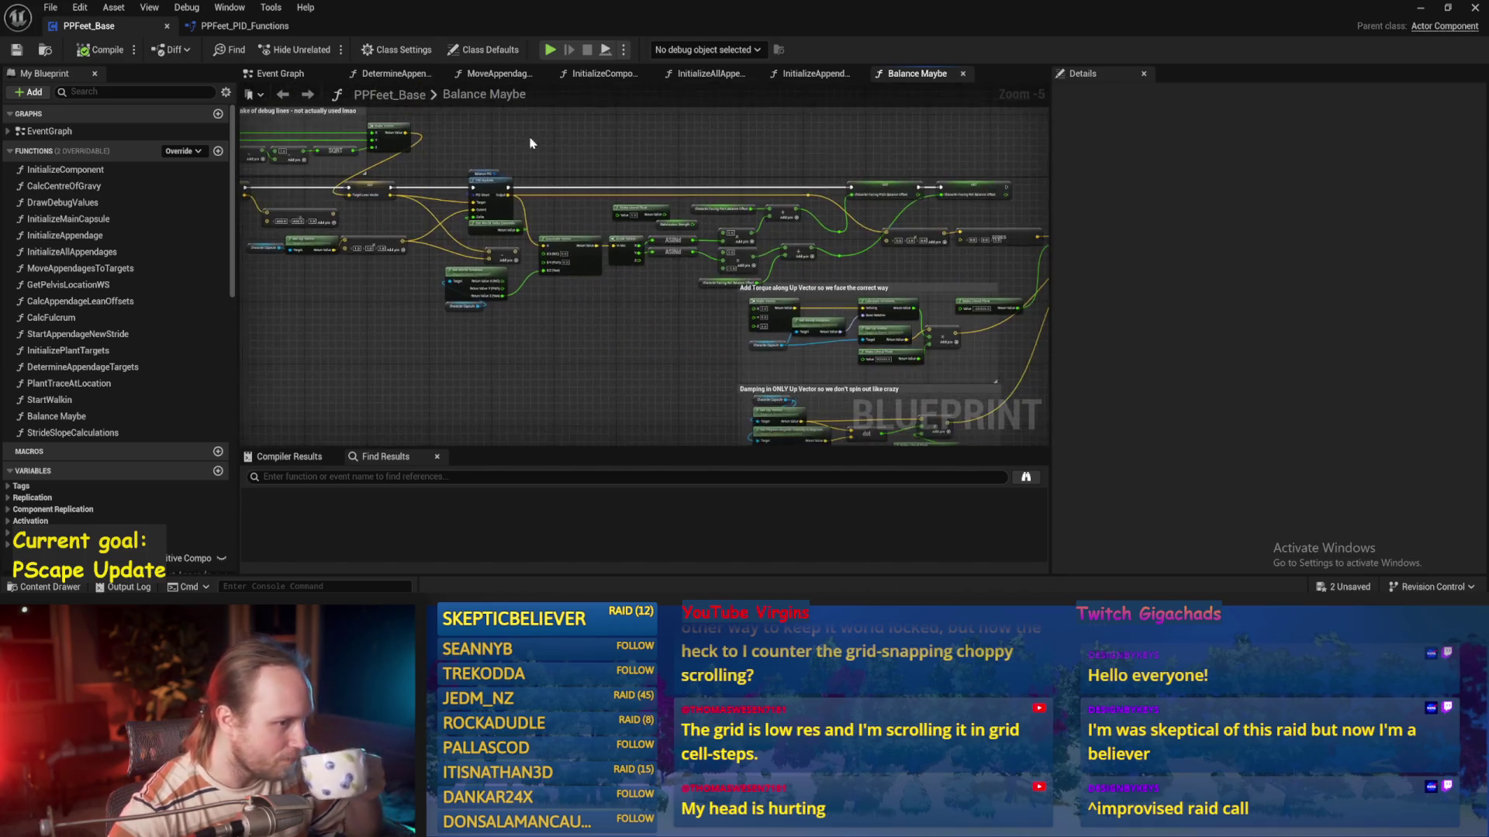
click(423, 177)
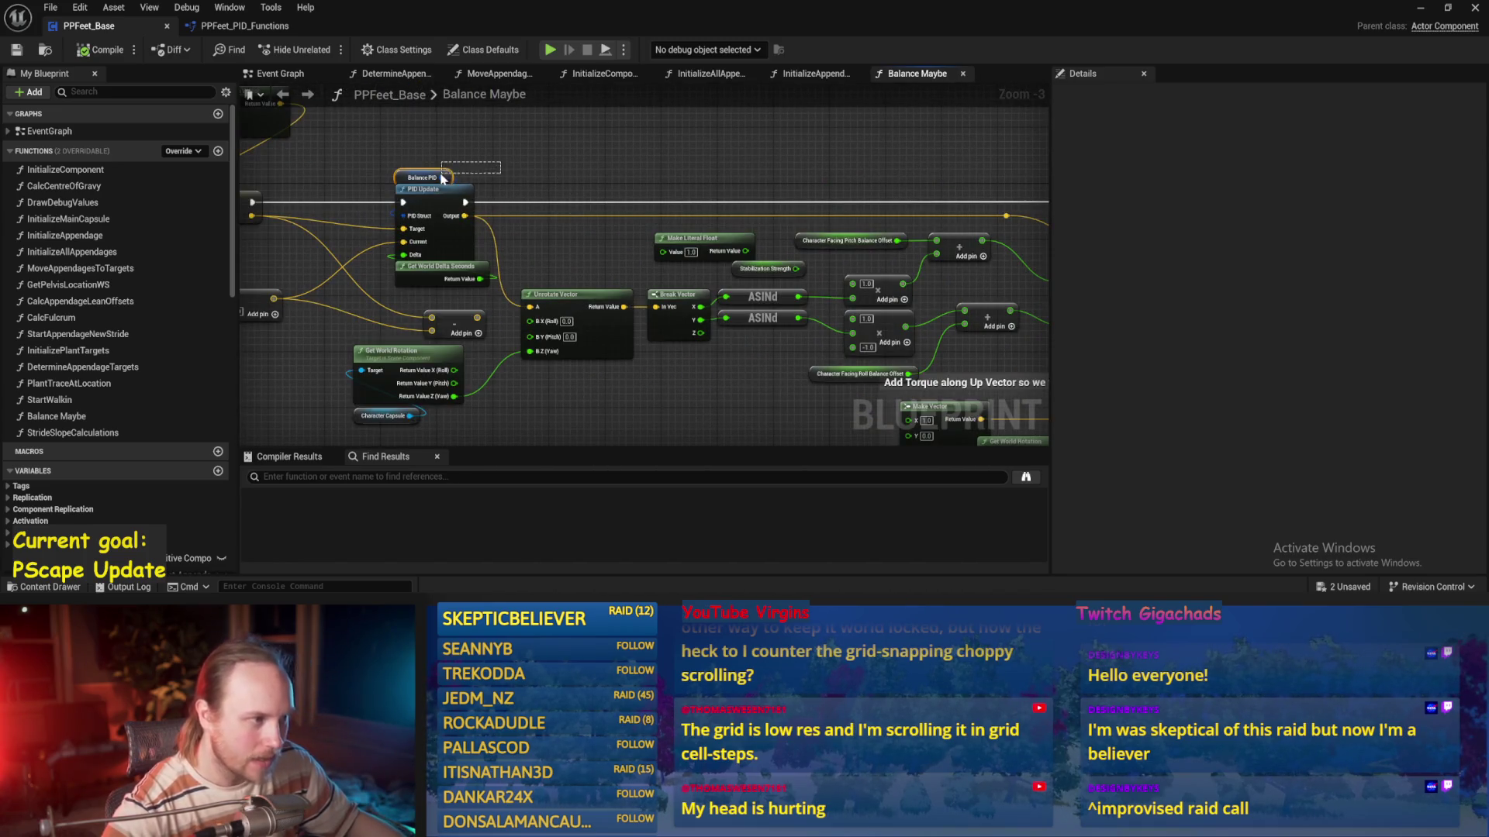
click(1324, 361)
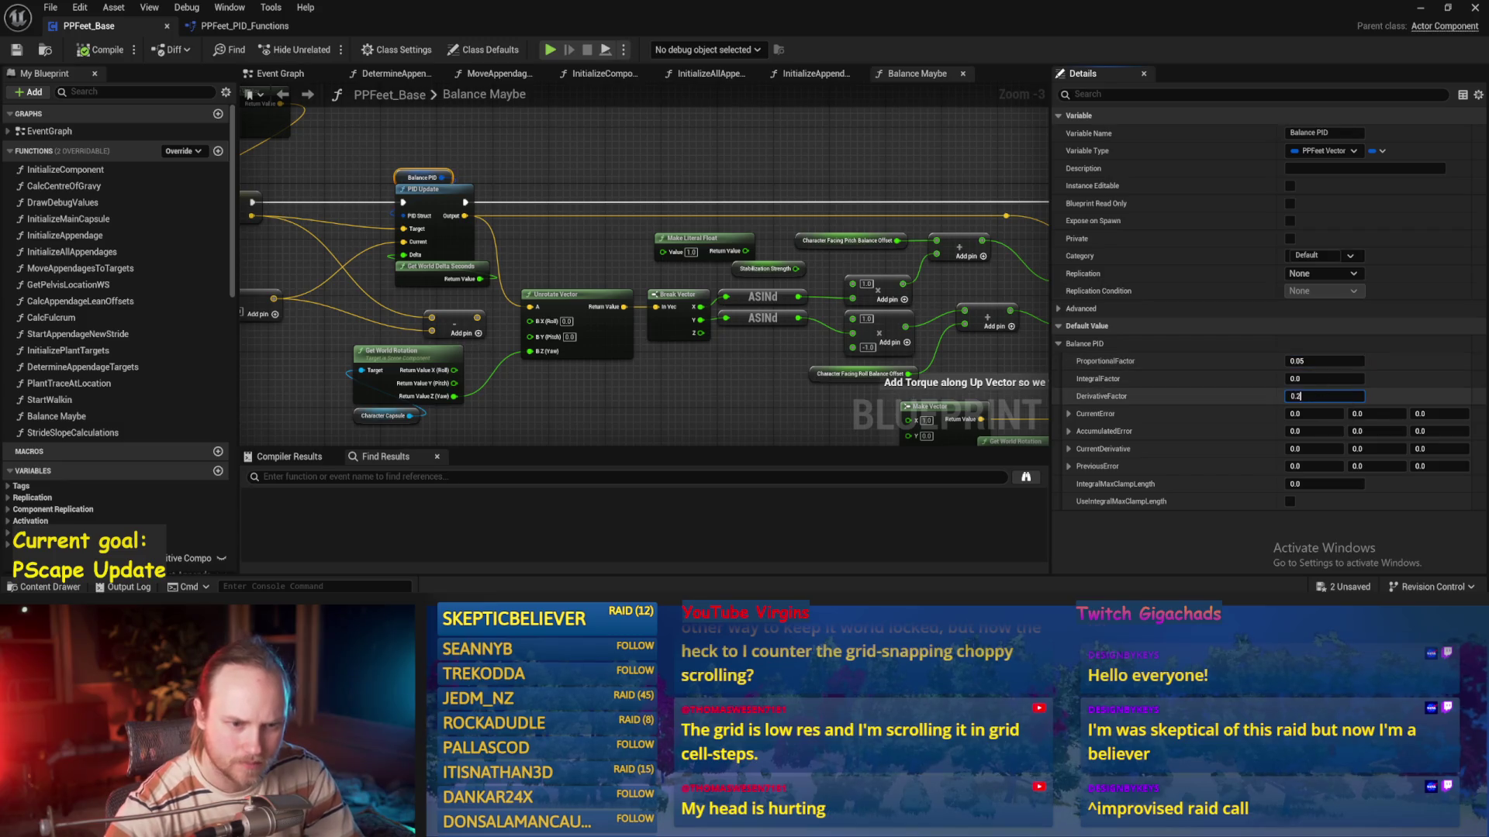
text(05)
key(Return)
click(586, 230)
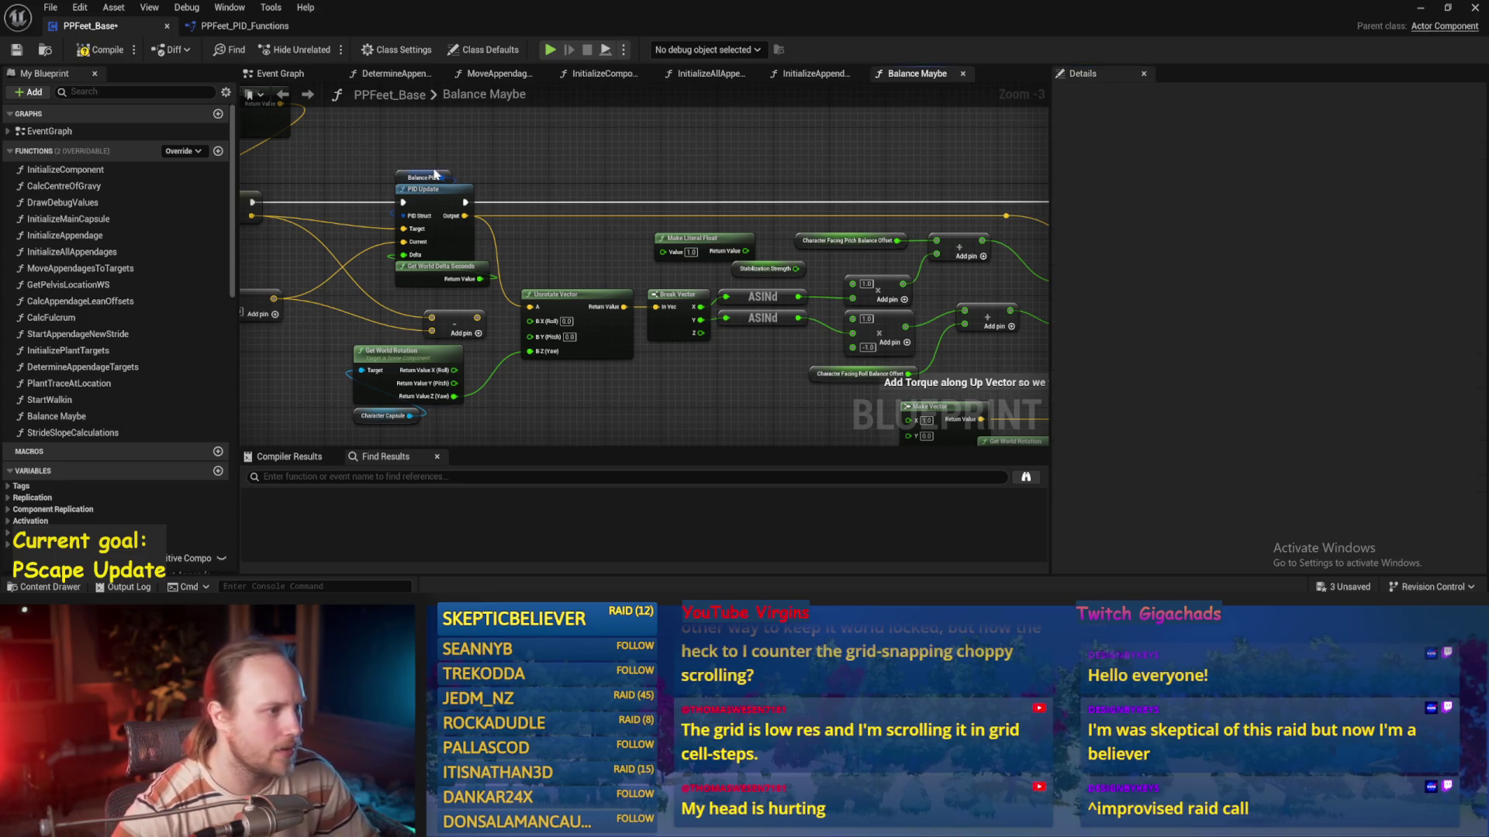
double_click(426, 210)
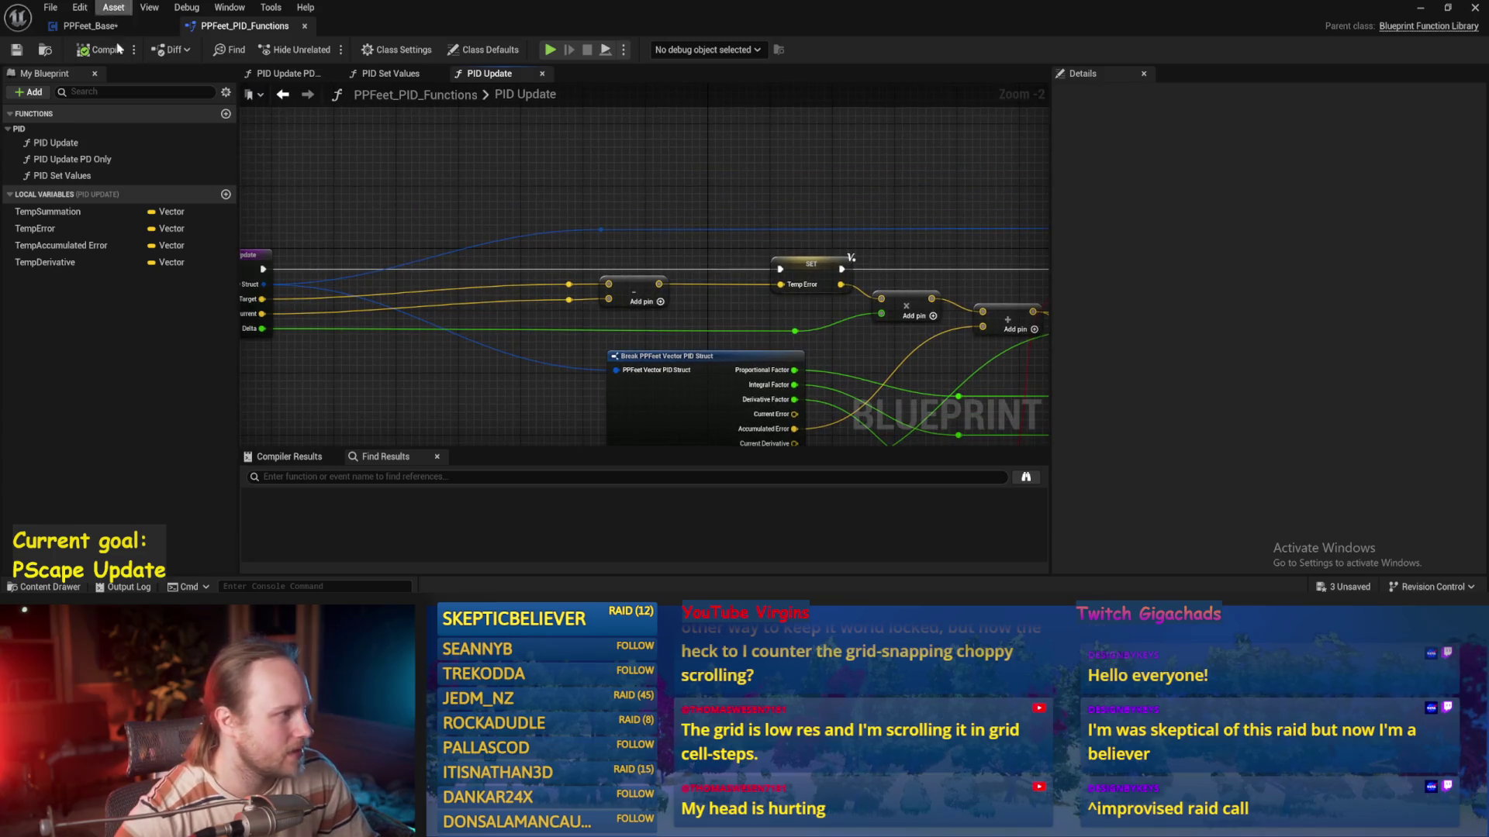
drag(836, 334, 590, 293)
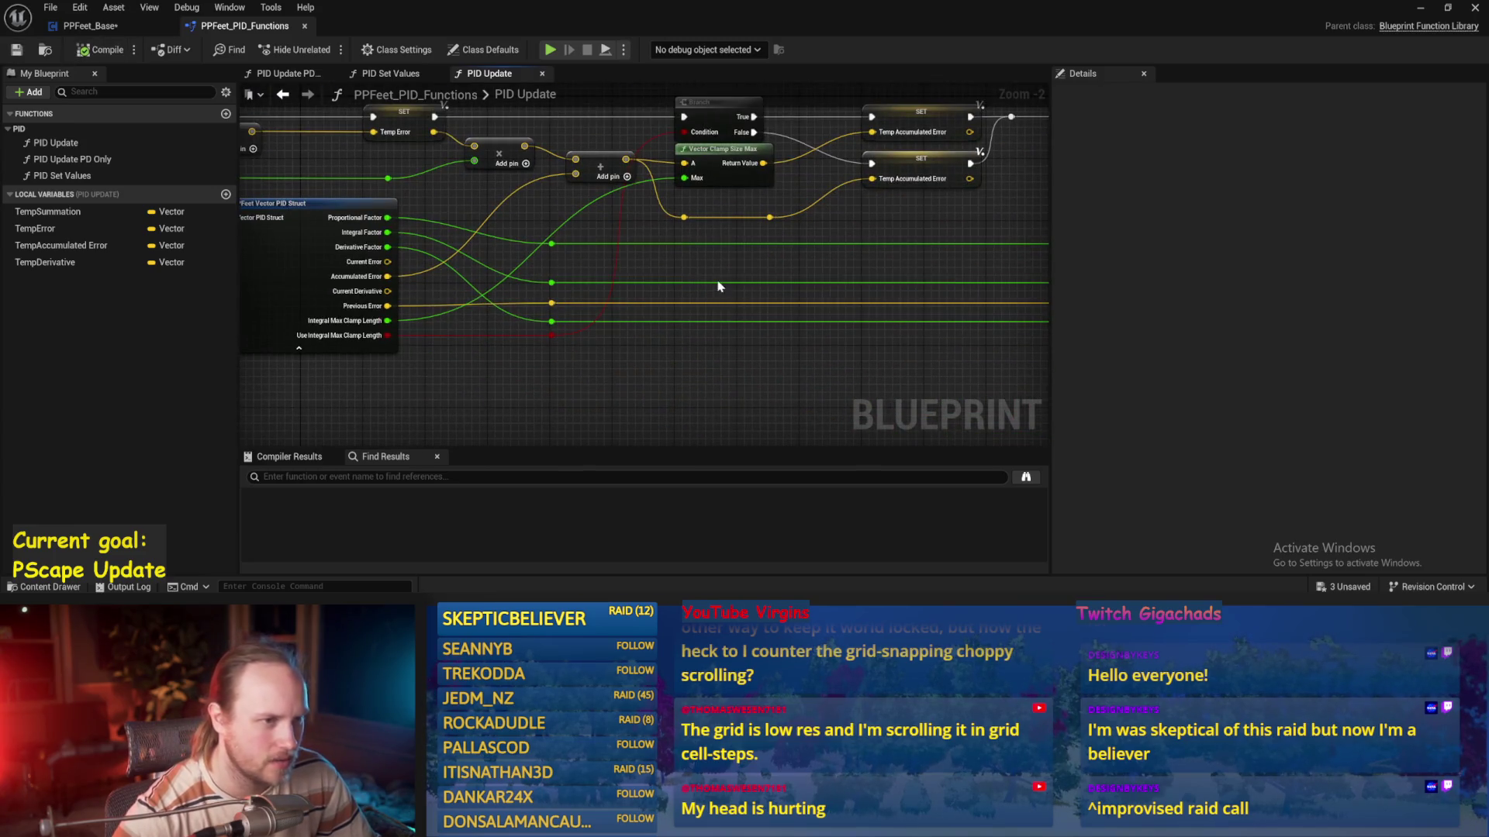
drag(718, 287, 613, 325)
drag(785, 269, 514, 289)
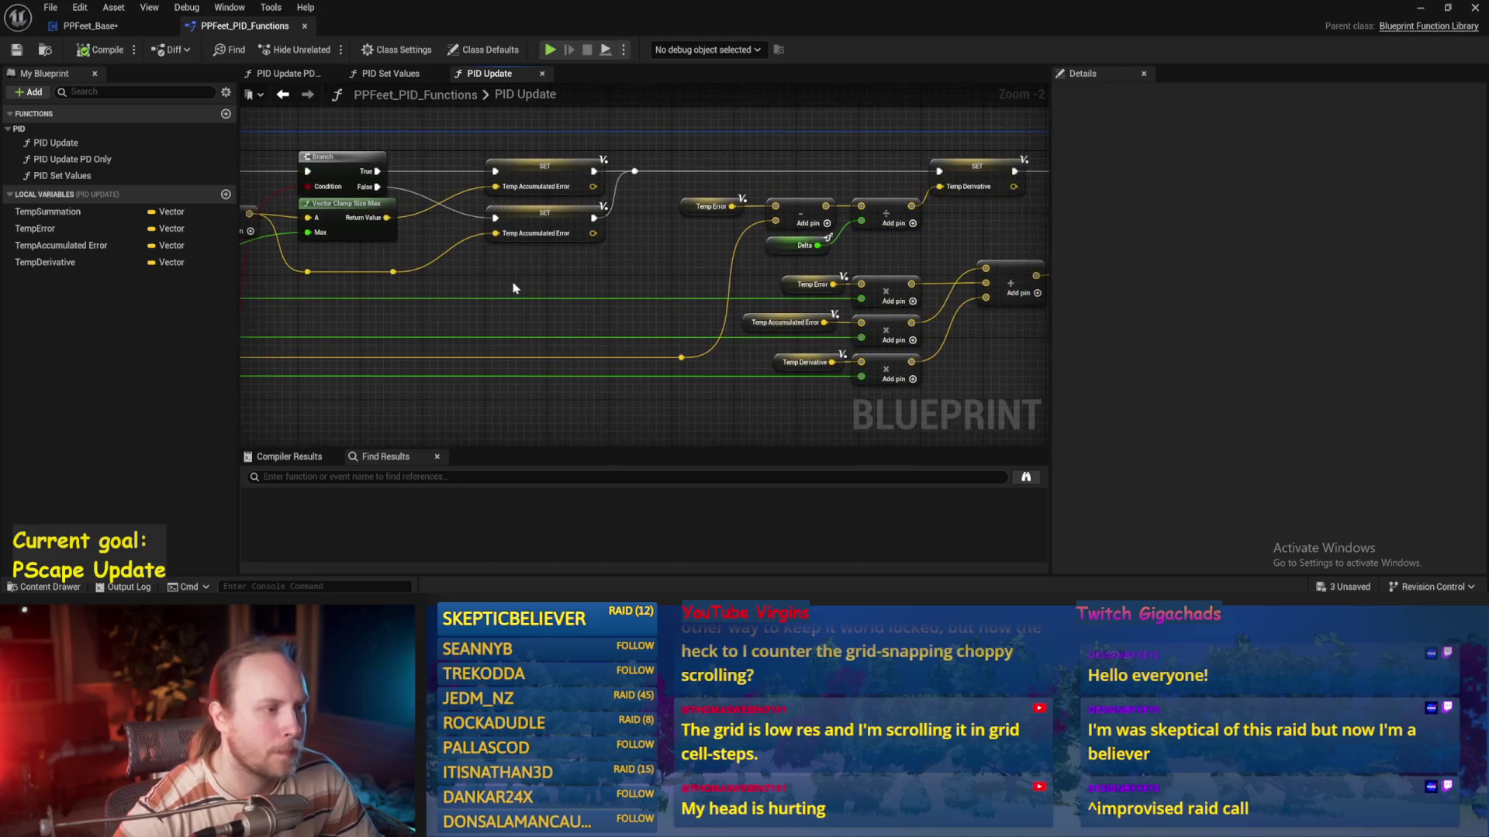
drag(610, 301, 999, 350)
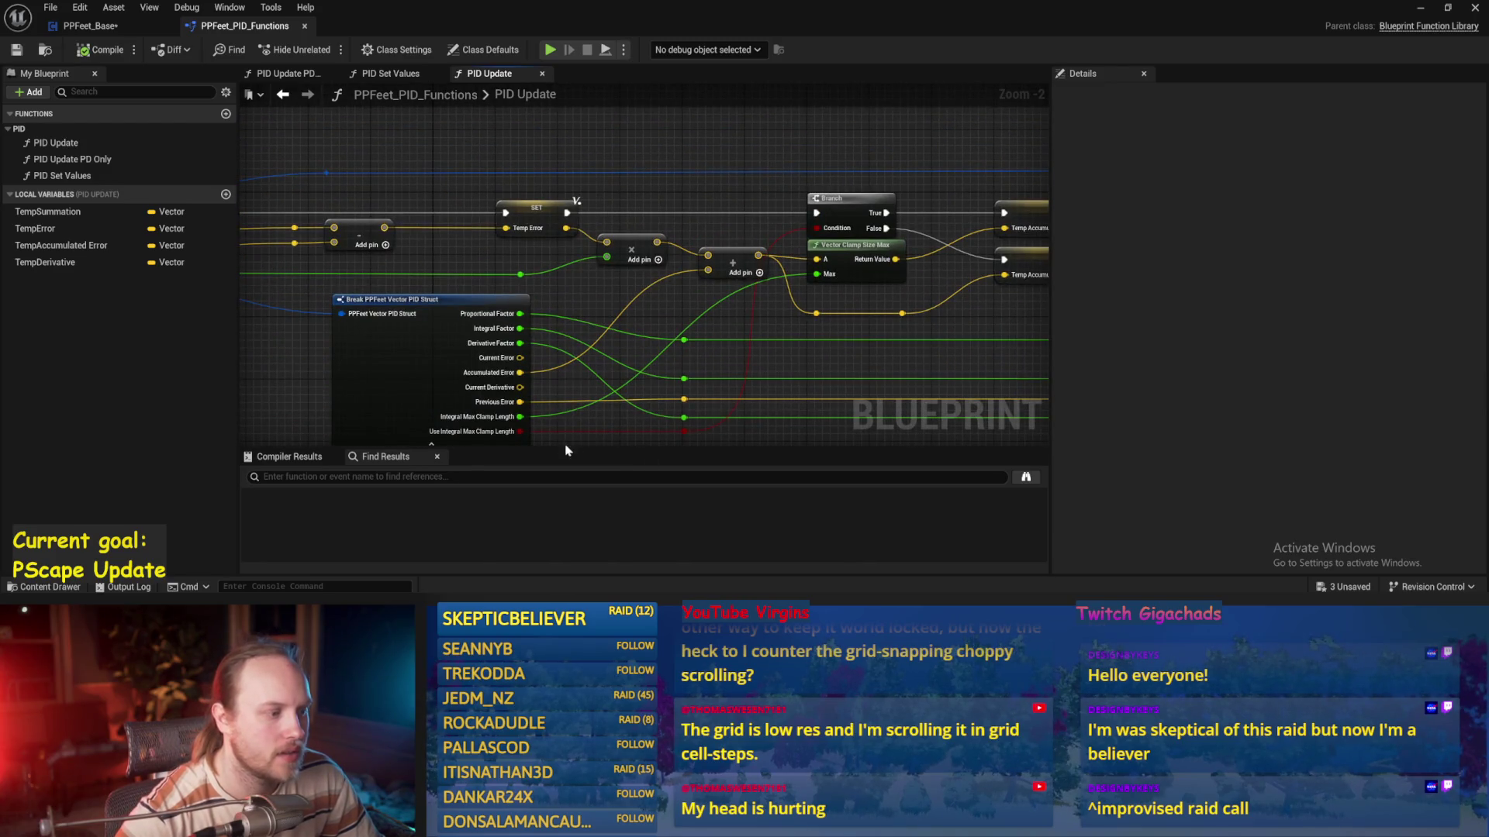
drag(567, 451, 805, 417)
drag(362, 324, 648, 324)
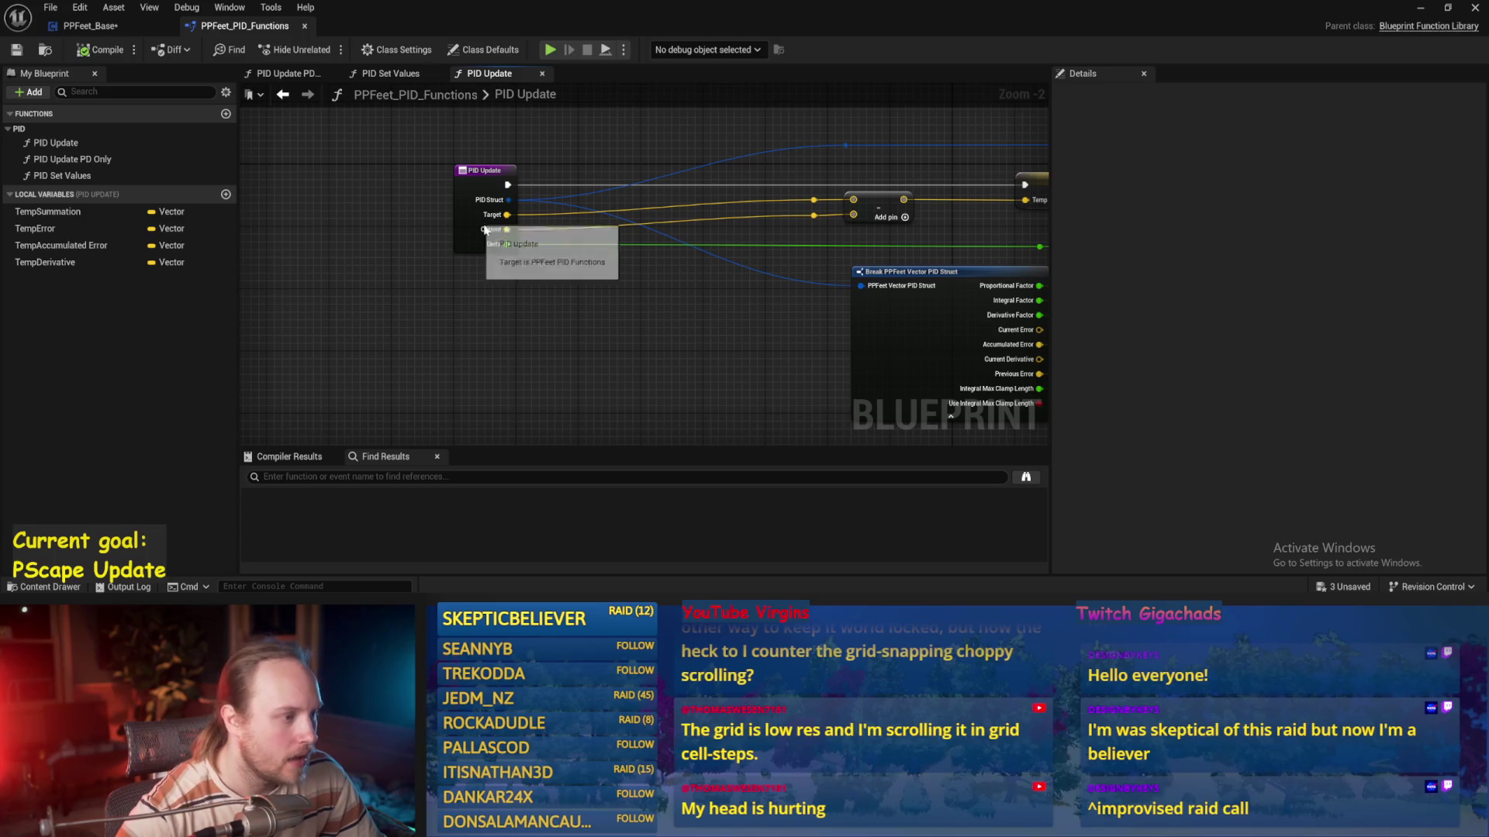
drag(827, 283, 555, 292)
drag(925, 305, 847, 306)
drag(1013, 310, 765, 301)
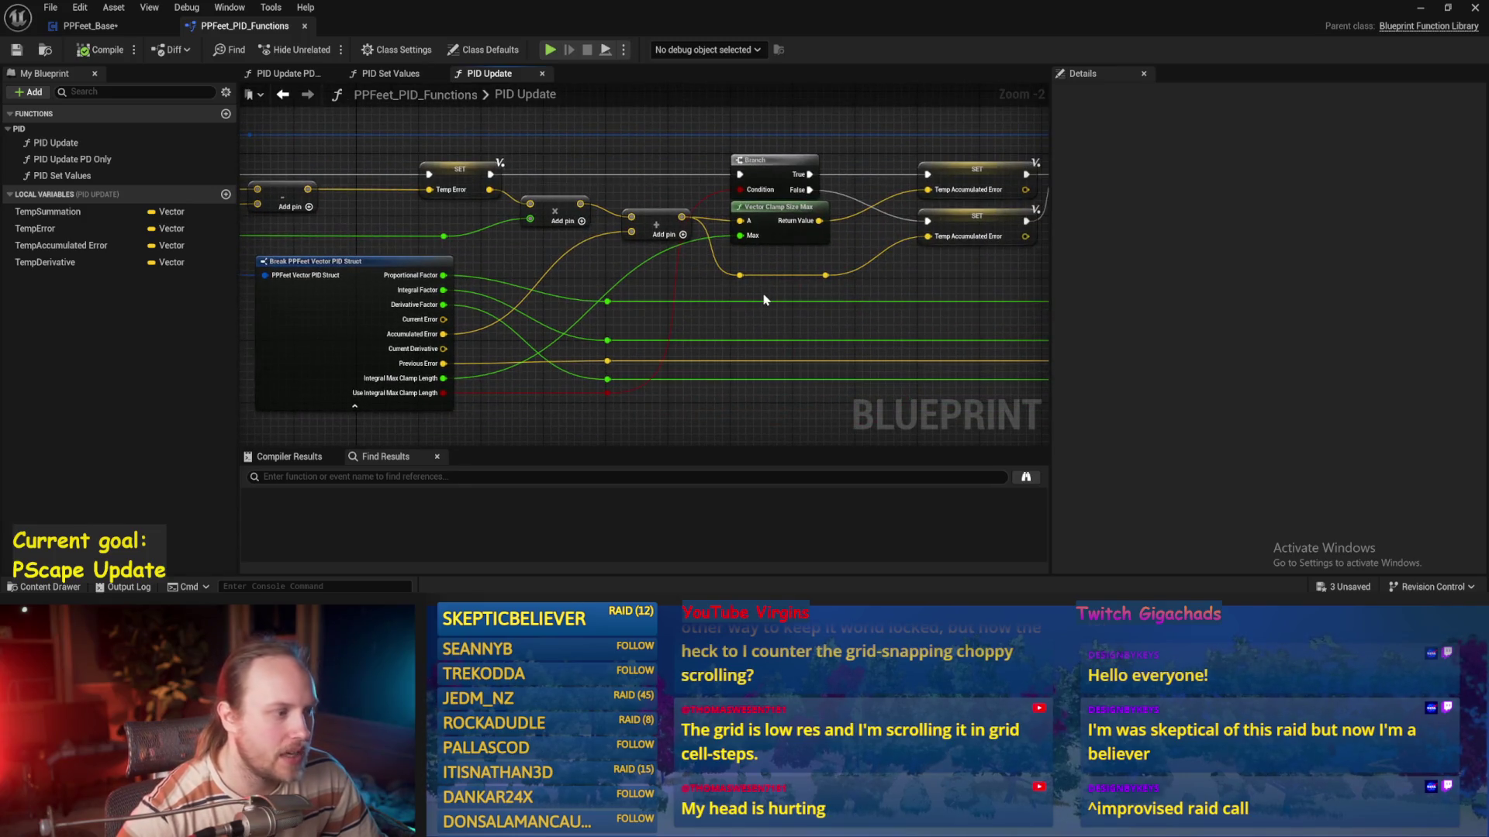
drag(960, 284, 568, 335)
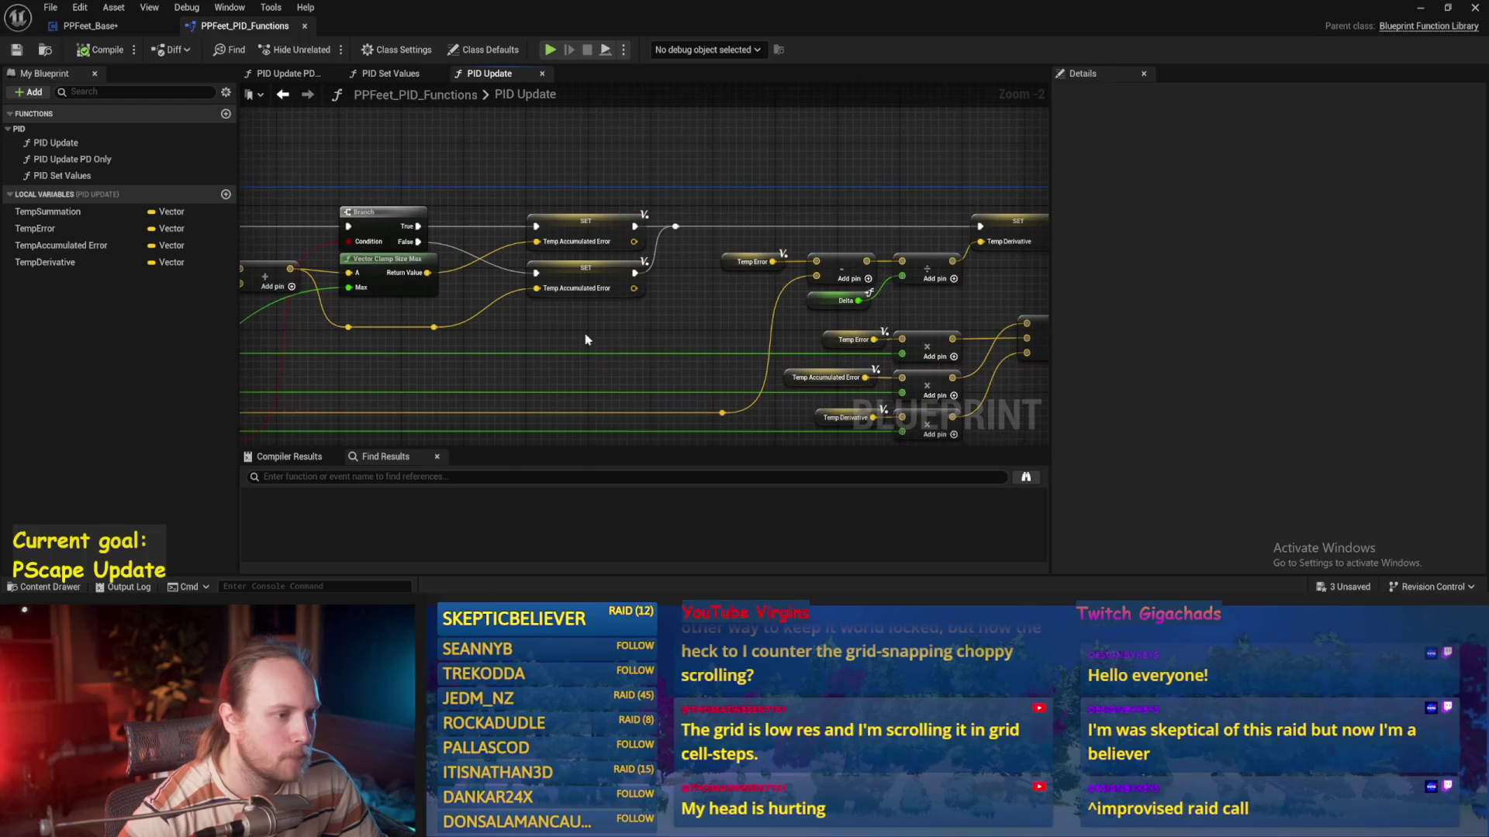
click(750, 261)
mouse_move(761, 309)
mouse_down()
mouse_move(476, 274)
mouse_move(652, 303)
mouse_up()
mouse_move(372, 282)
mouse_down()
mouse_move(518, 231)
mouse_move(455, 293)
mouse_up()
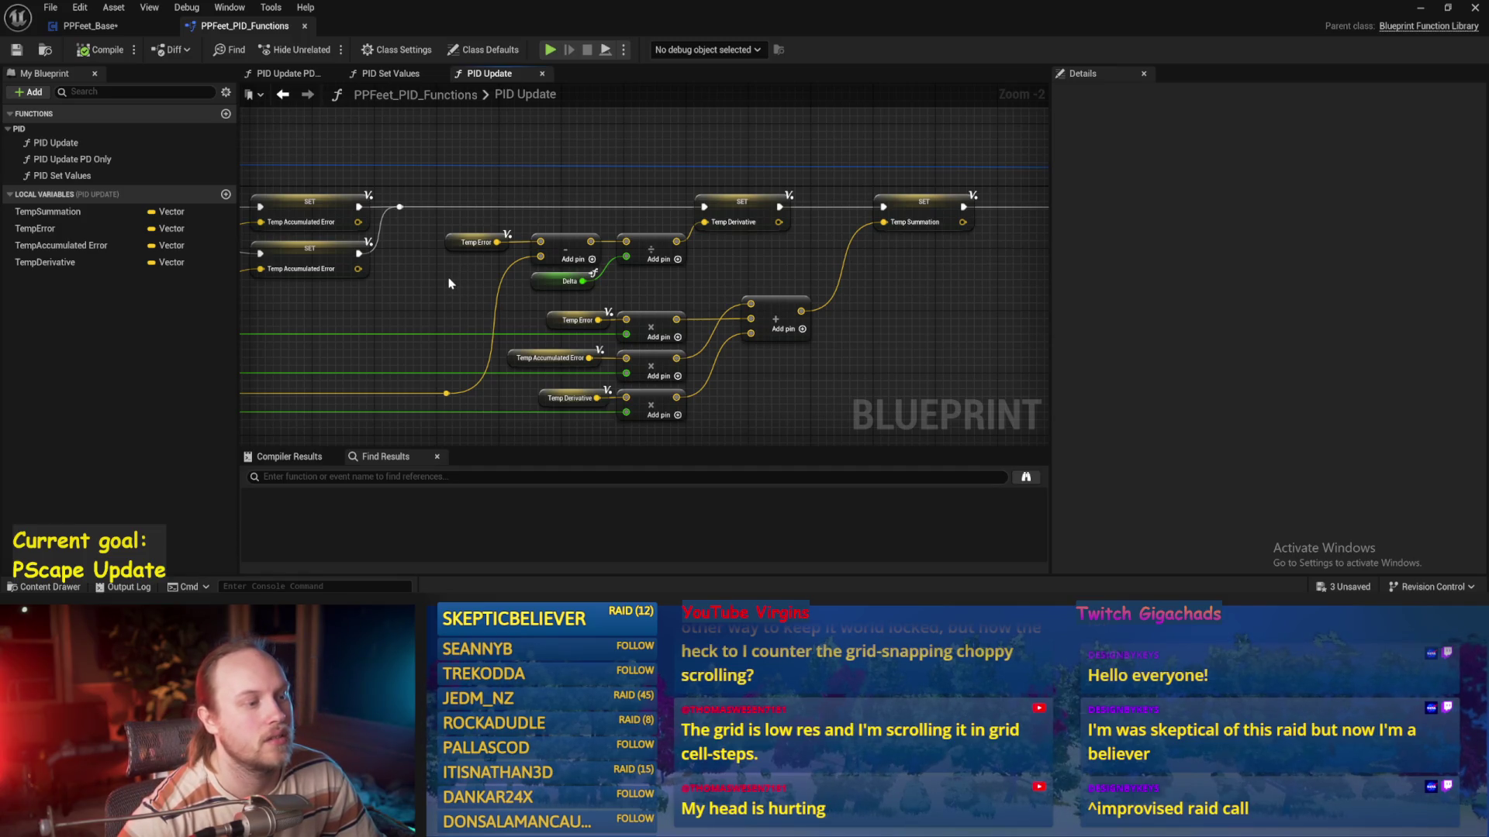
drag(535, 243, 716, 214)
click(729, 265)
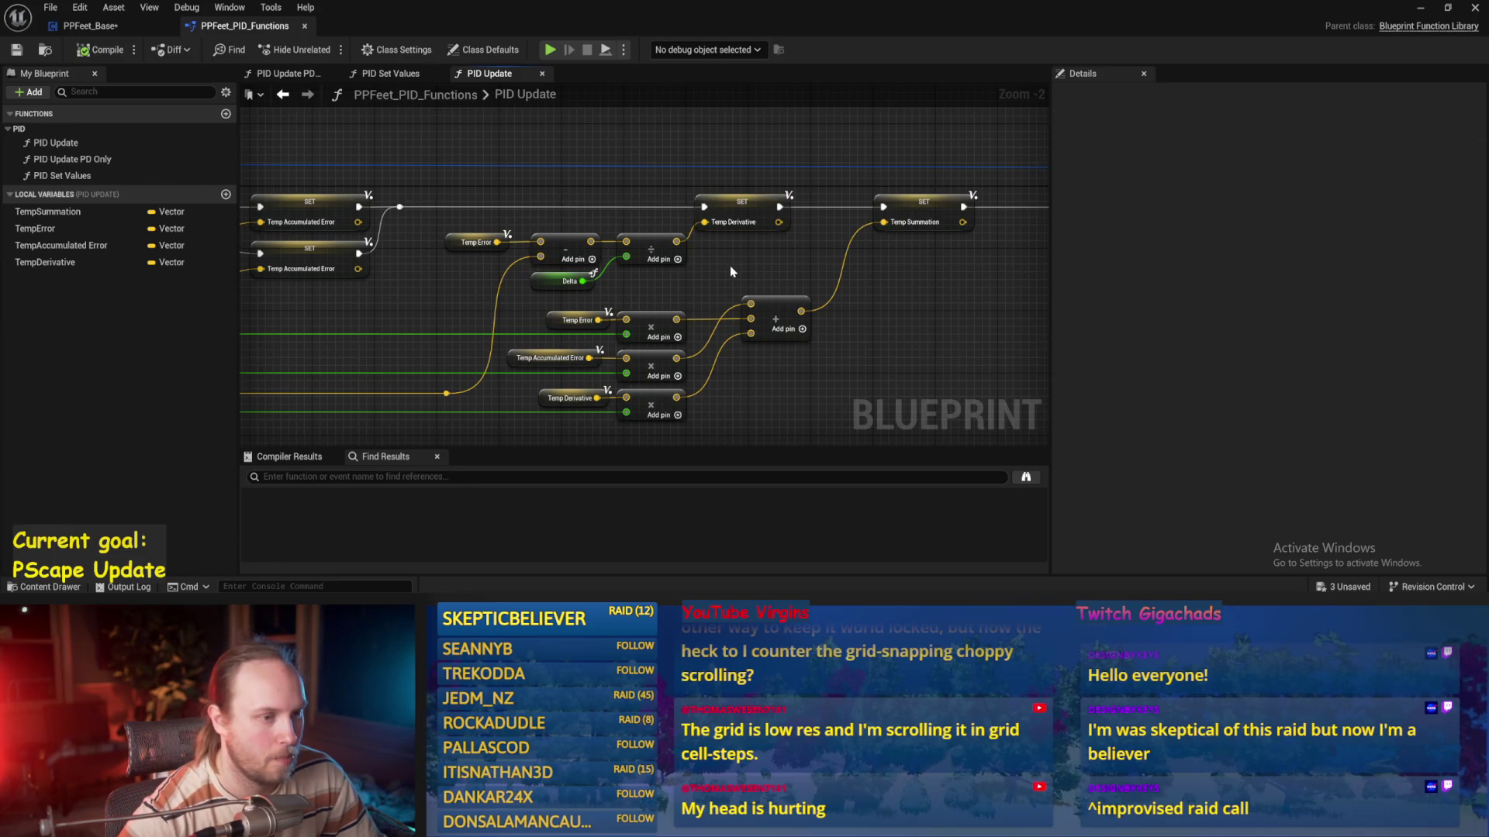
mouse_move(730, 271)
mouse_down()
mouse_move(196, 241)
mouse_move(496, 248)
mouse_move(664, 300)
mouse_move(753, 269)
mouse_up()
scroll(753, 268, up, 1)
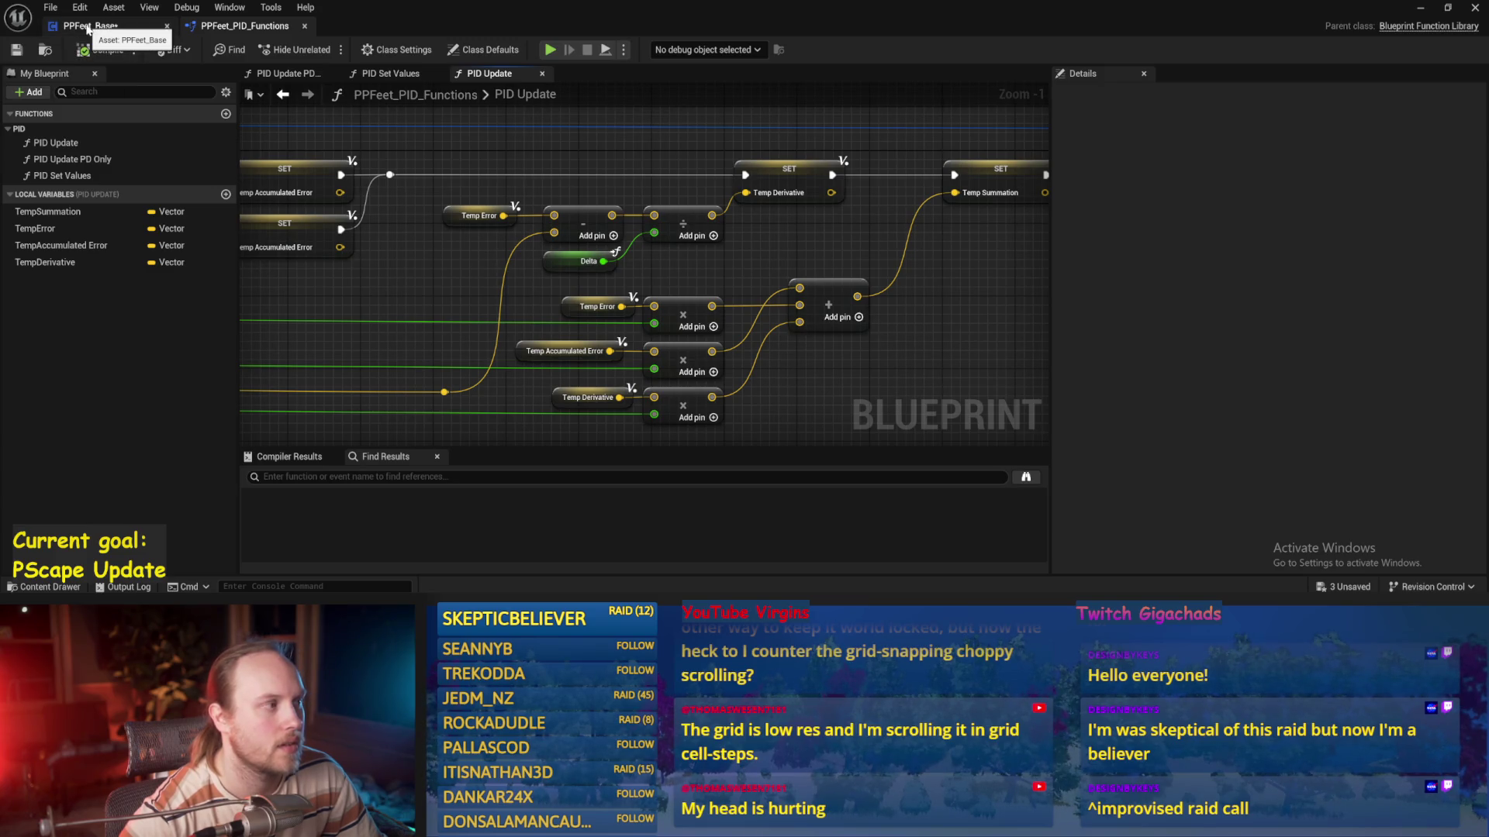
Back in PPFeet_Base, save and compile with derivative 0.5, then run a quick playtest
click(87, 29)
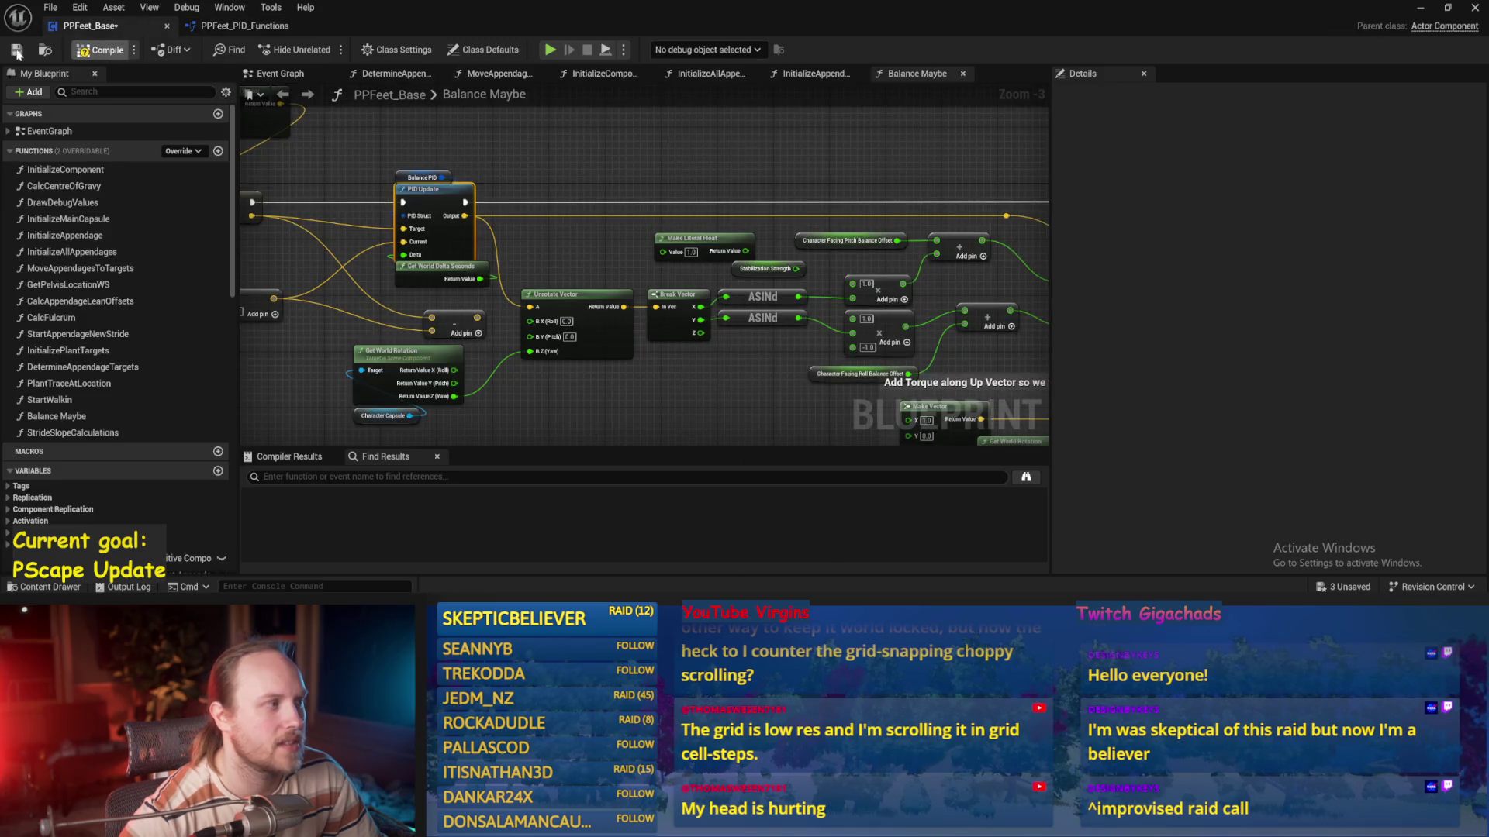
click(1322, 396)
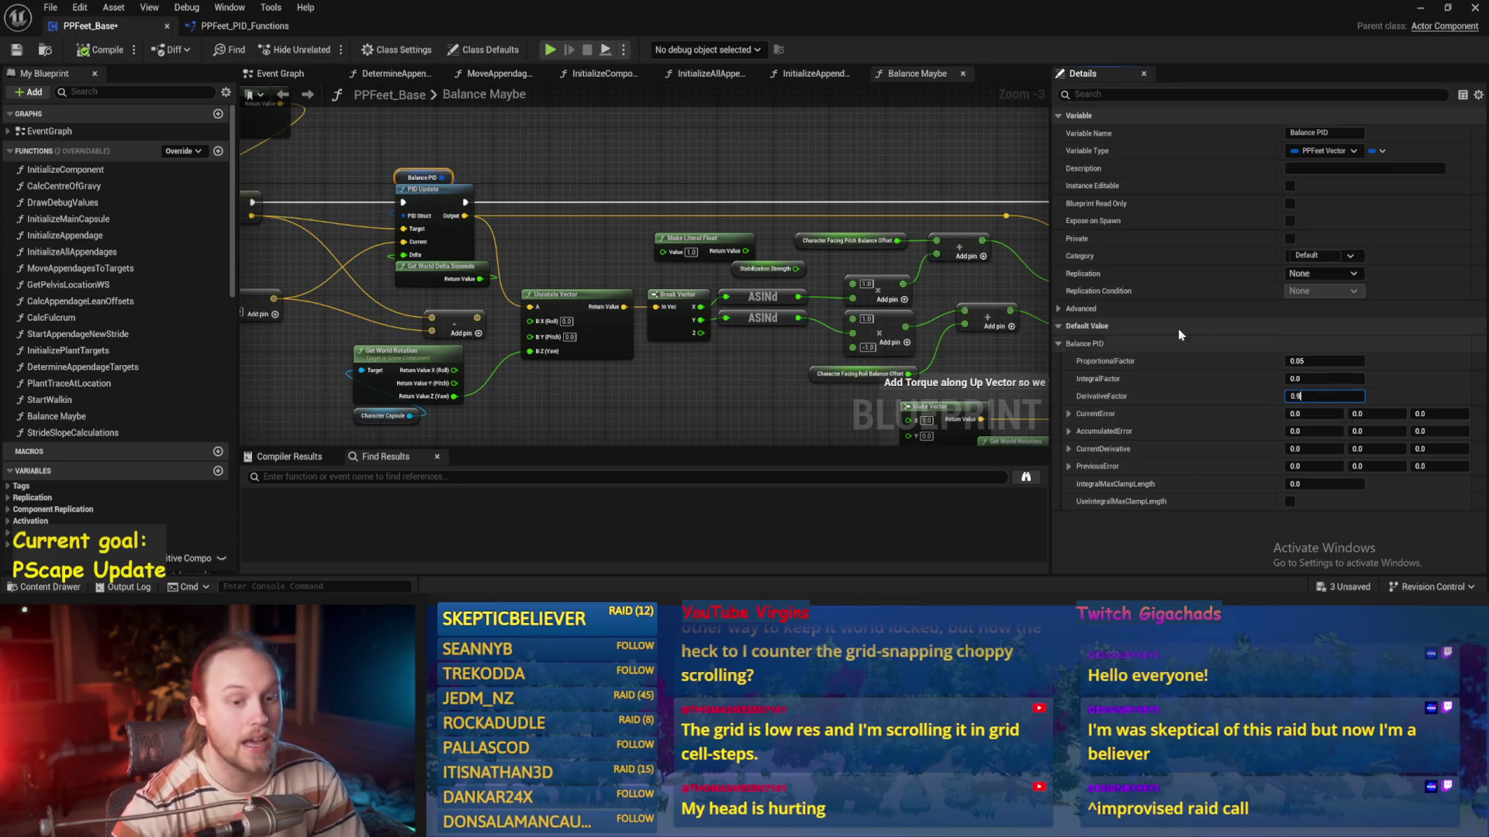
key(ctrl+s)
click(92, 54)
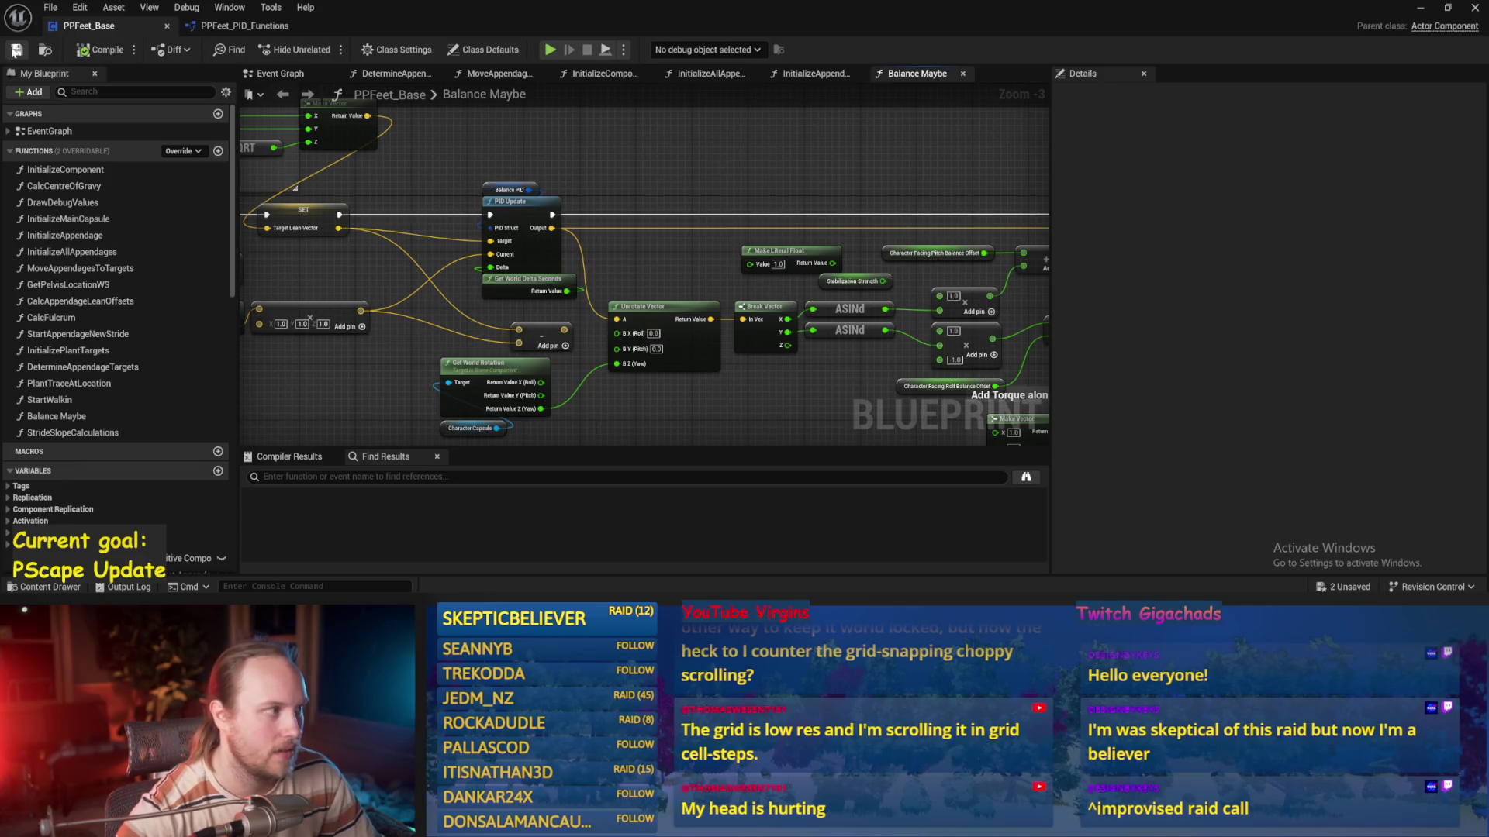
click(1420, 9)
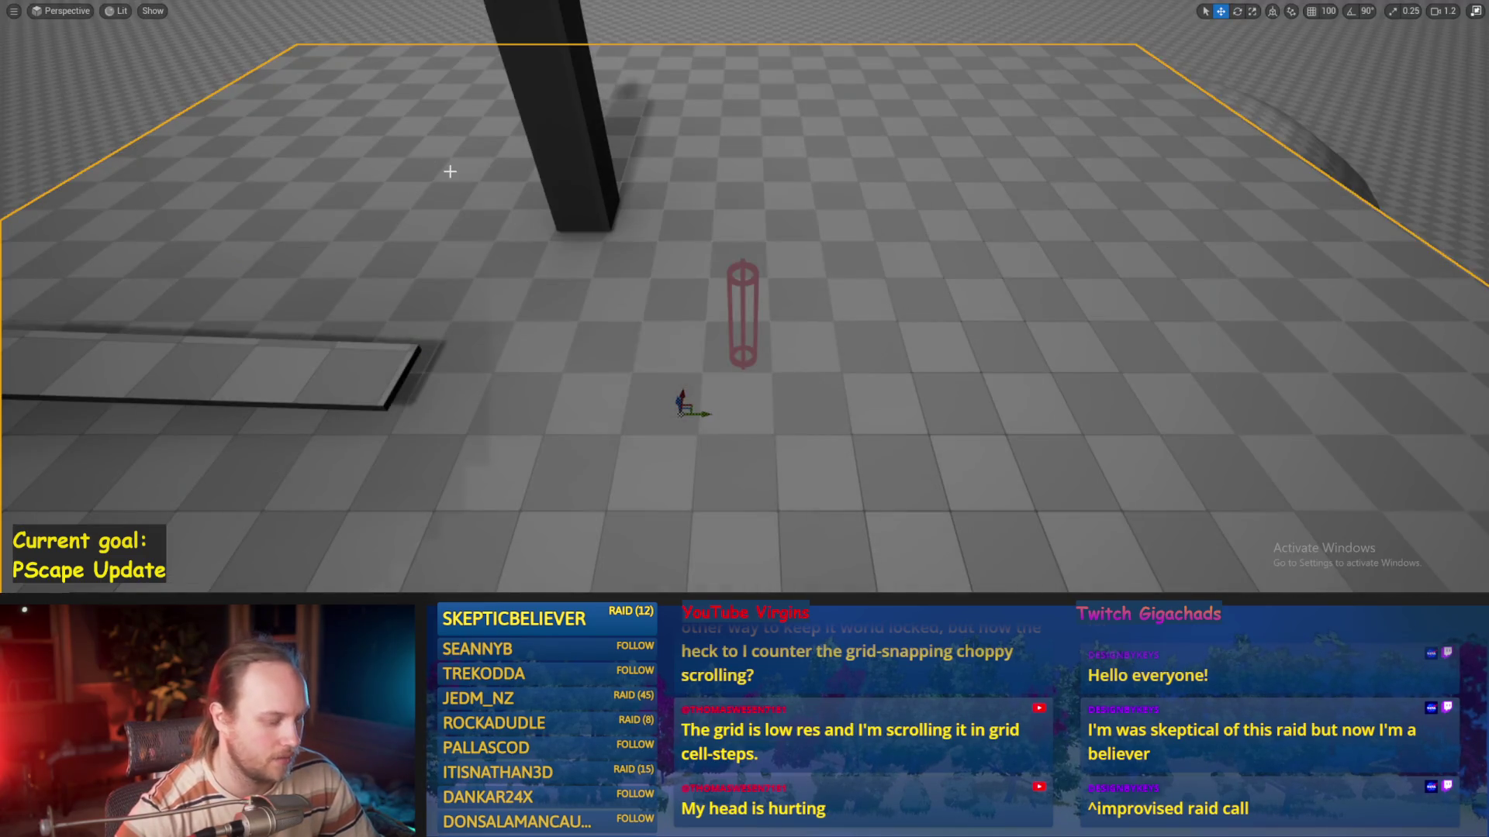
key(alt+p)
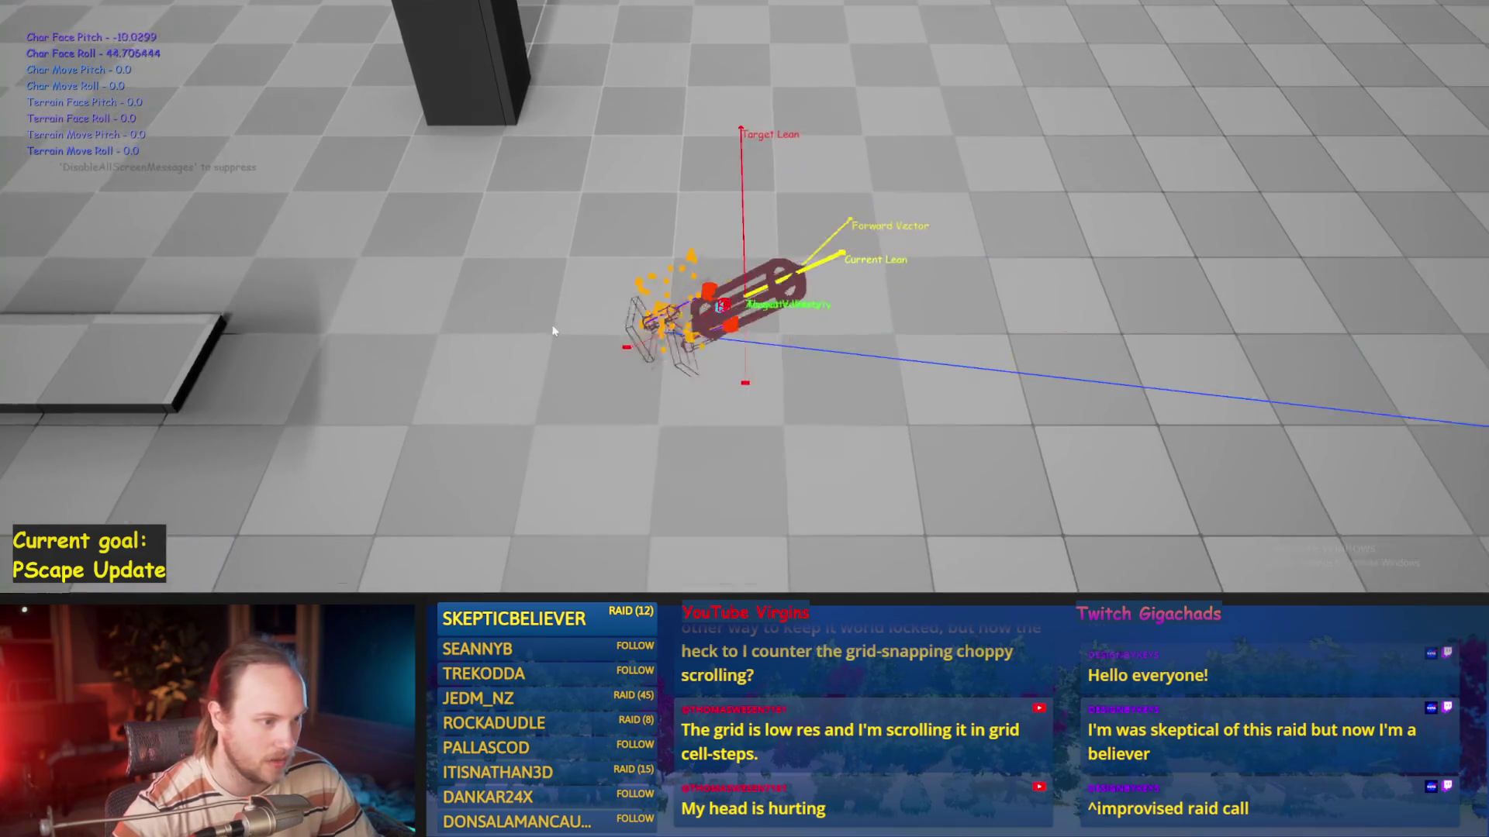
key(Escape)
Re-enter Balance PID's DerivativeFactor 0.5, save and compile, and playtest again
key(alt+Tab)
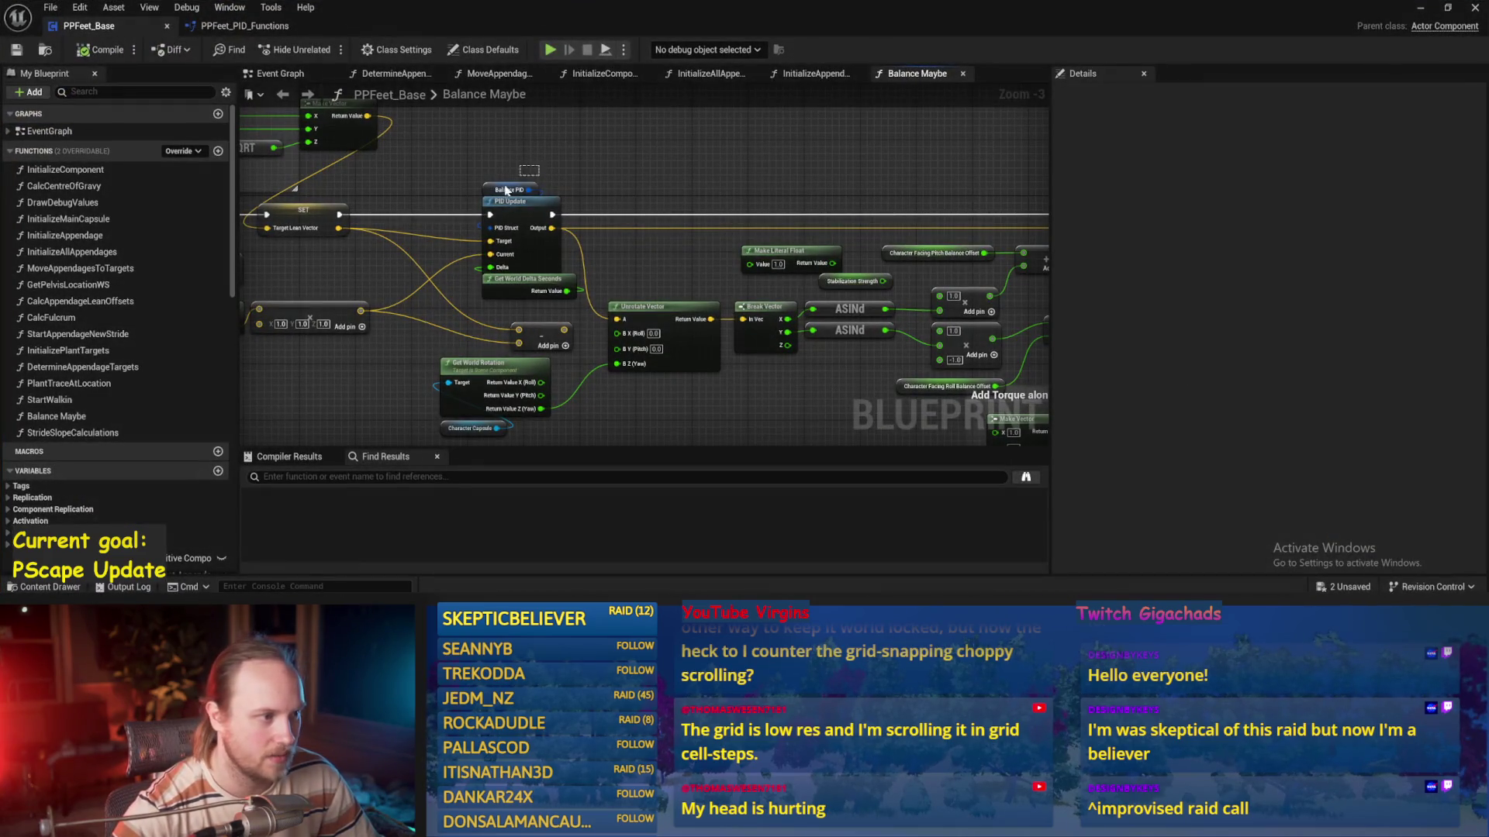
click(511, 188)
click(1324, 397)
key(Return)
click(16, 56)
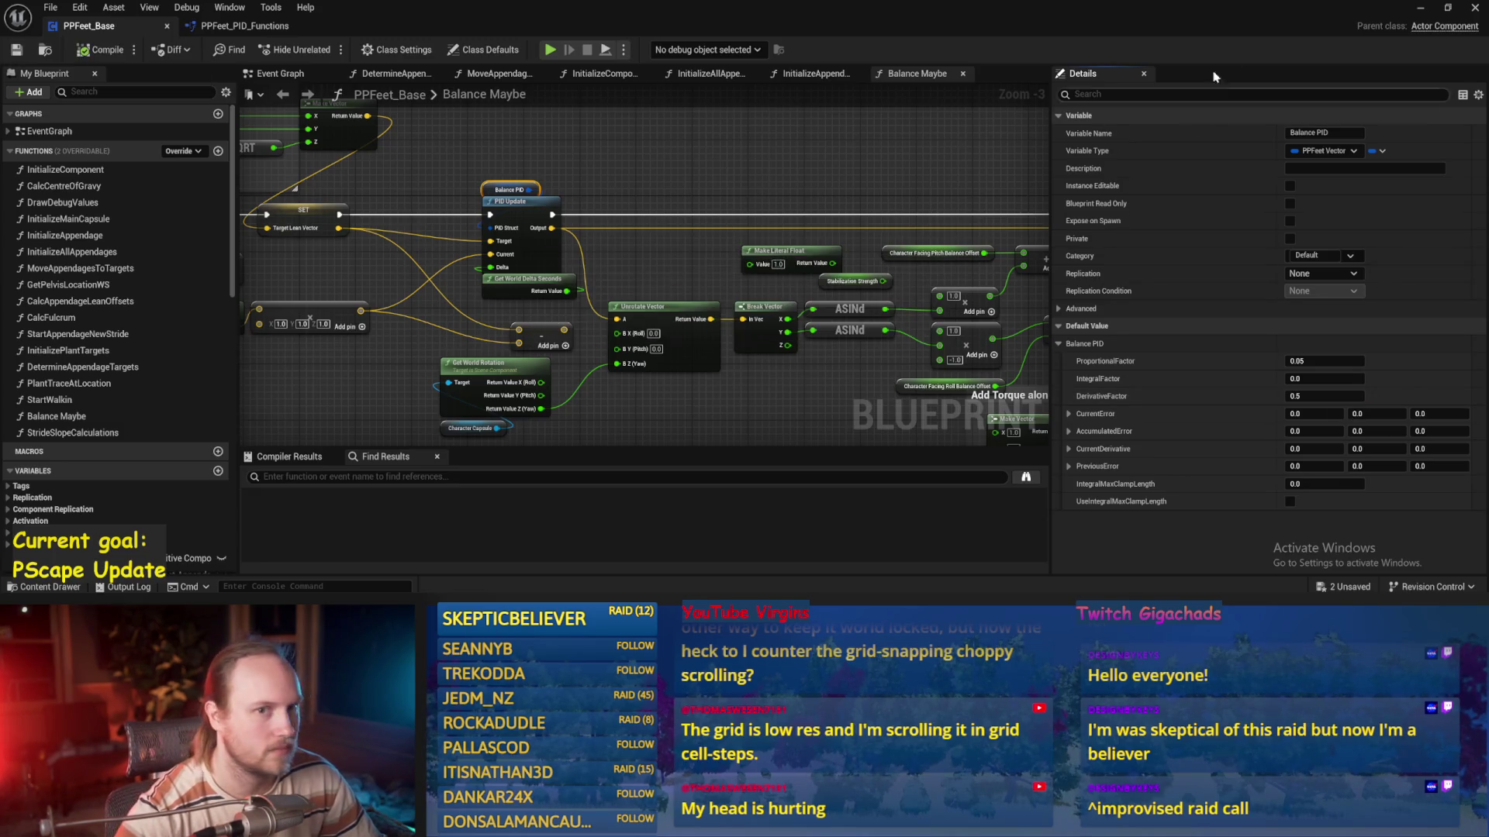
click(1423, 8)
drag(613, 211, 625, 210)
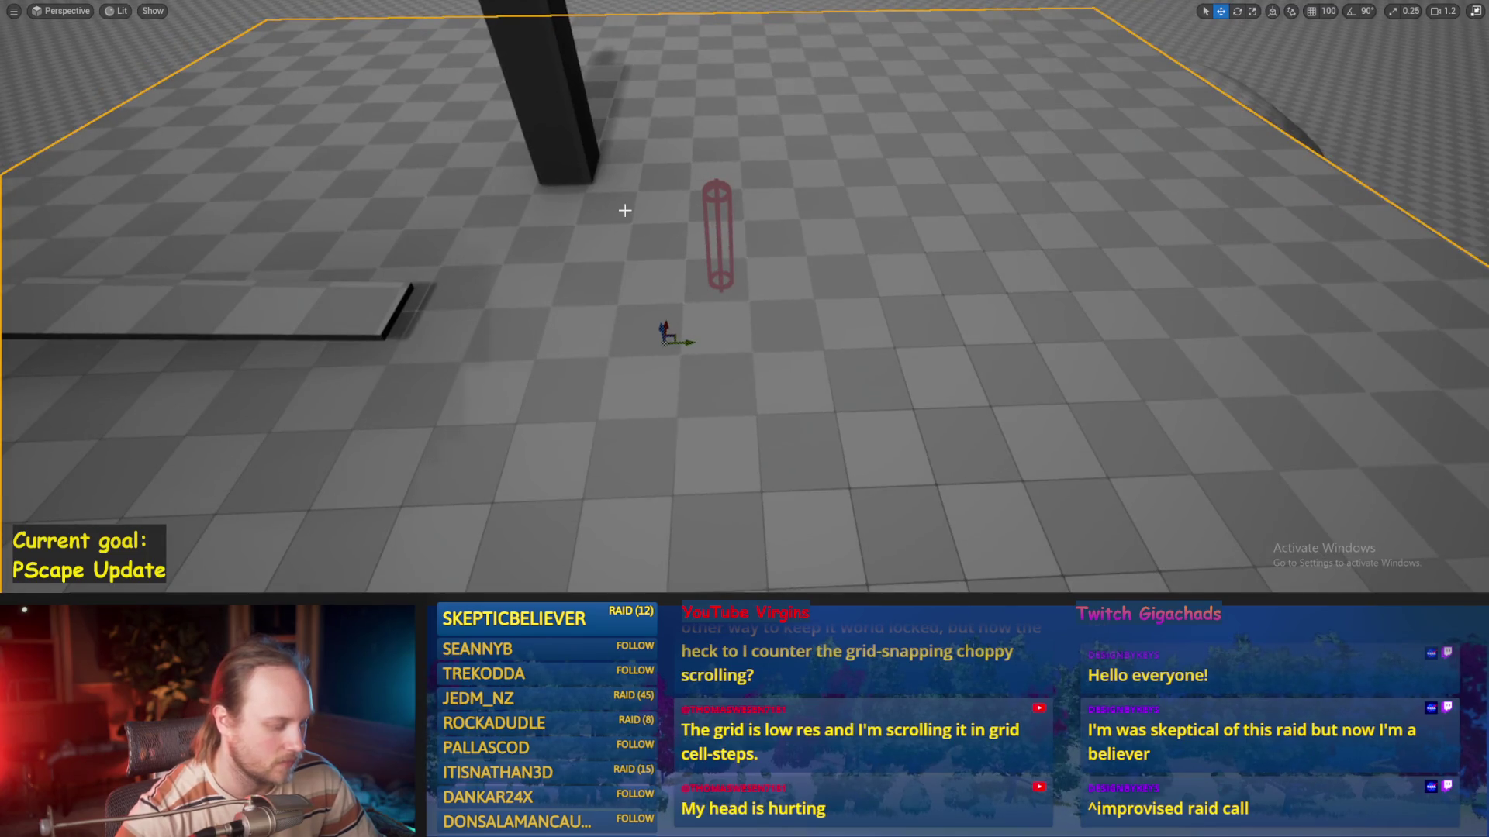
key(alt+p)
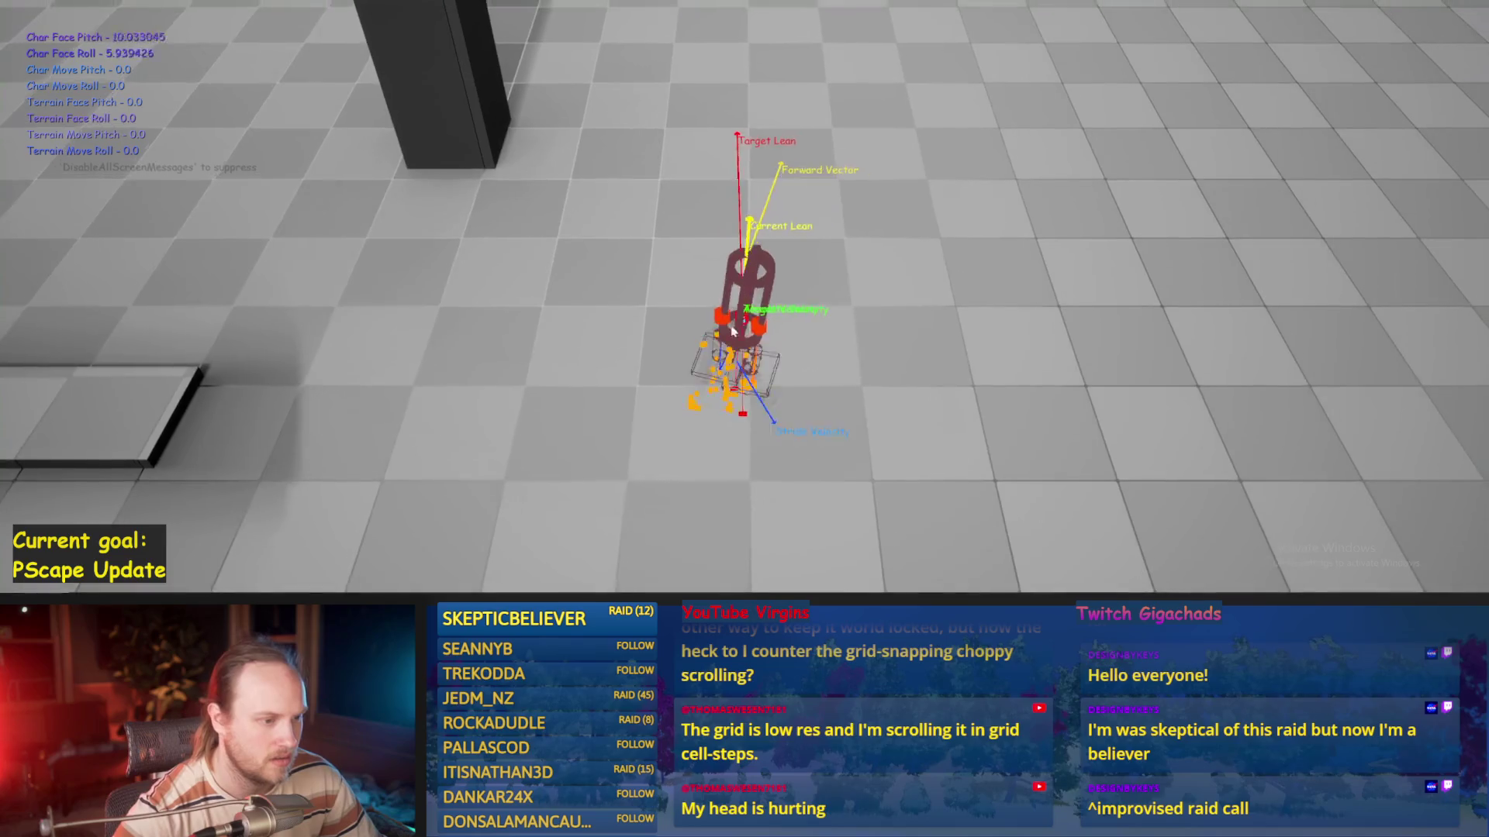
key(Escape)
mouse_move(601, 585)
click(605, 552)
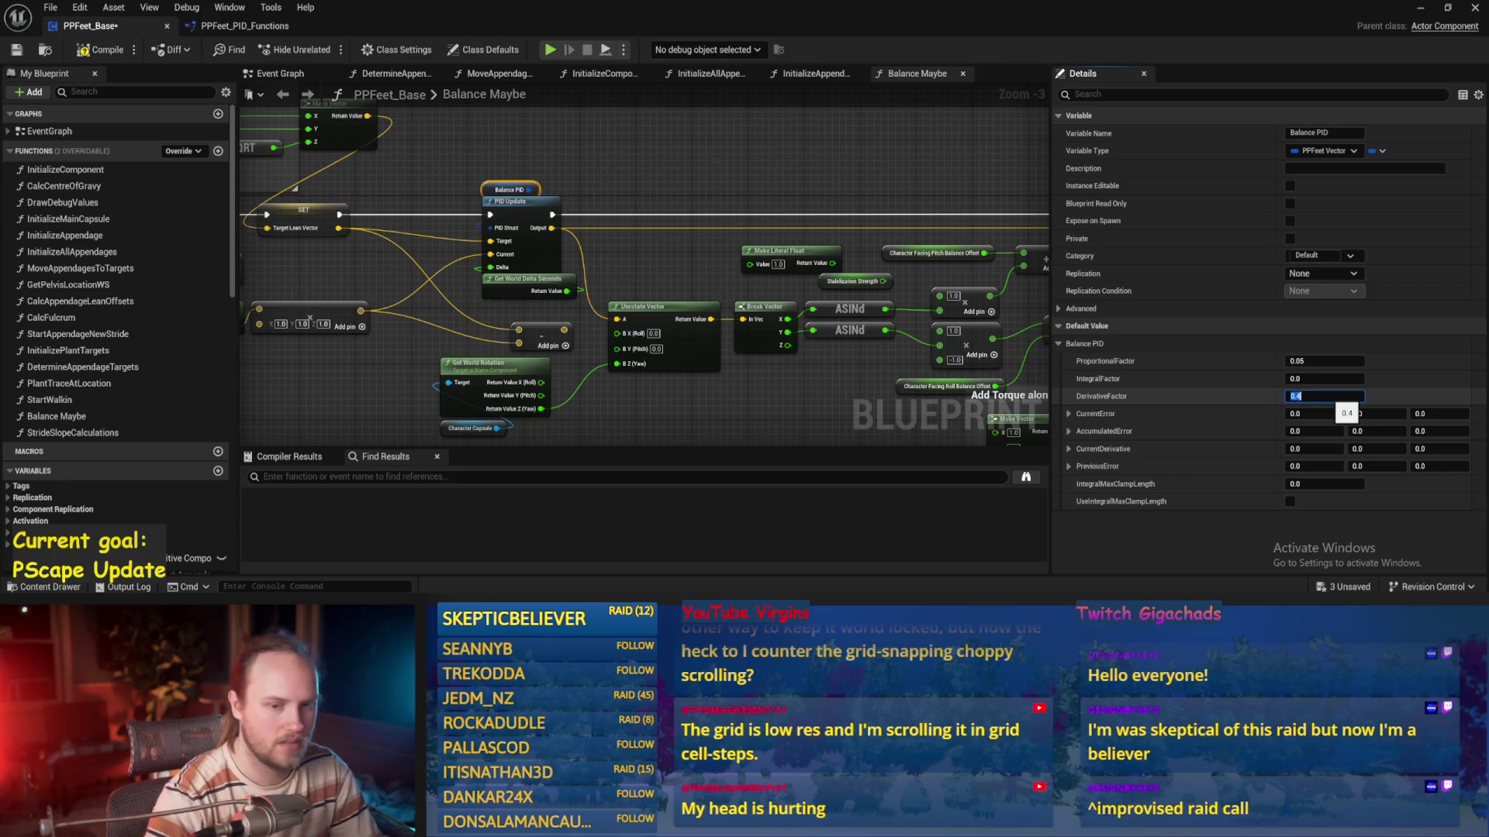
Commit DerivativeFactor 0.4 and playtest, driving the character with the S key
click(13, 84)
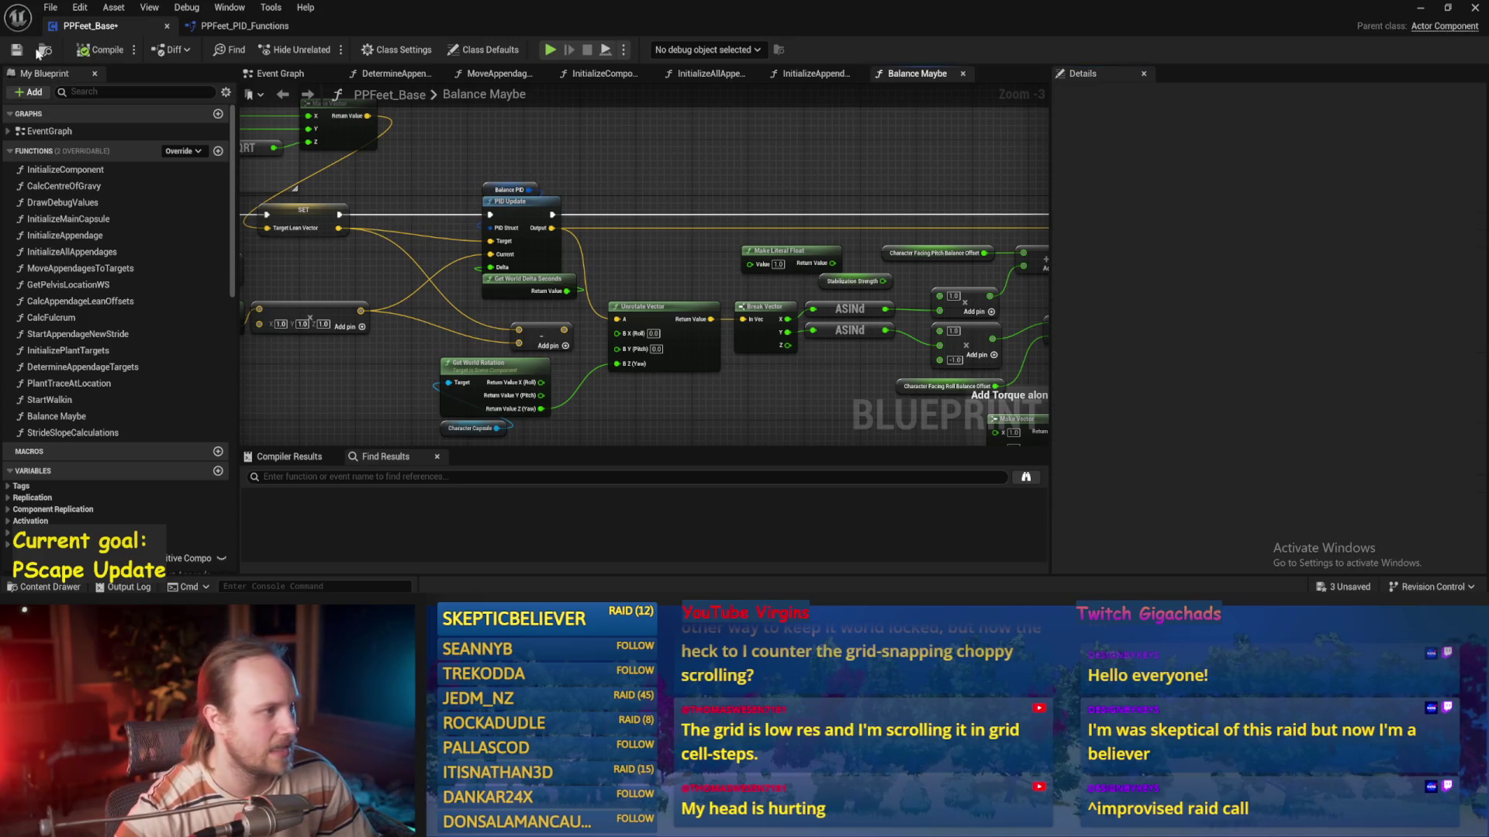
click(1478, 9)
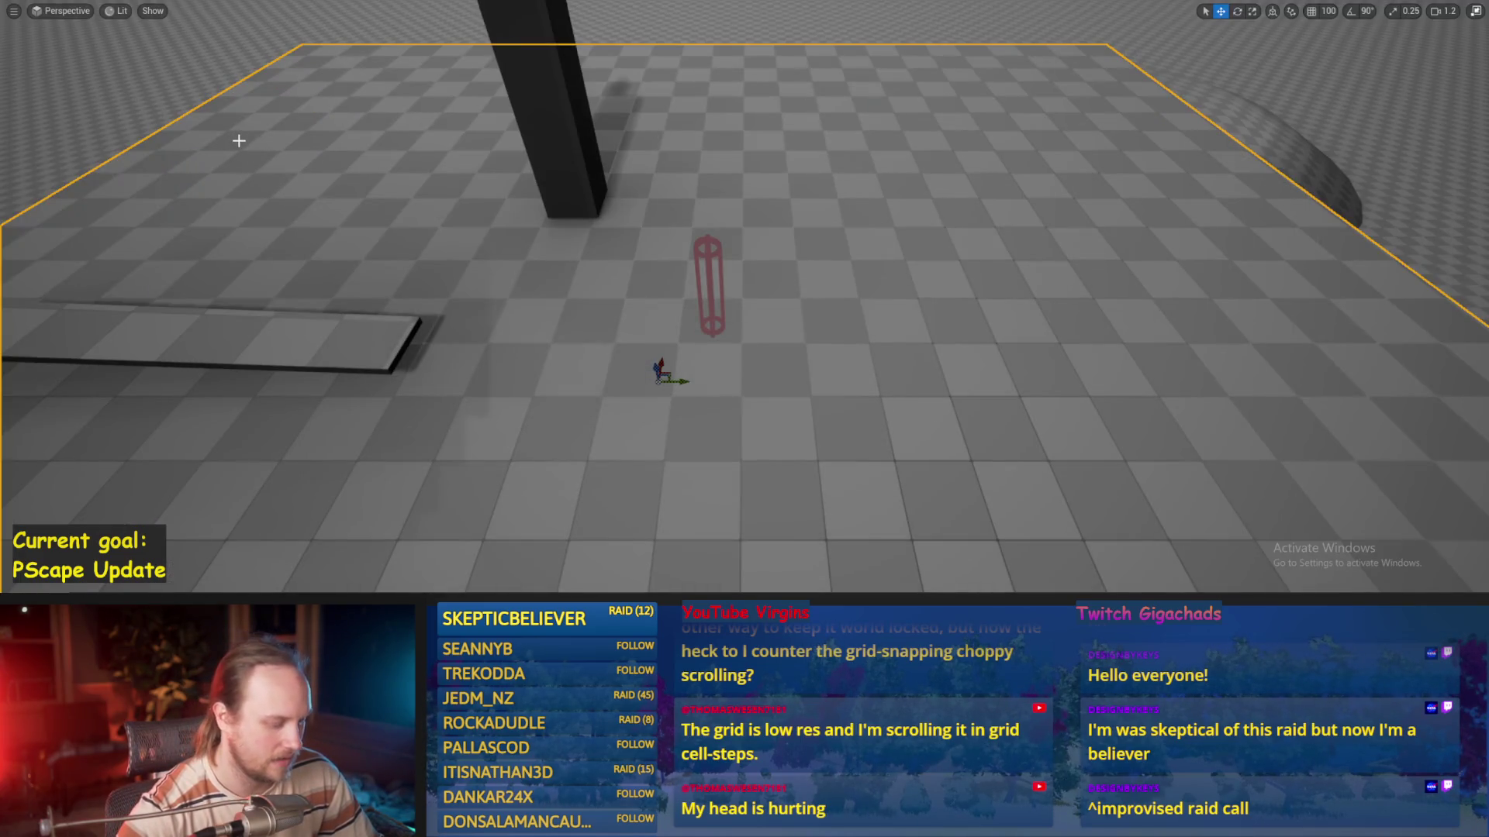
key(alt+p)
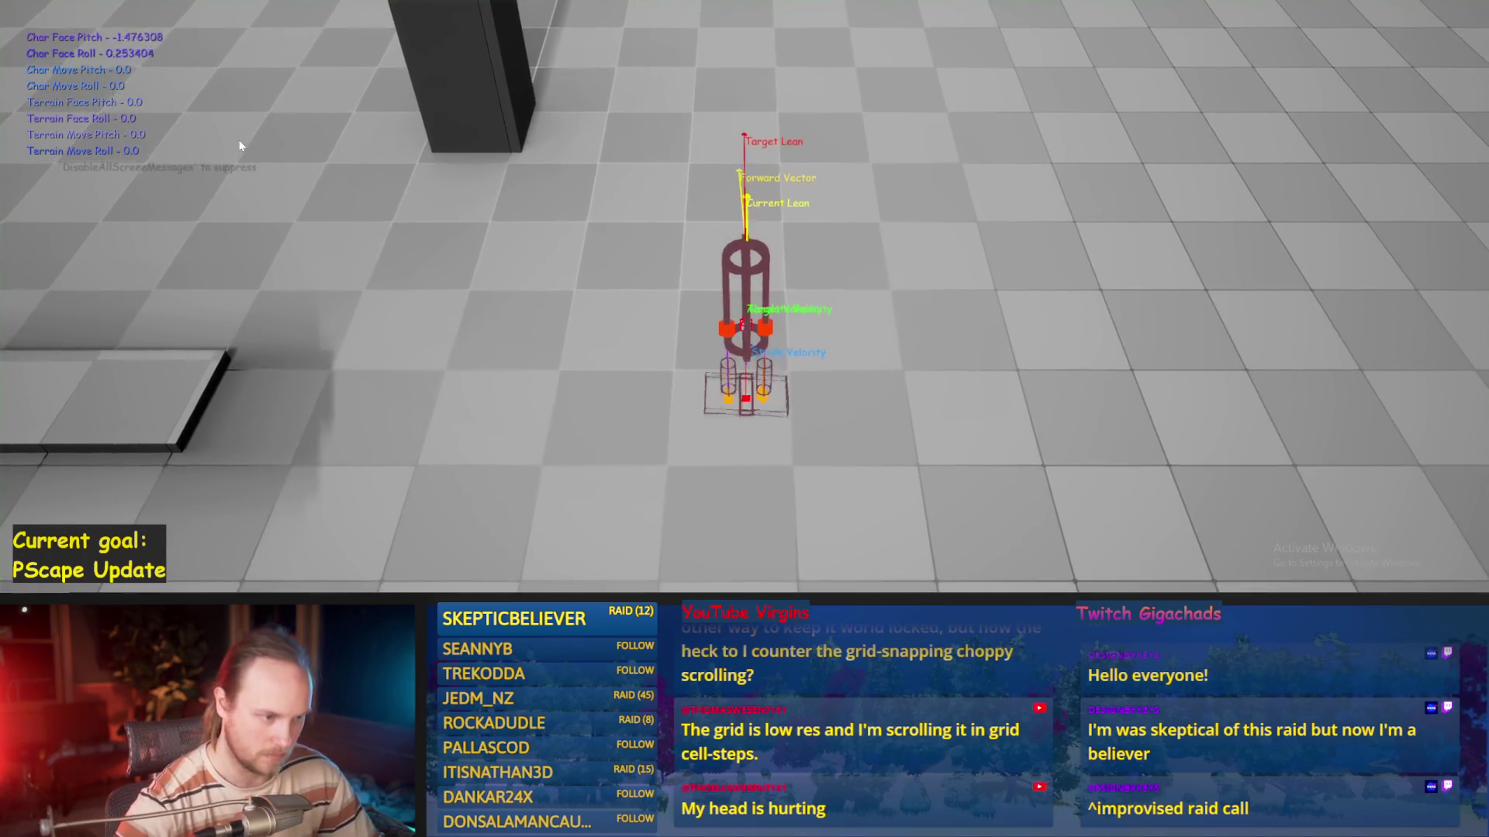
key(s)
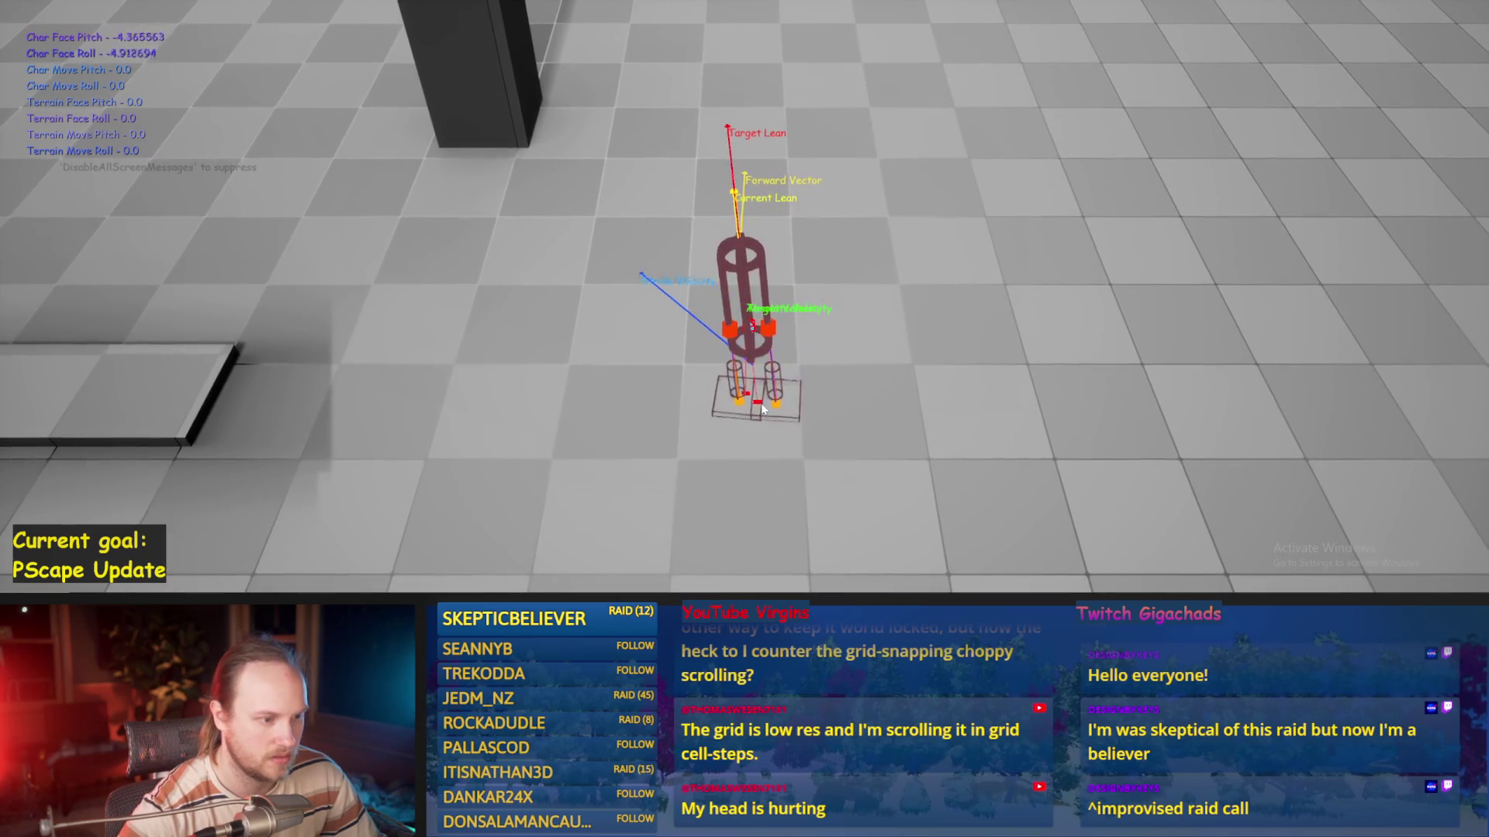
key(Escape)
click(628, 550)
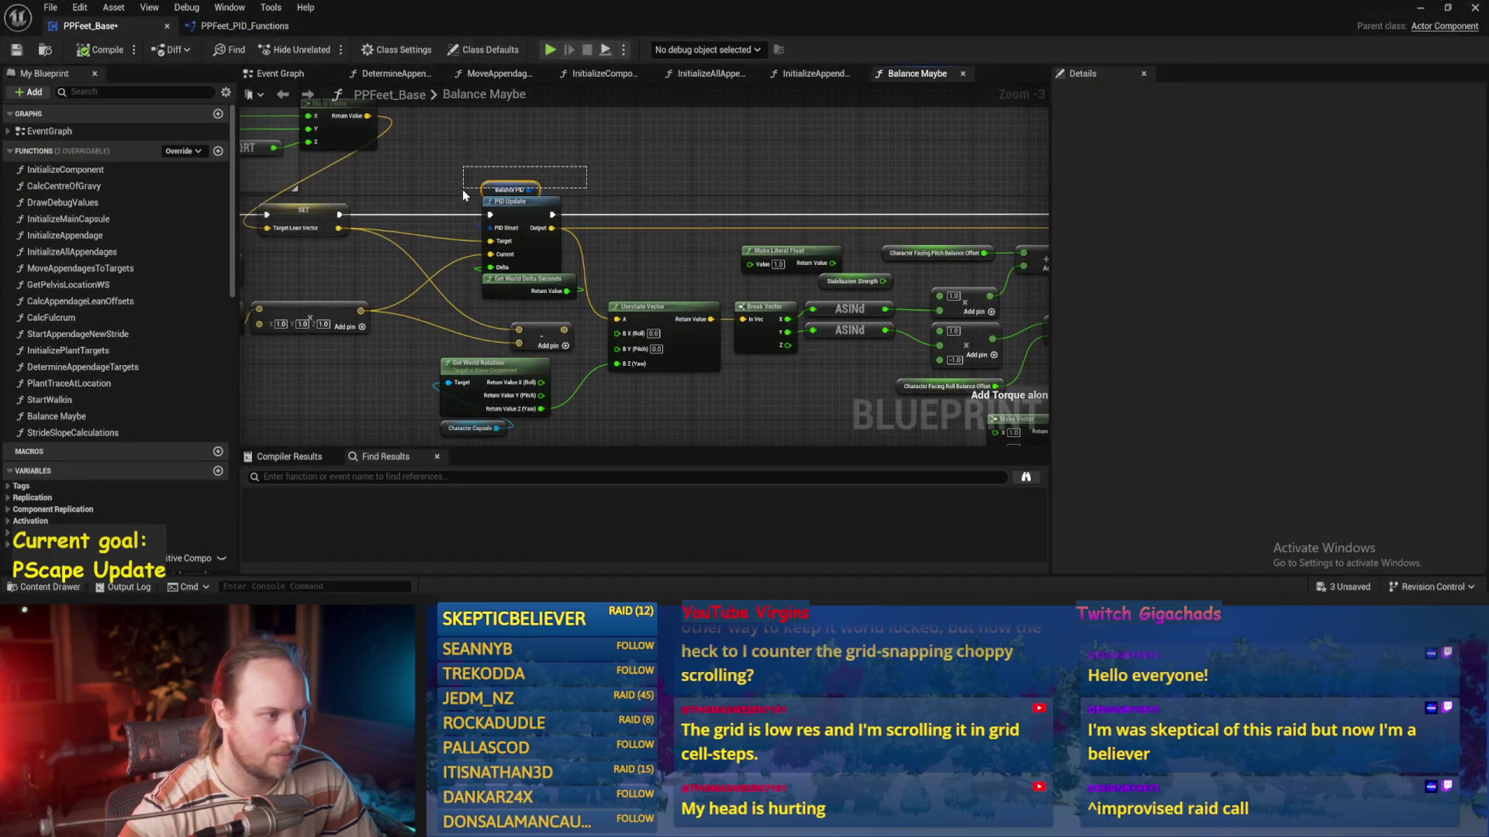
Save and compile PPFeet_Base, then playtest twice with the capsule staying upright
drag(462, 189, 462, 189)
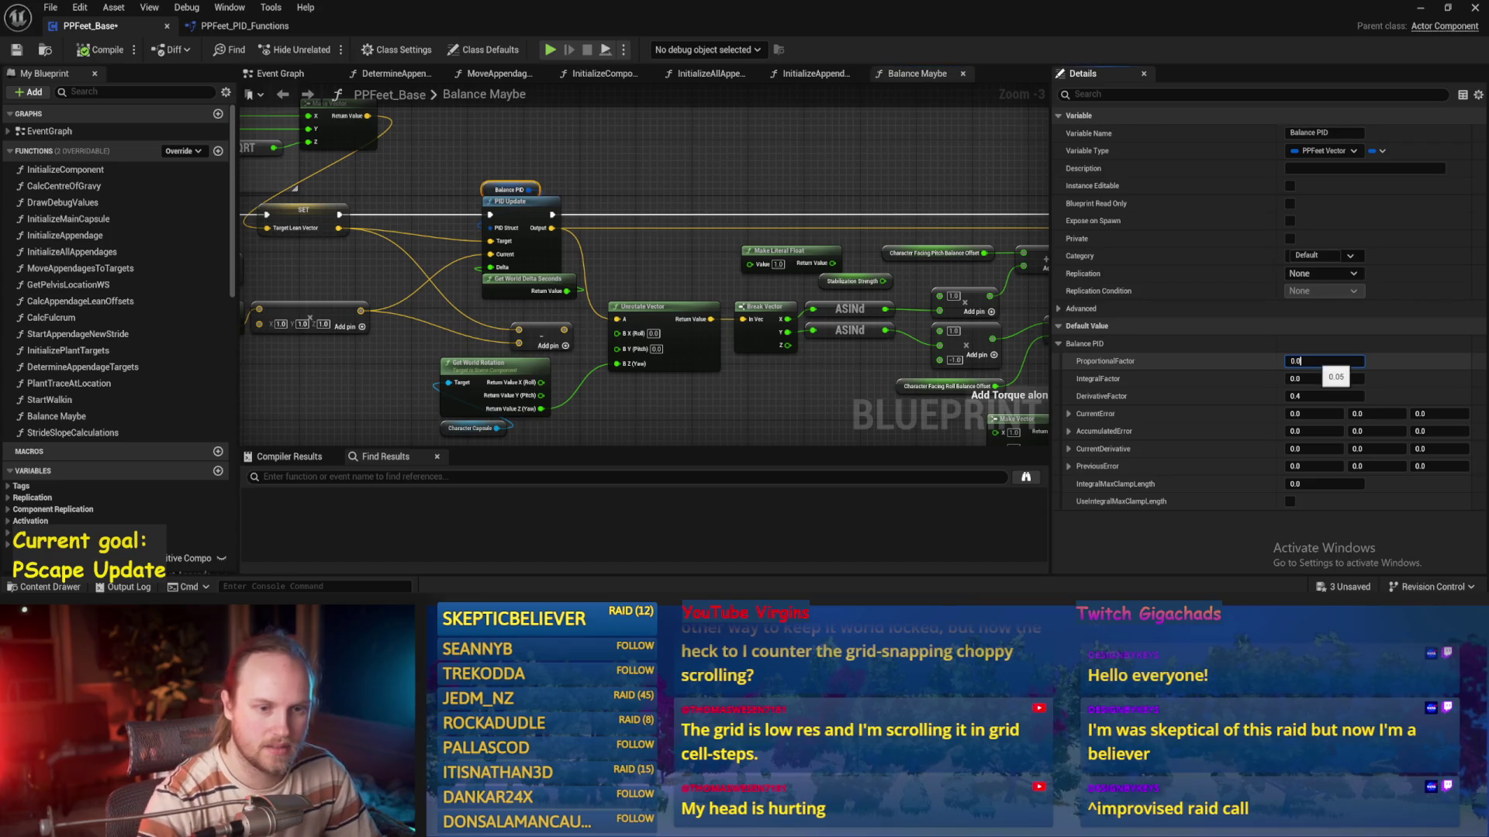
click(18, 51)
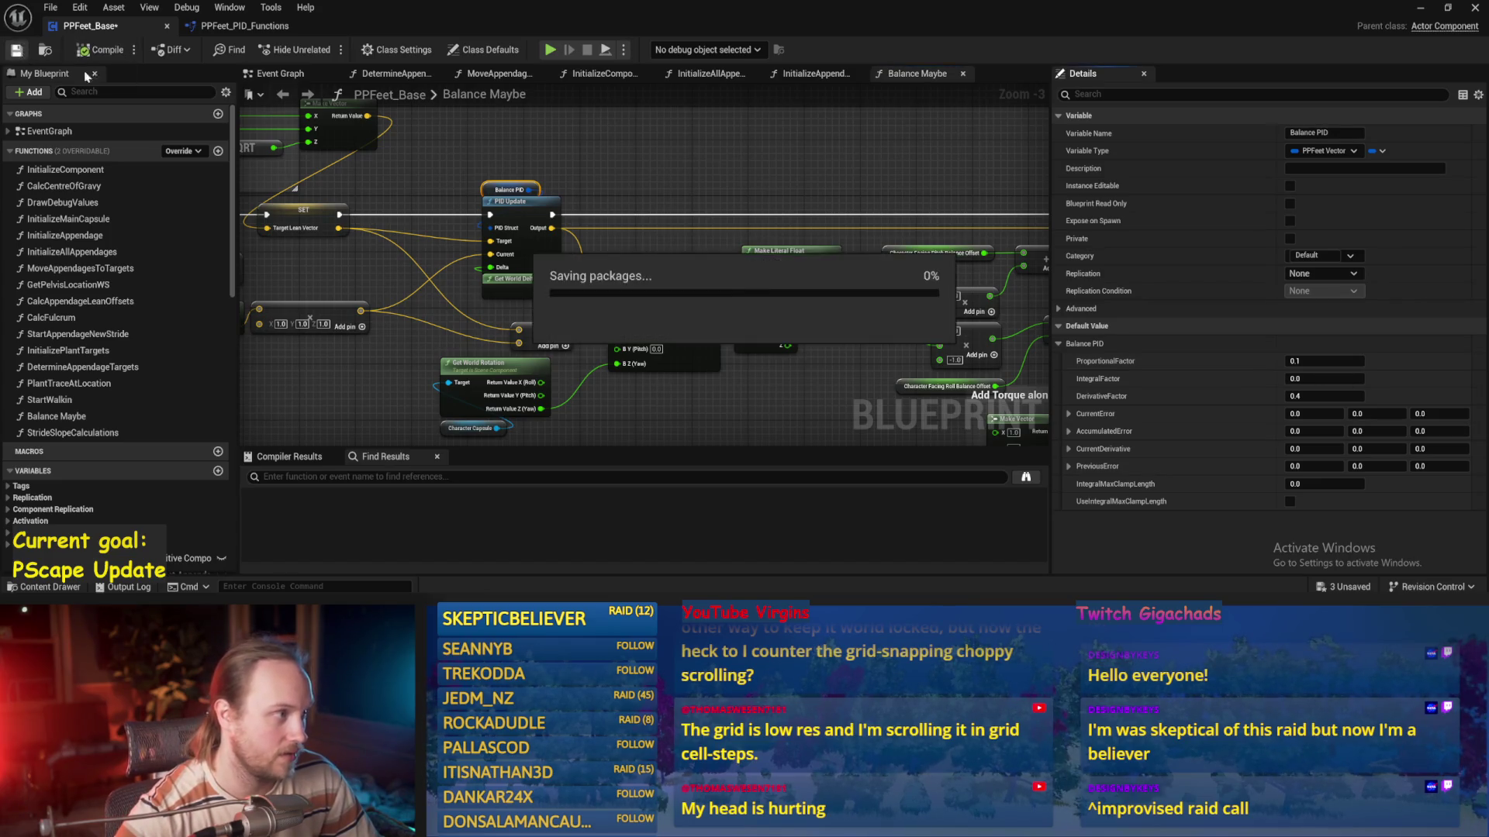
click(1420, 8)
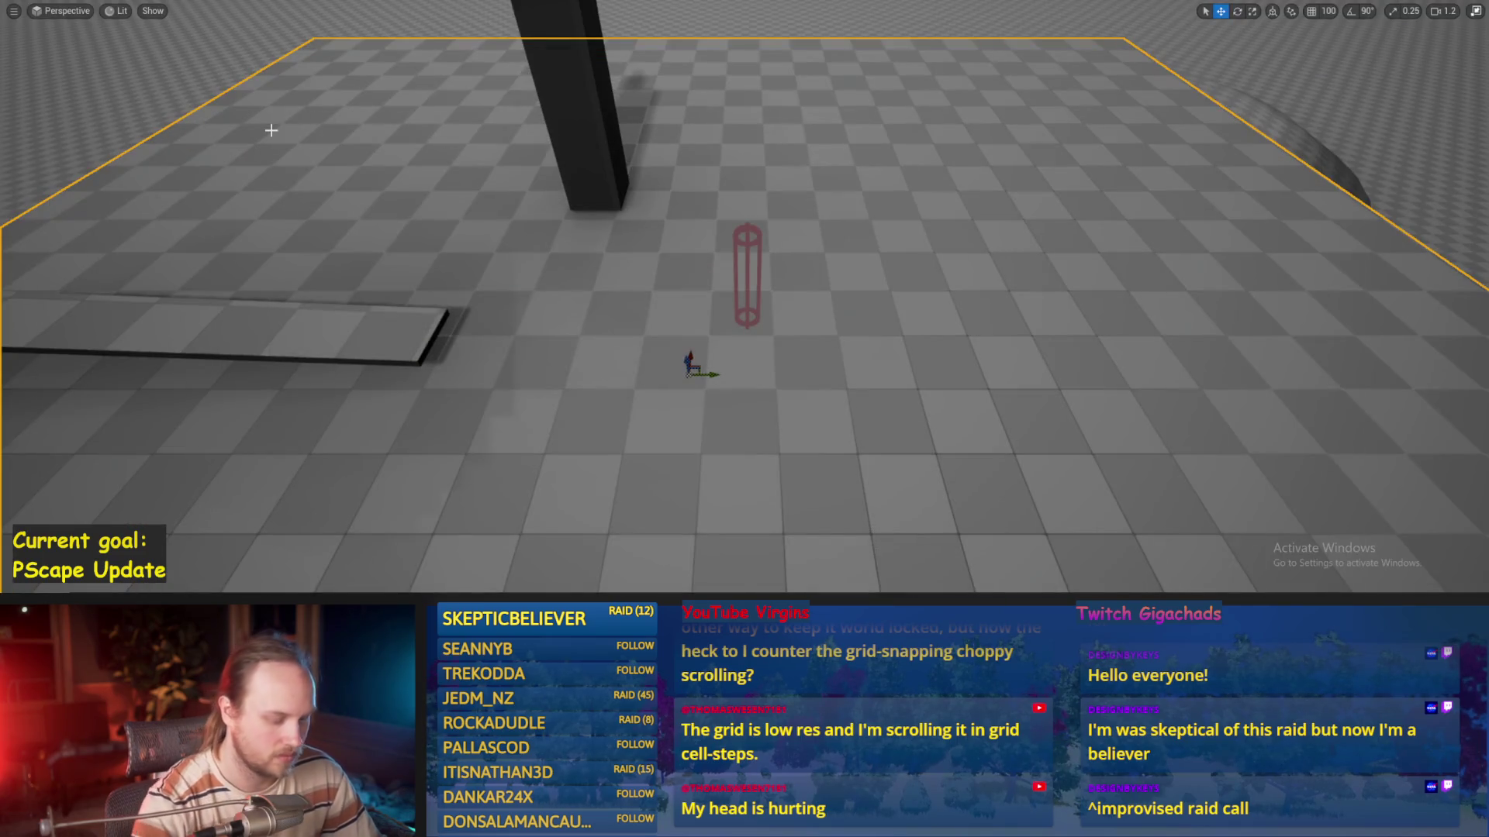
key(alt+p)
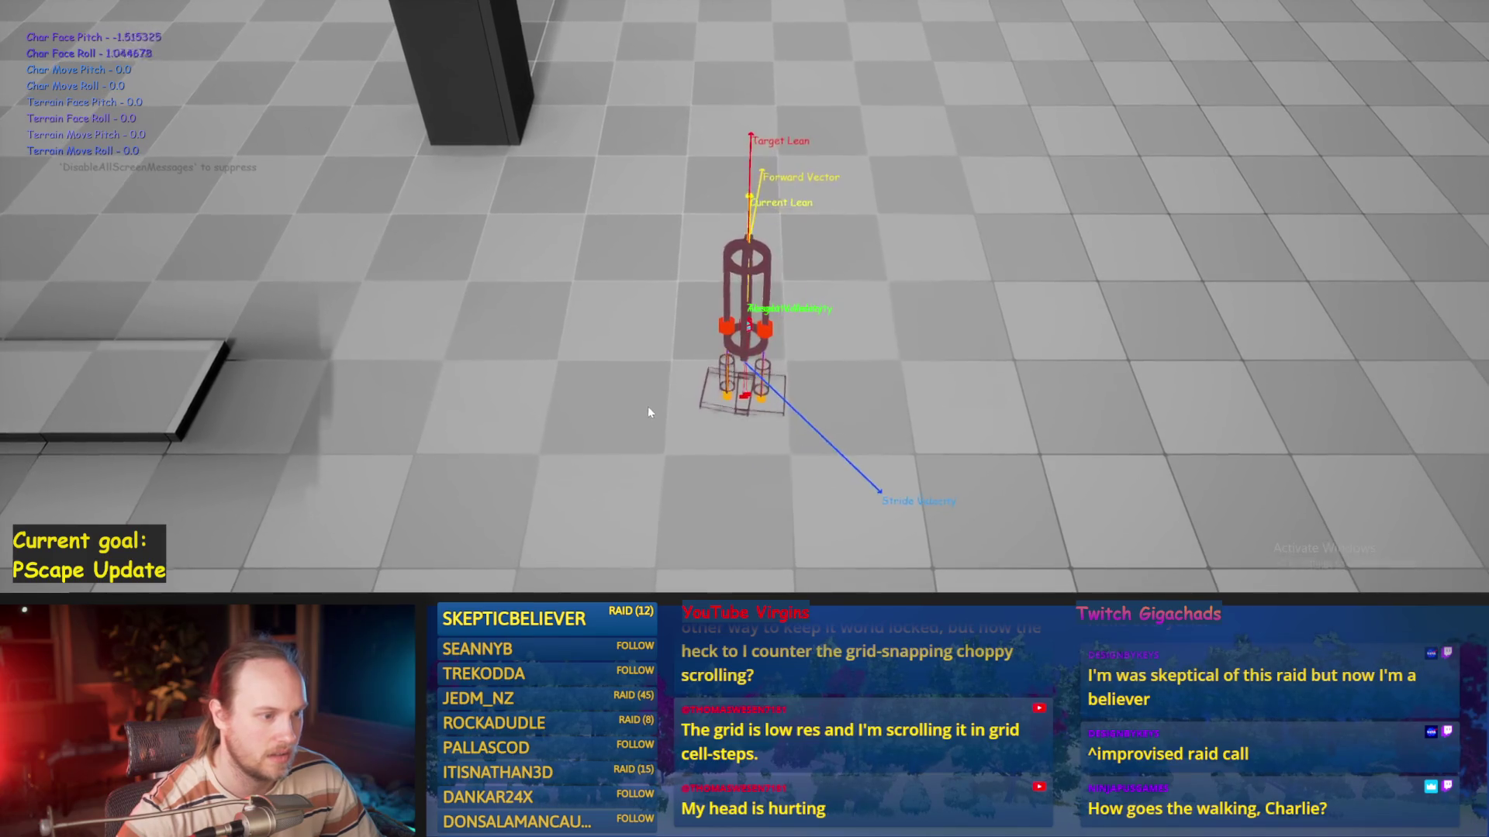
key(Escape)
key(alt+Tab)
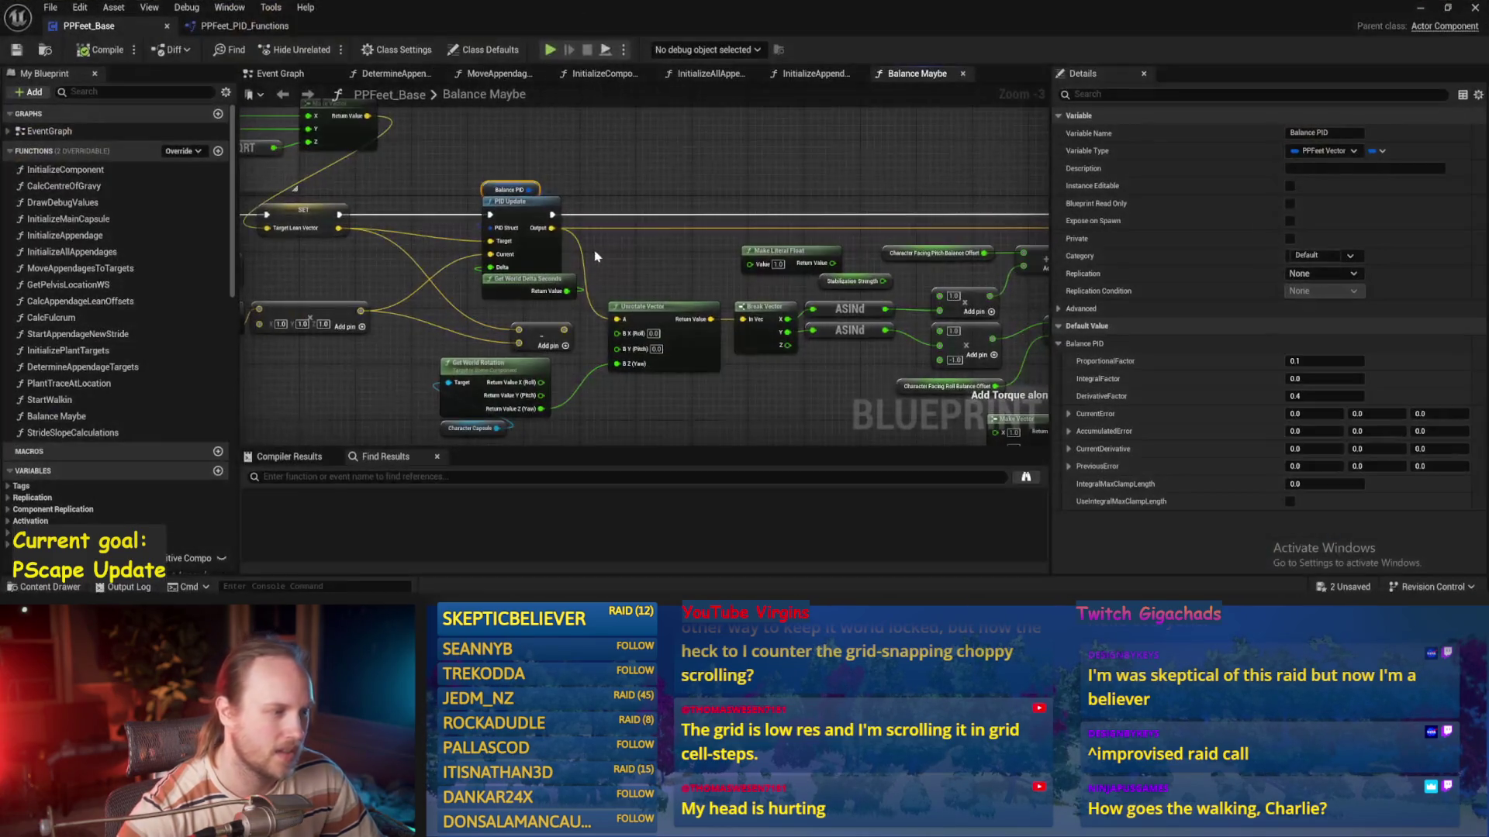
click(78, 71)
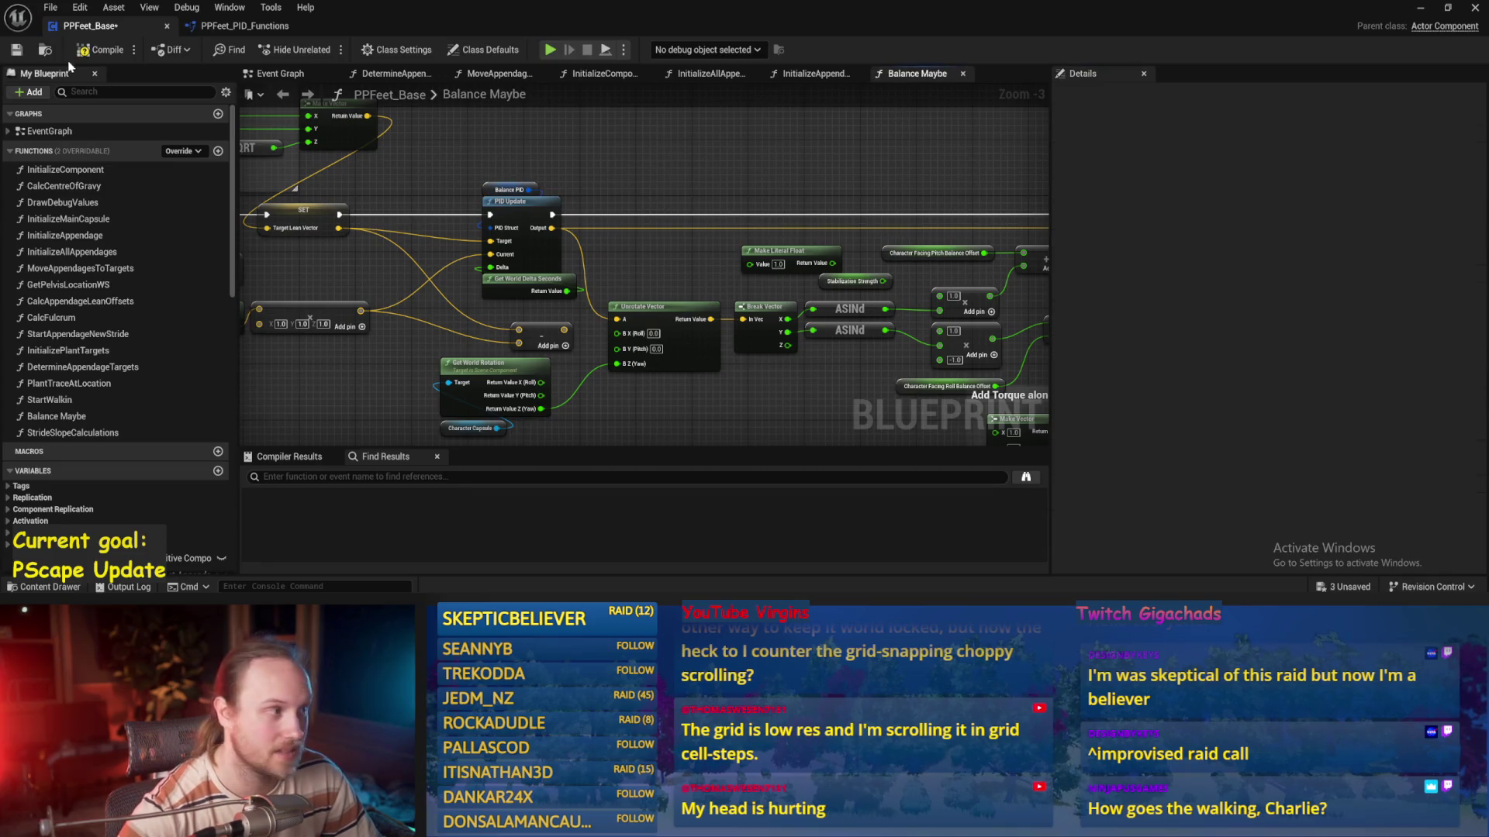
click(1420, 8)
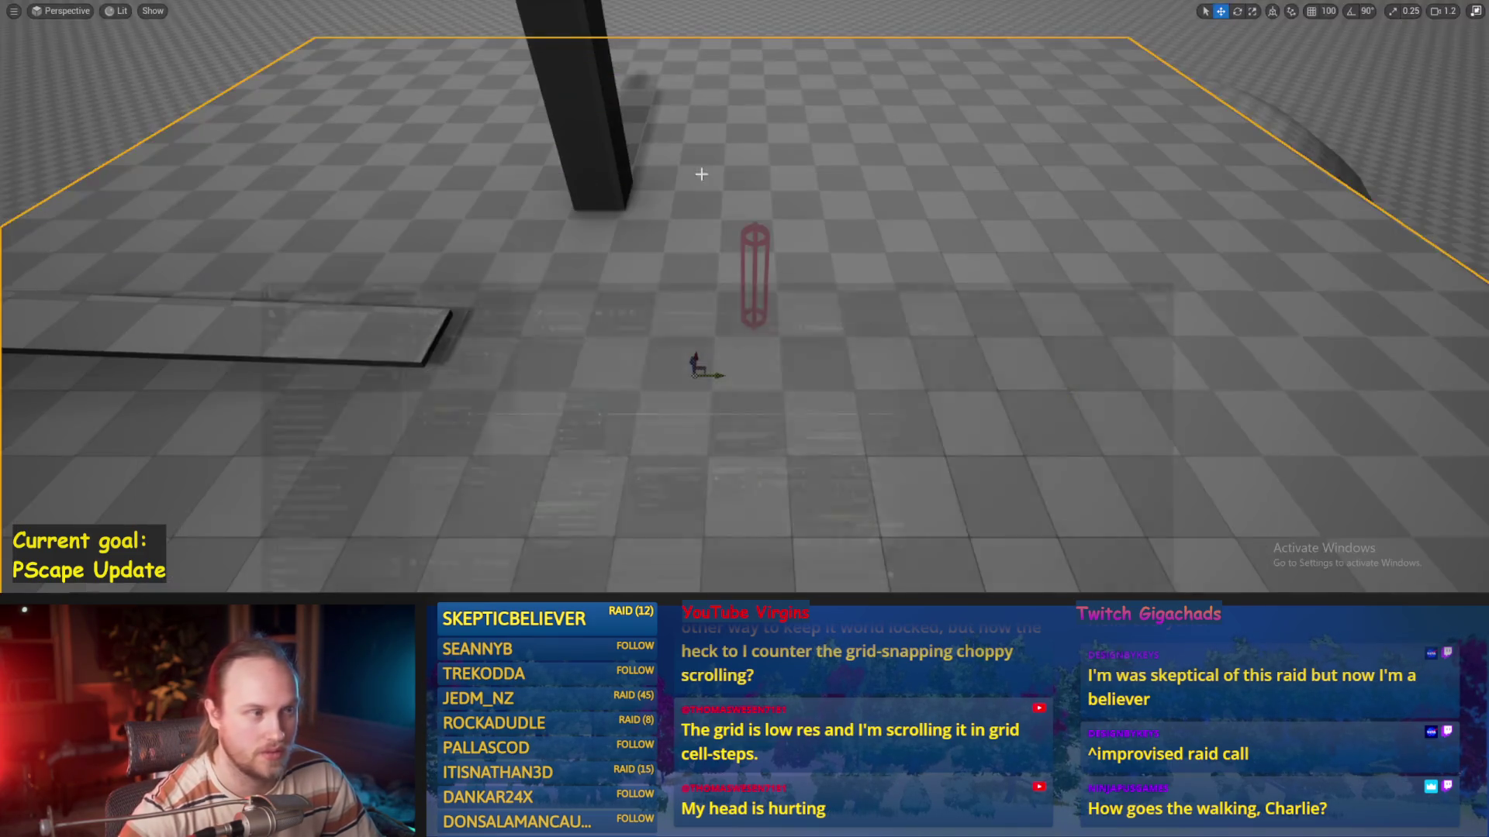
key(alt+p)
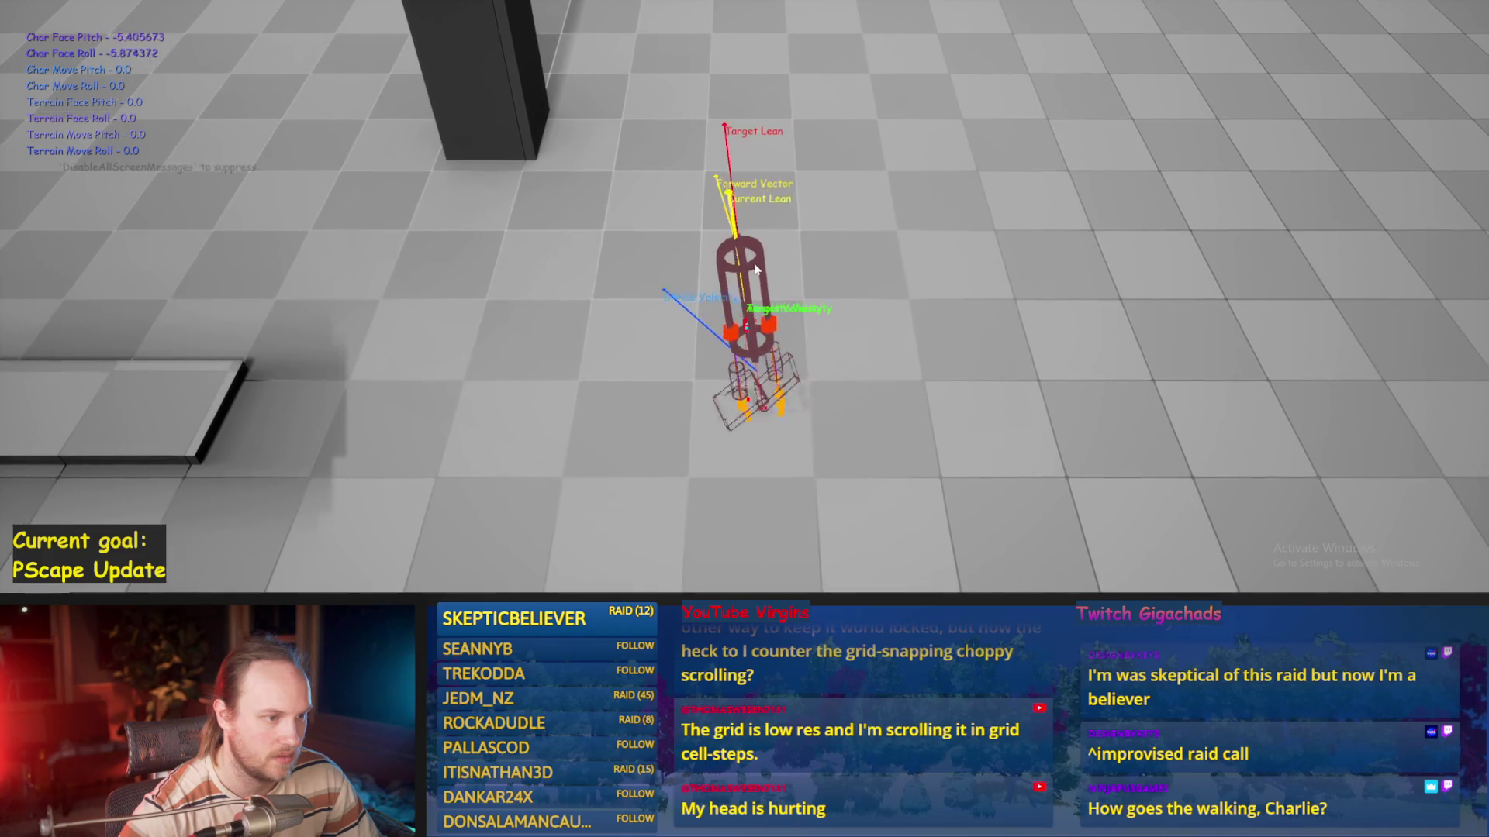
key(Escape)
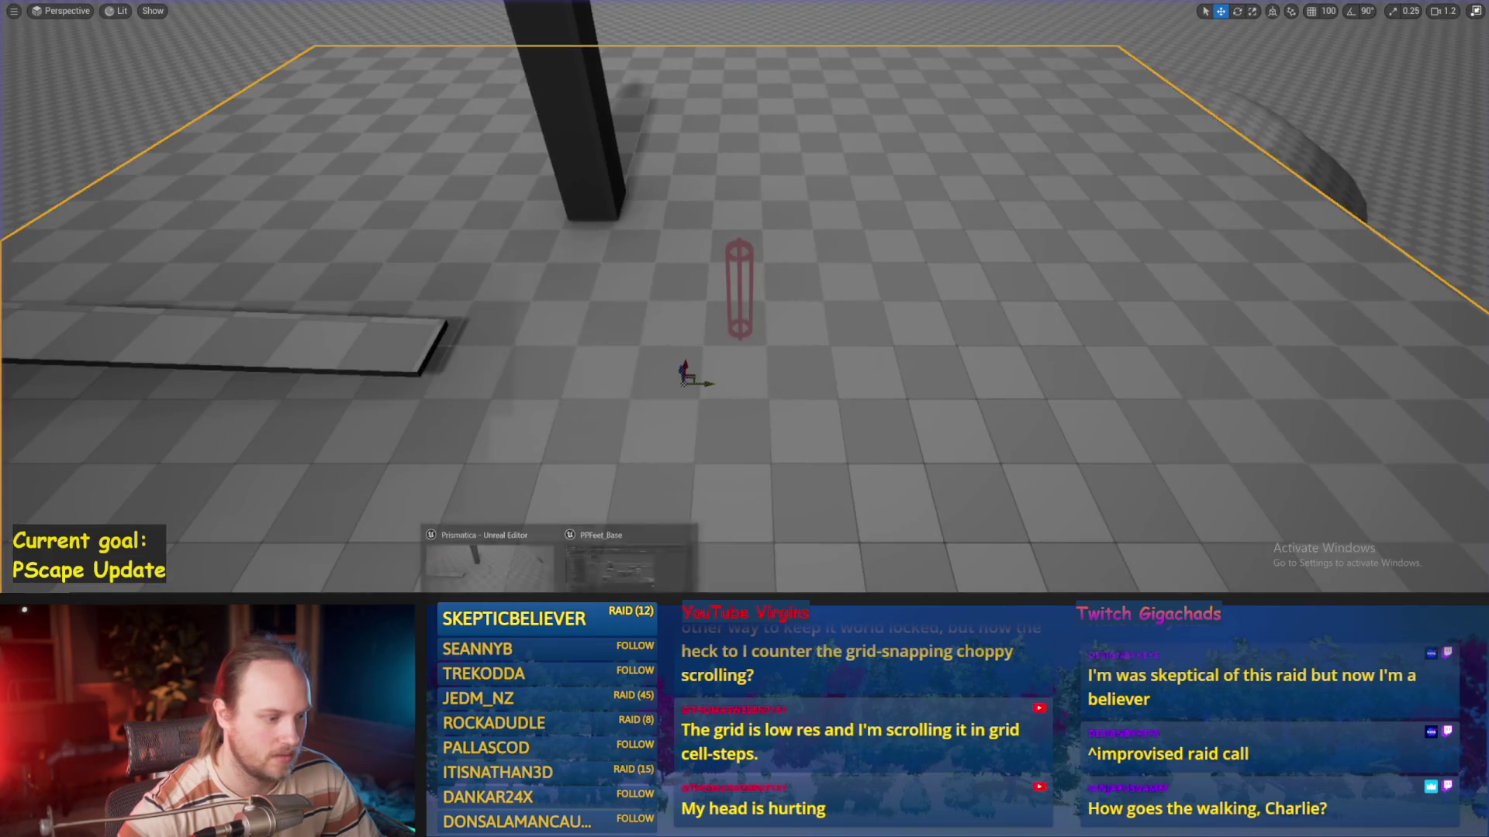
mouse_move(689, 229)
mouse_down()
mouse_move(710, 267)
mouse_move(565, 255)
mouse_move(611, 323)
mouse_move(692, 346)
mouse_move(693, 253)
mouse_move(678, 295)
mouse_move(605, 238)
mouse_up()
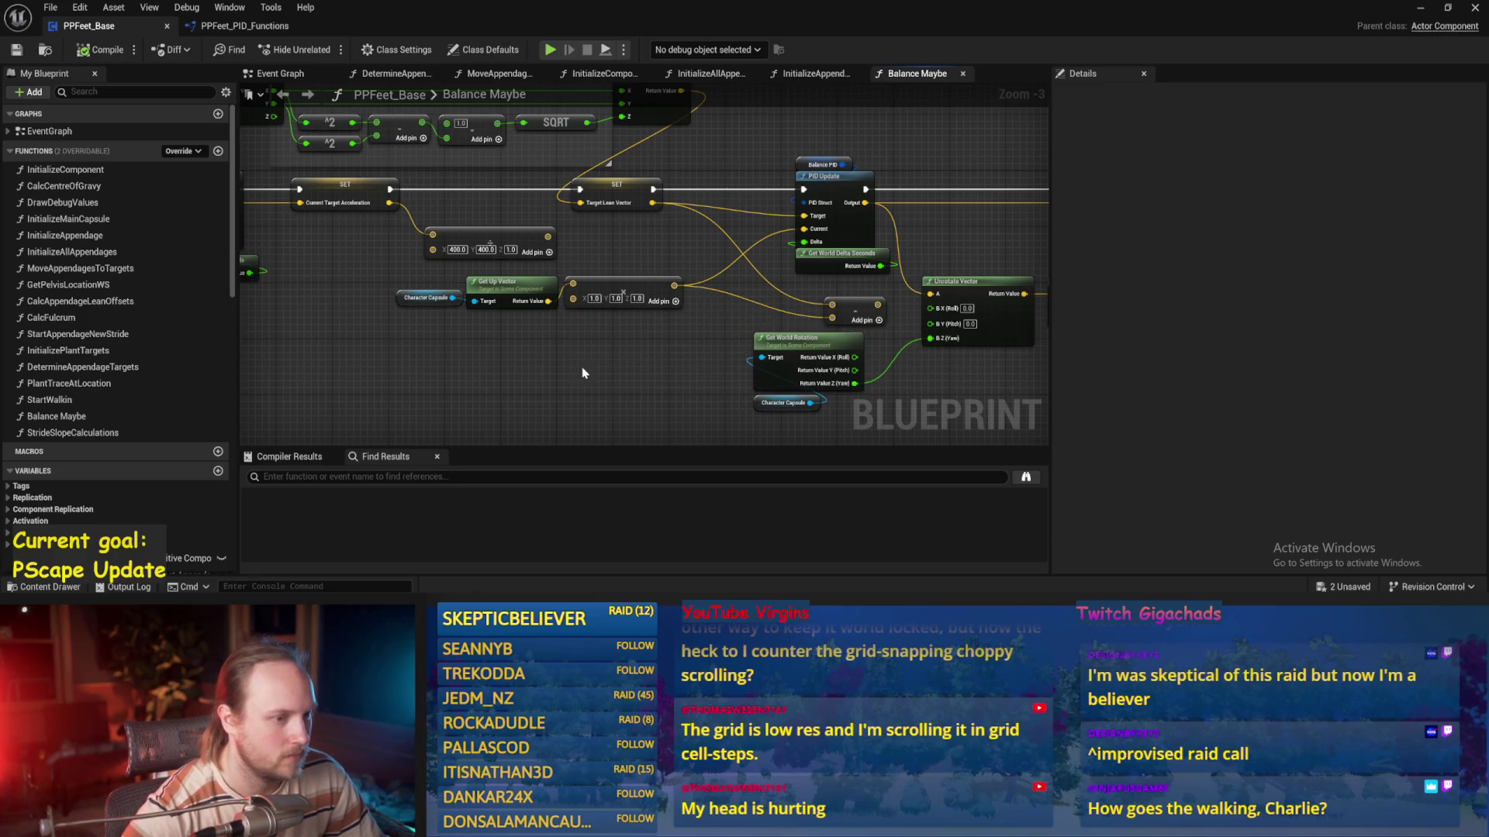
drag(636, 351, 651, 368)
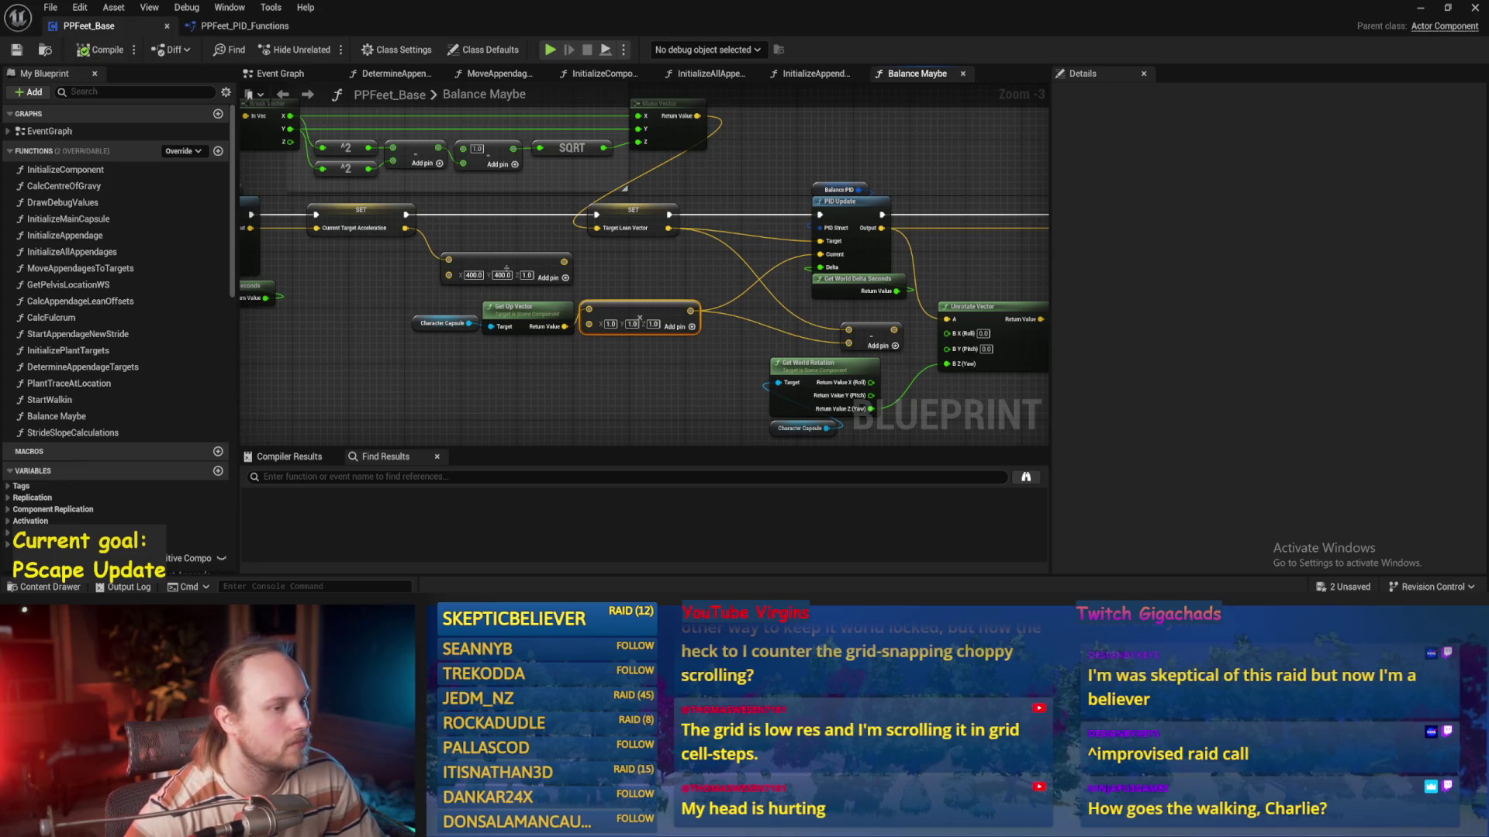
mouse_move(704, 213)
mouse_down()
mouse_move(693, 228)
mouse_move(524, 220)
mouse_move(675, 175)
mouse_move(522, 190)
mouse_up()
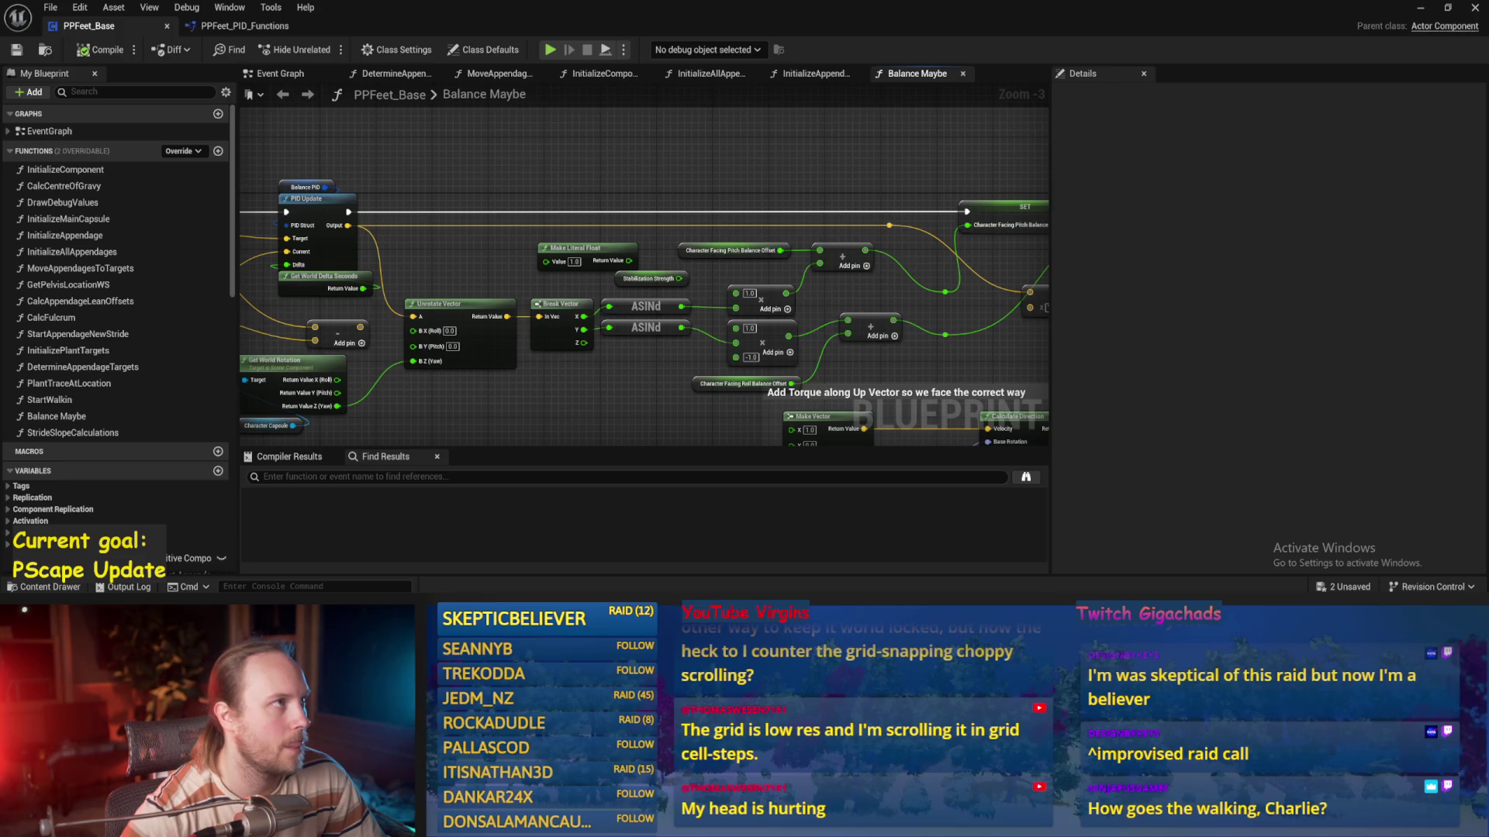
mouse_move(827, 83)
mouse_down()
mouse_move(699, 124)
mouse_move(671, 183)
mouse_move(443, 178)
mouse_move(1008, 132)
mouse_up()
Set Balance PID's DerivativeFactor to 0.1, compile, and playtest
click(523, 136)
click(1325, 396)
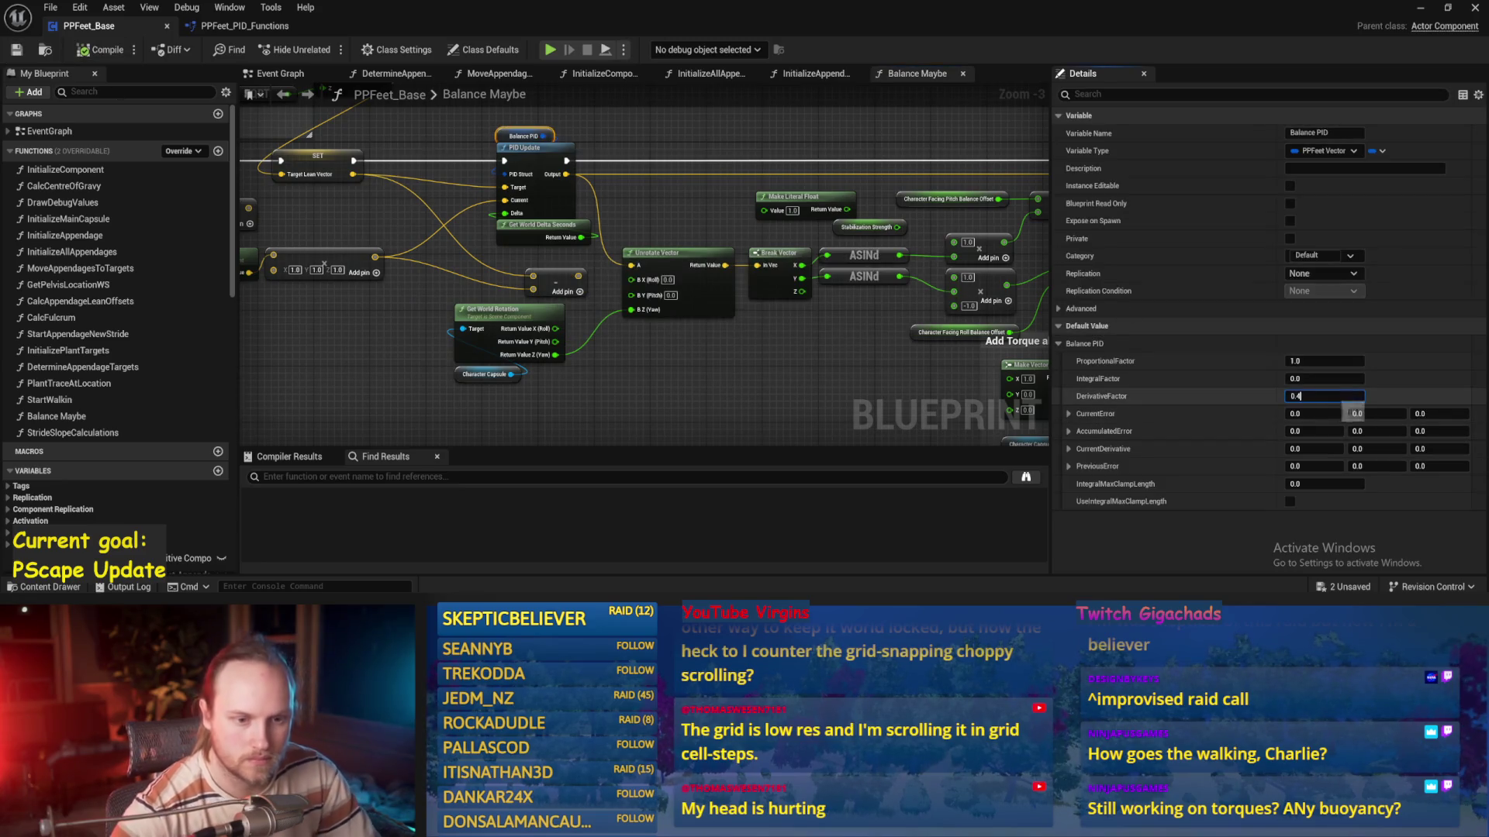
click(103, 50)
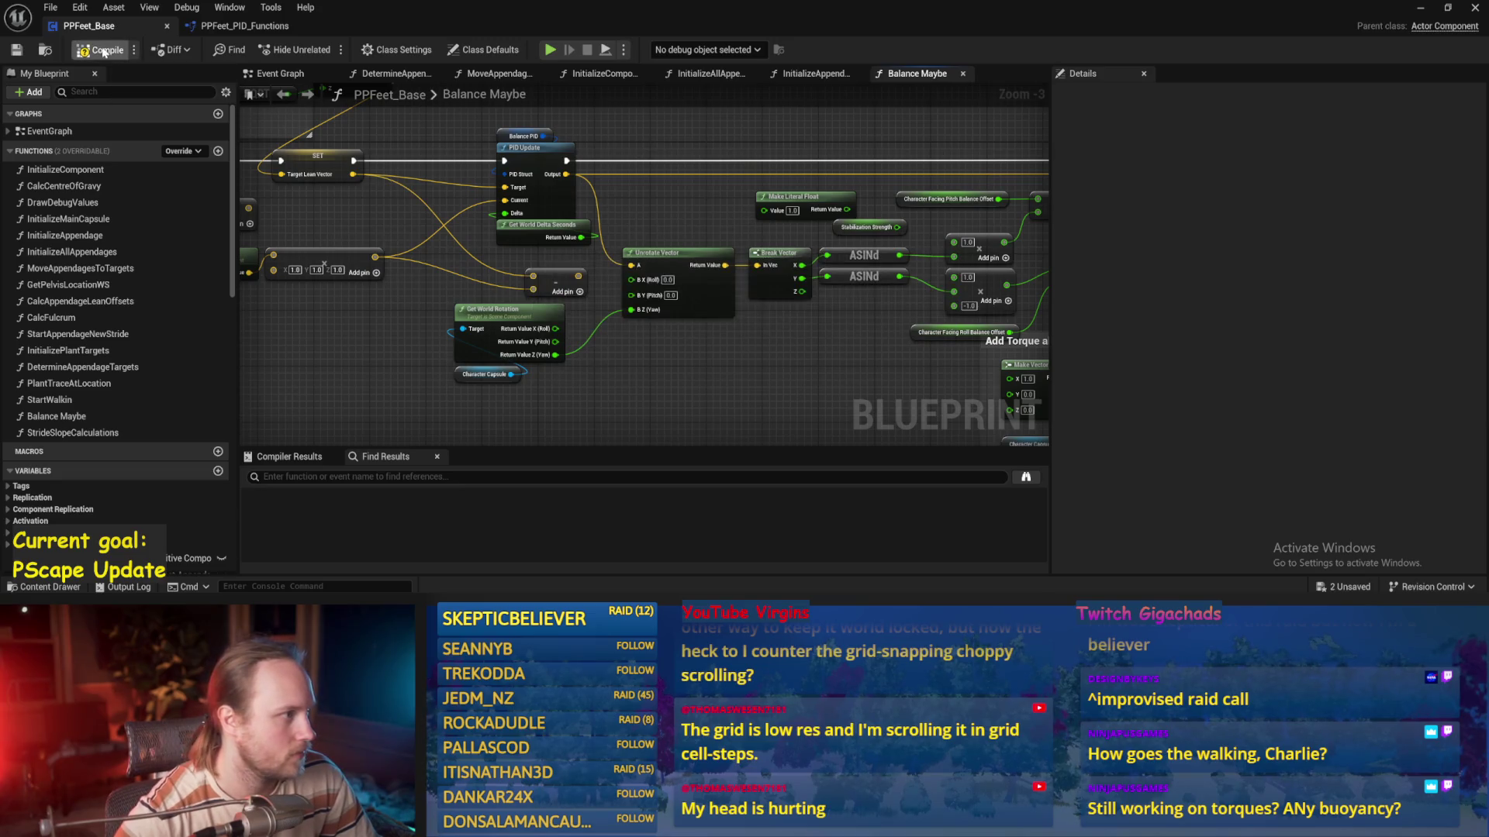
click(1421, 7)
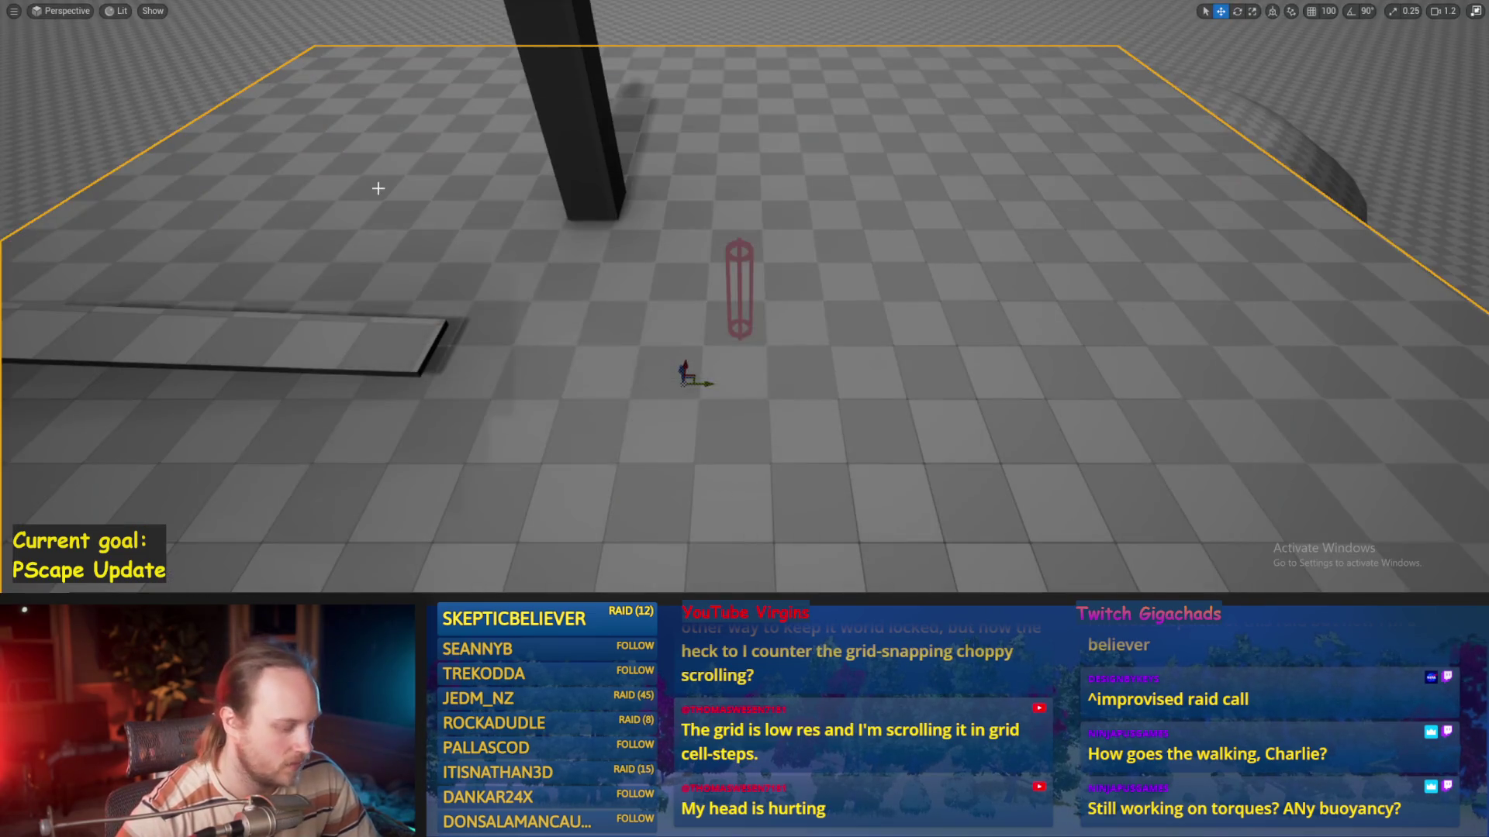
key(alt+p)
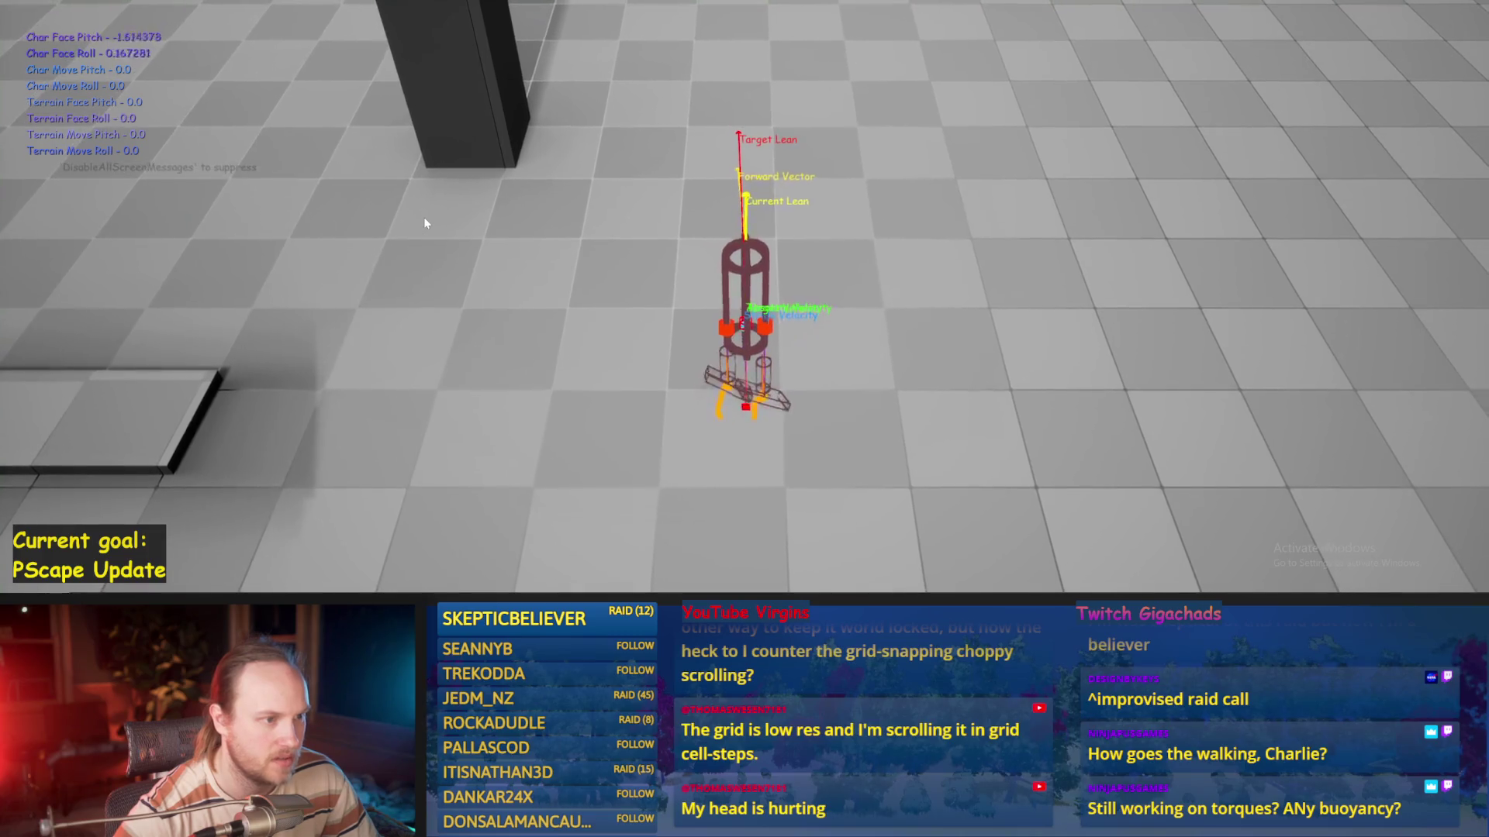
key(Escape)
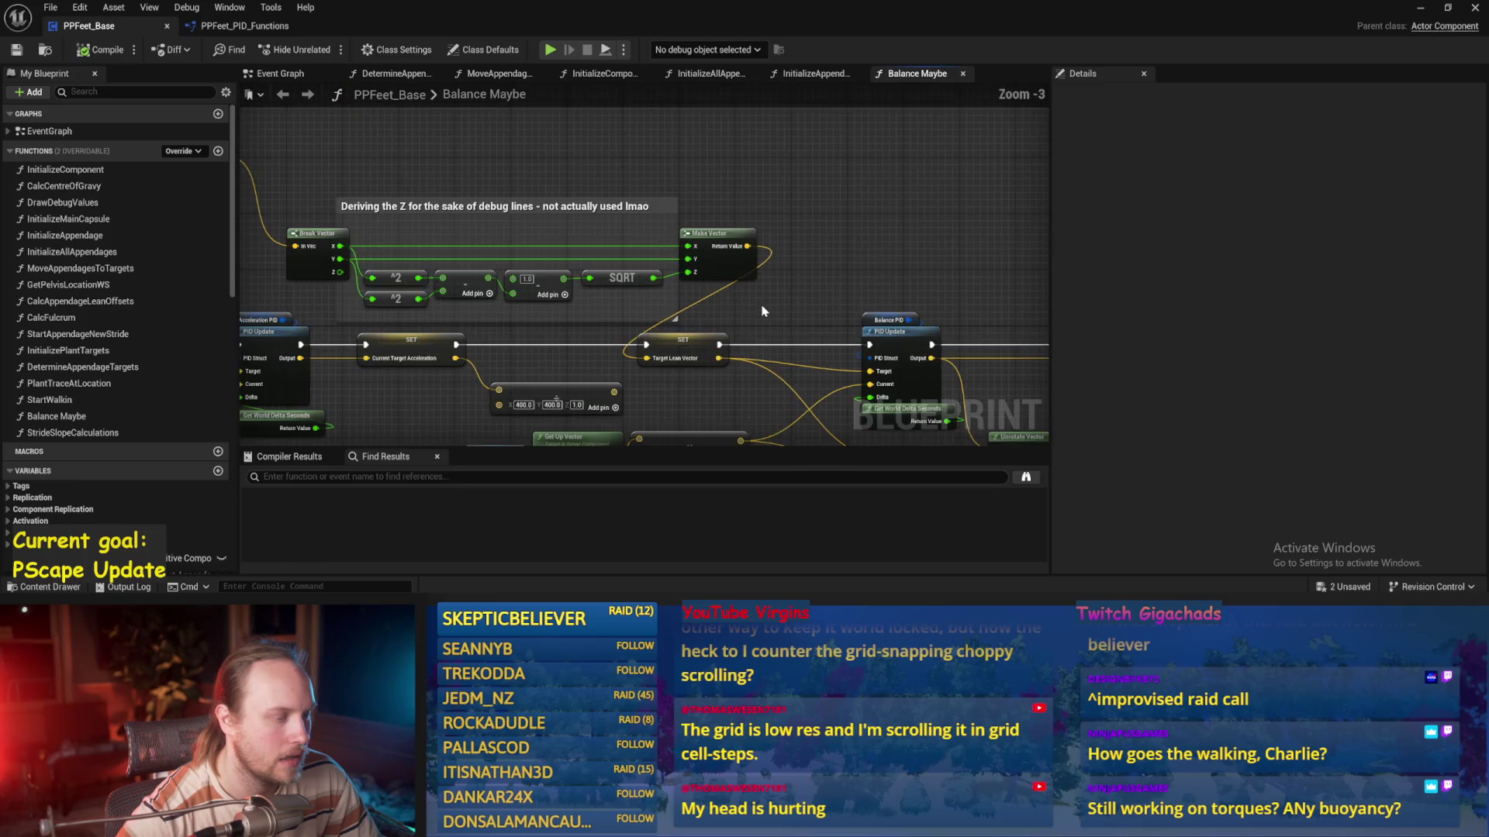
Move the debug-lines comment box up-left and save the blueprint
mouse_move(417, 290)
mouse_down()
mouse_move(333, 172)
mouse_move(376, 235)
mouse_move(366, 225)
mouse_move(397, 196)
mouse_up()
click(897, 147)
drag(684, 313, 476, 240)
click(930, 208)
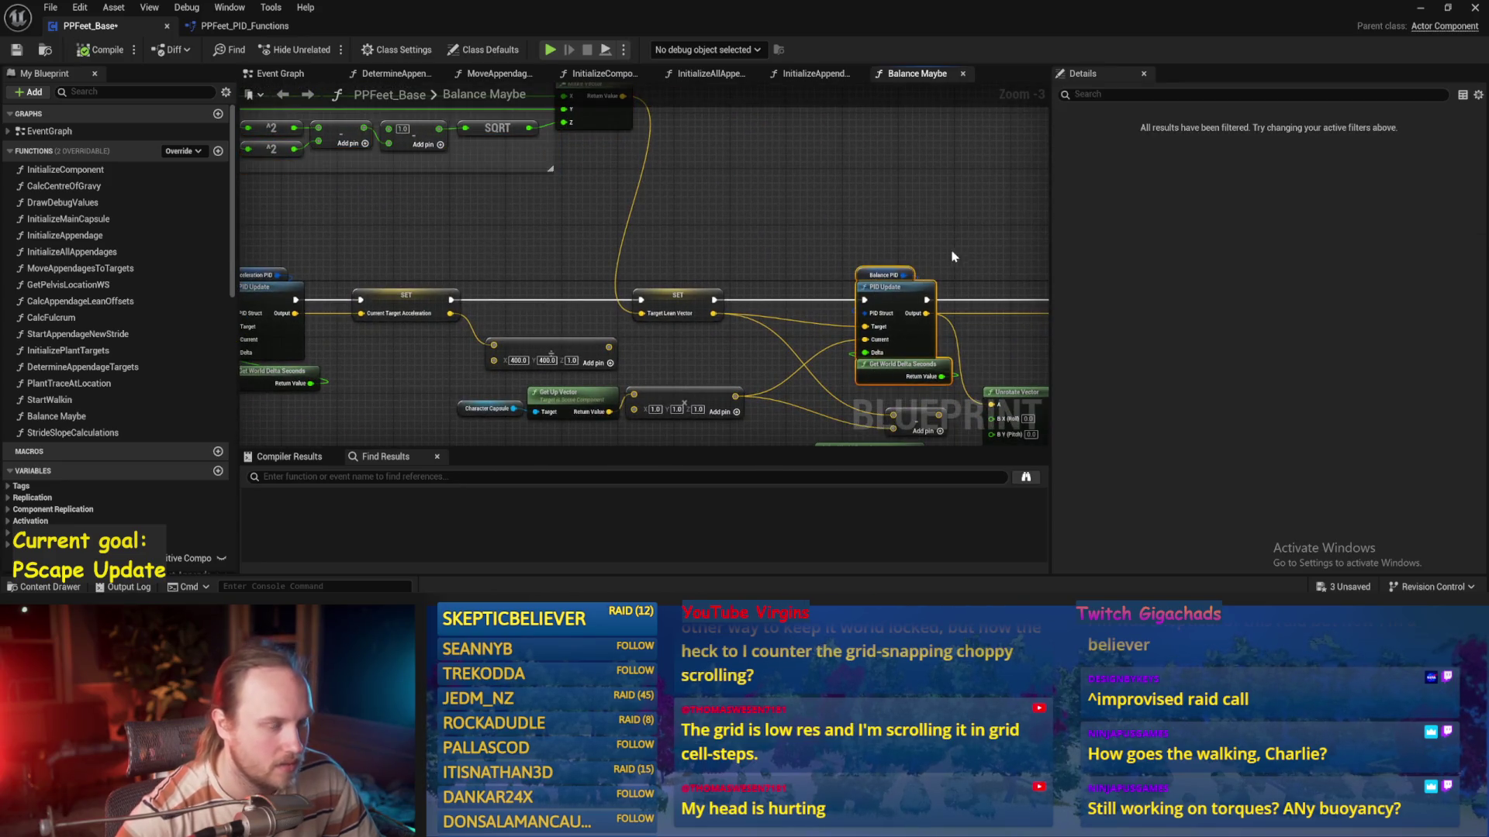
drag(948, 260, 794, 235)
key(ctrl+s)
Change ProportionalFactor to 0.3, playtest the retuned gains, and save the blueprint
click(722, 253)
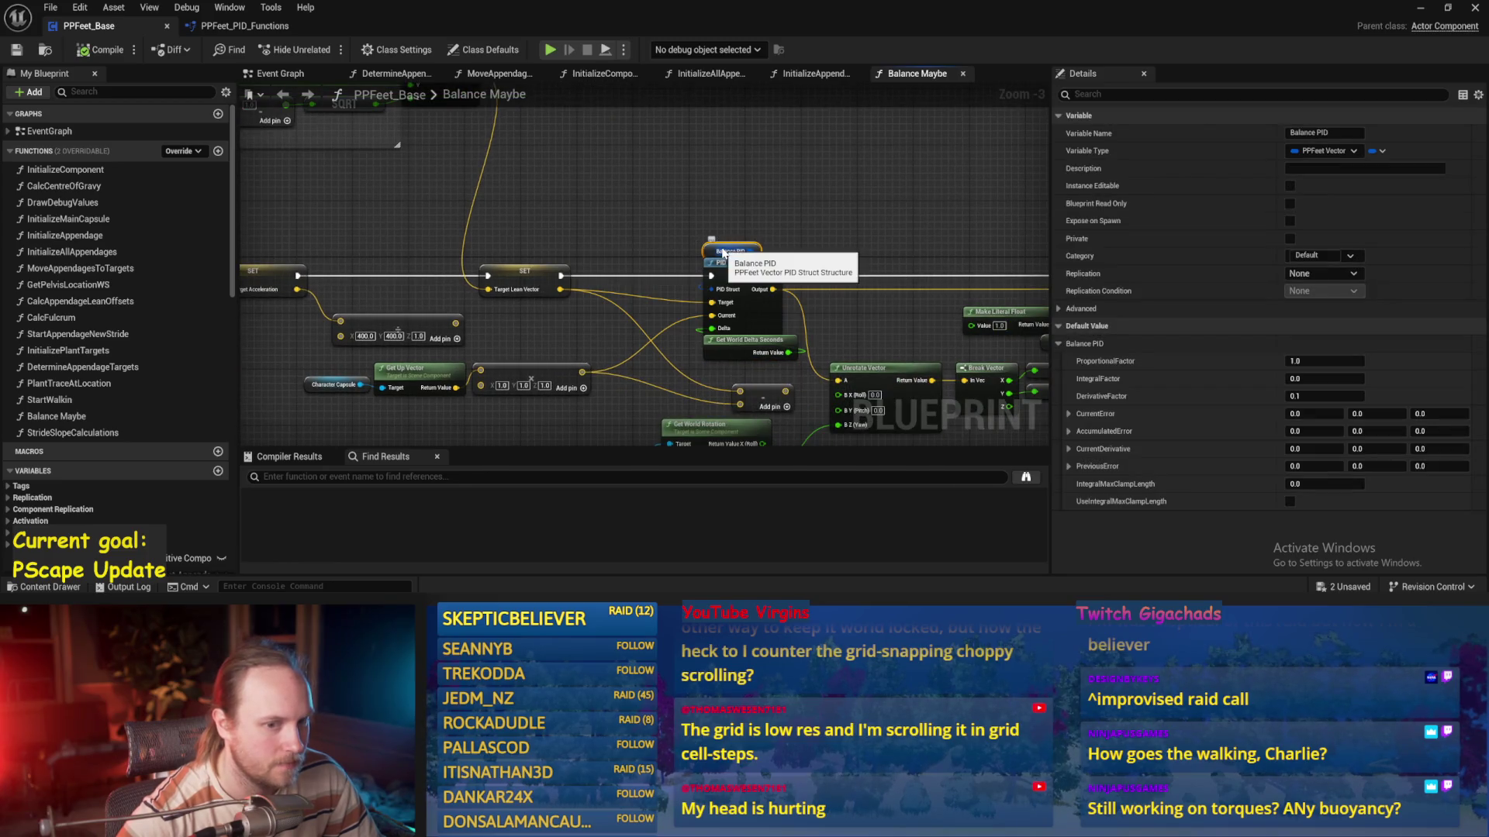
click(1298, 360)
text(0.3)
drag(771, 306, 651, 302)
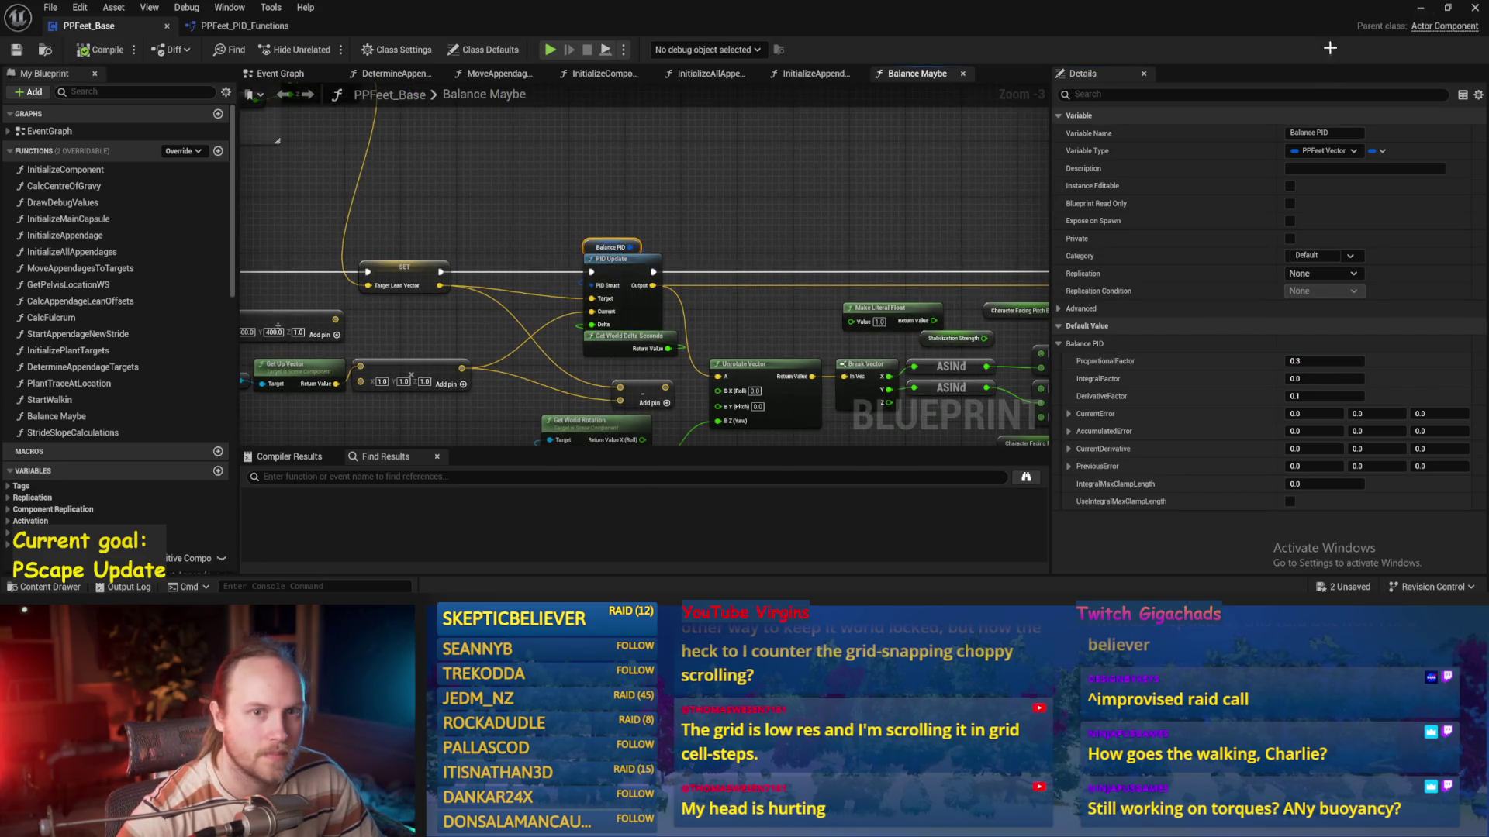
key(alt+Tab)
key(alt+p)
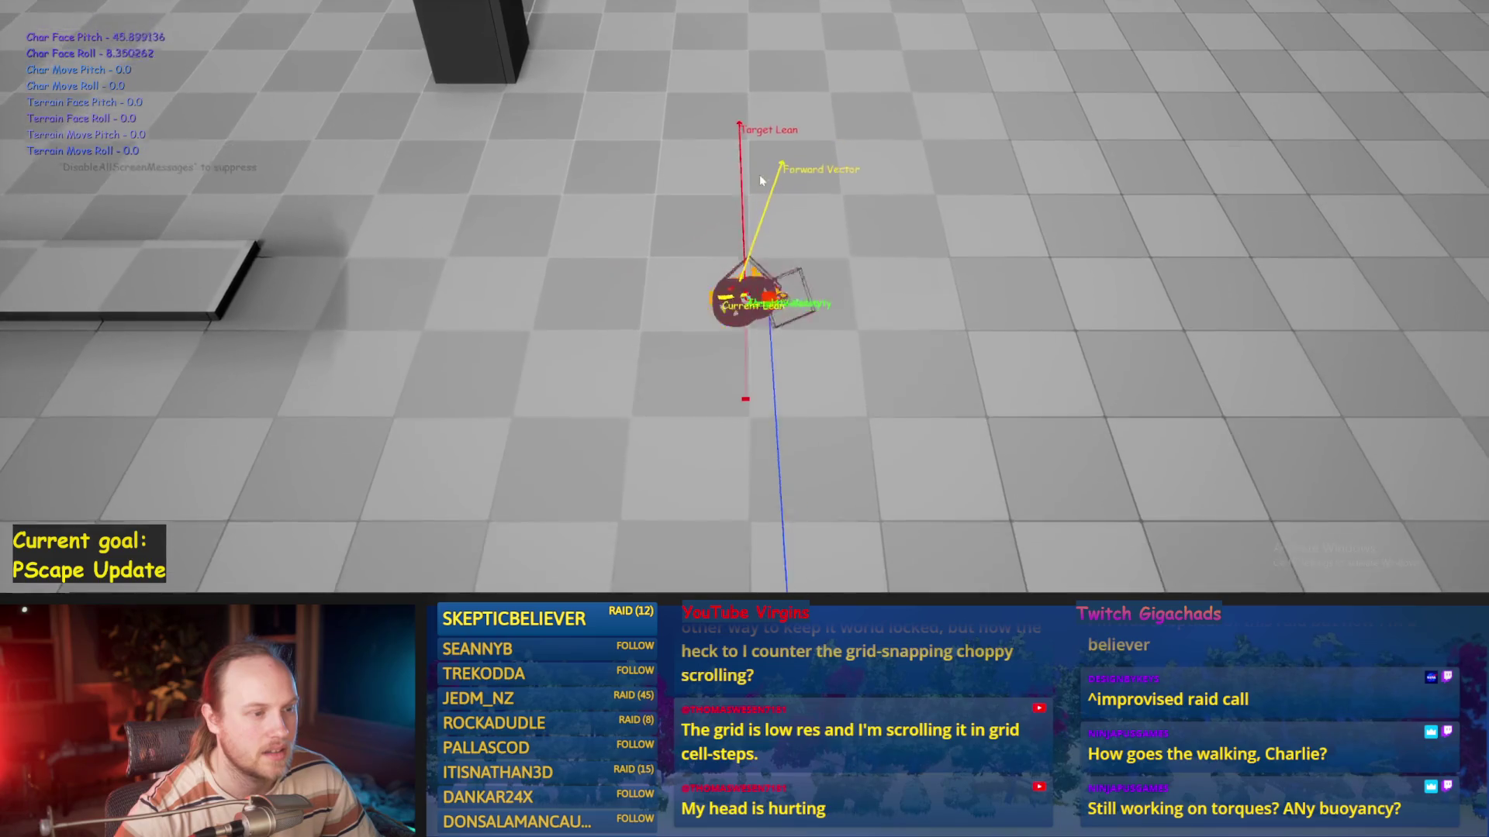
key(Escape)
mouse_move(618, 585)
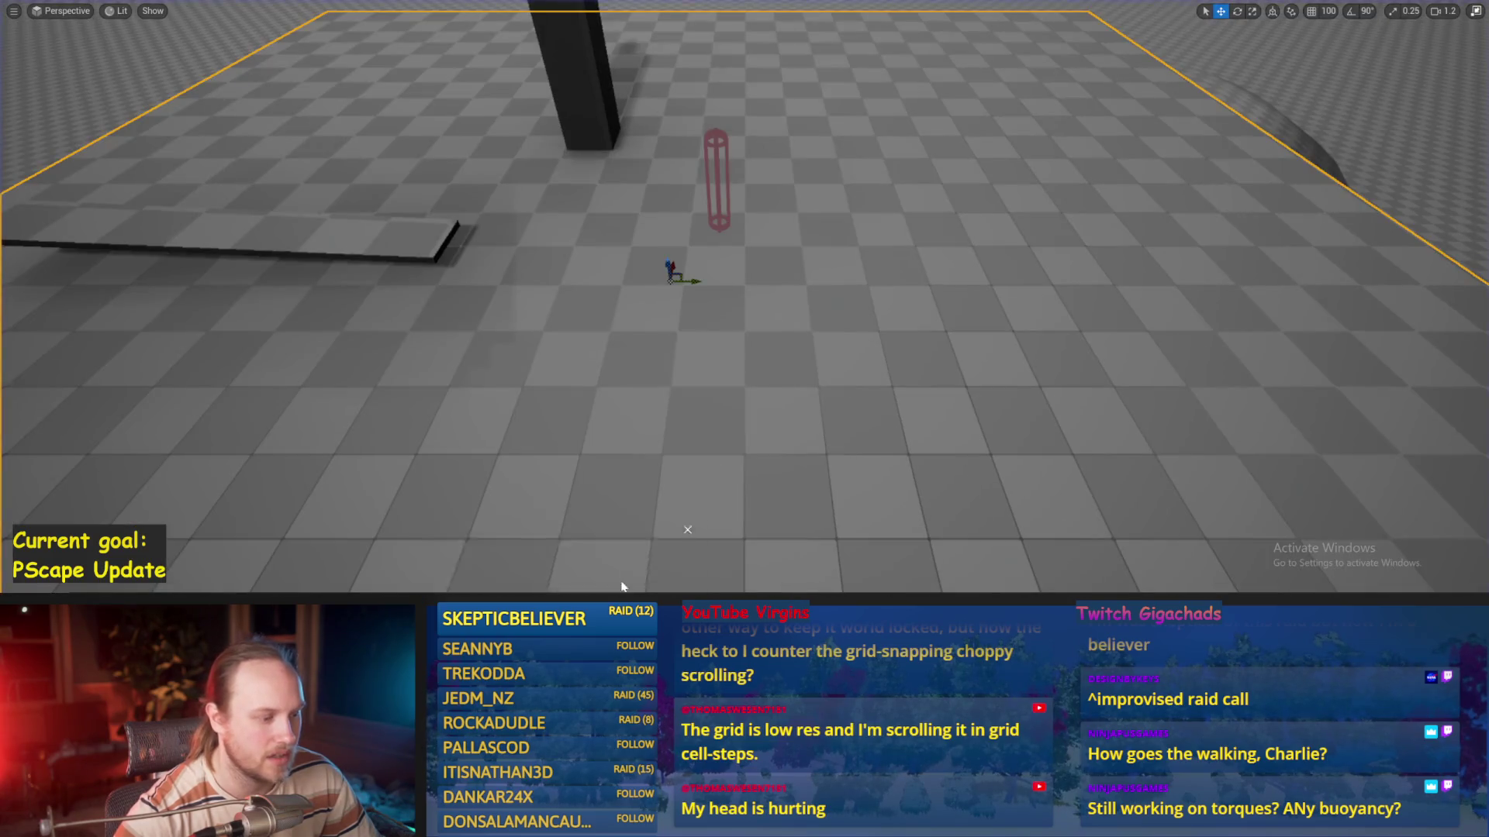
click(628, 542)
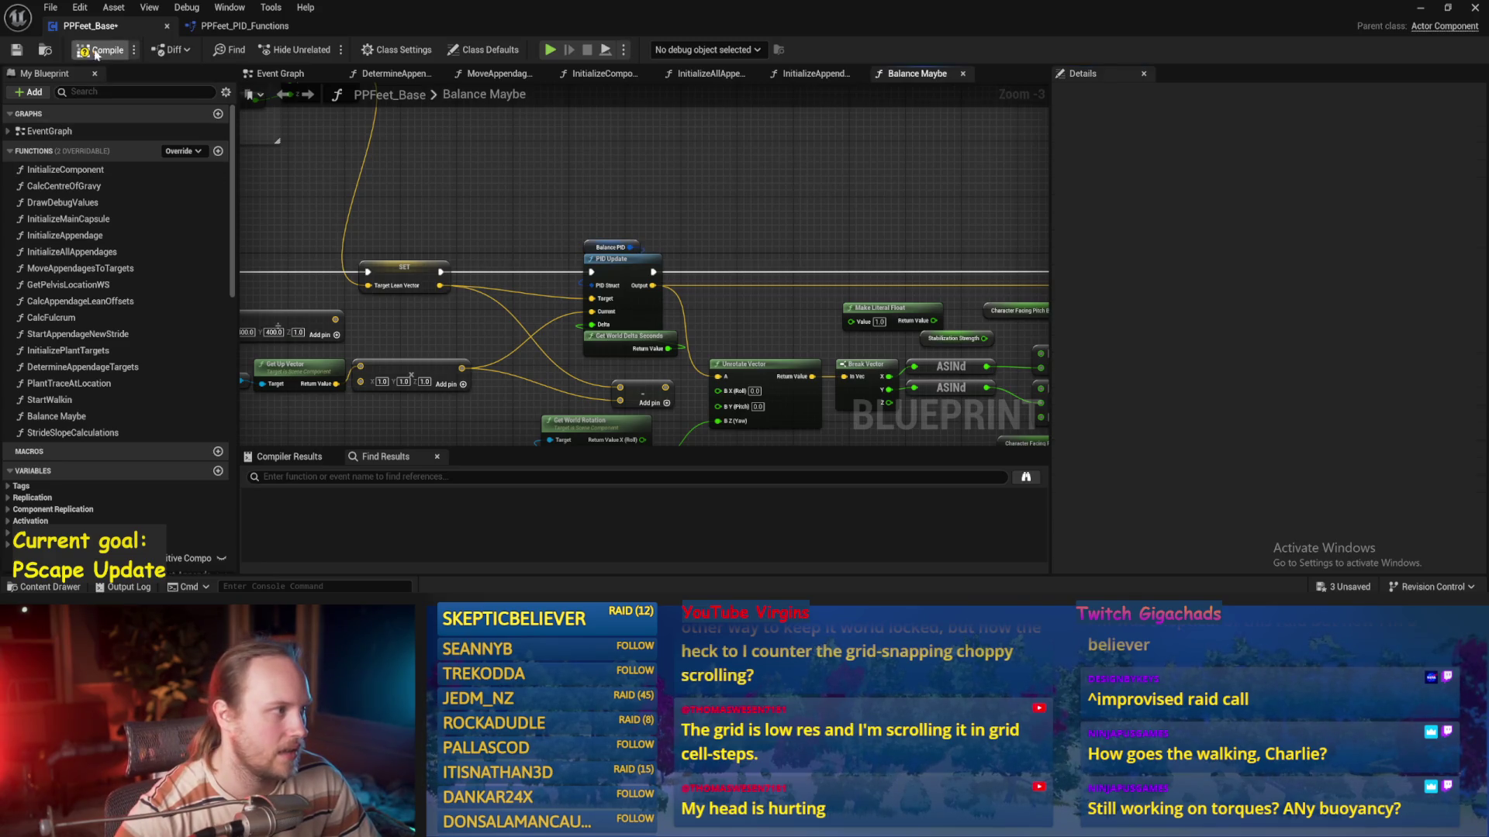
click(22, 52)
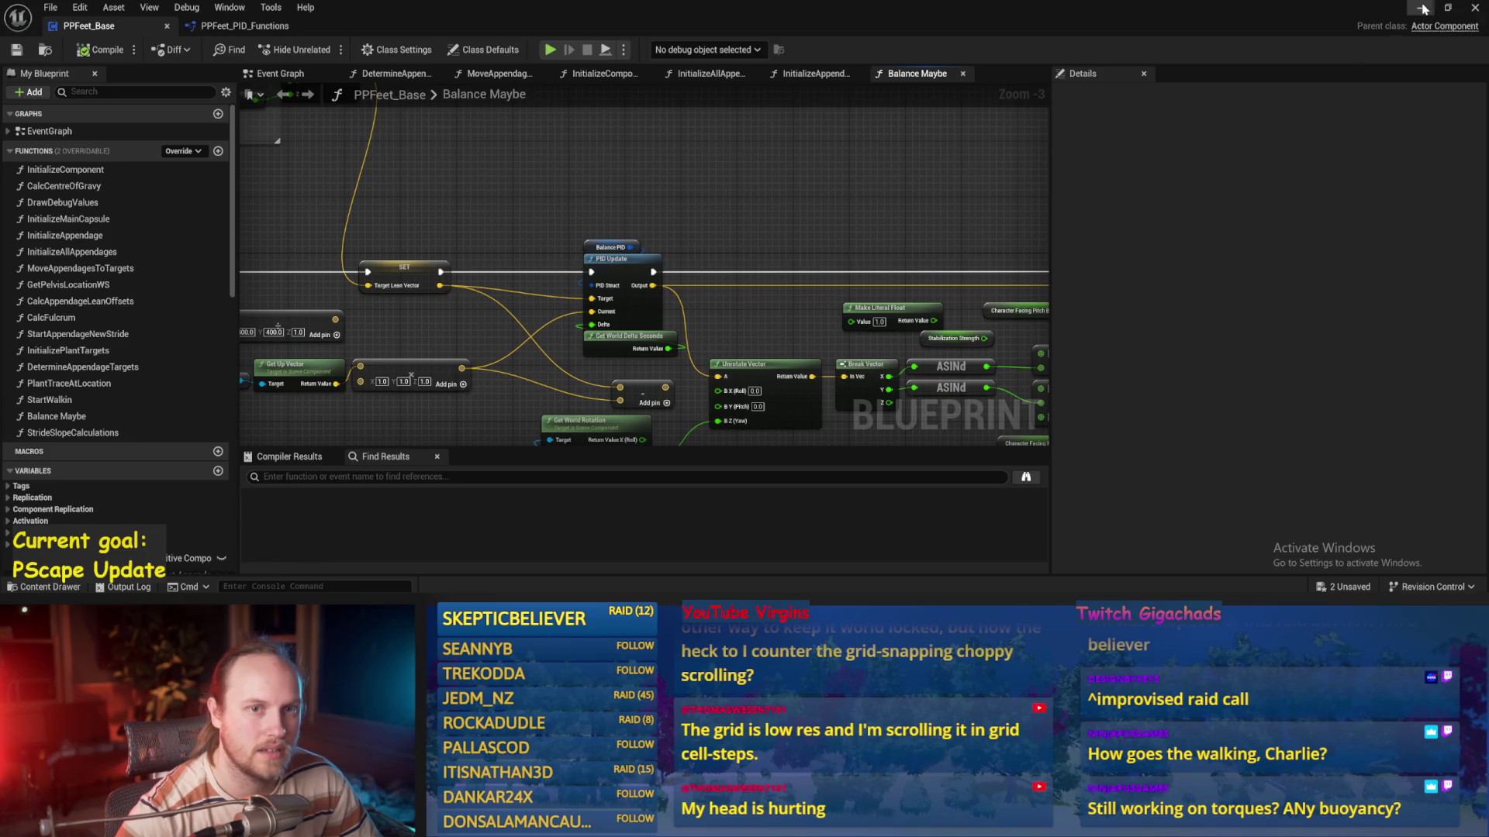
click(1424, 9)
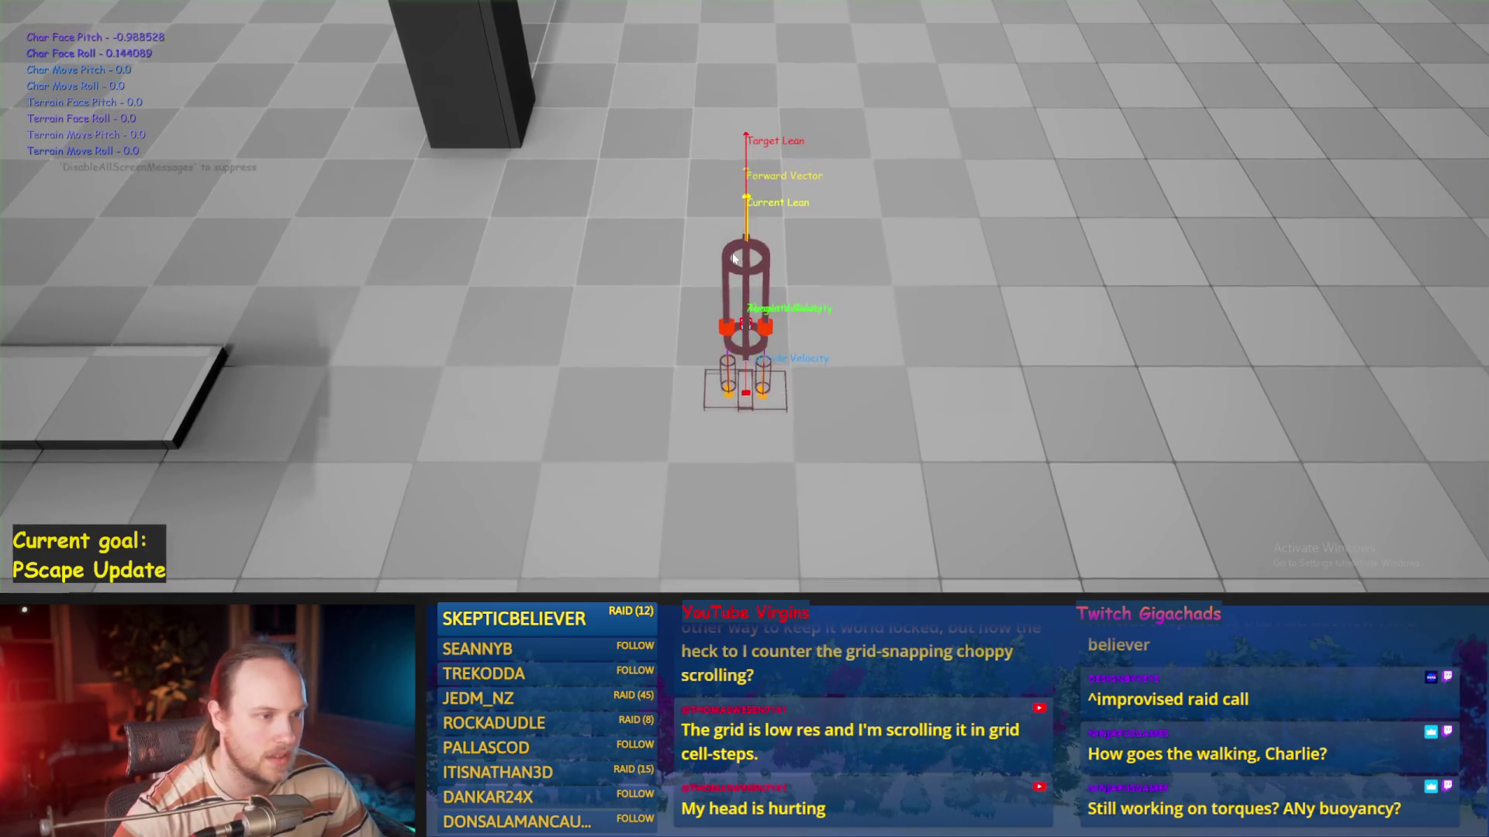
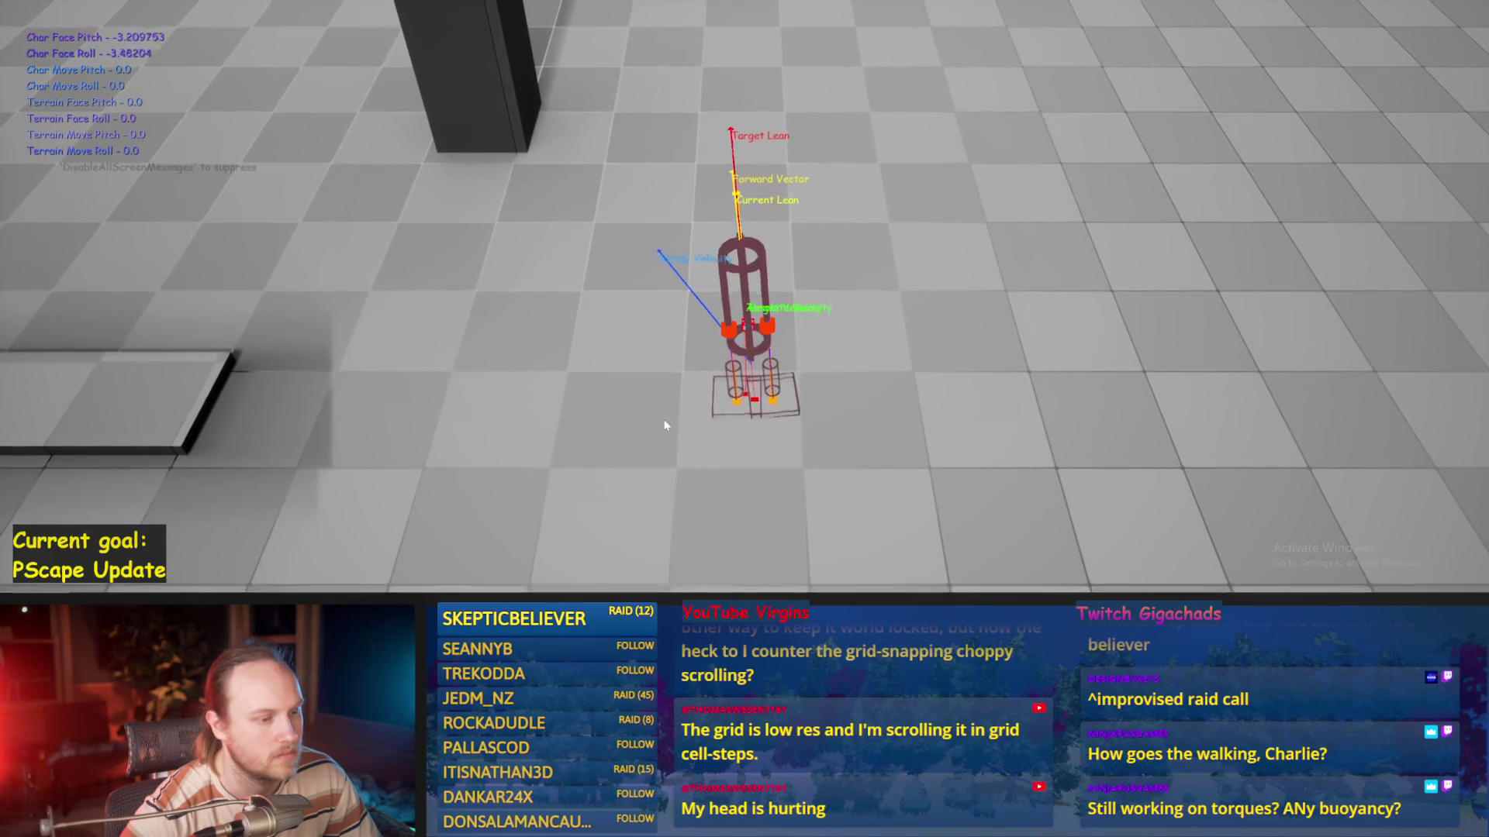
Stop the test, move the subtract node, compile the blueprint and run a quick test
key(Escape)
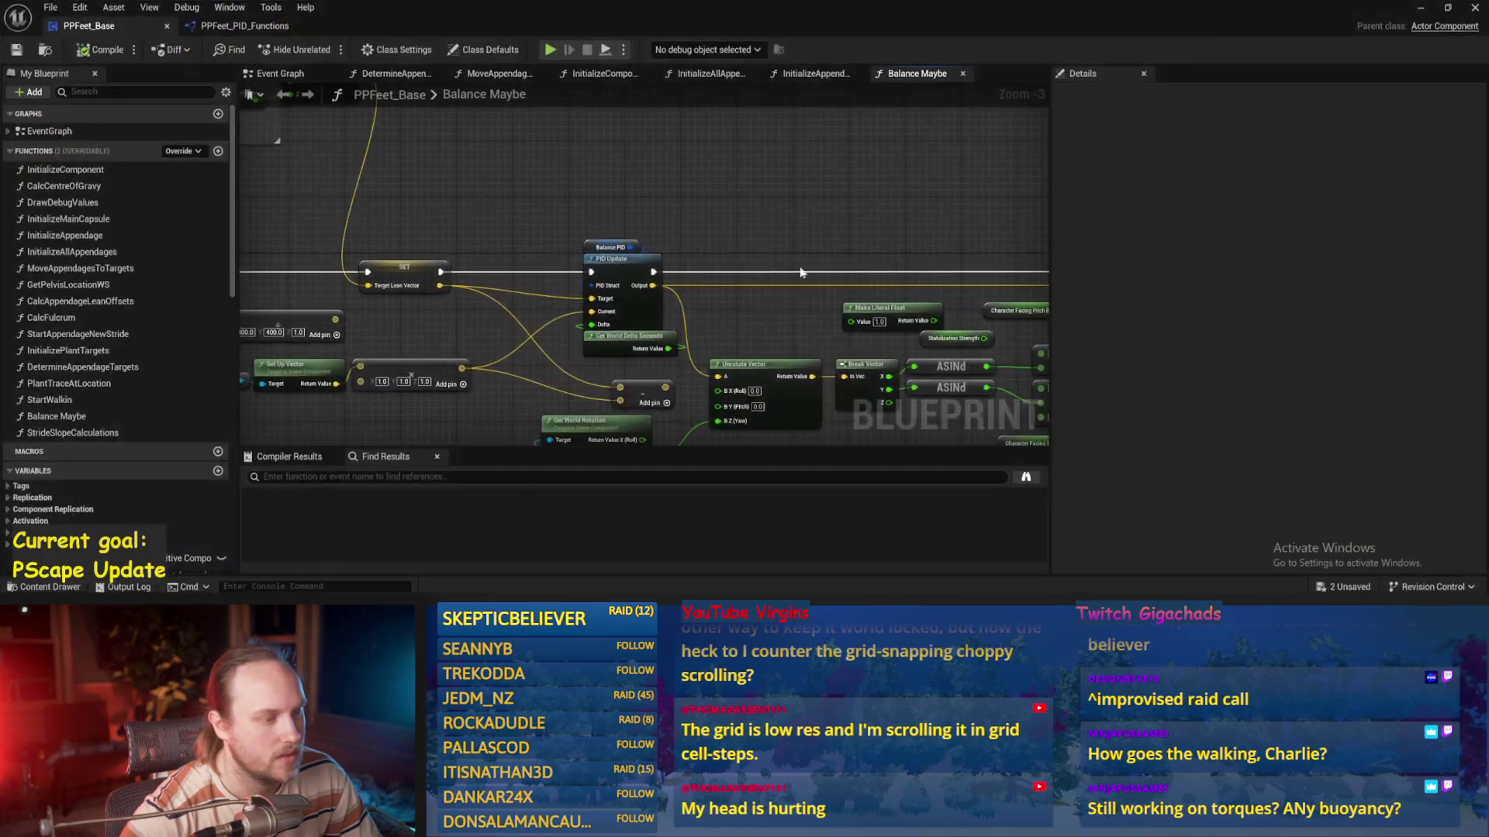
drag(532, 302, 584, 279)
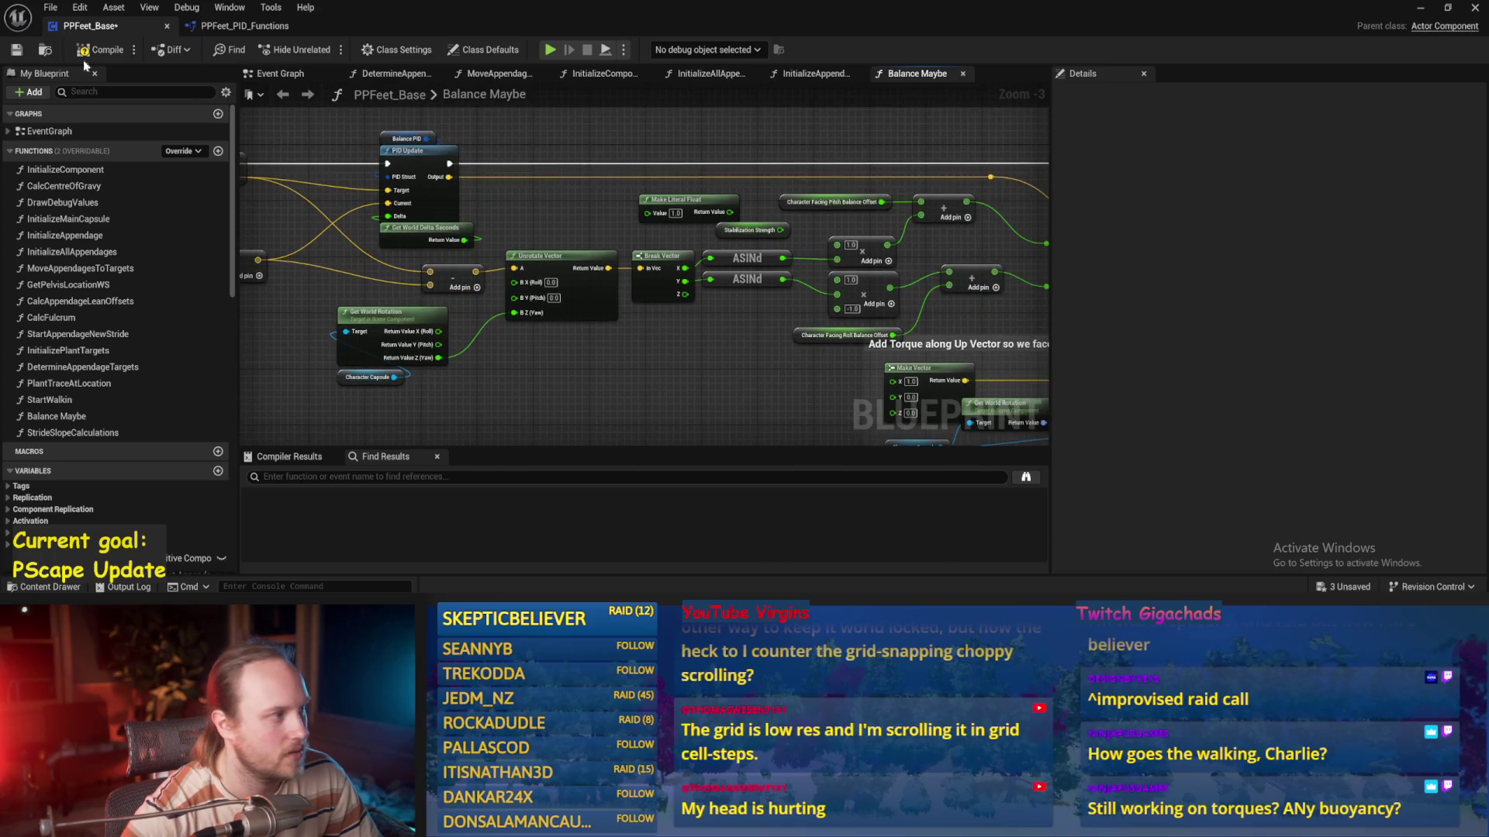
click(96, 50)
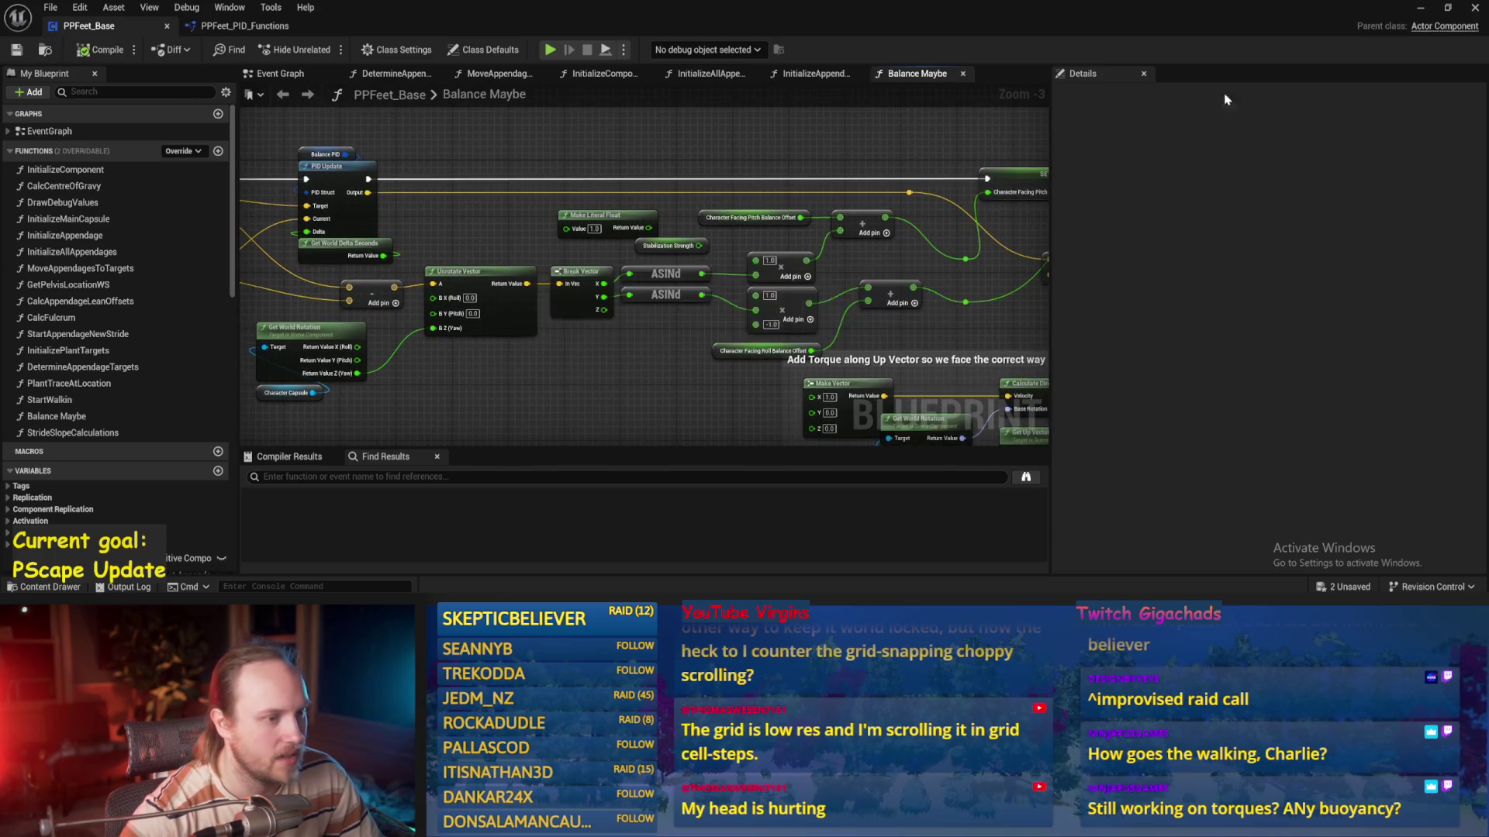
click(1423, 9)
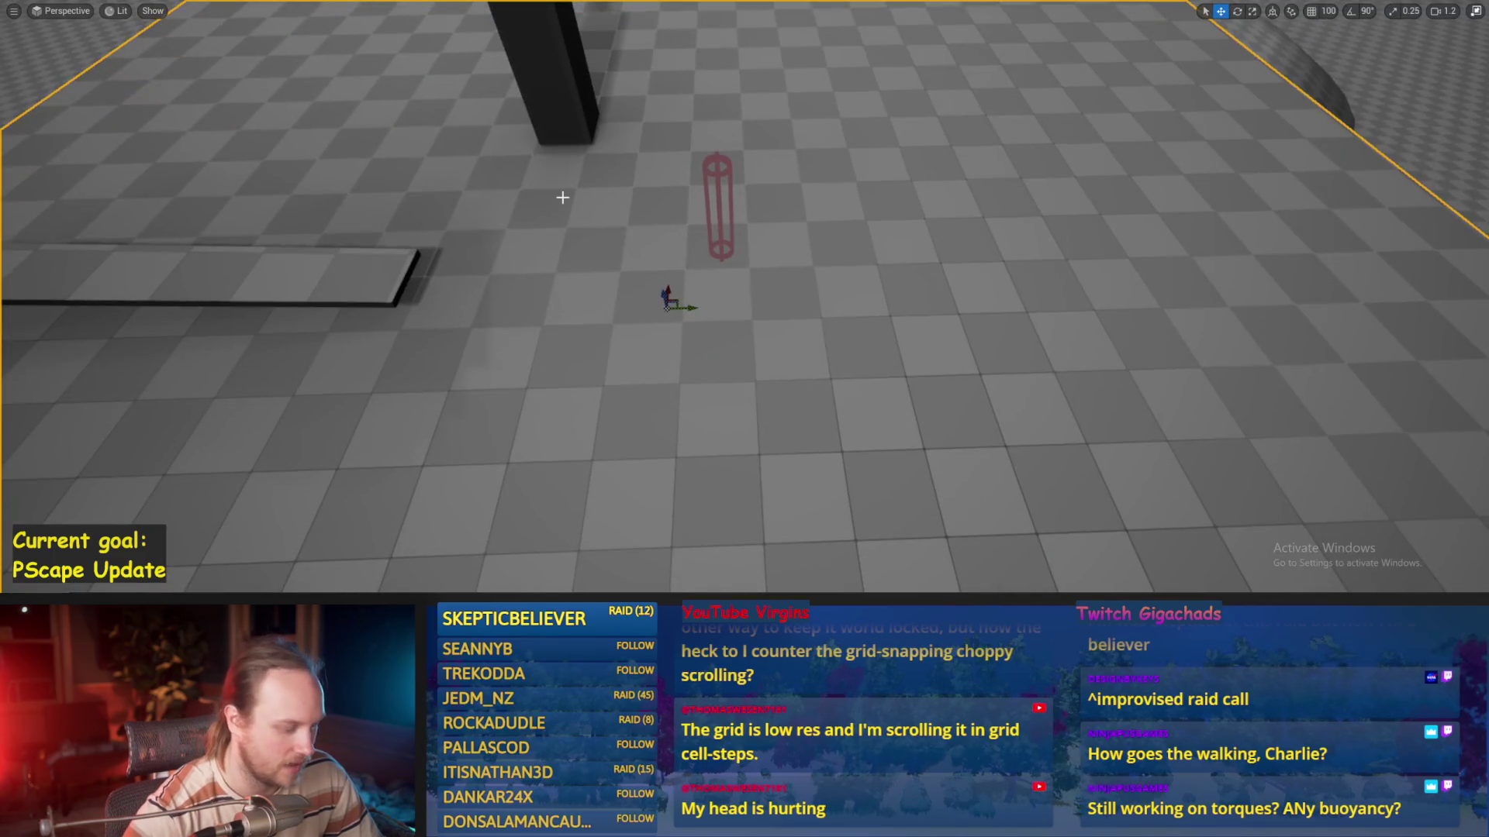
key(alt+p)
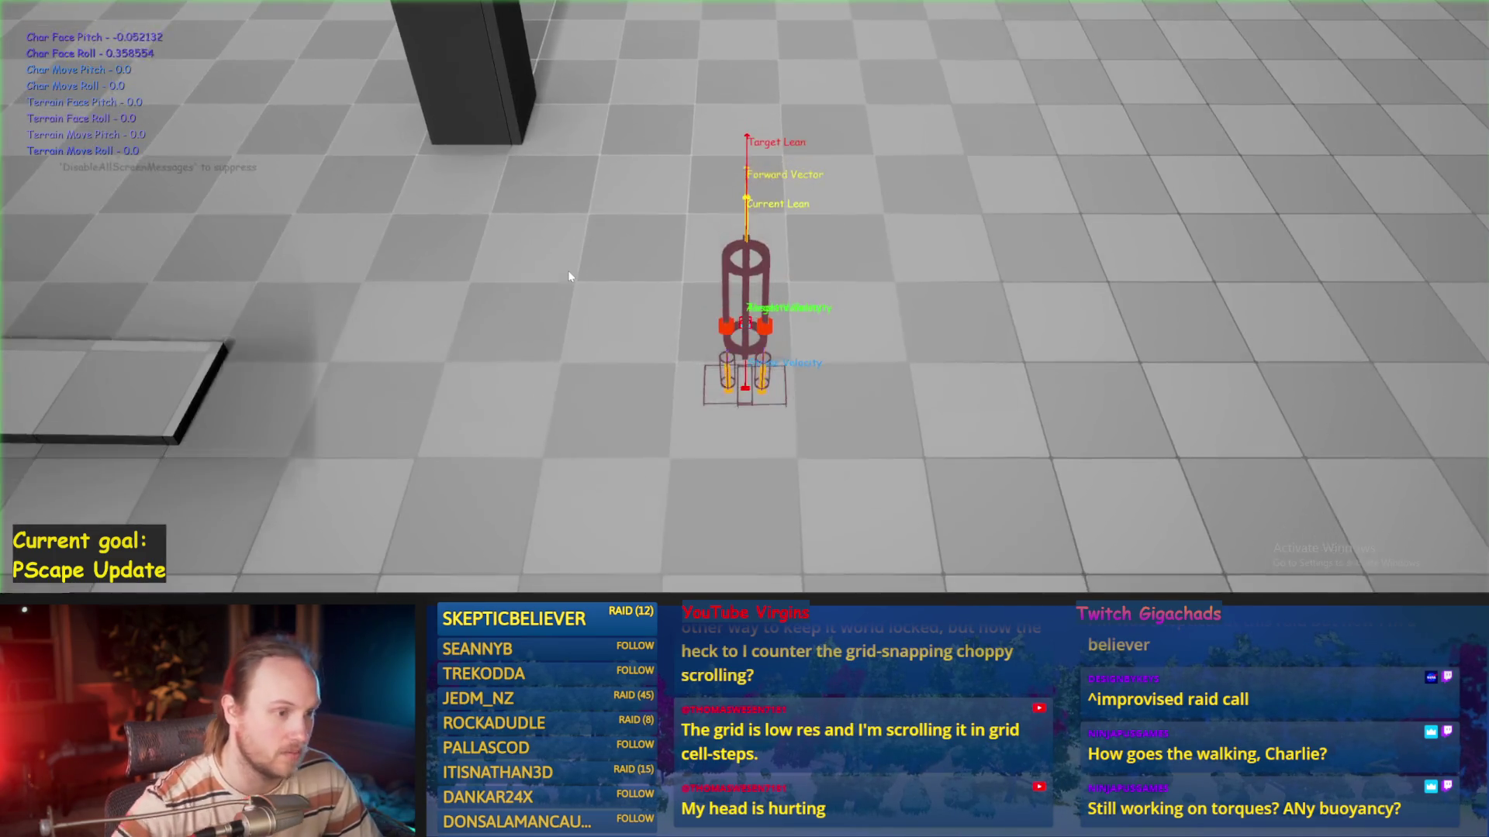
key(Escape)
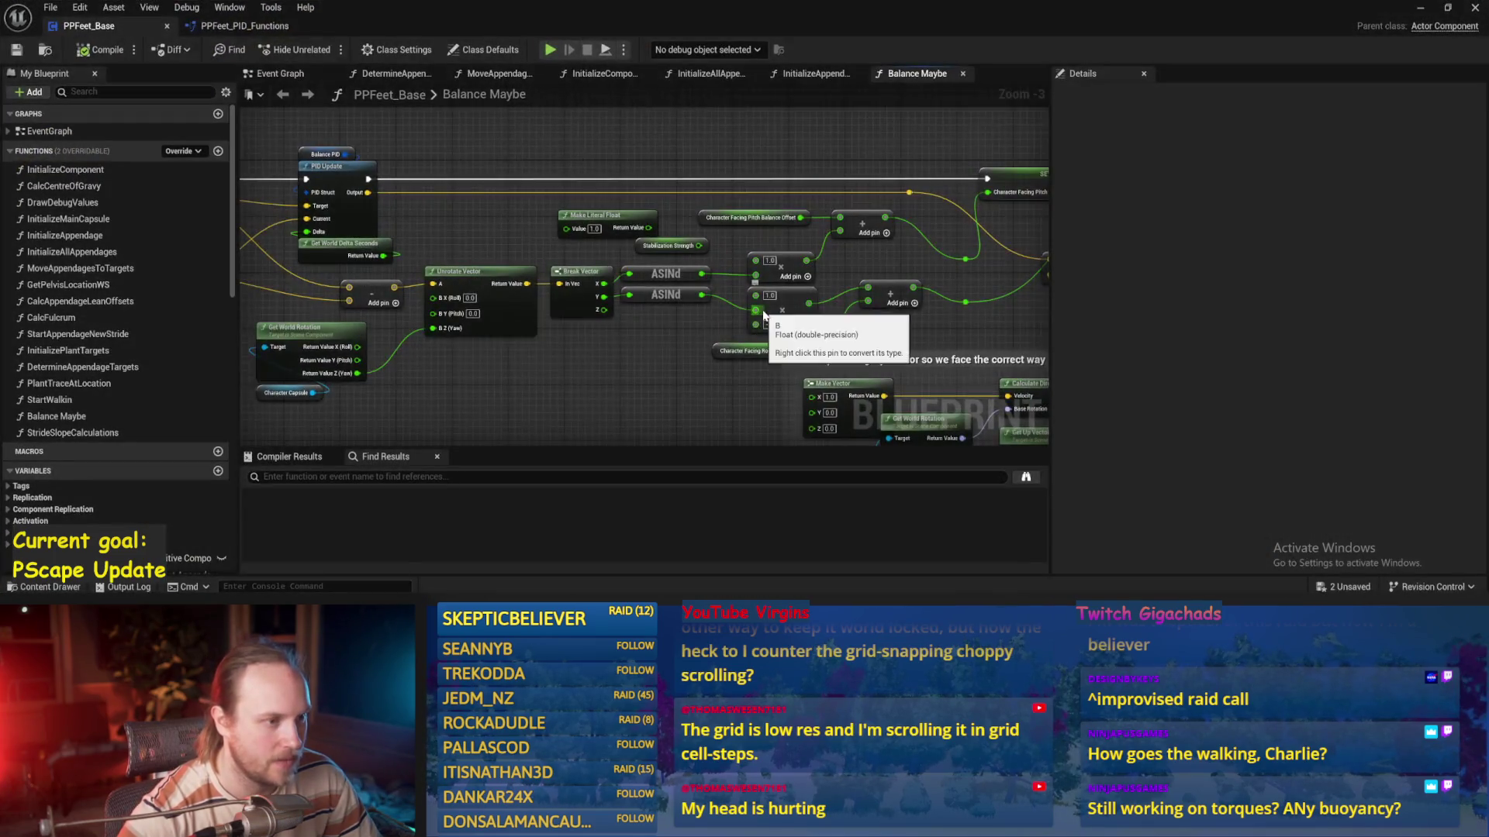
Connect the pitch offset multiply node's output to the reroute point and save the blueprint
scroll(749, 309, up, 2)
mouse_move(749, 309)
mouse_down()
mouse_move(685, 227)
mouse_move(607, 230)
mouse_move(802, 224)
mouse_up()
mouse_move(598, 284)
mouse_down()
mouse_move(837, 283)
mouse_move(810, 278)
mouse_up()
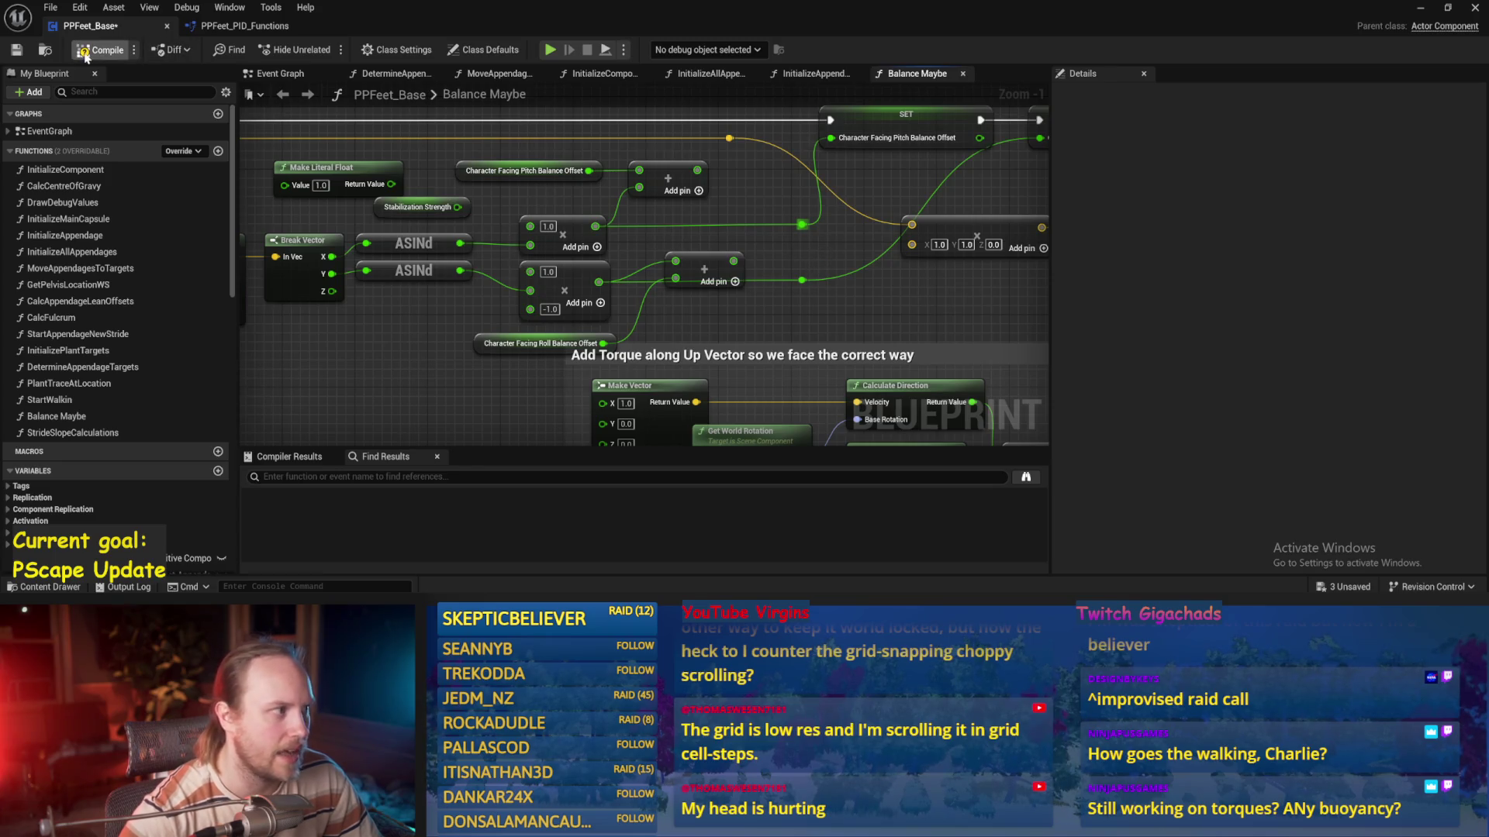
click(16, 49)
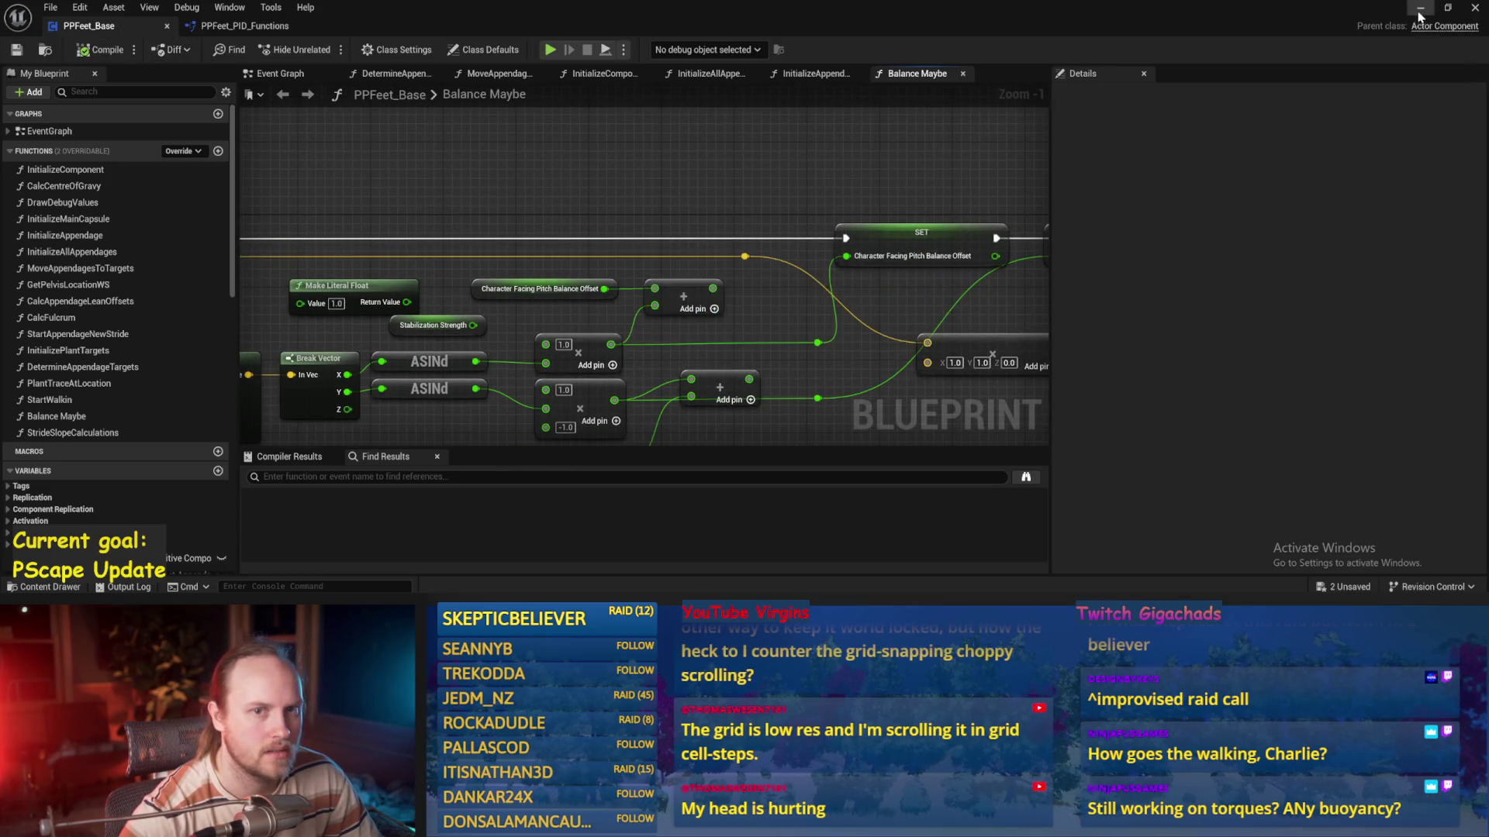
Play-test the biped while driving it with S; it still tips over
click(1421, 8)
key(alt+p)
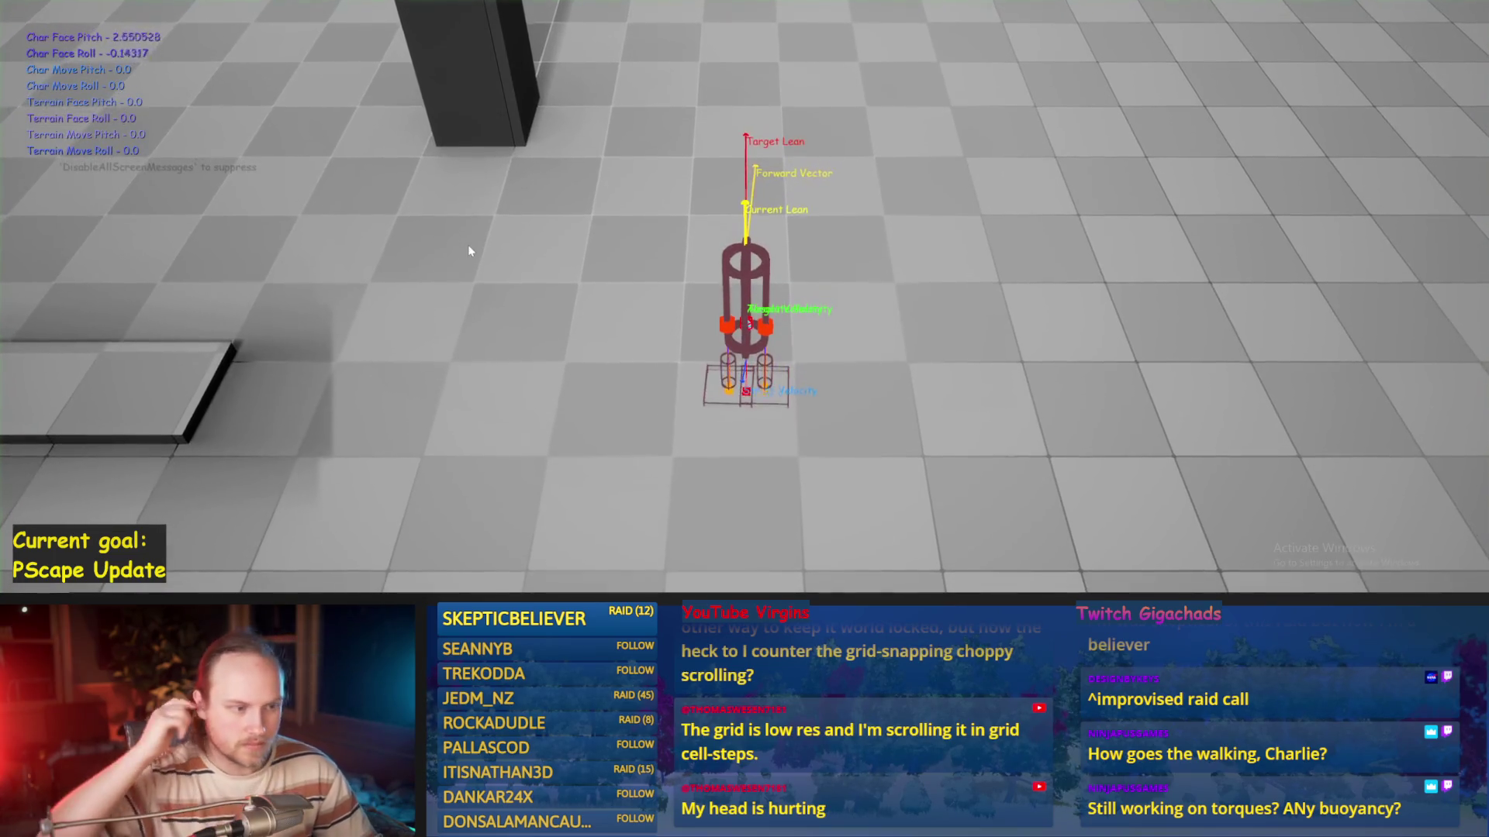
key(s)
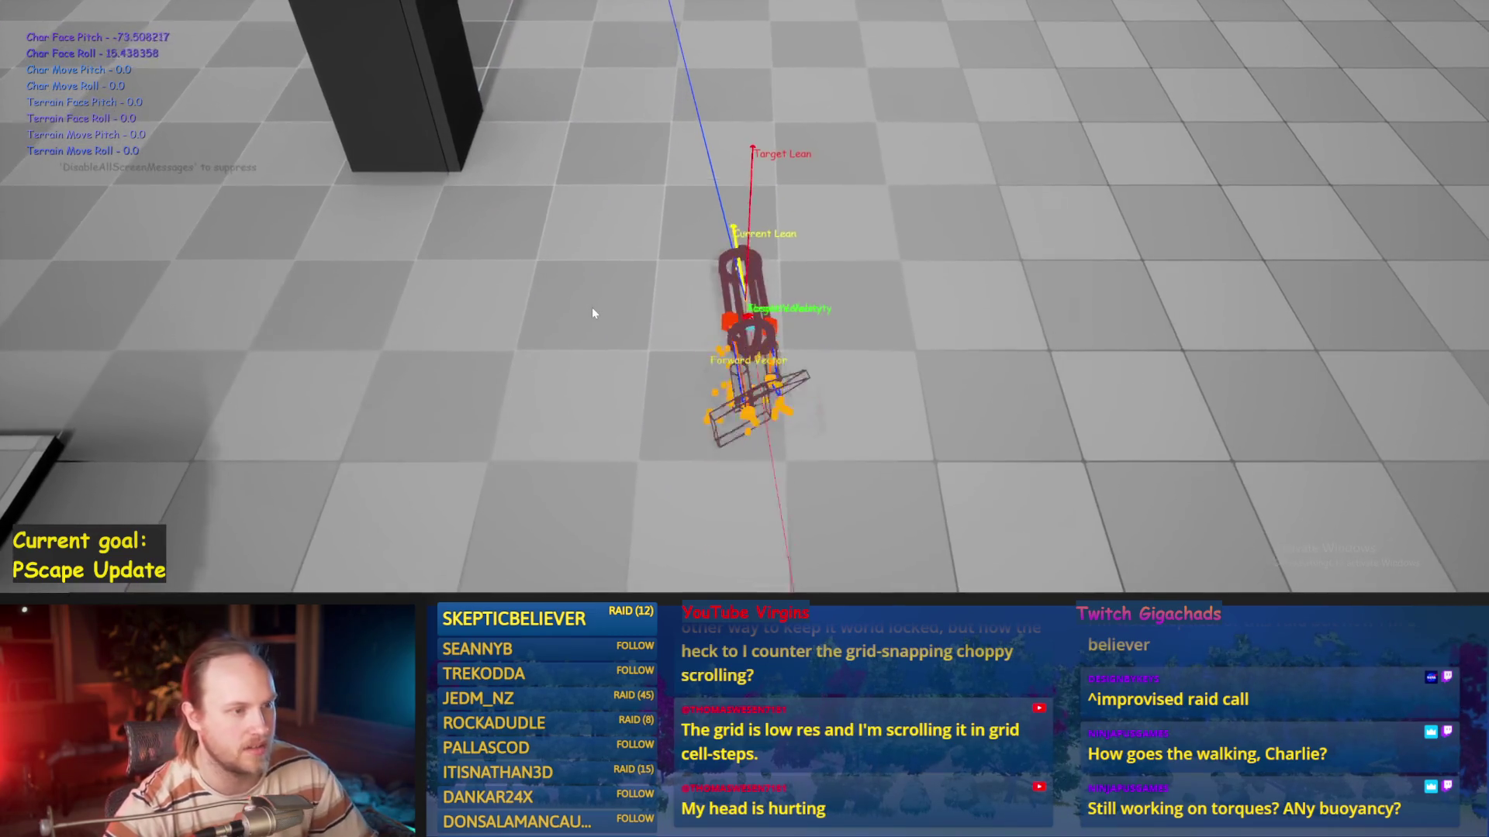
key(Escape)
key(F11)
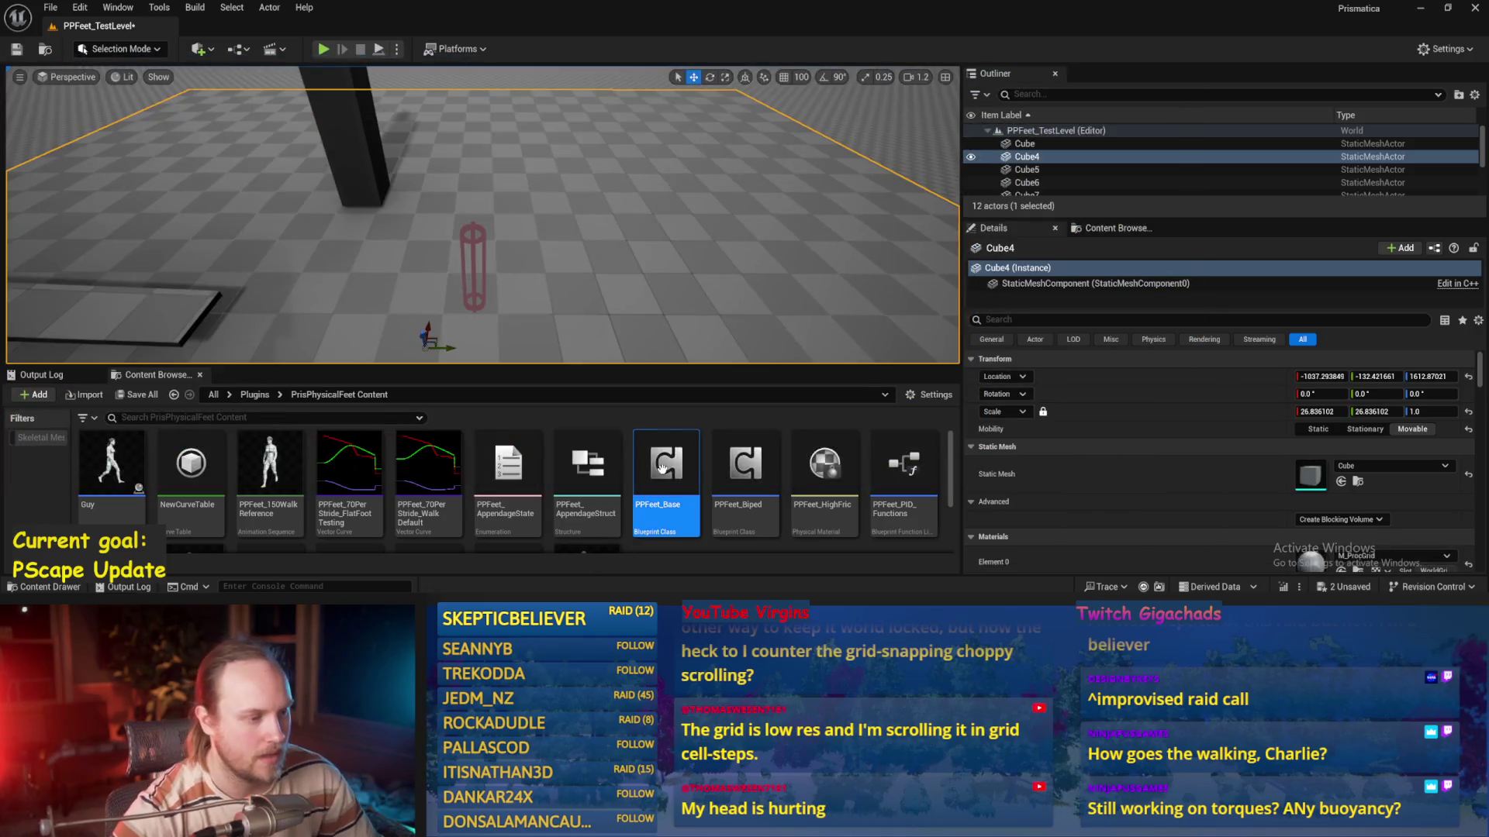
Open PPFeet_Base, check the Stabilization Strength default, then compile and save
double_click(661, 466)
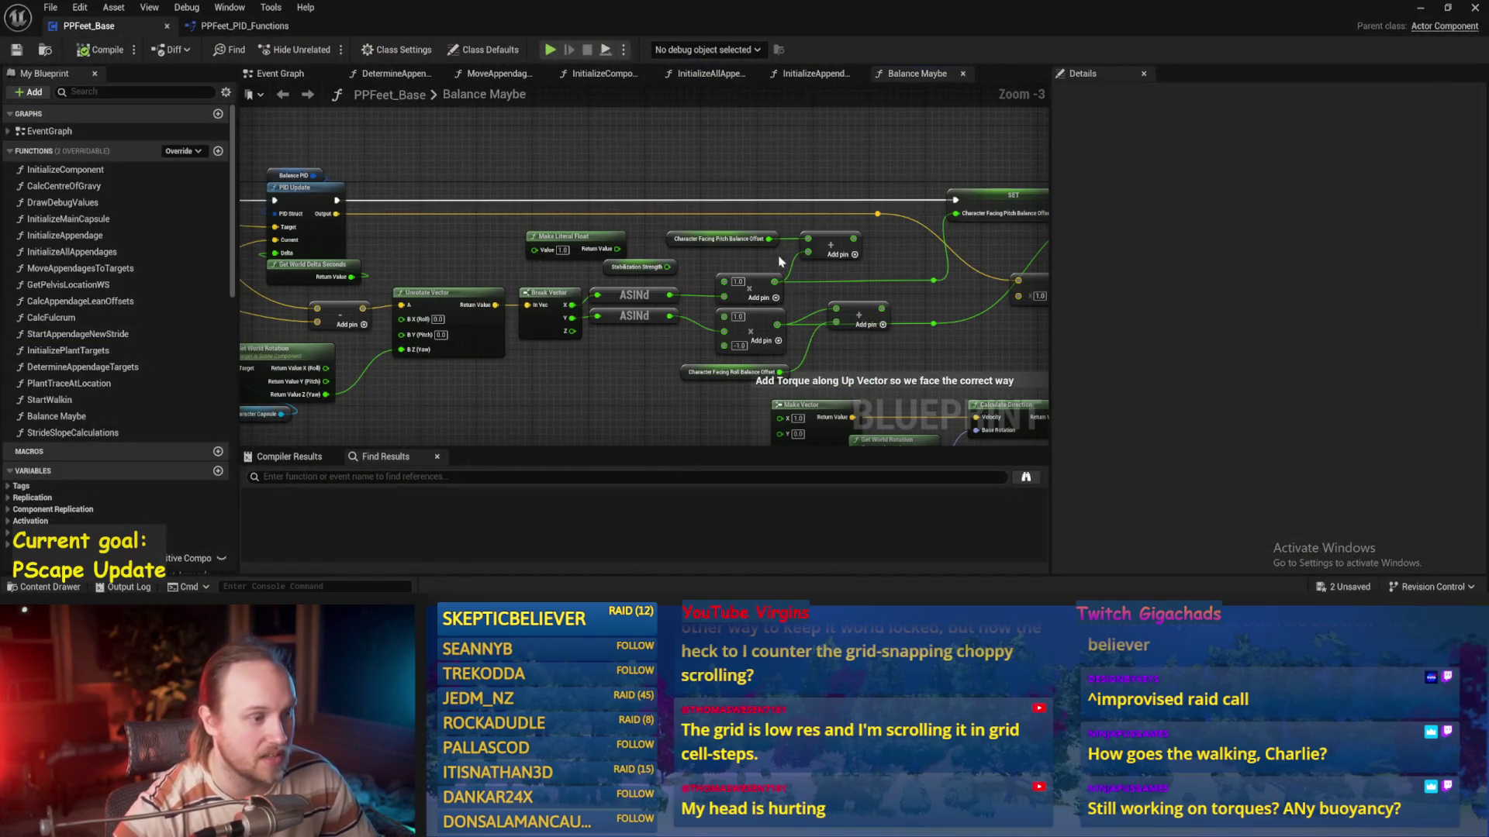
scroll(672, 268, up, 1)
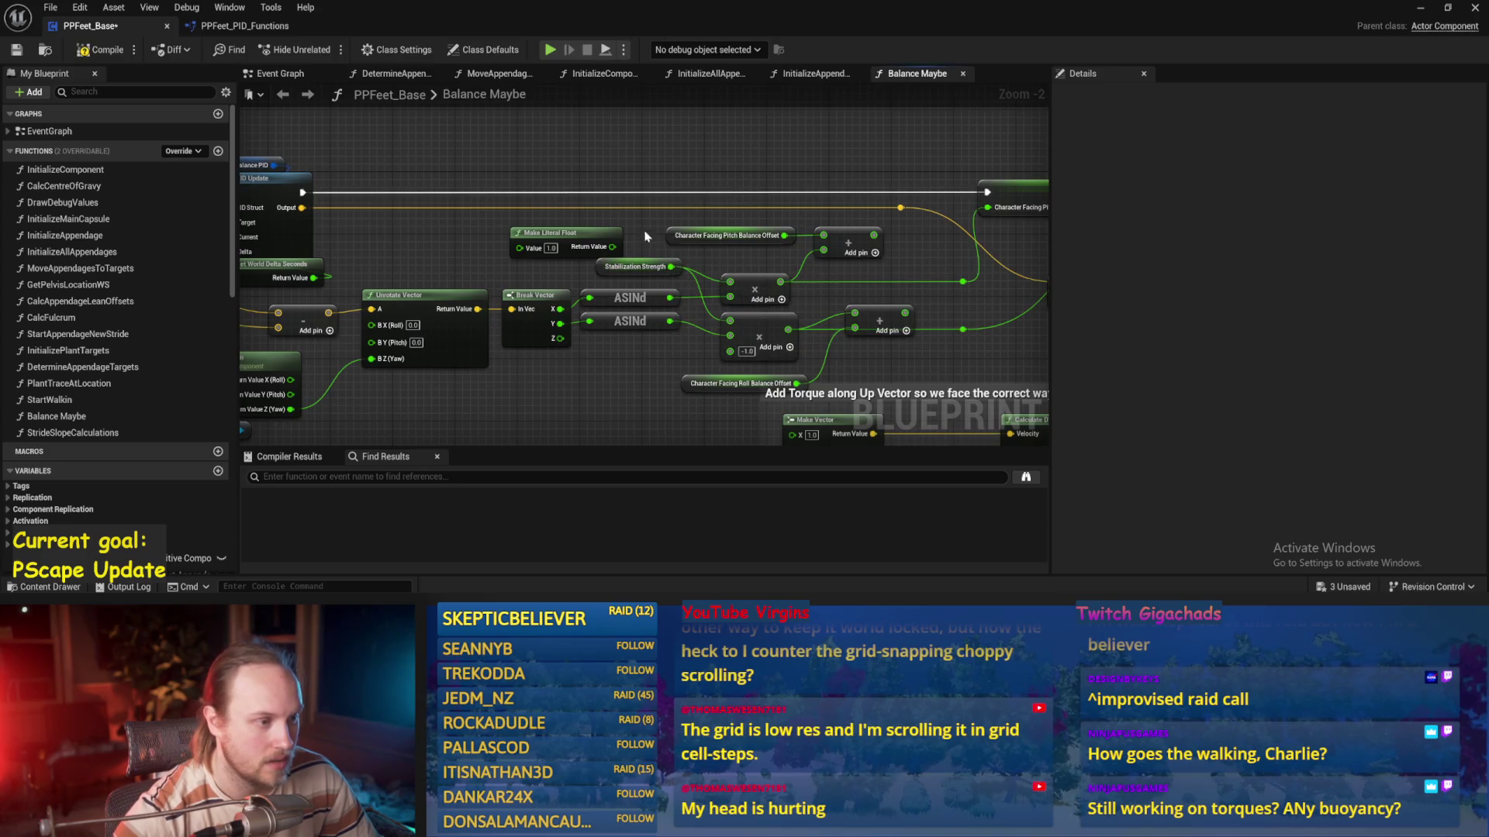
drag(780, 143, 672, 144)
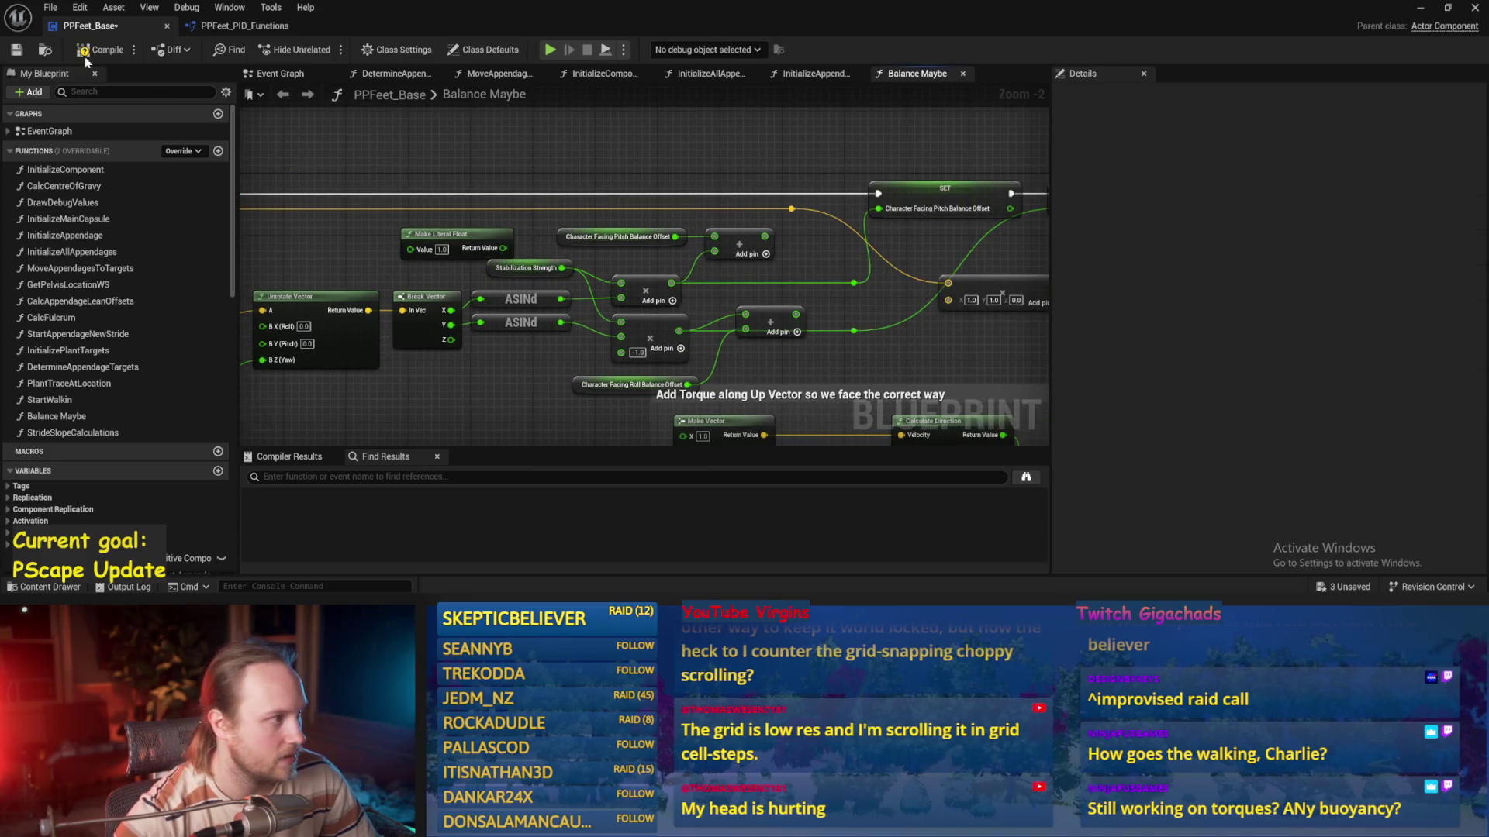
click(568, 268)
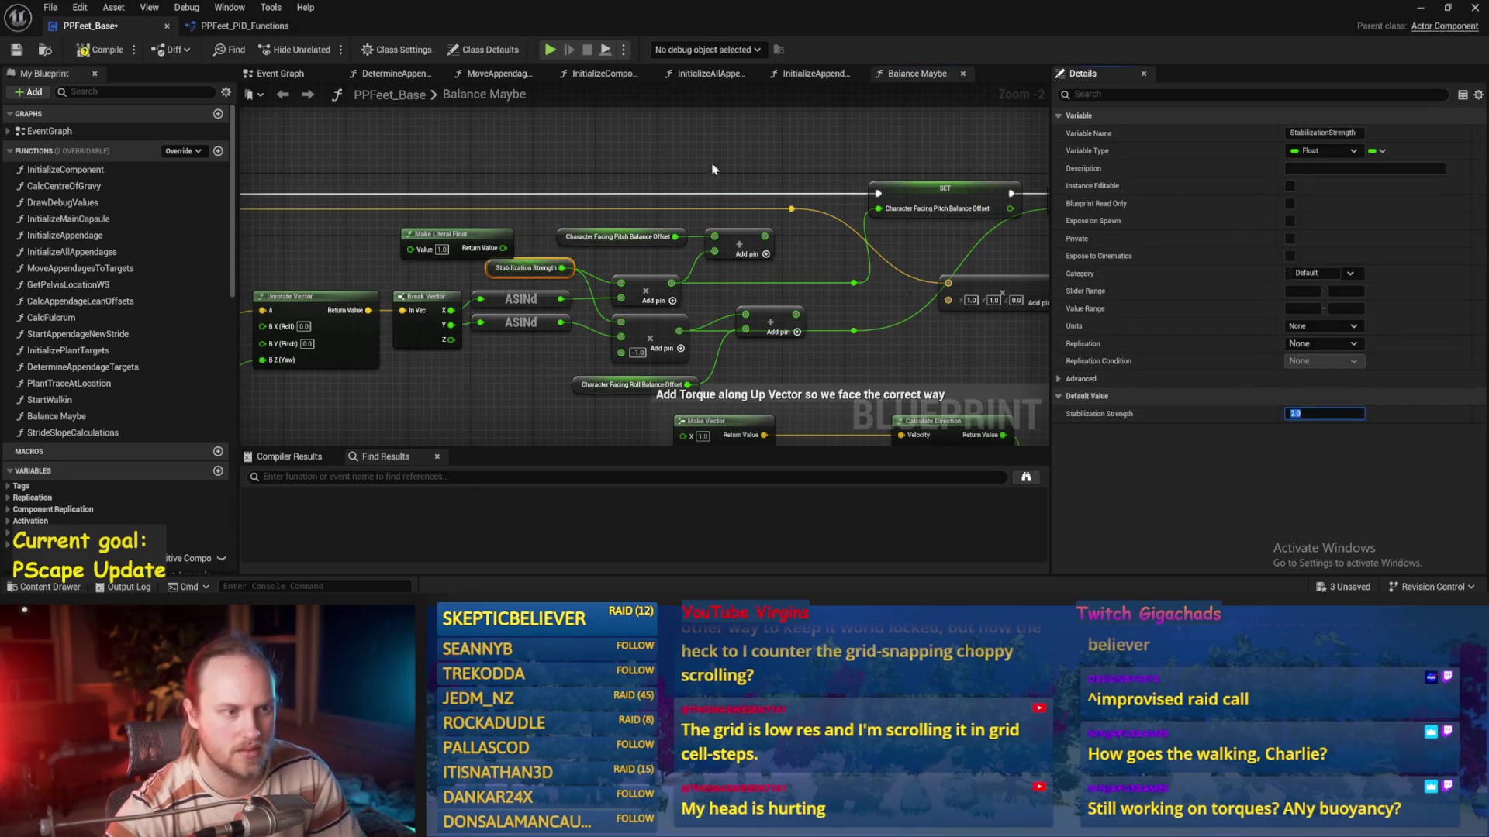
drag(701, 166, 551, 185)
key(ctrl+s)
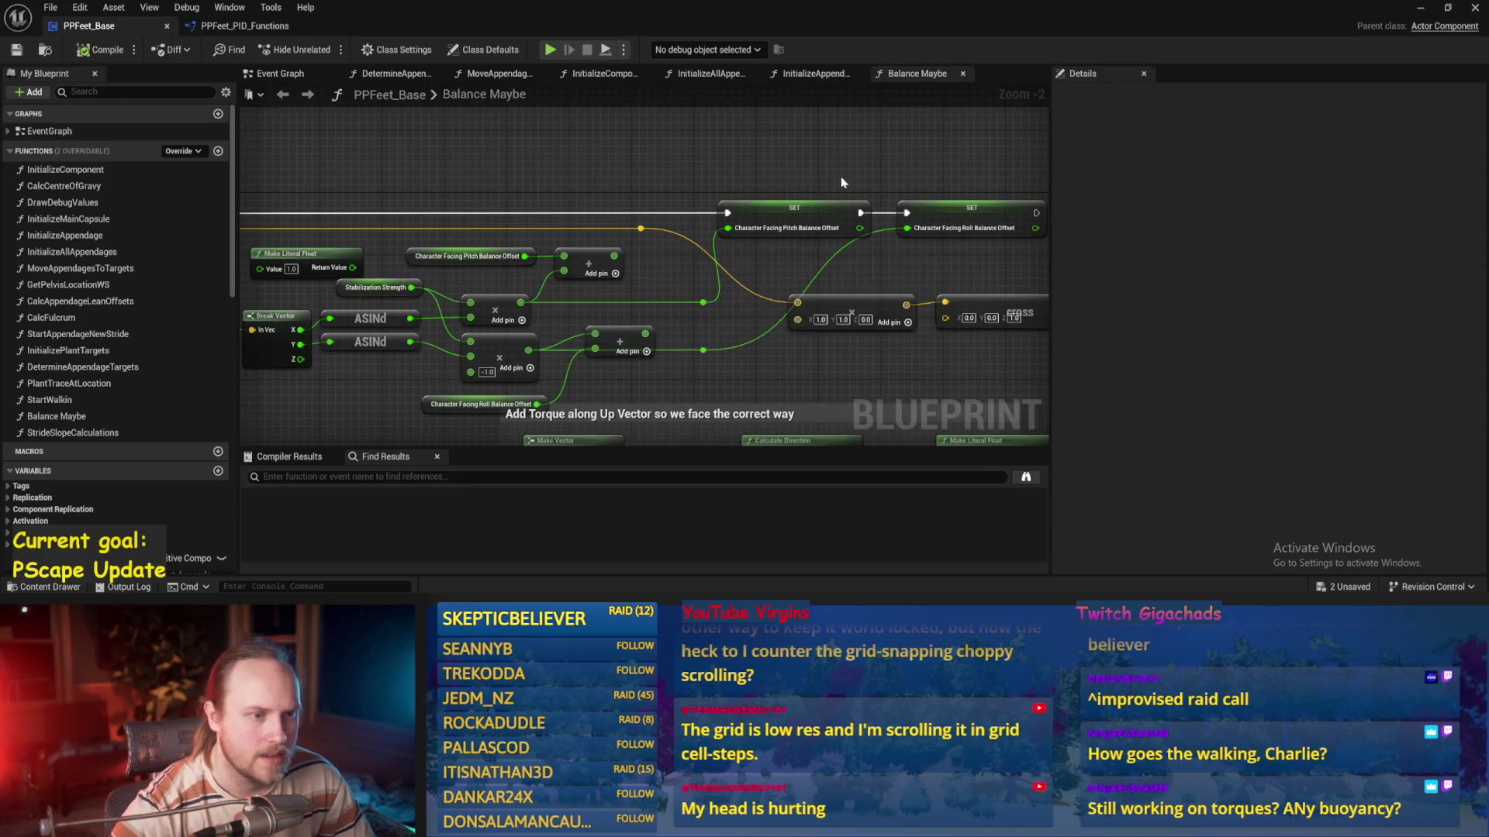
Play-test the biped full-screen, then inspect the PID Update and Current Target Acceleration nodes
click(1420, 8)
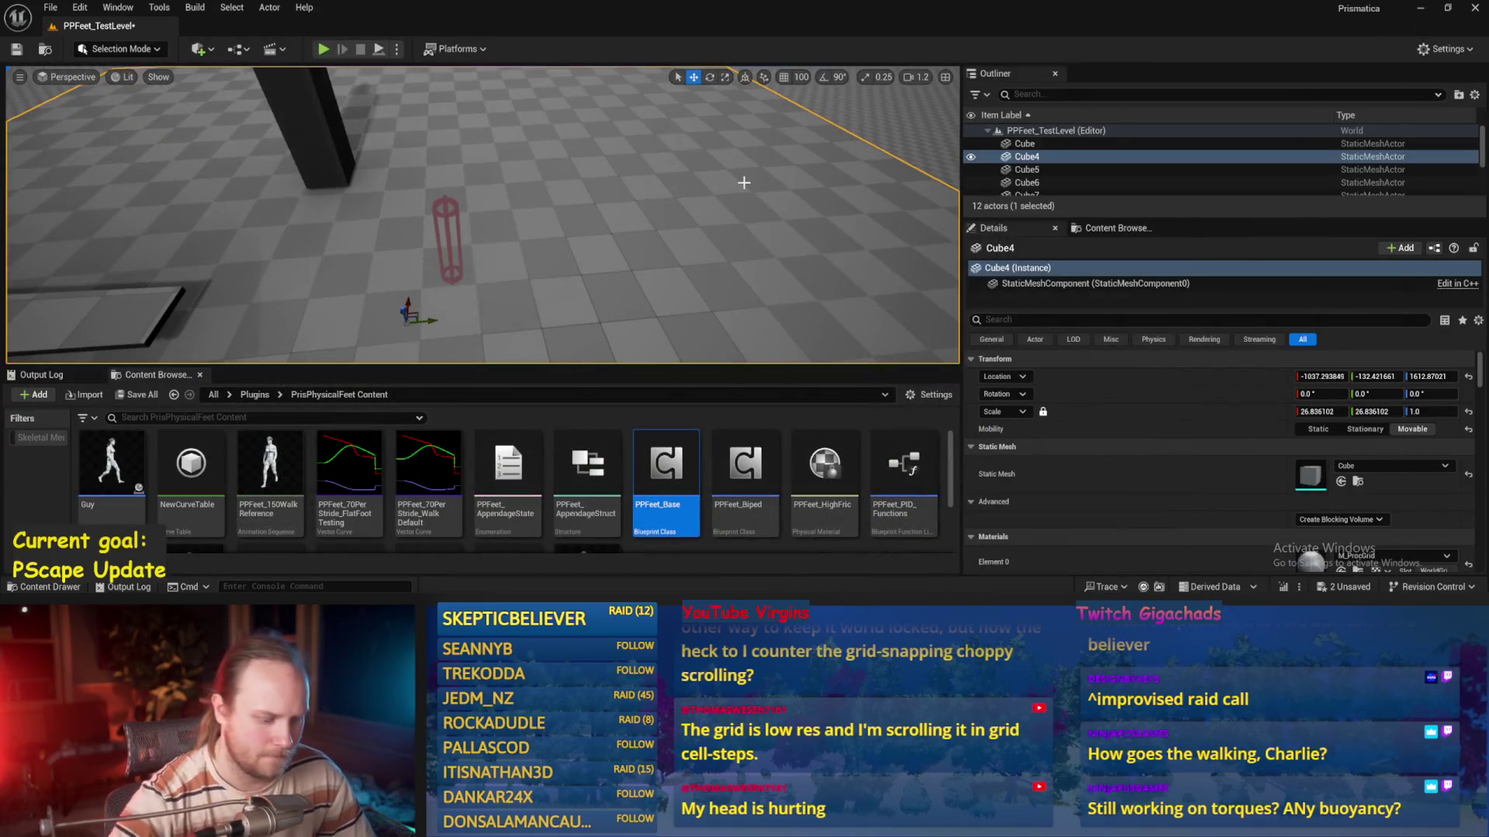
key(alt+p)
key(F11)
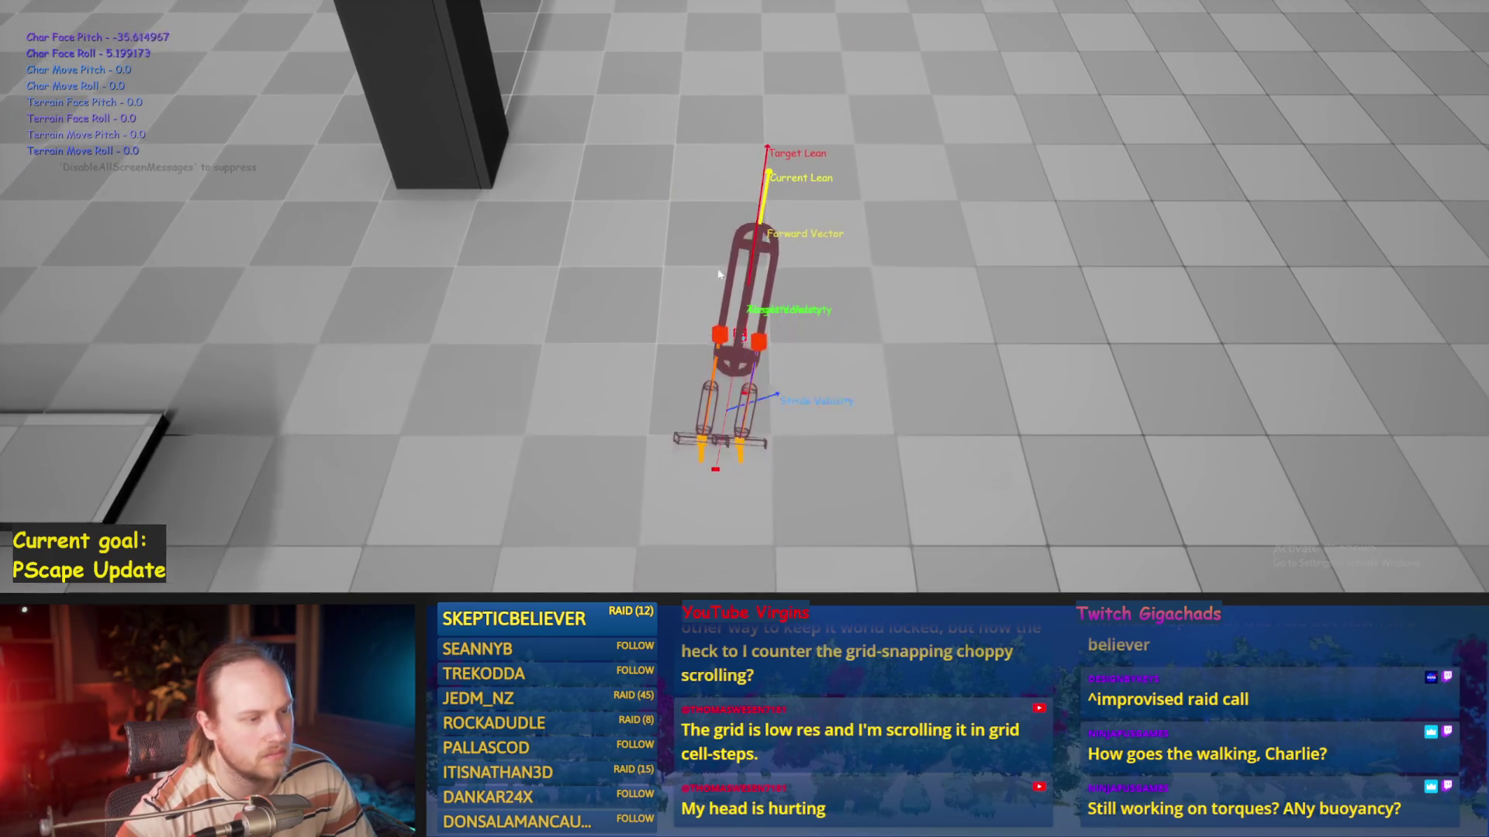
key(Escape)
drag(689, 303, 570, 319)
click(570, 319)
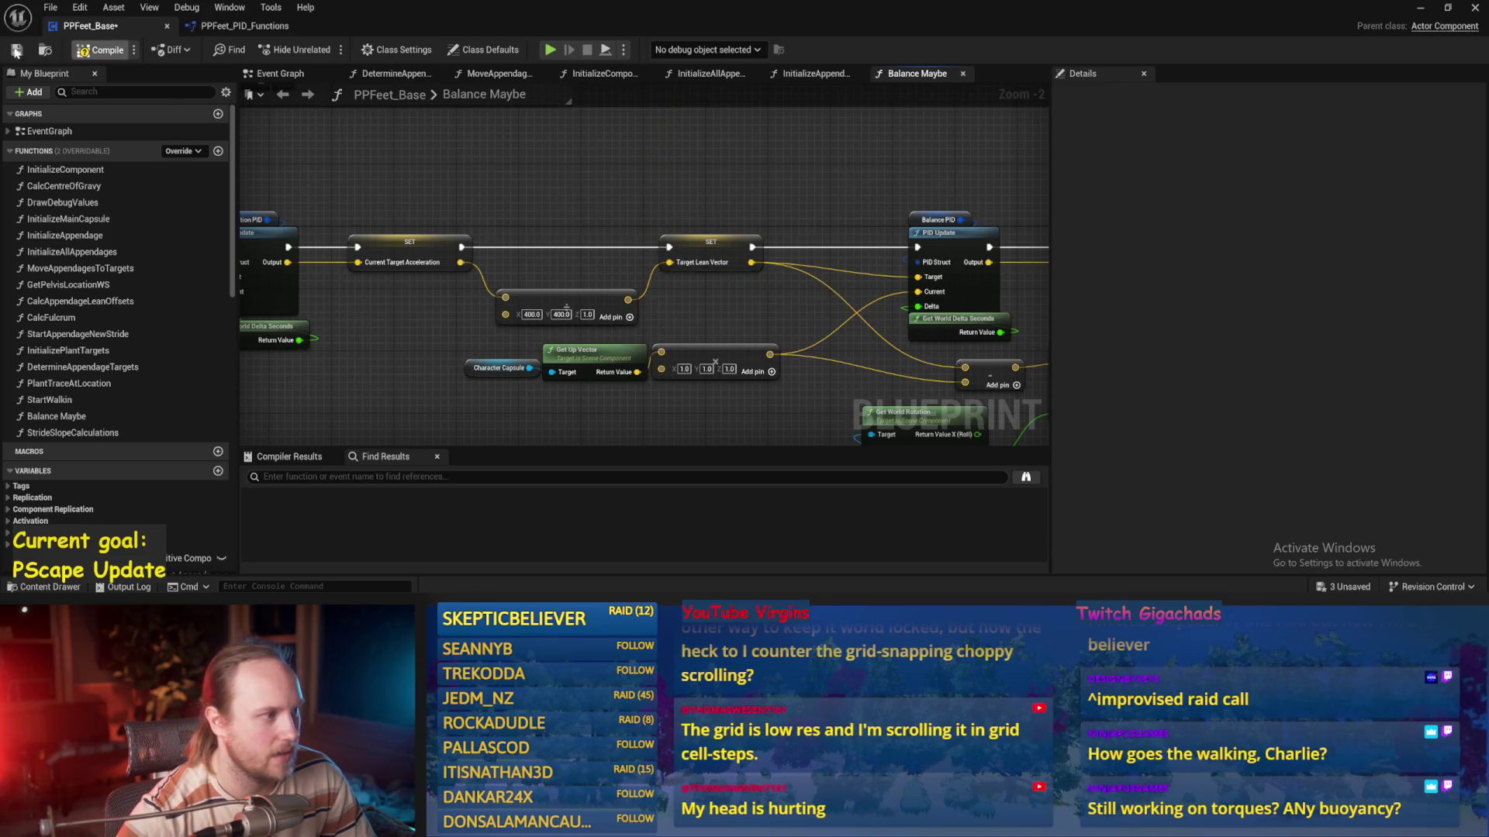
Play-test the biped, pushing it left with A and resetting it with R after it falls
click(1420, 8)
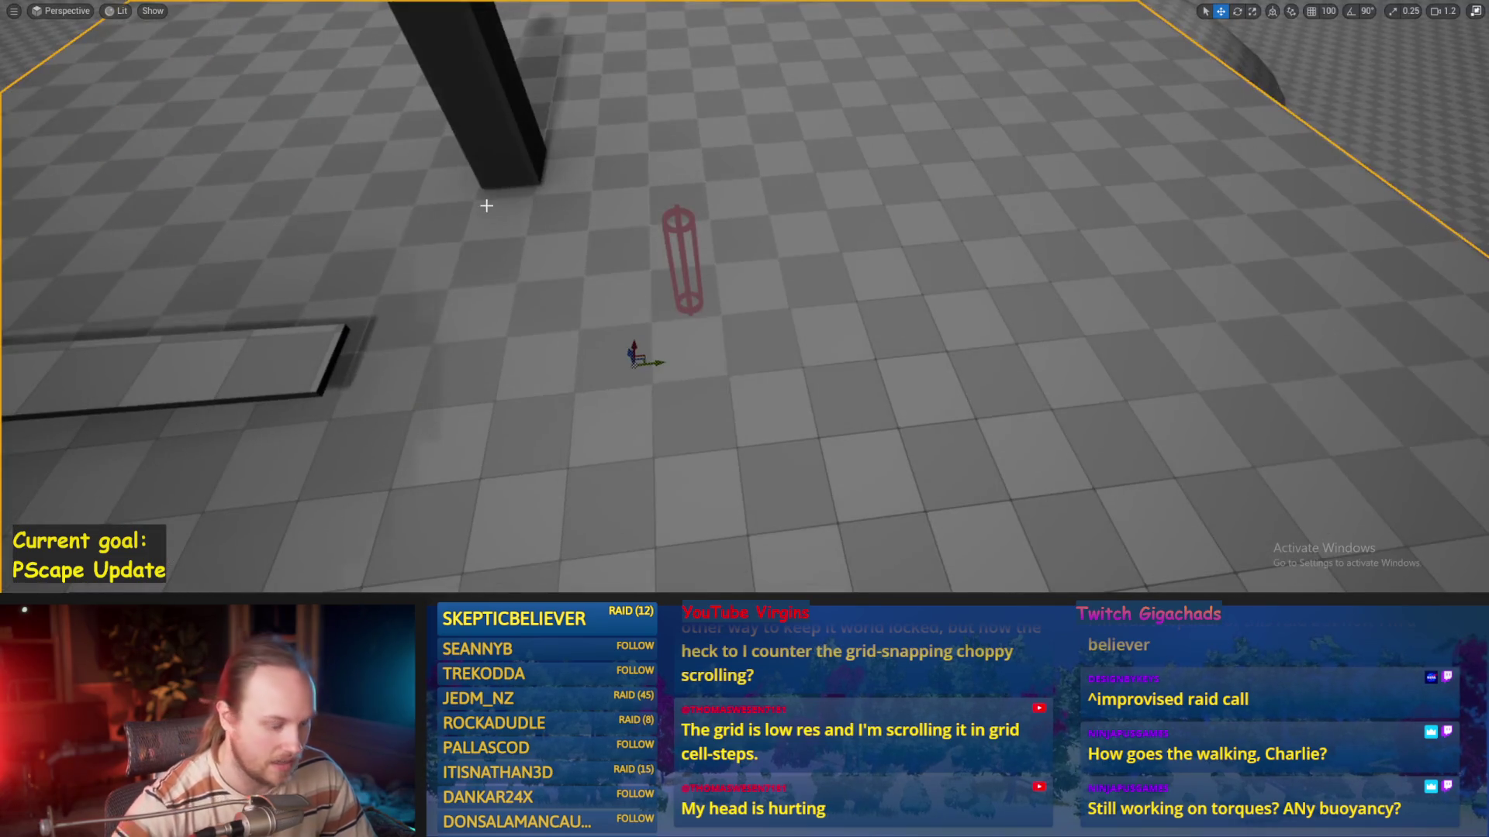
key(alt+p)
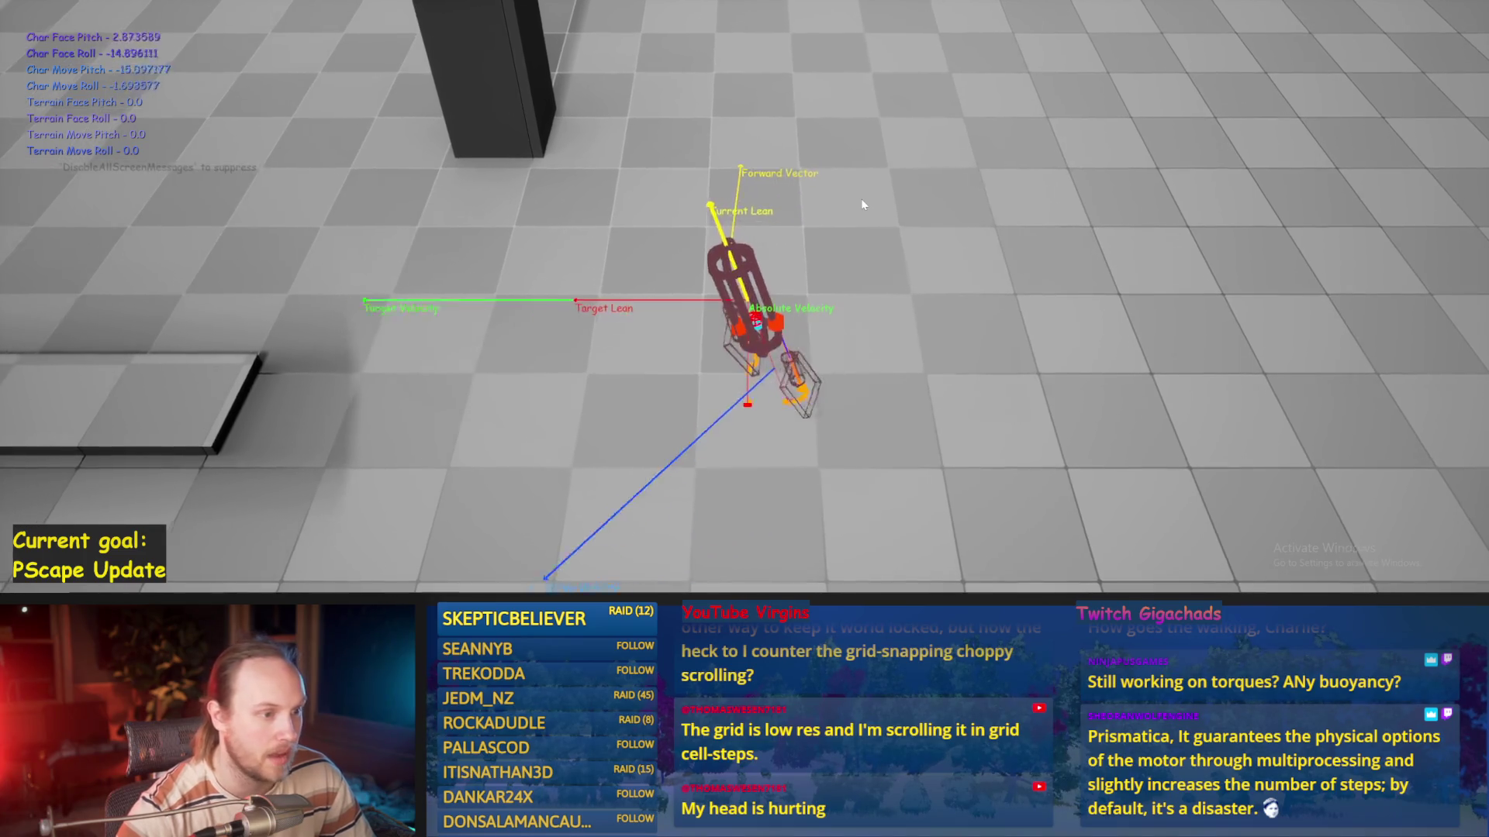
key(a)
key(r)
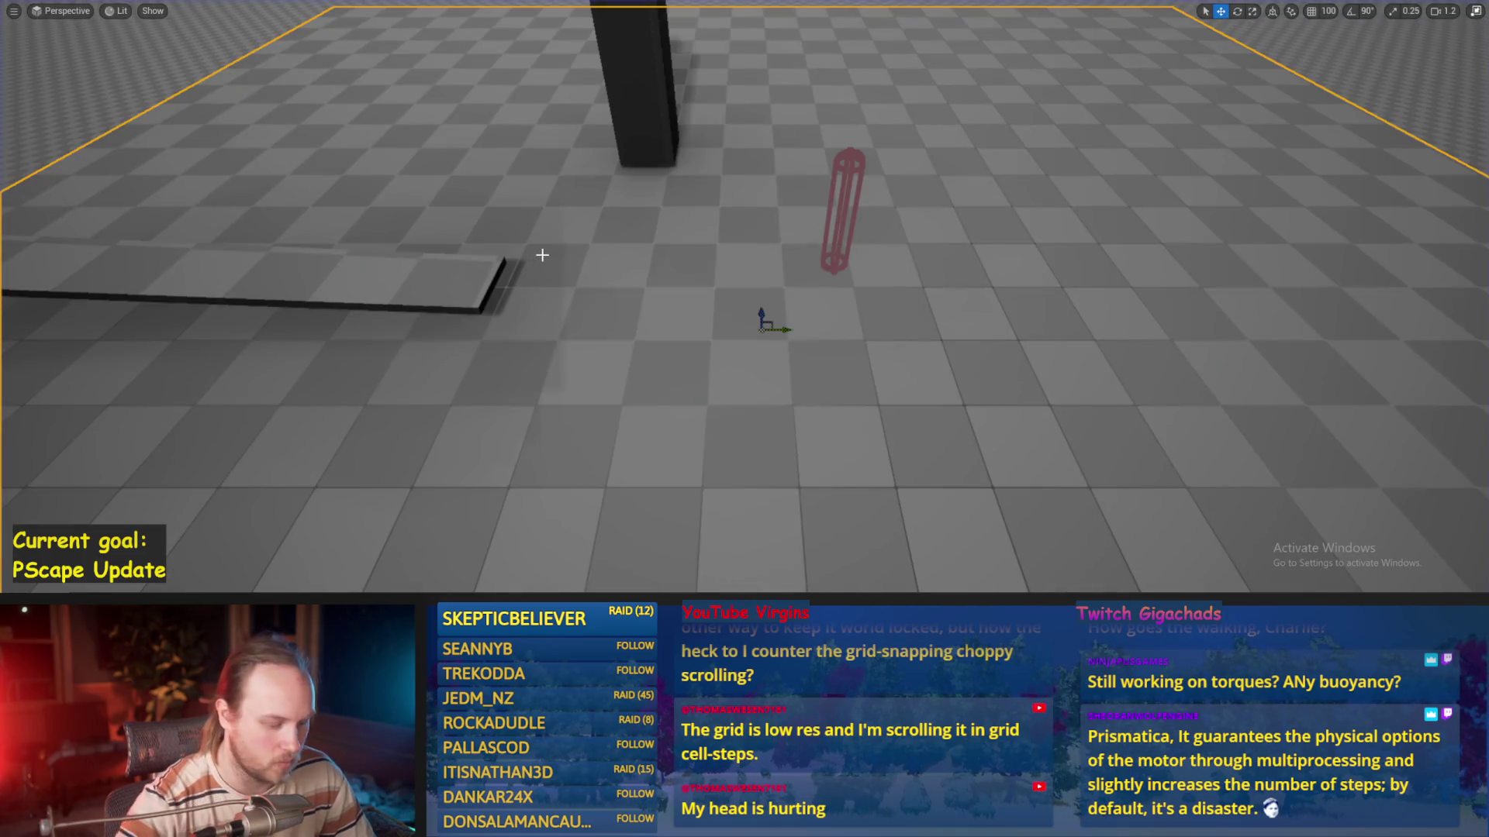
key(a)
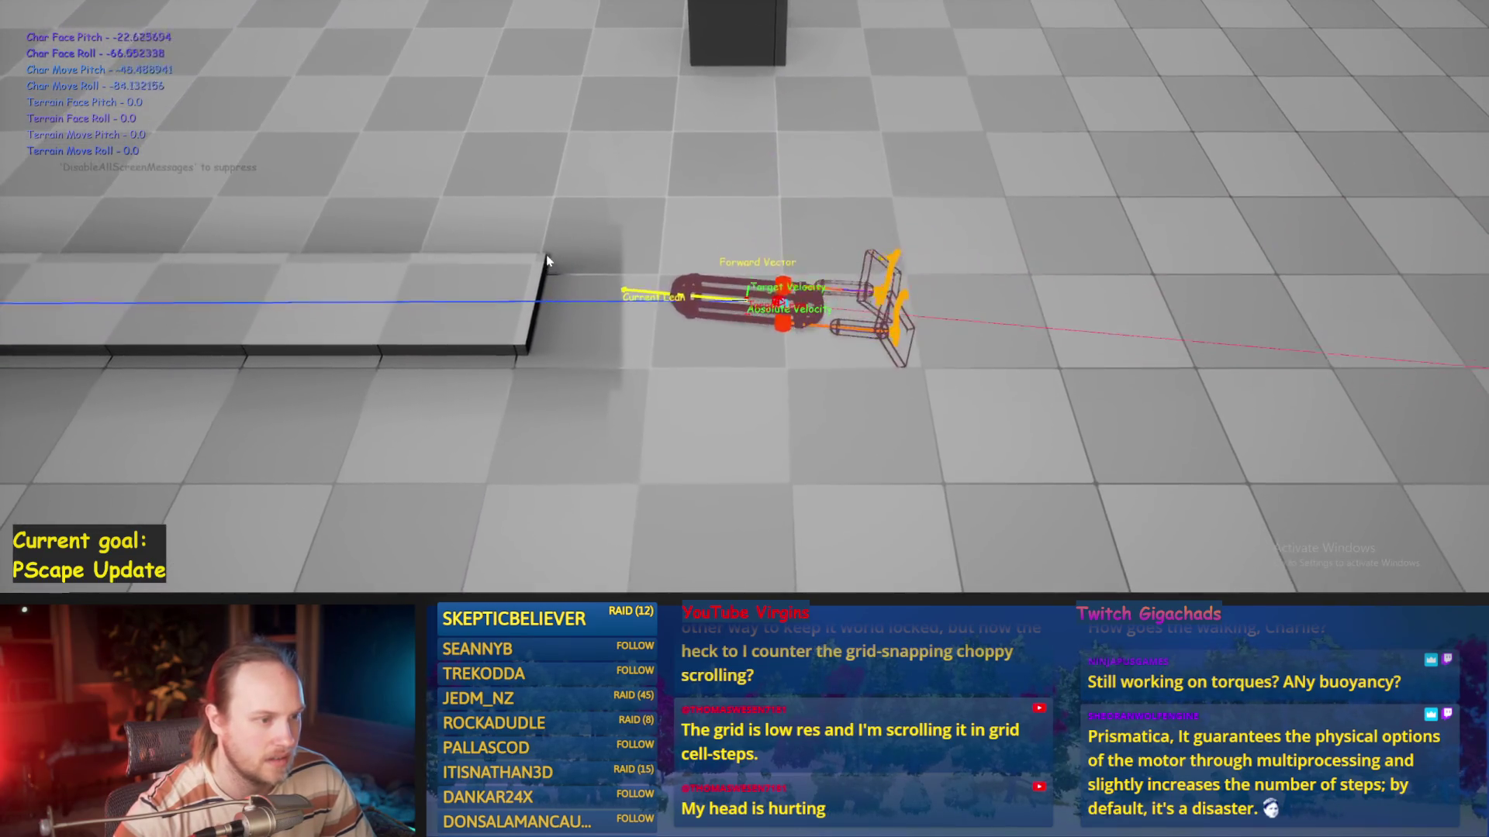
key(Escape)
key(alt+p)
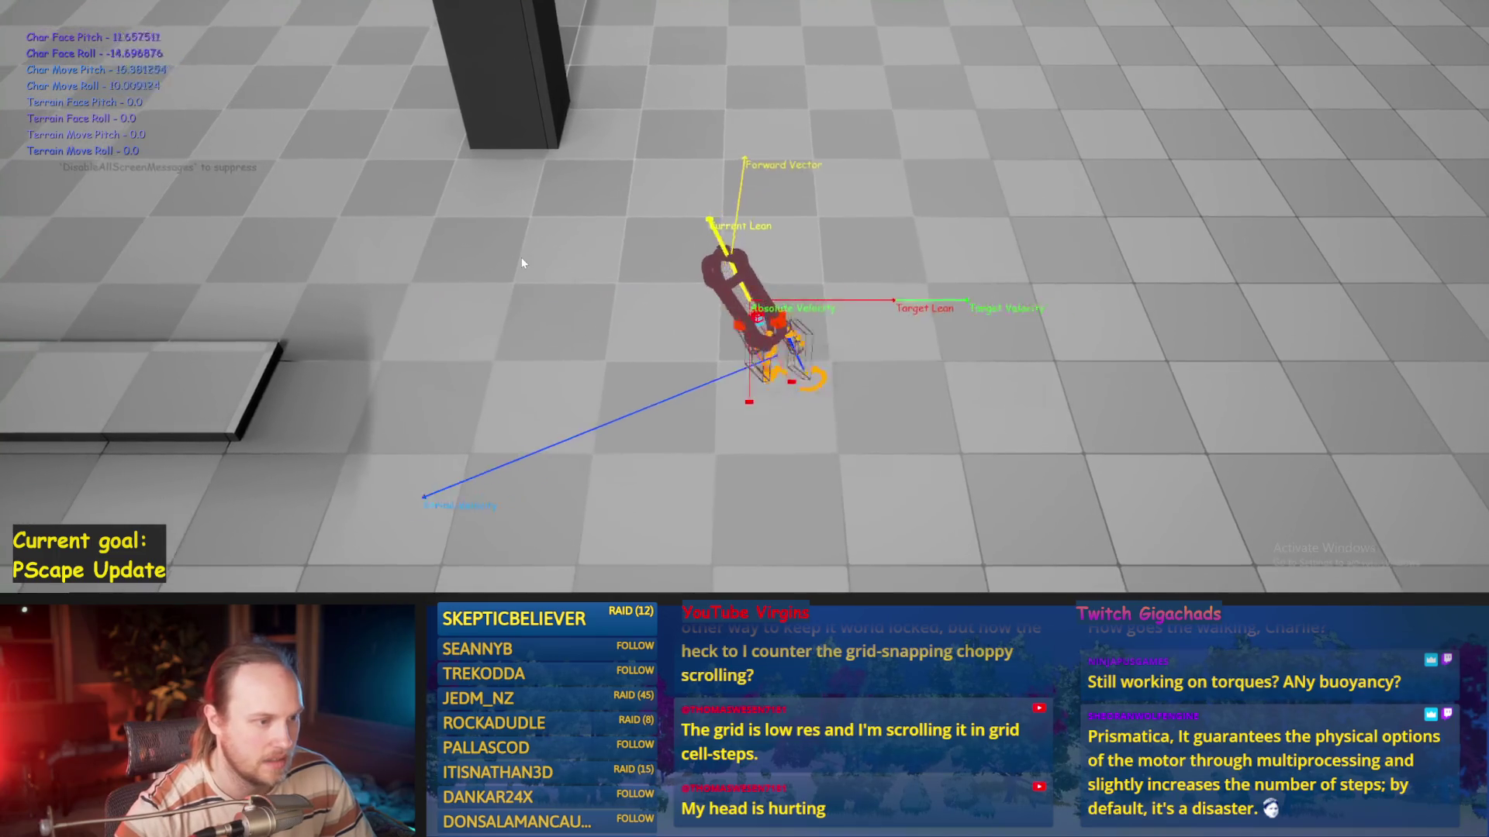
key(Escape)
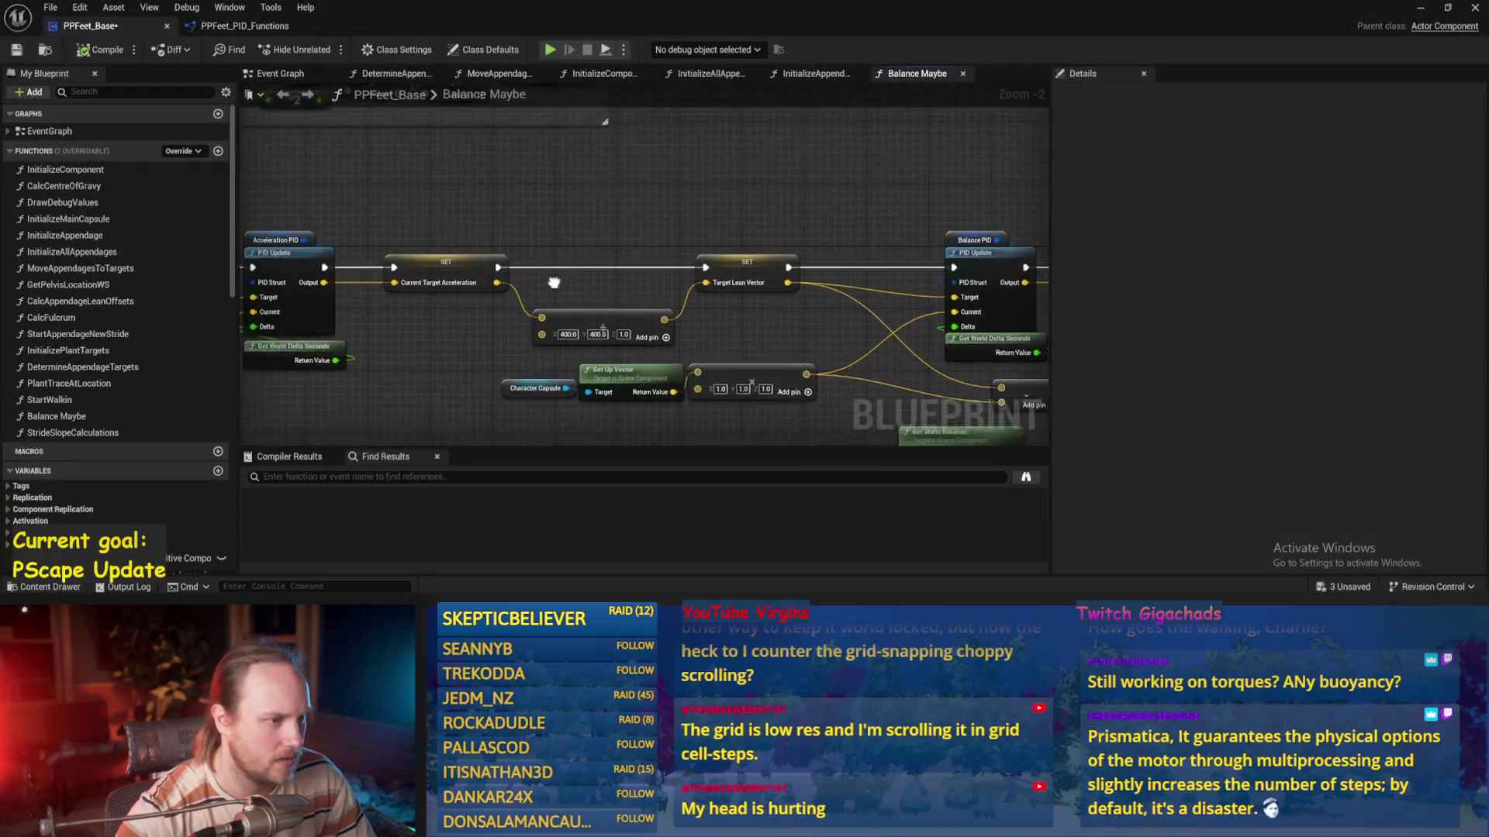
Wire the divide node's output into the 1.0 vector multiply node, then compile and save
drag(626, 364, 627, 367)
drag(734, 410, 563, 232)
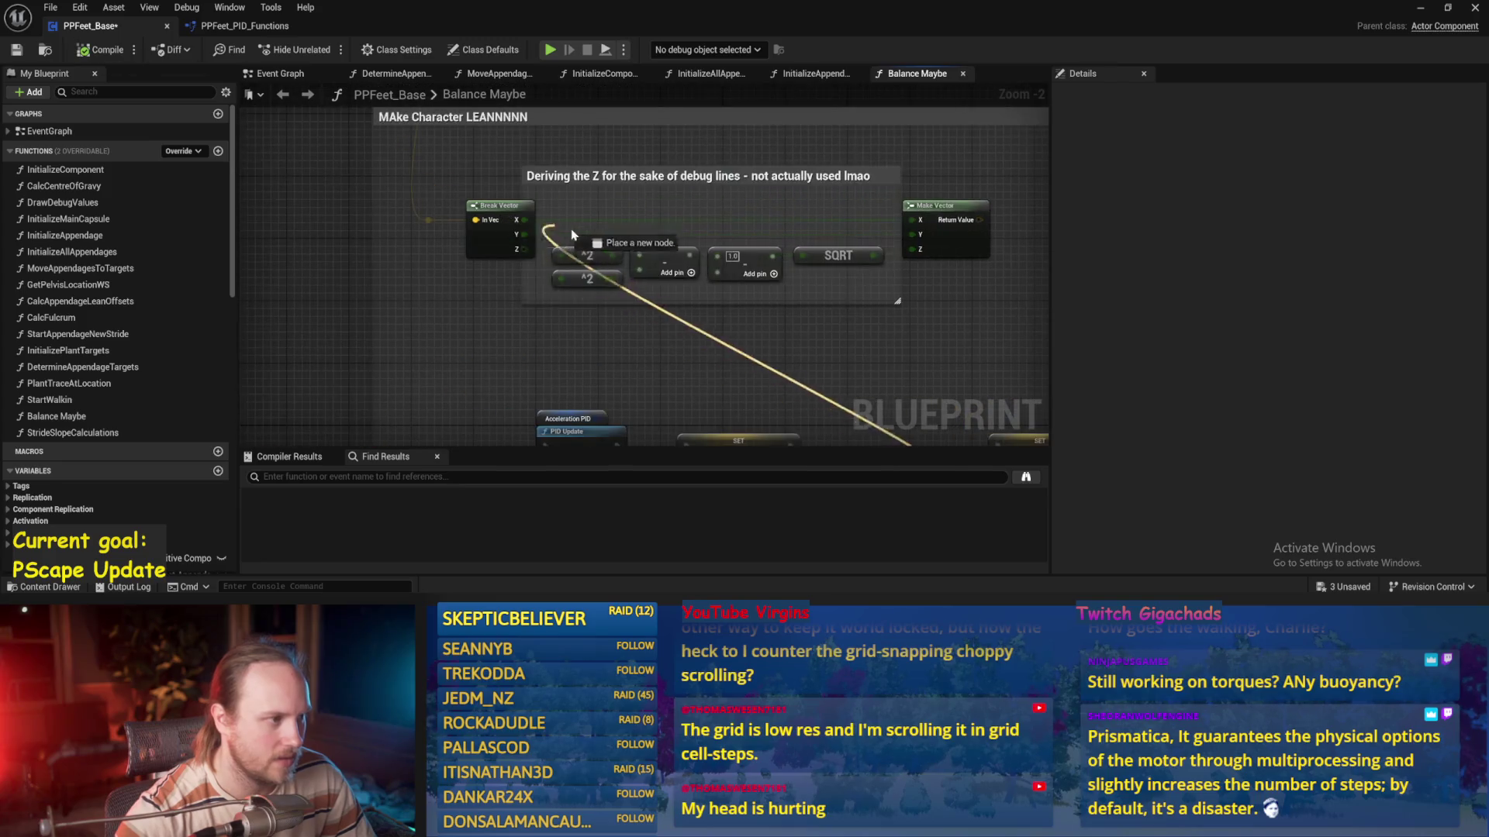
drag(834, 399, 706, 195)
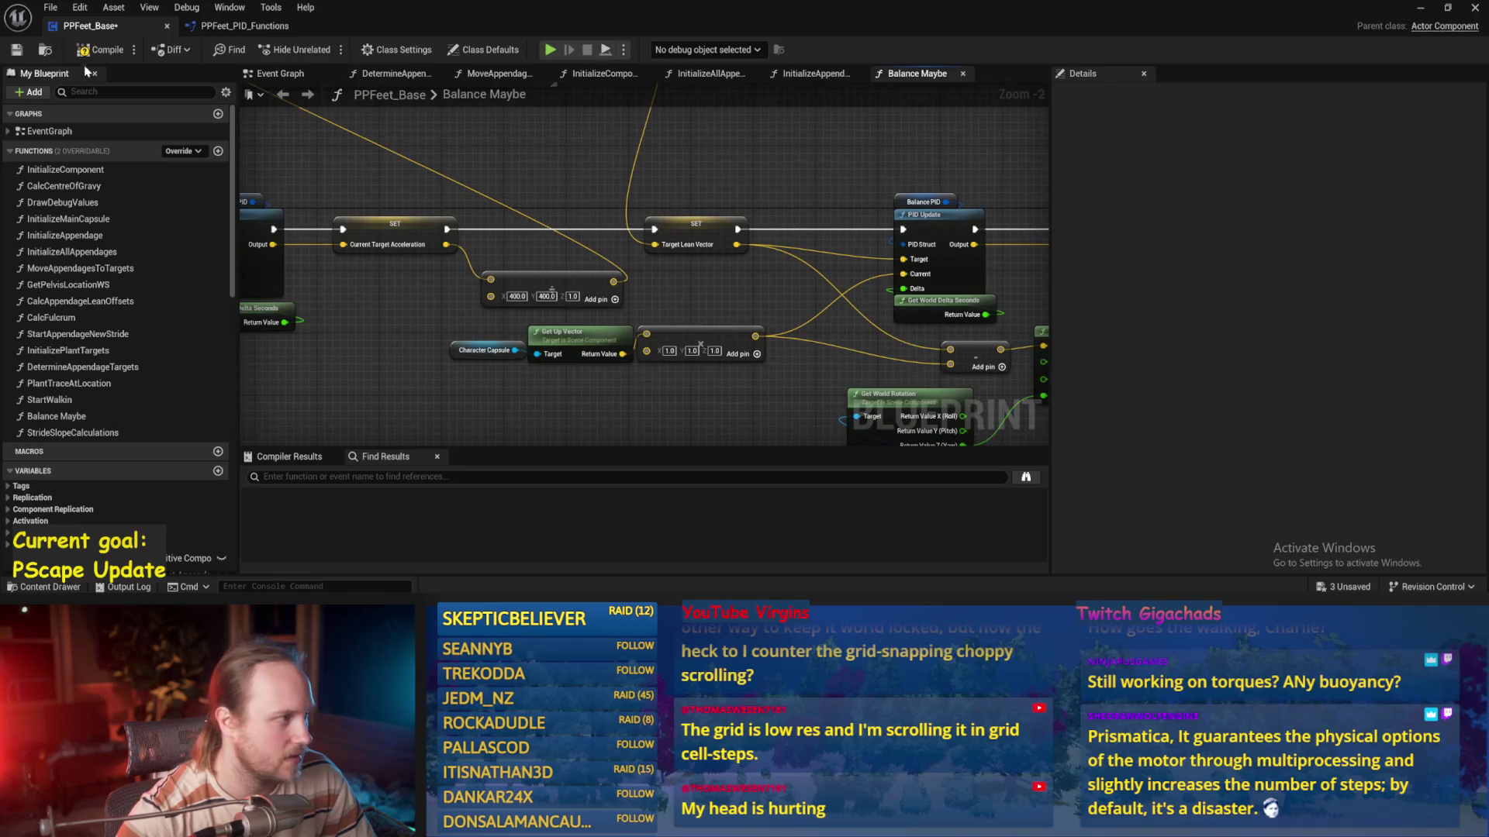
click(16, 49)
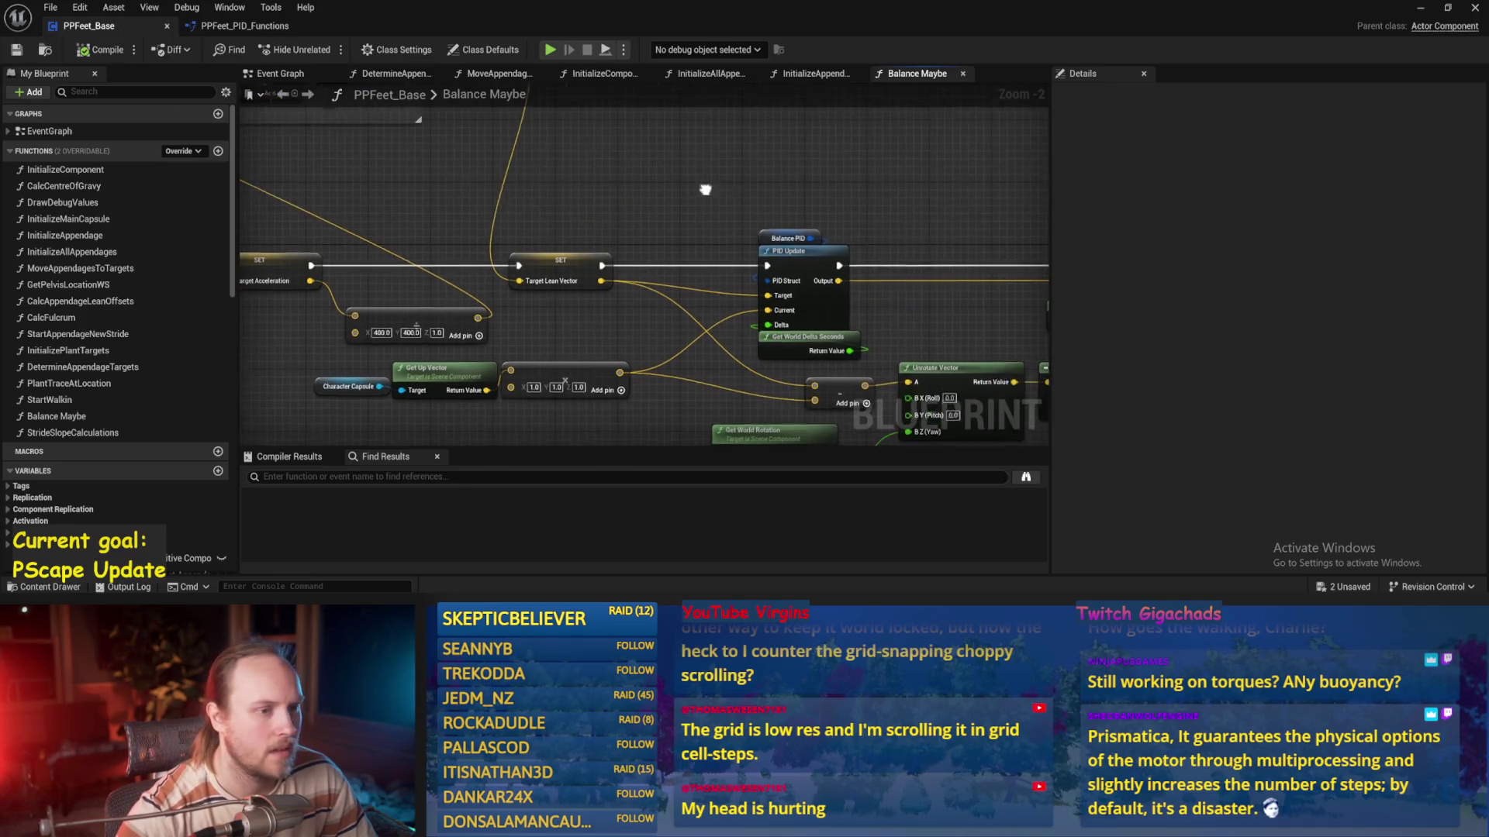
click(1420, 8)
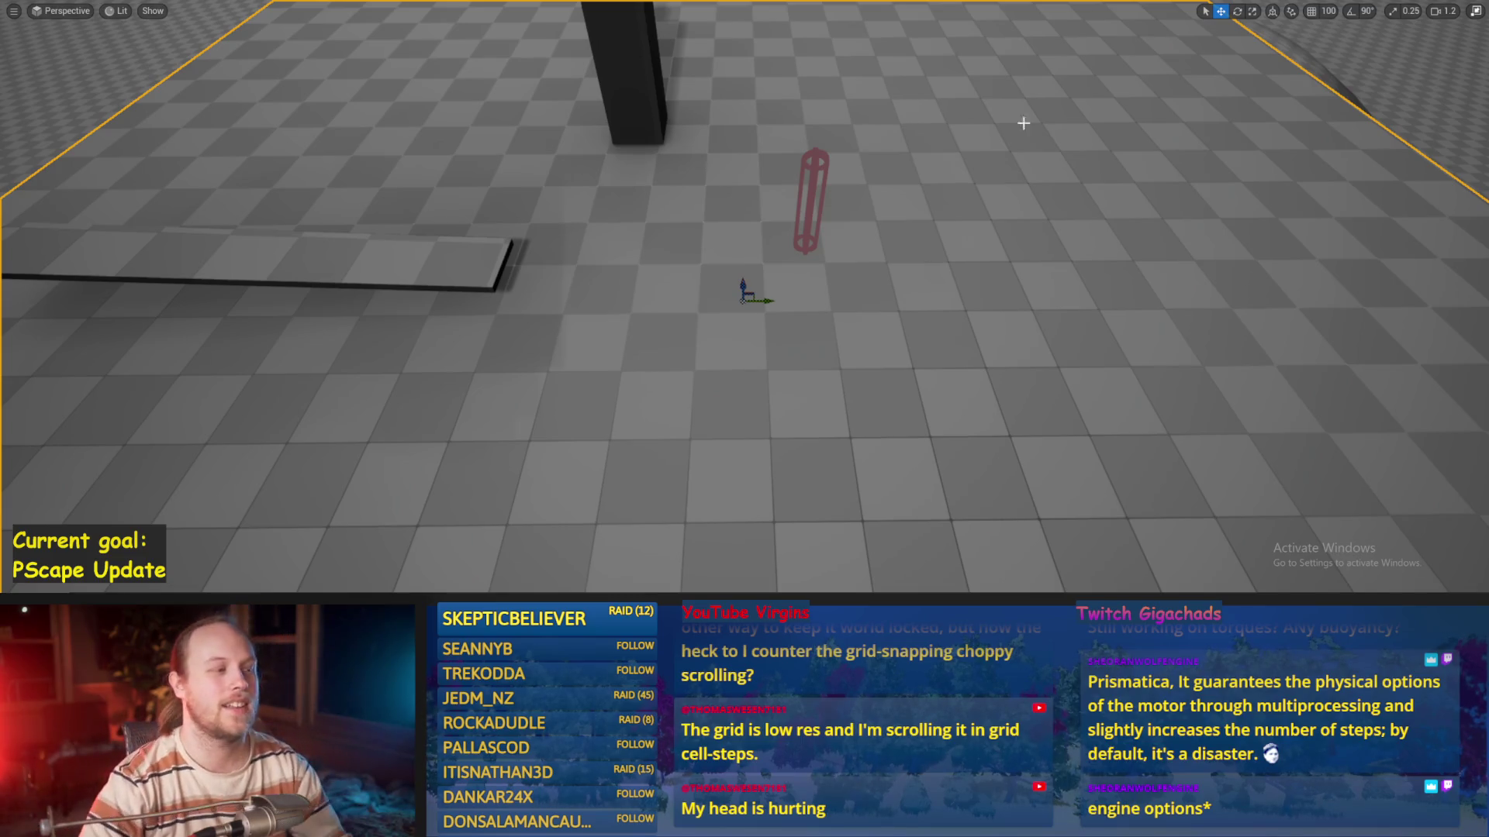
Run the level and push the biped left with A until it tips over, then stop
key(alt+p)
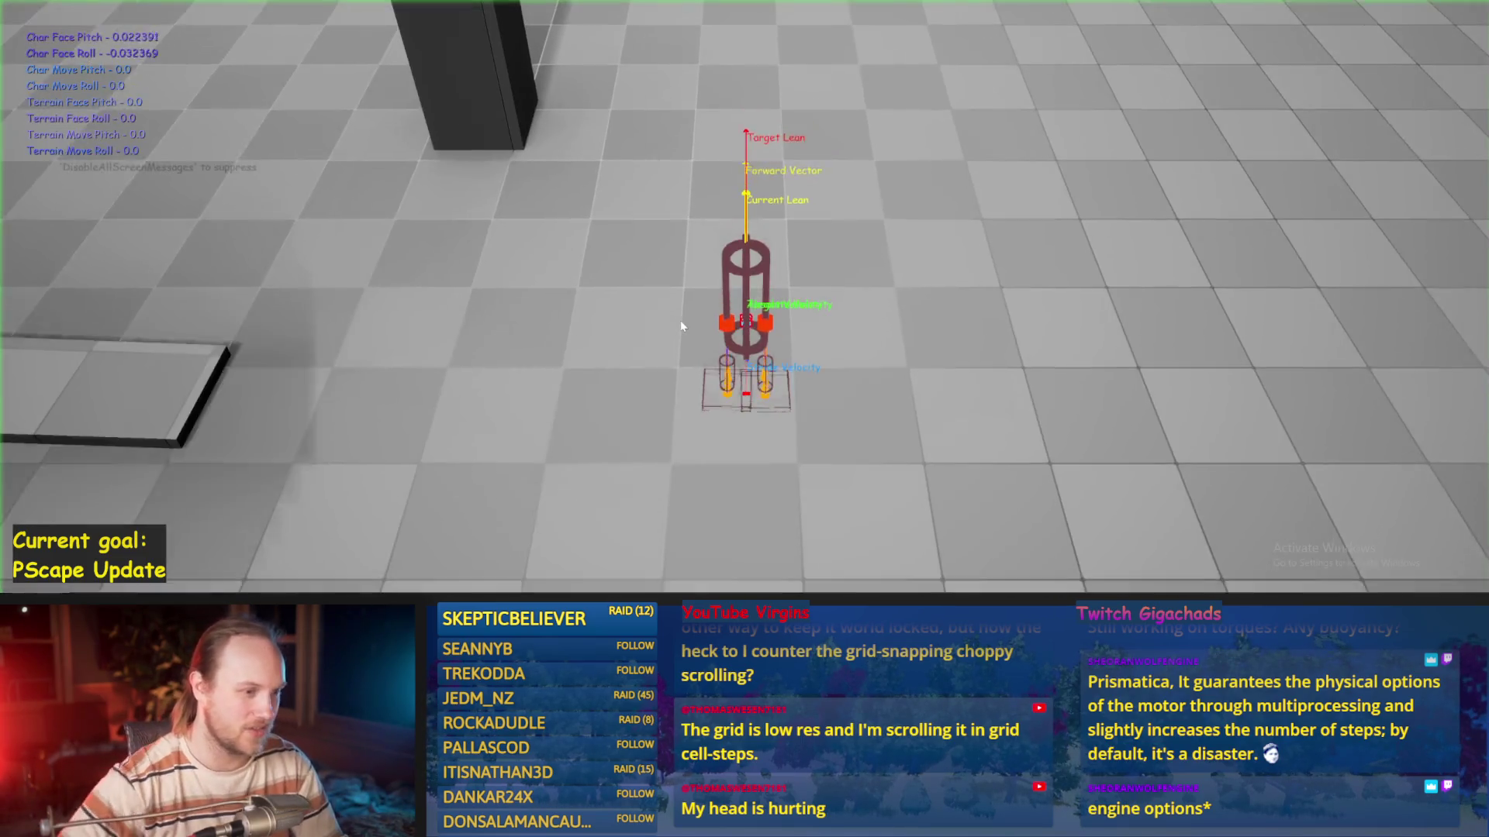
key(a)
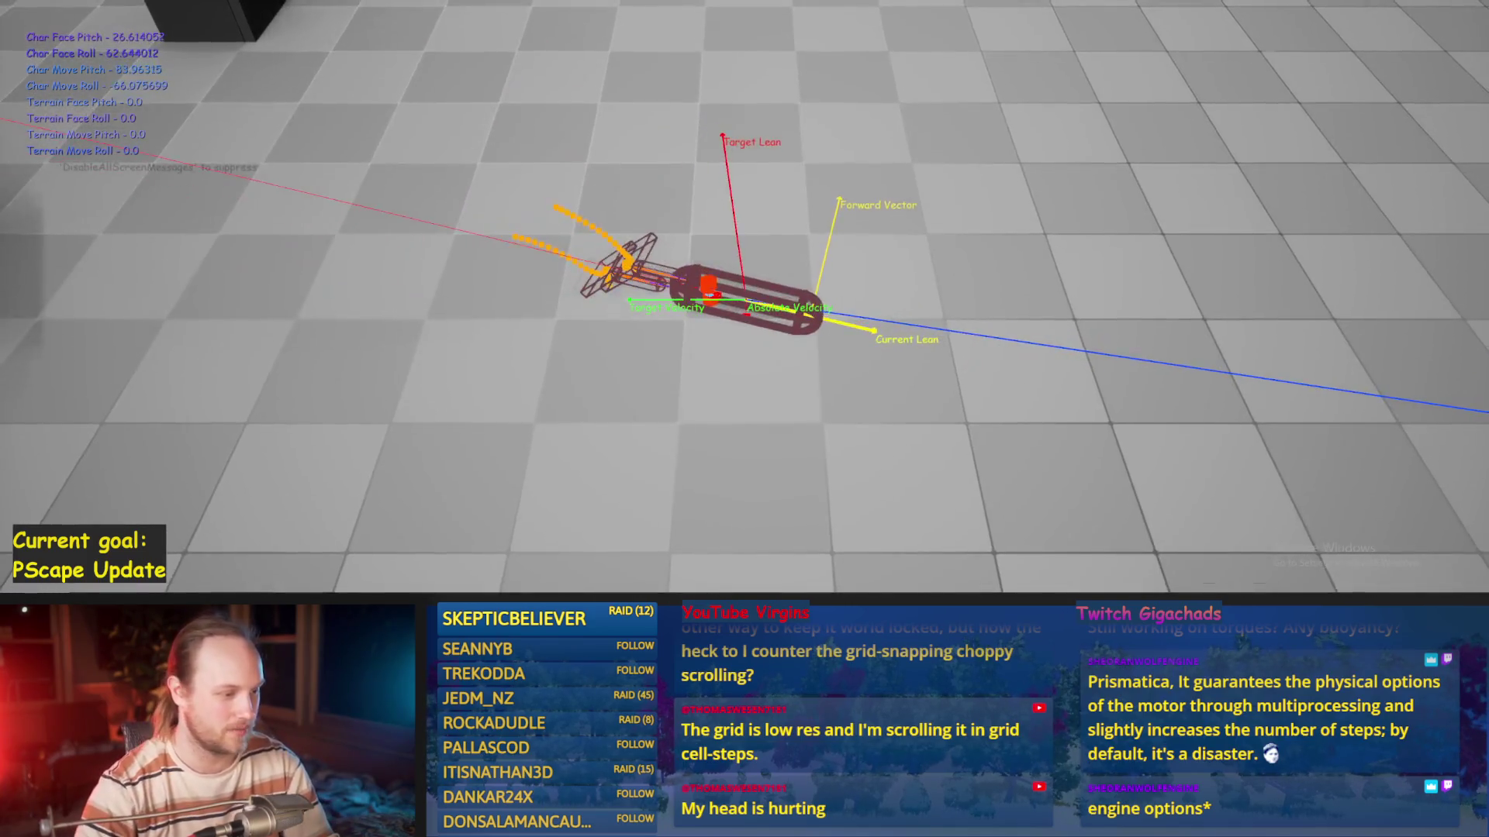
key(Escape)
Add a VInterp To node above the lean vector chain in Balance Maybe
click(631, 565)
drag(736, 373, 522, 367)
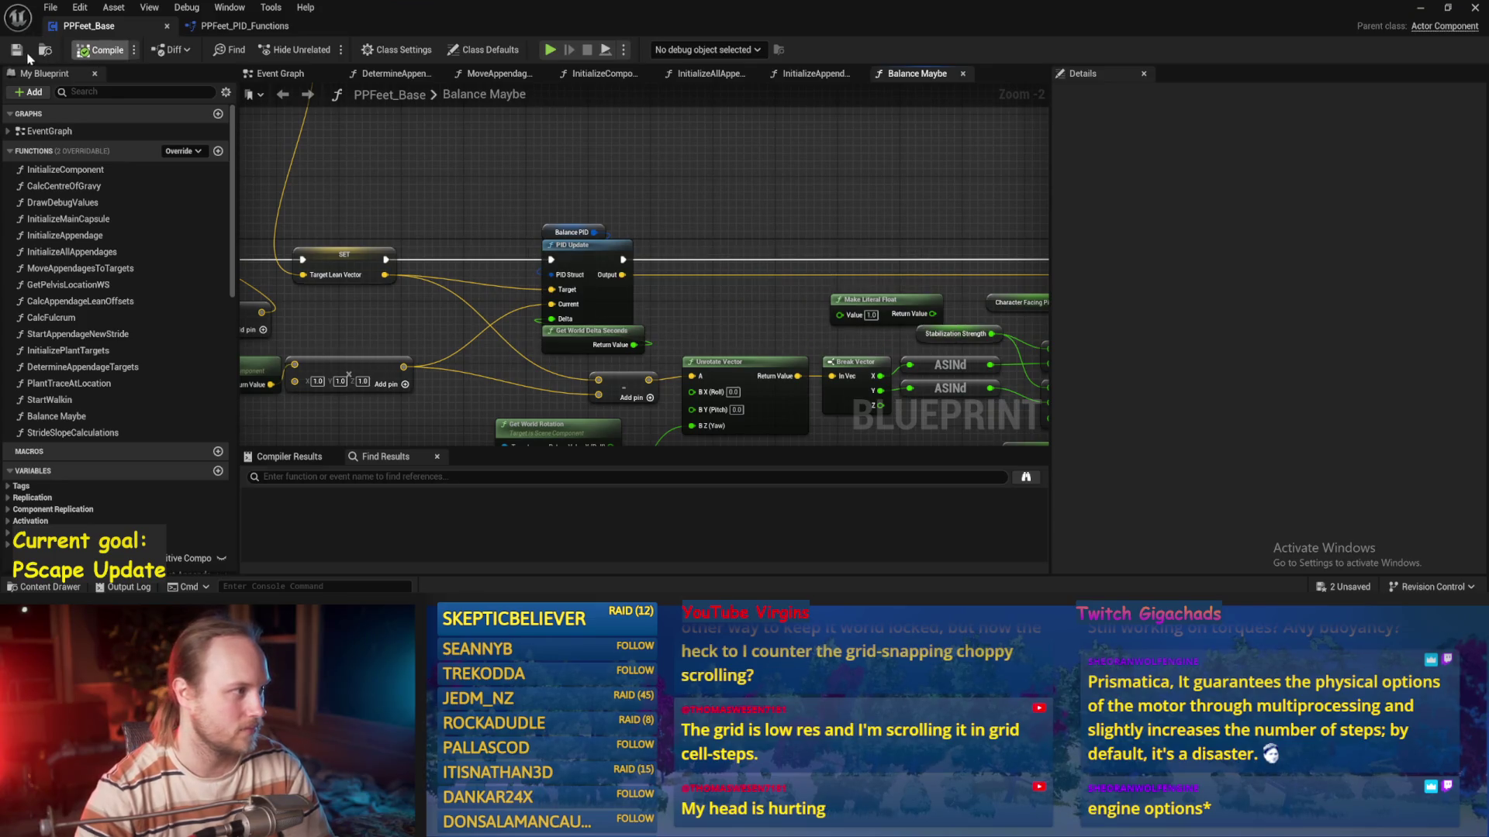
mouse_move(522, 189)
mouse_down()
mouse_move(688, 143)
mouse_move(707, 293)
mouse_move(665, 239)
mouse_move(576, 261)
mouse_up()
scroll(621, 133, down, 1)
right_click(576, 261)
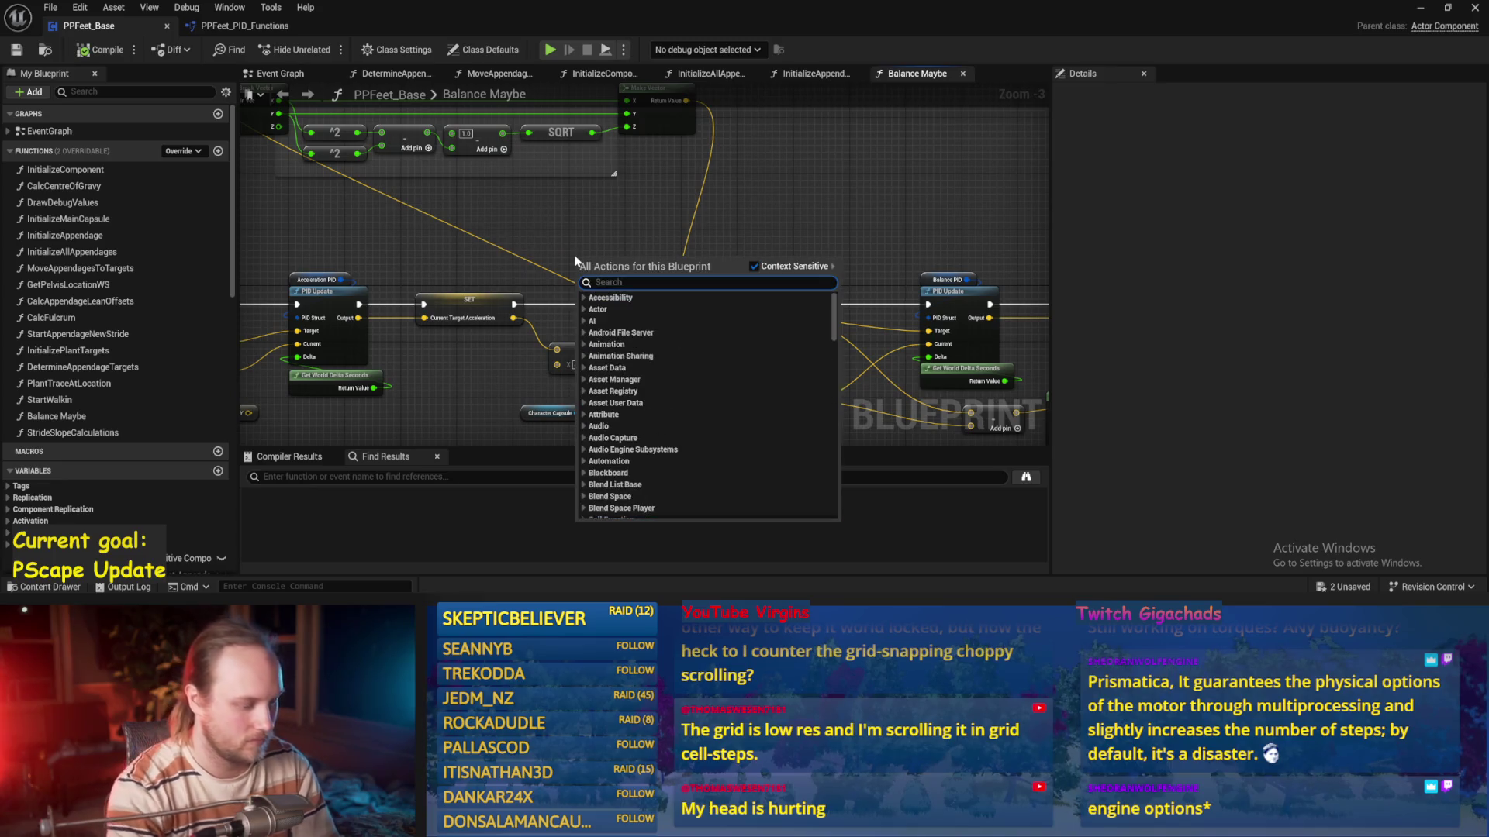
text(vinter)
click(633, 323)
drag(597, 256, 682, 167)
drag(694, 110, 639, 242)
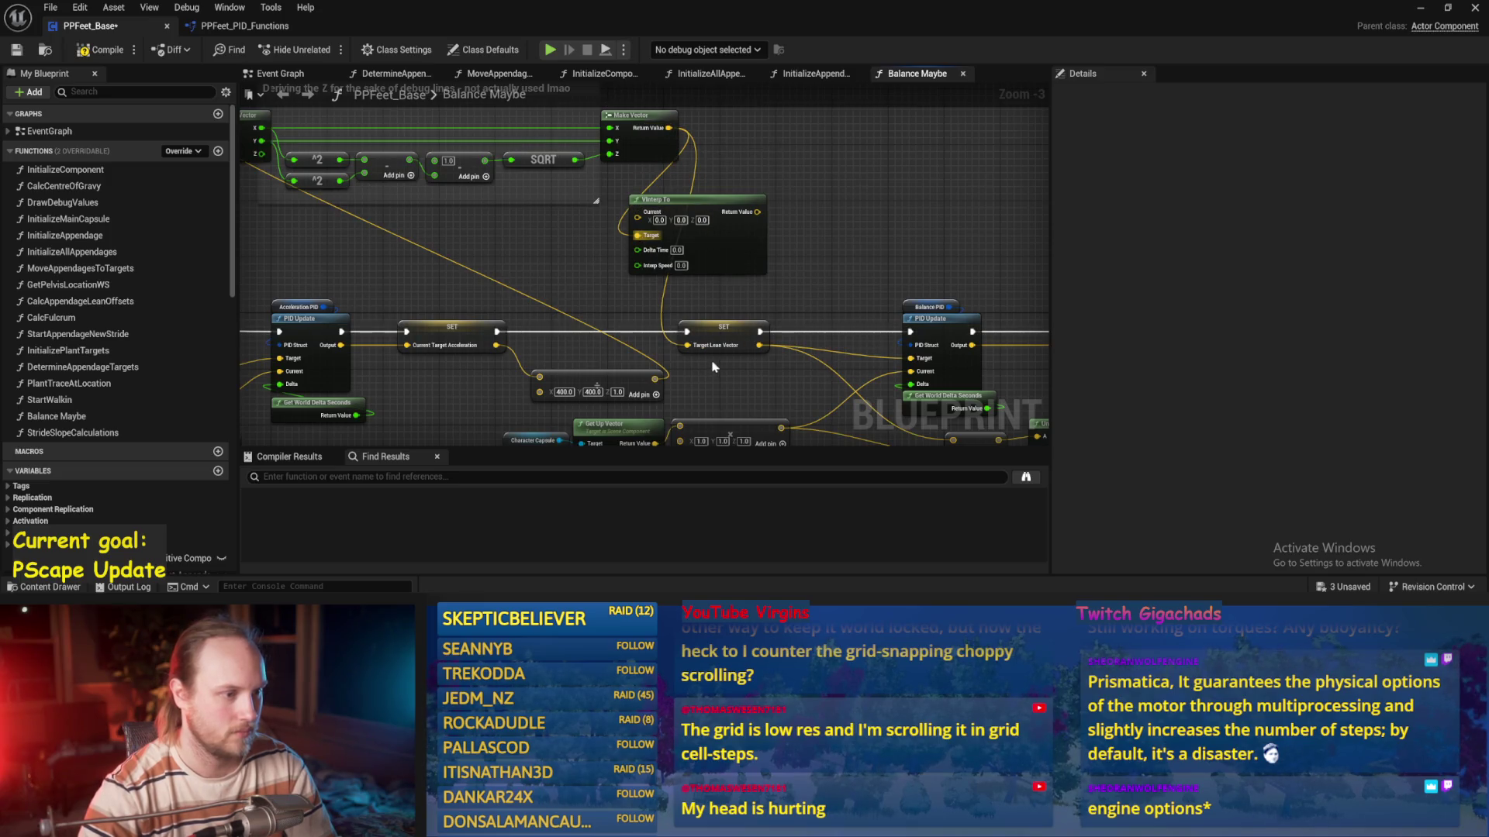
Add a Target Lean Vector getter and wire it into VInterp To's Current input
right_click(505, 252)
text(target)
key(Return)
scroll(600, 268, up, 4)
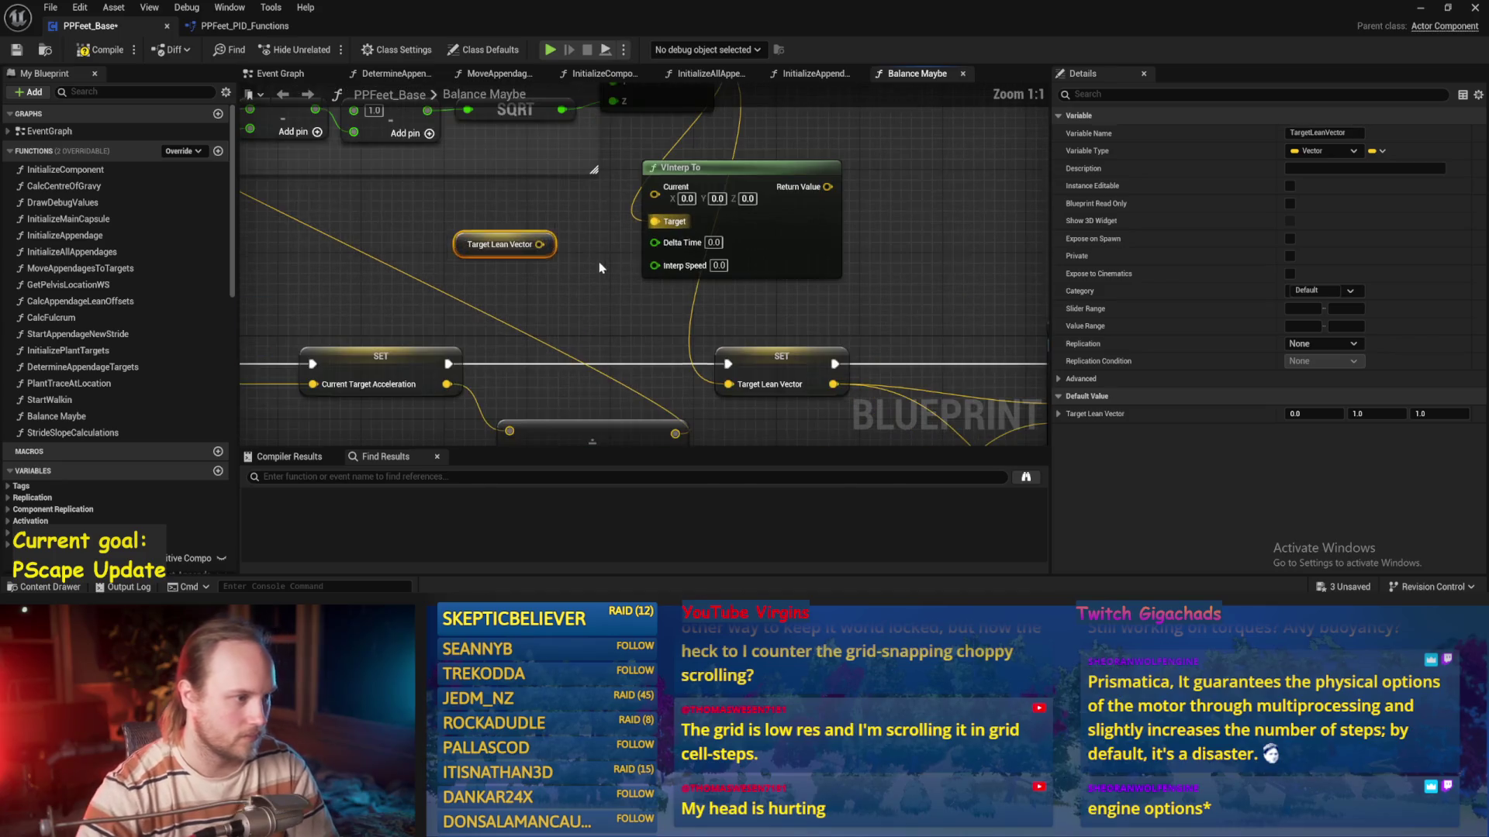
drag(540, 245, 655, 195)
Add Get World Delta Seconds for Delta Time and store the interpolated result in Target Lean Vector
scroll(579, 278, down, 1)
right_click(541, 280)
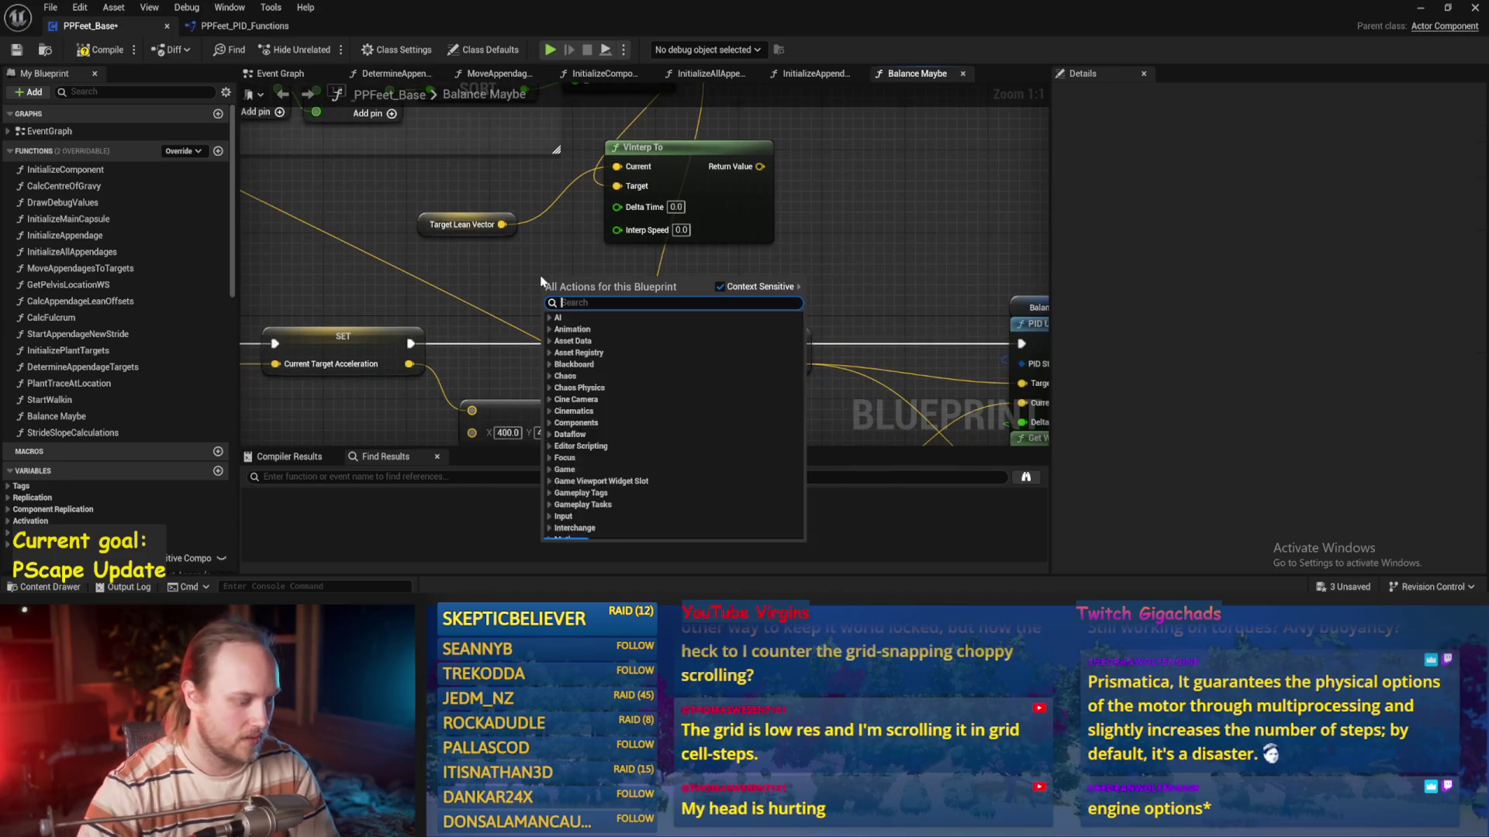
text(get world delta)
key(Return)
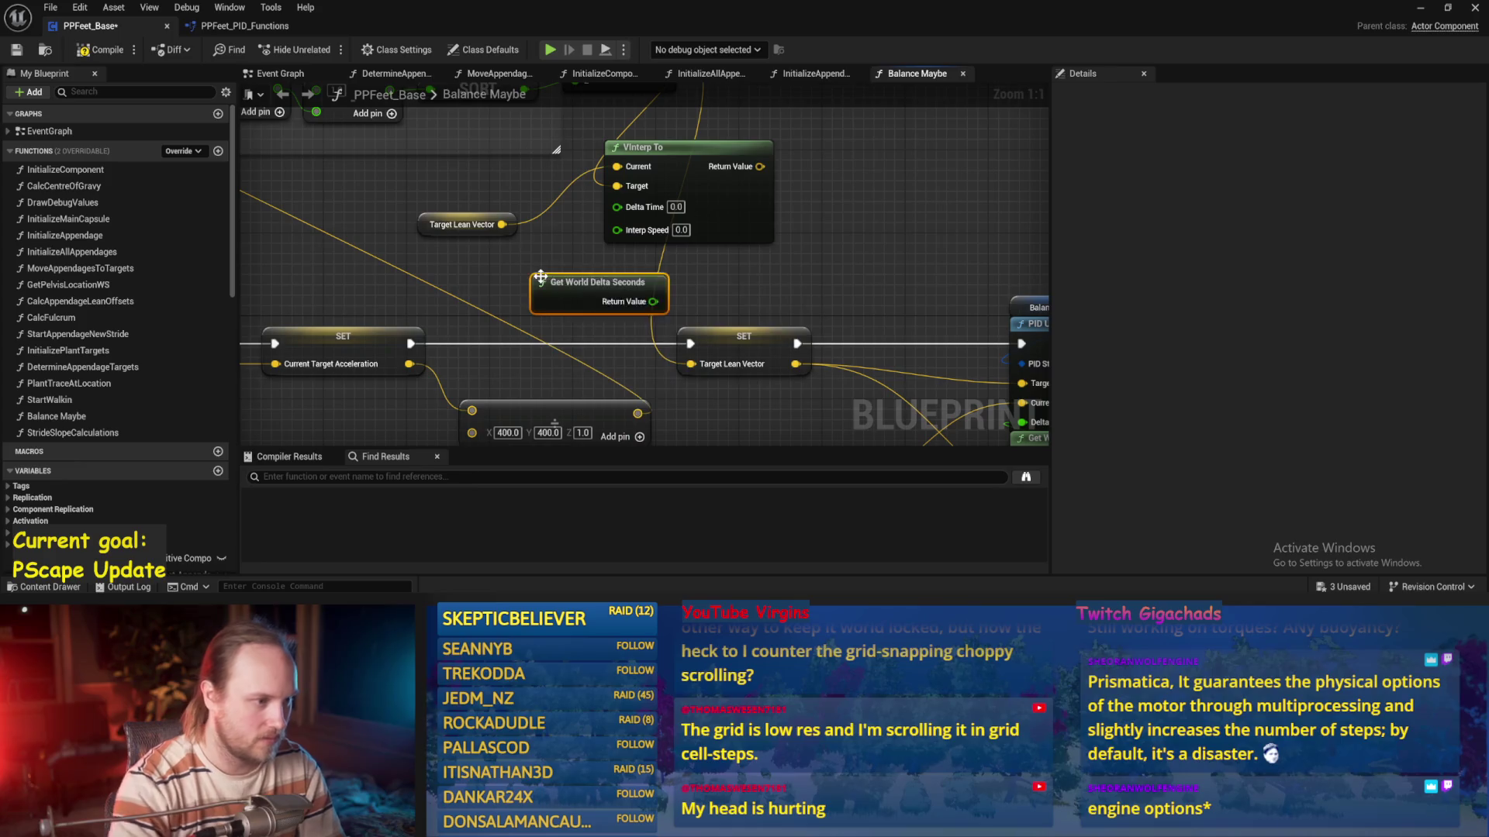
drag(540, 277, 405, 257)
drag(502, 224, 512, 246)
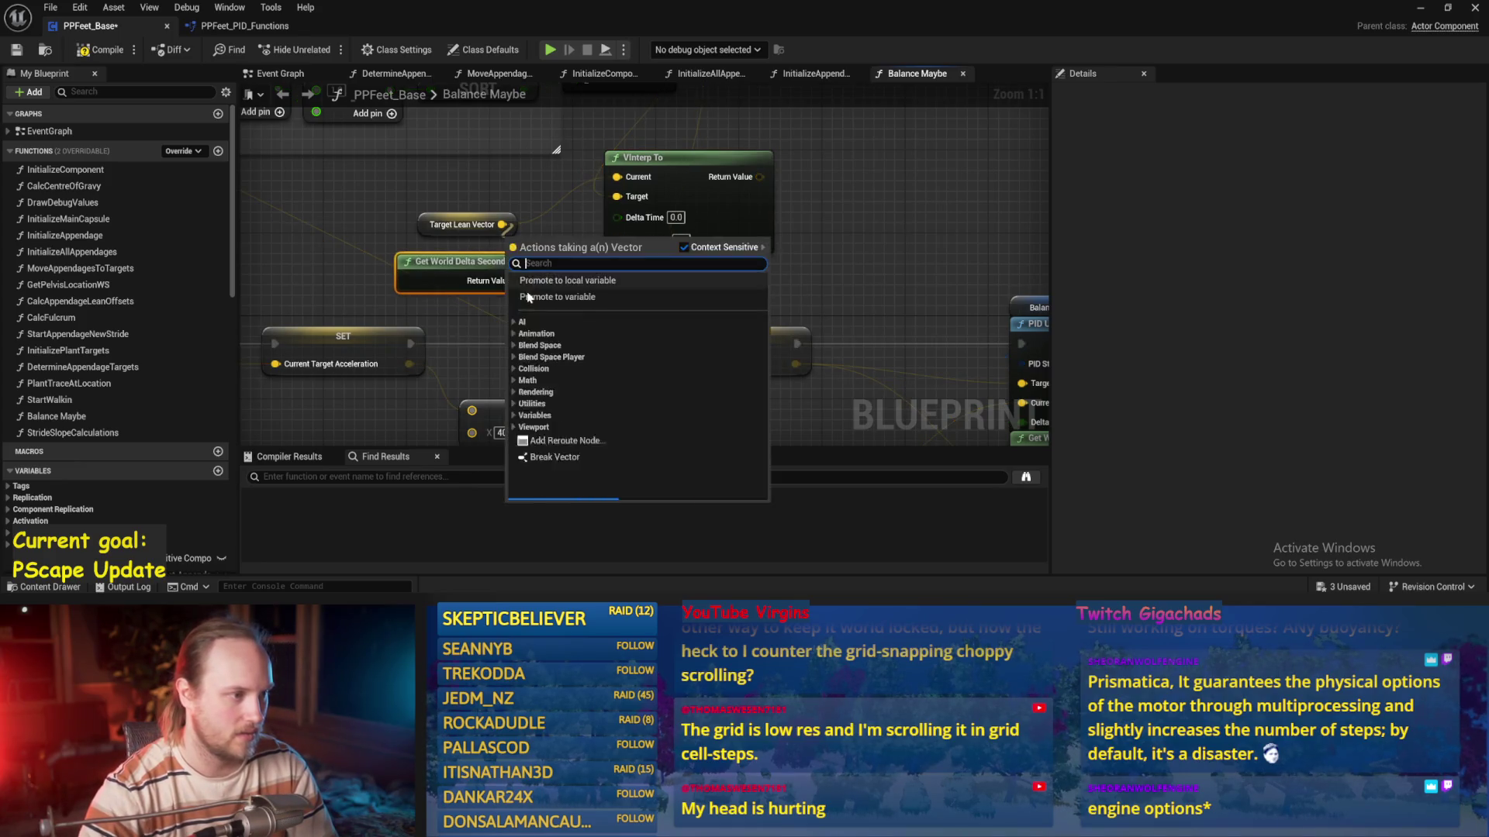
click(543, 297)
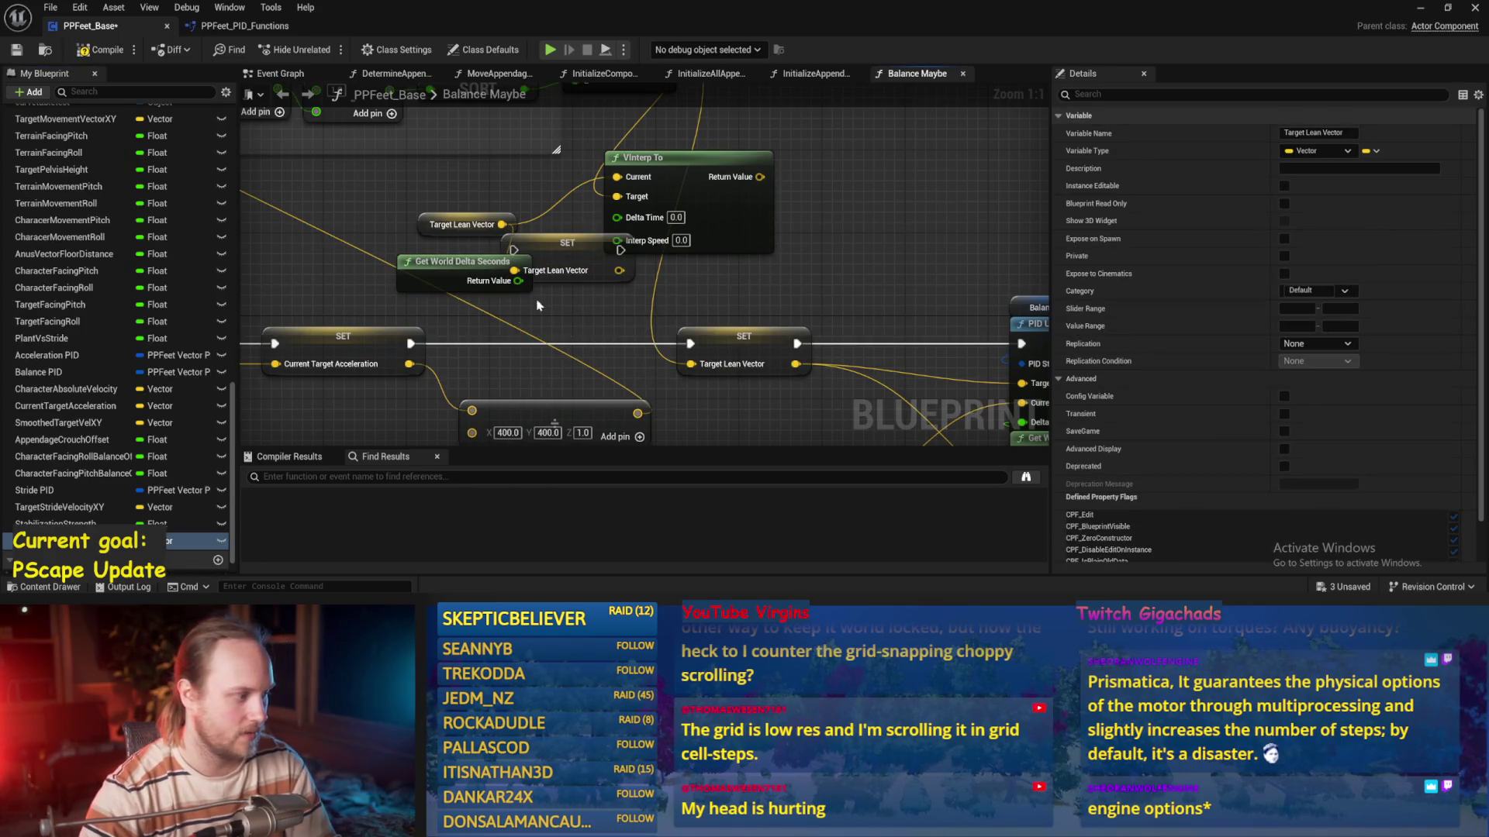
key(ctrl+z)
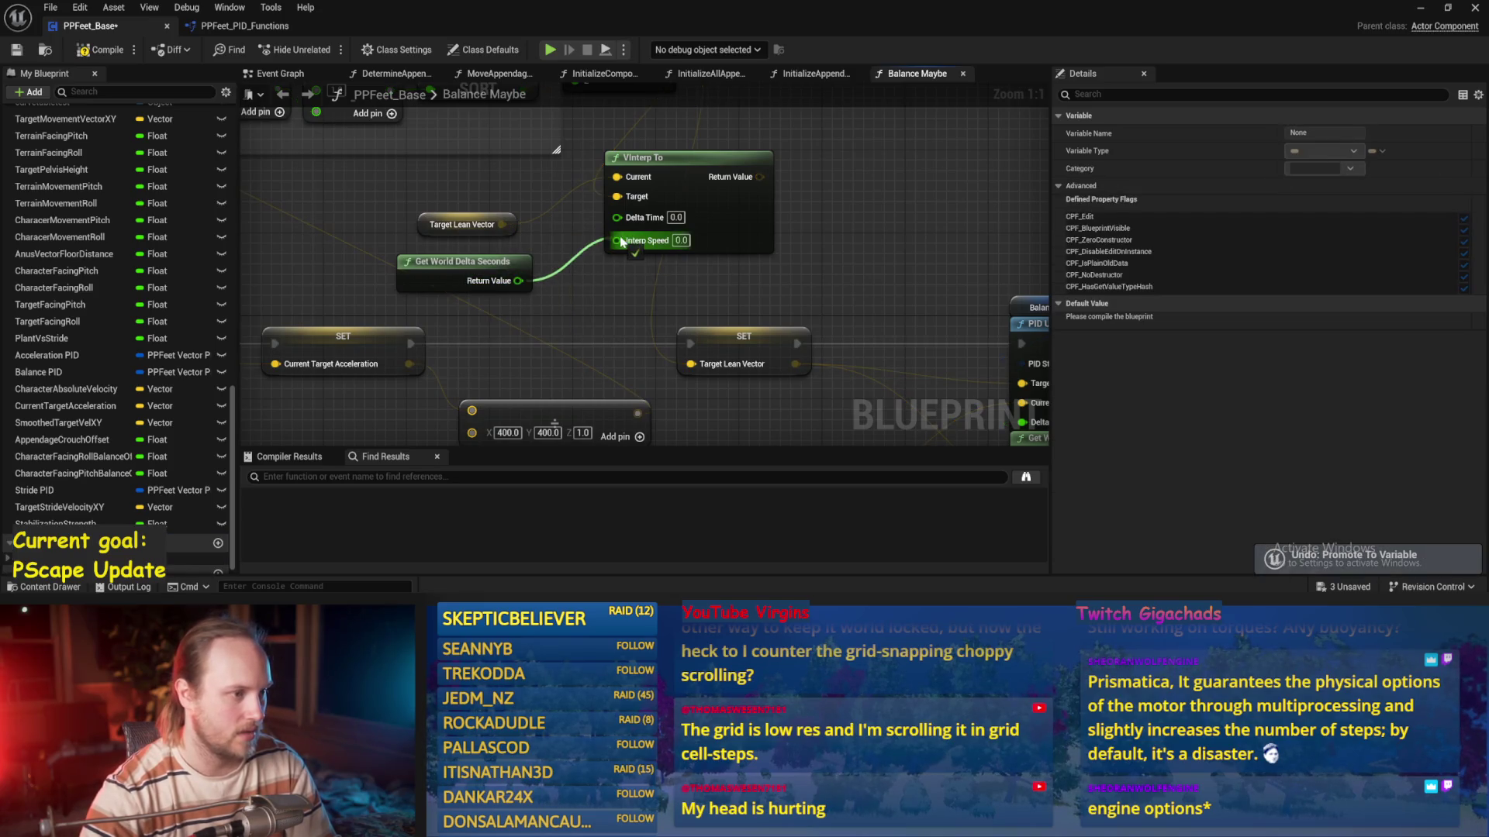
drag(620, 224, 618, 218)
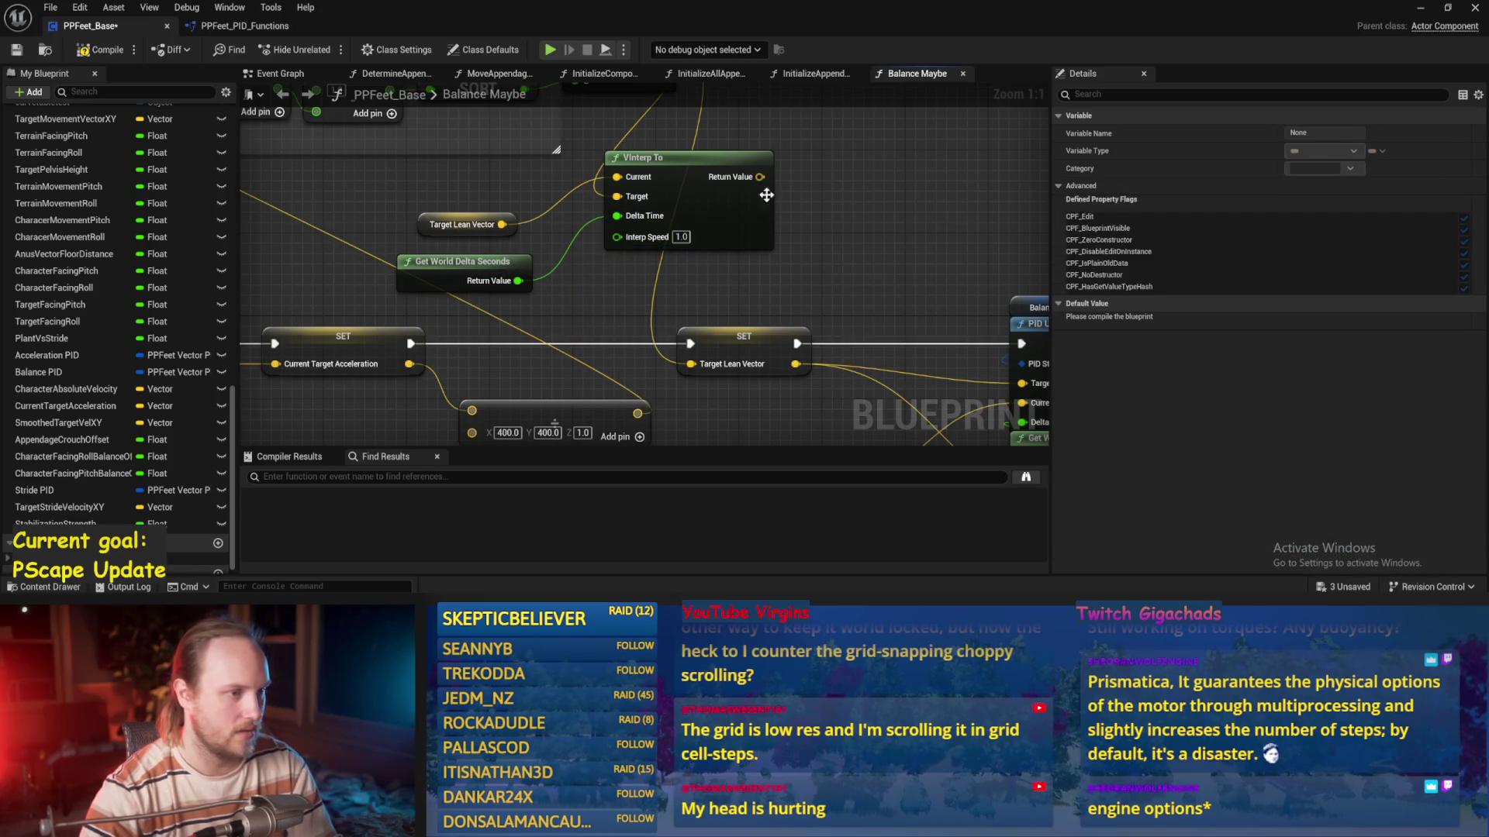
drag(685, 375, 685, 376)
scroll(471, 229, down, 3)
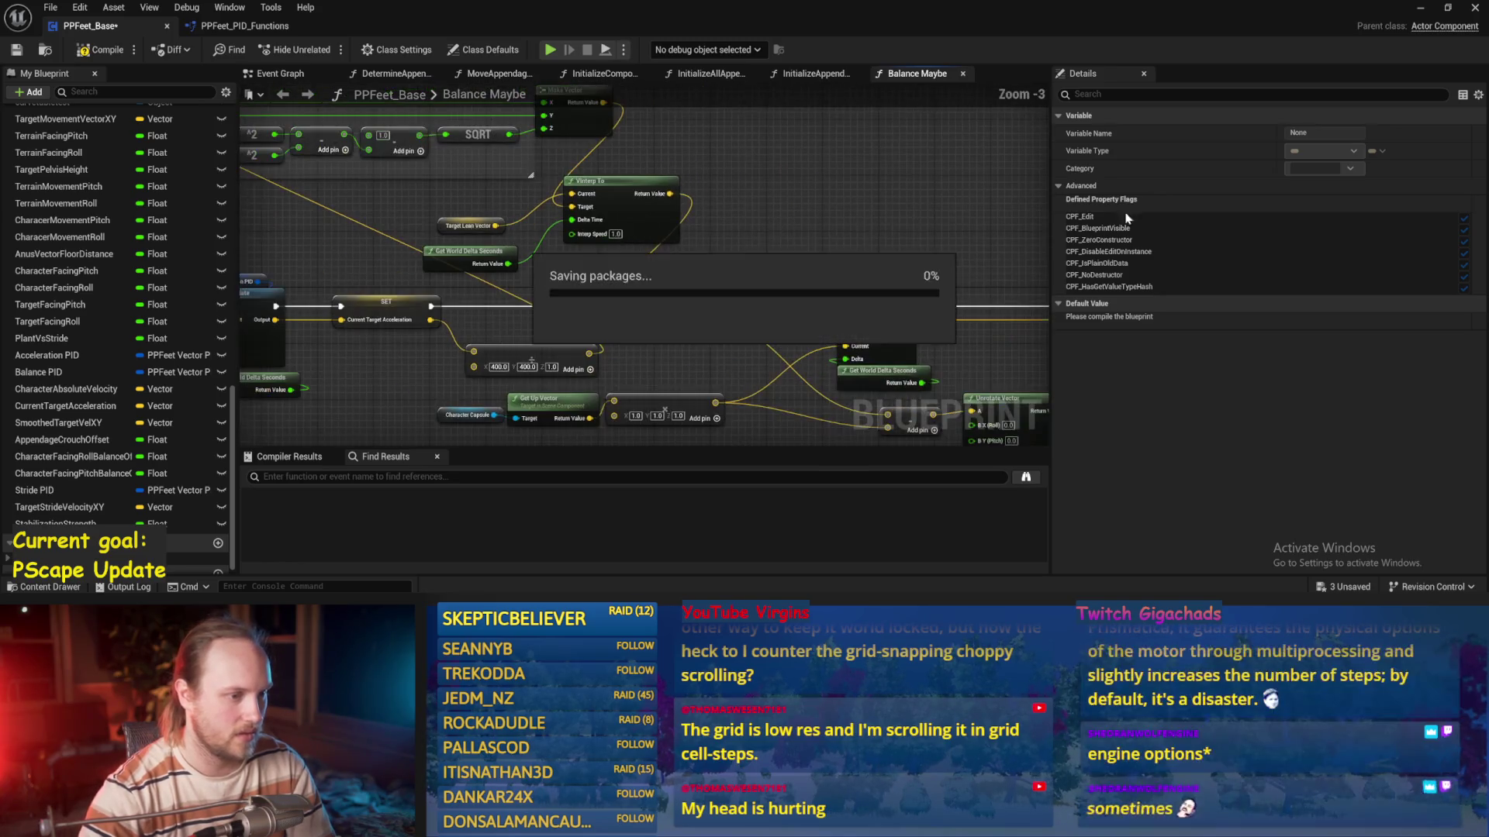
Run a quick test, then compile and save the VInterp To smoothing change
mouse_move(902, 435)
mouse_down()
mouse_move(675, 314)
mouse_move(536, 336)
mouse_up()
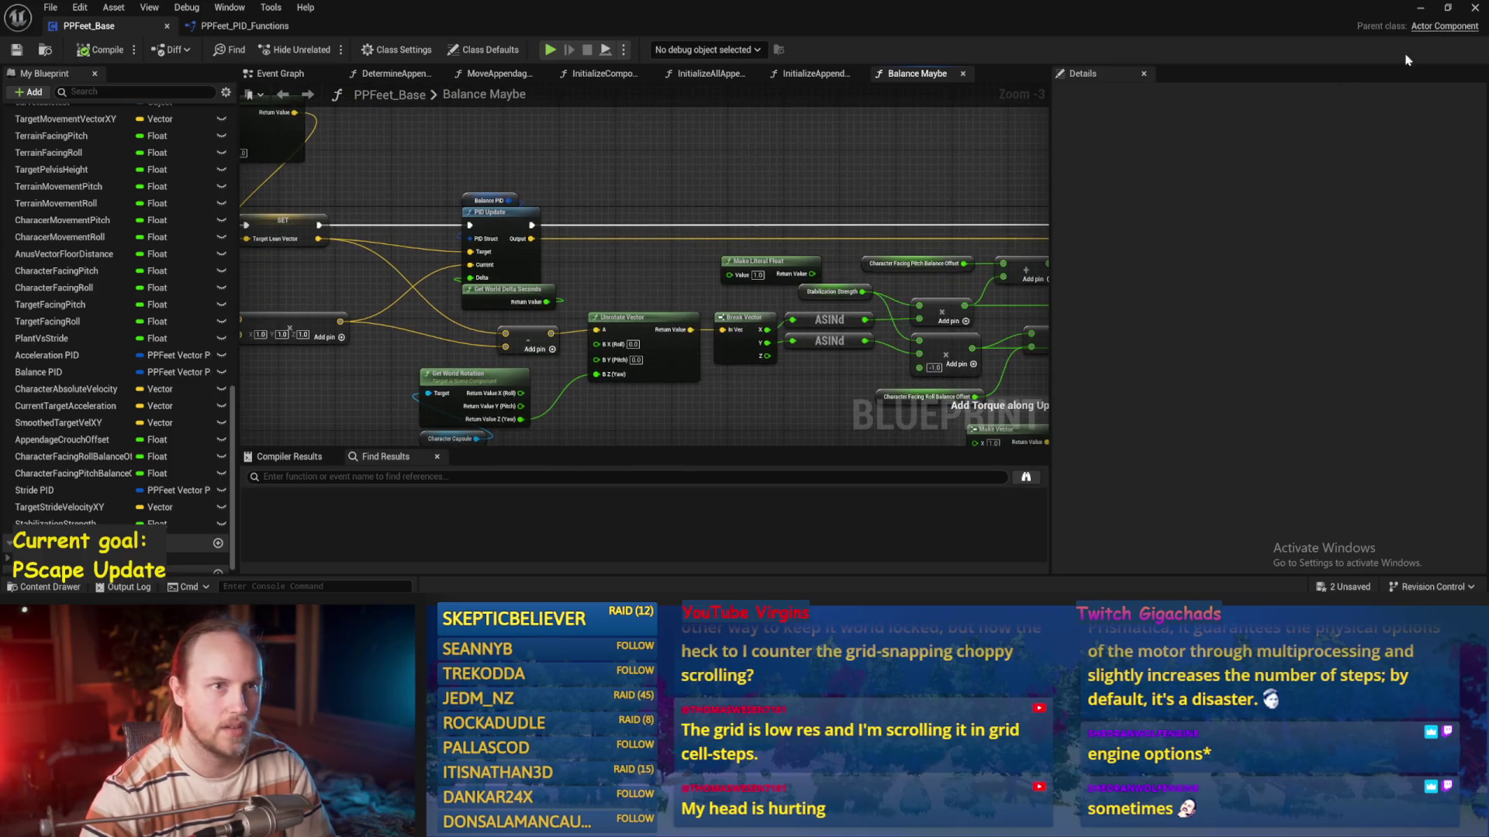
key(alt+p)
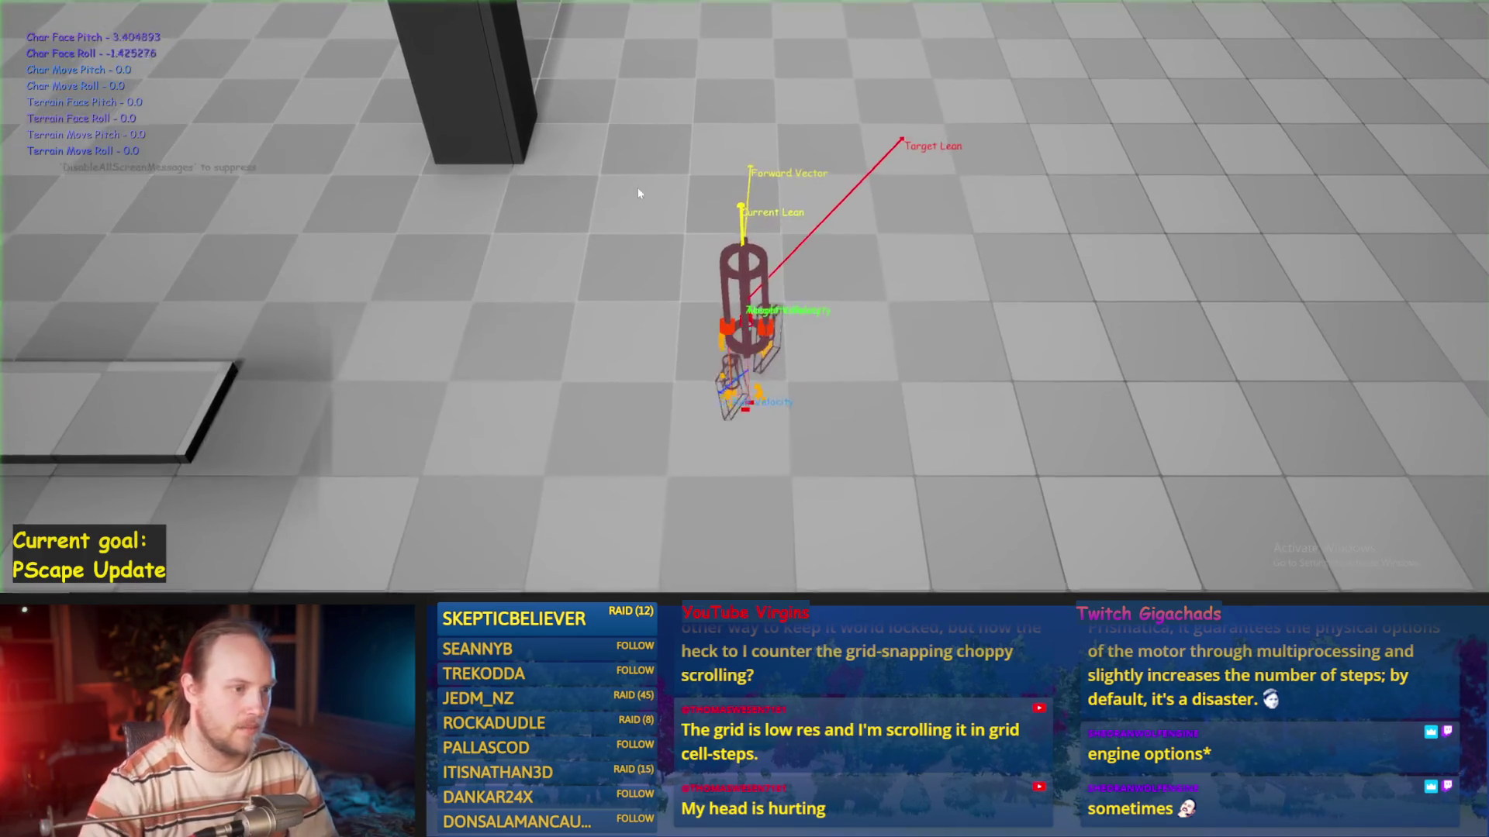
key(Escape)
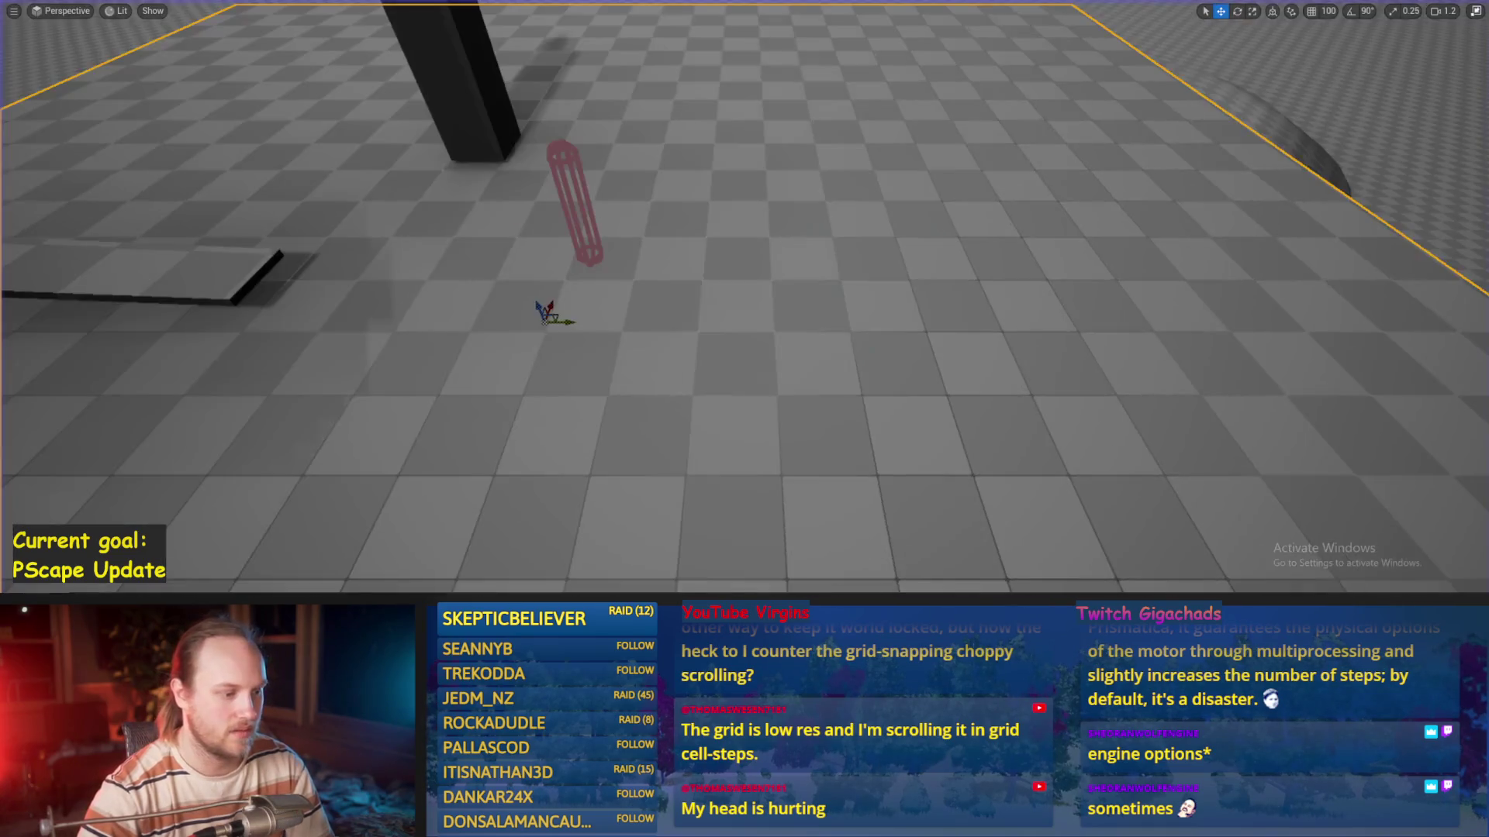
click(432, 247)
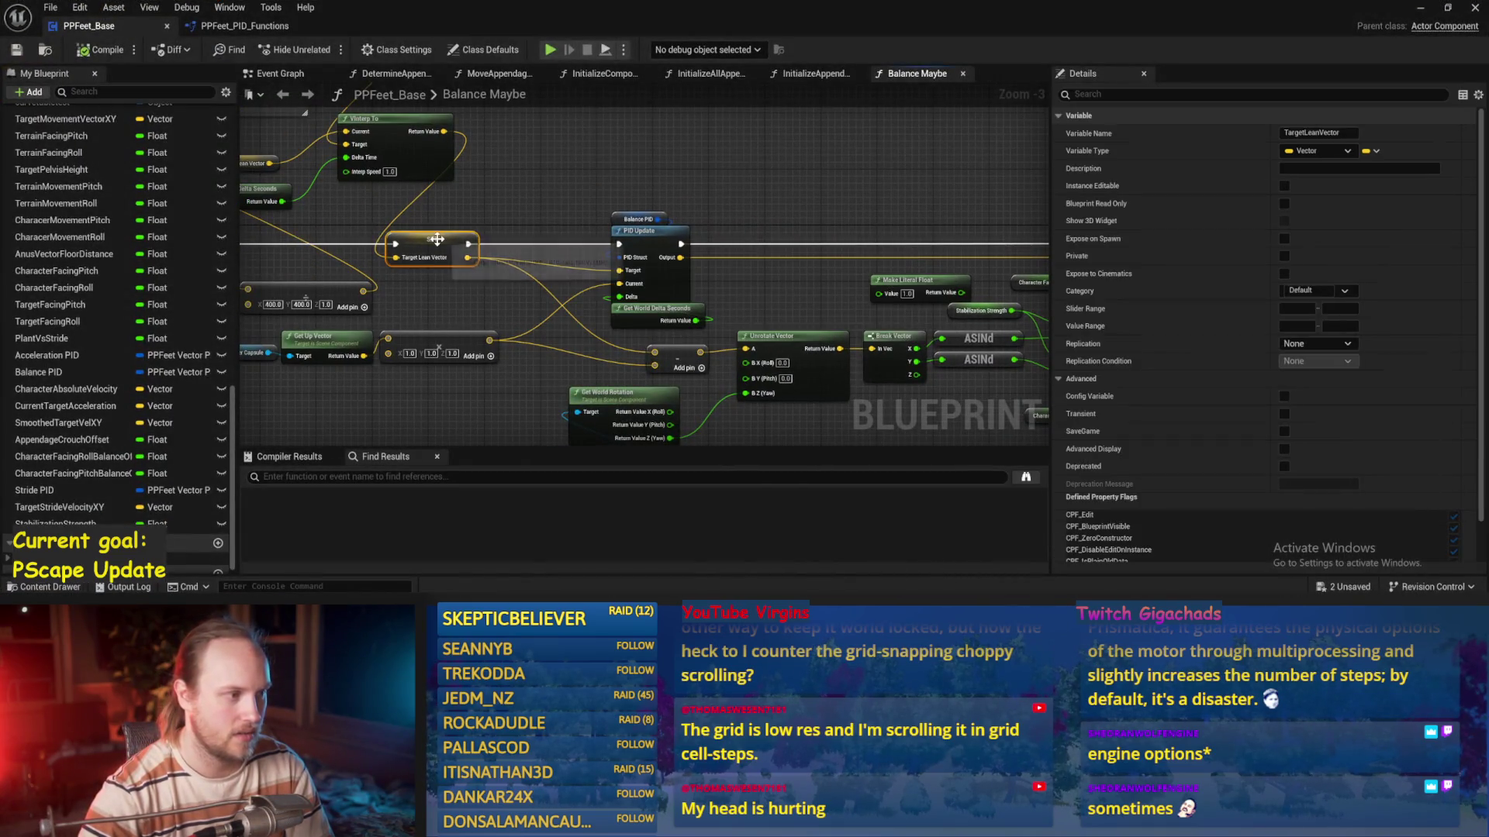
scroll(1201, 507, down, 3)
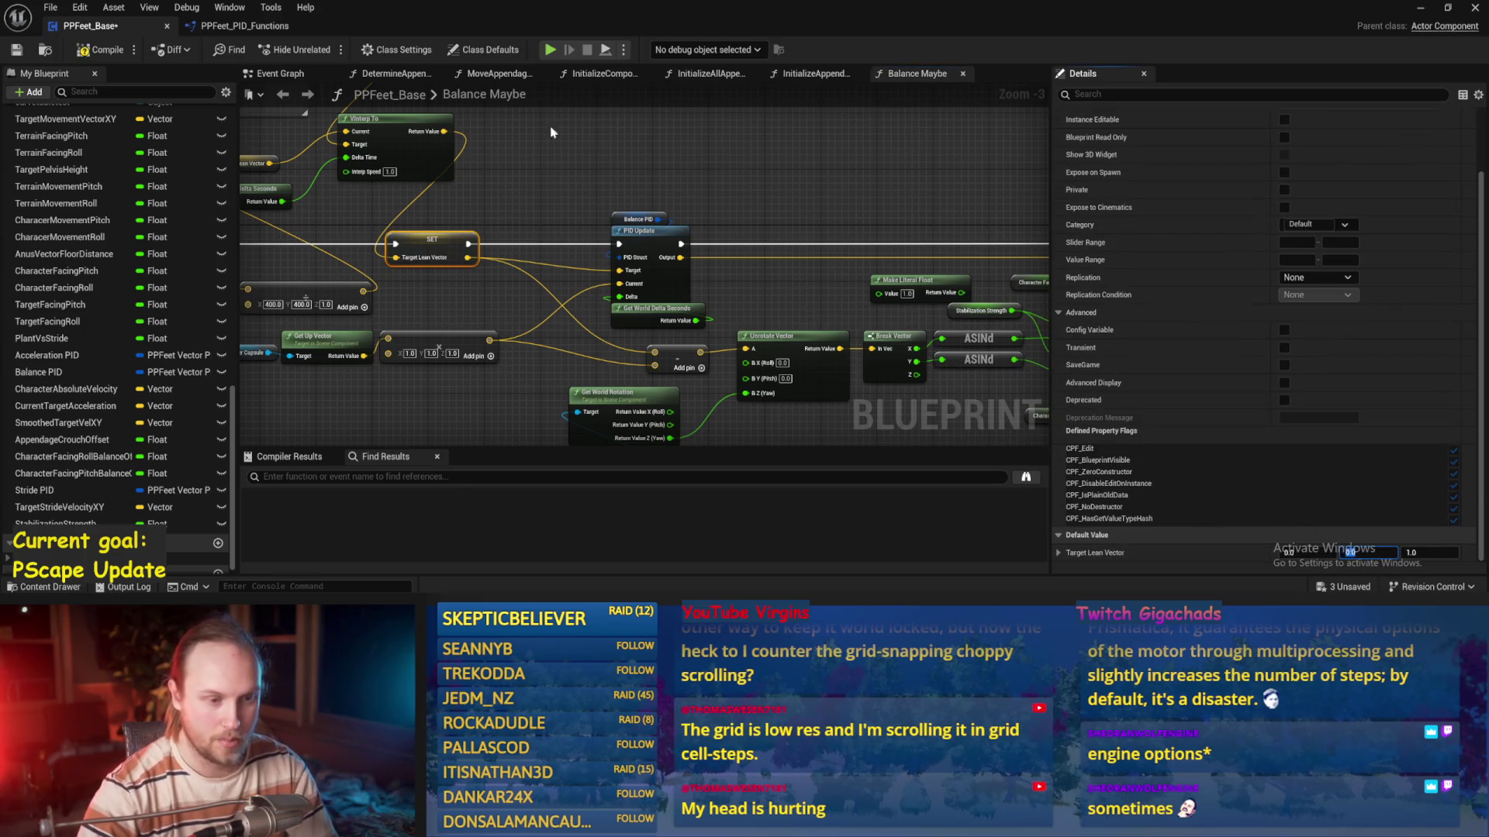
drag(578, 151, 674, 232)
click(103, 53)
click(17, 50)
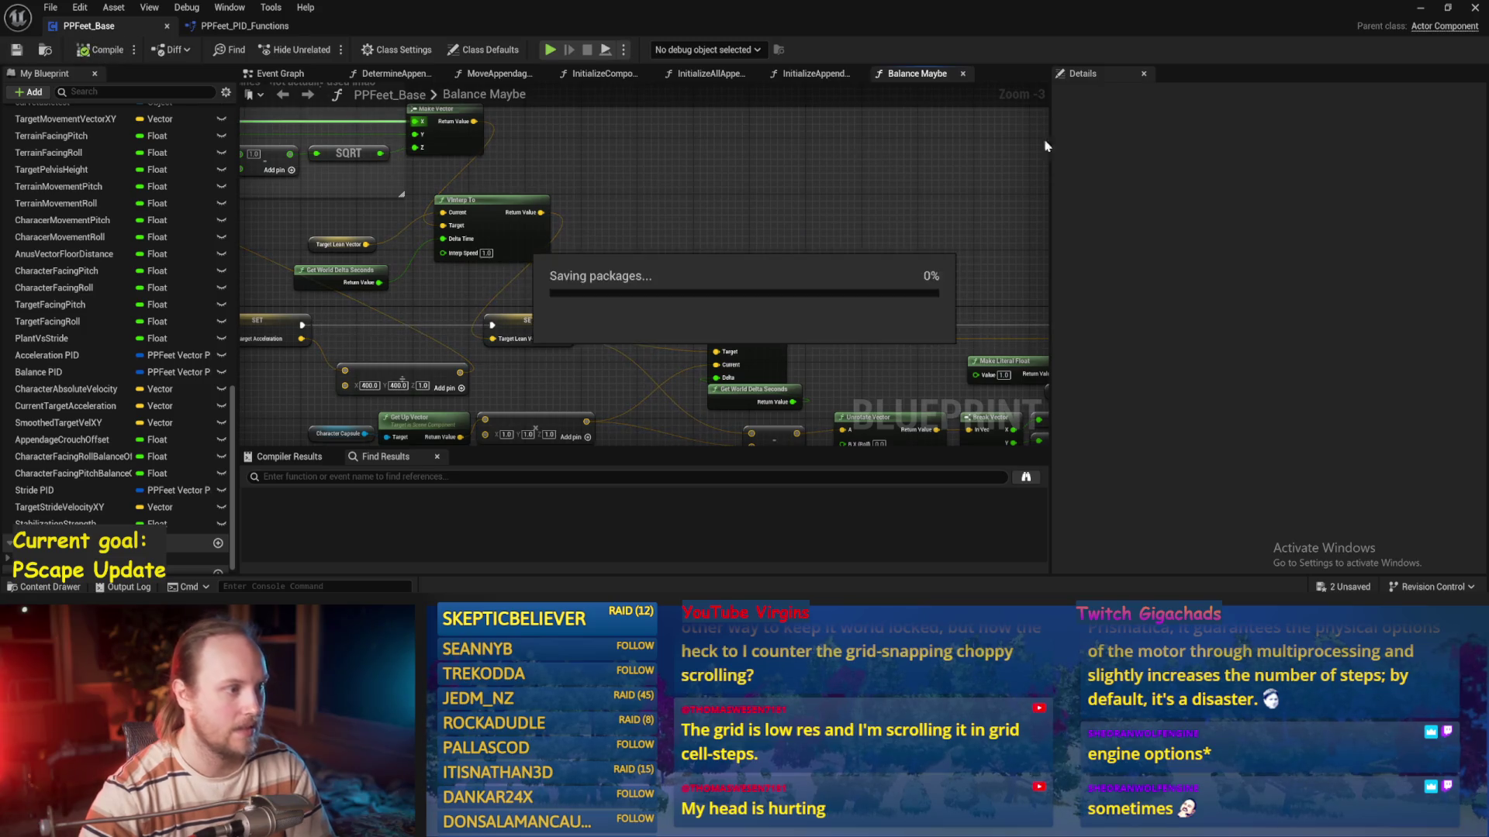
Play-test the biped twice, steering left and right with A and D; it still tips over
key(alt+p)
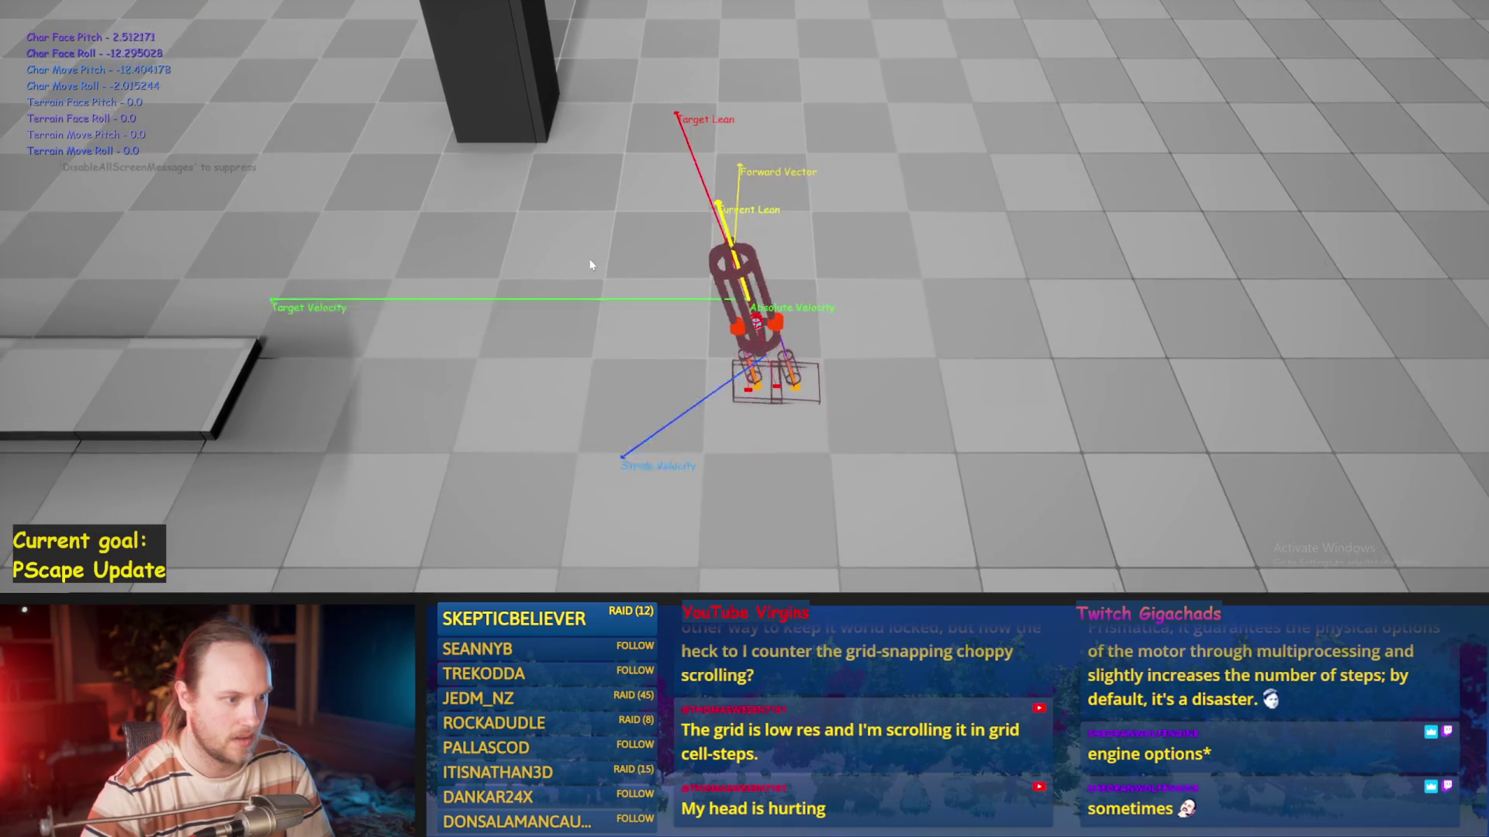
key(Escape)
key(alt+p)
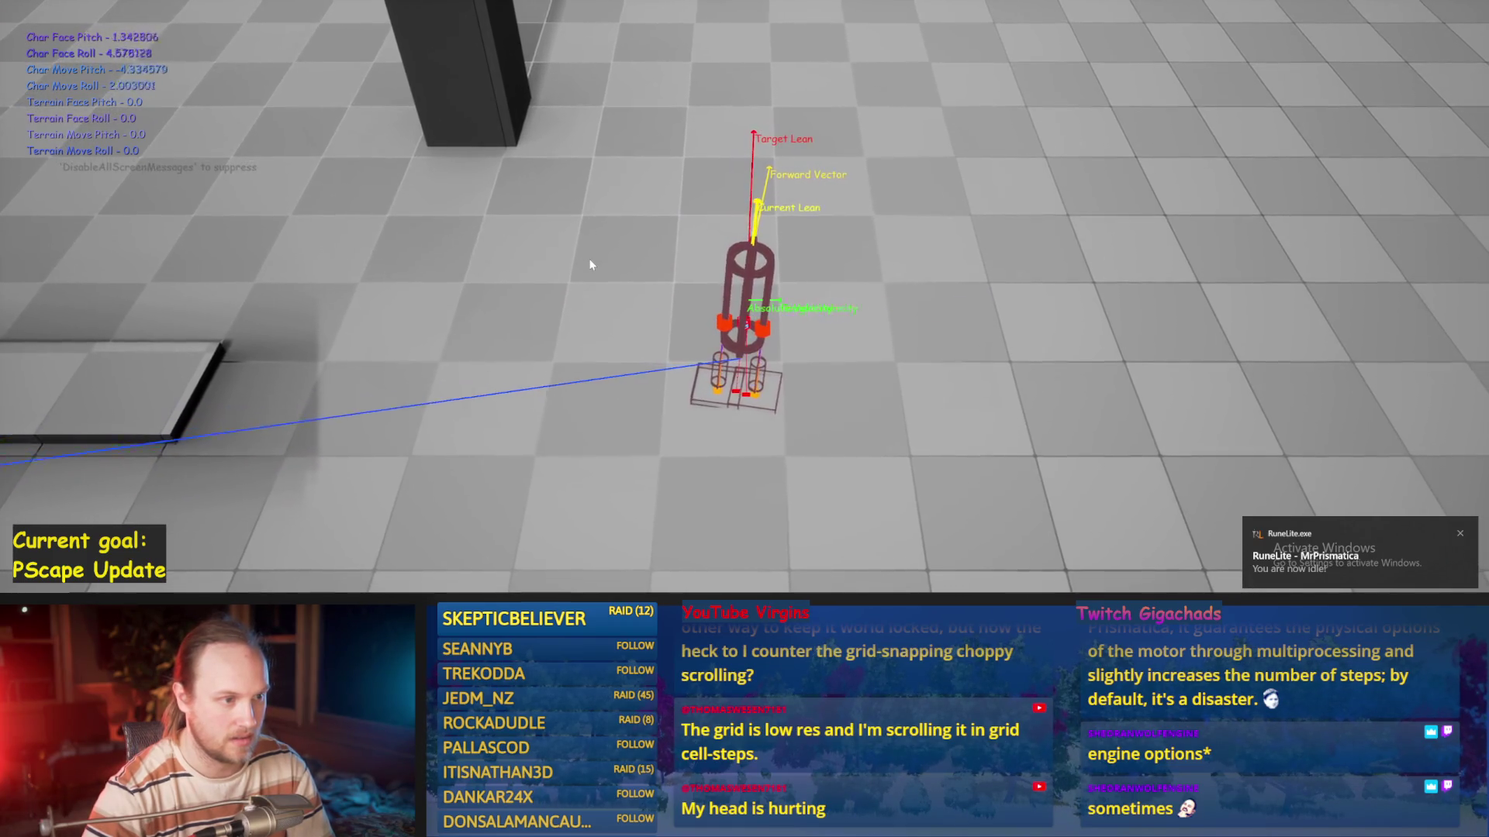
key(a)
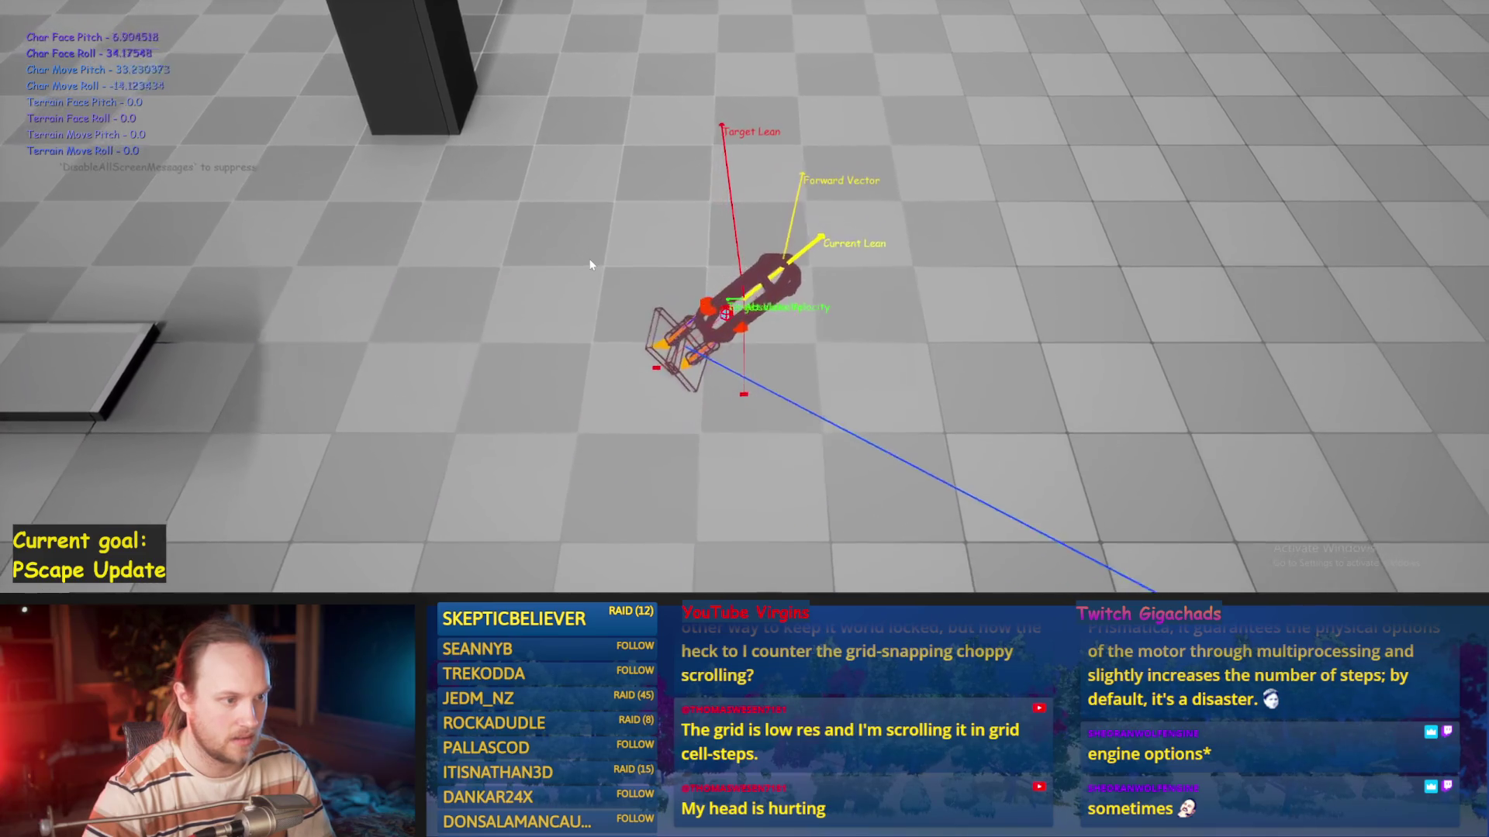
key(d)
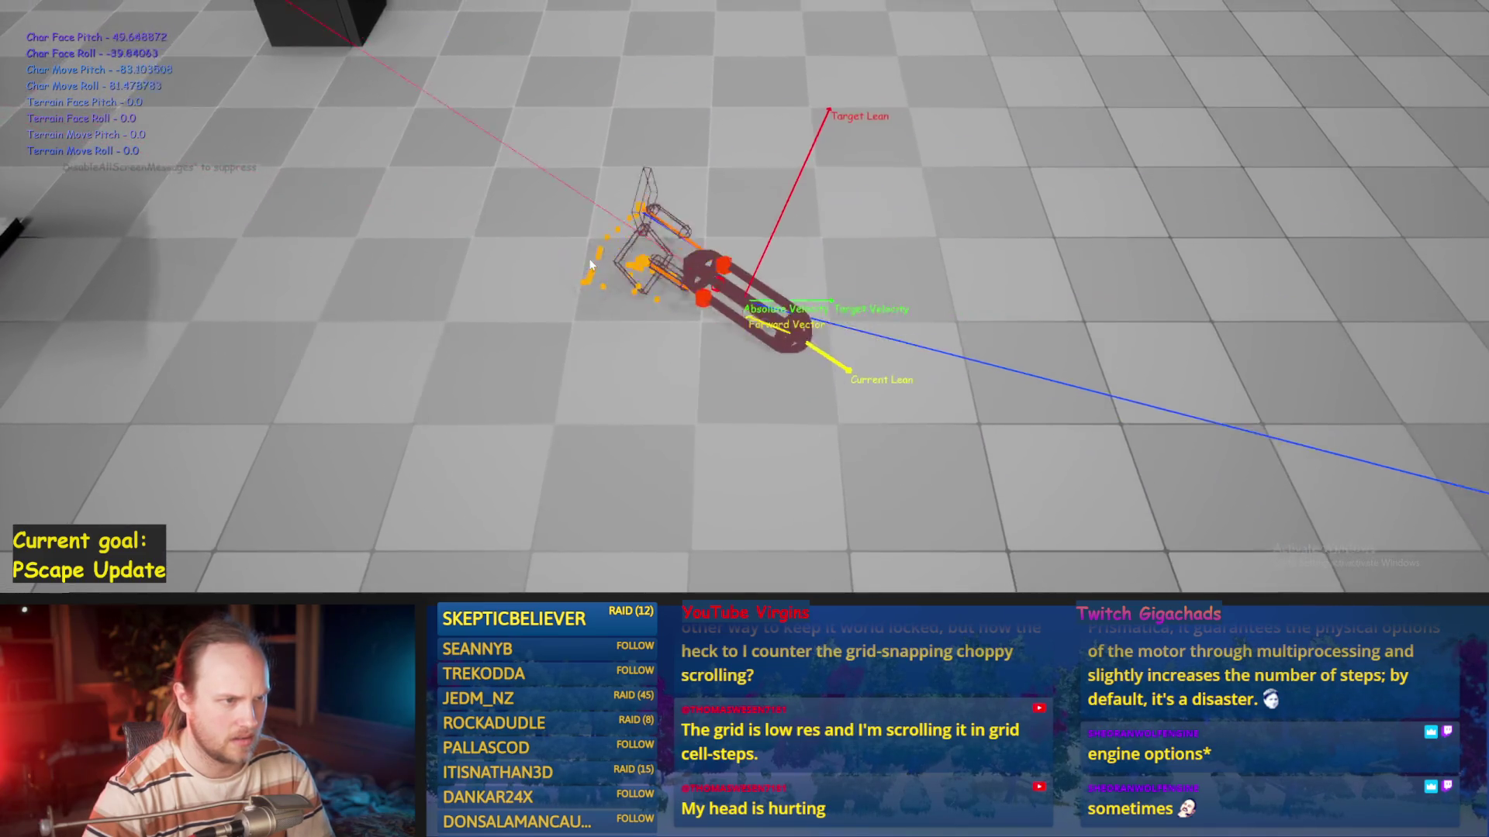
key(a)
key(s)
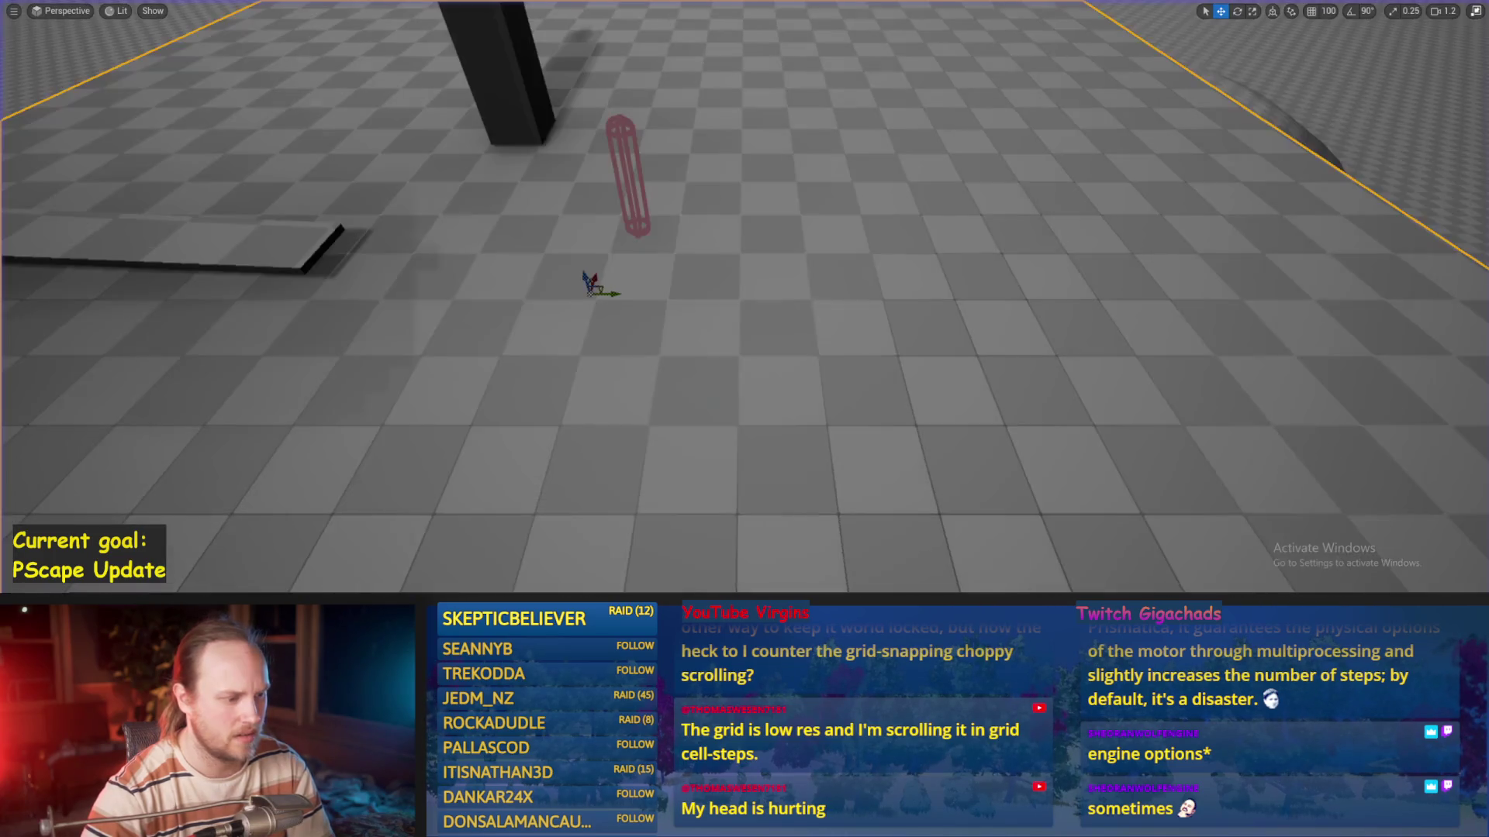
key(Escape)
mouse_move(580, 259)
mouse_down()
mouse_move(655, 263)
mouse_move(678, 442)
mouse_move(683, 276)
mouse_move(714, 284)
mouse_up()
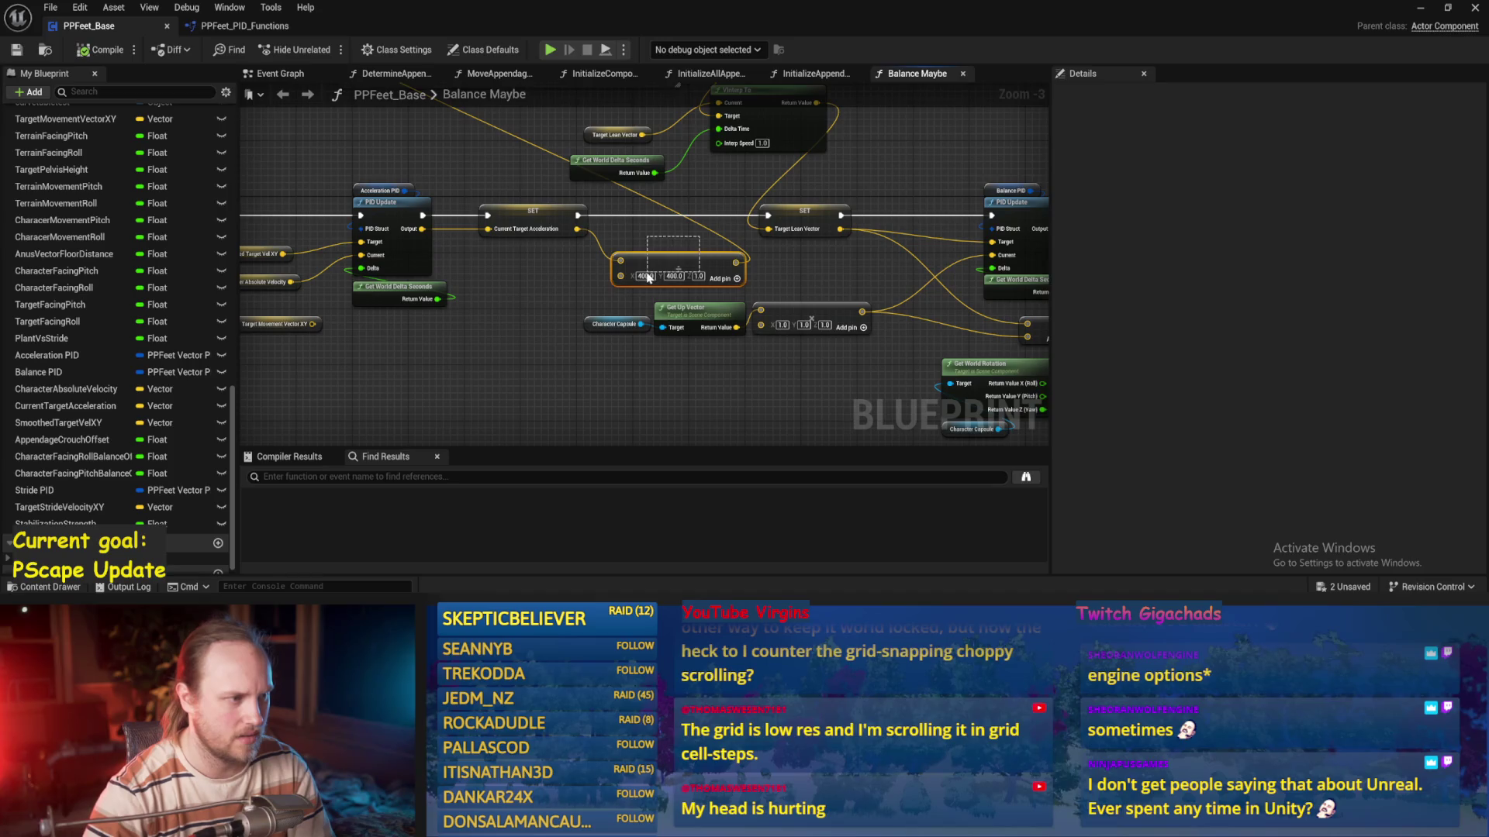
Set the VInterp To Interp Speed to 5.0 and save PPFeet_Base
drag(547, 287, 552, 325)
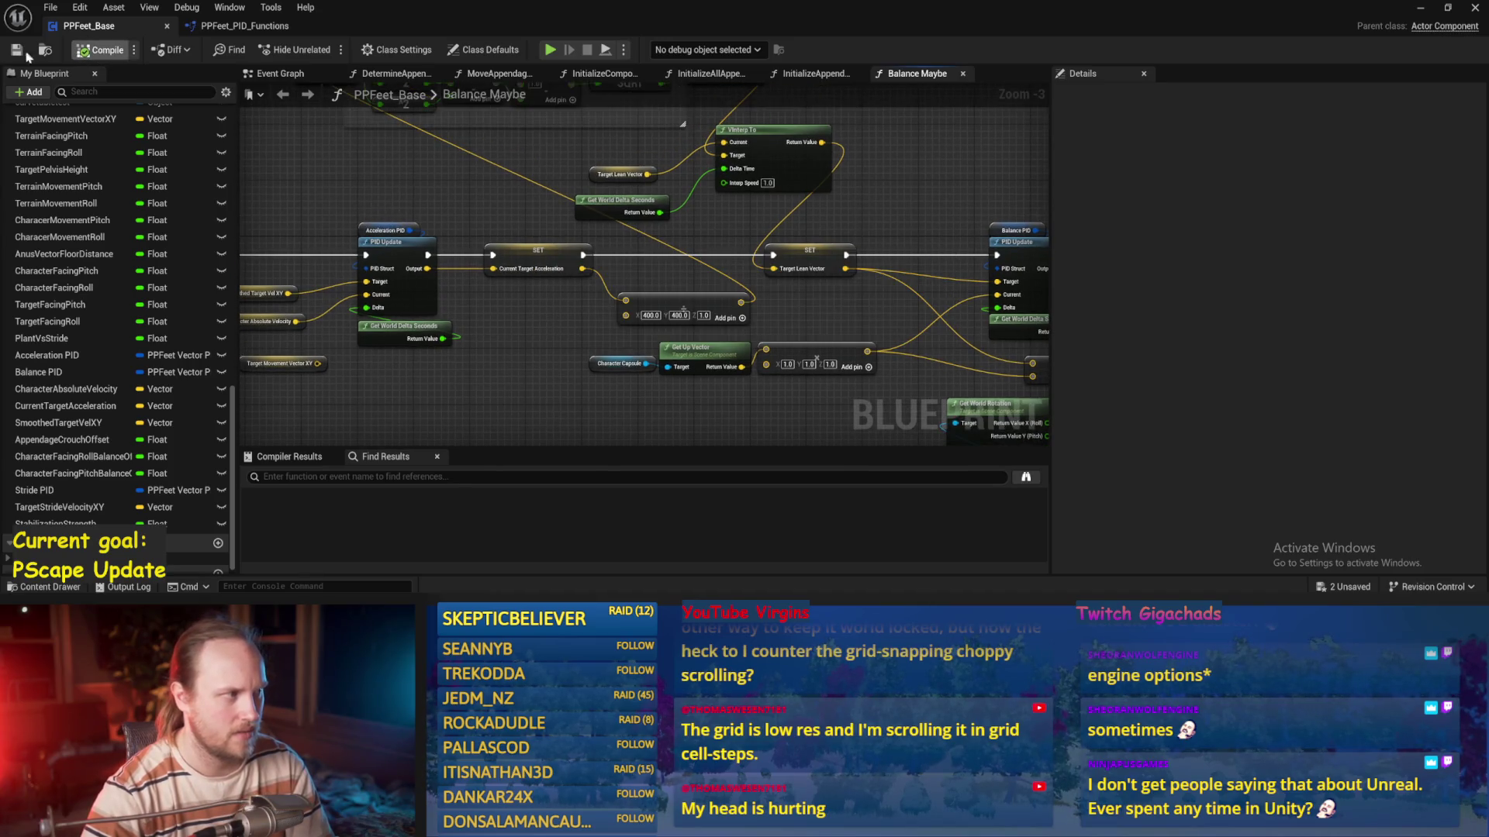
mouse_move(799, 350)
mouse_down()
mouse_move(728, 315)
mouse_move(834, 275)
mouse_up()
scroll(833, 275, up, 1)
scroll(593, 280, up, 2)
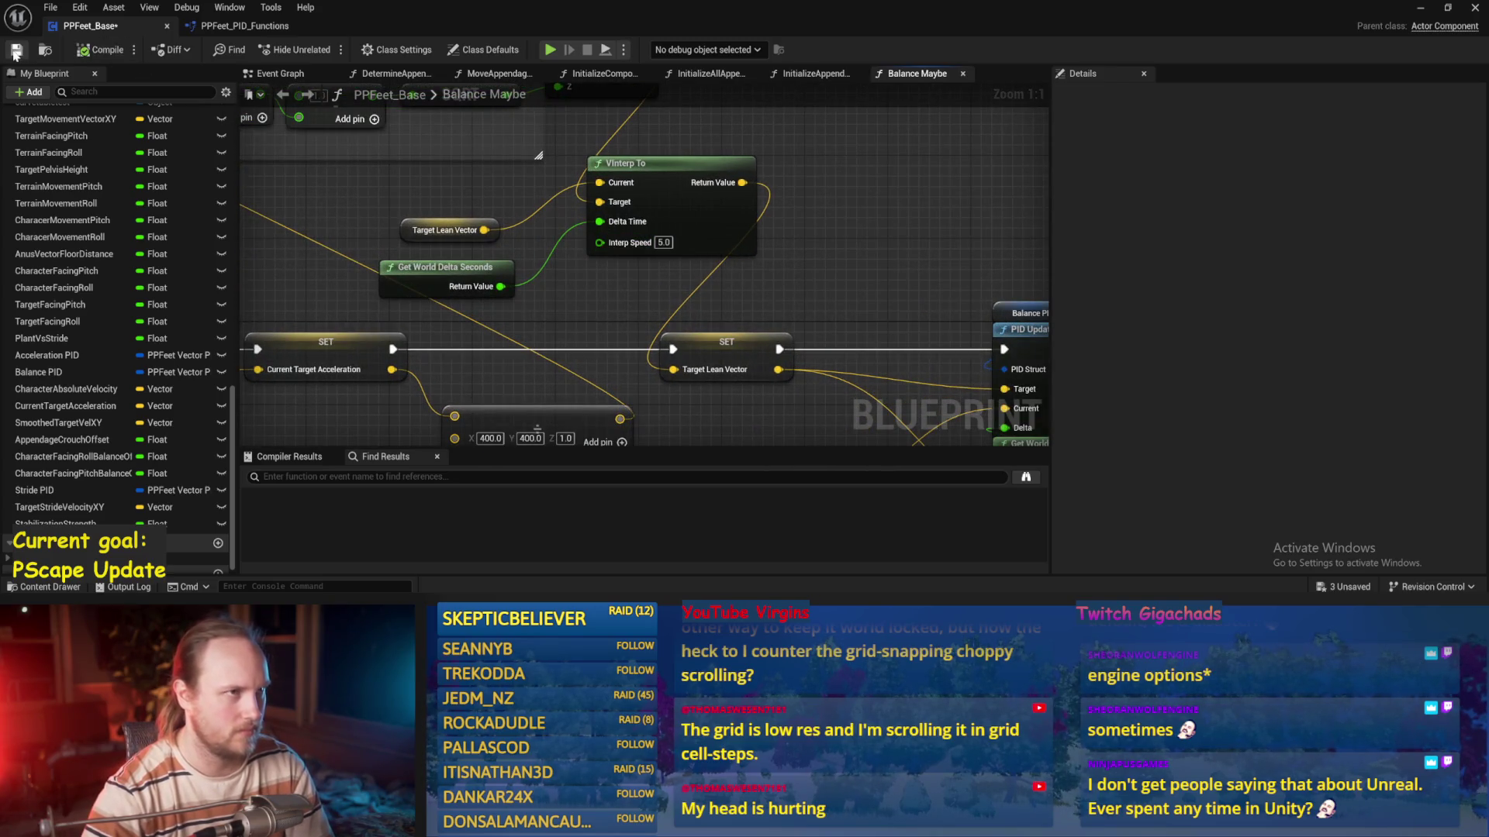
key(ctrl+s)
mouse_move(945, 203)
mouse_down()
mouse_move(850, 211)
mouse_move(859, 189)
mouse_move(832, 212)
mouse_move(845, 175)
mouse_up()
click(1422, 9)
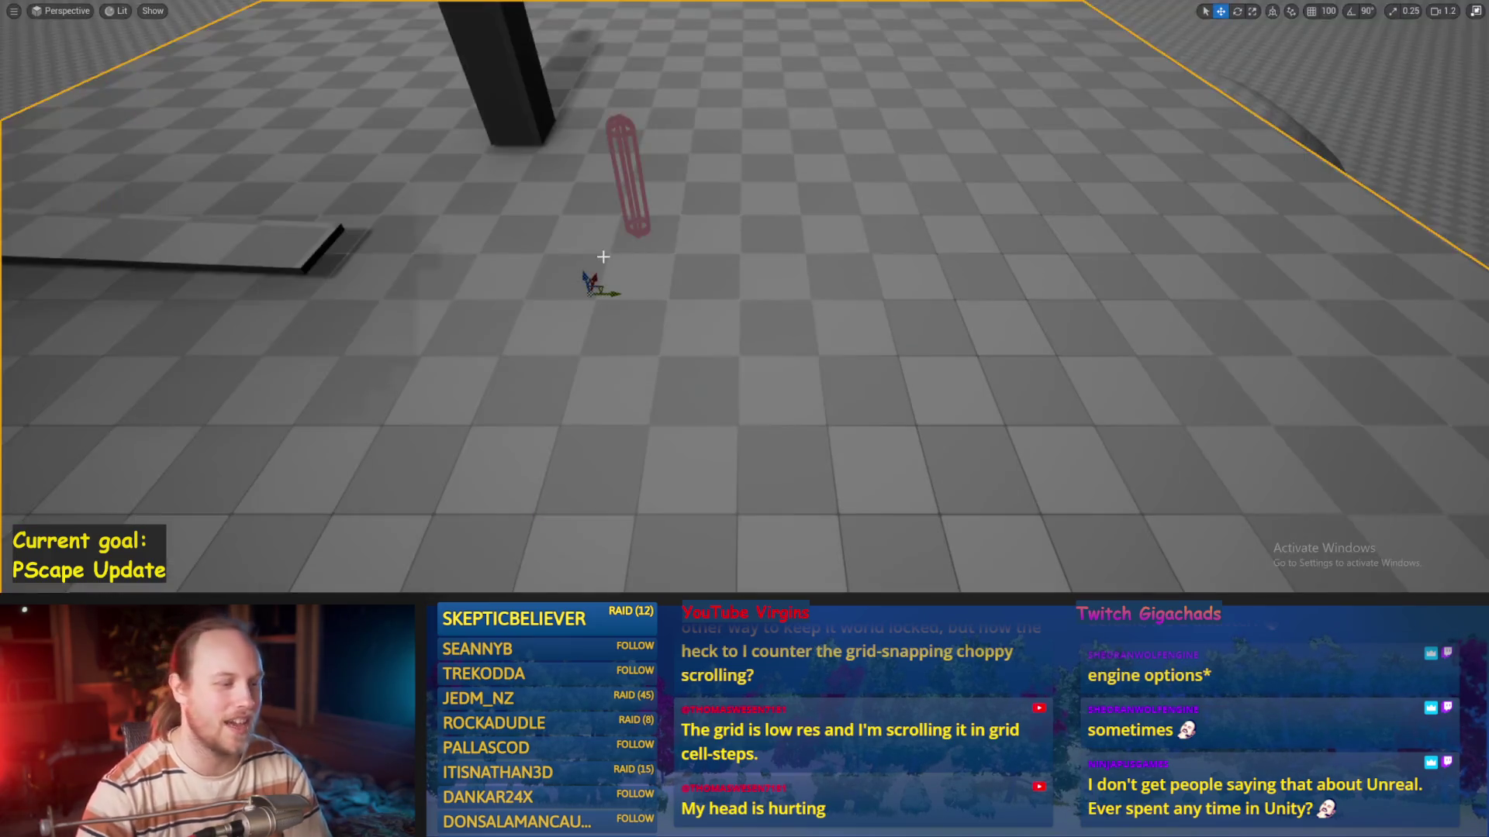
Play-test at interp speed 5.0, walking the biped right with D, then restart the session
key(alt+p)
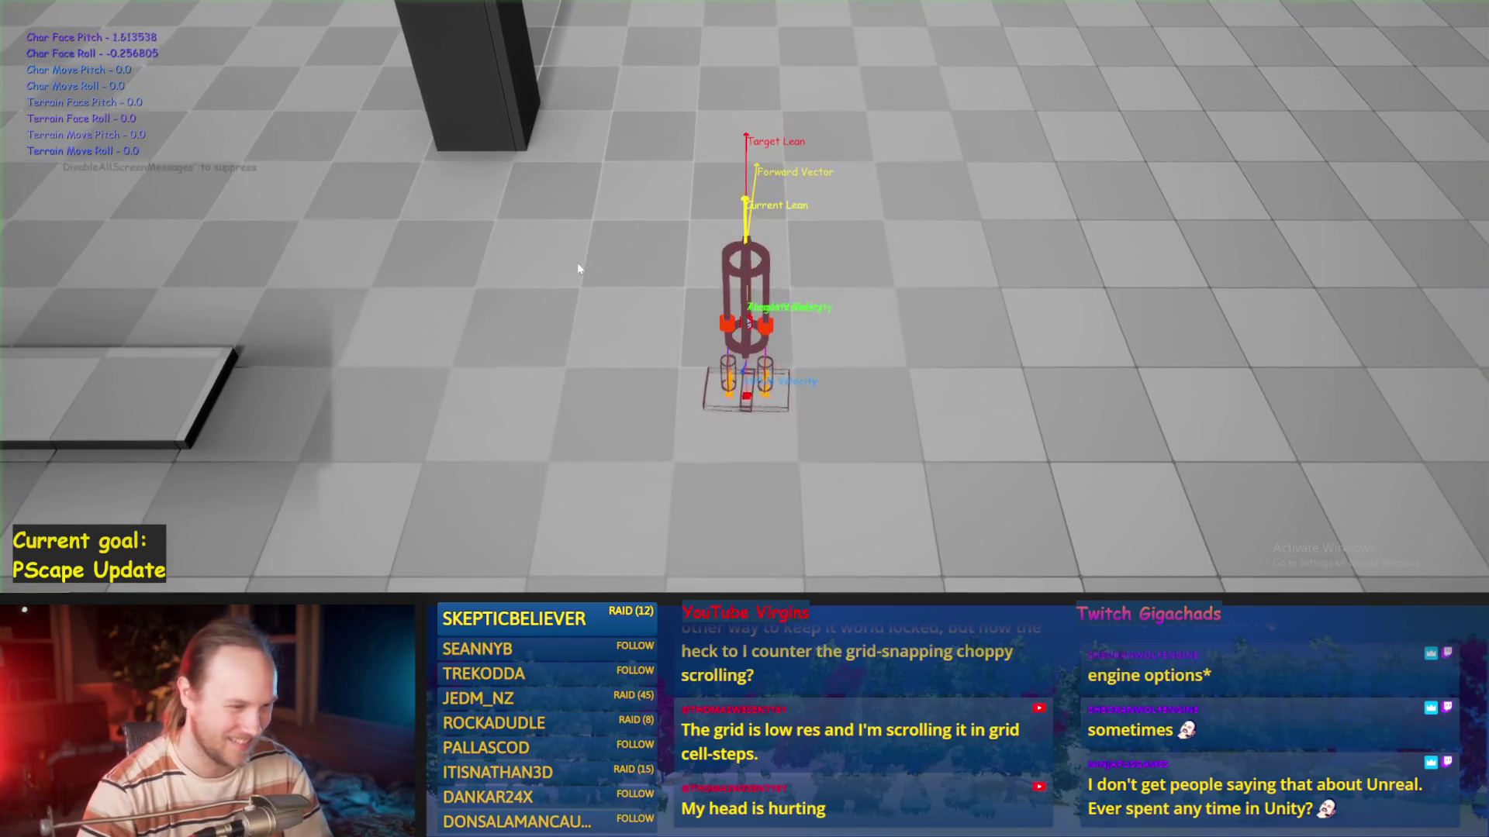
key(d)
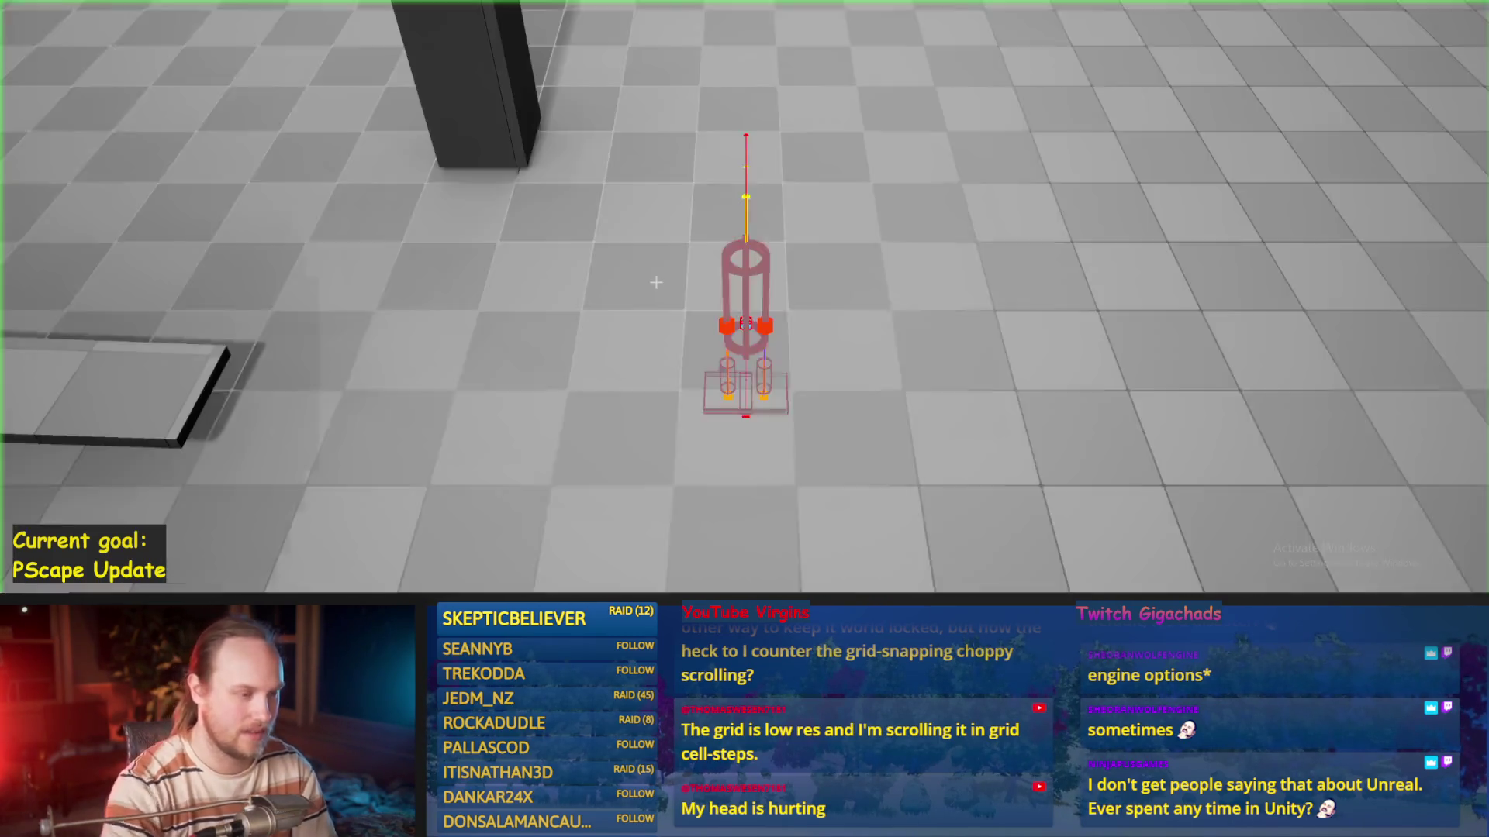
key(d)
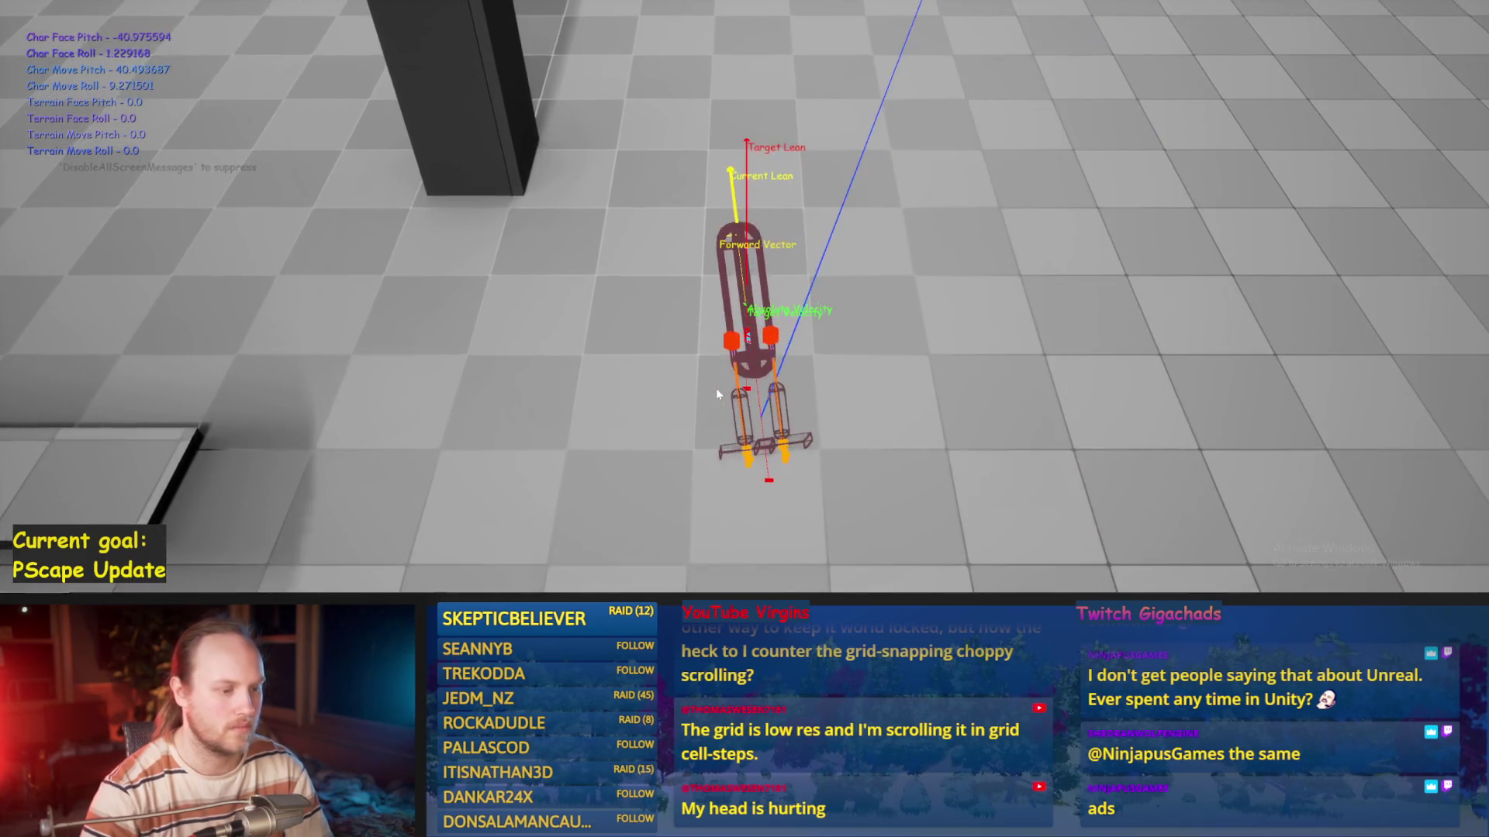
key(Escape)
key(alt+p)
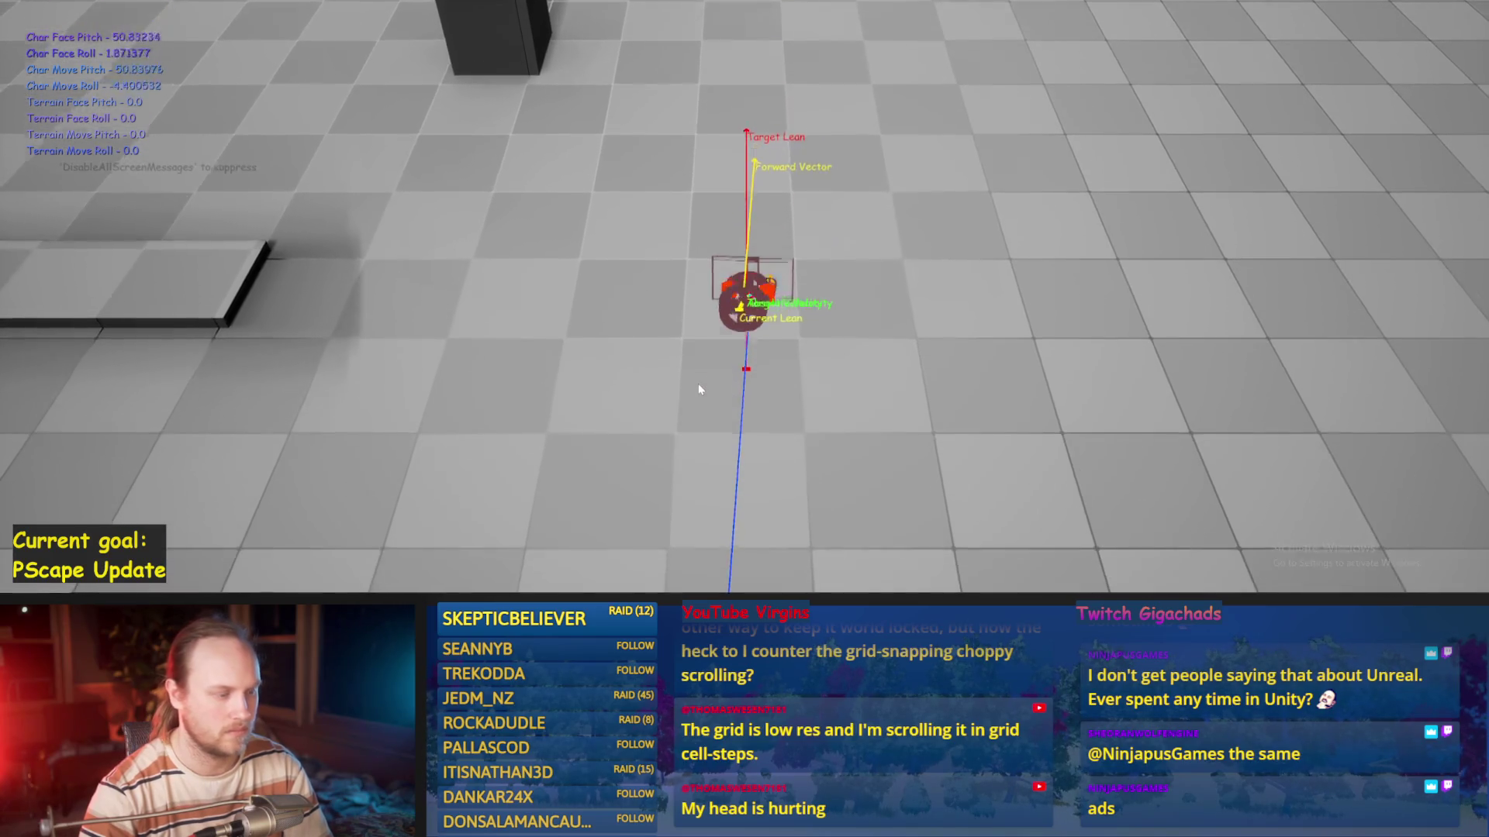
key(Escape)
Run two more test sessions, steering left then right until the biped topples
key(alt+p)
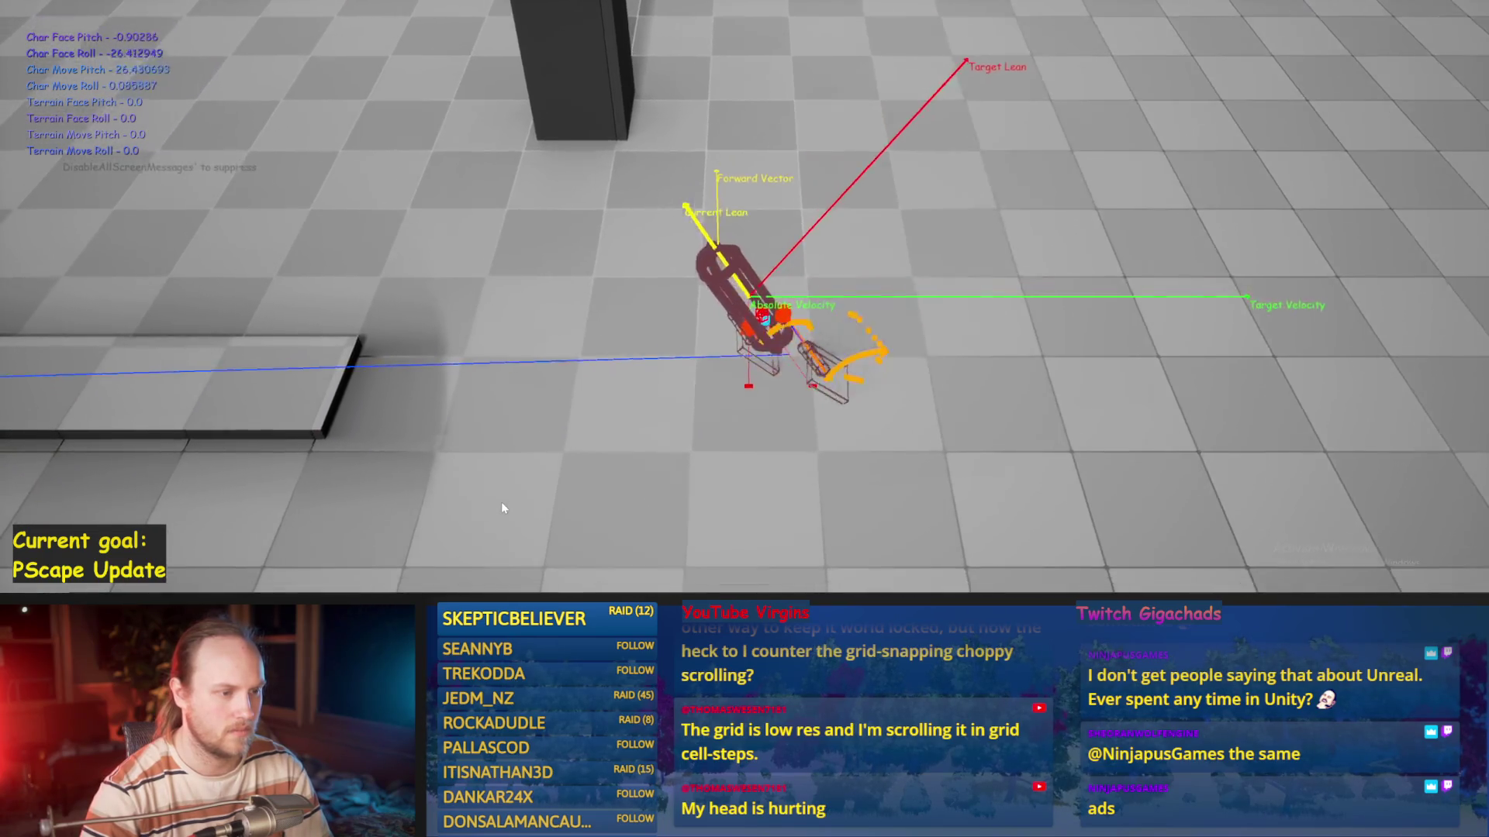
key(Escape)
key(alt+p)
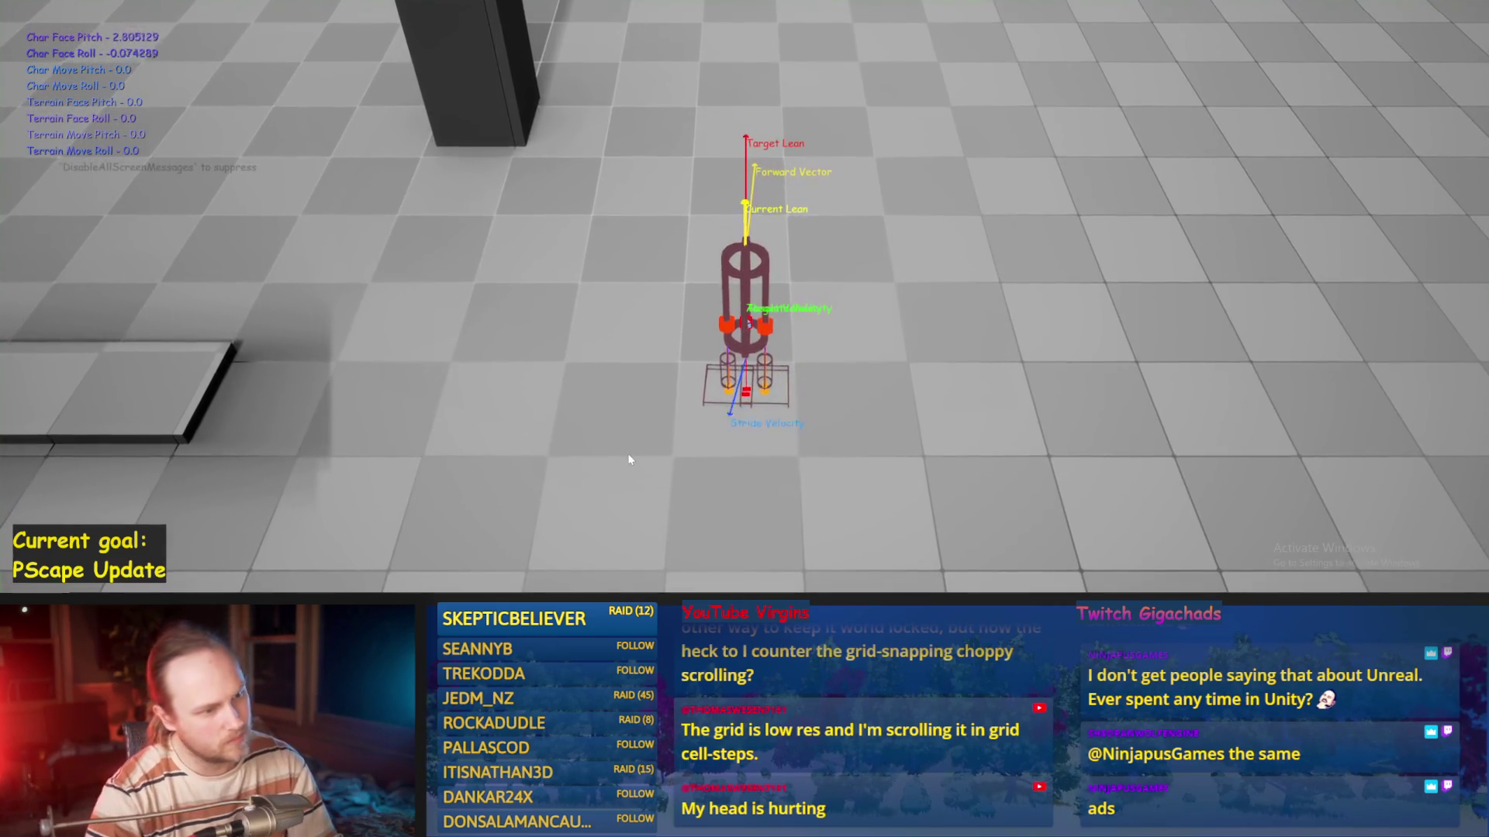
key(a)
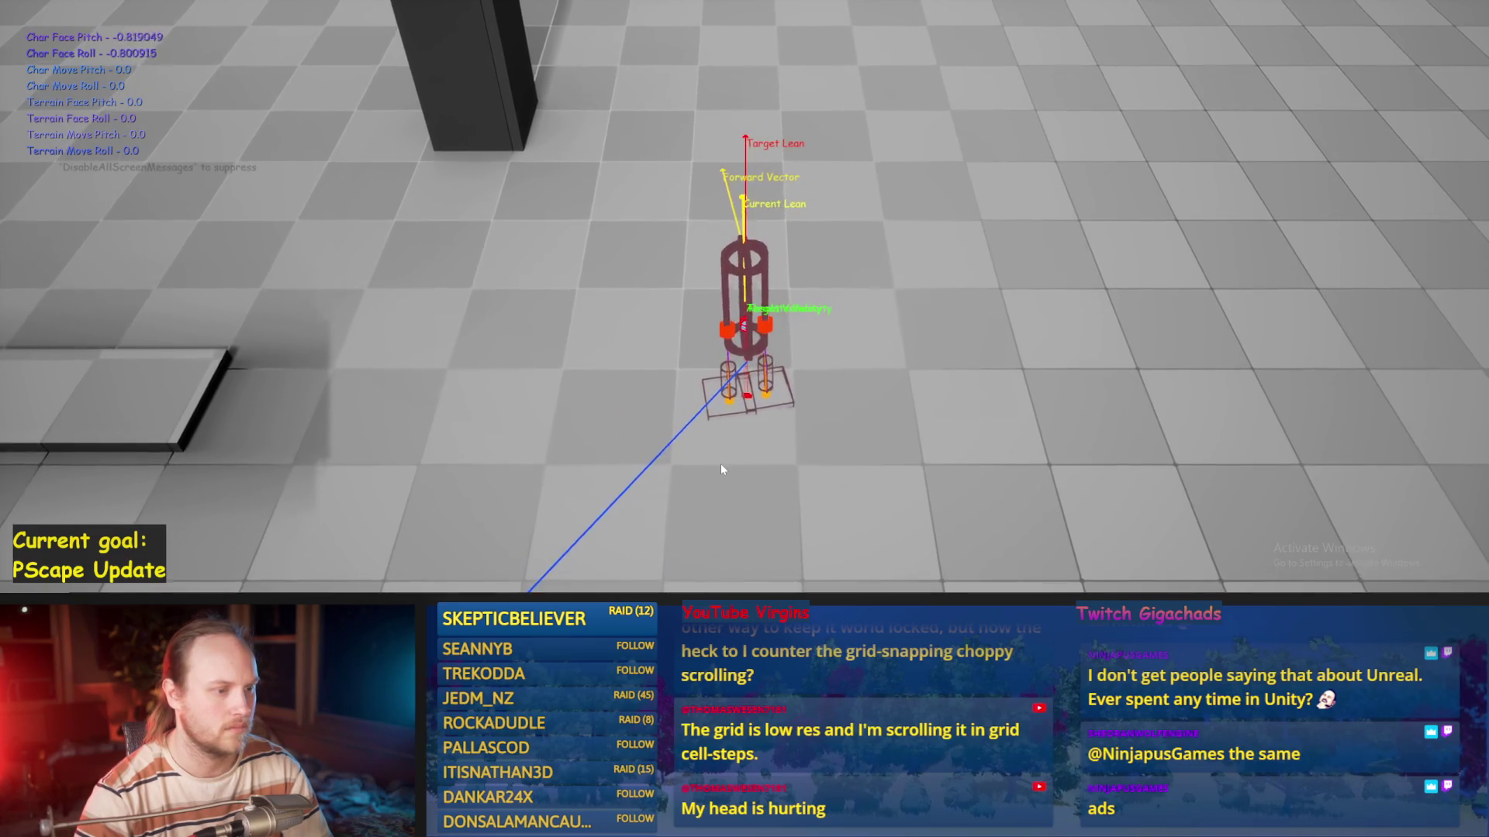
key(d)
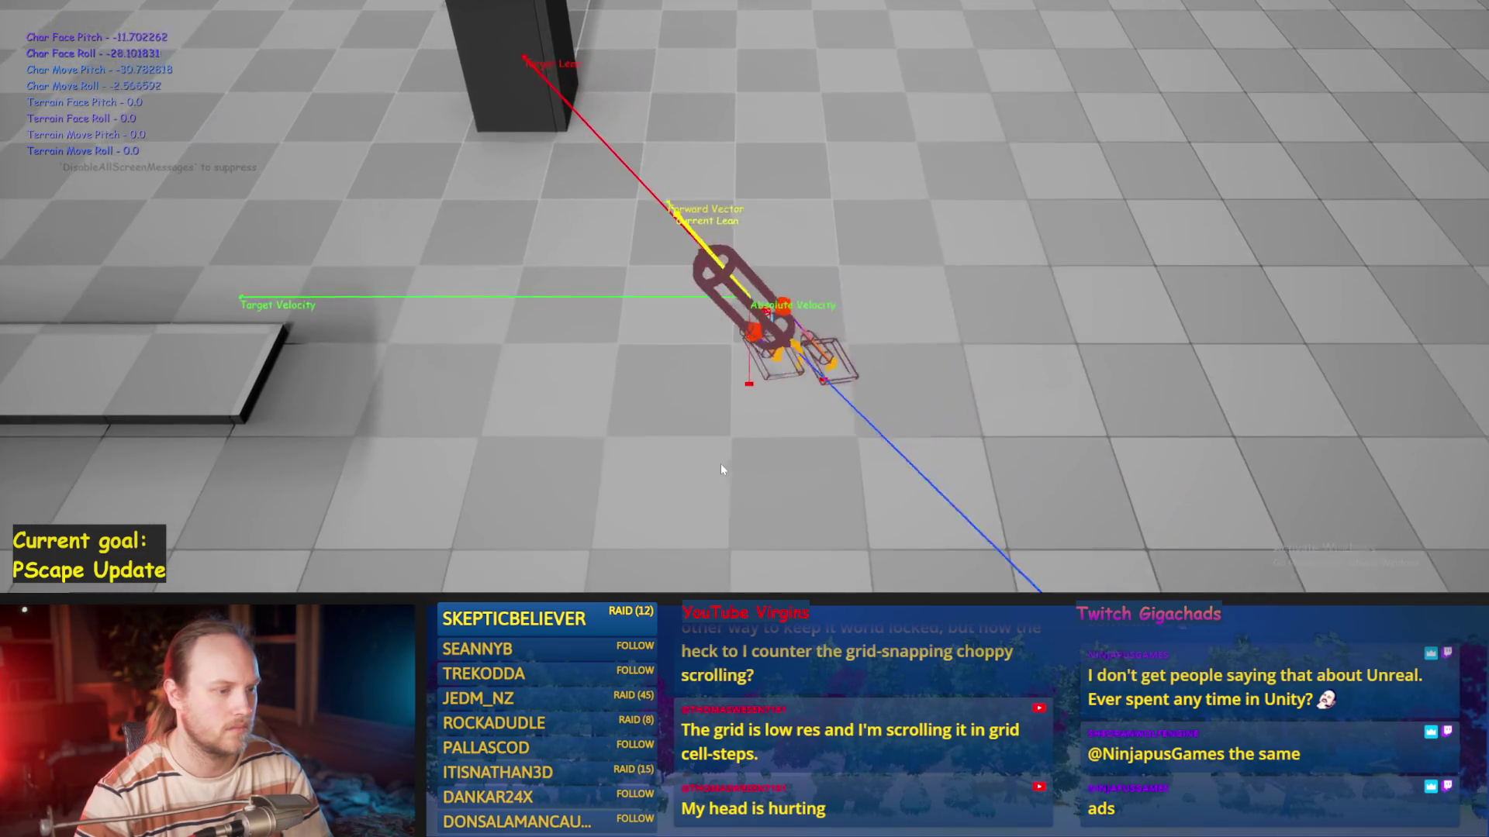
key(Escape)
scroll(713, 247, up, 4)
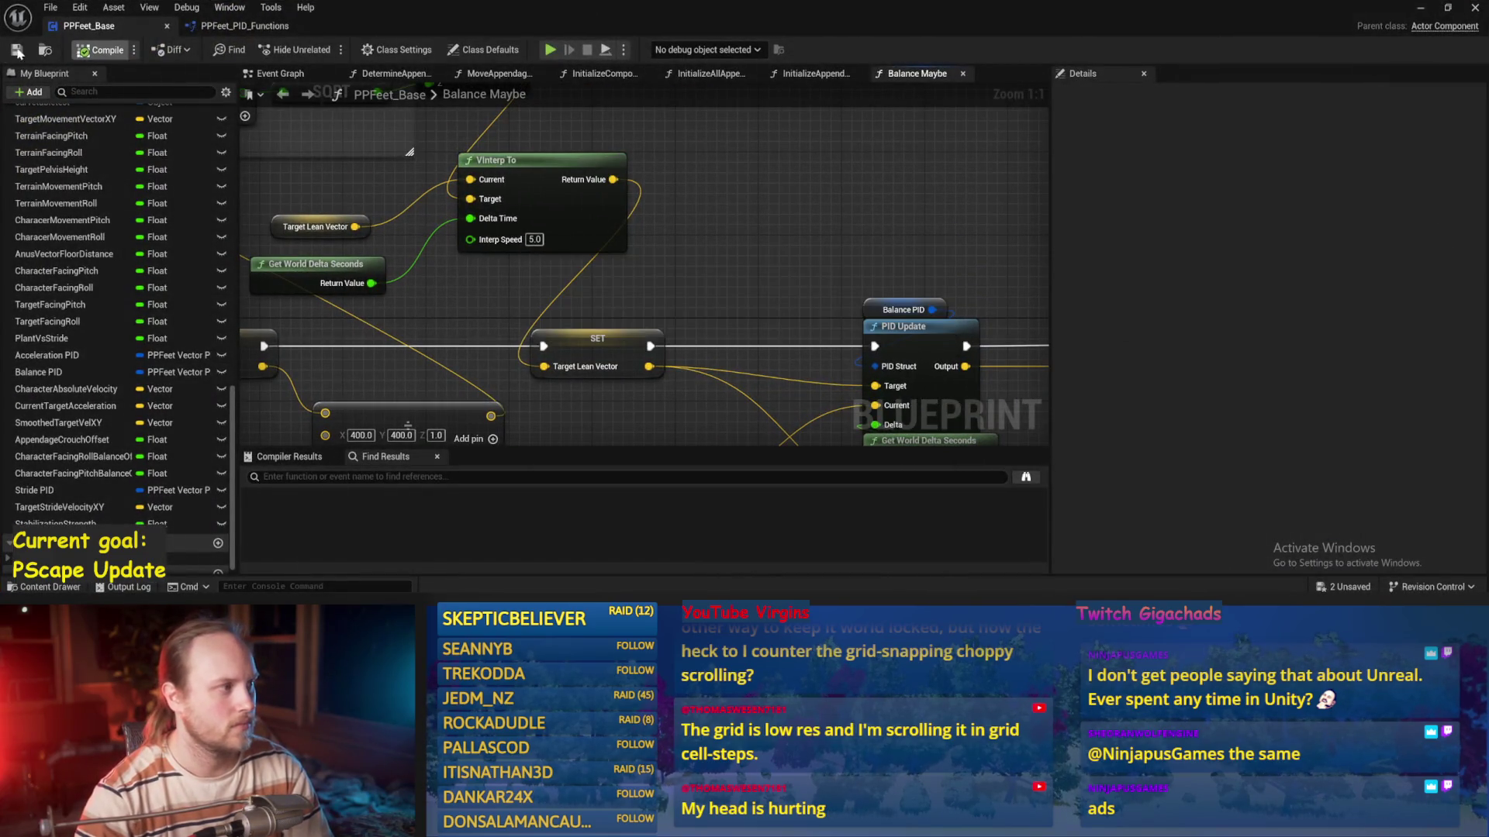
scroll(685, 291, down, 2)
key(ctrl+s)
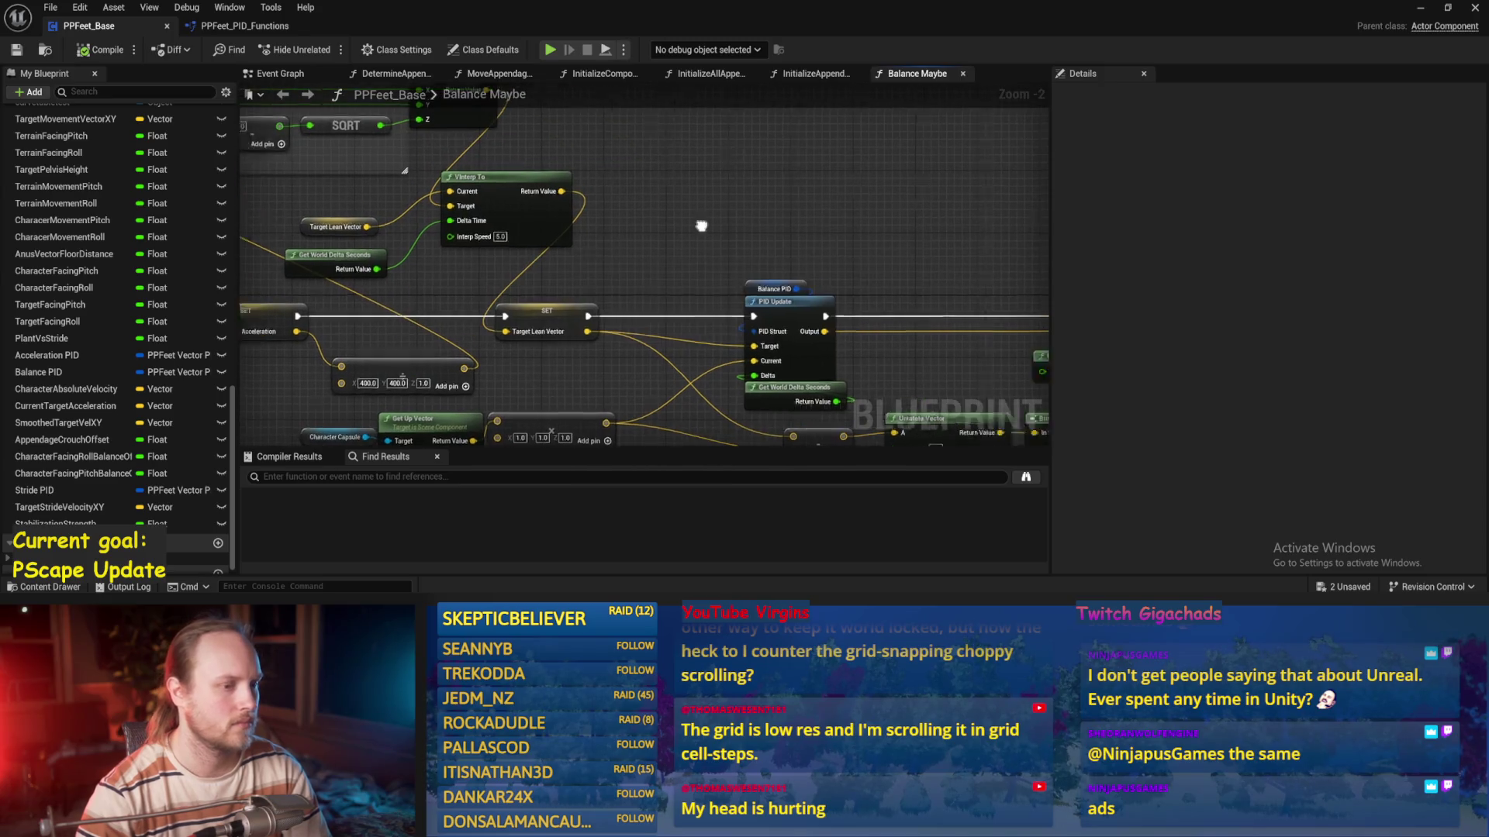
scroll(674, 274, up, 1)
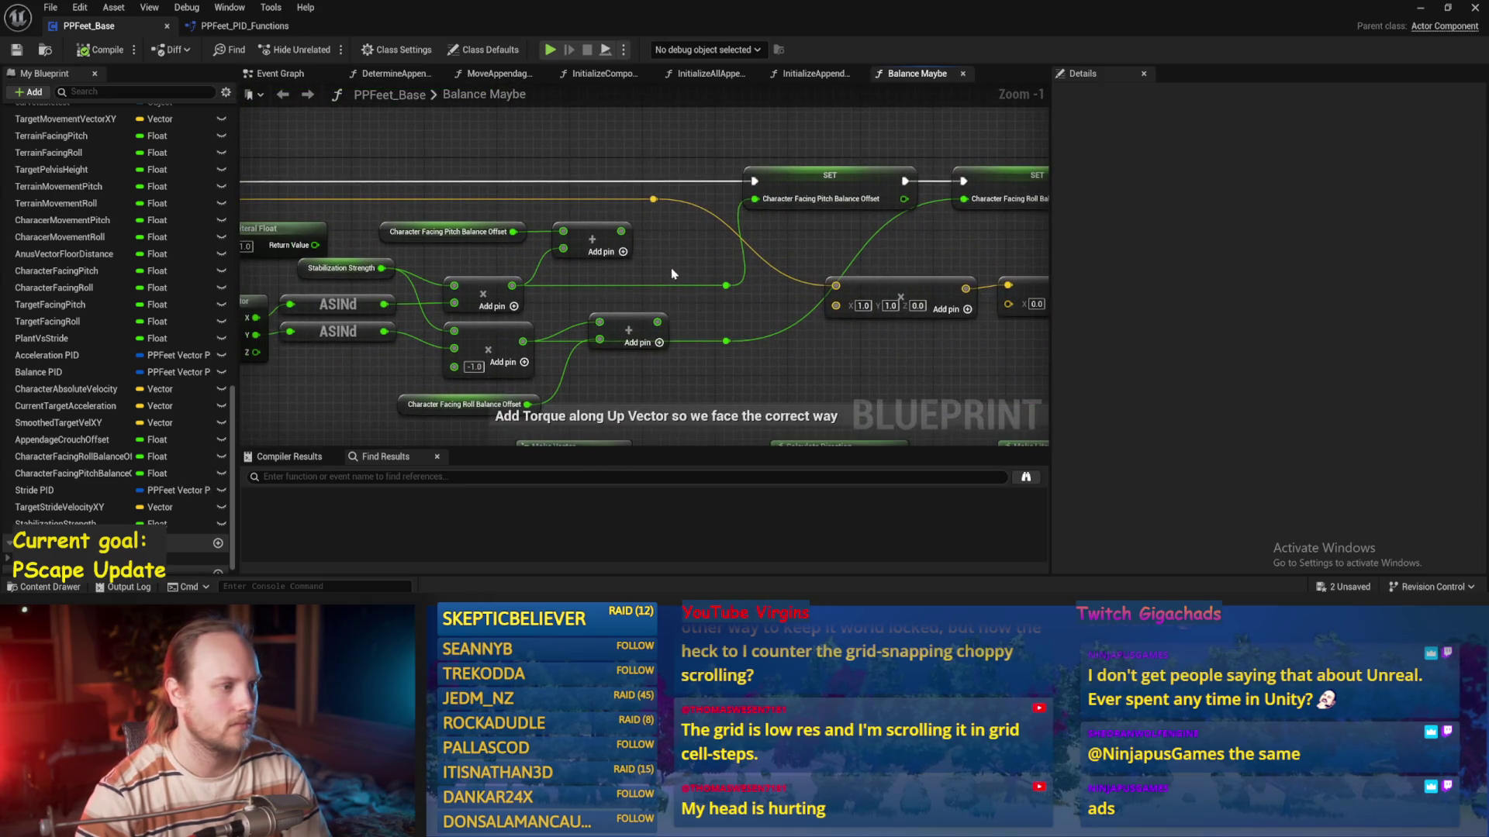
mouse_move(647, 264)
mouse_down()
mouse_move(625, 287)
mouse_move(735, 245)
mouse_up()
click(648, 296)
click(497, 200)
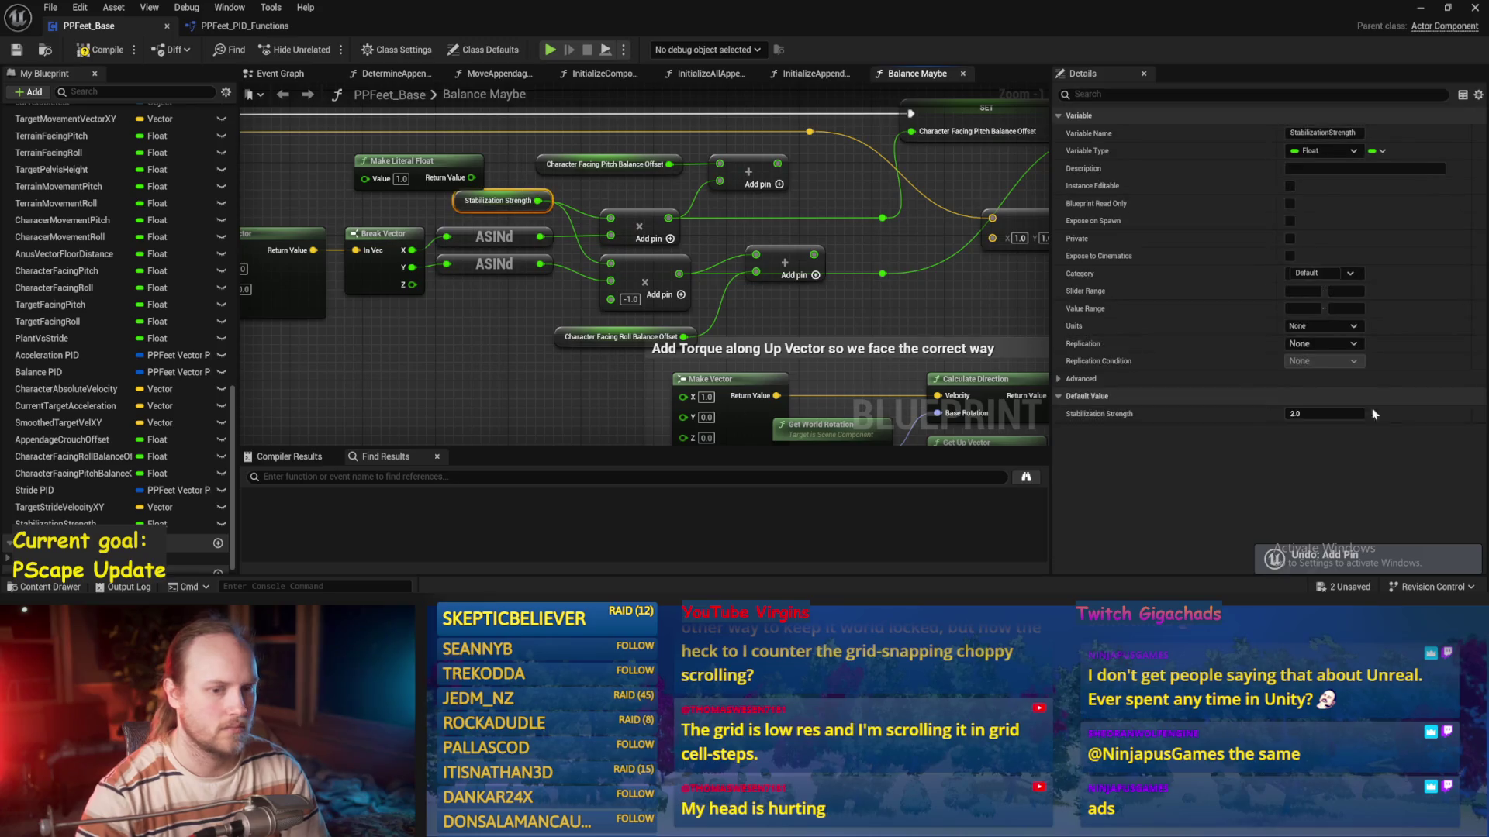
click(957, 254)
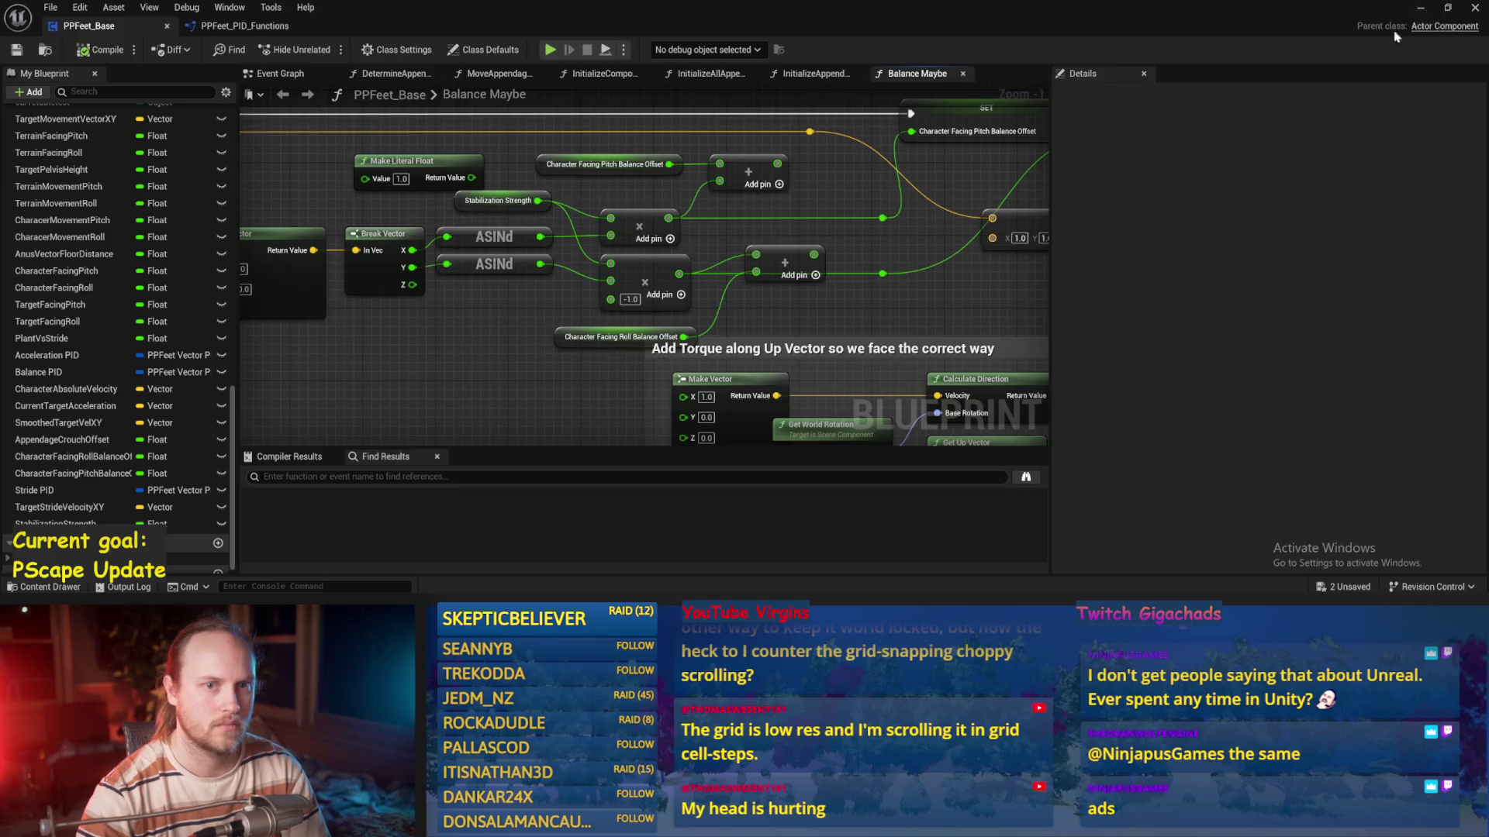
click(1419, 8)
key(alt+p)
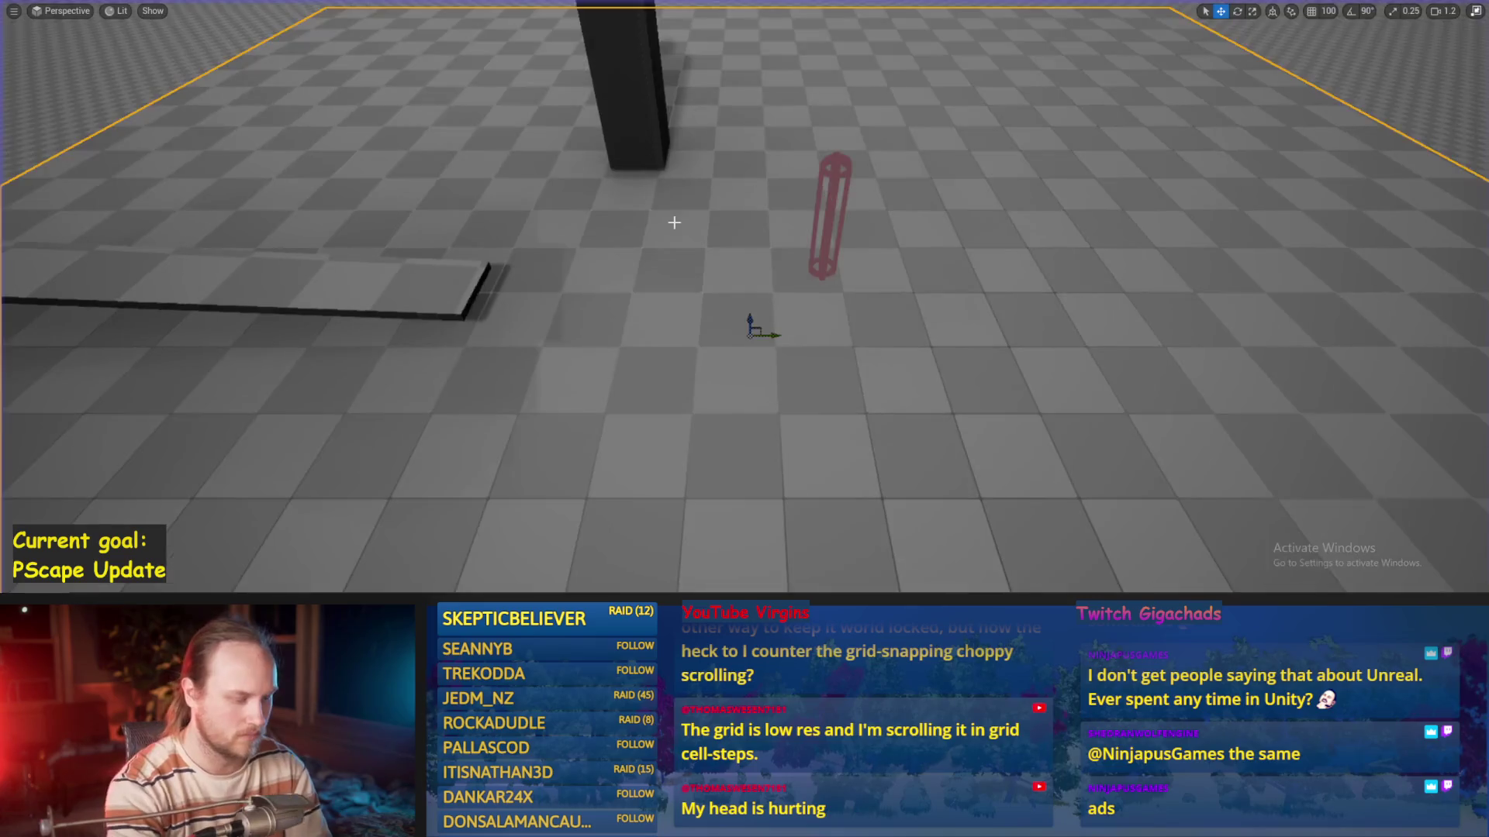
key(Escape)
key(alt+p)
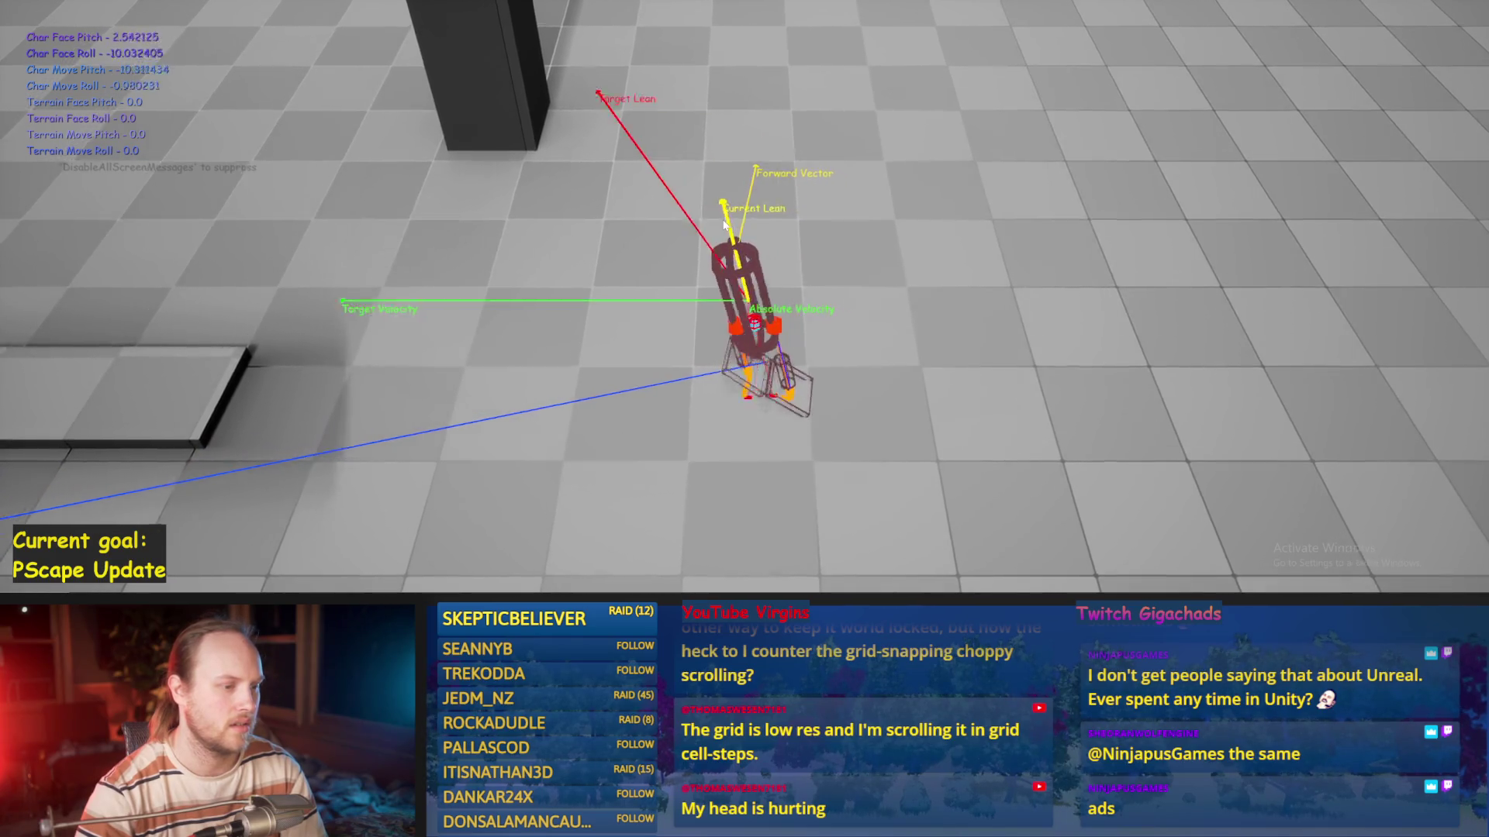
key(r)
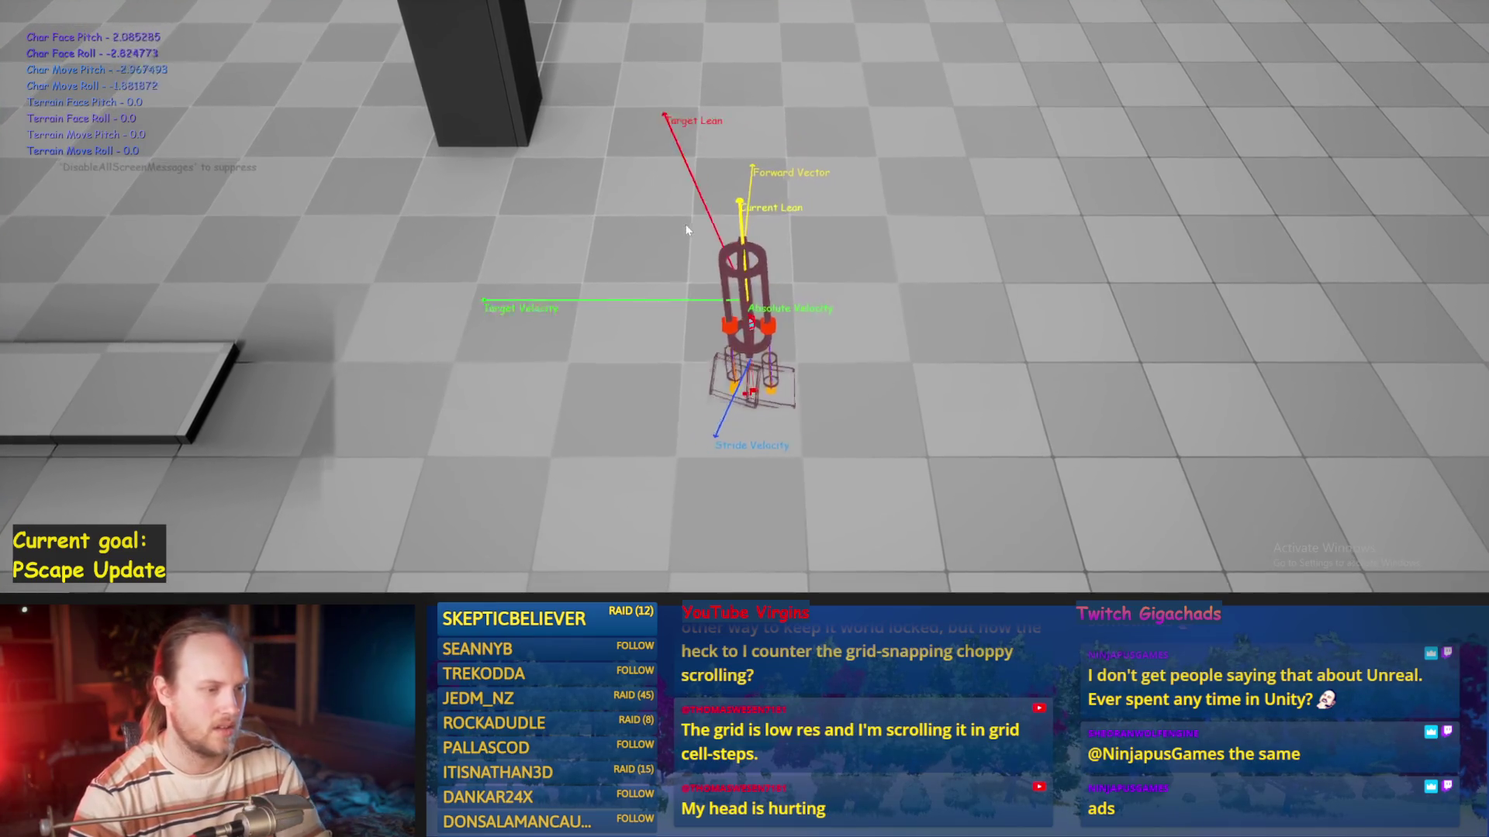
key(Escape)
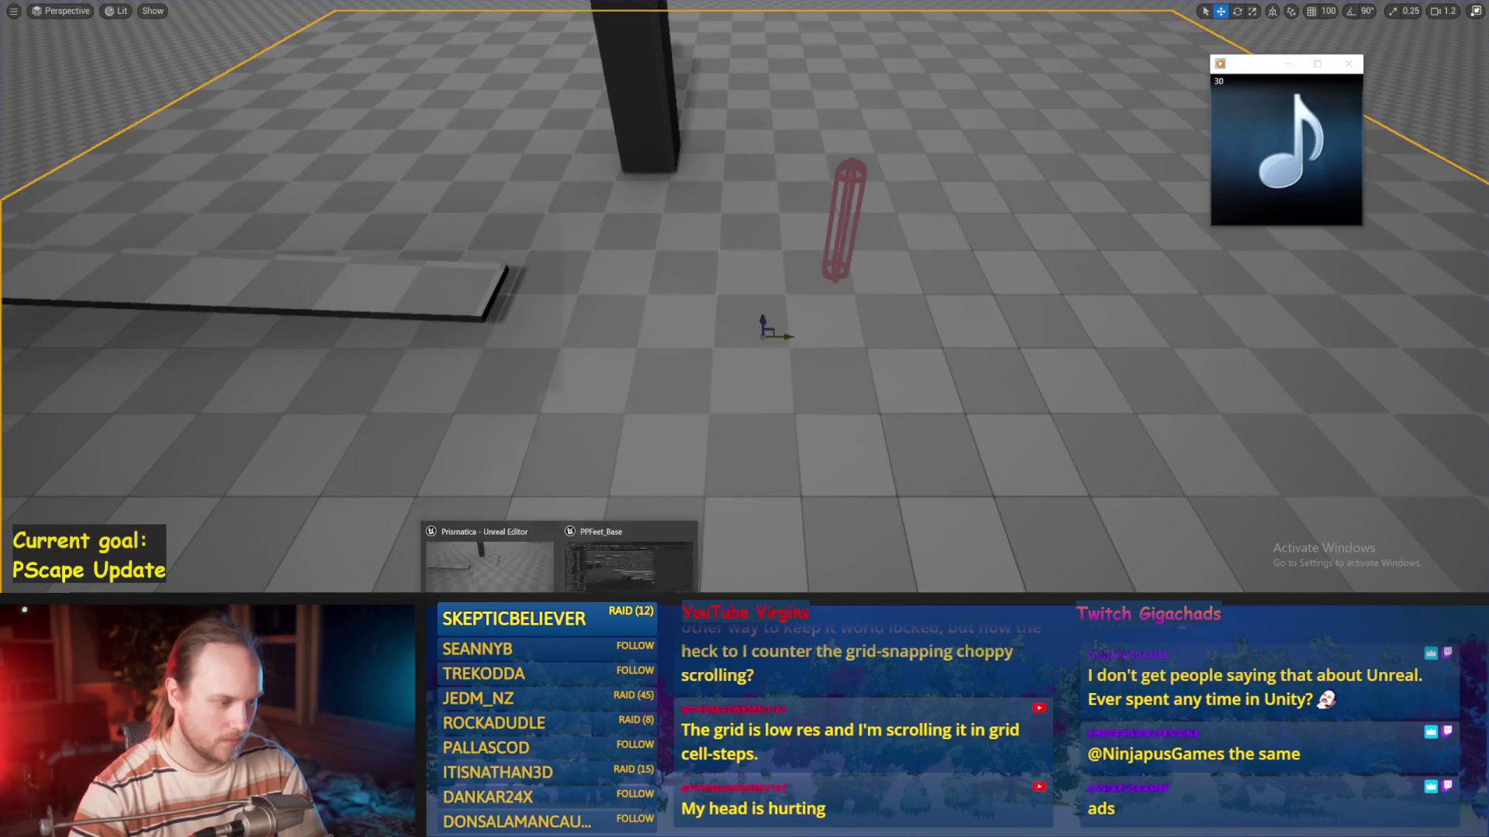
click(489, 543)
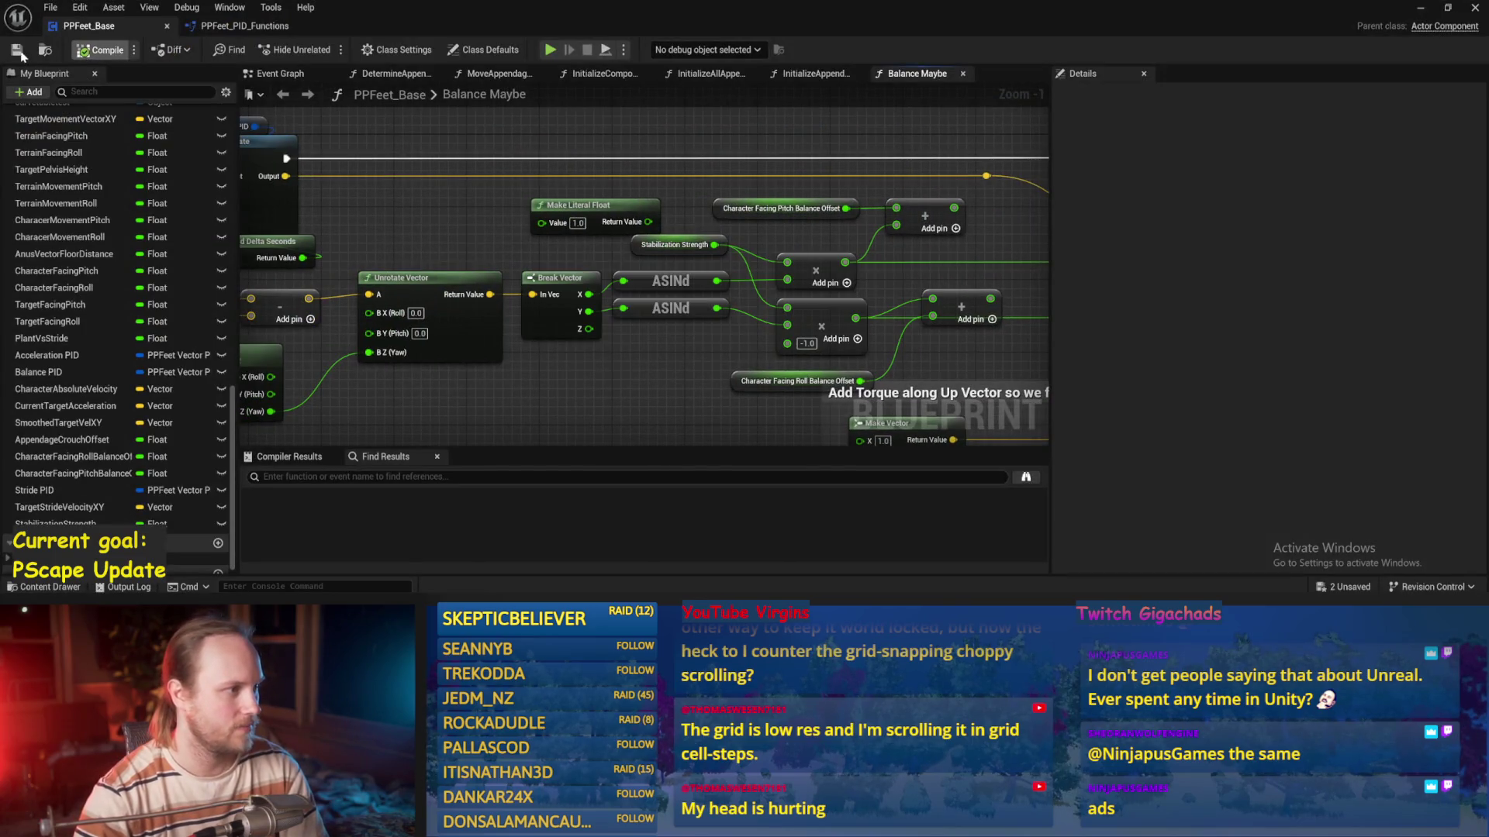
Rework wiring around the Add node, check Stabilization Strength, and save the blueprint
scroll(543, 271, down, 1)
mouse_move(368, 164)
mouse_down()
mouse_move(634, 253)
mouse_move(729, 332)
mouse_up()
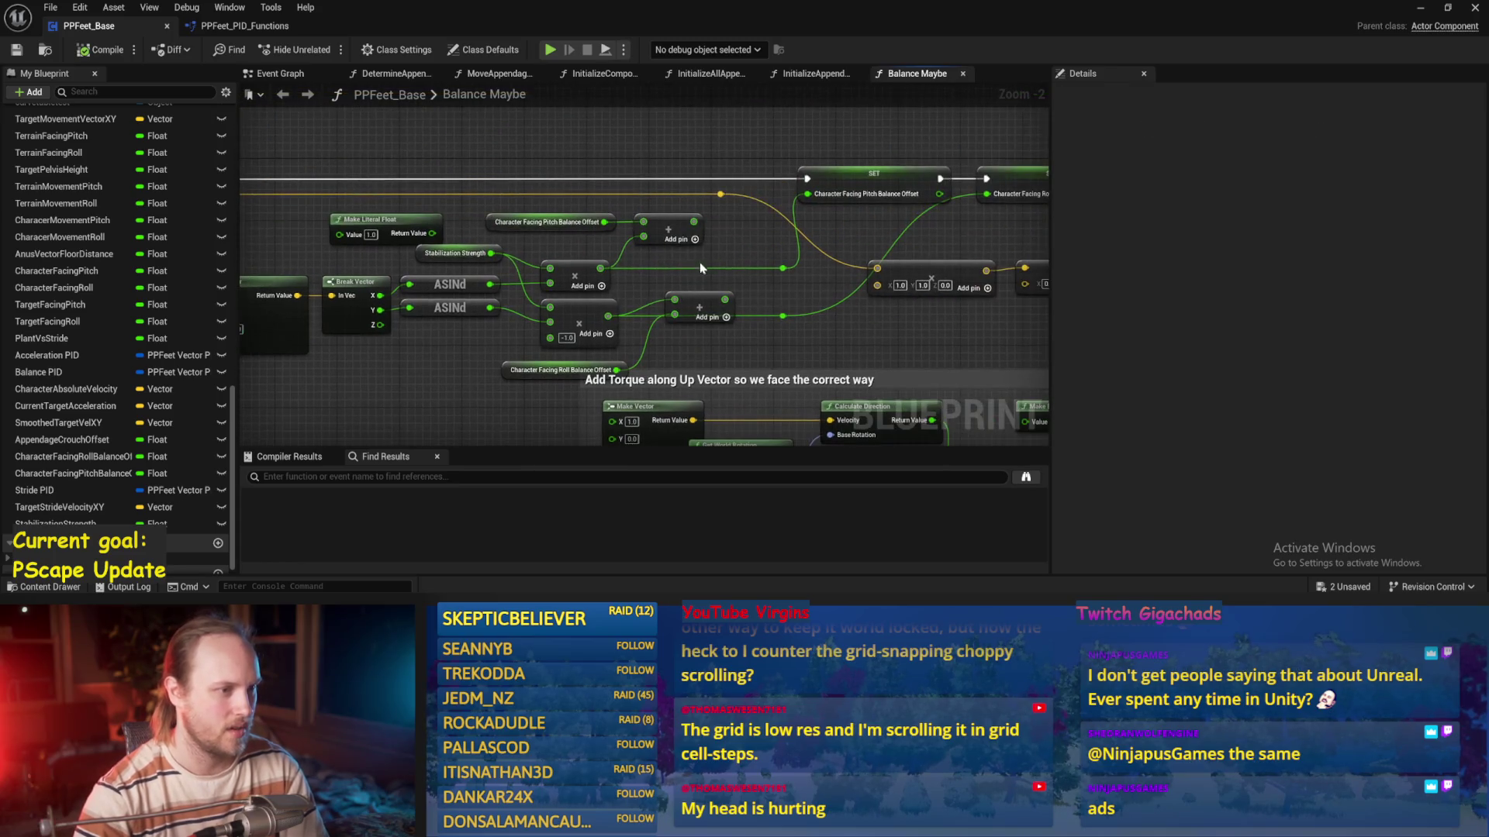
mouse_move(694, 228)
mouse_down()
mouse_move(776, 280)
mouse_move(782, 268)
mouse_up()
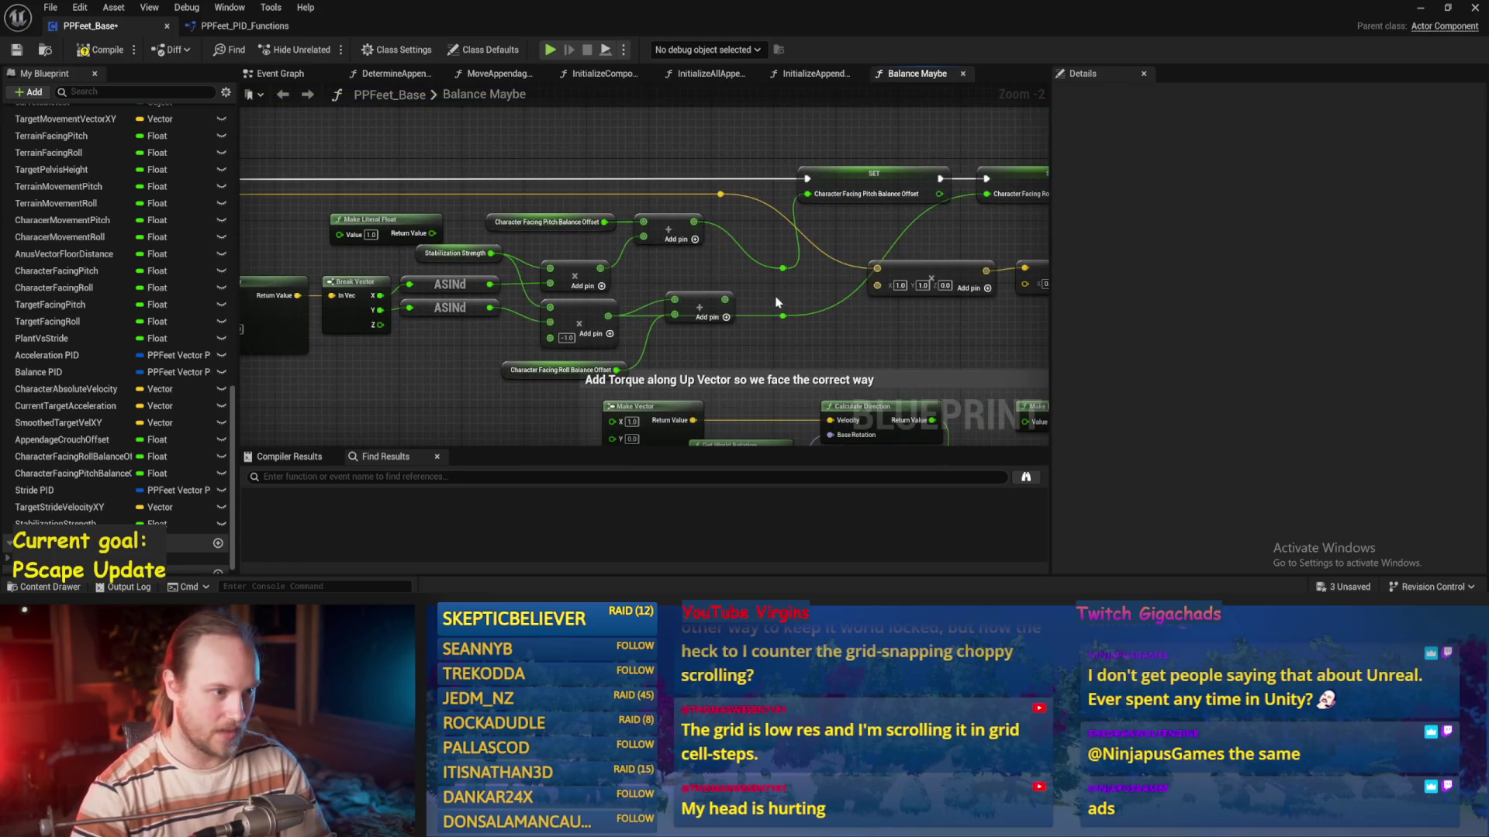
key(ctrl+s)
drag(359, 407, 539, 380)
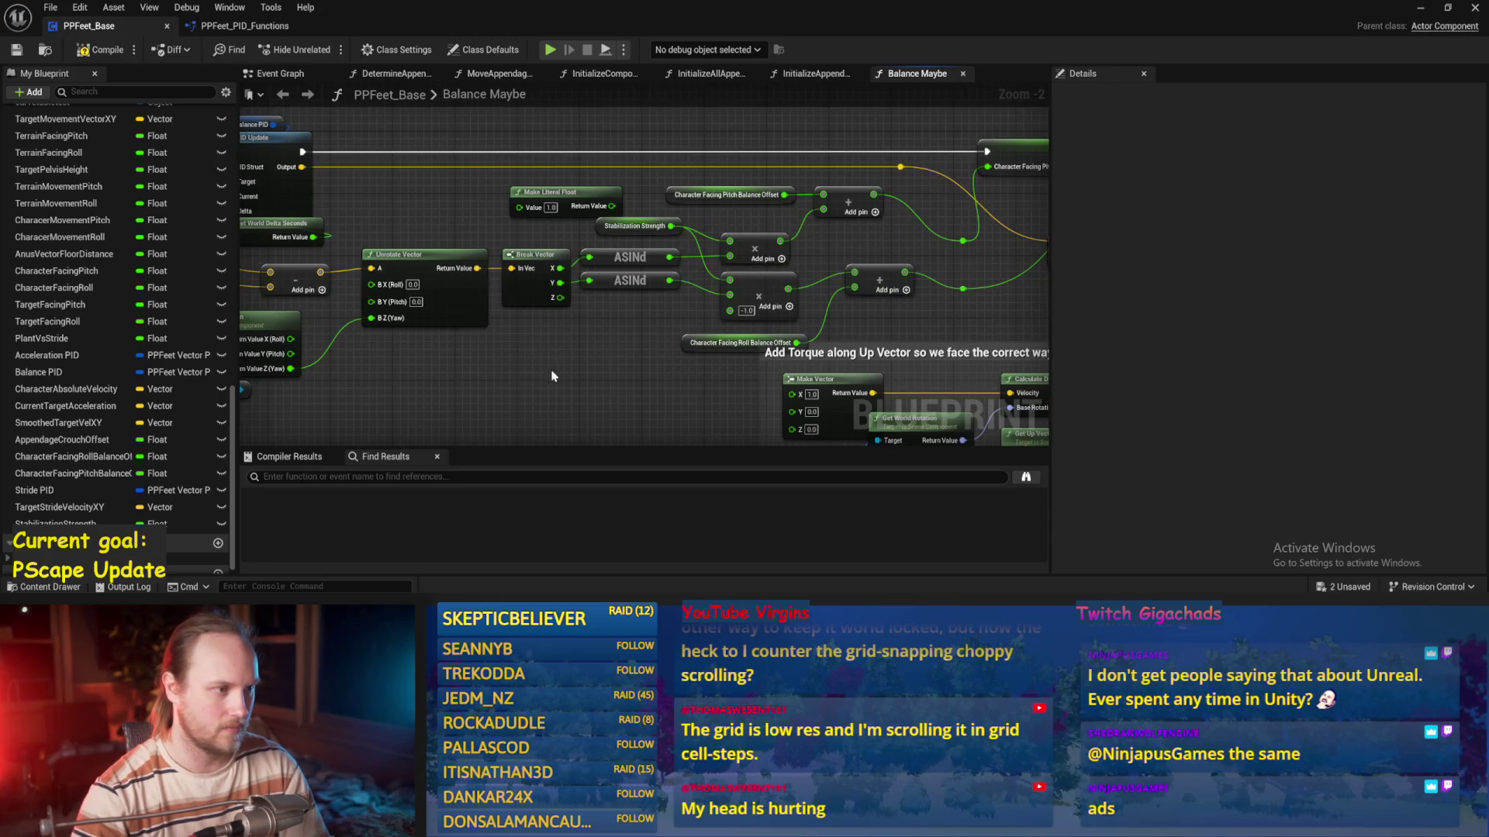
click(635, 226)
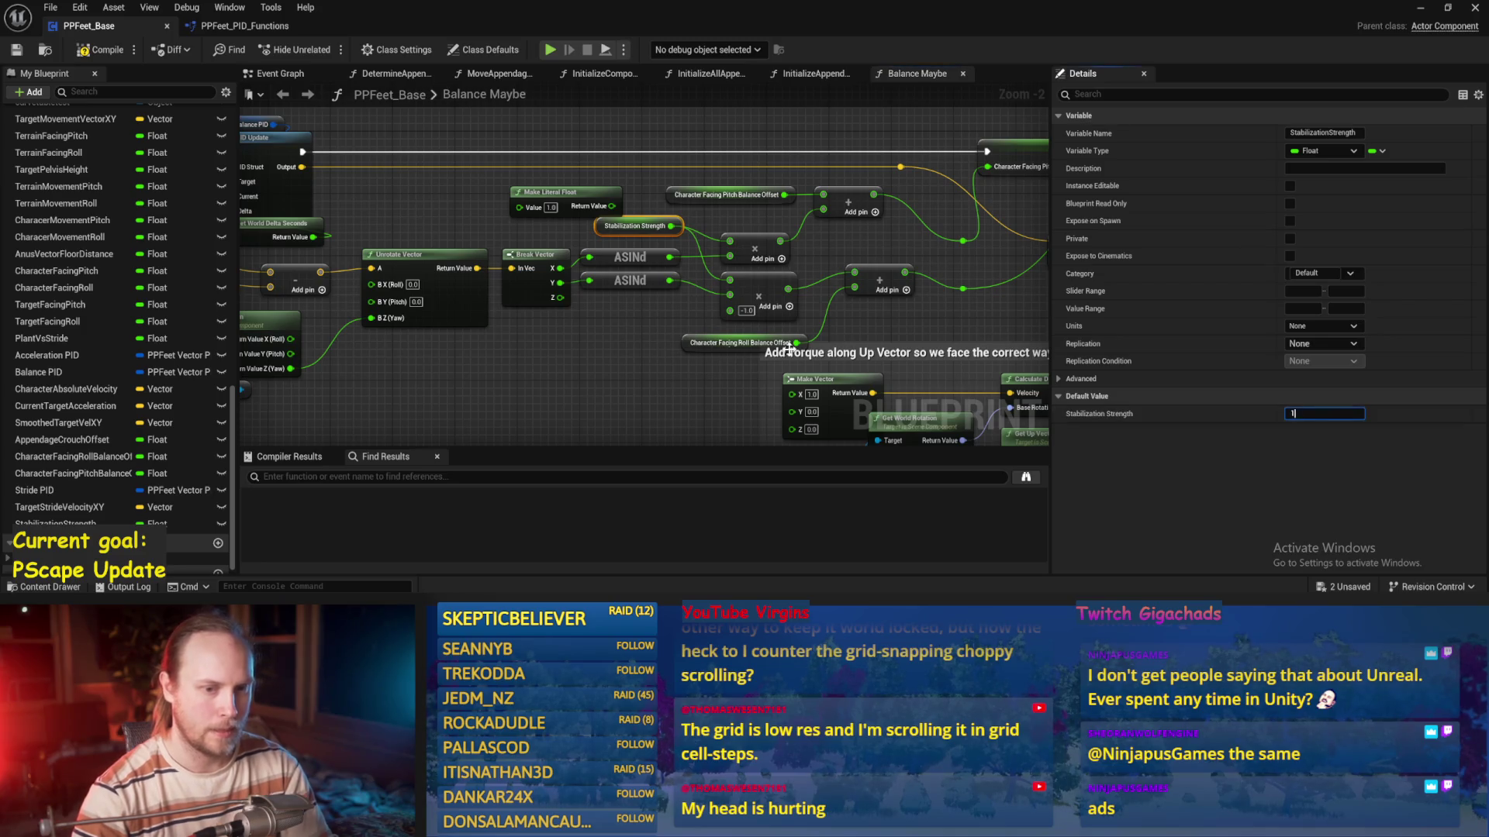
key(ctrl+s)
drag(564, 347, 713, 371)
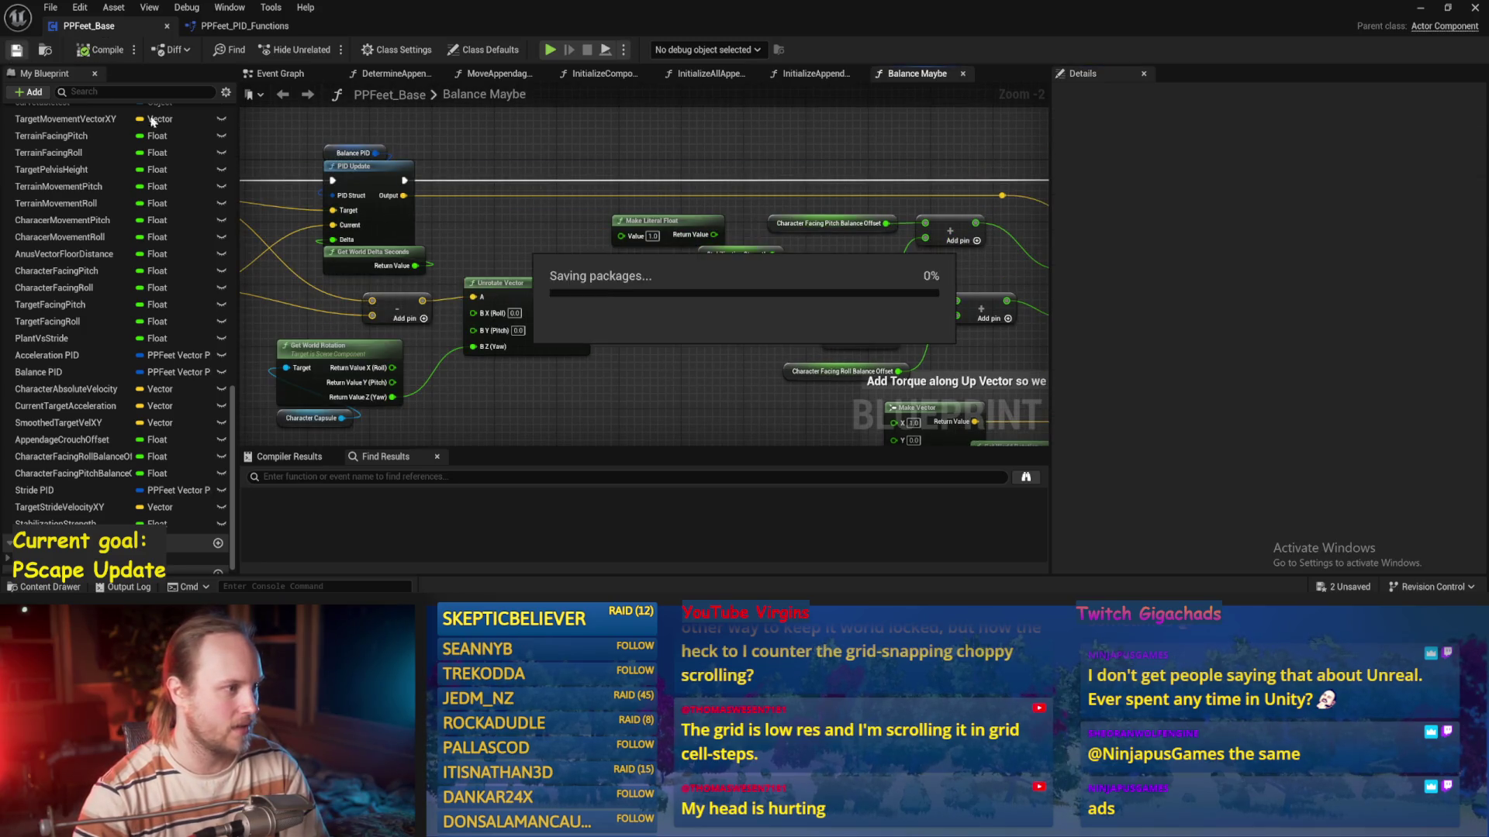
Connect PID Update's Output to Unrotate Vector's A input and switch to the level for testing
mouse_move(536, 248)
mouse_down()
mouse_move(723, 230)
mouse_move(706, 275)
mouse_up()
drag(722, 212, 780, 266)
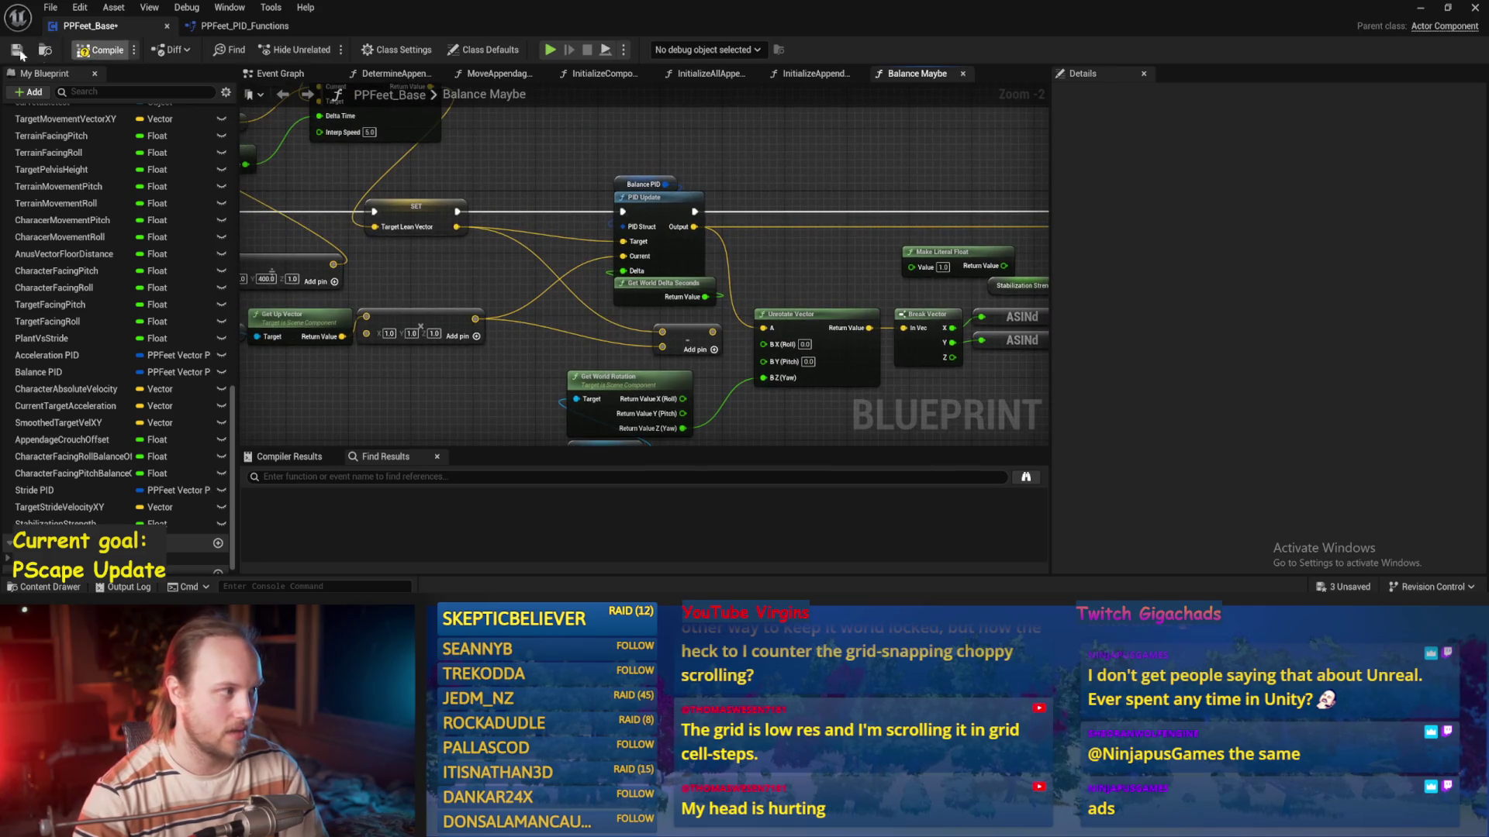
drag(642, 170, 554, 191)
click(1423, 8)
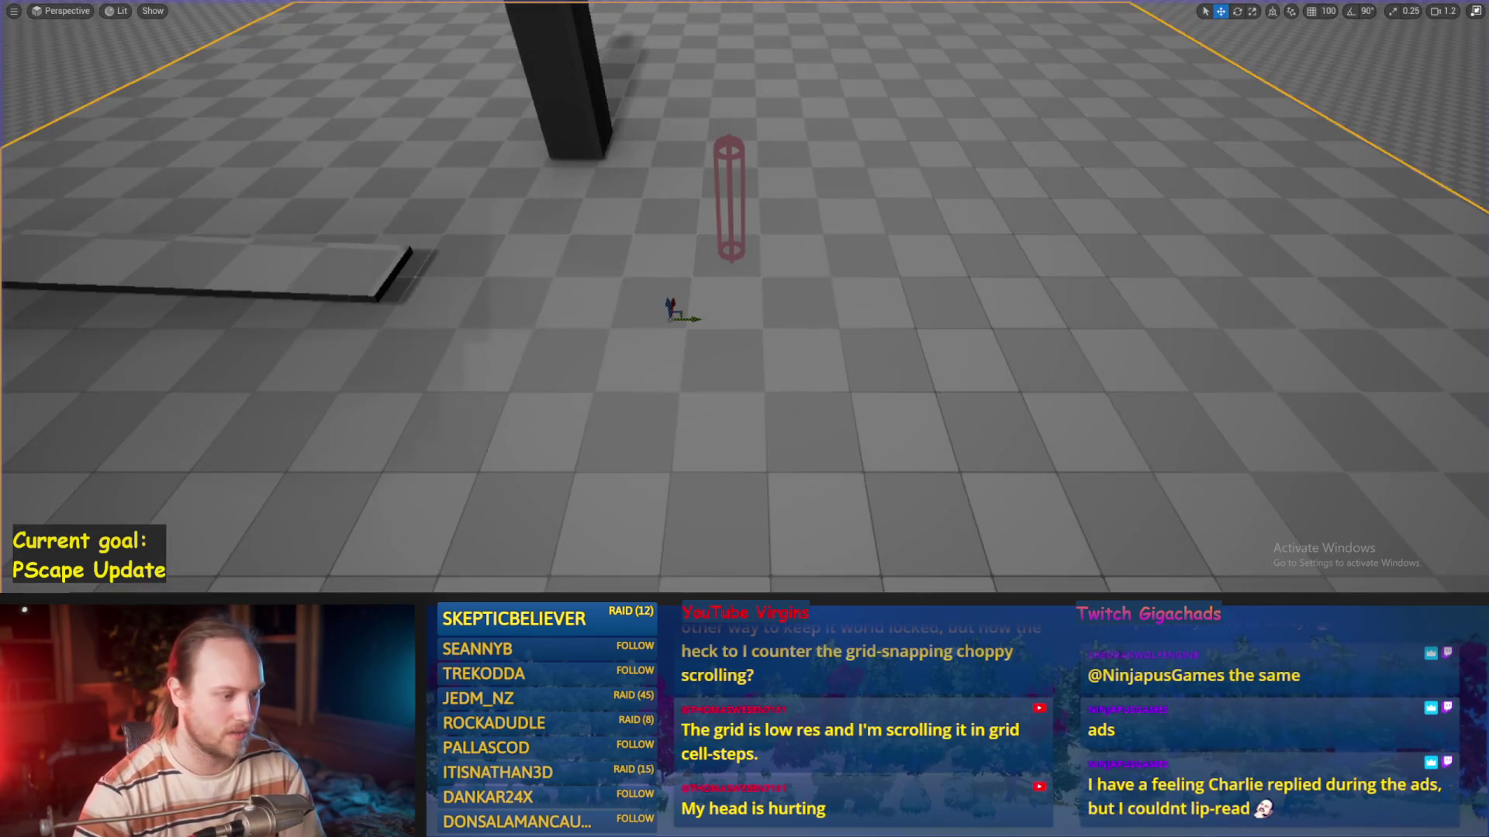
key(Escape)
Edit the Balance PID DerivativeFactor, save, and playtest the balance twice
drag(491, 183, 562, 206)
click(1324, 396)
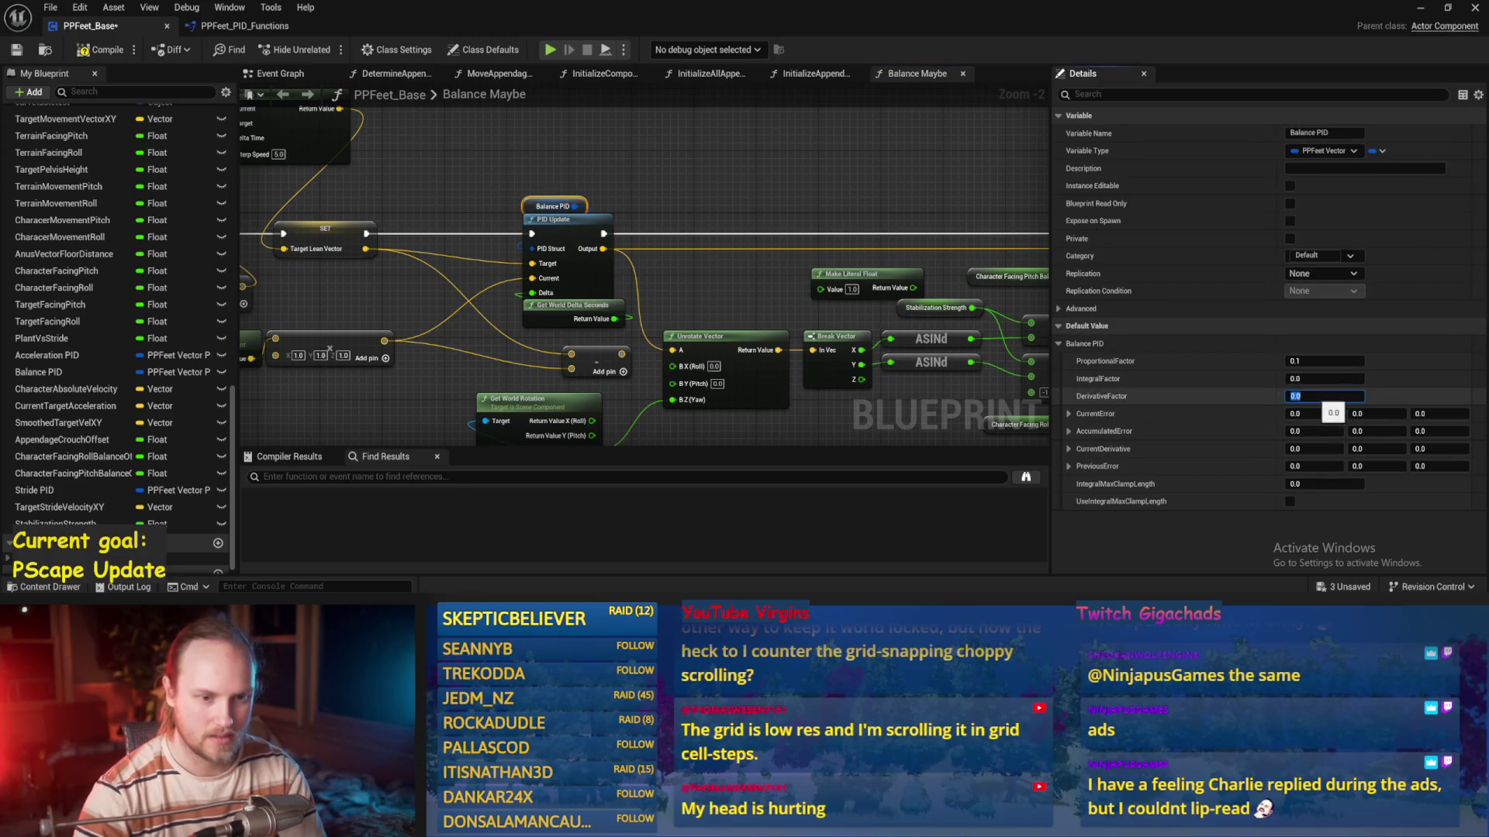
key(ctrl+s)
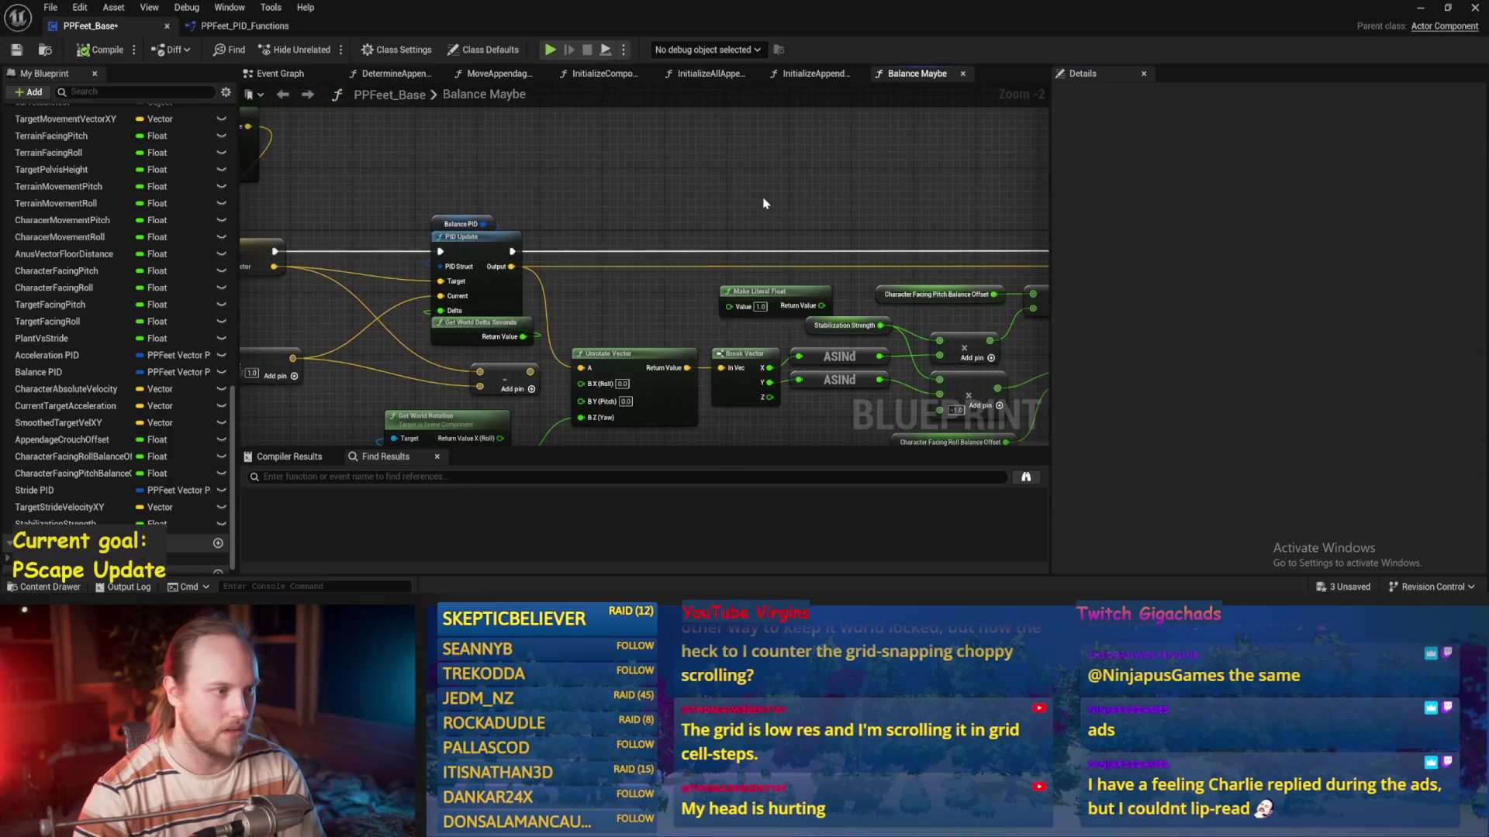
click(1420, 7)
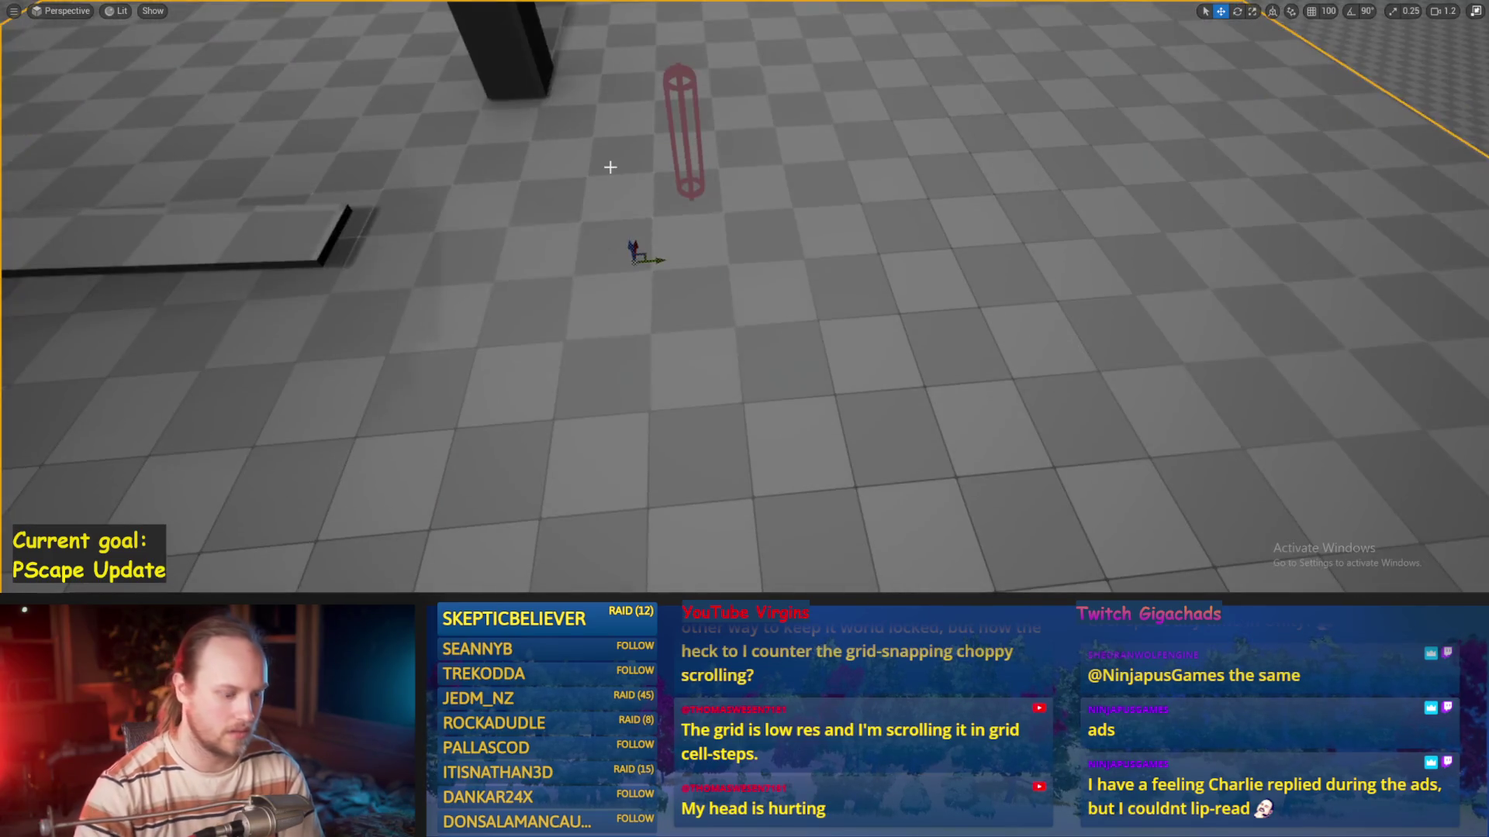
key(alt+p)
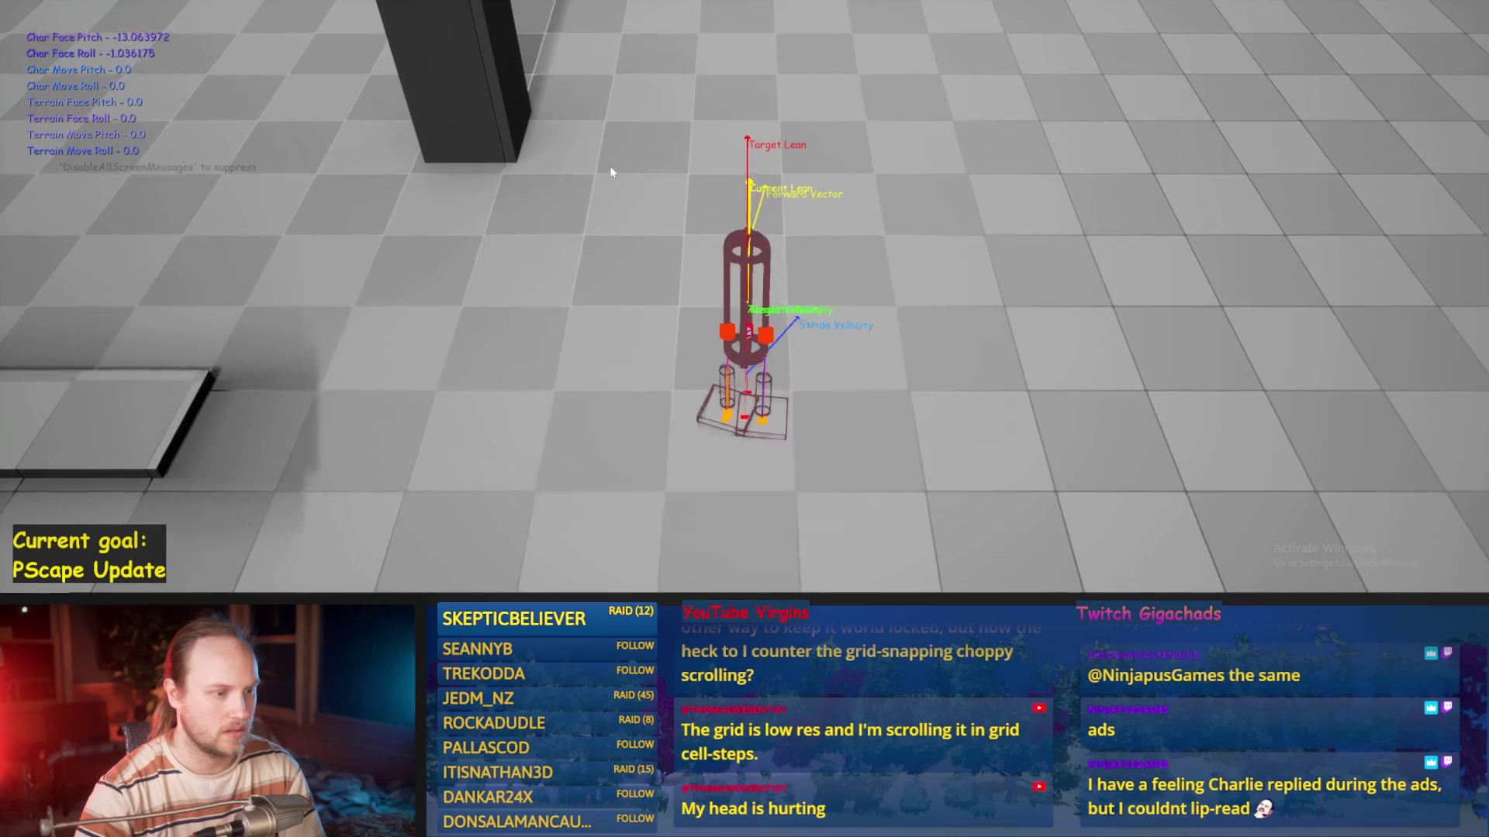
key(Escape)
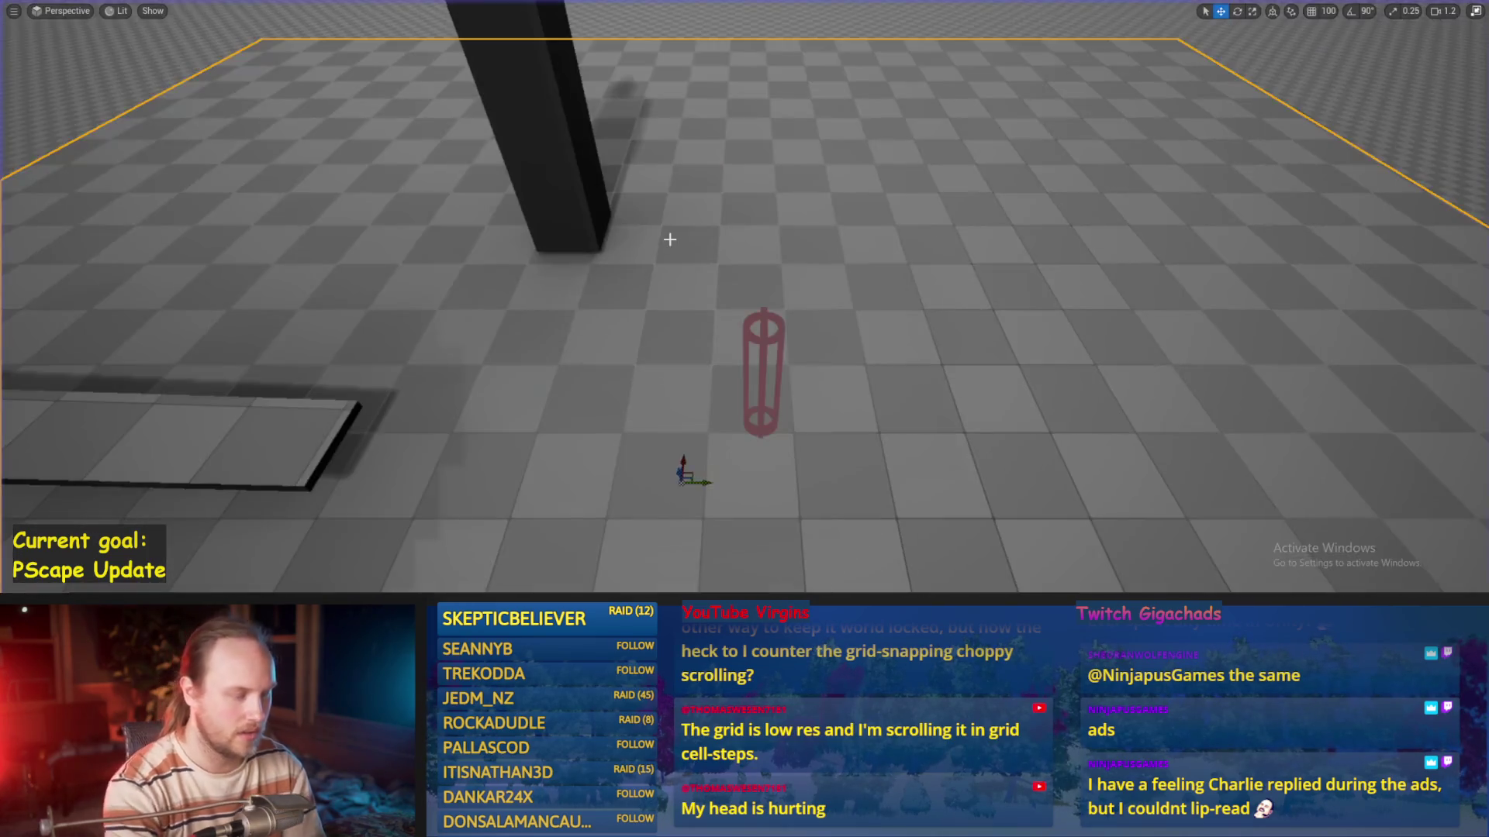
key(alt+p)
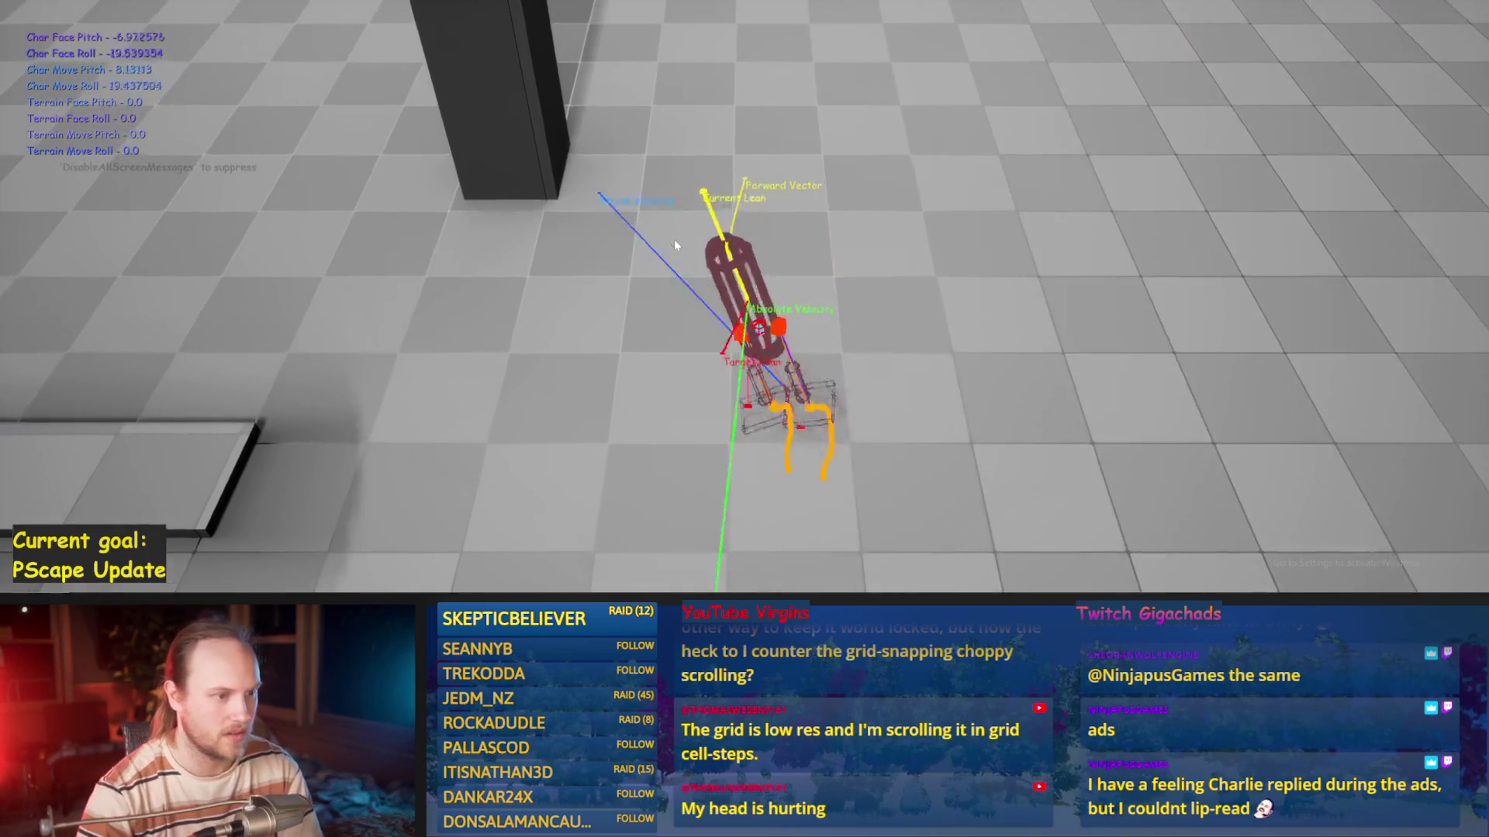
key(Escape)
Set Balance PID DerivativeFactor to 1, save, and test by moving the character sideways
key(alt+Tab)
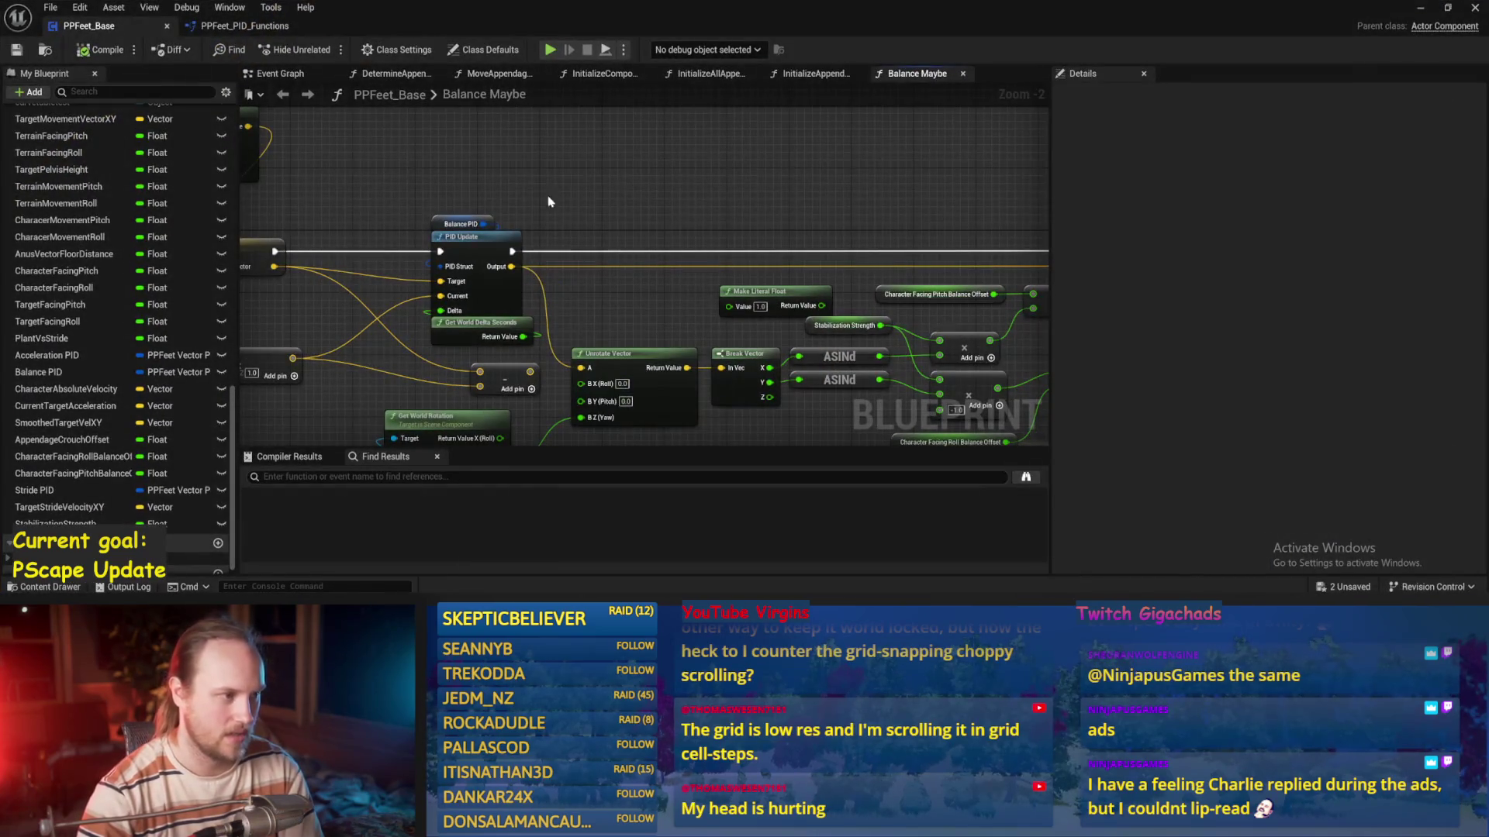
drag(453, 227, 453, 226)
click(1315, 395)
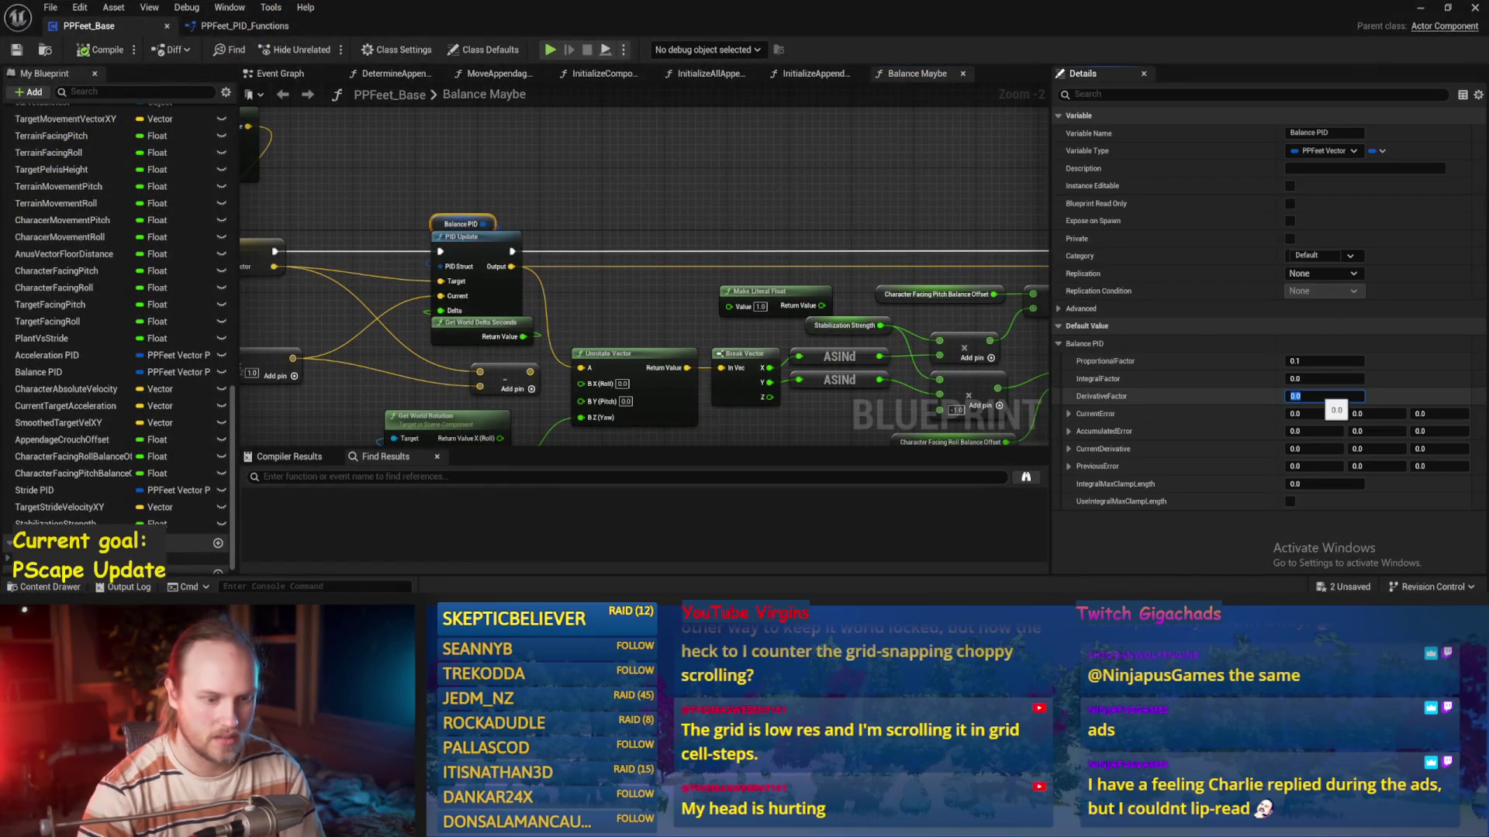
text(01)
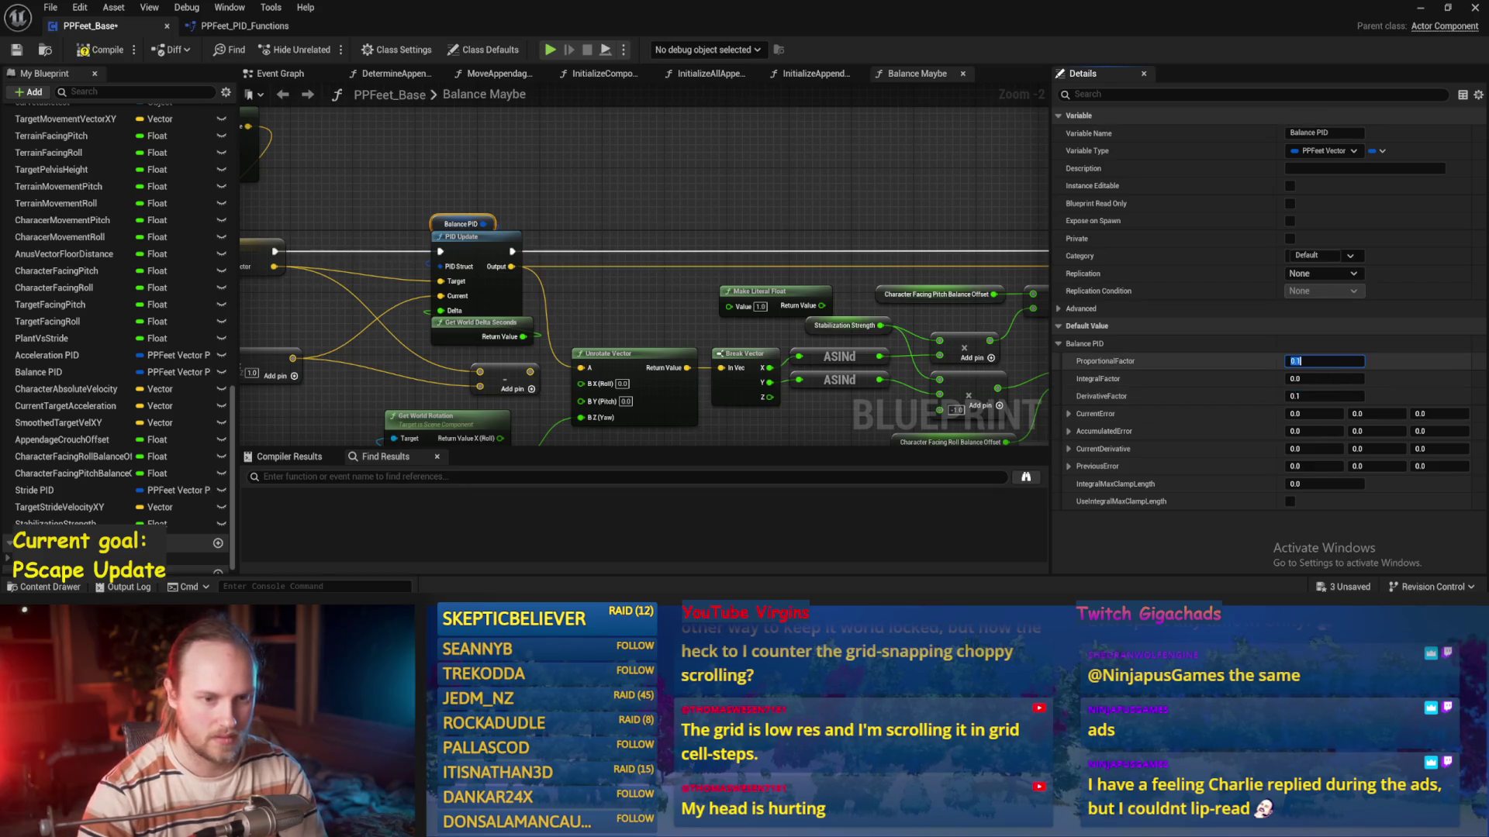
key(Tab)
text(0.2)
key(ctrl+s)
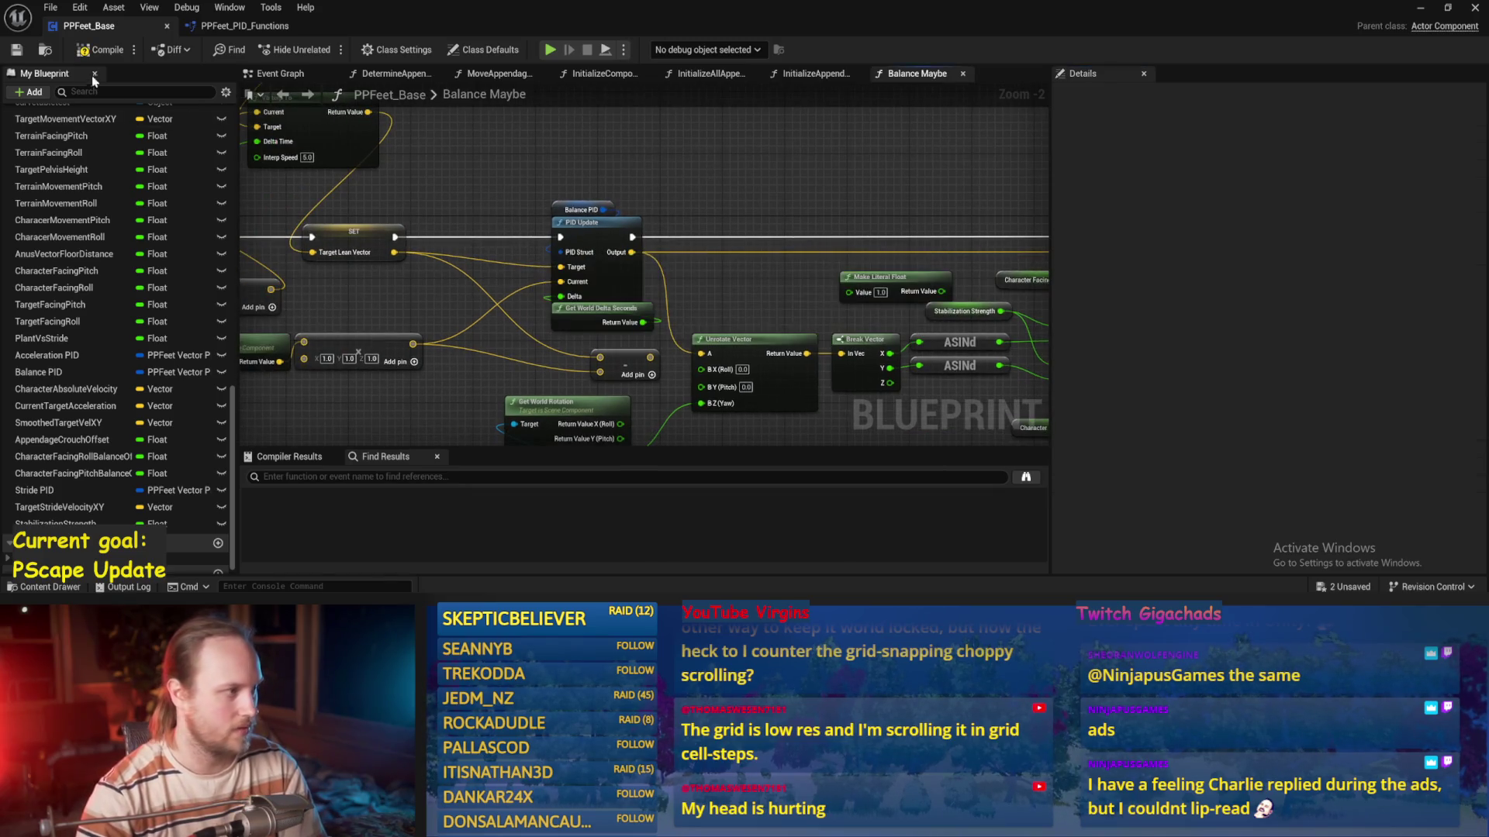
scroll(664, 227, down, 1)
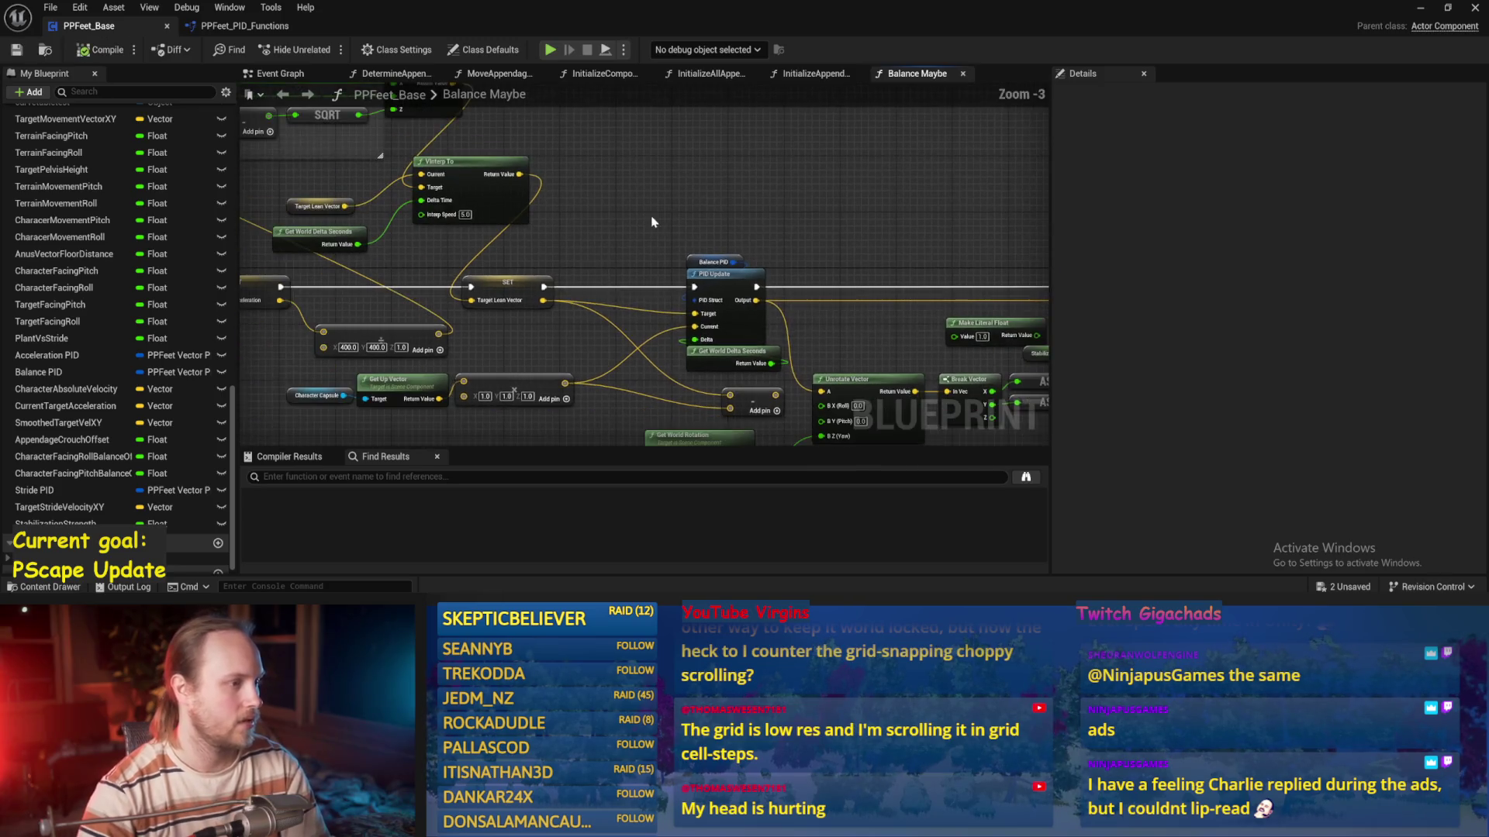
click(1424, 9)
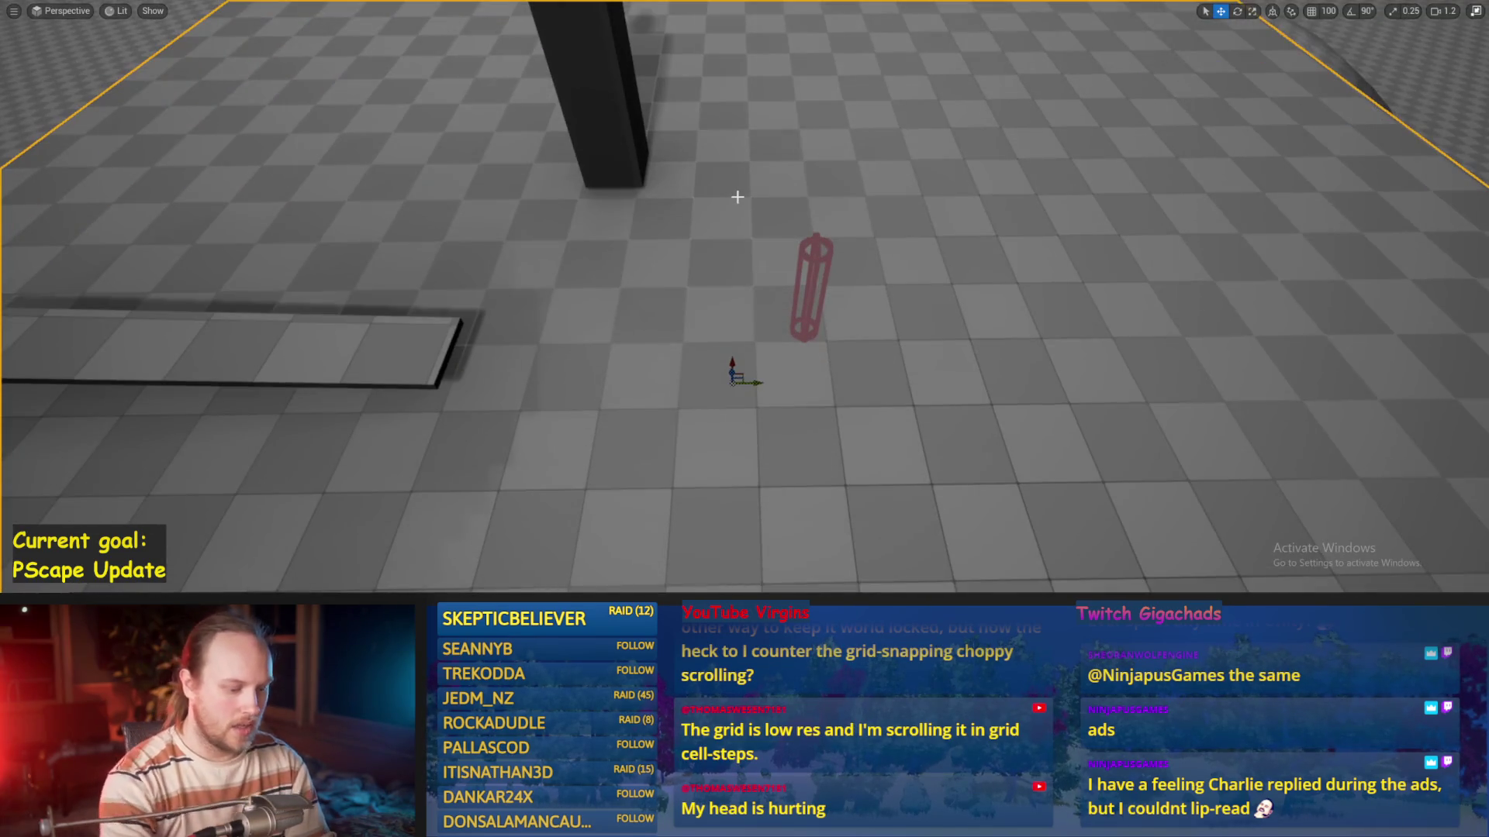
key(a)
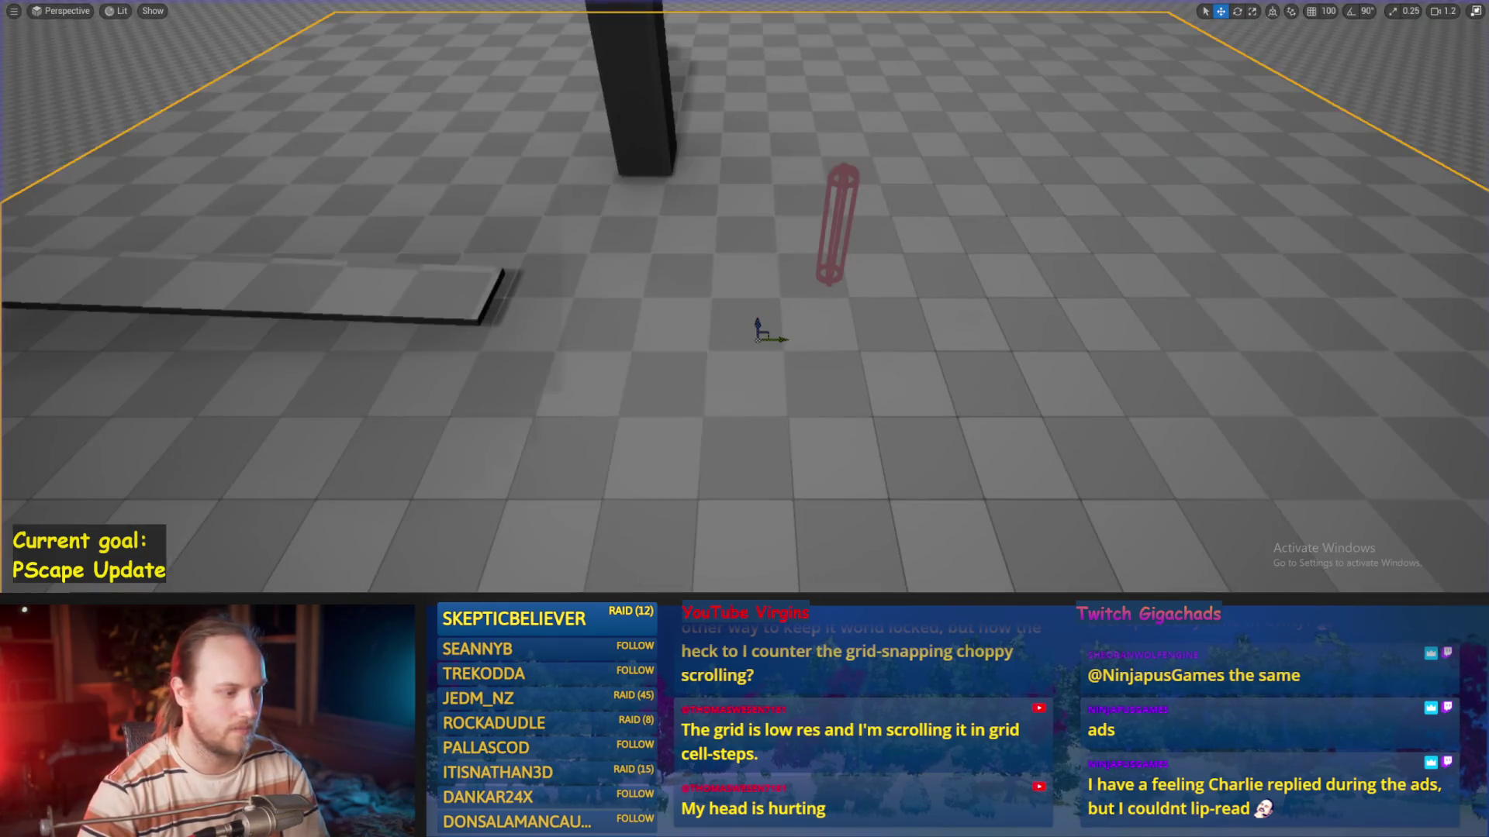
Compile with VInterp To interp speed at 2.0 and playtest the level
key(alt+Tab)
drag(611, 292, 616, 241)
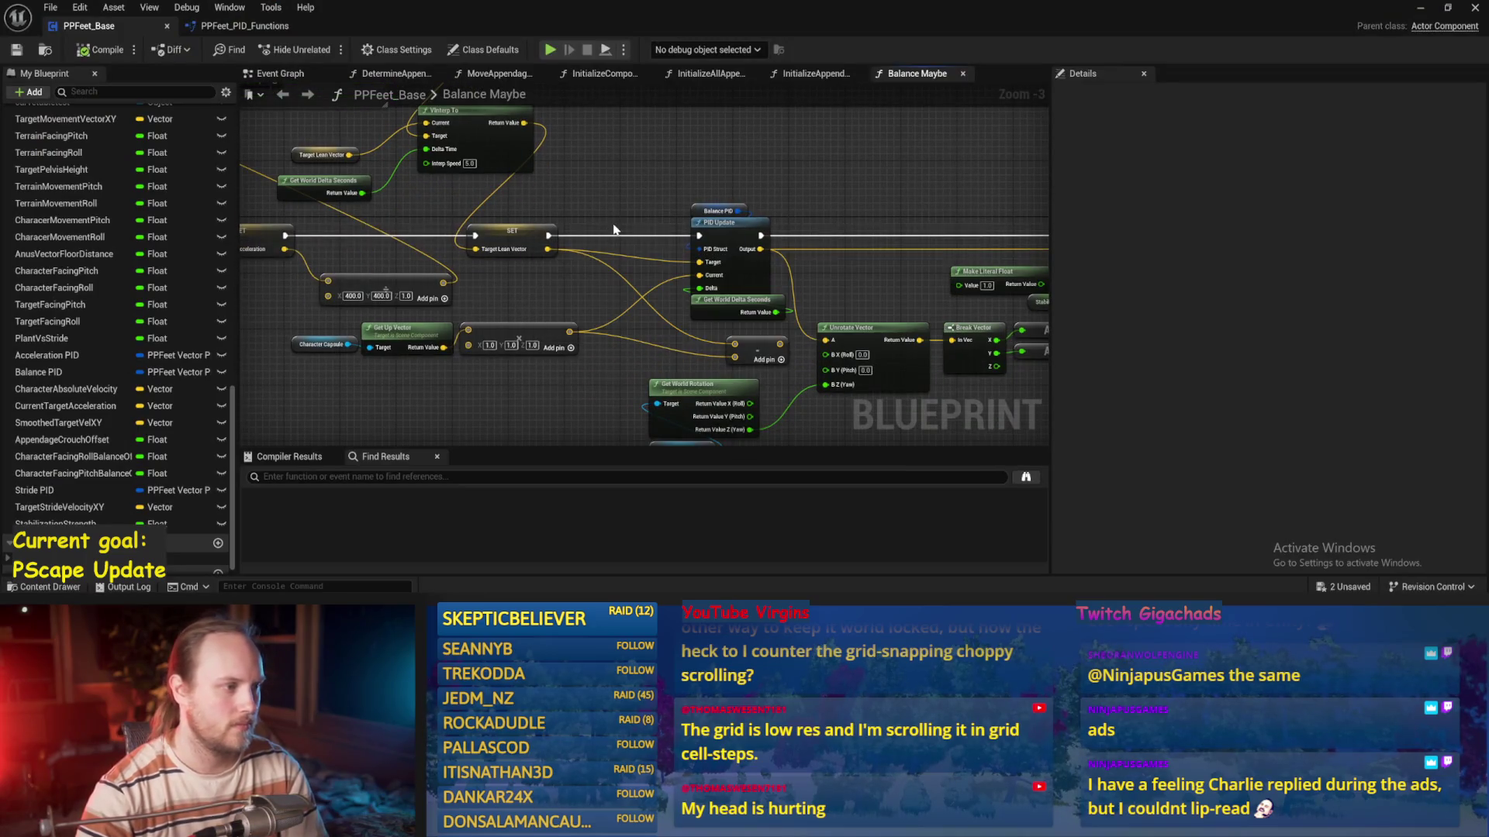
scroll(613, 230, up, 2)
scroll(613, 230, up, 1)
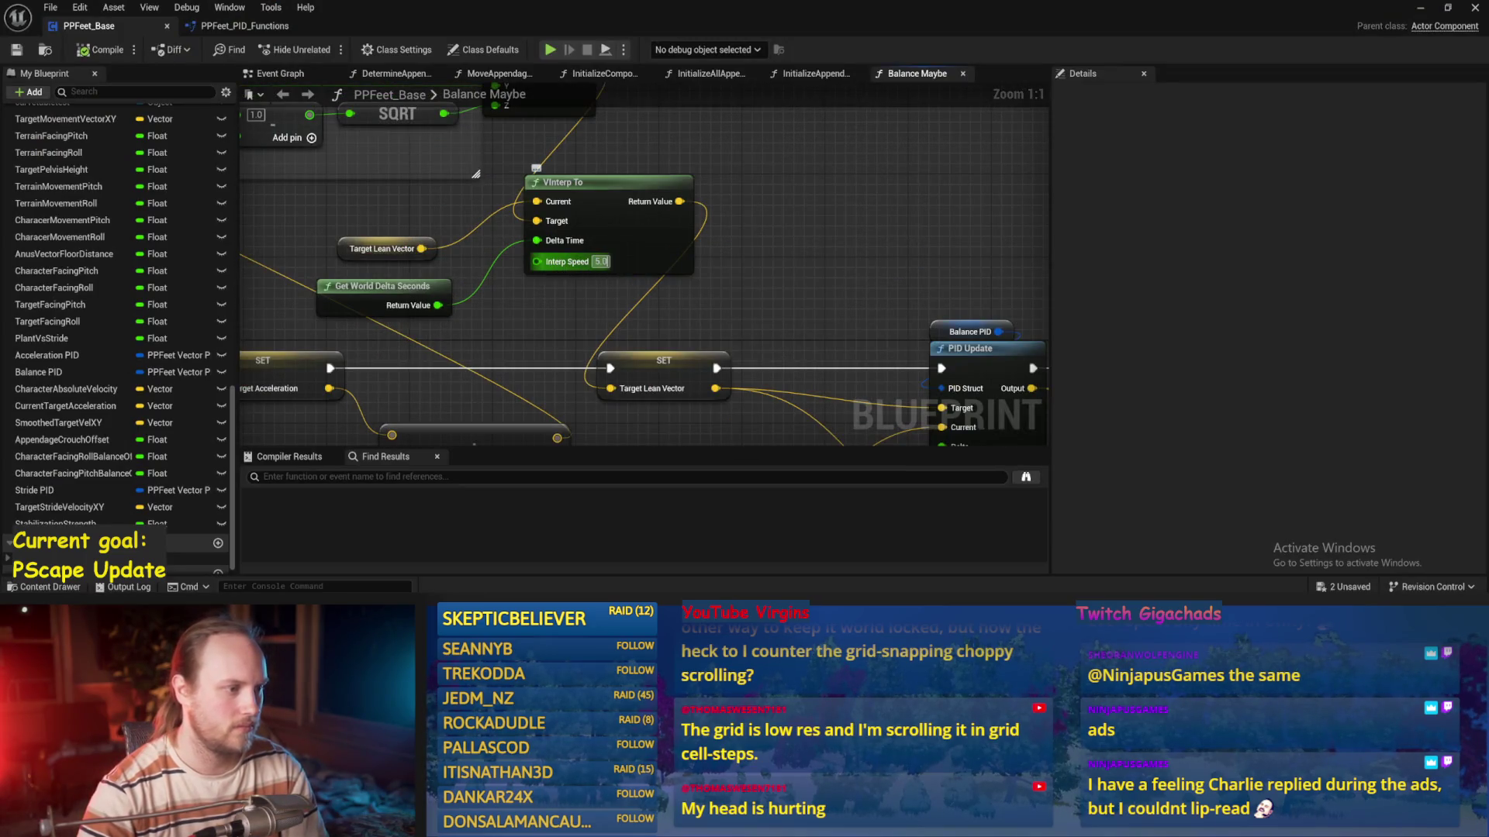
drag(772, 312, 398, 218)
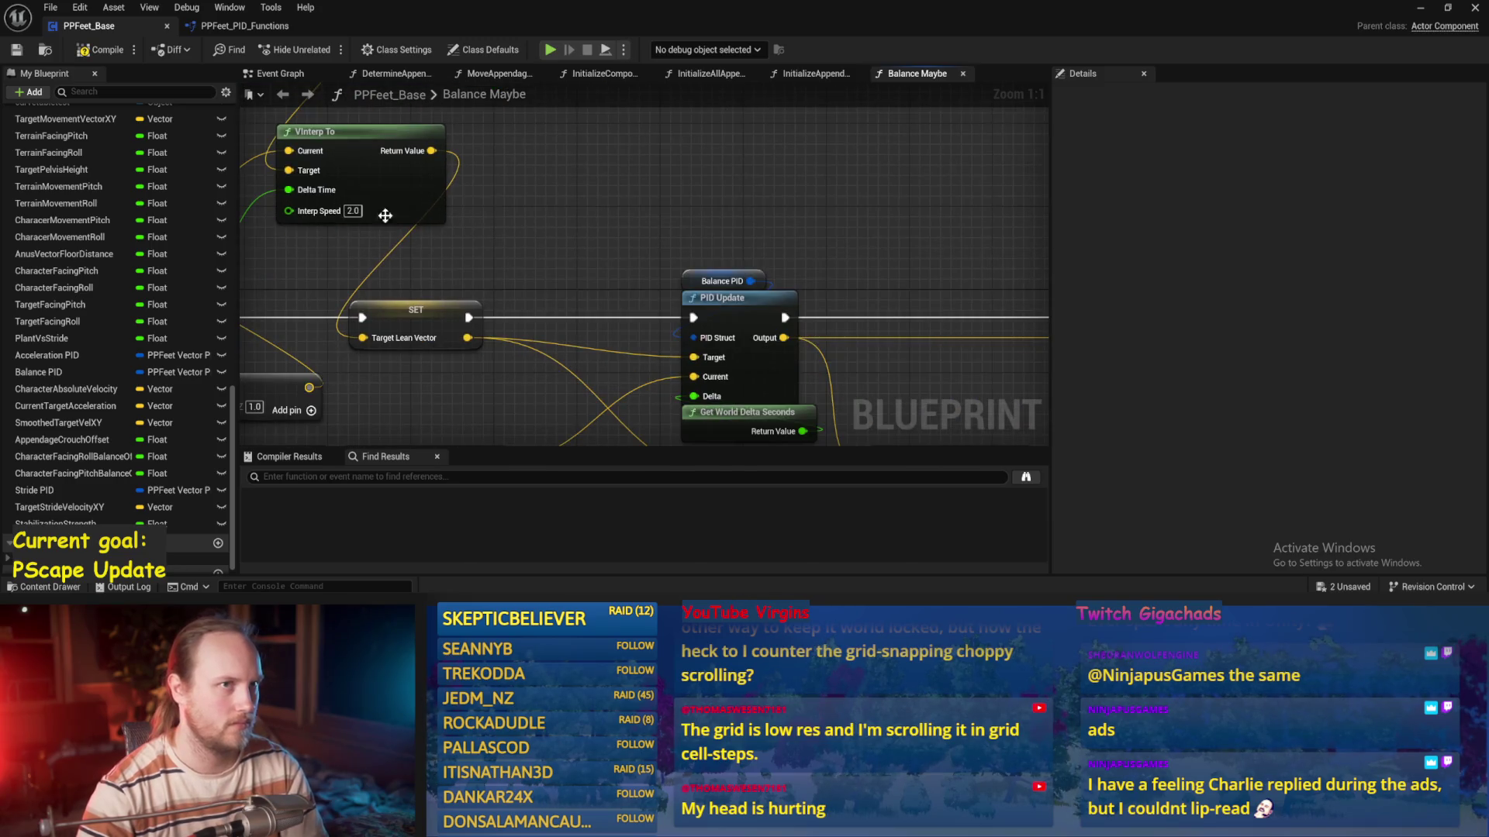
click(67, 53)
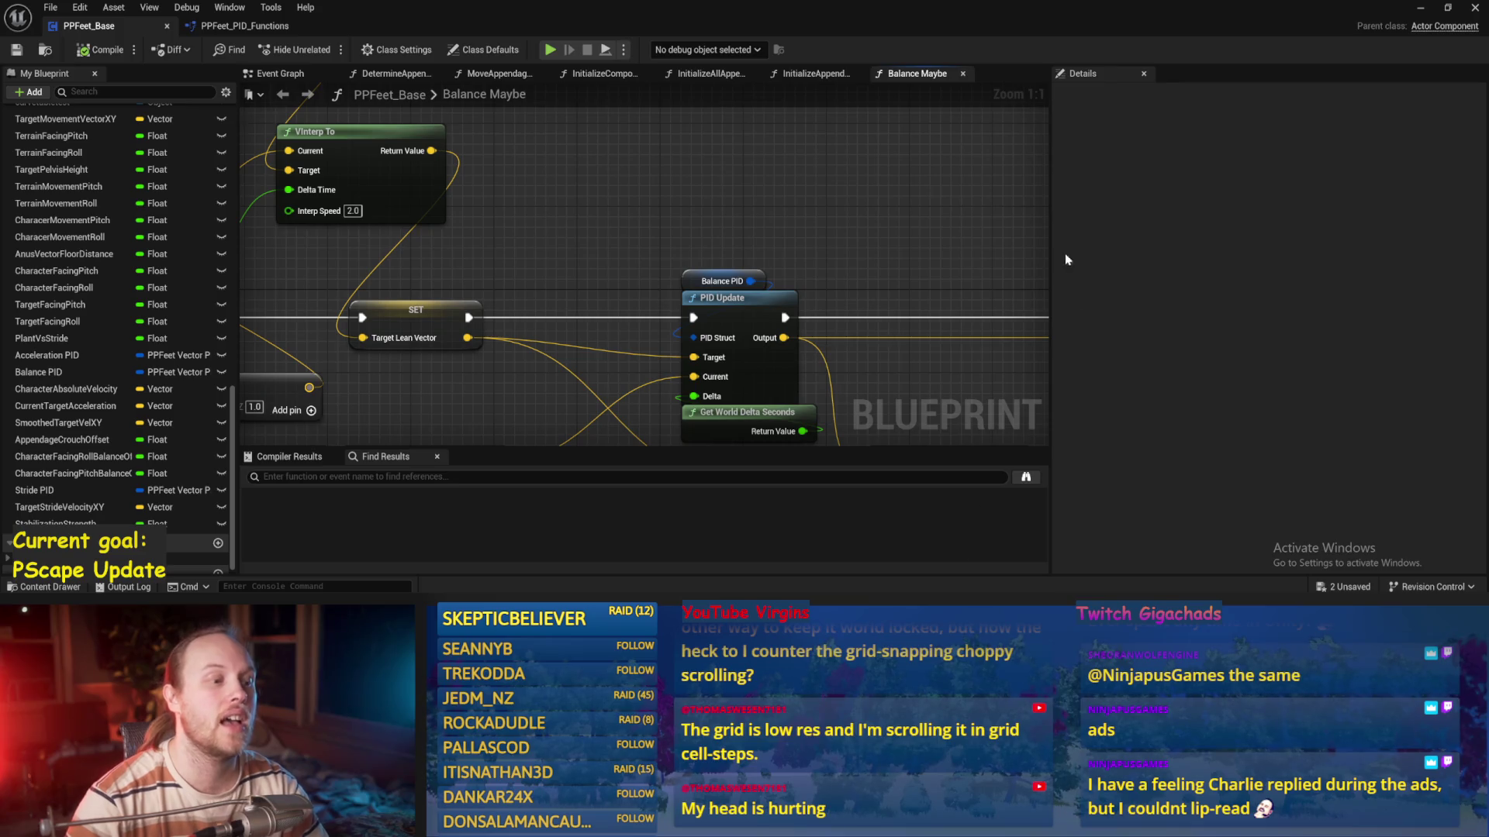
click(1420, 7)
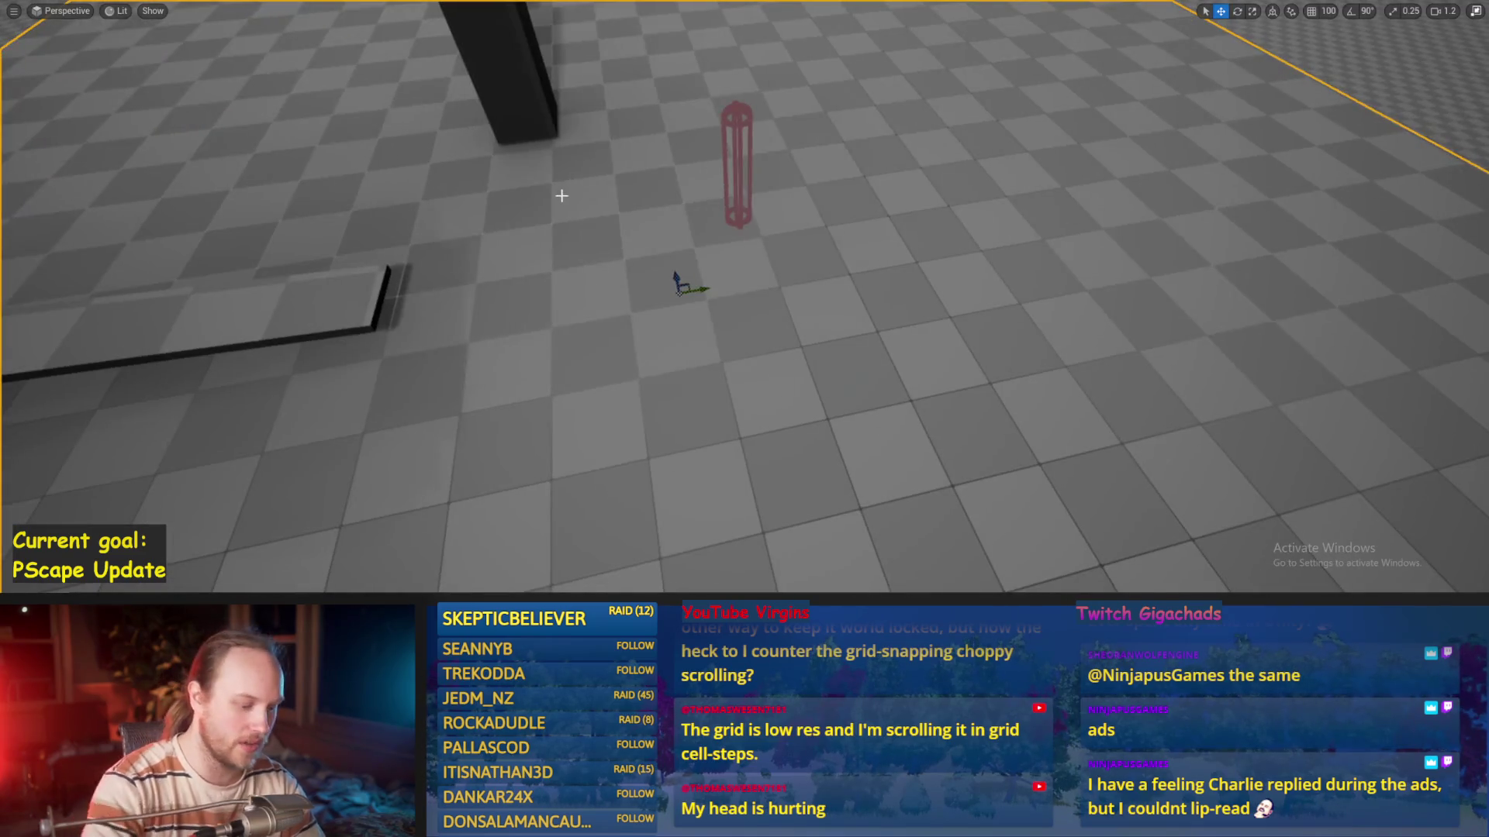
key(alt+p)
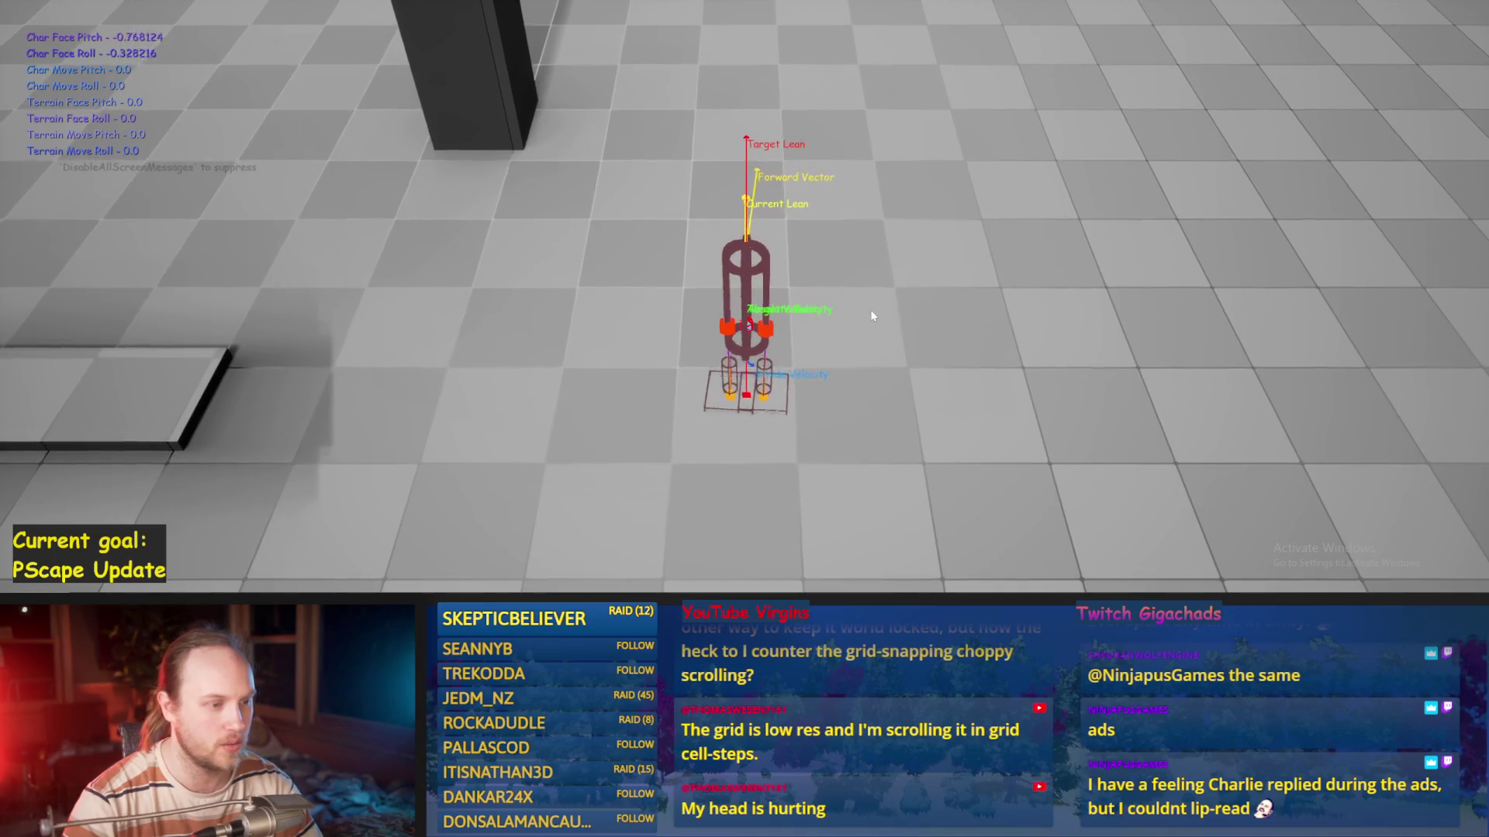
key(Escape)
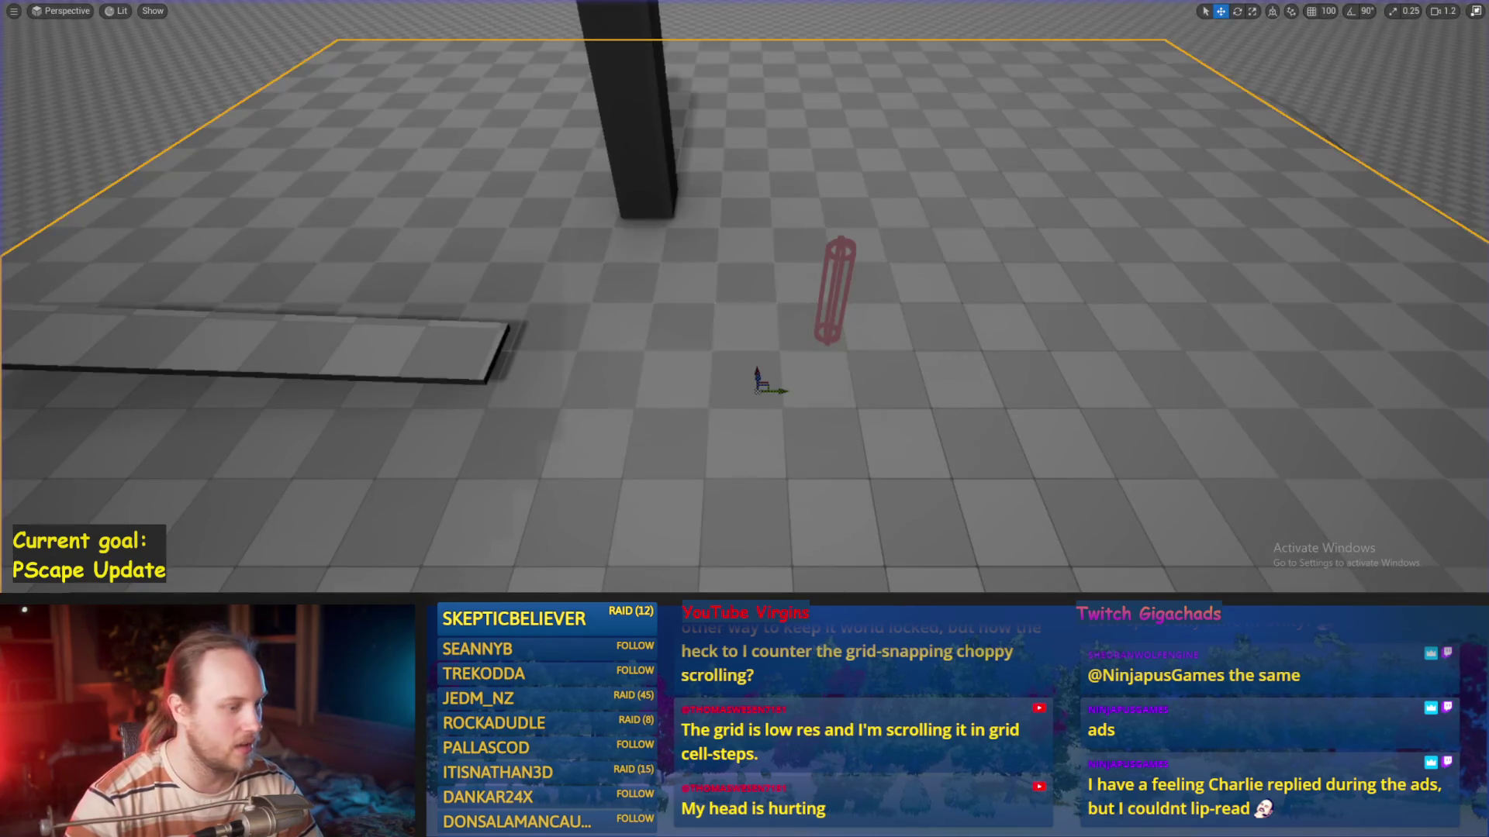
Lower the Balance PID proportional gain to 0.01
key(alt+Tab)
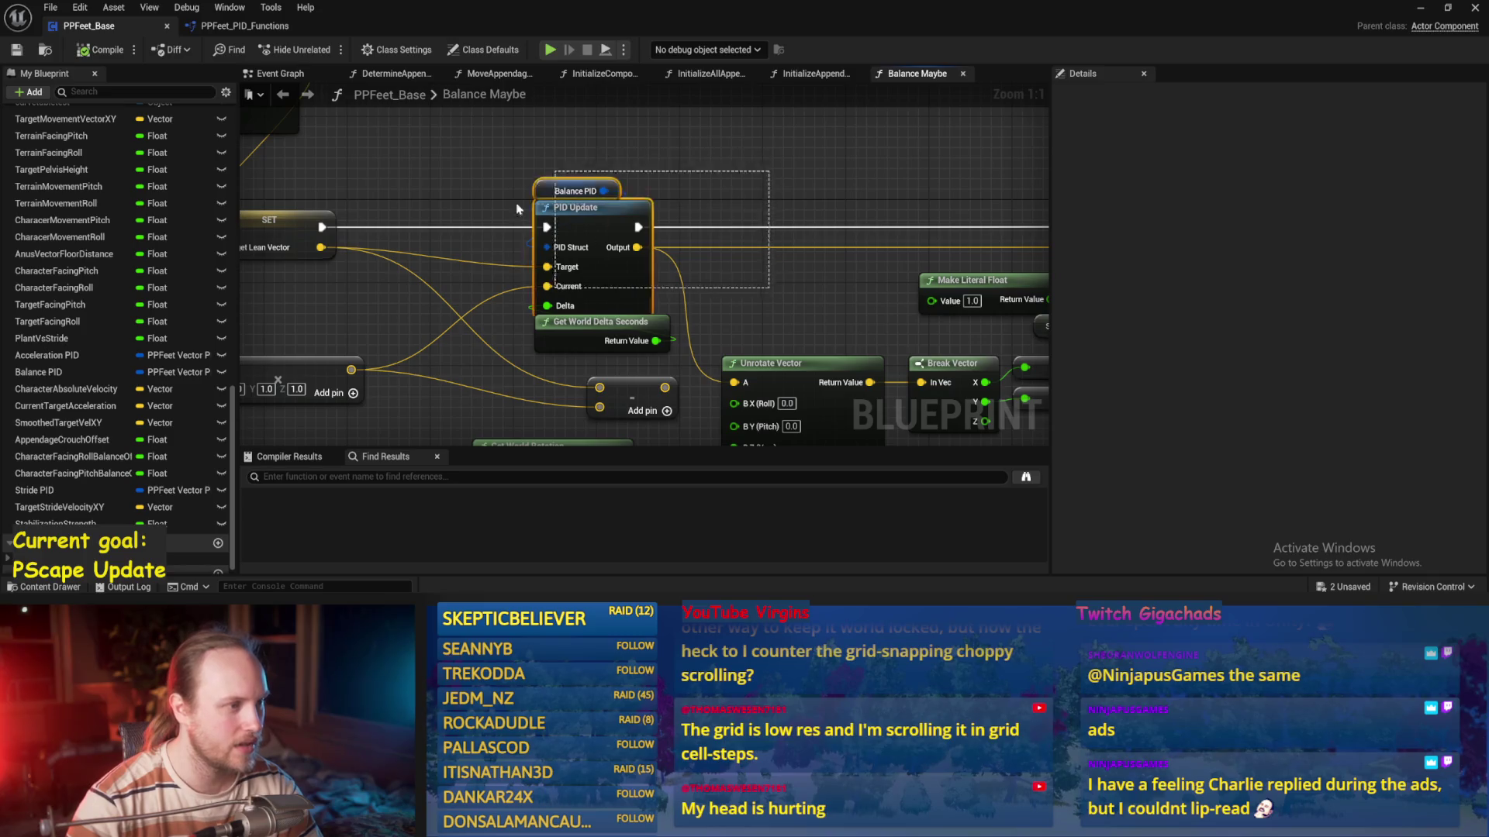
scroll(718, 181, down, 2)
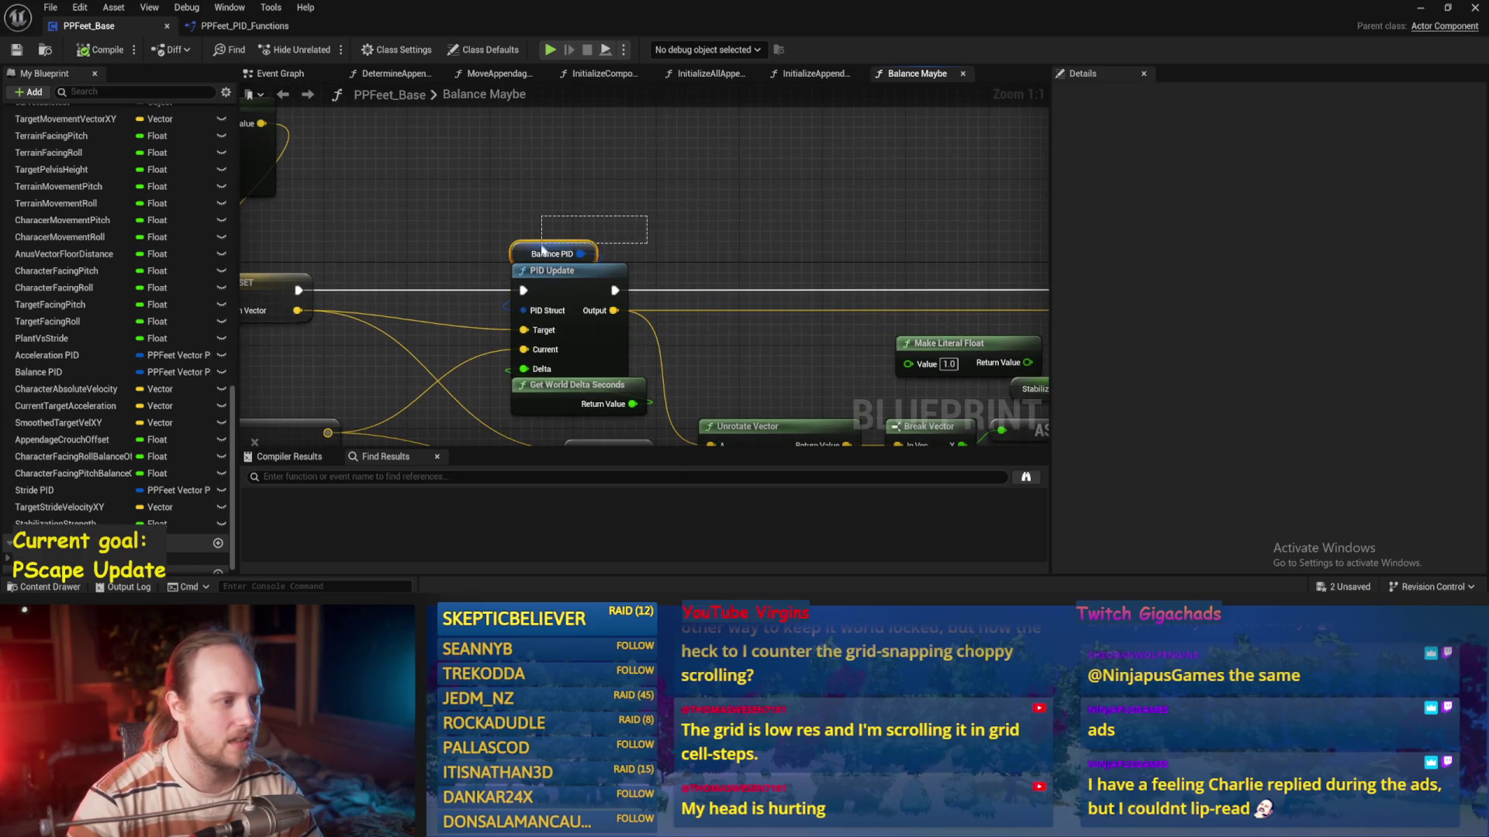
mouse_move(635, 194)
mouse_down()
mouse_move(454, 221)
mouse_move(628, 214)
mouse_up()
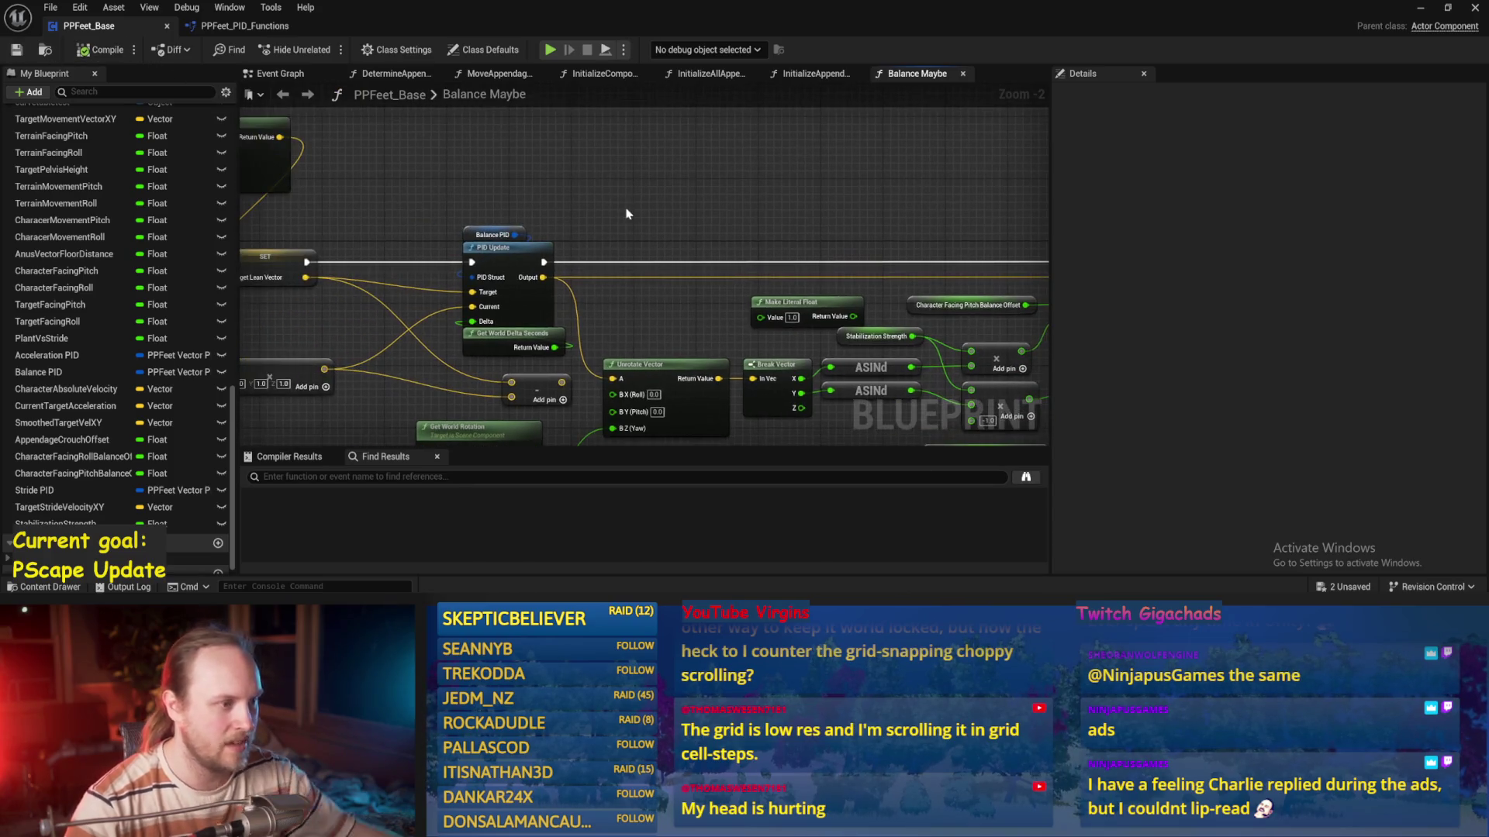
click(484, 231)
click(1322, 362)
text(0.2)
key(Return)
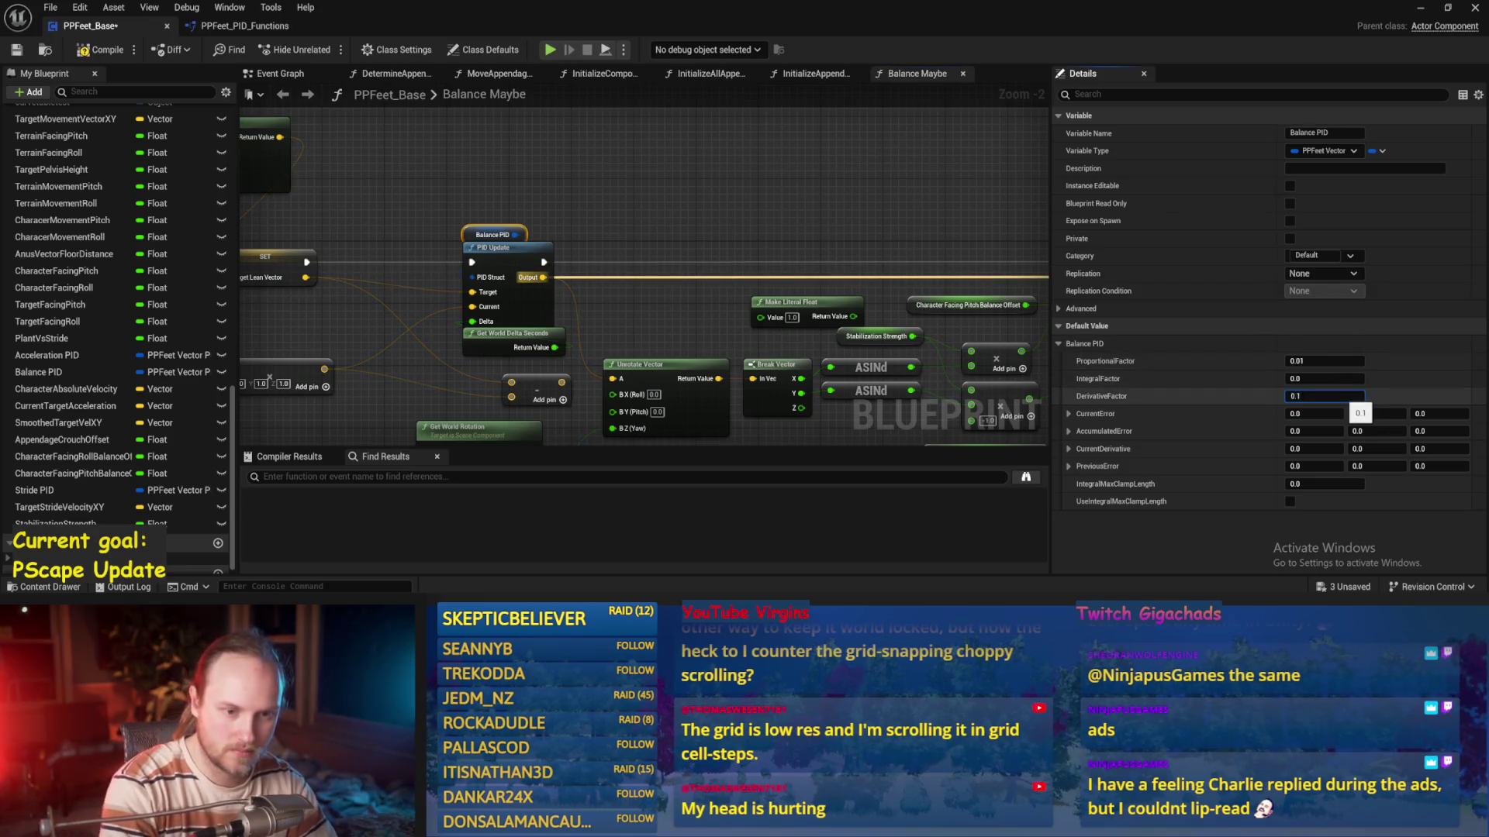
Review the rotation, ASINd and balance offset SET nodes, then watch a play session
drag(717, 183, 799, 136)
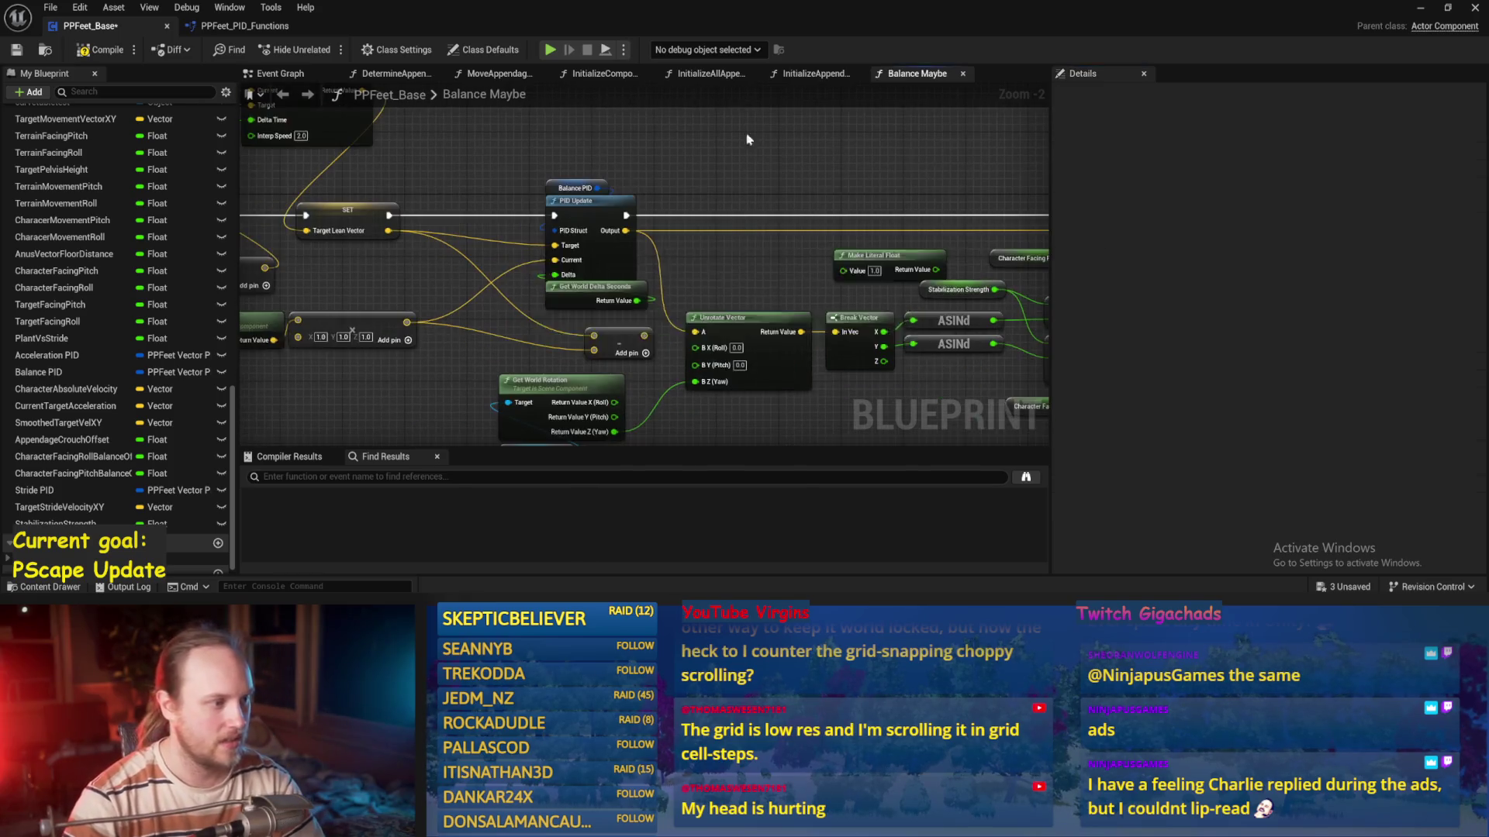
mouse_move(774, 301)
mouse_down()
mouse_move(737, 331)
mouse_move(688, 304)
mouse_up()
drag(797, 377, 760, 327)
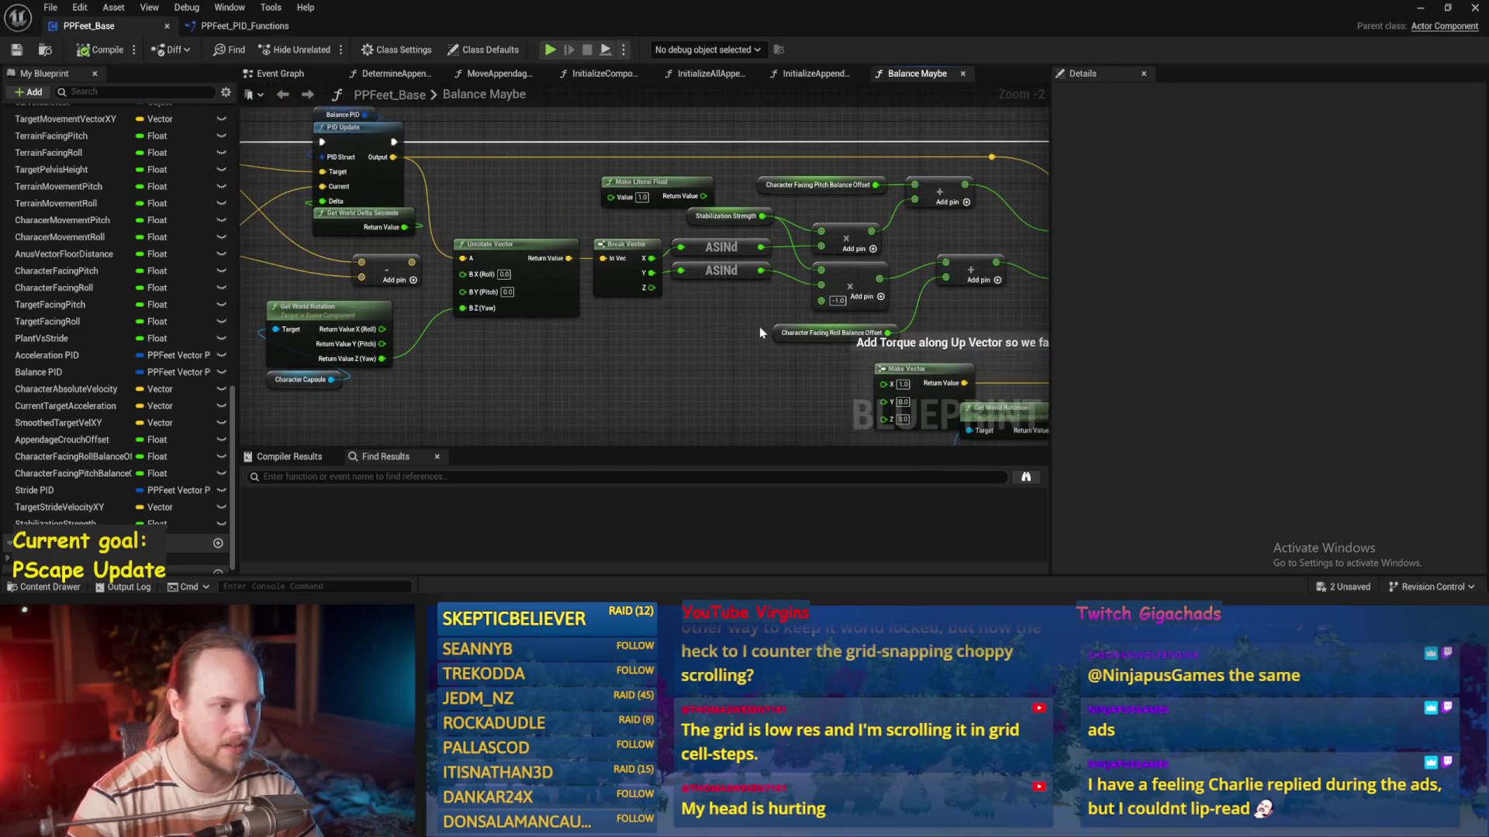
drag(953, 240, 553, 345)
drag(774, 334, 681, 373)
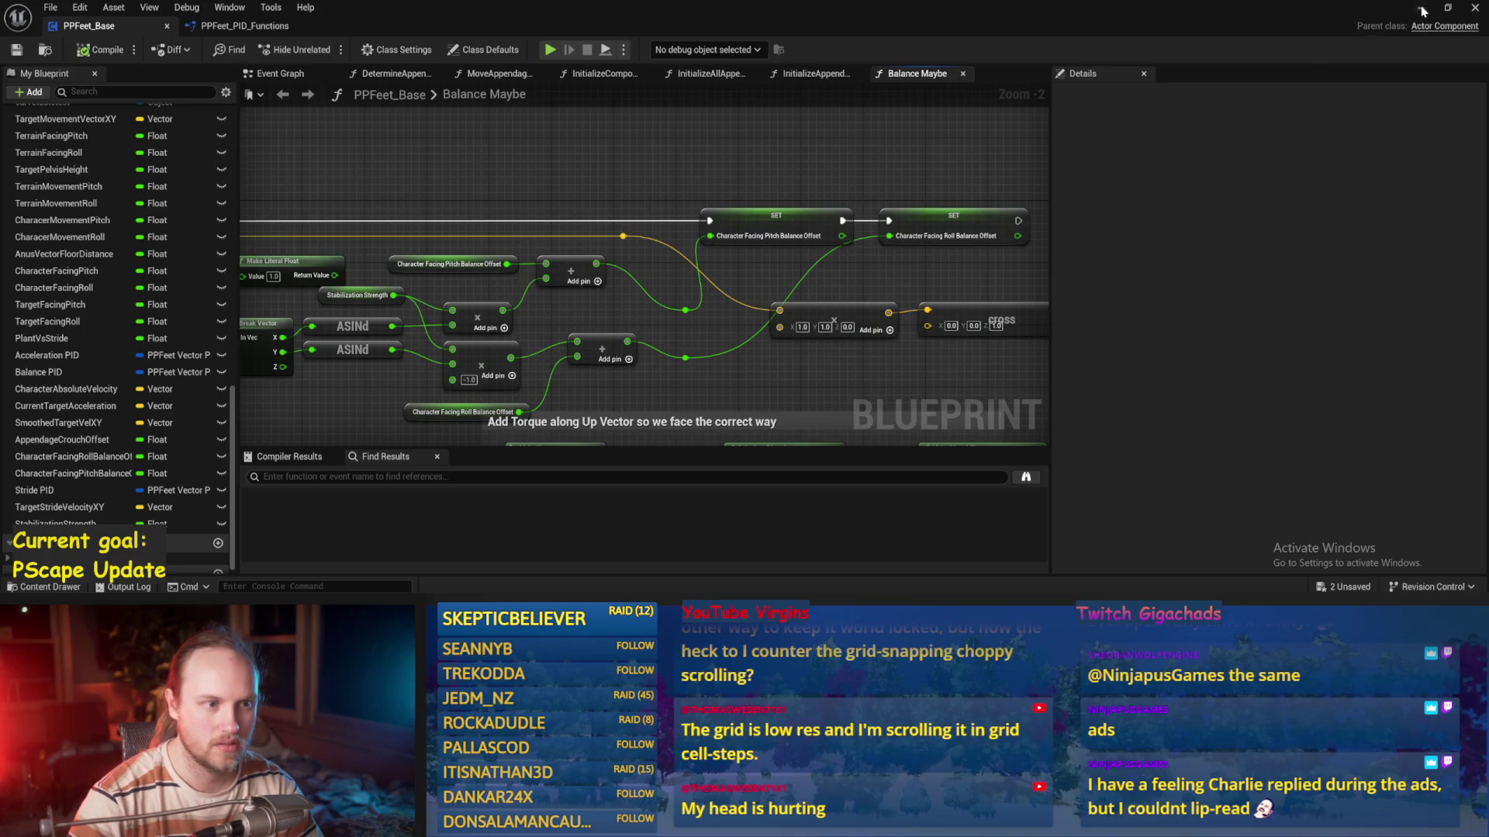
drag(479, 255, 504, 274)
click(1447, 15)
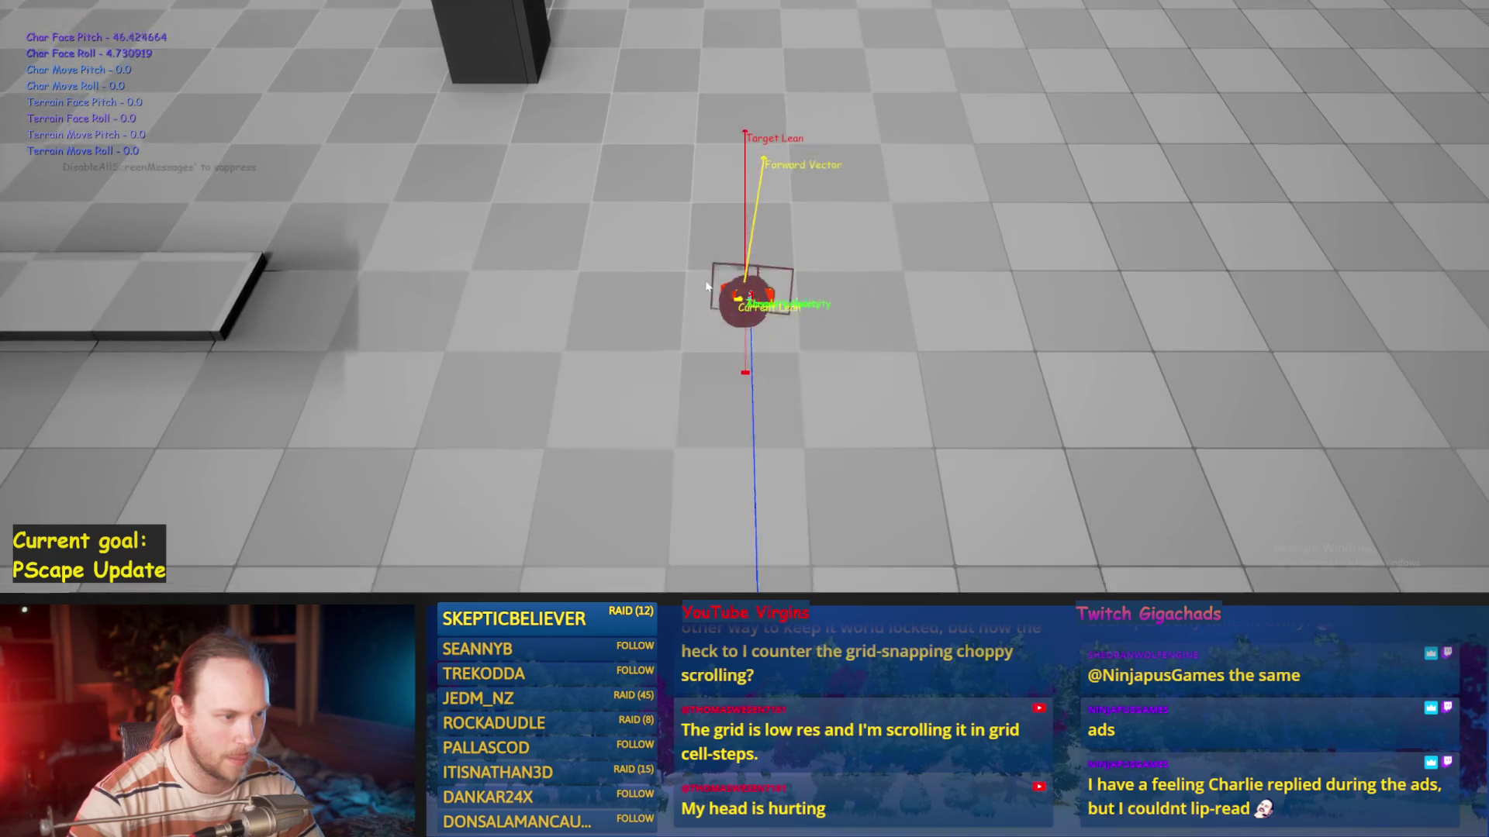
key(Escape)
Add a vector multiply node off the PID Update output
scroll(720, 280, up, 3)
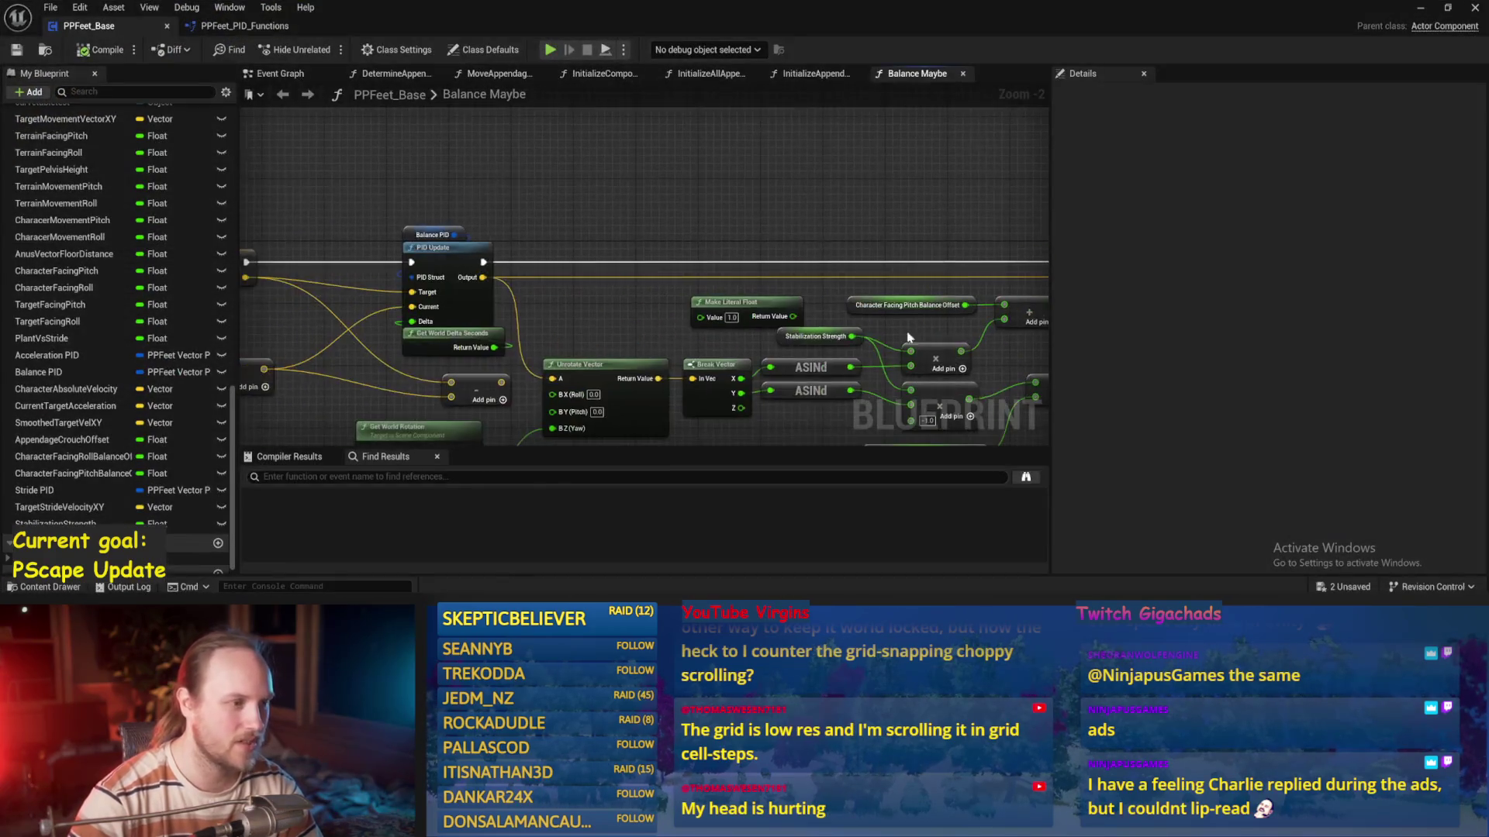
drag(720, 281, 677, 261)
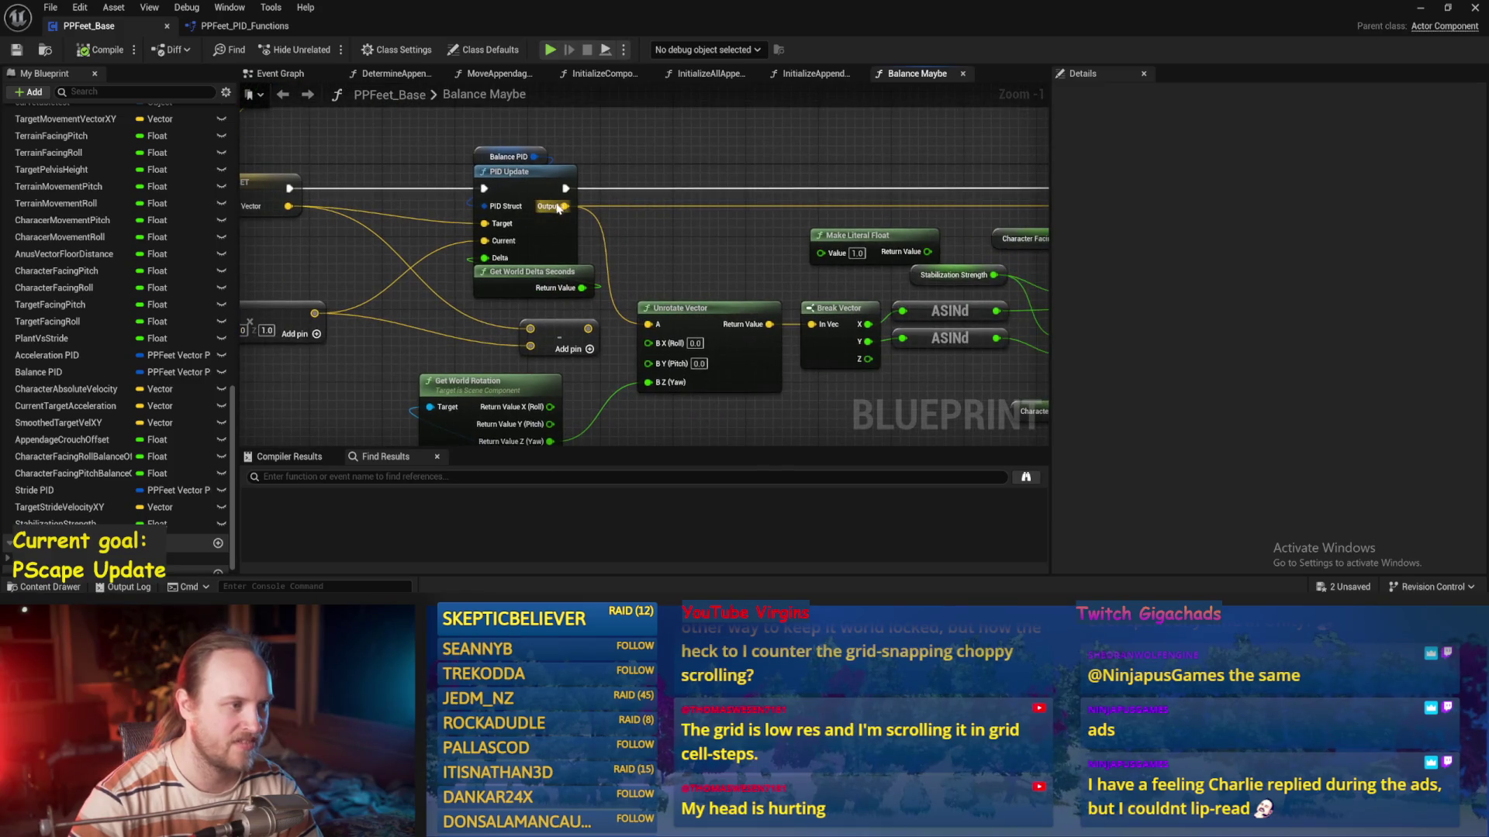
drag(563, 208, 665, 256)
text(*)
key(Return)
text(-)
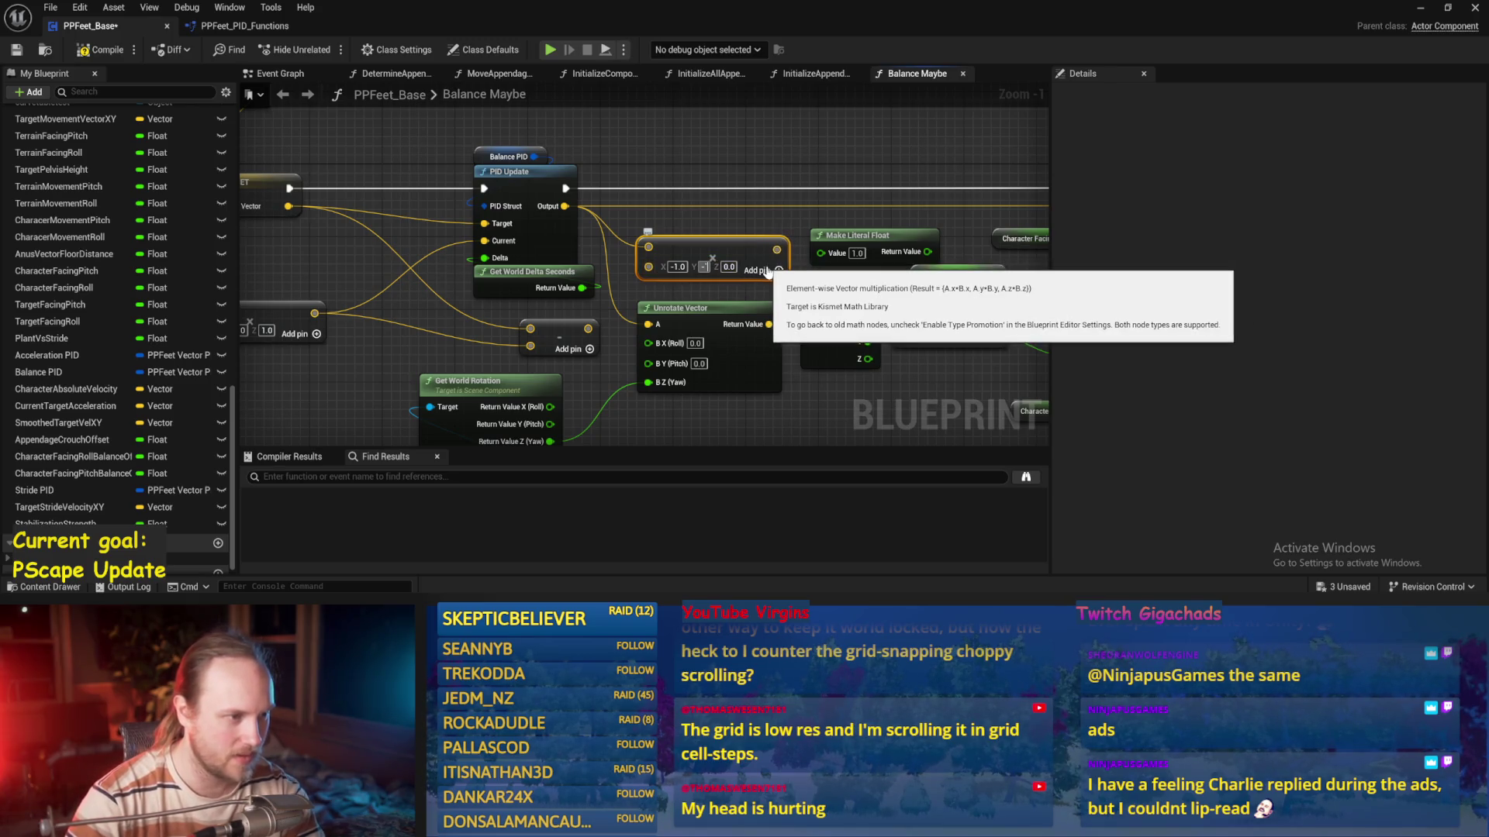
Wire the multiply result into Unrotate Vector, compile and save, then playtest
text(1)
mouse_move(776, 249)
mouse_down()
mouse_move(684, 328)
mouse_move(652, 327)
mouse_up()
click(6, 48)
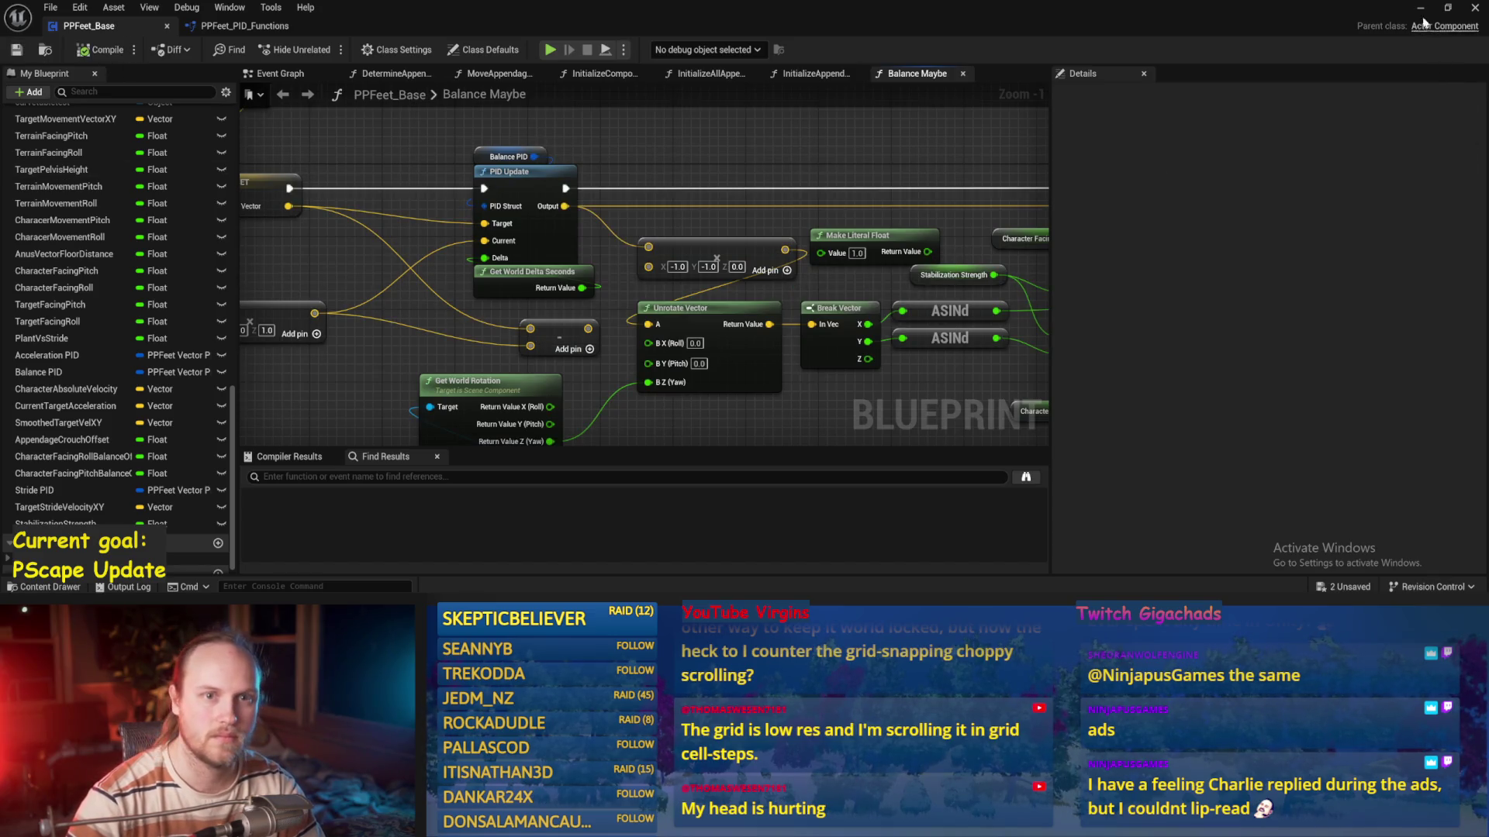
key(alt+Tab)
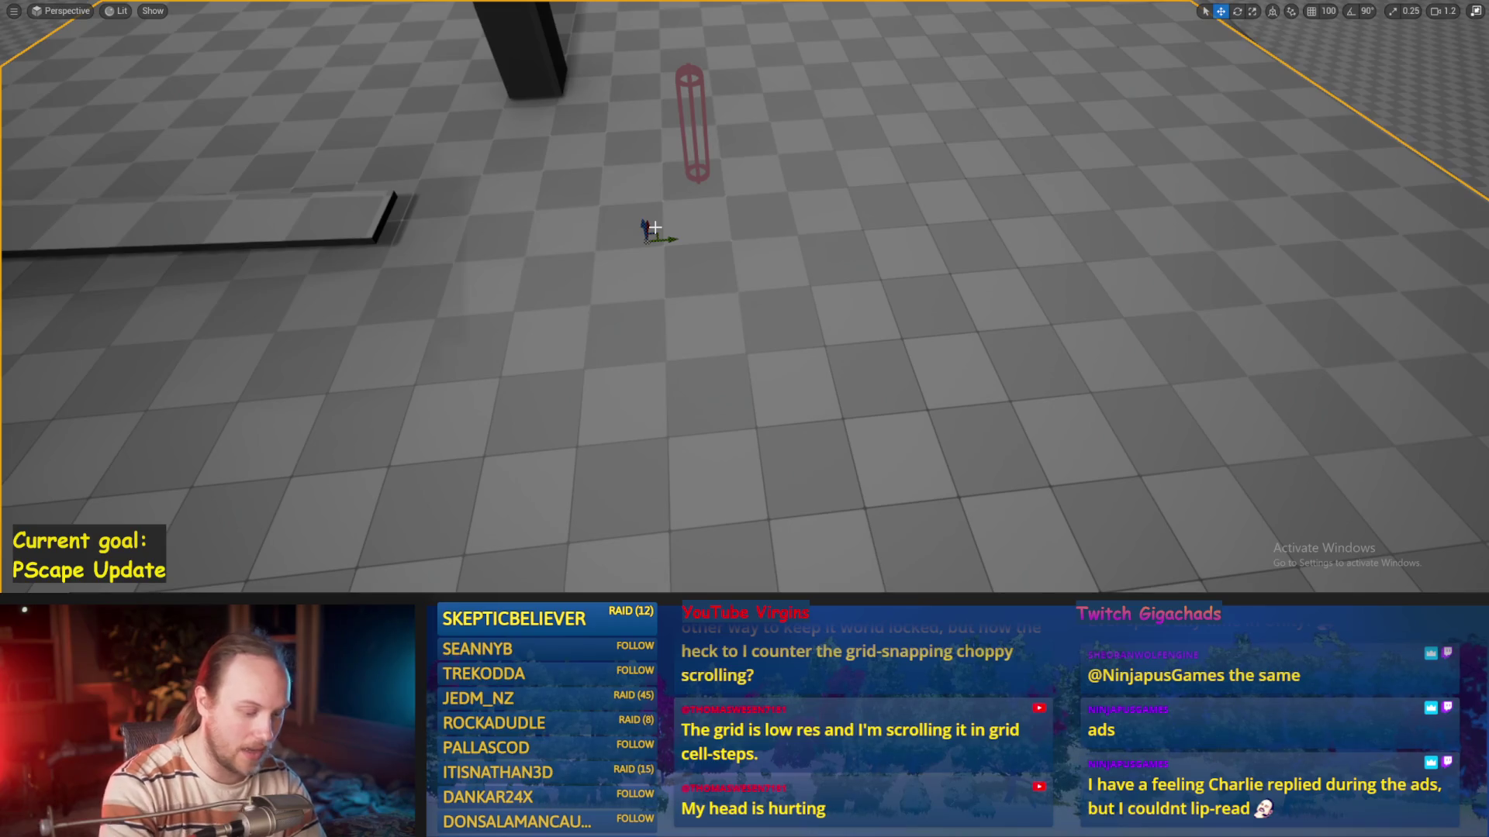
key(F8)
key(Escape)
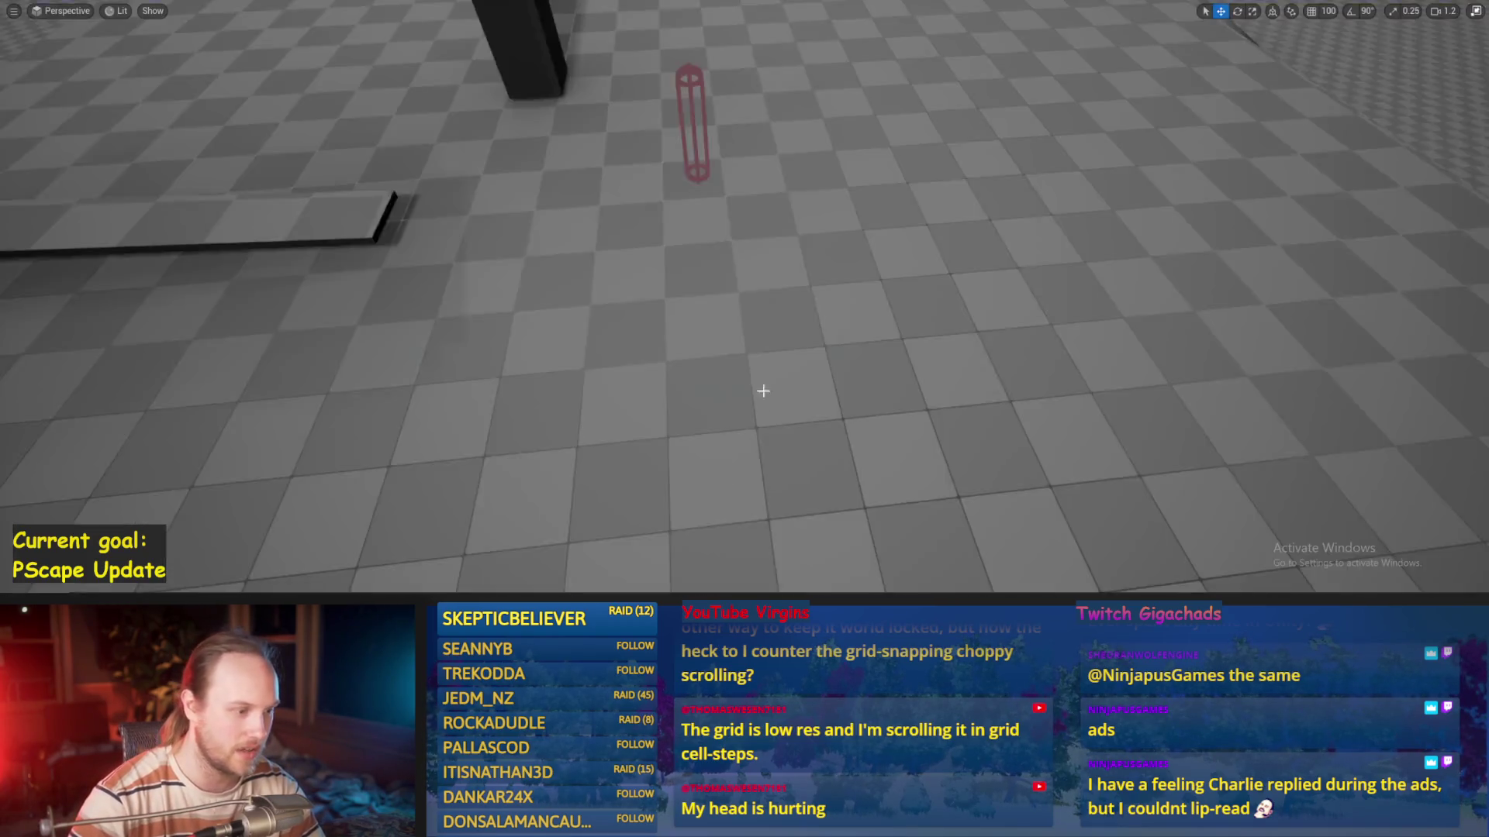
Connect the PID output directly to Unrotate Vector and save
key(alt+Tab)
drag(565, 206, 652, 325)
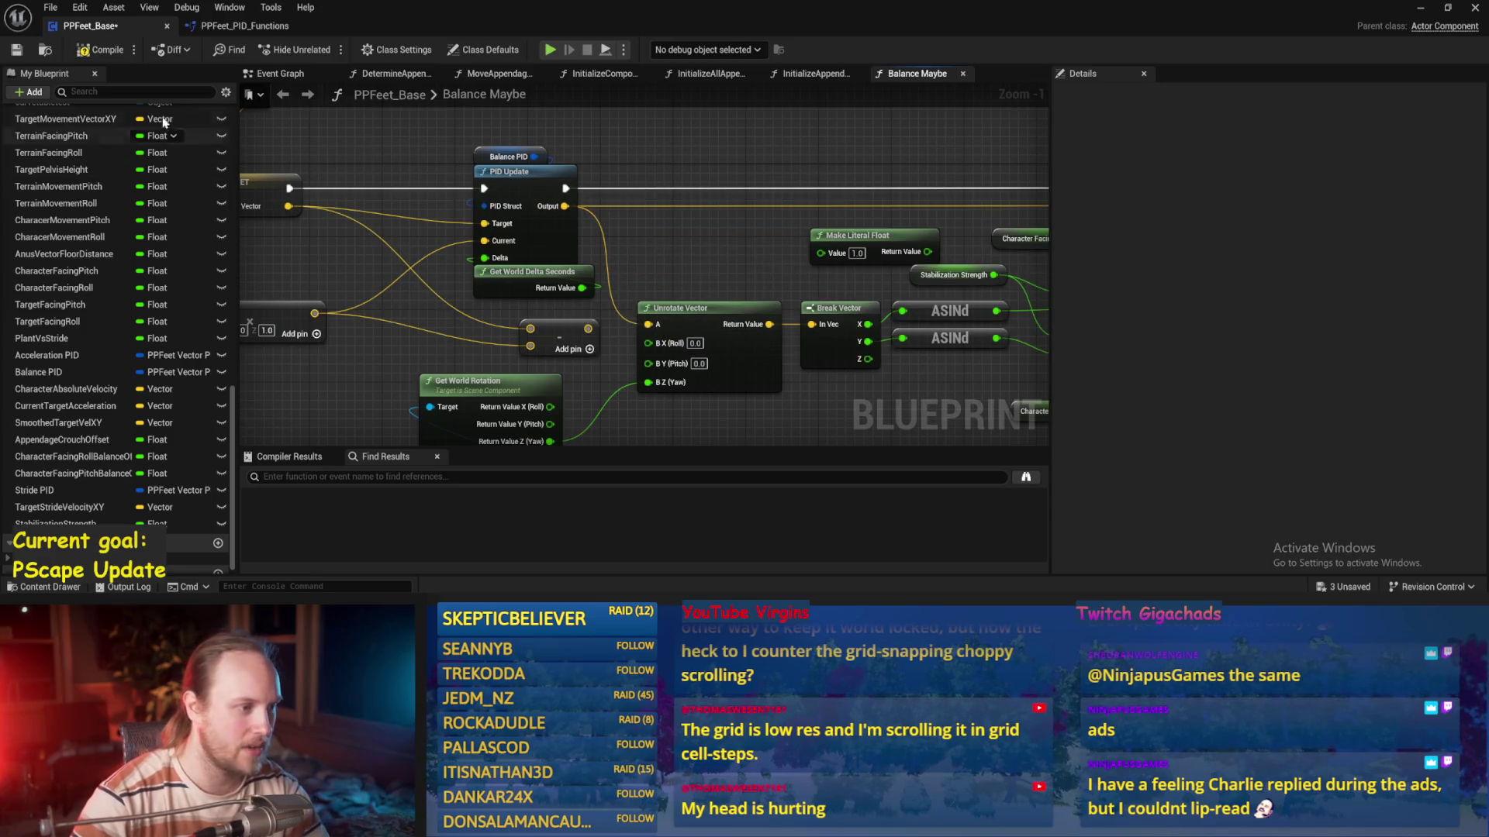
key(ctrl+s)
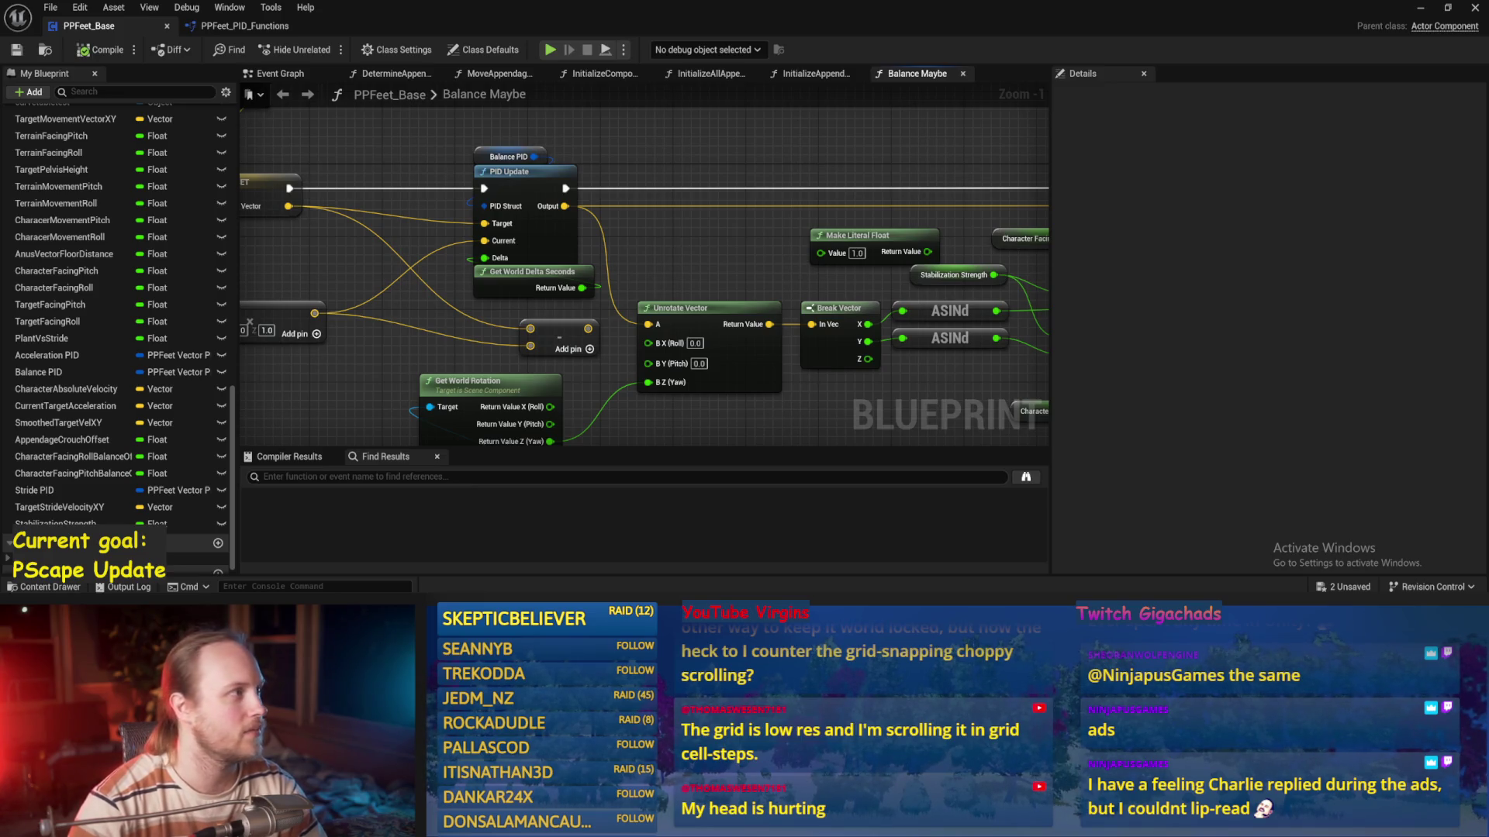
Set the target acceleration vector's X and Y to 800, then compile and save
mouse_move(696, 242)
mouse_down()
mouse_move(592, 229)
mouse_move(1006, 322)
mouse_up()
scroll(850, 267, down, 1)
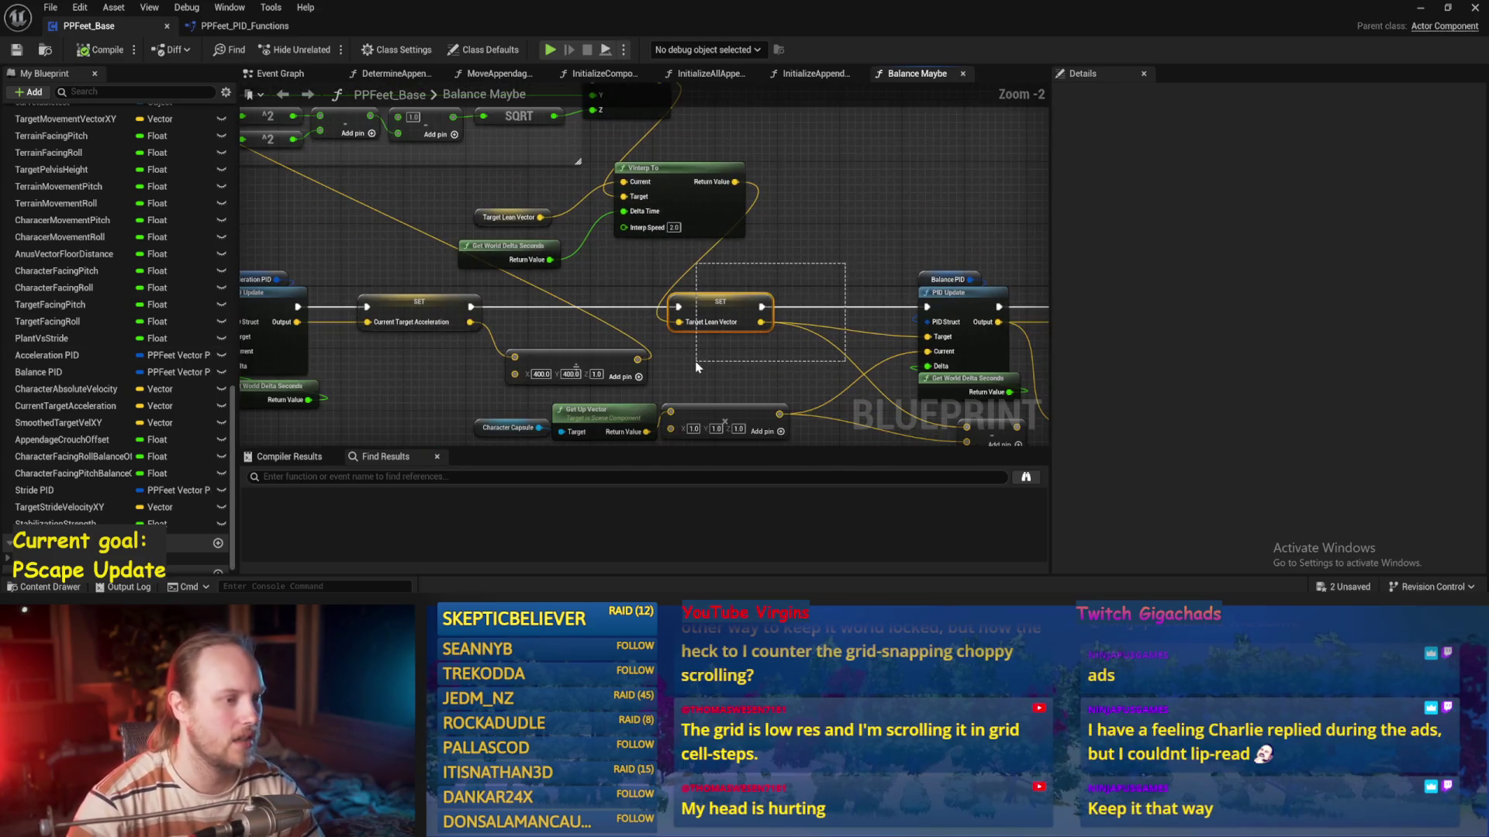
drag(700, 366, 684, 255)
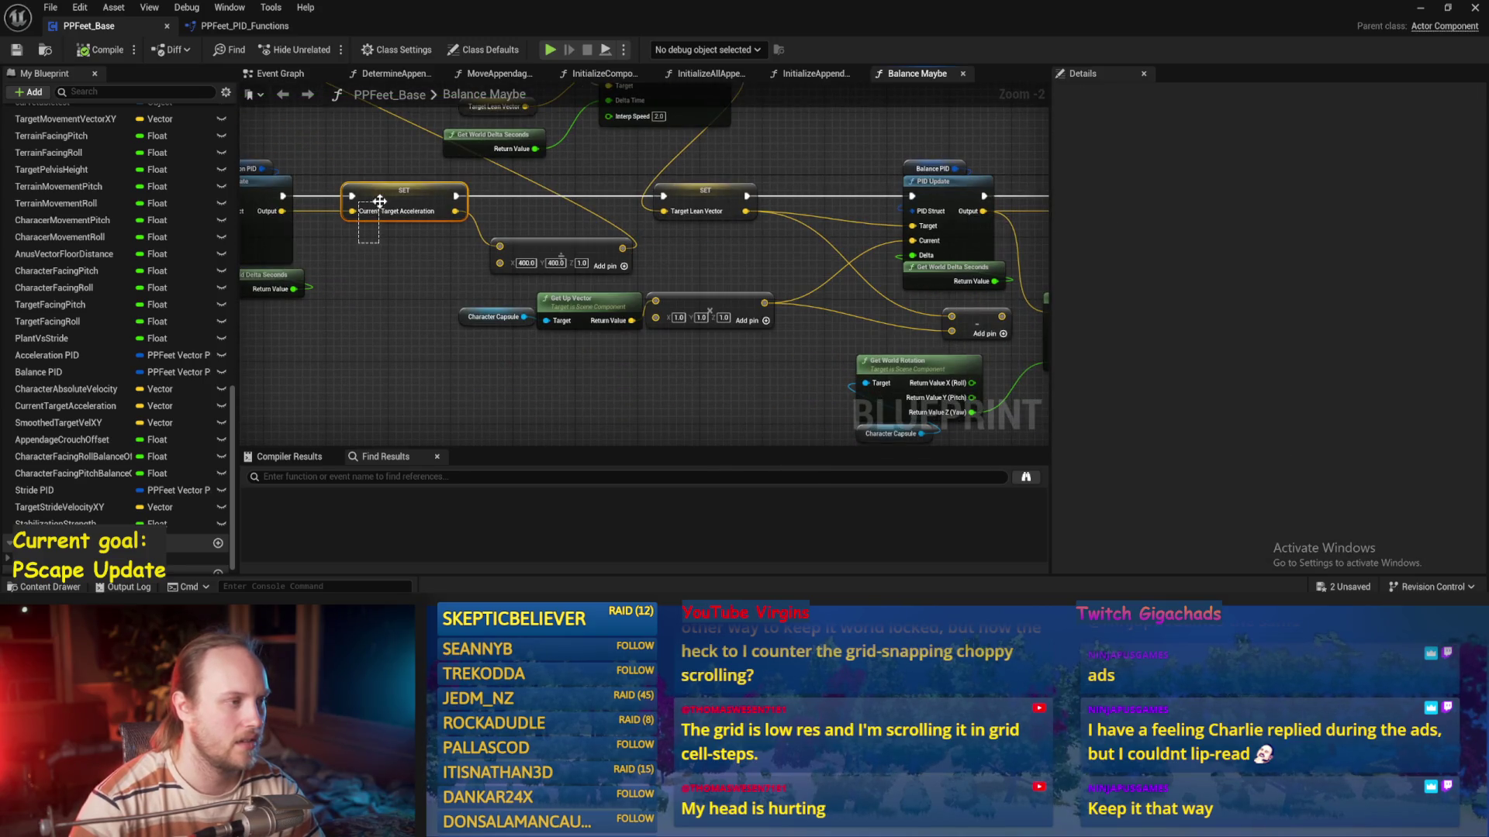
drag(380, 206, 380, 208)
scroll(487, 316, up, 1)
click(497, 316)
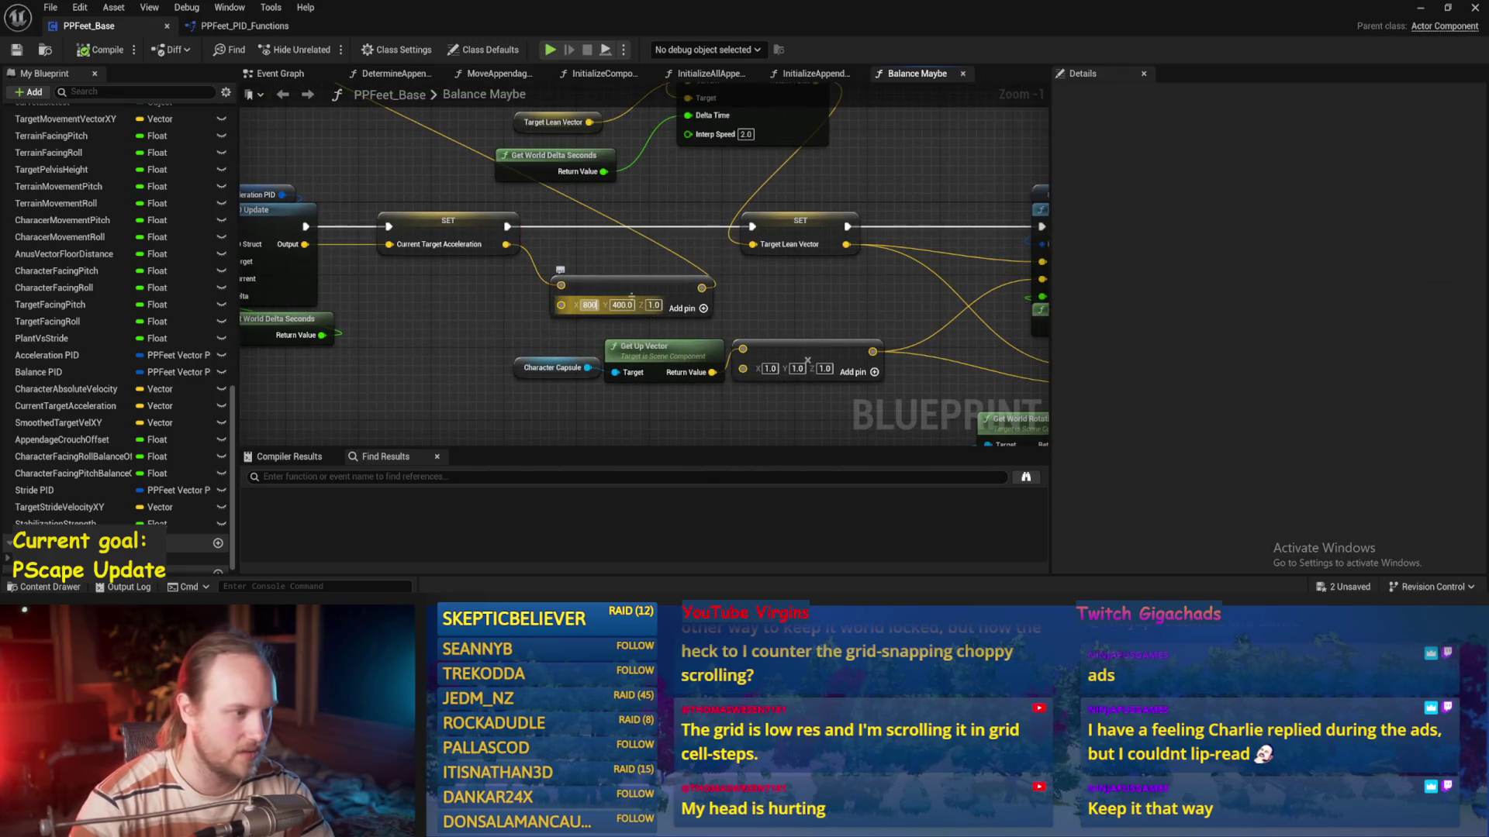
text(800)
key(Return)
drag(621, 295, 402, 281)
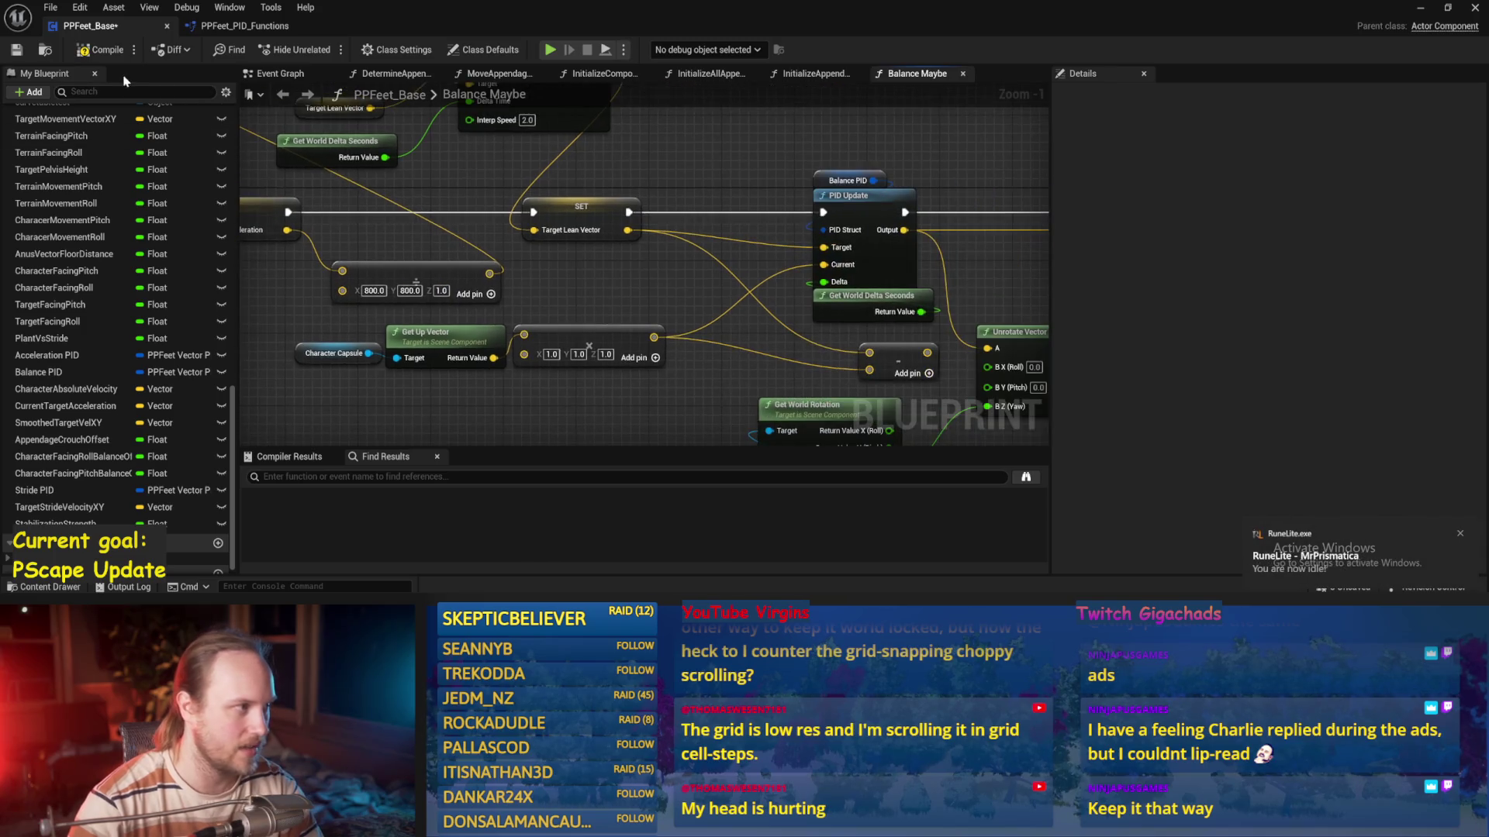
click(17, 49)
Playtest with 800 acceleration, then bring up the Balance PID variable's settings
drag(804, 171, 640, 228)
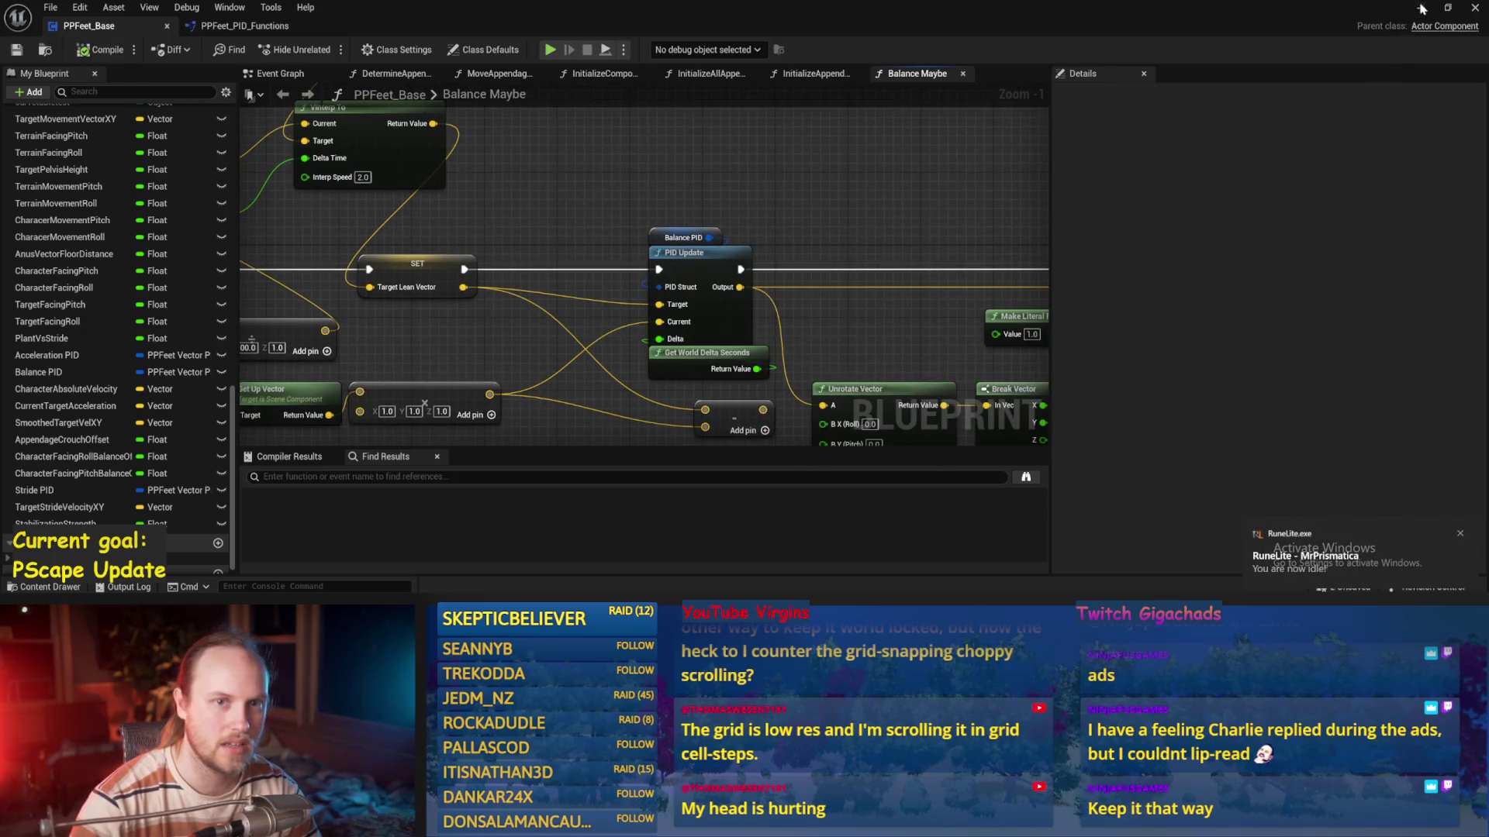
click(1421, 9)
key(alt+p)
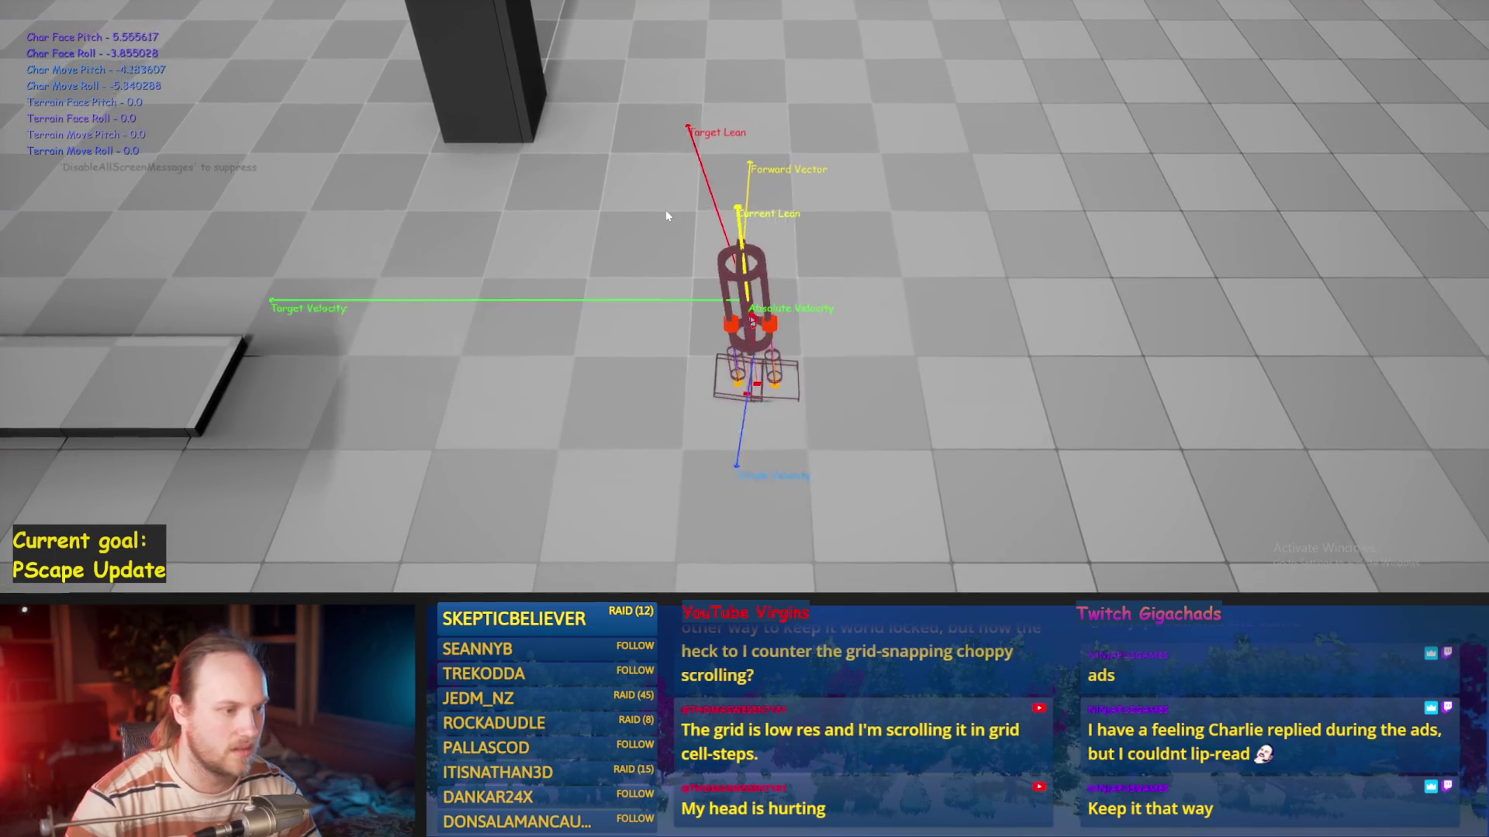
key(Escape)
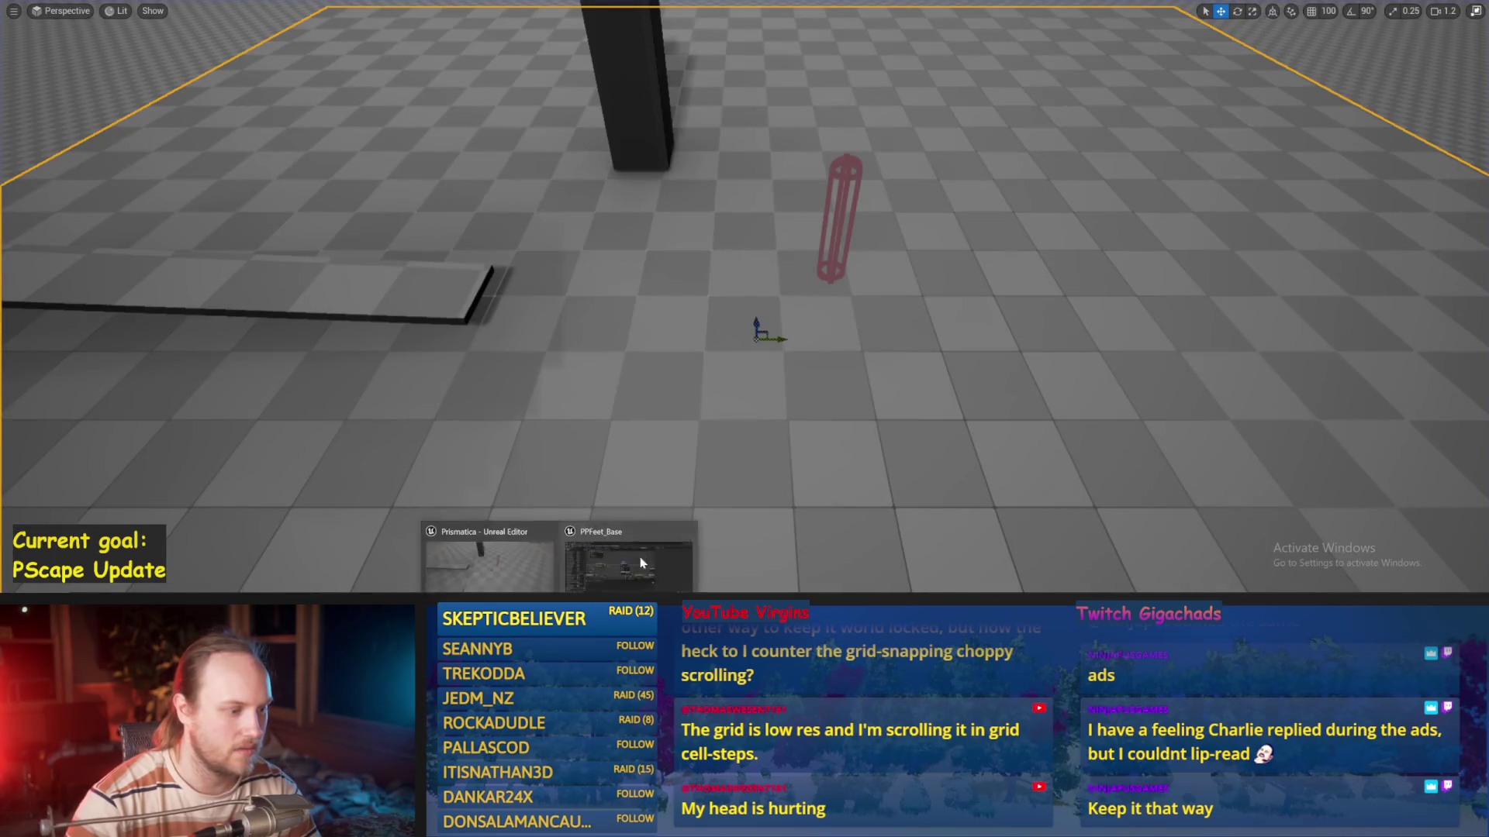
click(636, 559)
mouse_move(548, 232)
mouse_down()
mouse_move(403, 194)
mouse_move(442, 175)
mouse_up()
scroll(476, 259, down, 1)
drag(476, 259, 638, 266)
click(464, 179)
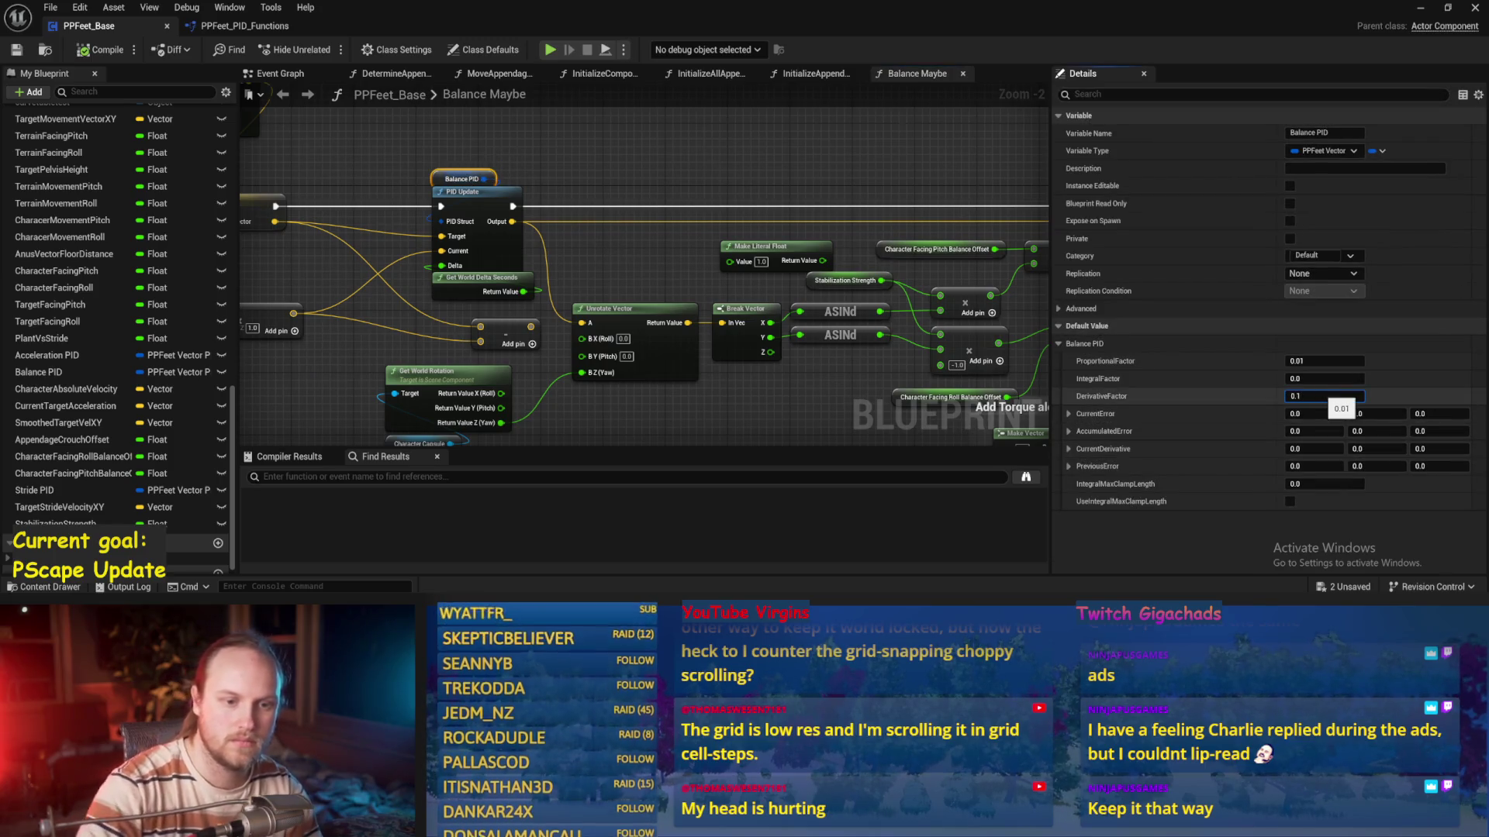
Commit DerivativeFactor 0.1 and playtest, moving left to confirm the biped stays upright
click(208, 81)
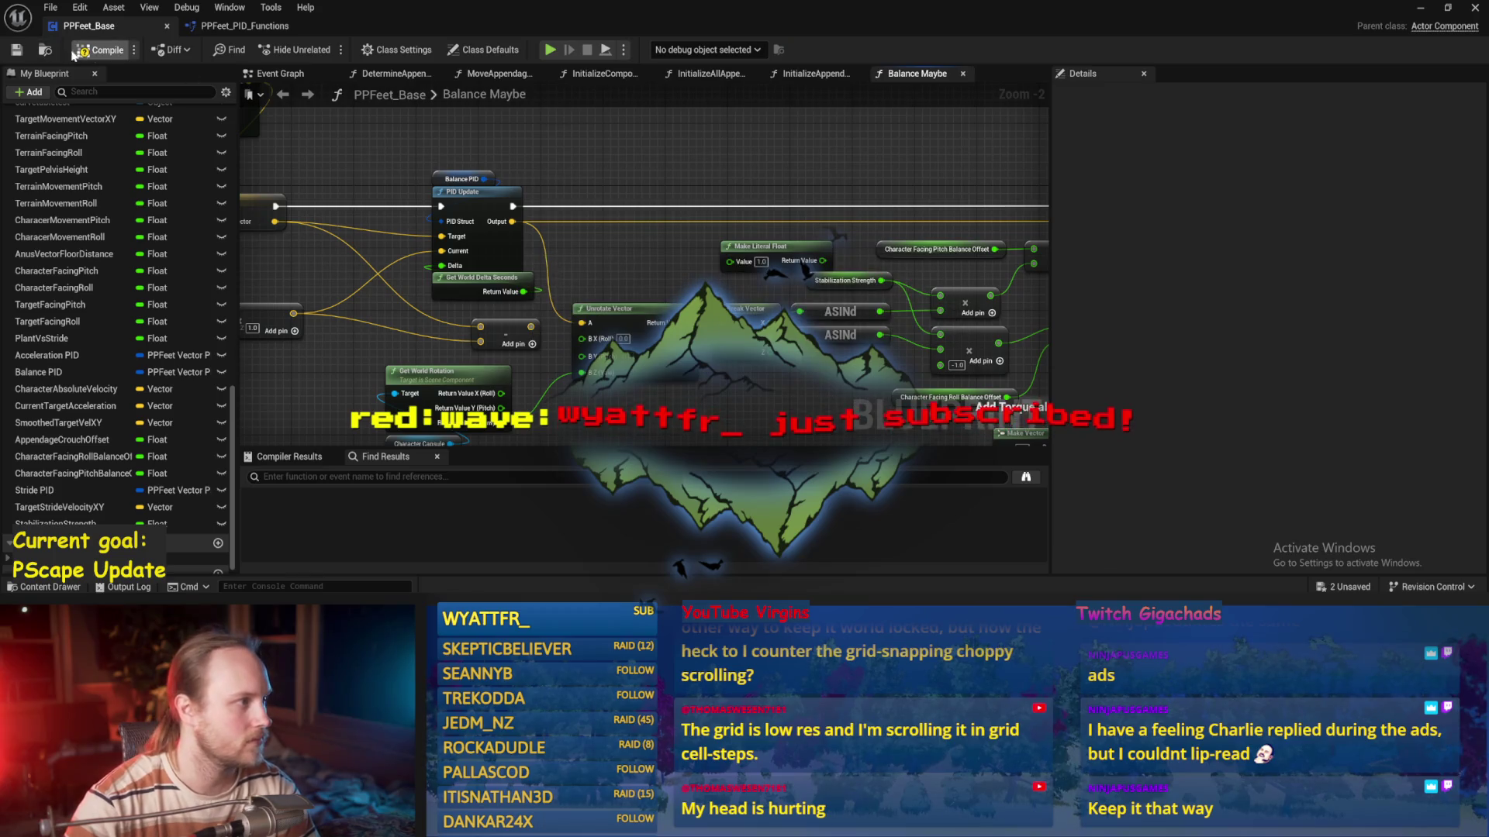
click(550, 50)
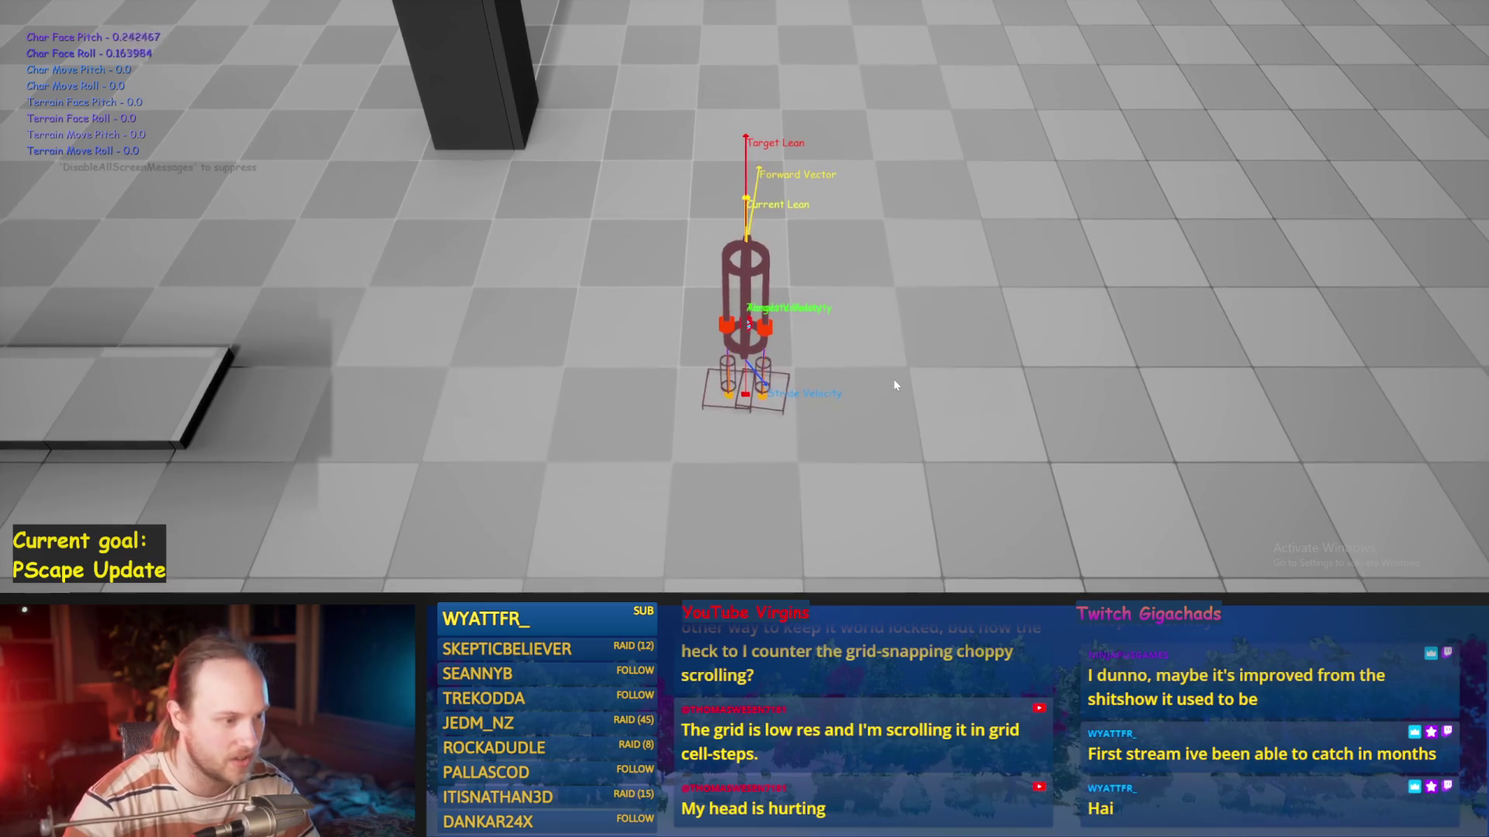
key(a)
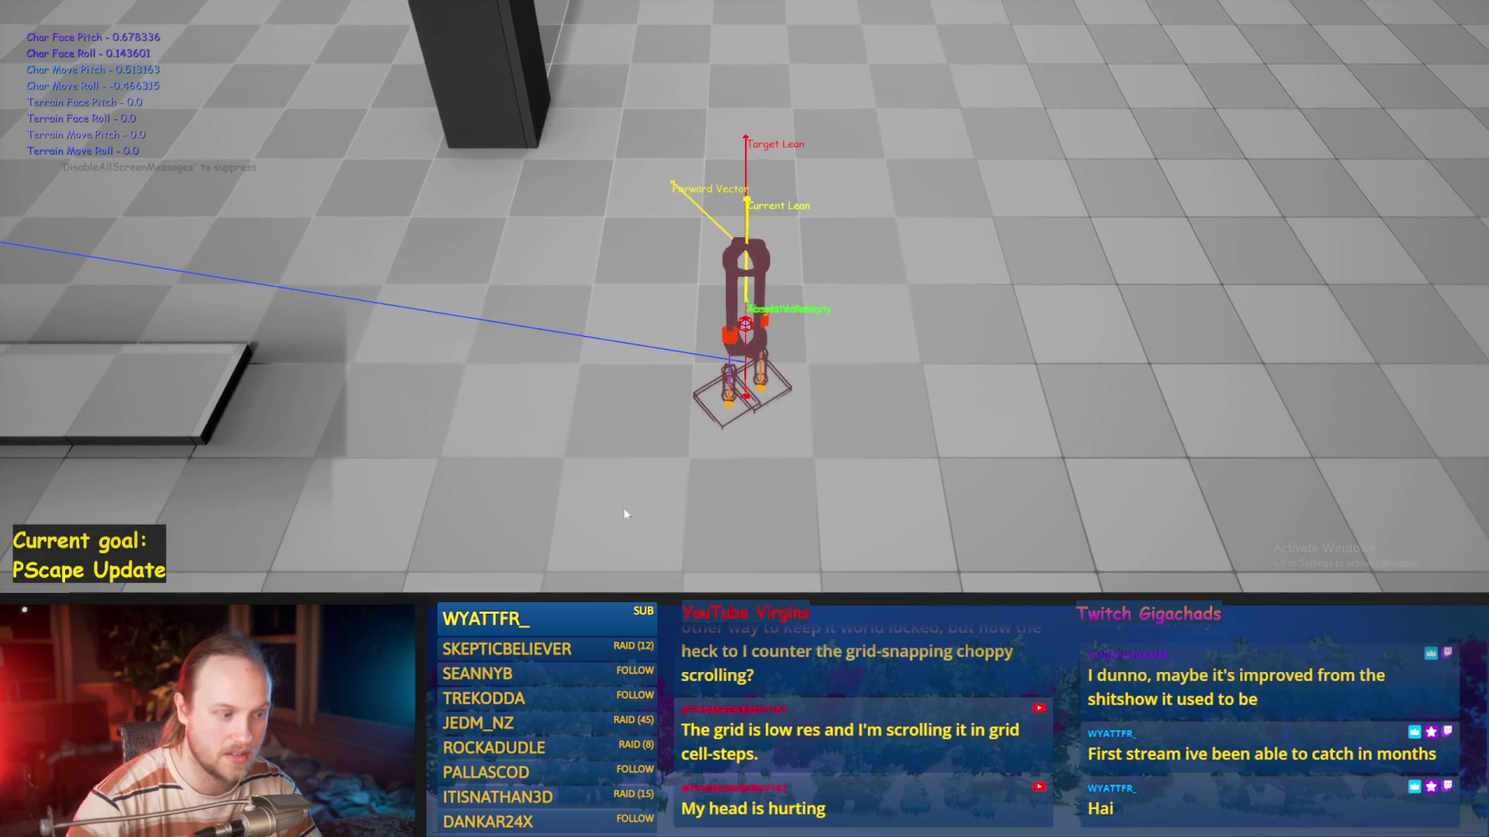
key(Escape)
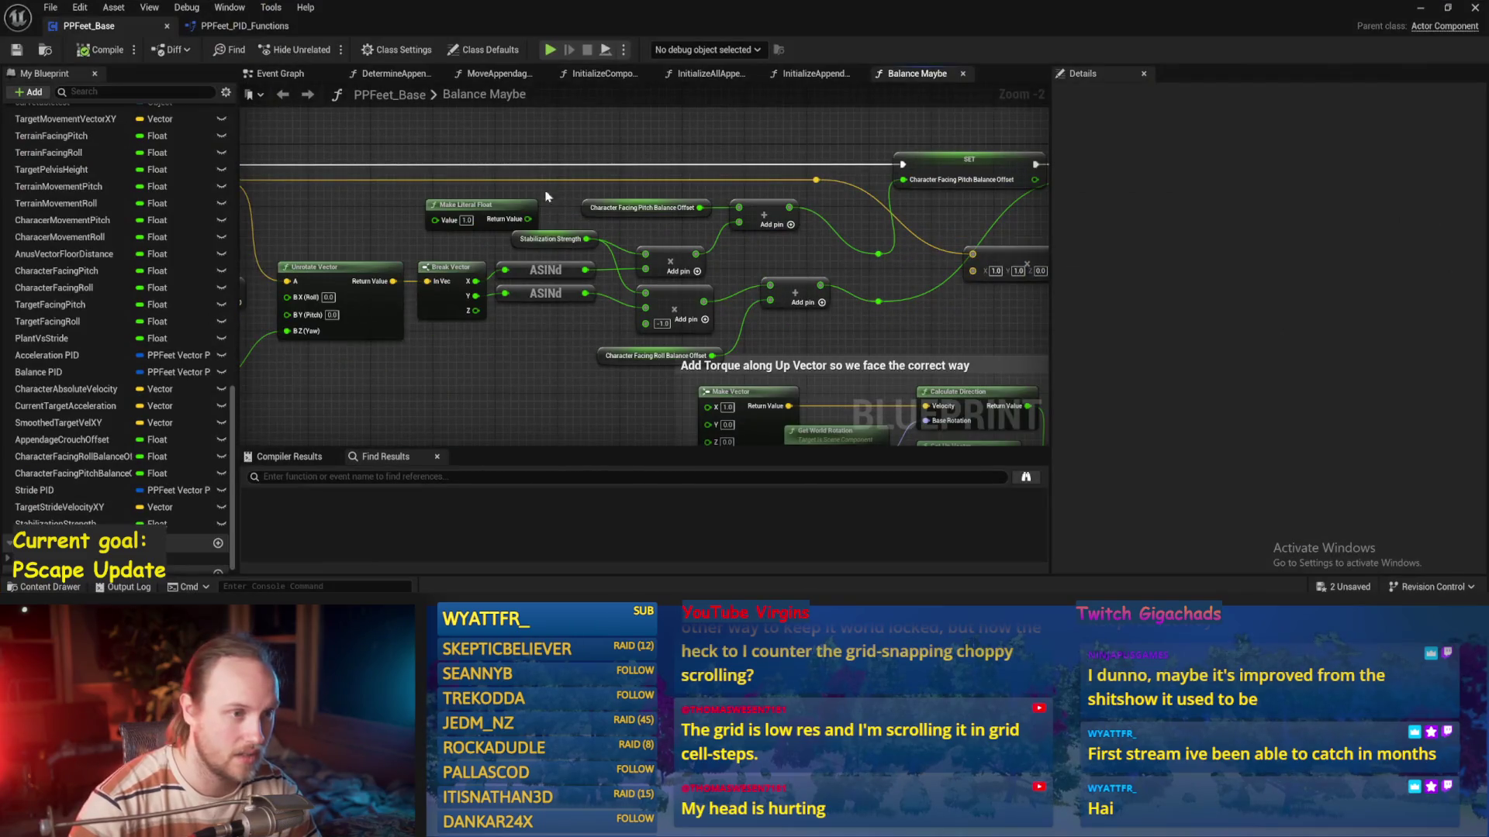
mouse_move(545, 196)
mouse_down()
mouse_move(511, 232)
mouse_move(469, 194)
mouse_move(737, 239)
mouse_move(625, 211)
mouse_up()
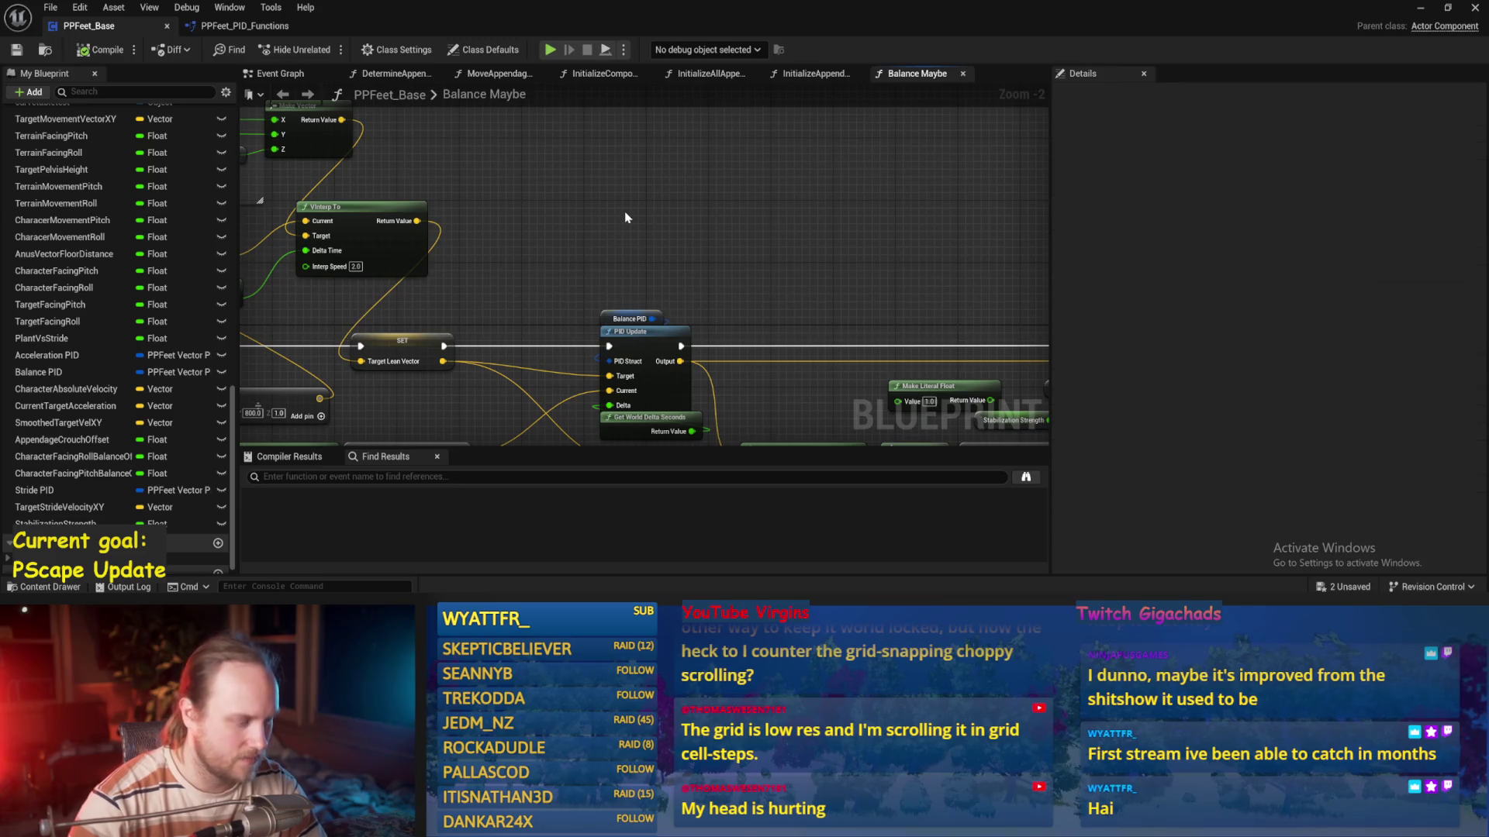
Add a comment box titled 'P 0.01, D 0.1 - most stable yet'
key(c)
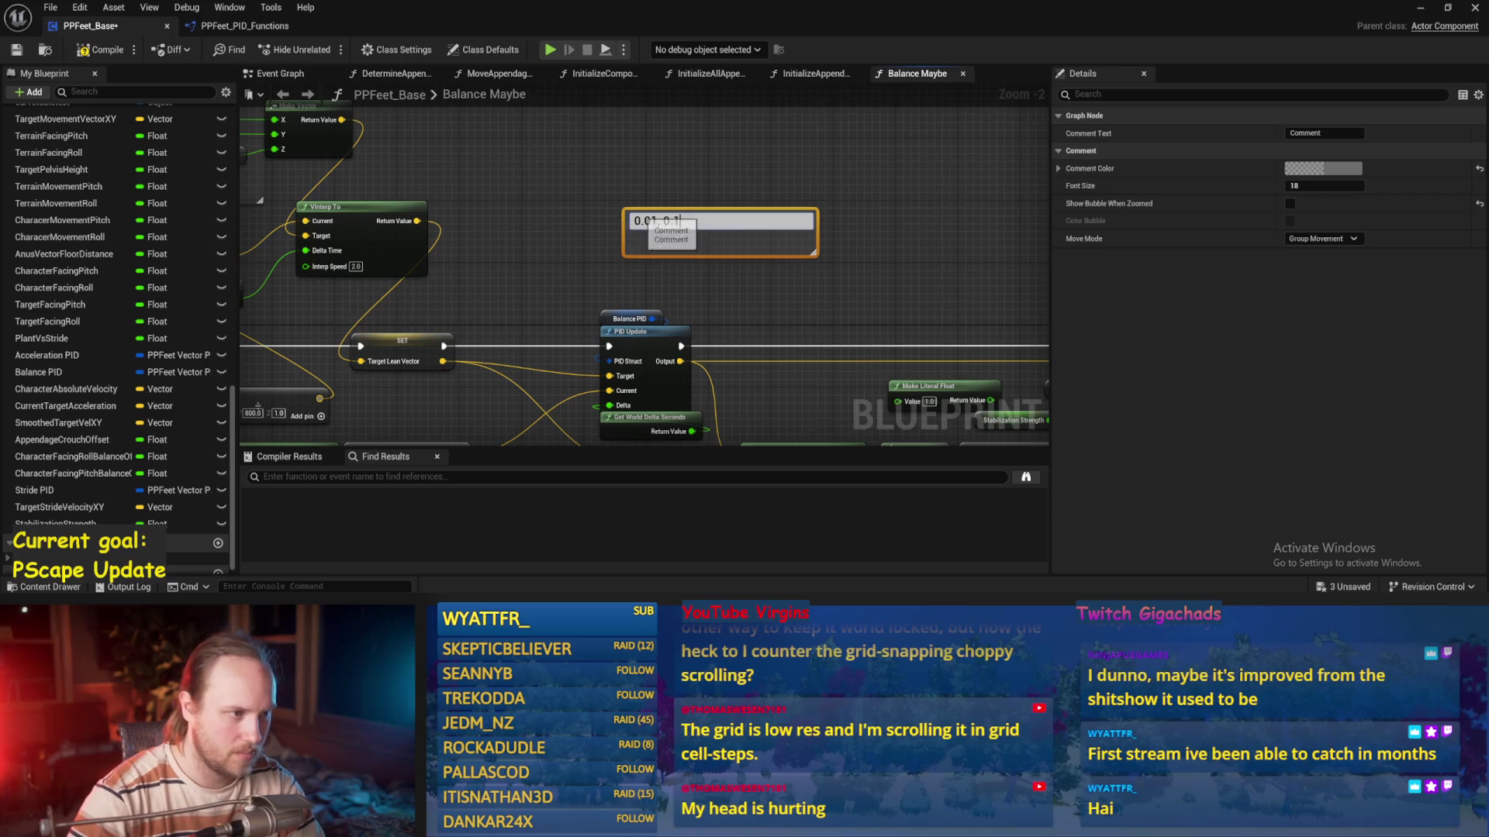
key(ctrl+v)
click(647, 221)
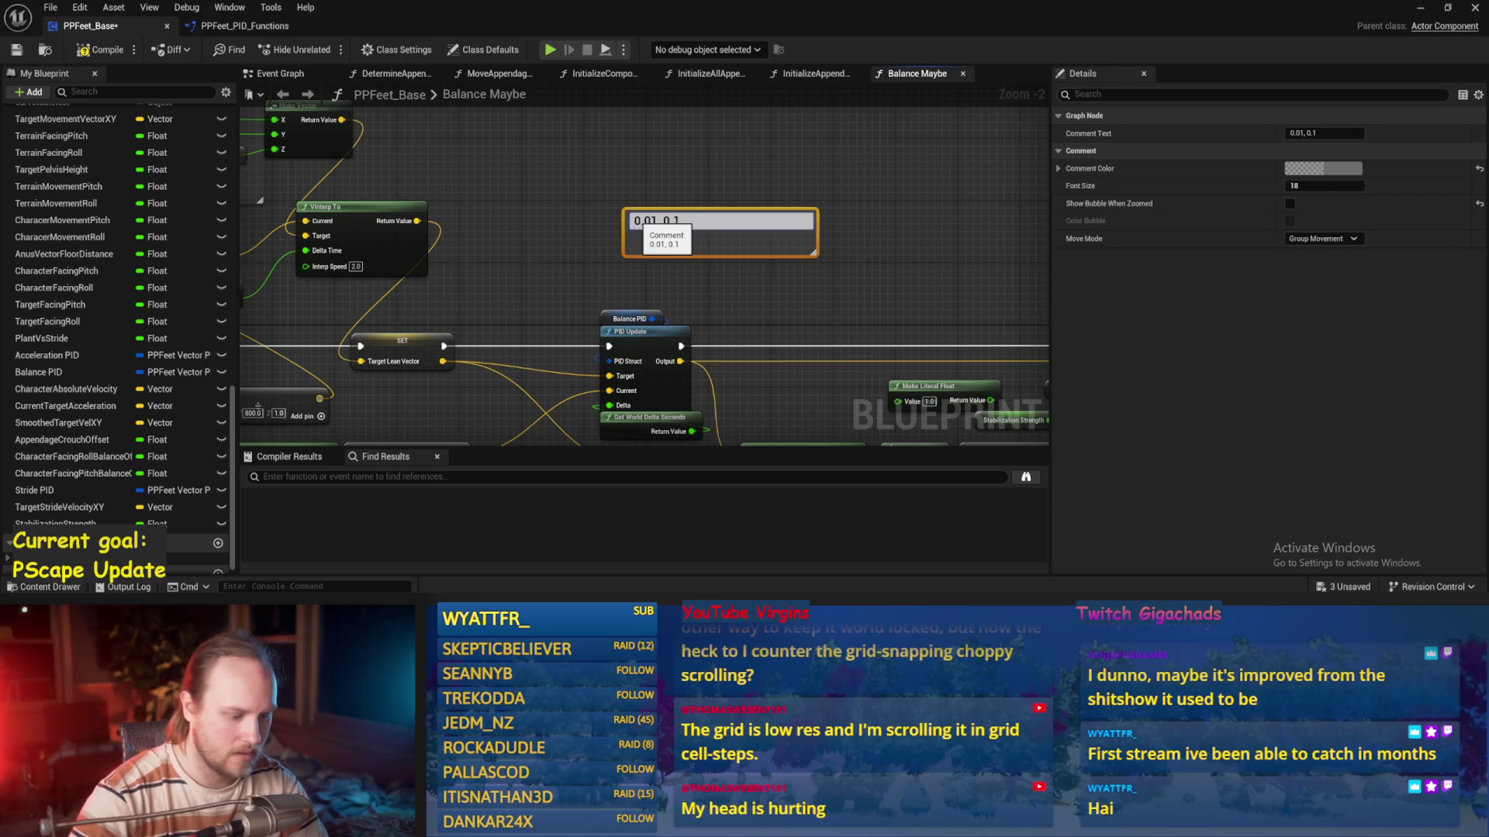
text(P)
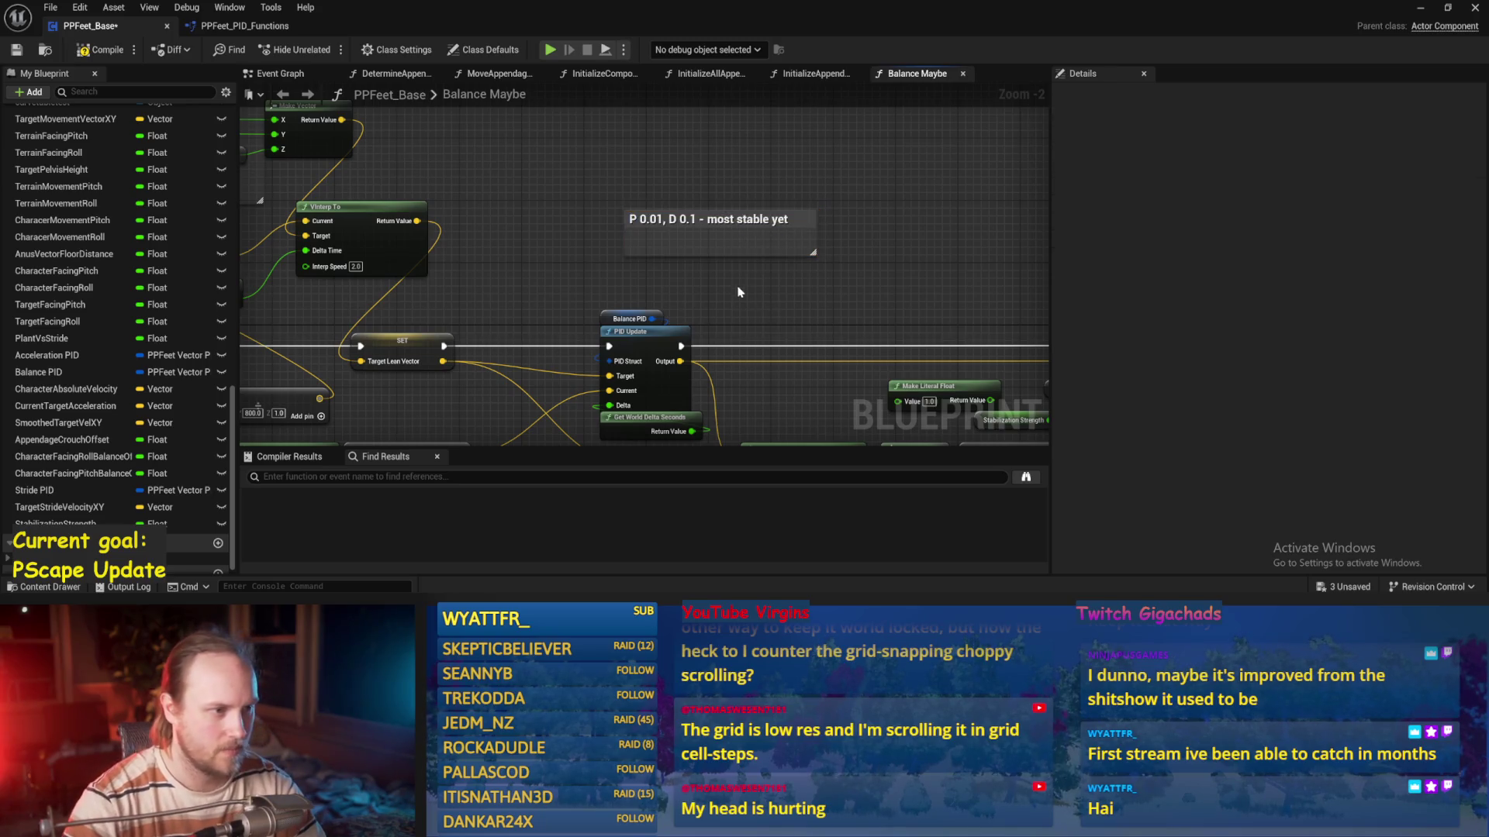
drag(822, 241, 636, 135)
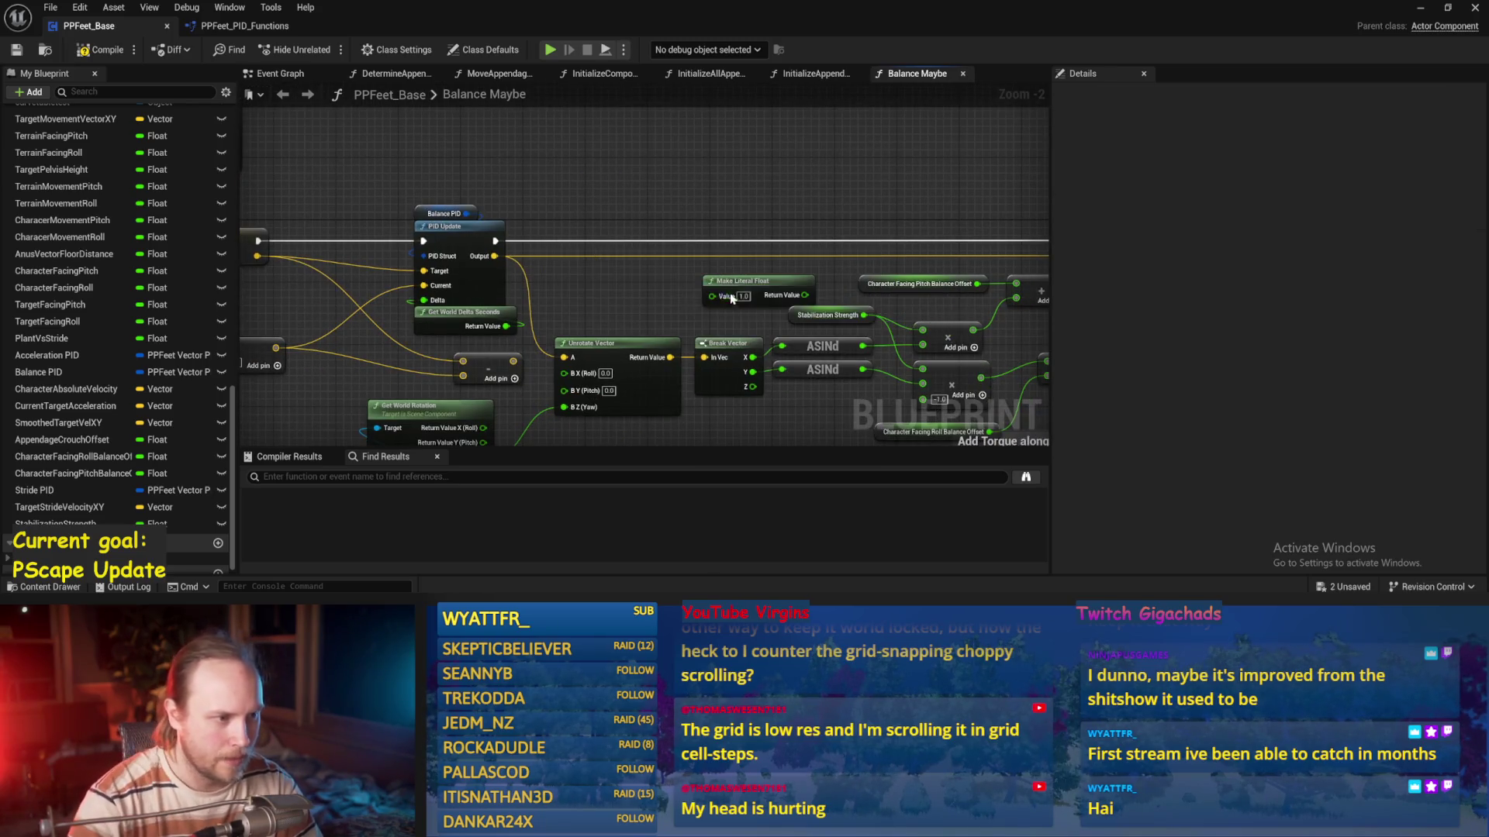
Compile and bring the ASINd and multiply balance offset nodes into view
drag(744, 281, 739, 148)
click(83, 52)
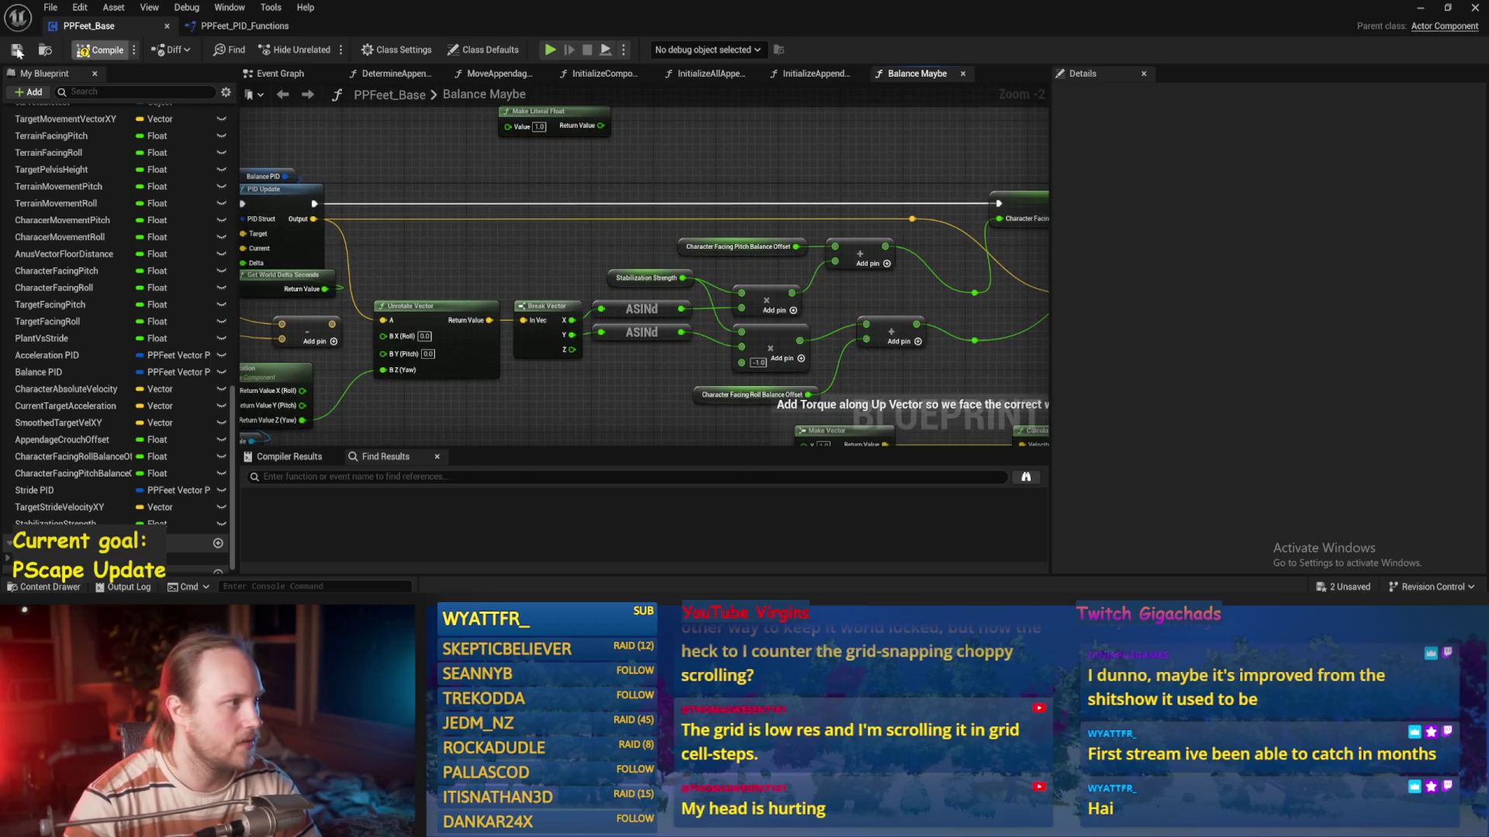
drag(845, 169, 686, 180)
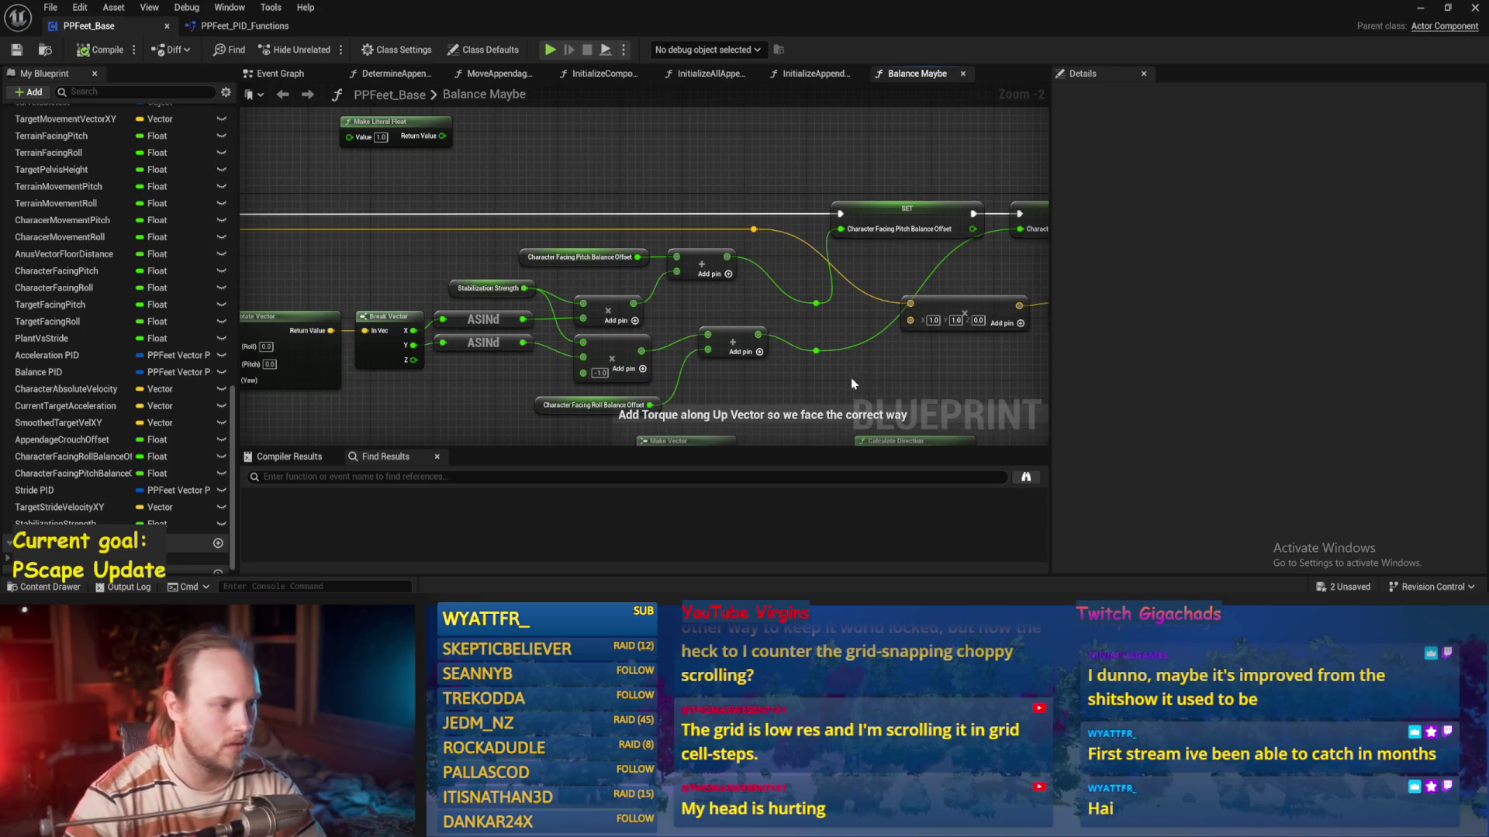
drag(830, 348, 741, 350)
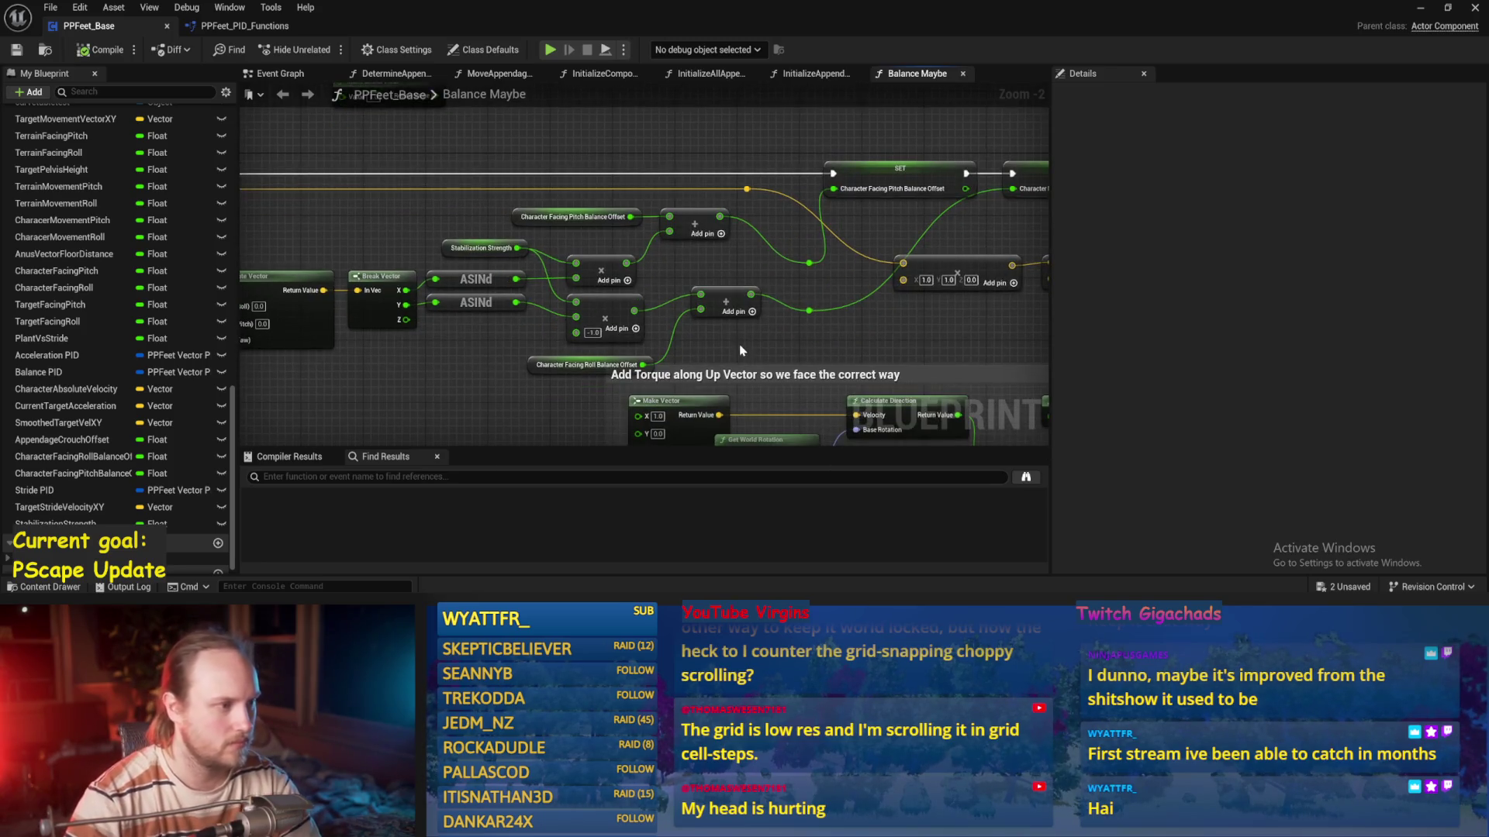
scroll(734, 305, up, 1)
mouse_move(827, 305)
mouse_down()
mouse_move(577, 317)
mouse_move(735, 330)
mouse_up()
mouse_move(962, 326)
mouse_down()
mouse_move(688, 267)
mouse_move(688, 233)
mouse_move(675, 273)
mouse_move(838, 269)
mouse_up()
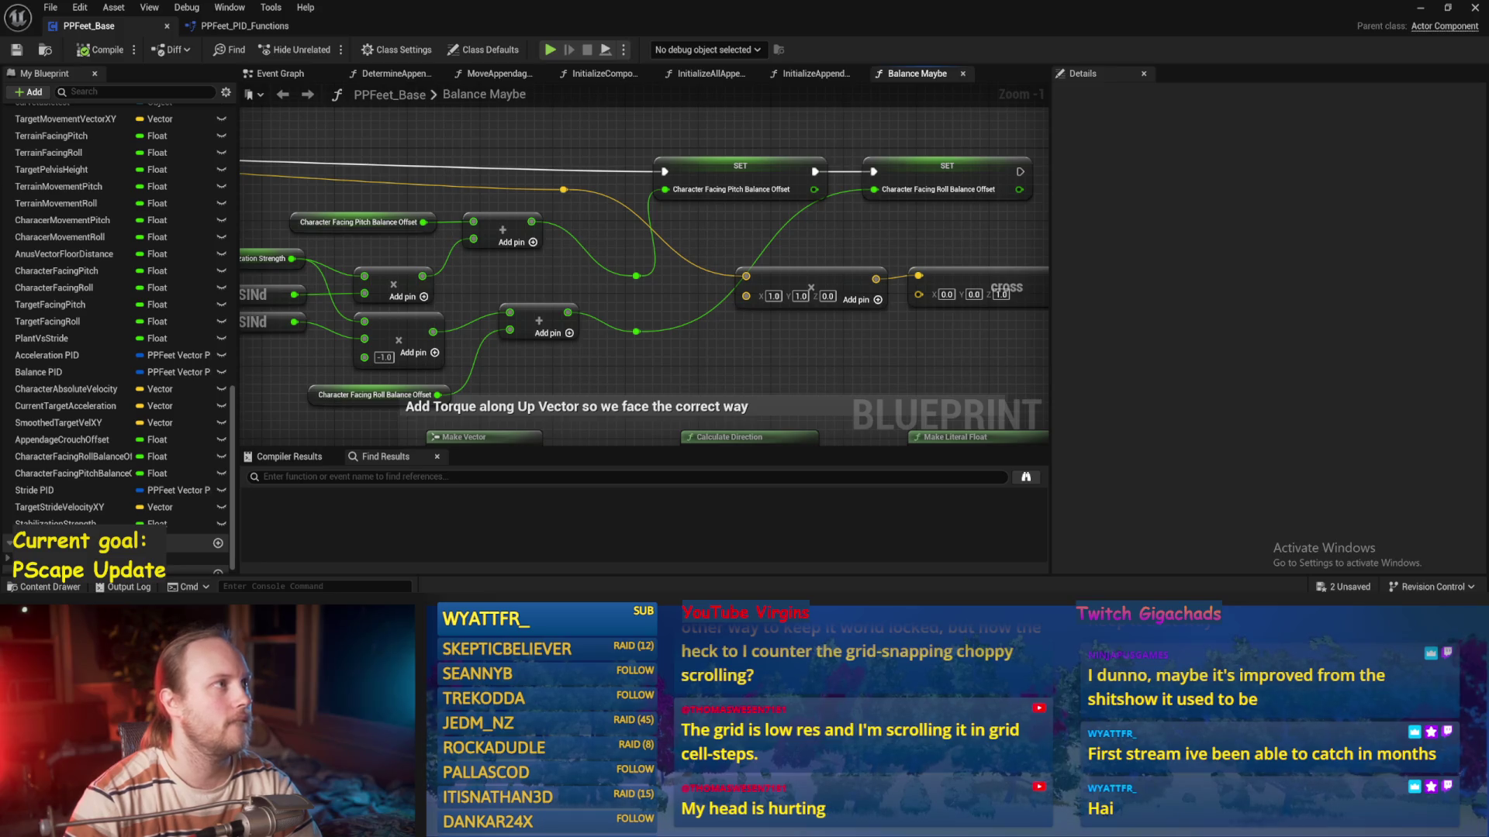
mouse_move(651, 370)
mouse_down()
mouse_move(691, 245)
mouse_move(727, 319)
mouse_up()
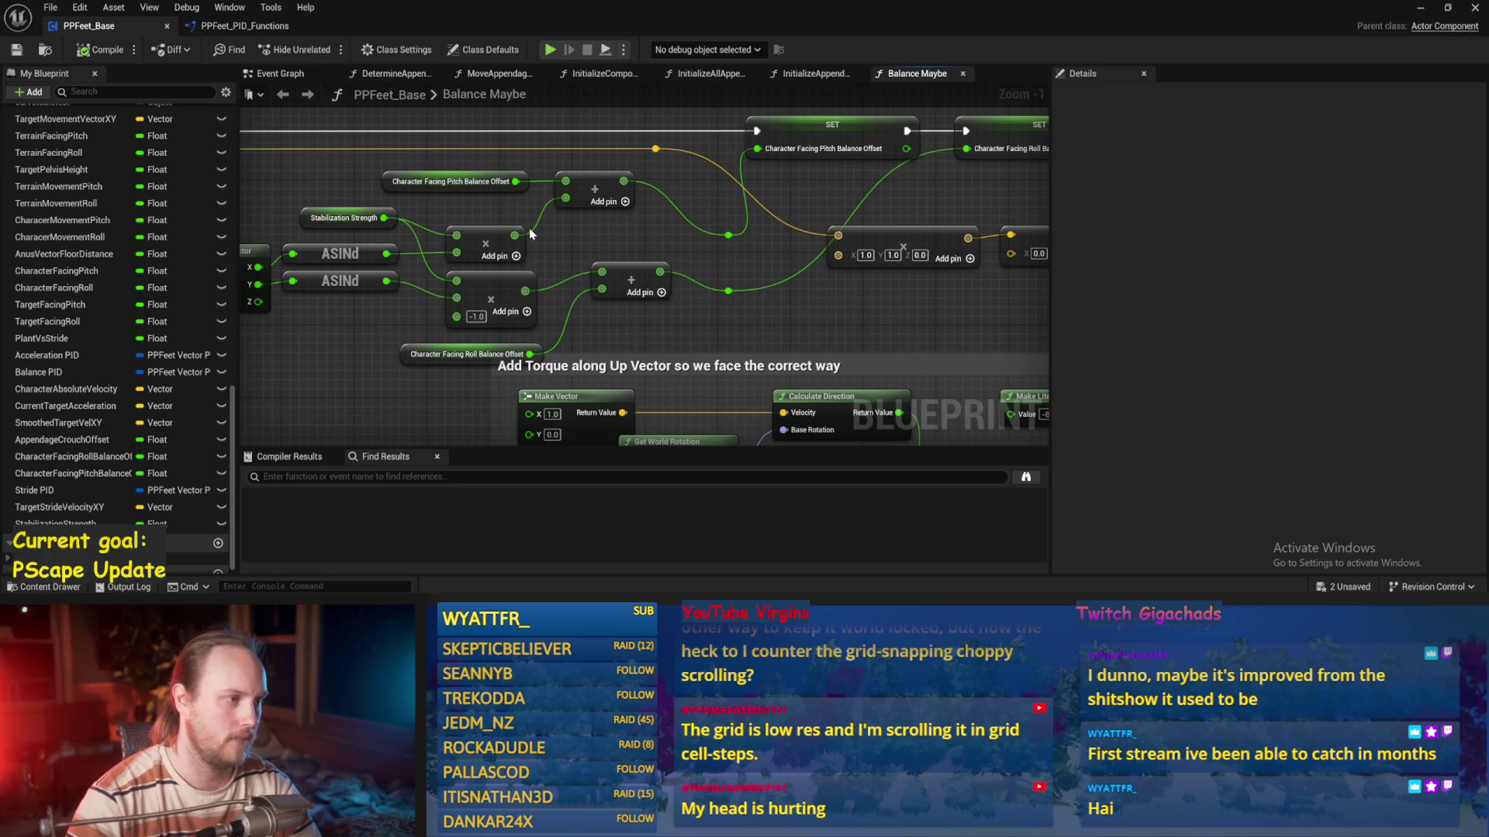
drag(531, 251, 619, 270)
Connect the ASINd output onward and move Stabilization Strength out of the way
drag(474, 272, 655, 220)
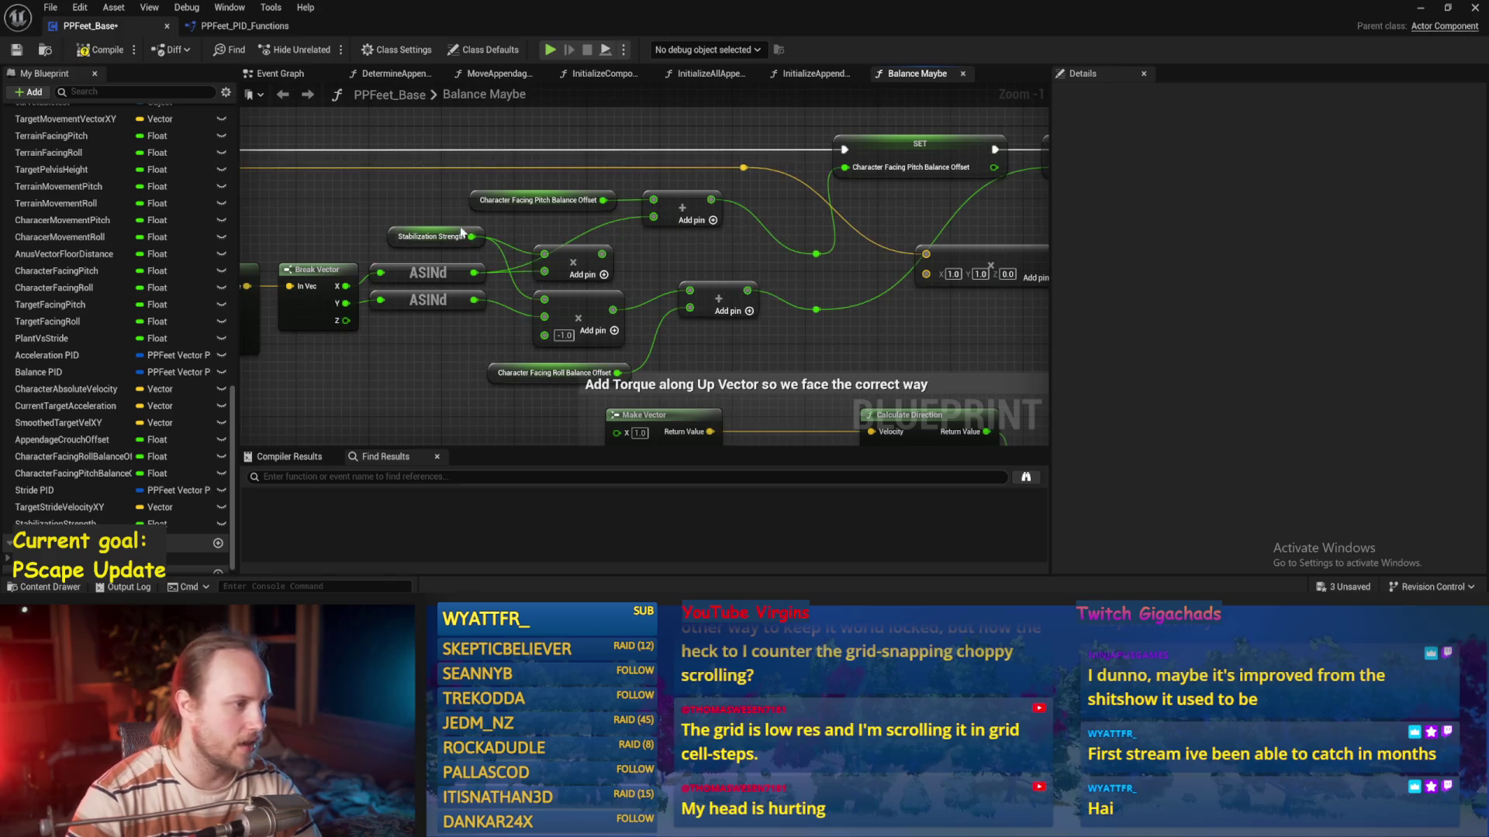
drag(427, 227, 554, 118)
click(665, 241)
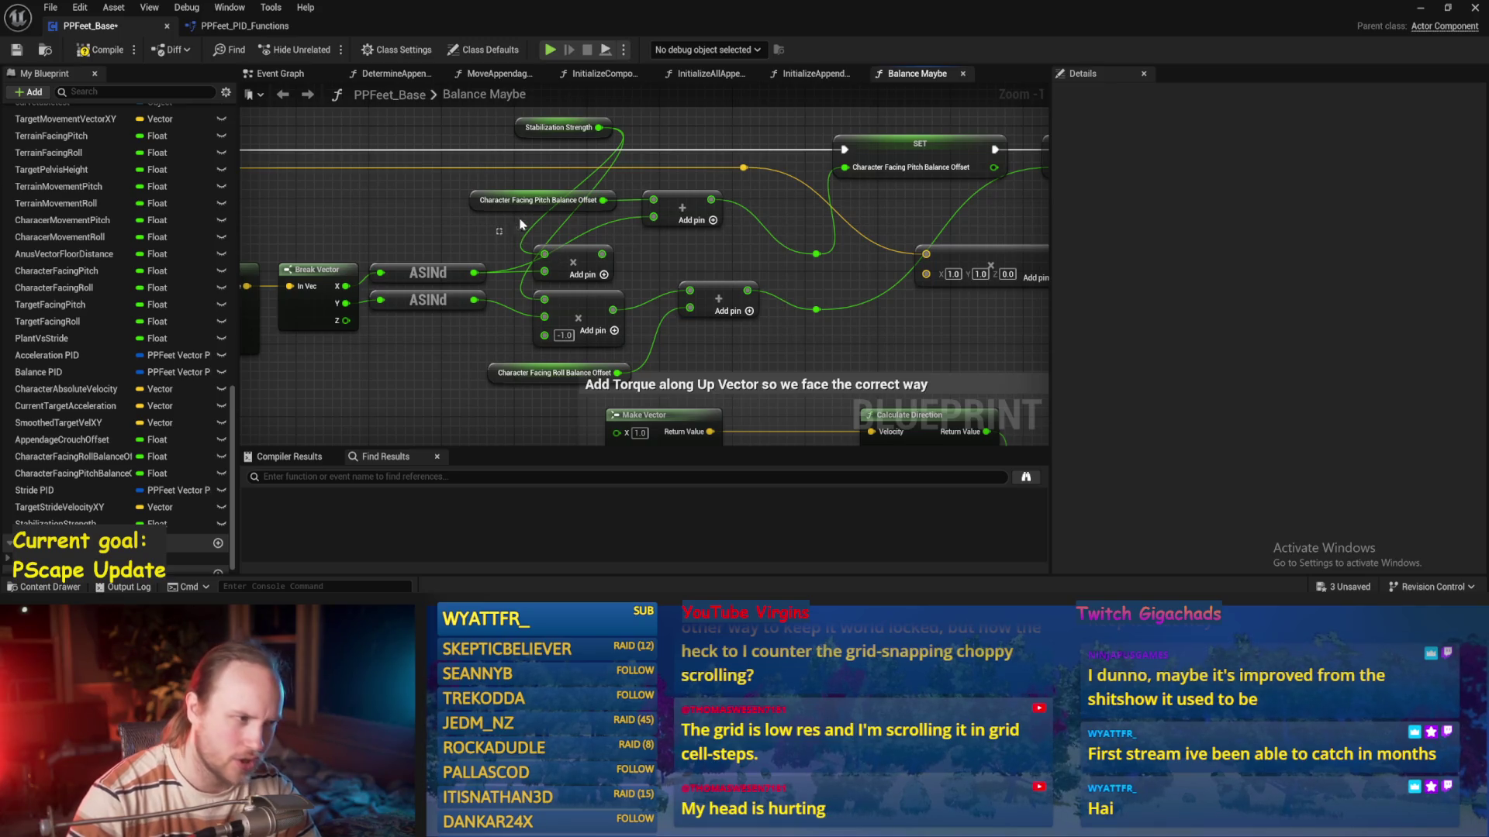
mouse_move(528, 219)
mouse_down()
mouse_move(473, 194)
mouse_move(477, 237)
mouse_up()
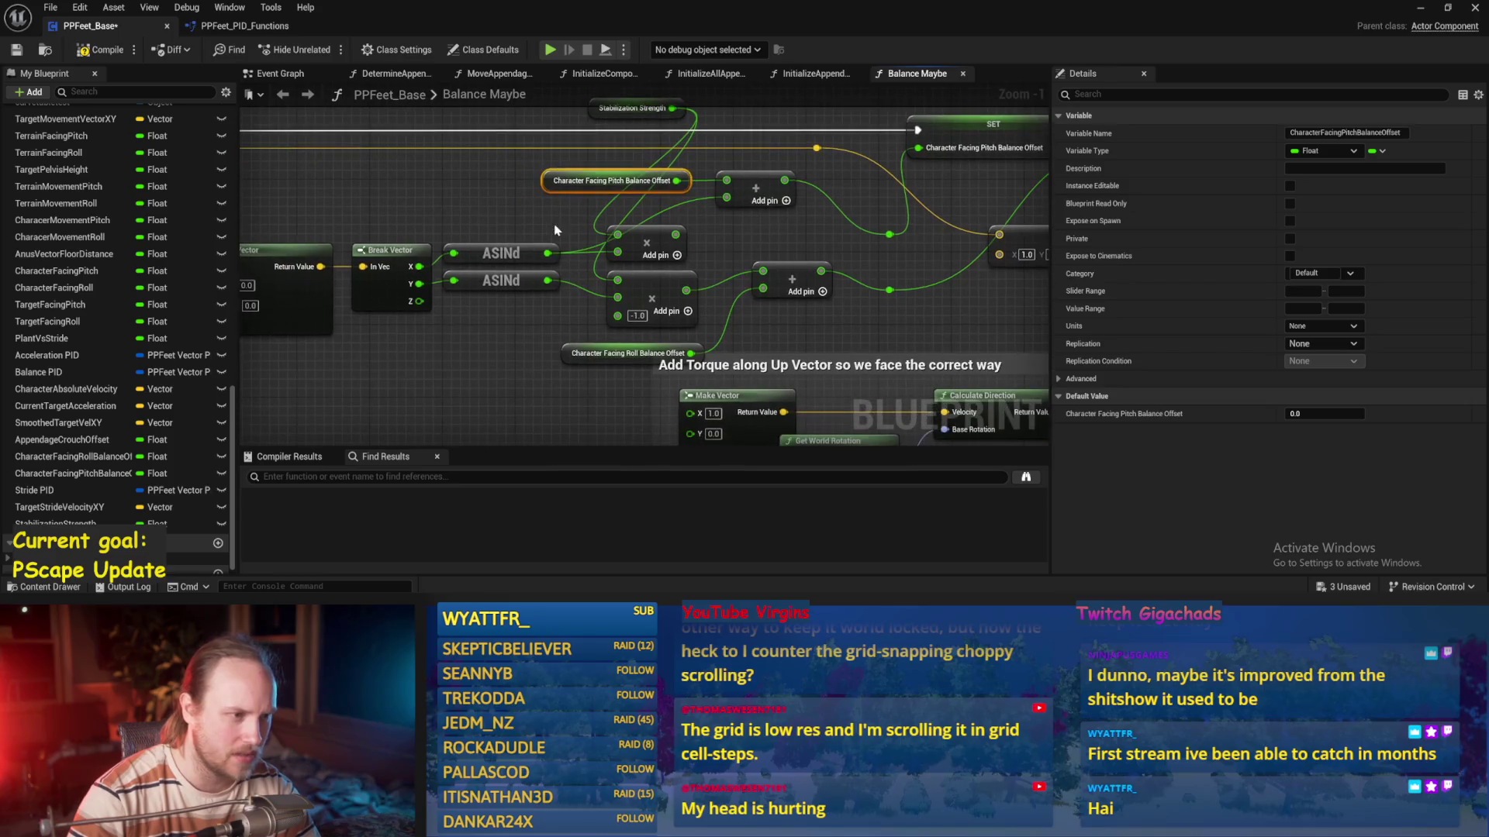
drag(699, 295, 657, 315)
scroll(570, 331, up, 1)
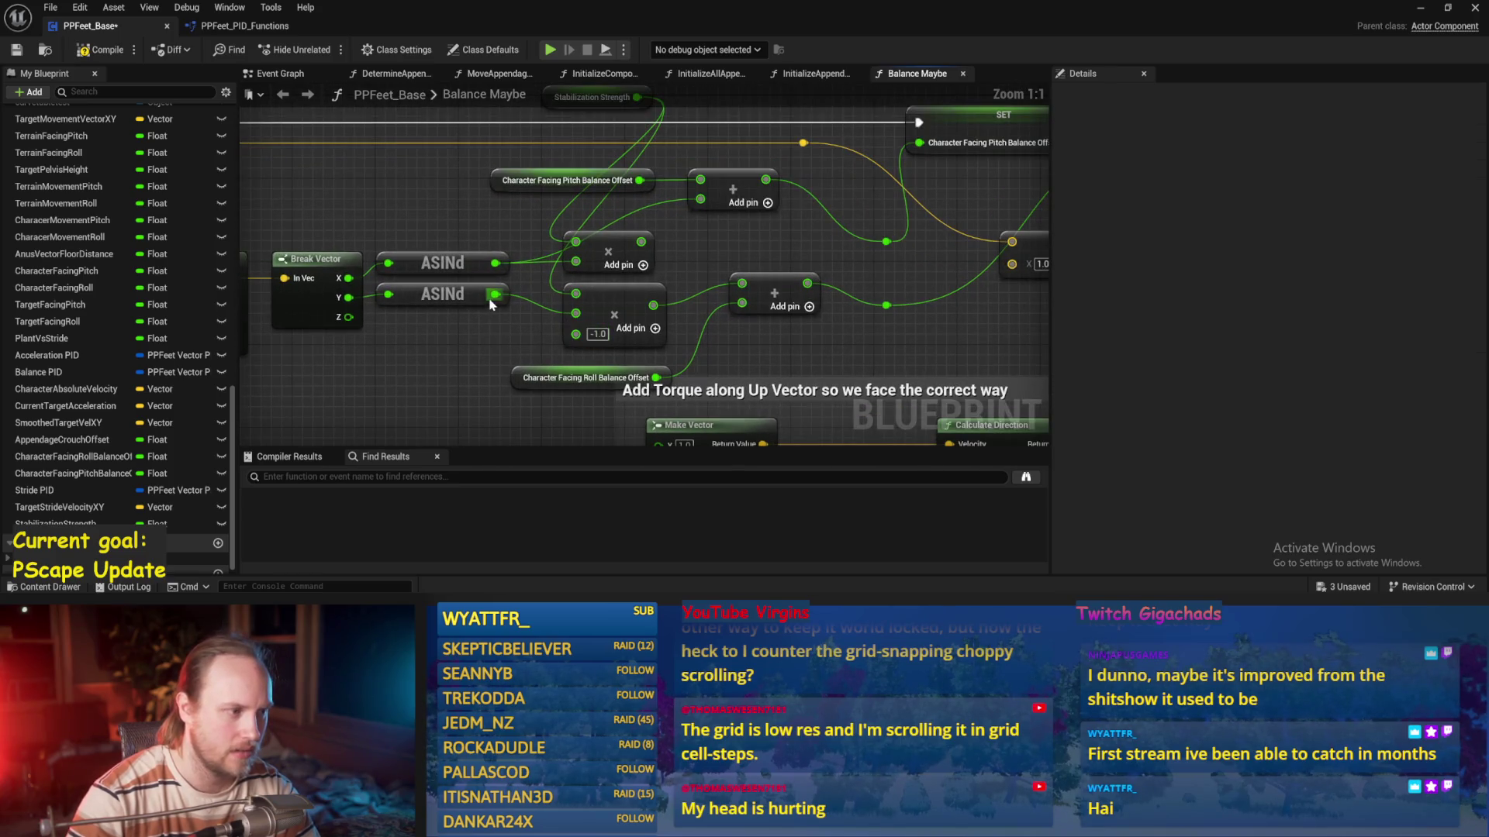
Unhook Stabilization Strength from the ASINd multiply, remove the extra pin, and save
right_click(575, 294)
click(613, 305)
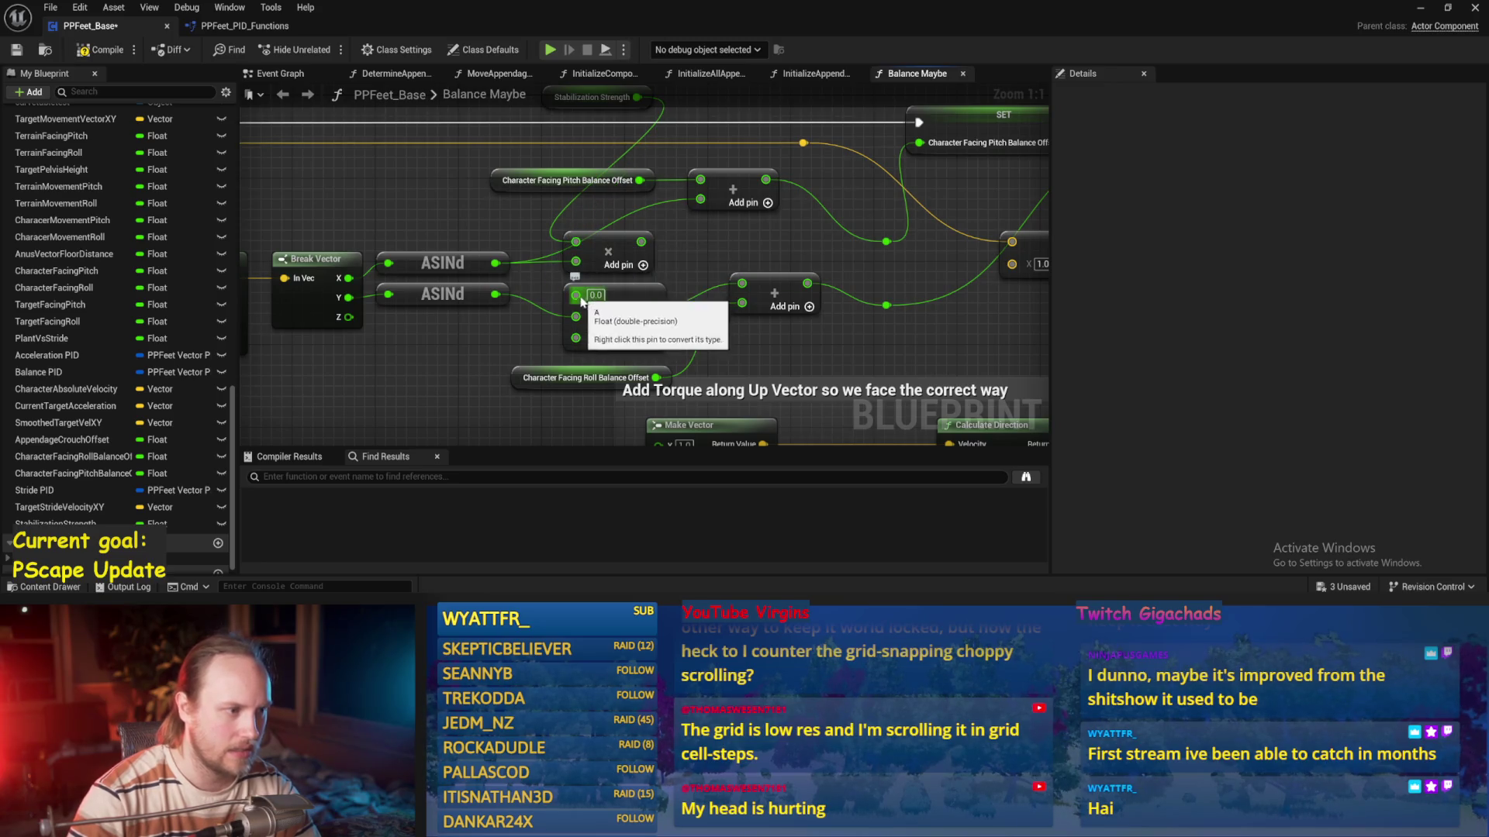
drag(578, 318, 575, 295)
text(-1)
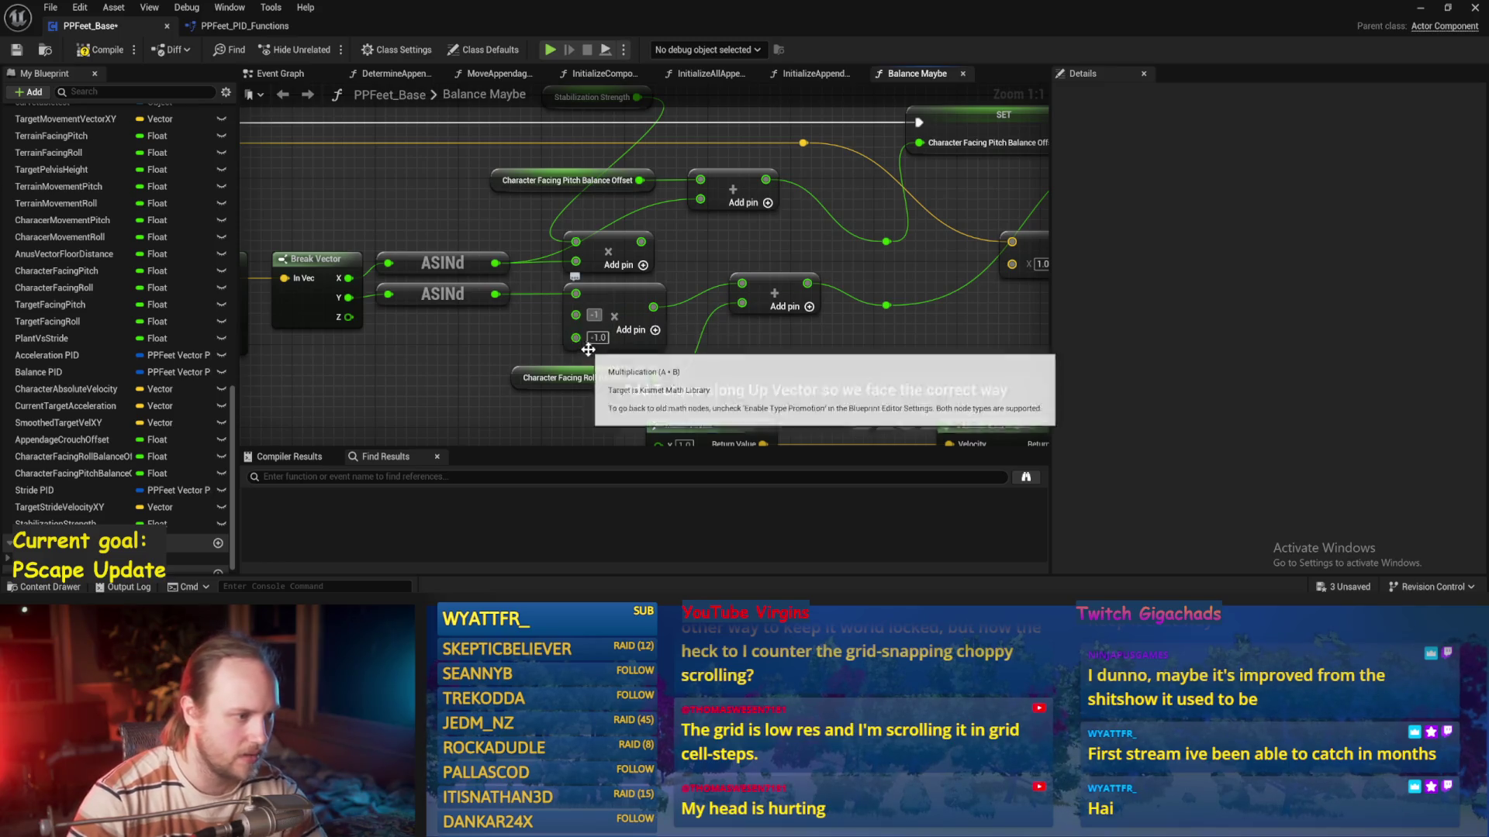
right_click(575, 315)
click(616, 212)
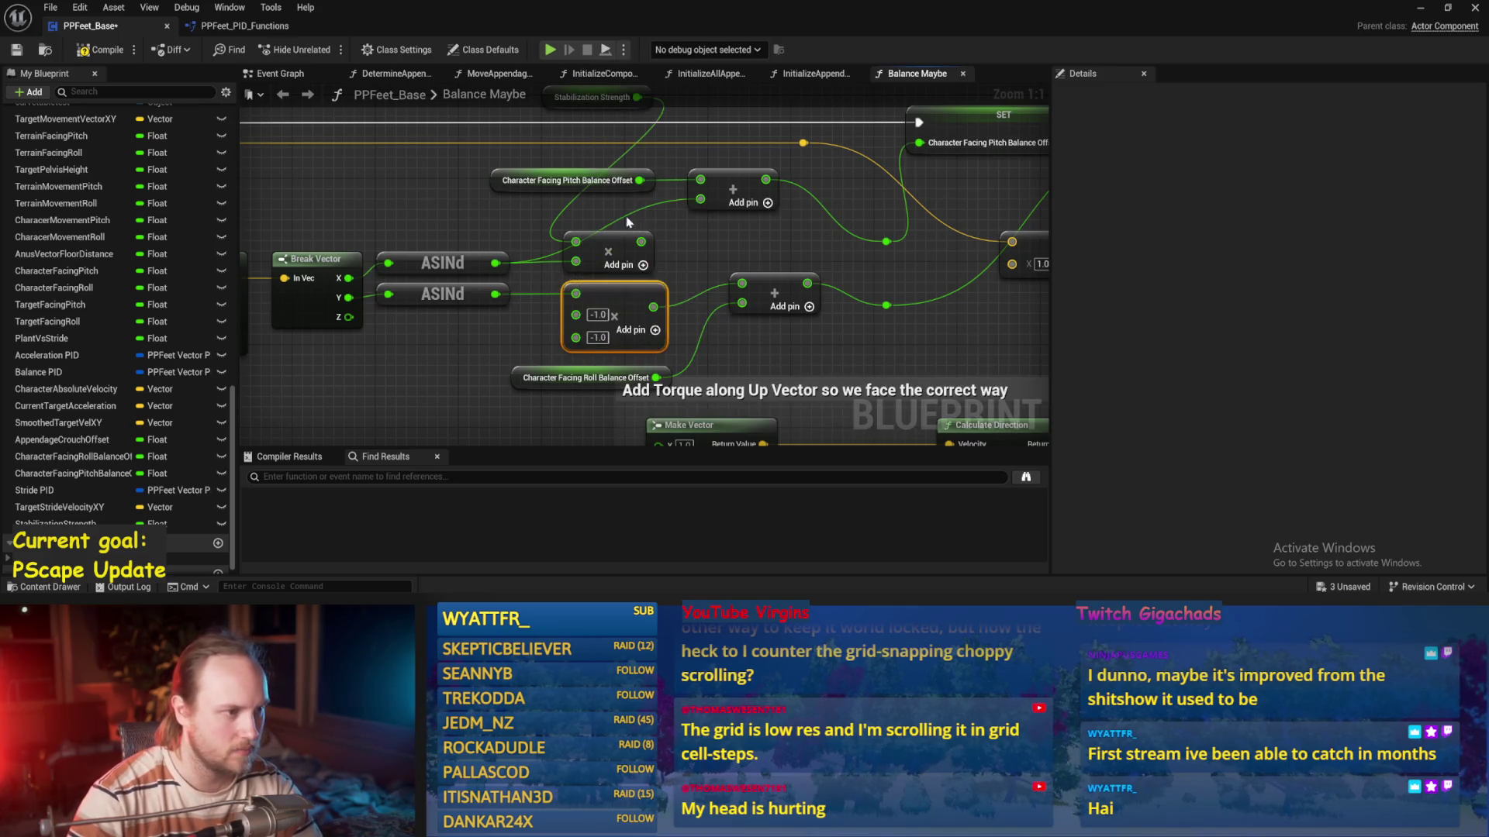
key(ctrl+s)
Tidy the layout: shift the add and Roll Balance Offset nodes, straighten reroute wires, save
drag(666, 318, 626, 330)
drag(432, 409, 436, 380)
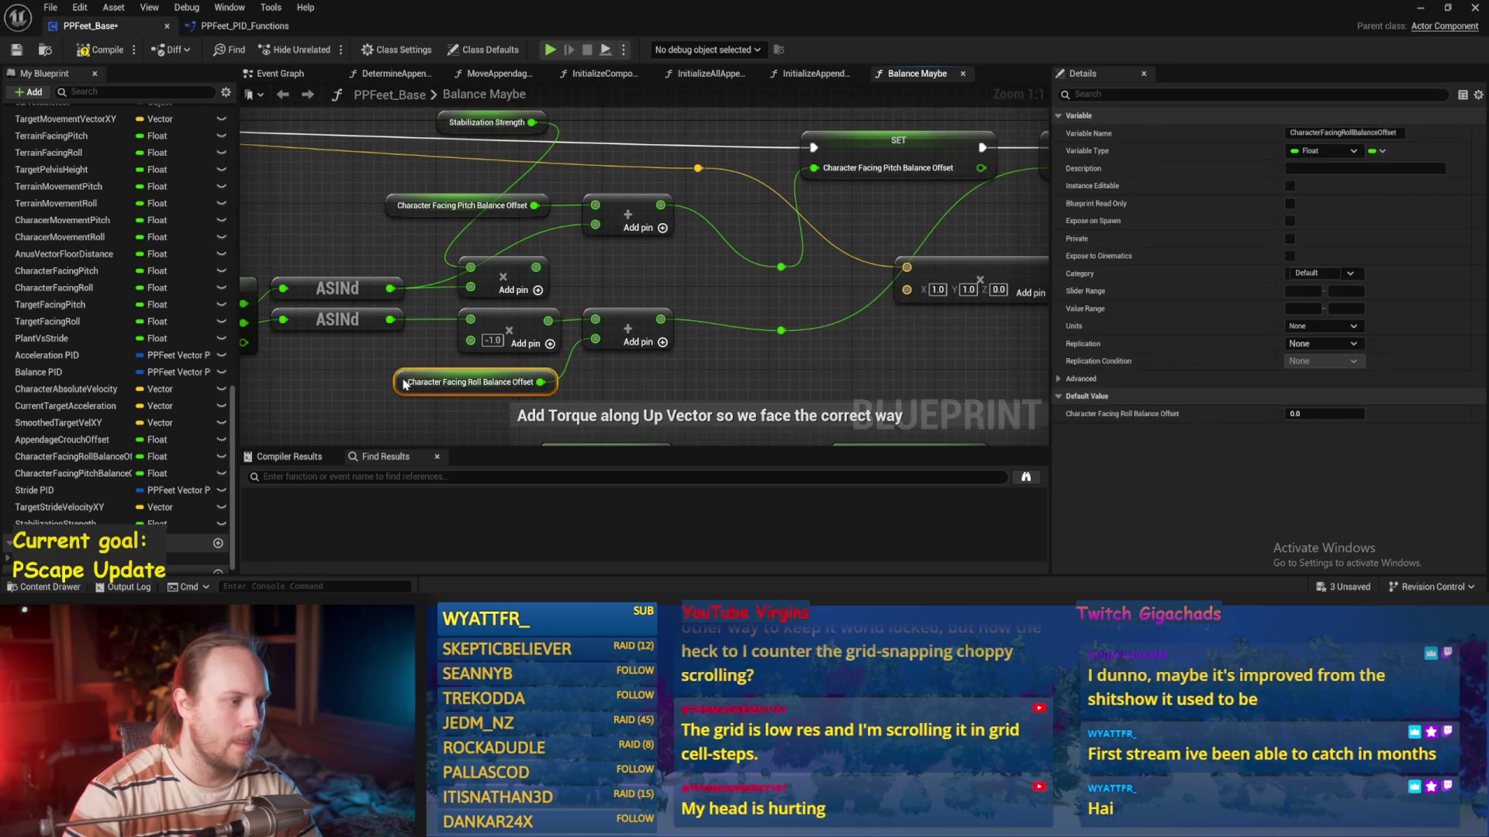
scroll(567, 369, down, 1)
shift+click(515, 332)
key(q)
right_click(664, 281)
key(Escape)
shift+click(515, 227)
key(q)
key(ctrl+s)
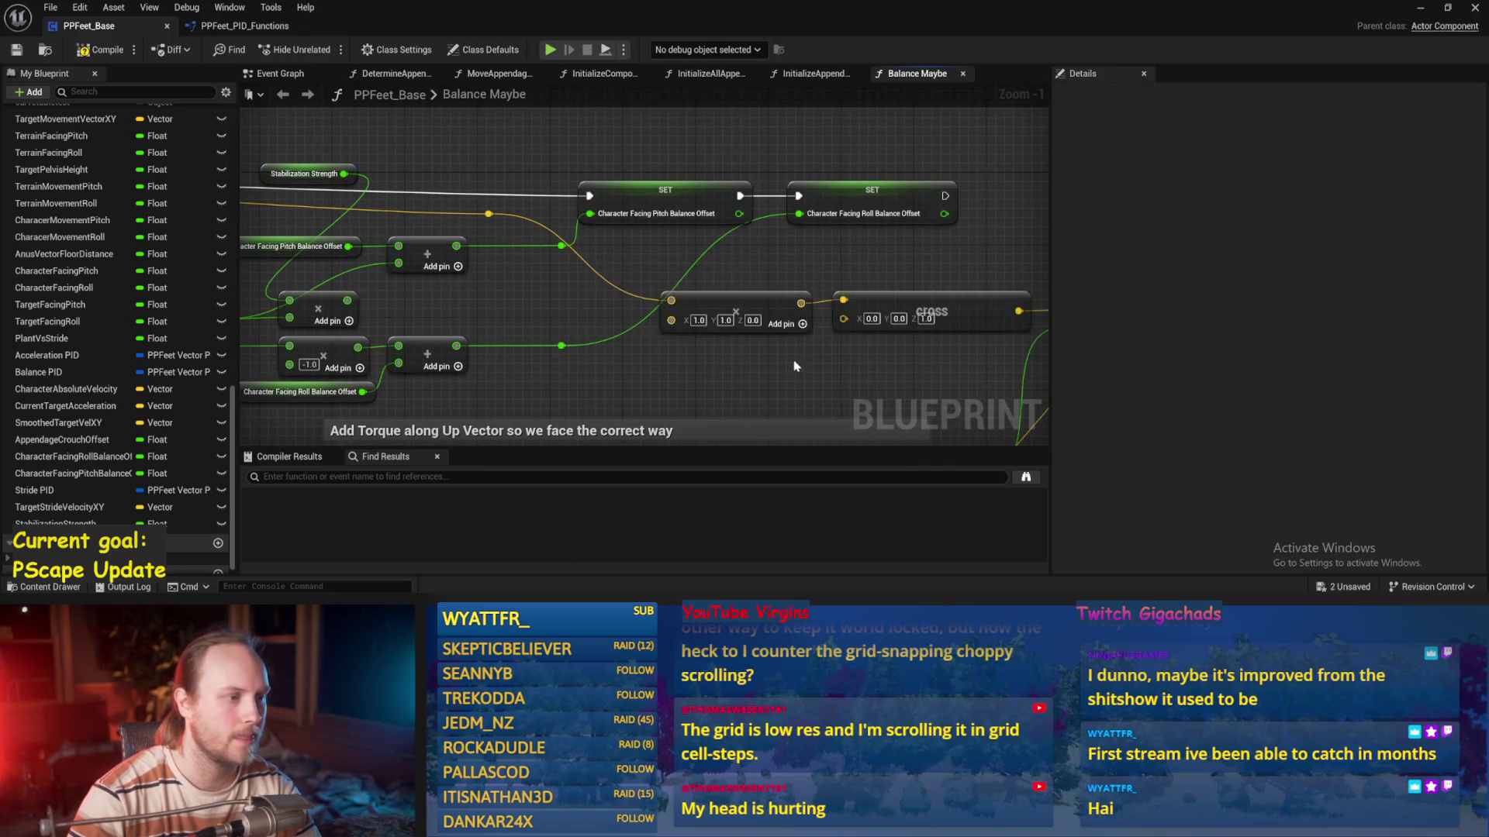
Move the vector, cross and add nodes with their reroute knot to the top
scroll(702, 284, down, 1)
drag(809, 280, 587, 350)
shift+click(930, 325)
drag(421, 225, 403, 257)
drag(641, 316, 688, 127)
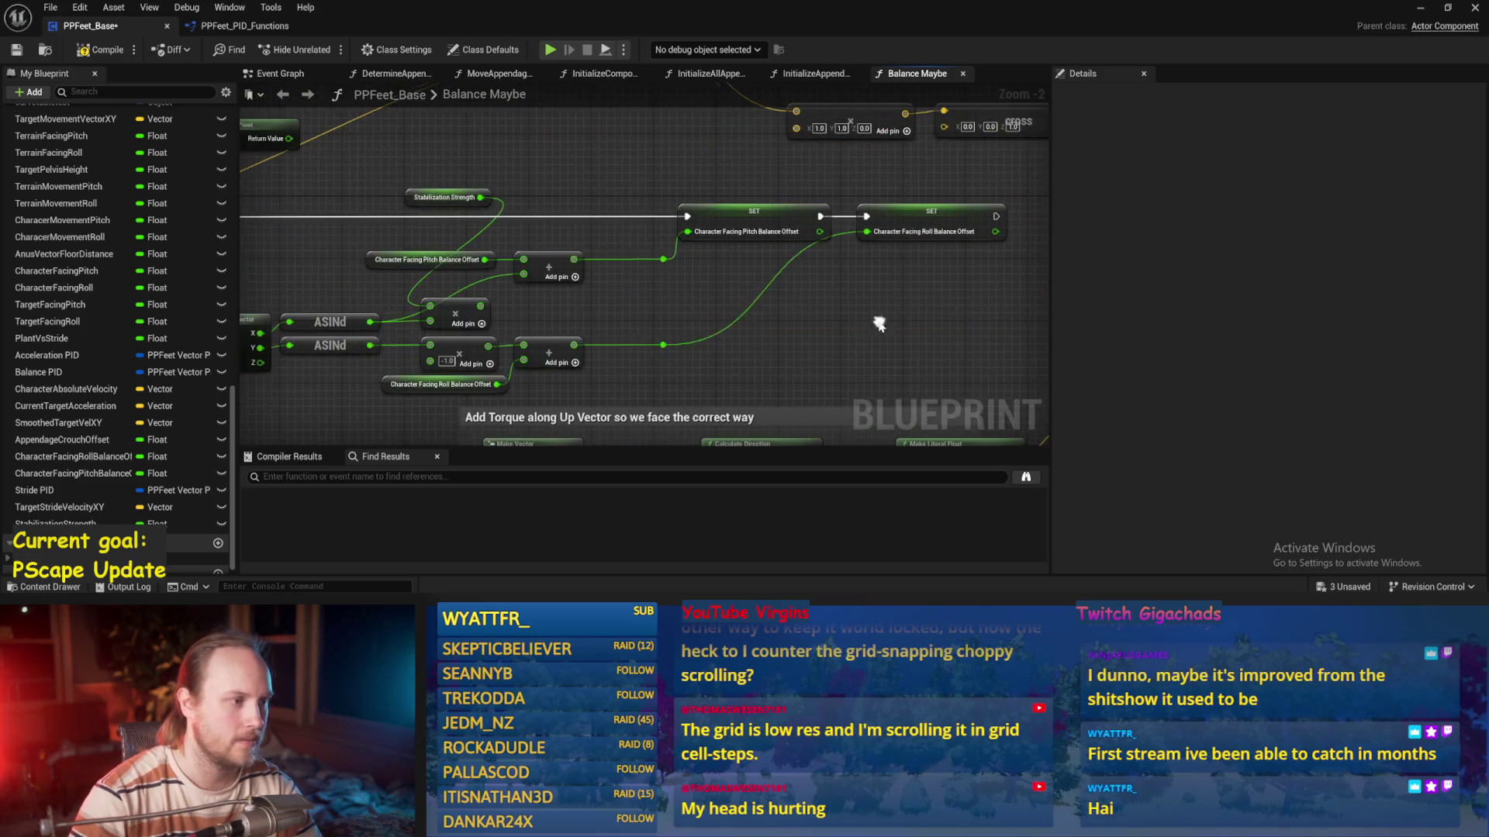
Insert the Stabilization Strength multiply on the wire into the pitch SET node
mouse_move(433, 198)
mouse_down()
mouse_move(345, 301)
mouse_move(357, 300)
mouse_up()
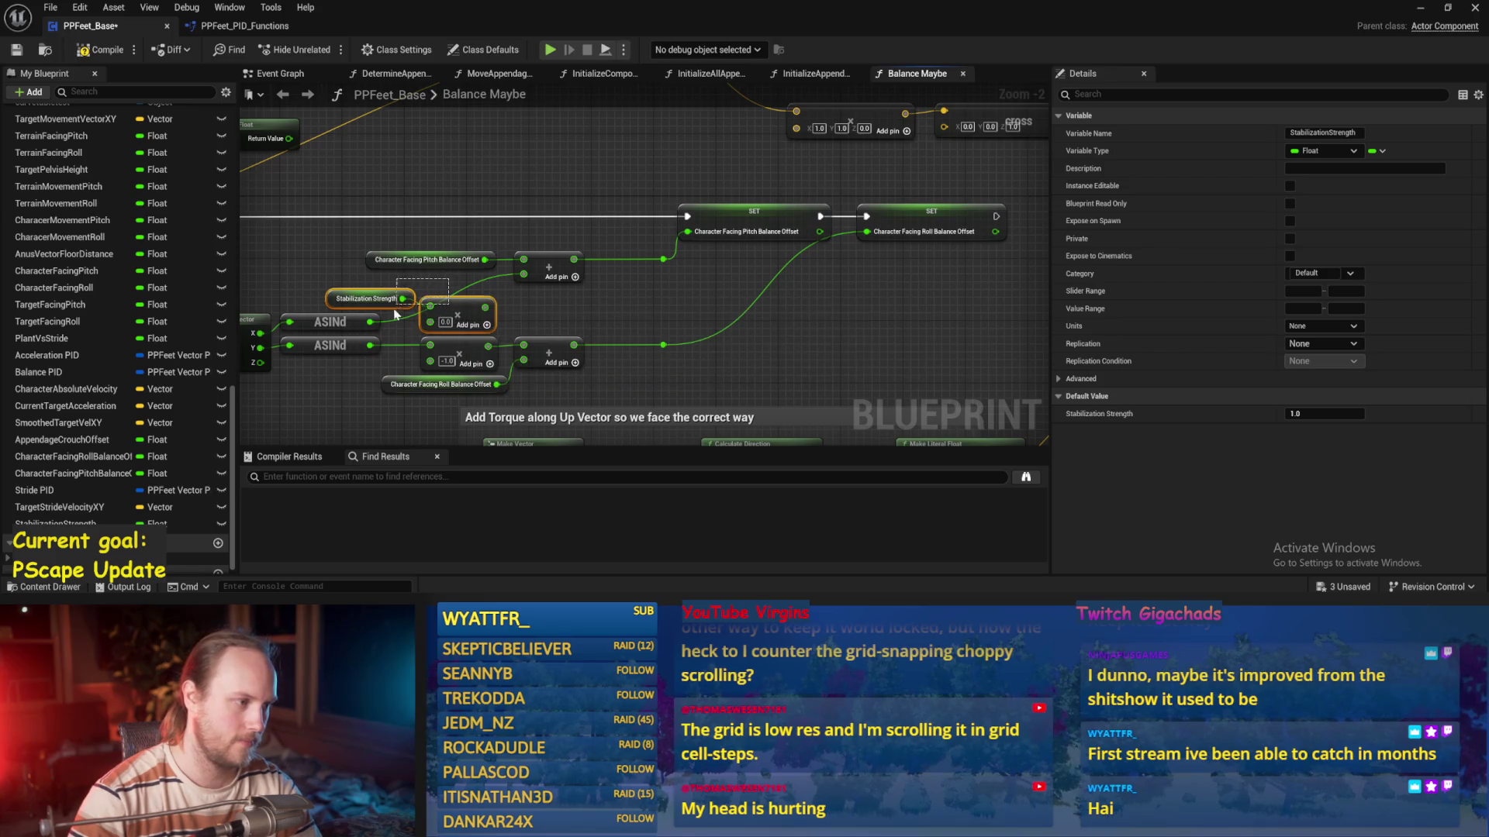
shift+click(458, 314)
mouse_move(458, 314)
mouse_down()
mouse_move(727, 288)
mouse_move(646, 226)
mouse_up()
mouse_move(1012, 184)
mouse_down()
mouse_move(664, 302)
mouse_move(658, 376)
mouse_up()
drag(742, 219, 847, 223)
click(697, 186)
drag(619, 206, 665, 237)
scroll(665, 237, up, 2)
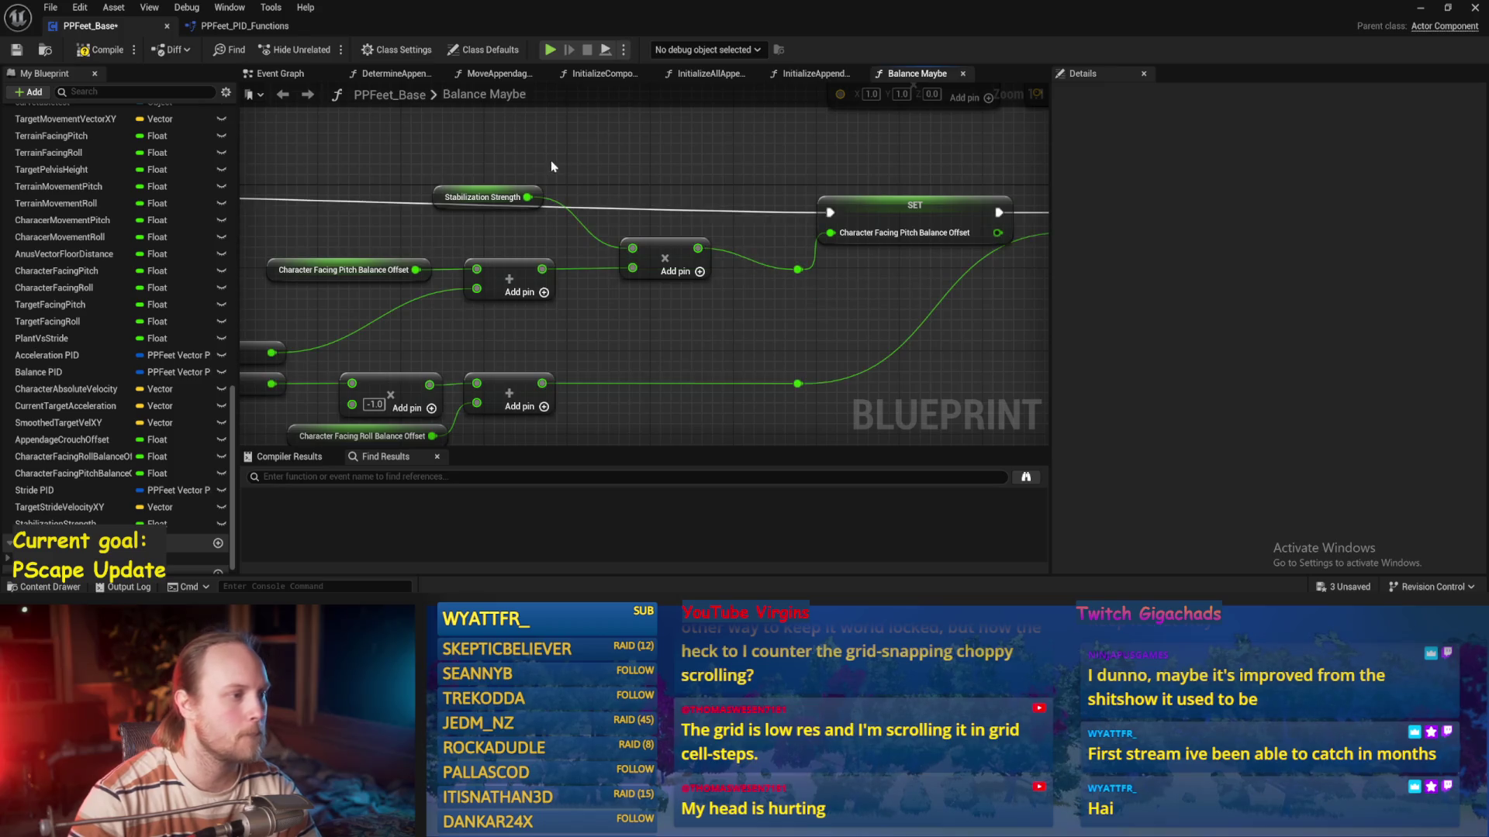
Duplicate the Stabilization Strength getter and multiply node, and wire the copy into the roll balance offset
click(538, 199)
ctrl+click(665, 258)
key(ctrl+c)
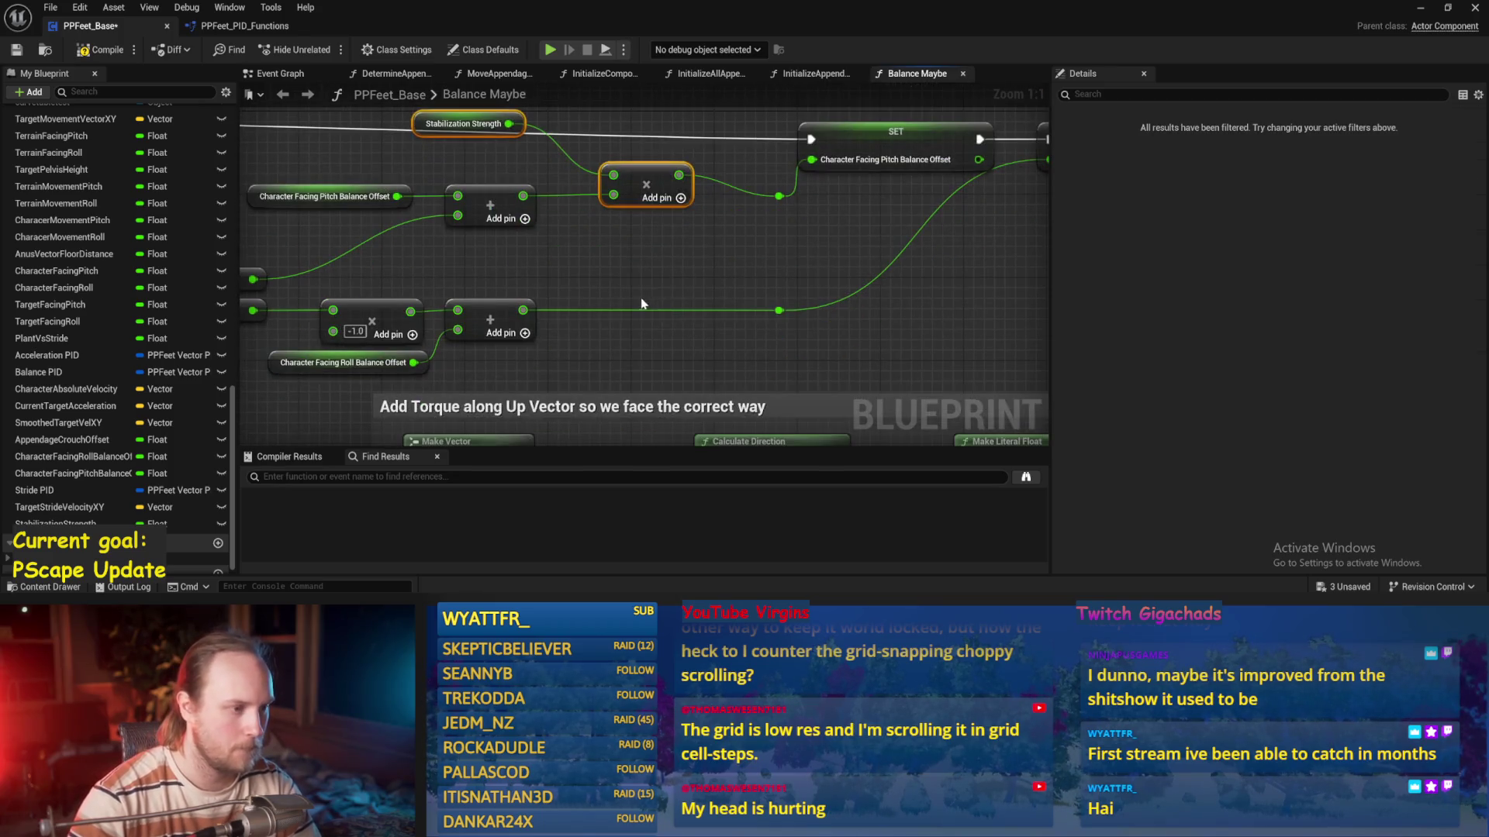
key(ctrl+v)
mouse_move(649, 292)
mouse_down()
mouse_move(738, 331)
mouse_move(662, 296)
mouse_up()
drag(564, 288, 524, 258)
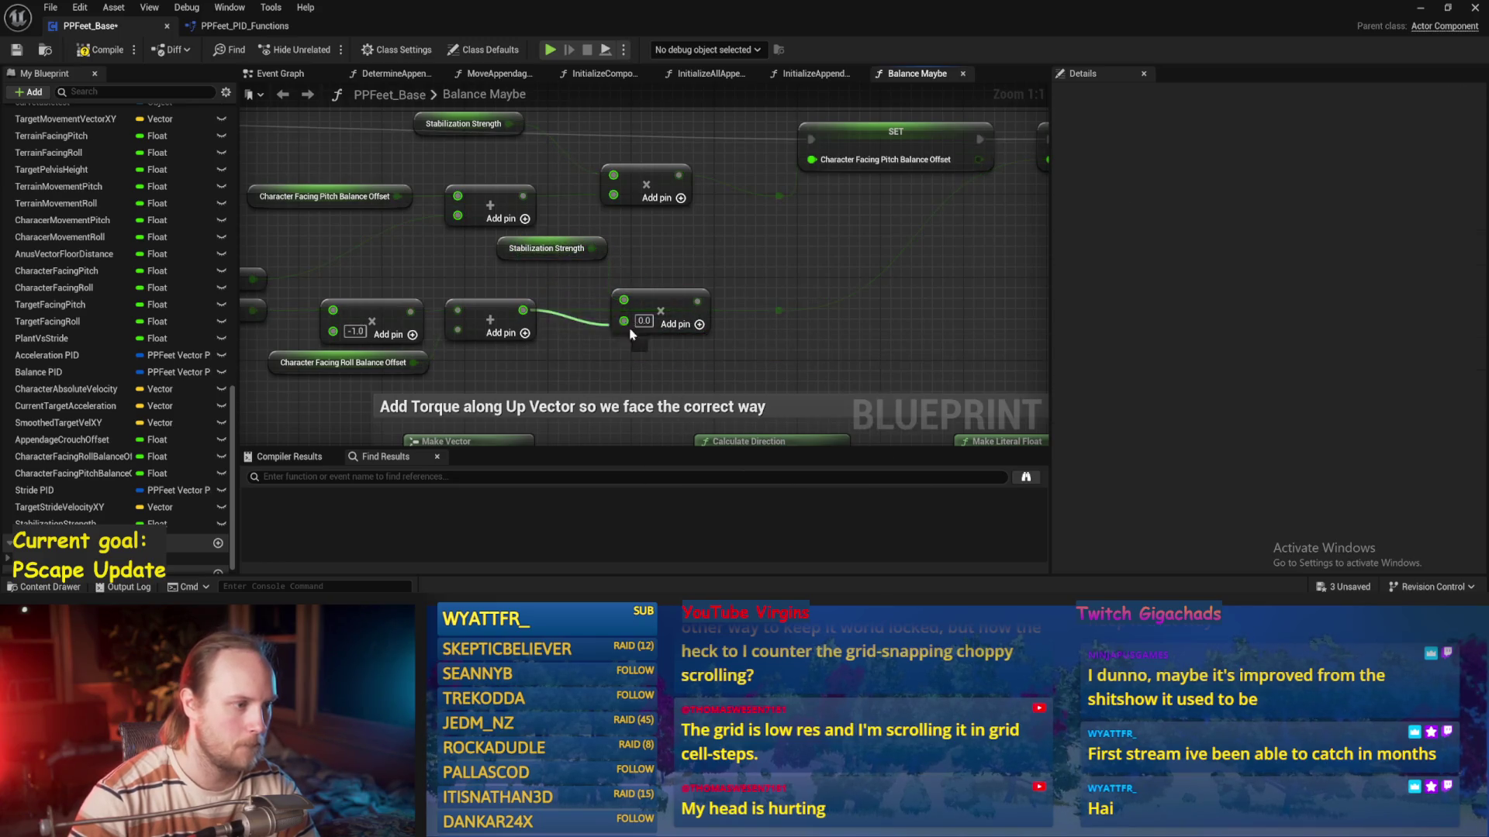
drag(689, 299, 780, 310)
drag(620, 289, 630, 298)
drag(653, 183, 663, 202)
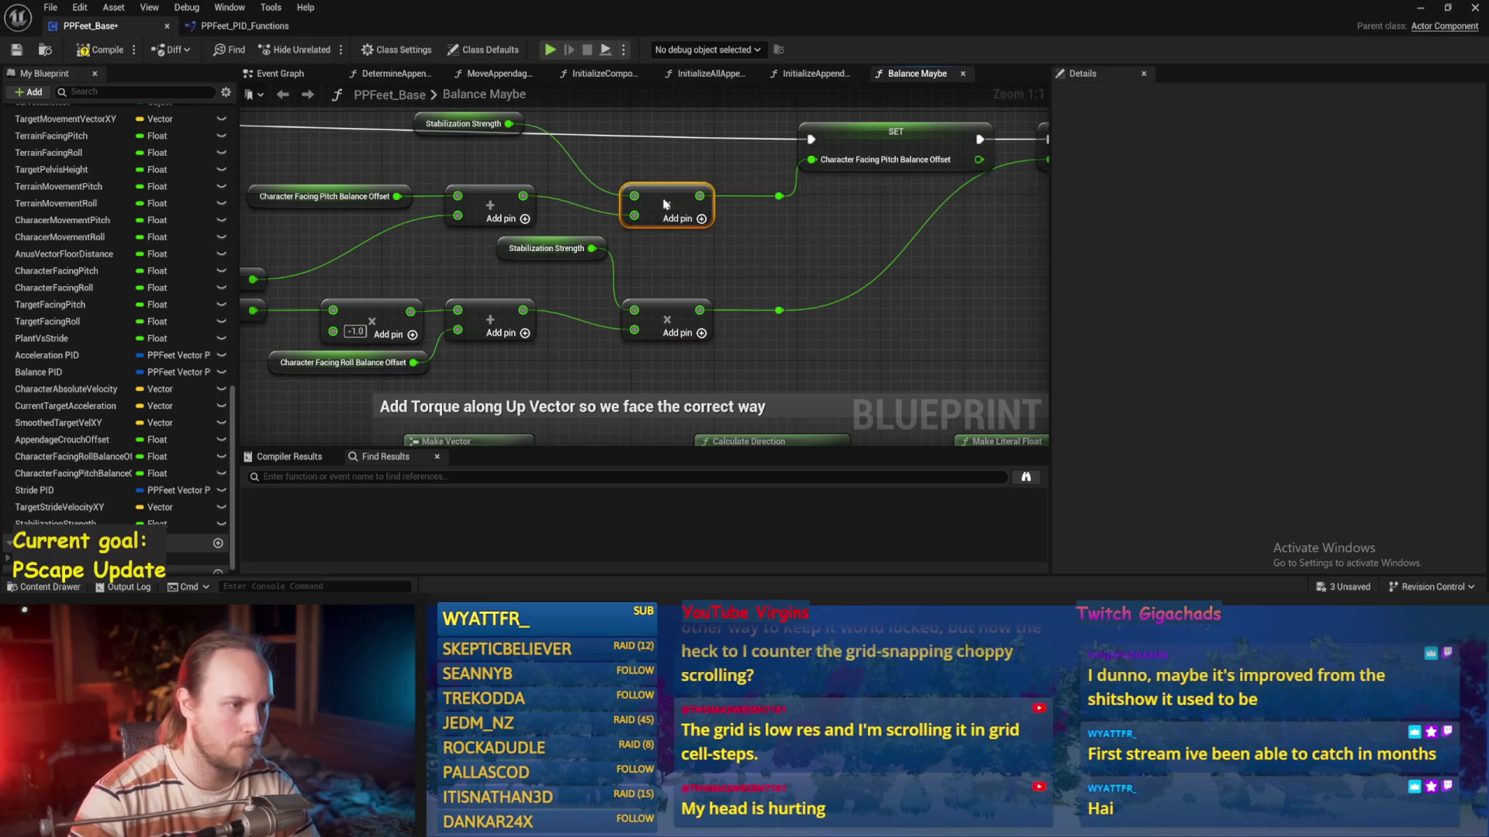
Line up the upper and lower multiply nodes with their reroutes, saving the blueprint
key(ctrl+s)
click(694, 272)
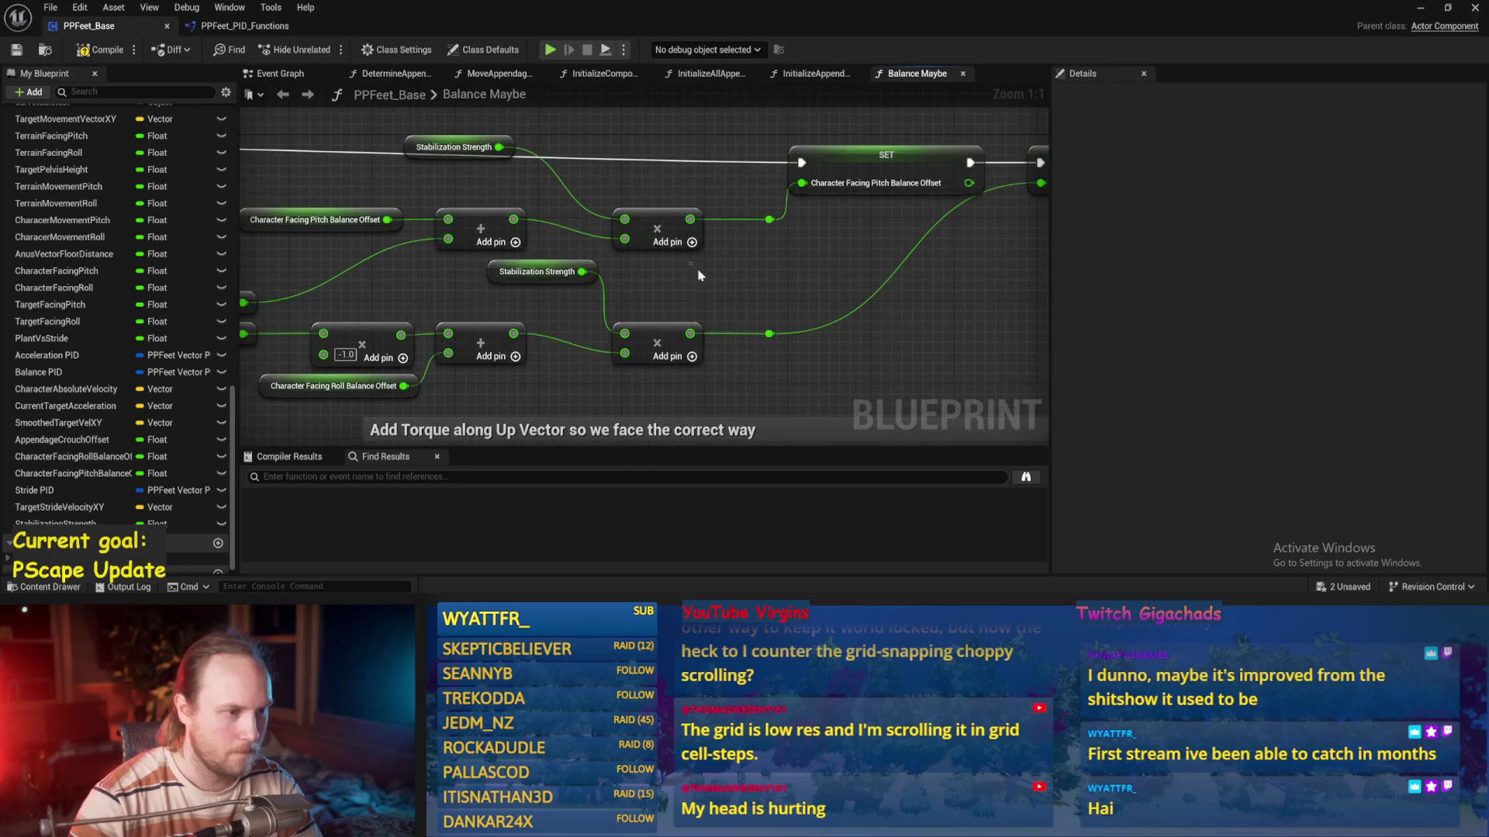
click(769, 333)
ctrl+click(647, 326)
drag(769, 333, 769, 313)
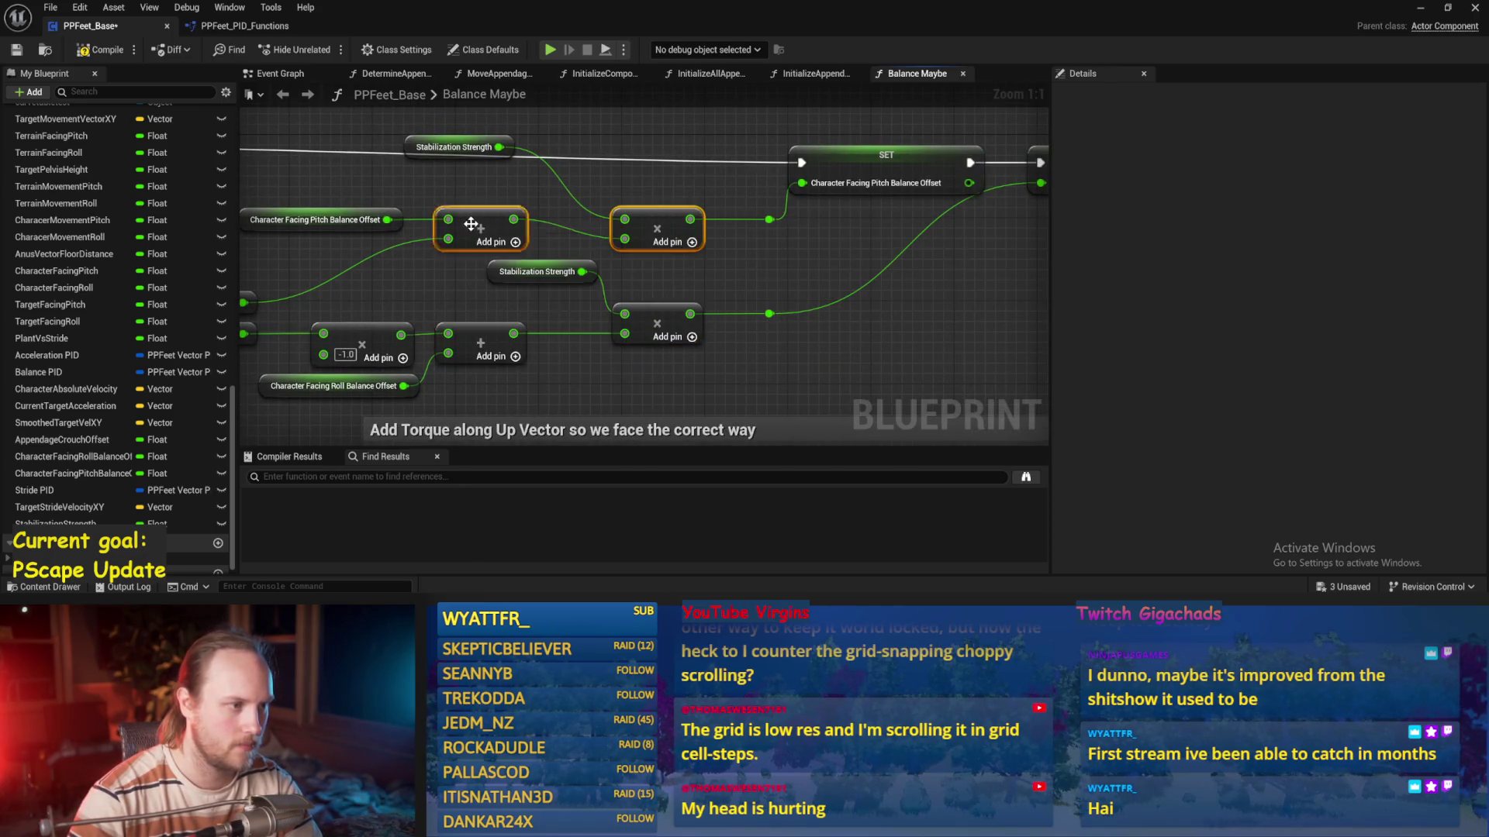
click(769, 219)
ctrl+click(657, 232)
drag(657, 232, 657, 215)
click(704, 310)
key(ctrl+s)
Use one Stabilization Strength getter, placed between both multiplies, to feed the lower multiply too
mouse_move(377, 189)
mouse_down()
mouse_move(479, 241)
mouse_move(430, 240)
mouse_move(550, 309)
mouse_move(562, 344)
mouse_up()
mouse_move(413, 236)
mouse_down()
mouse_move(429, 322)
mouse_move(384, 310)
mouse_up()
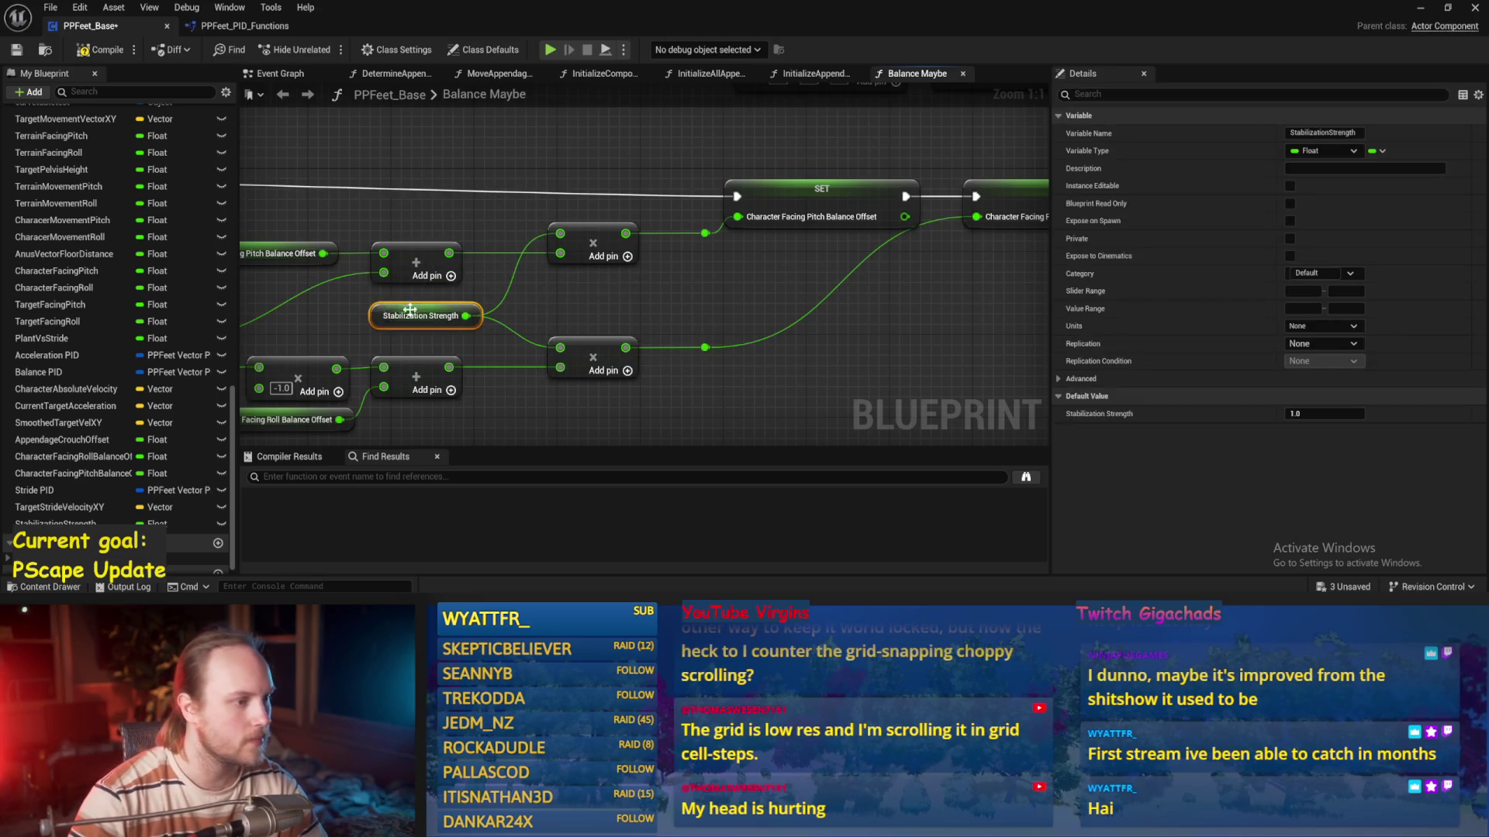
click(615, 321)
drag(625, 316, 715, 293)
key(ctrl+s)
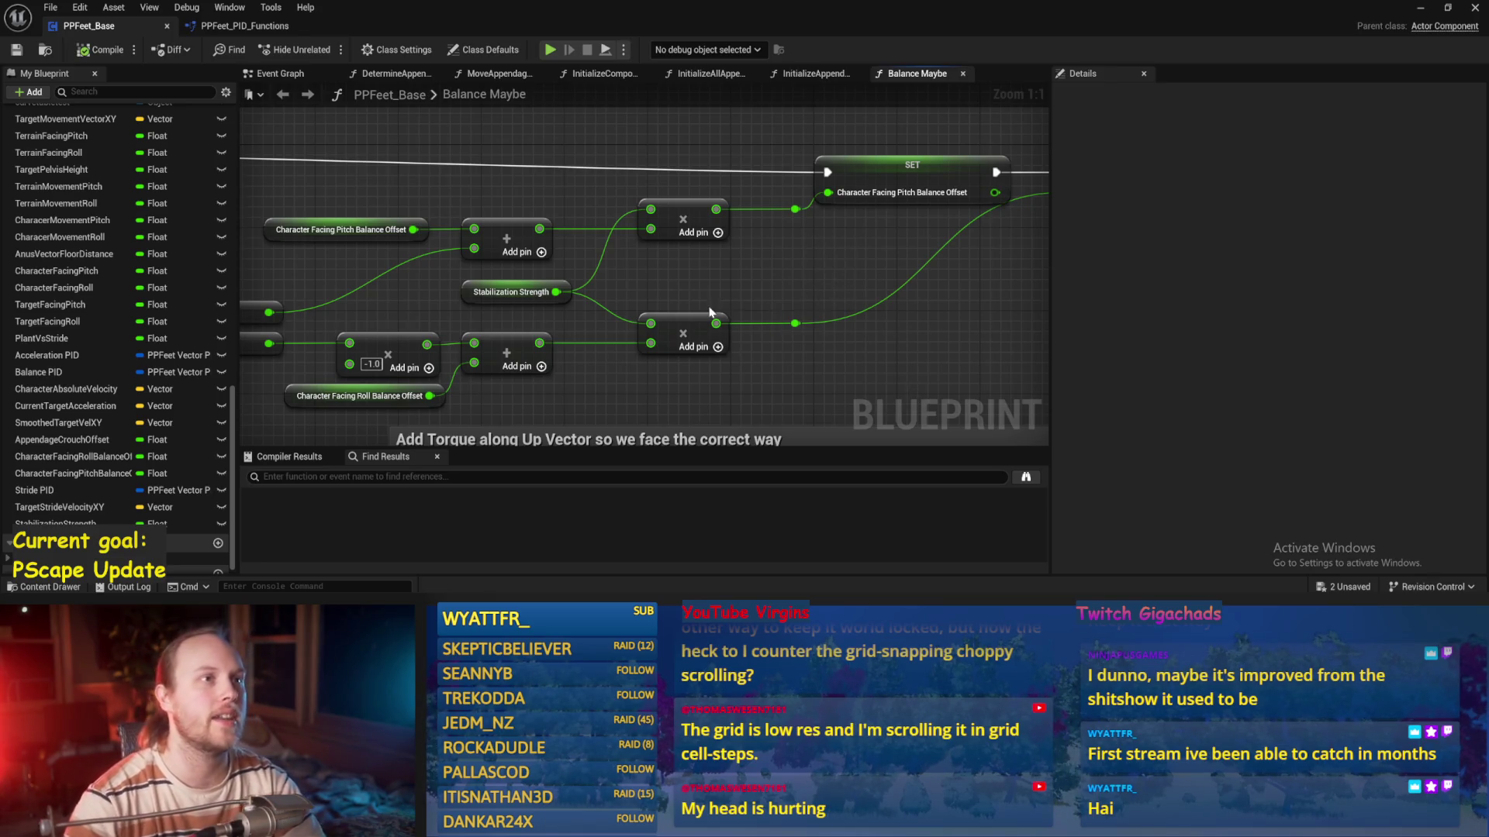
Review the ASINd and balance offset nodes near the torque comment, then save
drag(710, 313, 836, 273)
drag(910, 213, 853, 261)
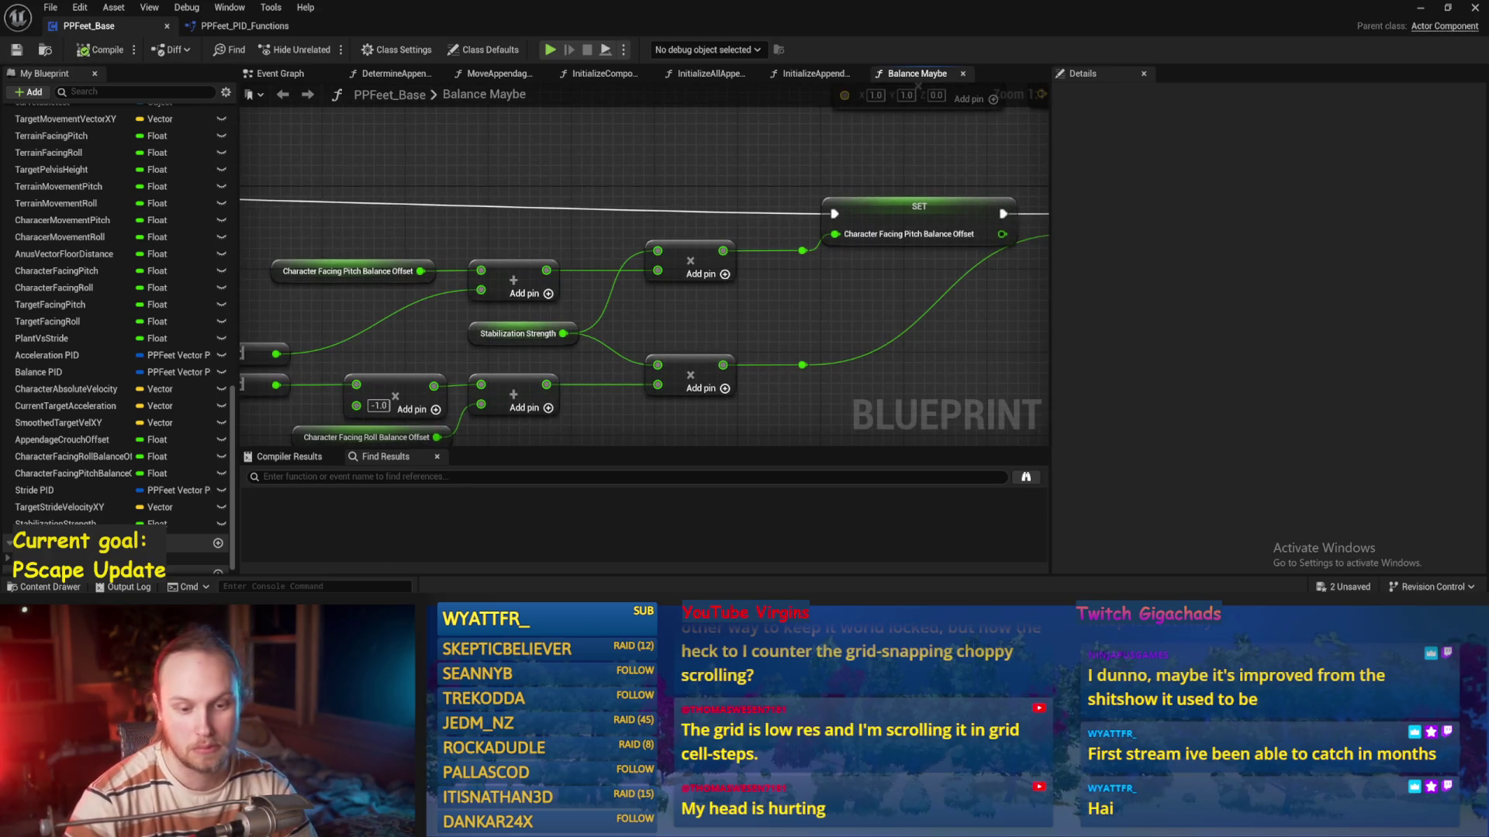
drag(801, 388, 795, 404)
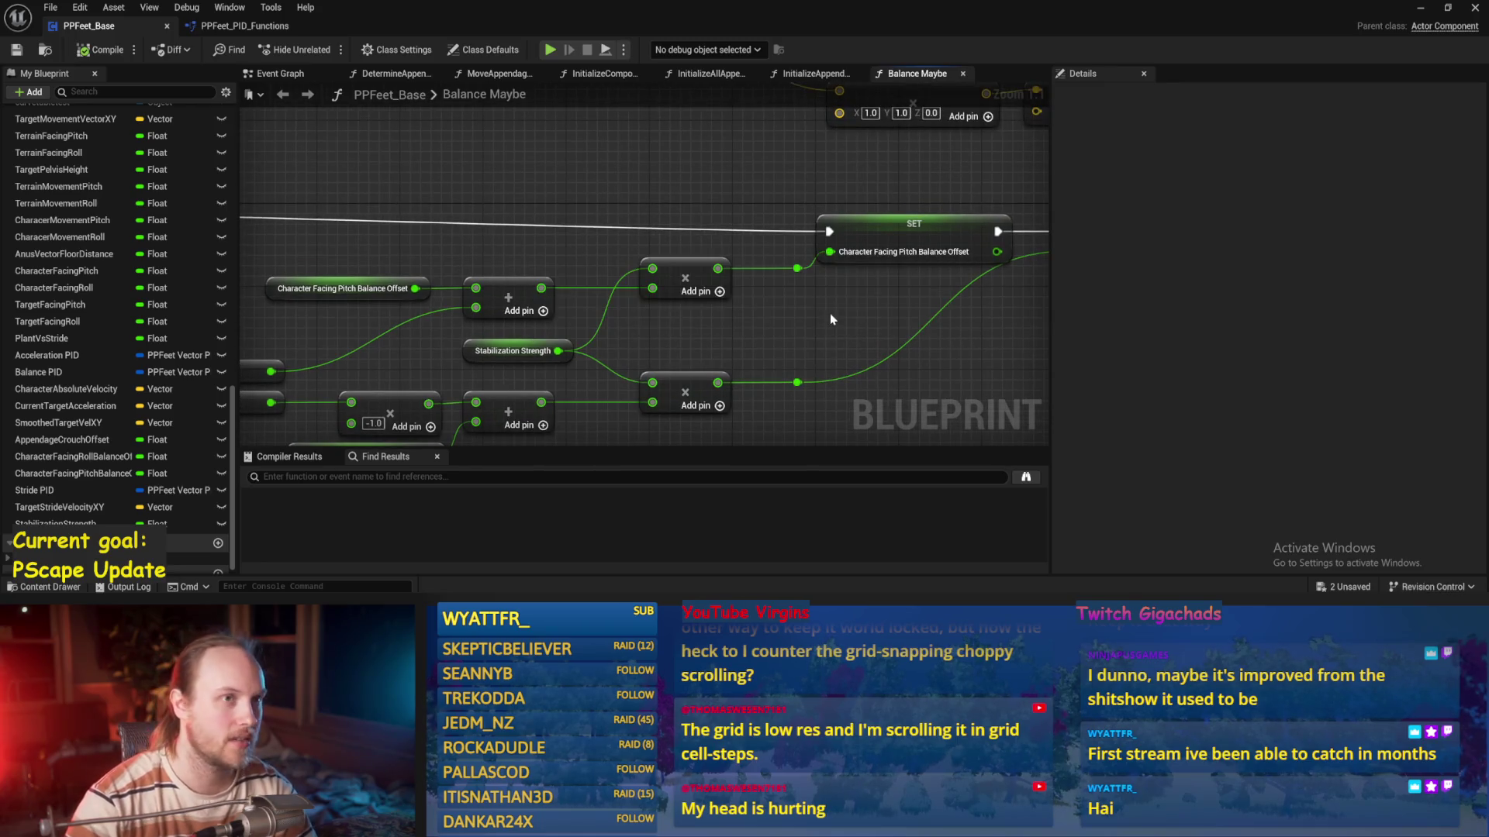
drag(829, 313, 923, 250)
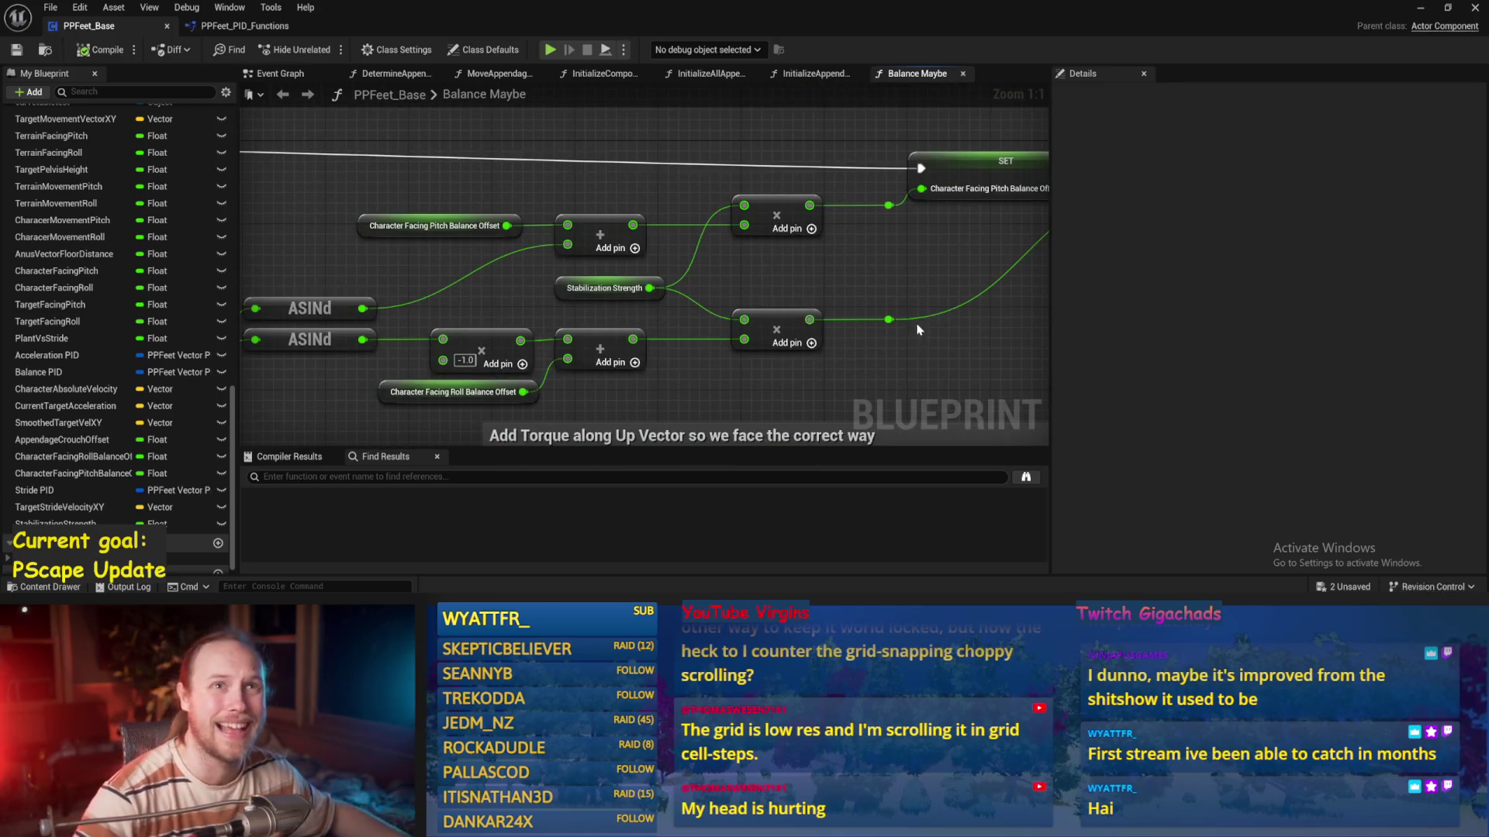
drag(844, 282, 797, 314)
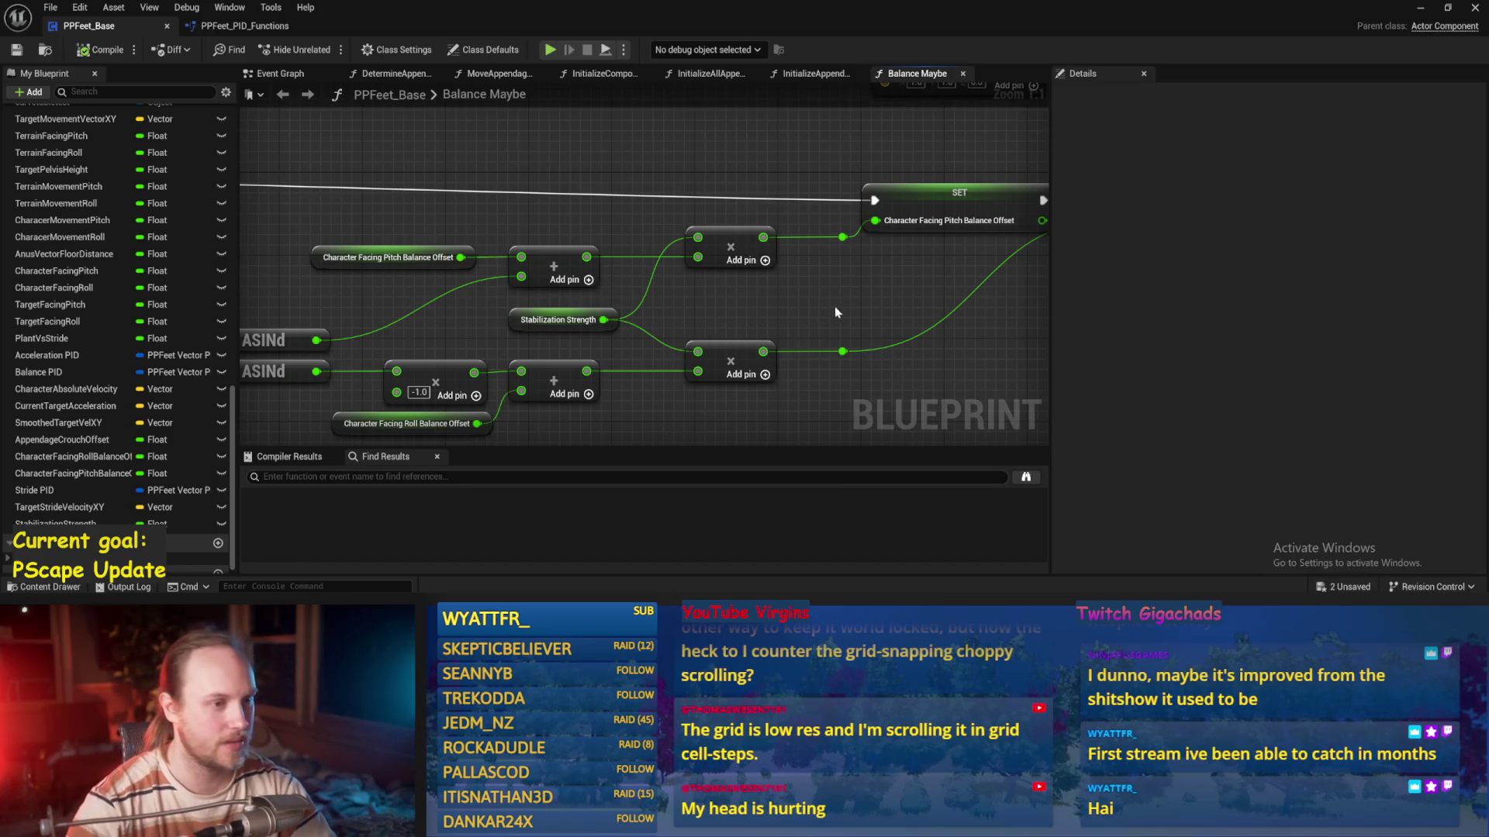
scroll(832, 313, down, 2)
key(ctrl+s)
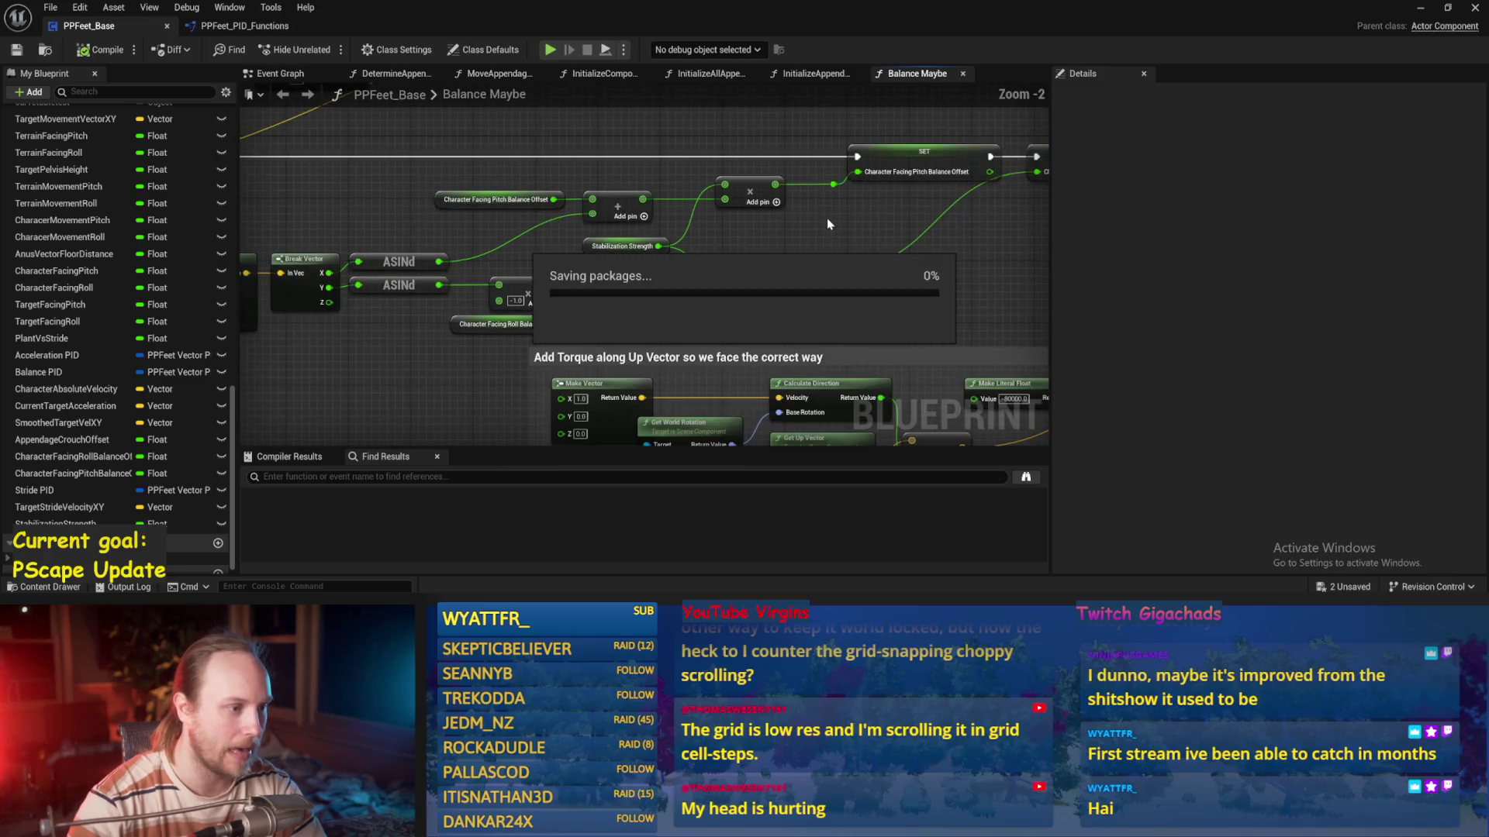
Confirm the pitch balance offset defaults to 0.0 and Stabilization Strength to 1.0, then compile
key(ctrl+s)
key(ctrl+s)
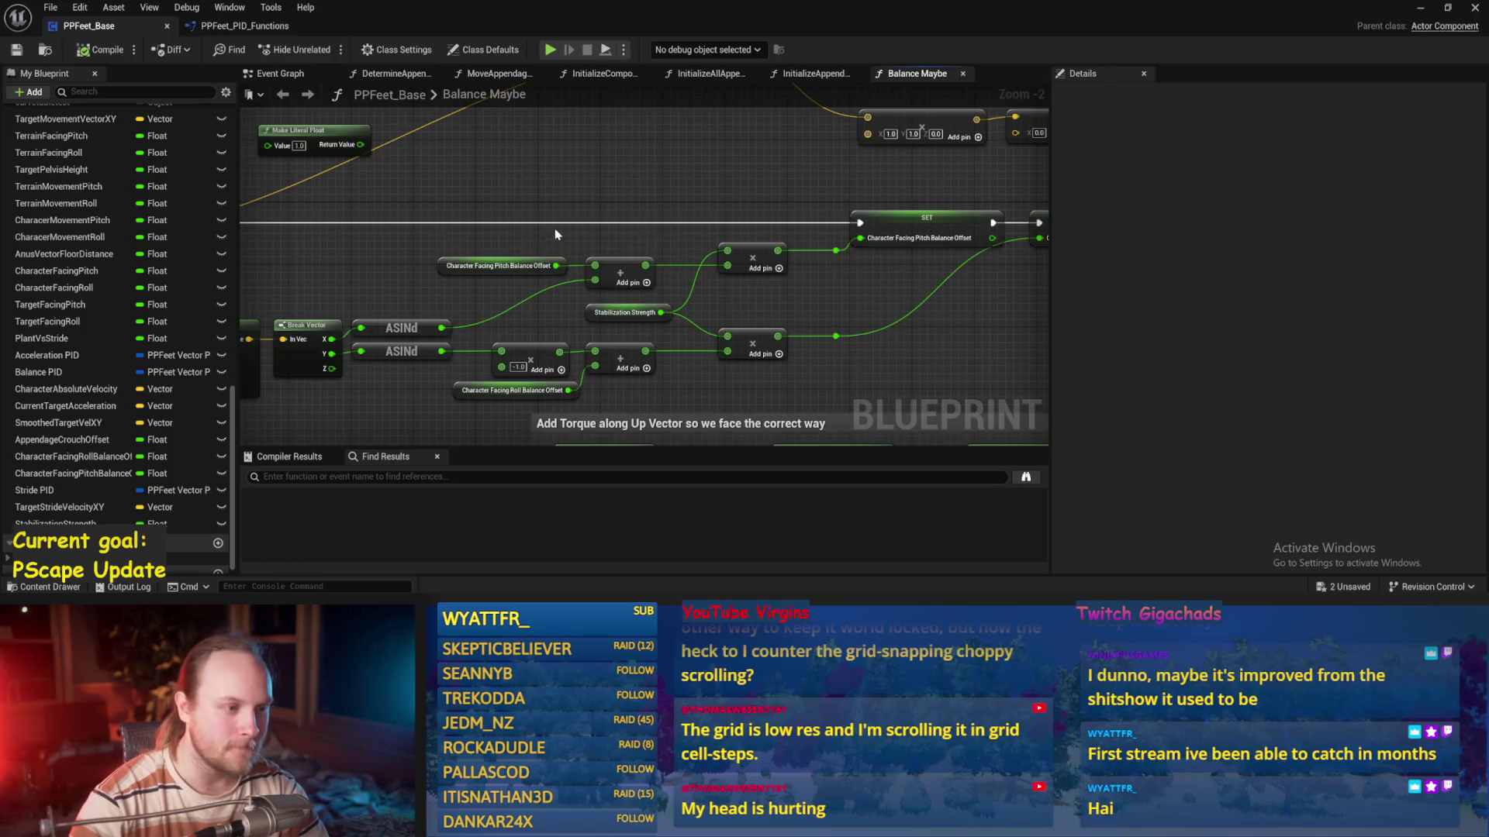
click(504, 266)
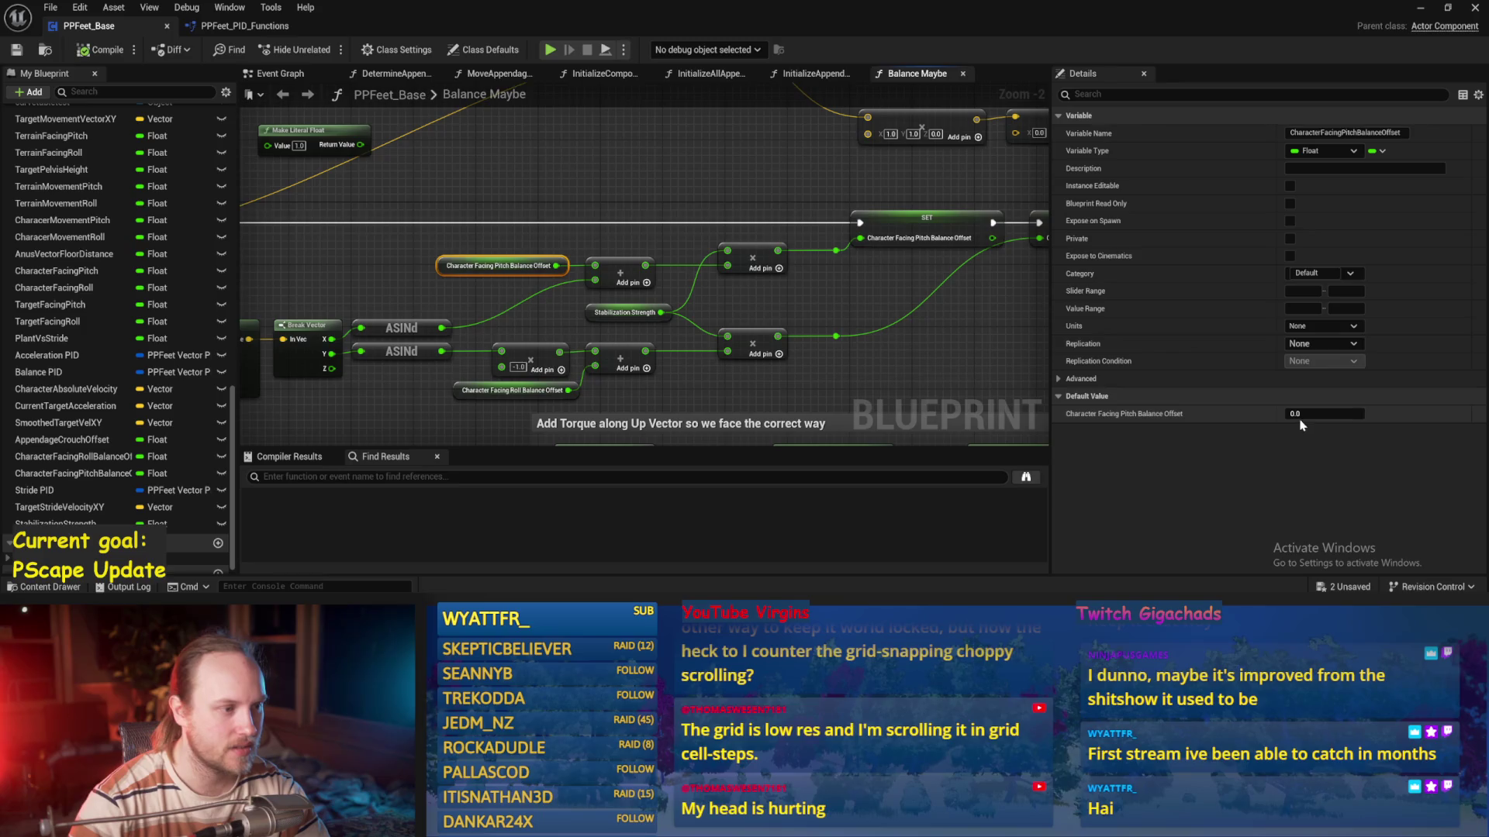
click(653, 313)
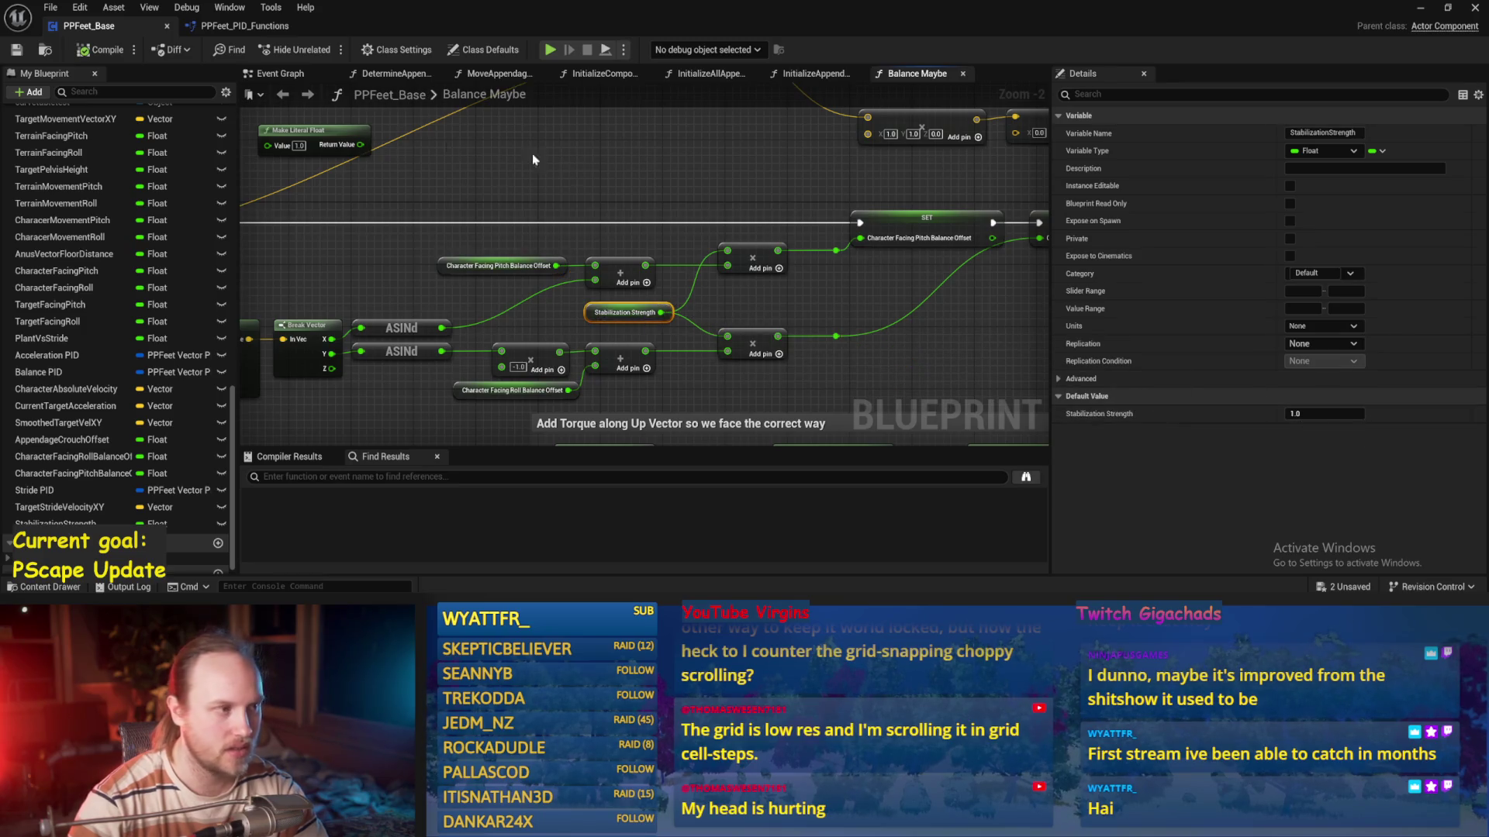
click(100, 50)
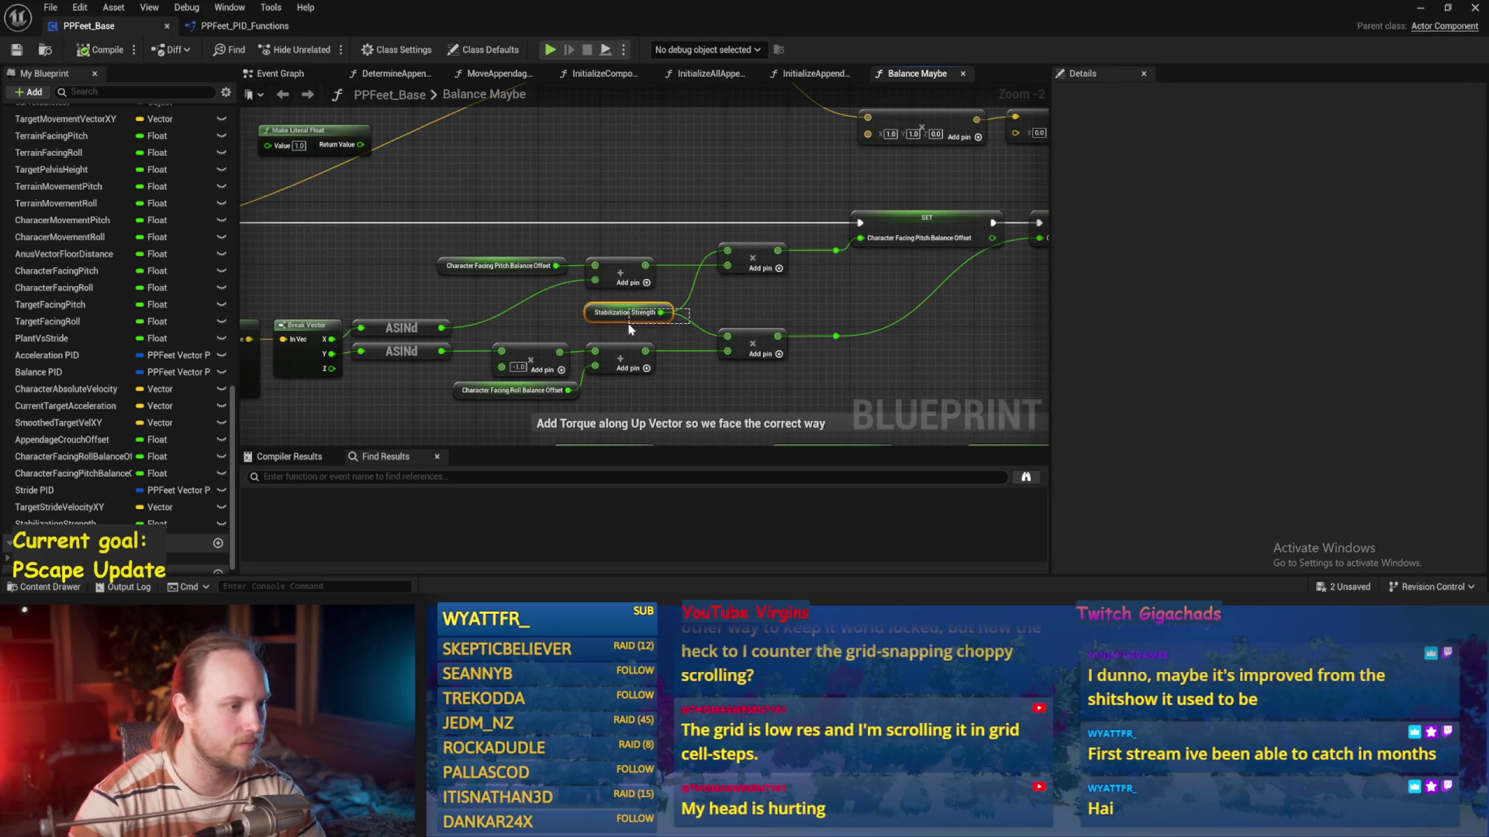
Reselect the shared Stabilization Strength getter and shift the view over the offset math
drag(630, 325, 553, 319)
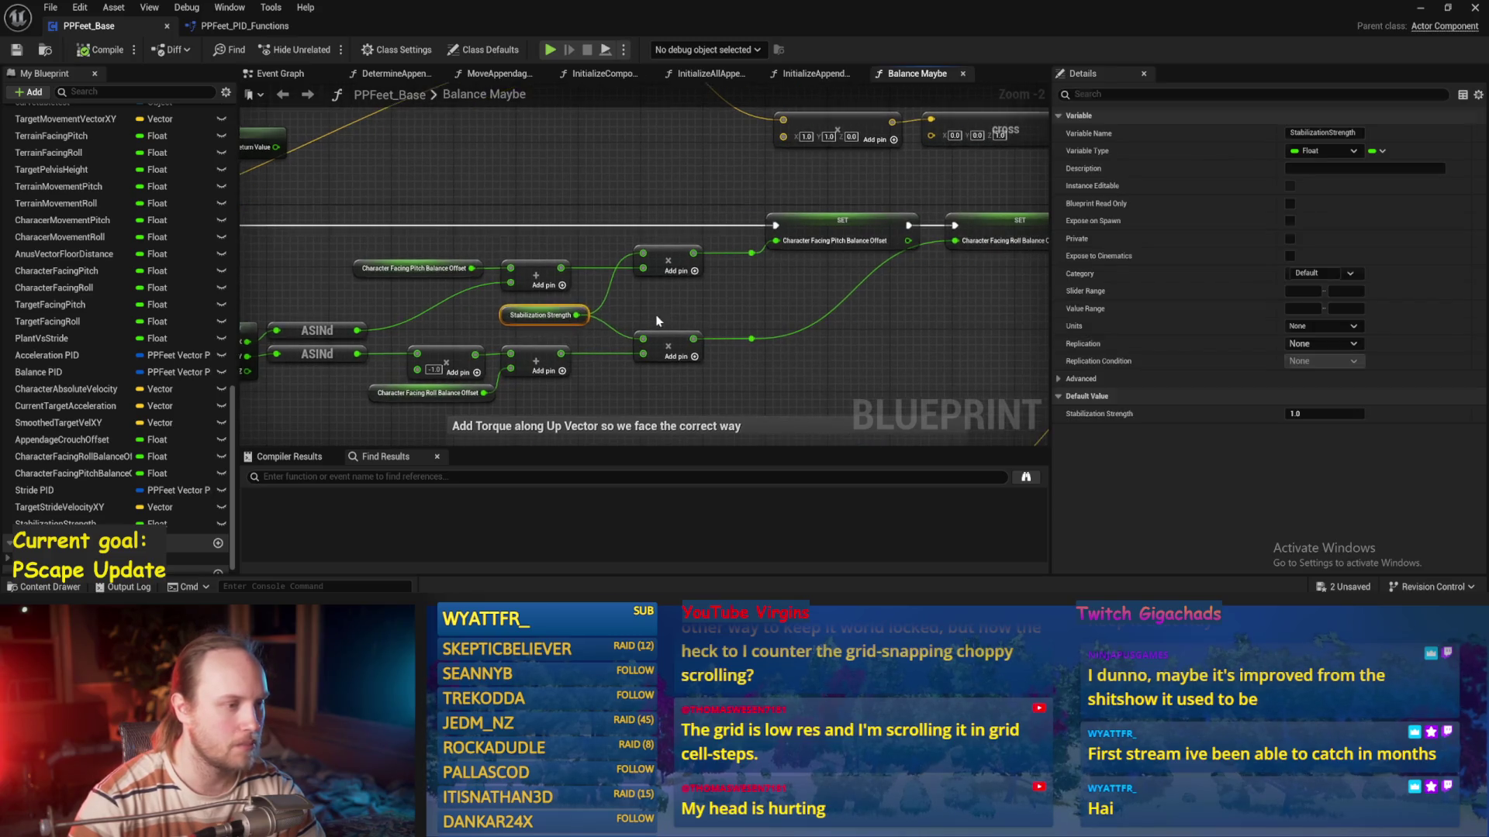
click(576, 319)
scroll(827, 356, down, 1)
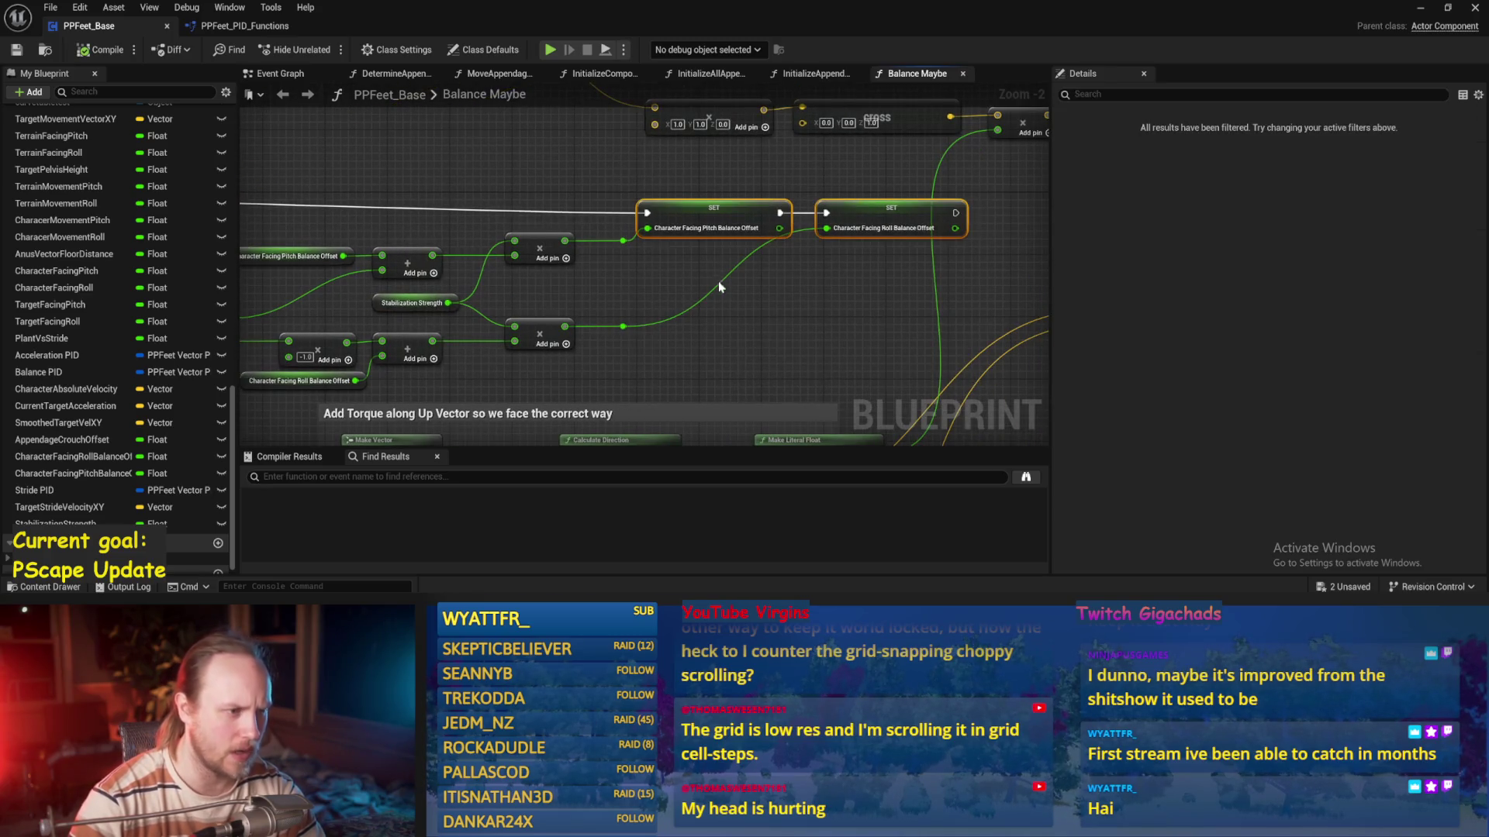
scroll(553, 282, up, 1)
click(590, 326)
mouse_move(662, 324)
mouse_down()
mouse_move(743, 267)
mouse_move(705, 276)
mouse_up()
click(765, 275)
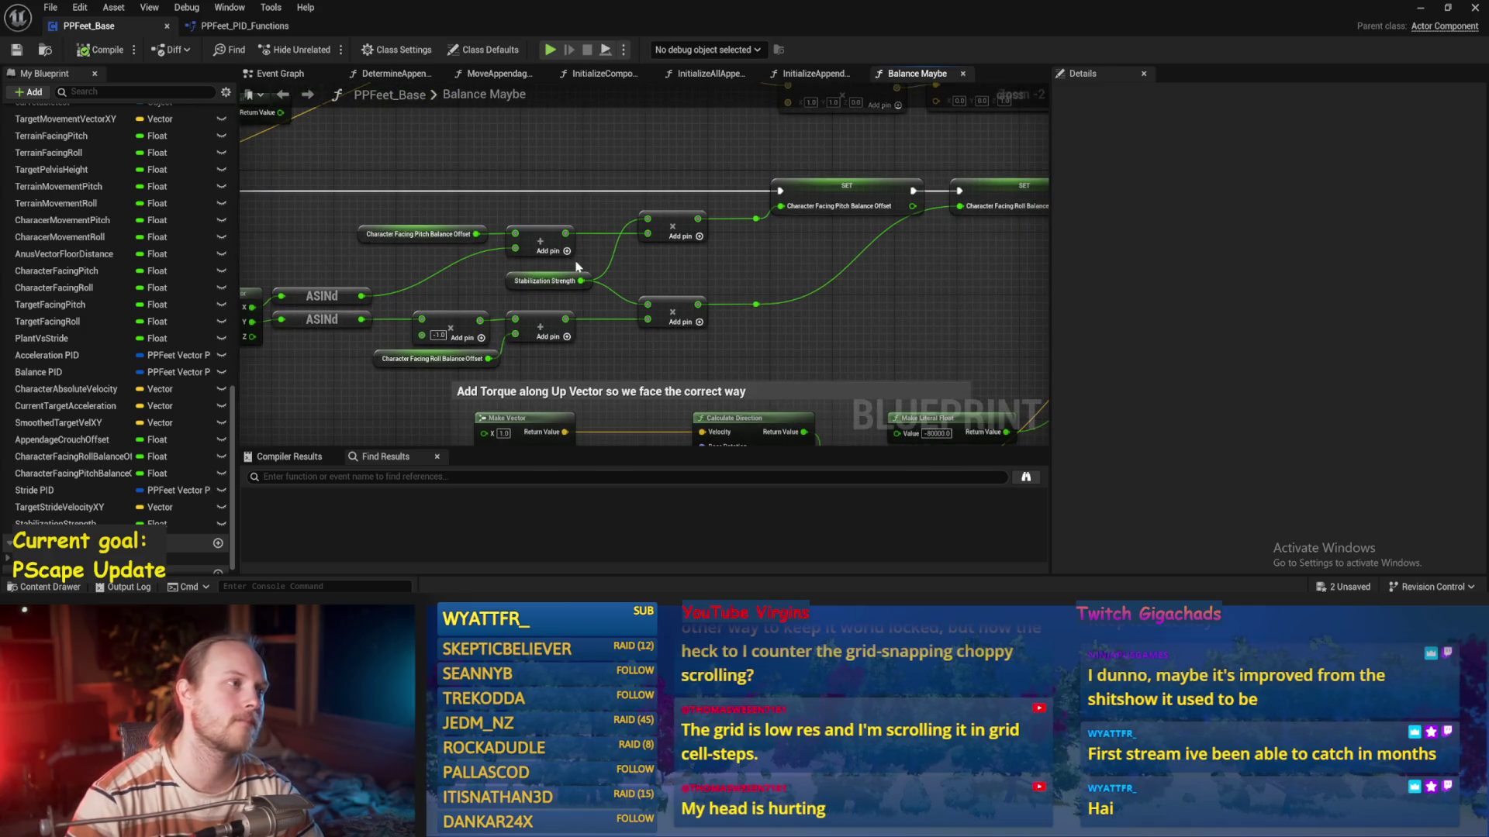
Frame the pitch balance offset SET node and clear the Balance PID selection
drag(504, 166, 484, 222)
mouse_move(880, 208)
mouse_down()
mouse_move(783, 329)
mouse_move(892, 325)
mouse_move(672, 268)
mouse_up()
drag(382, 308, 382, 308)
click(681, 256)
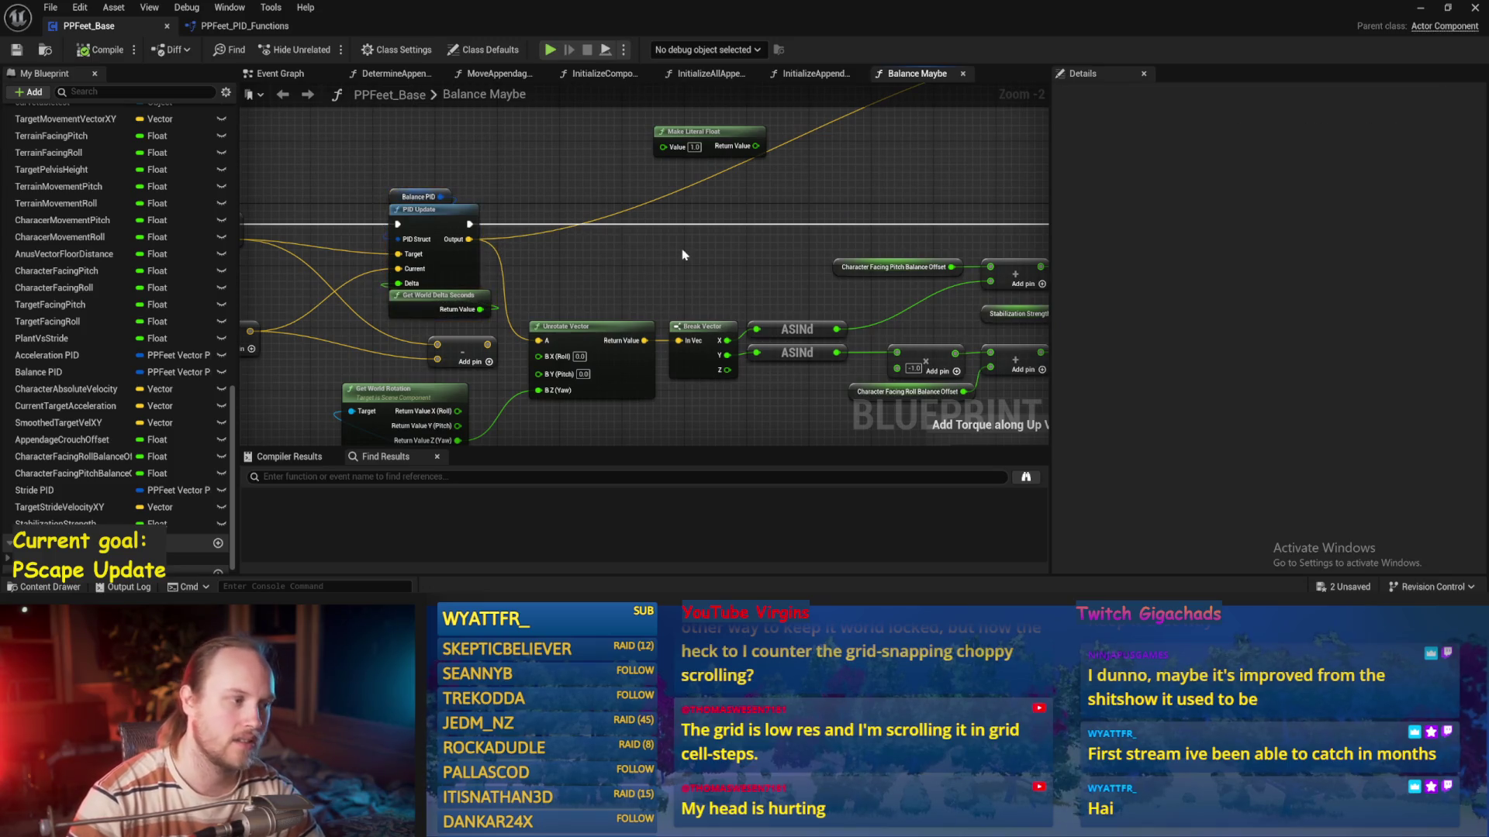
click(1417, 9)
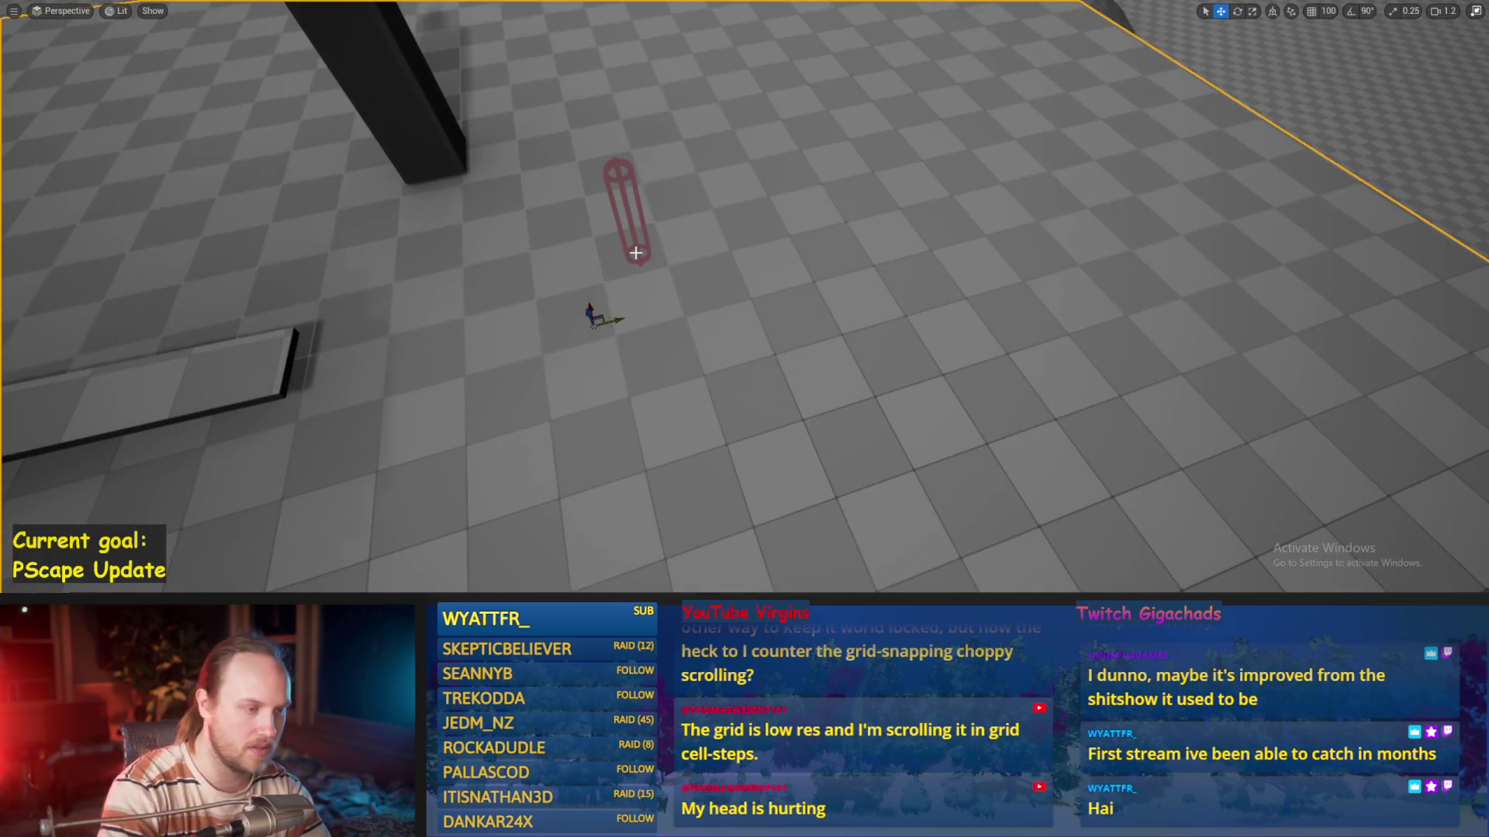
key(alt+p)
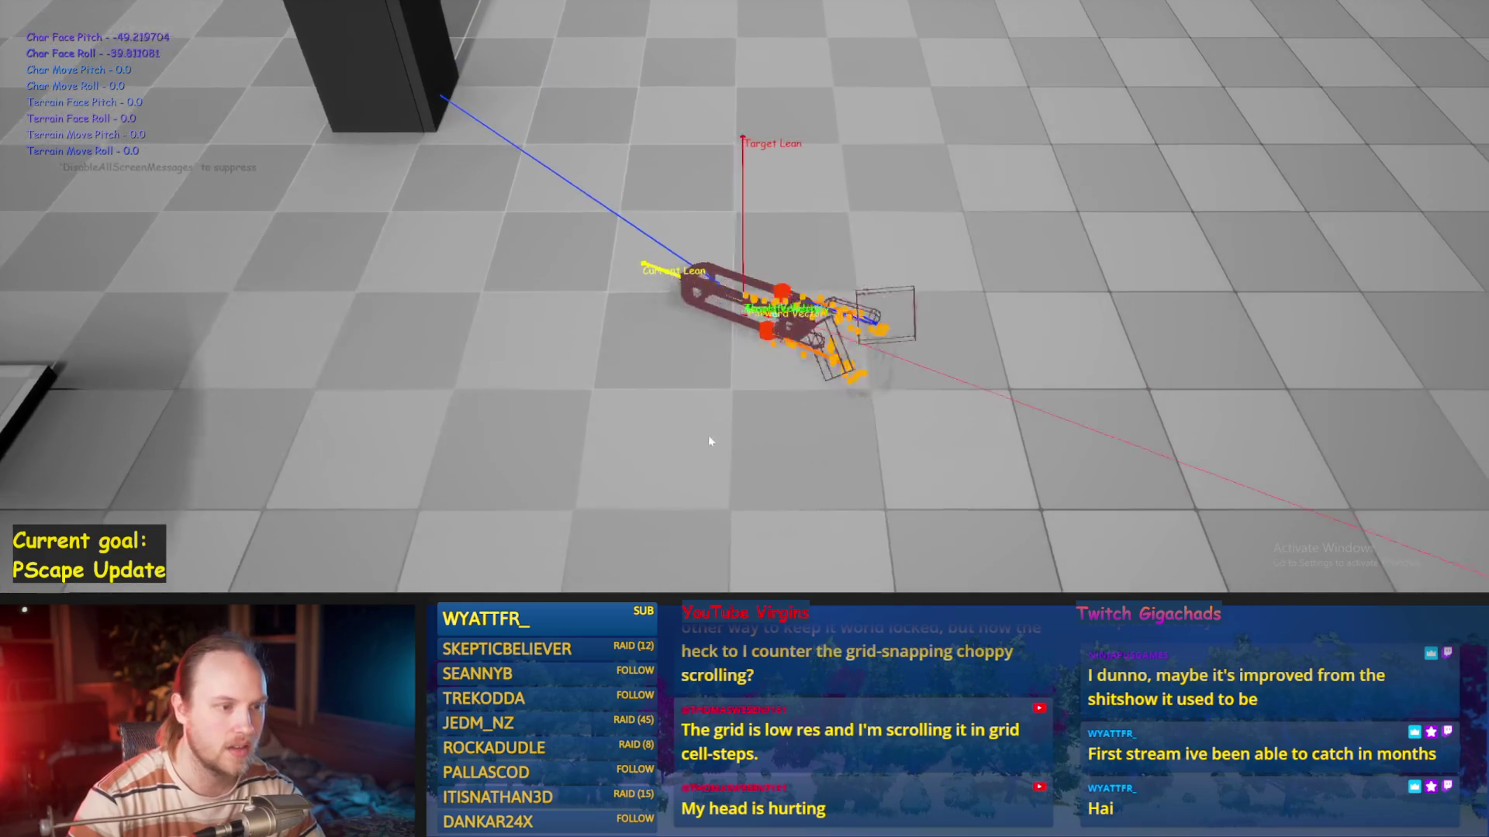
key(Escape)
click(604, 578)
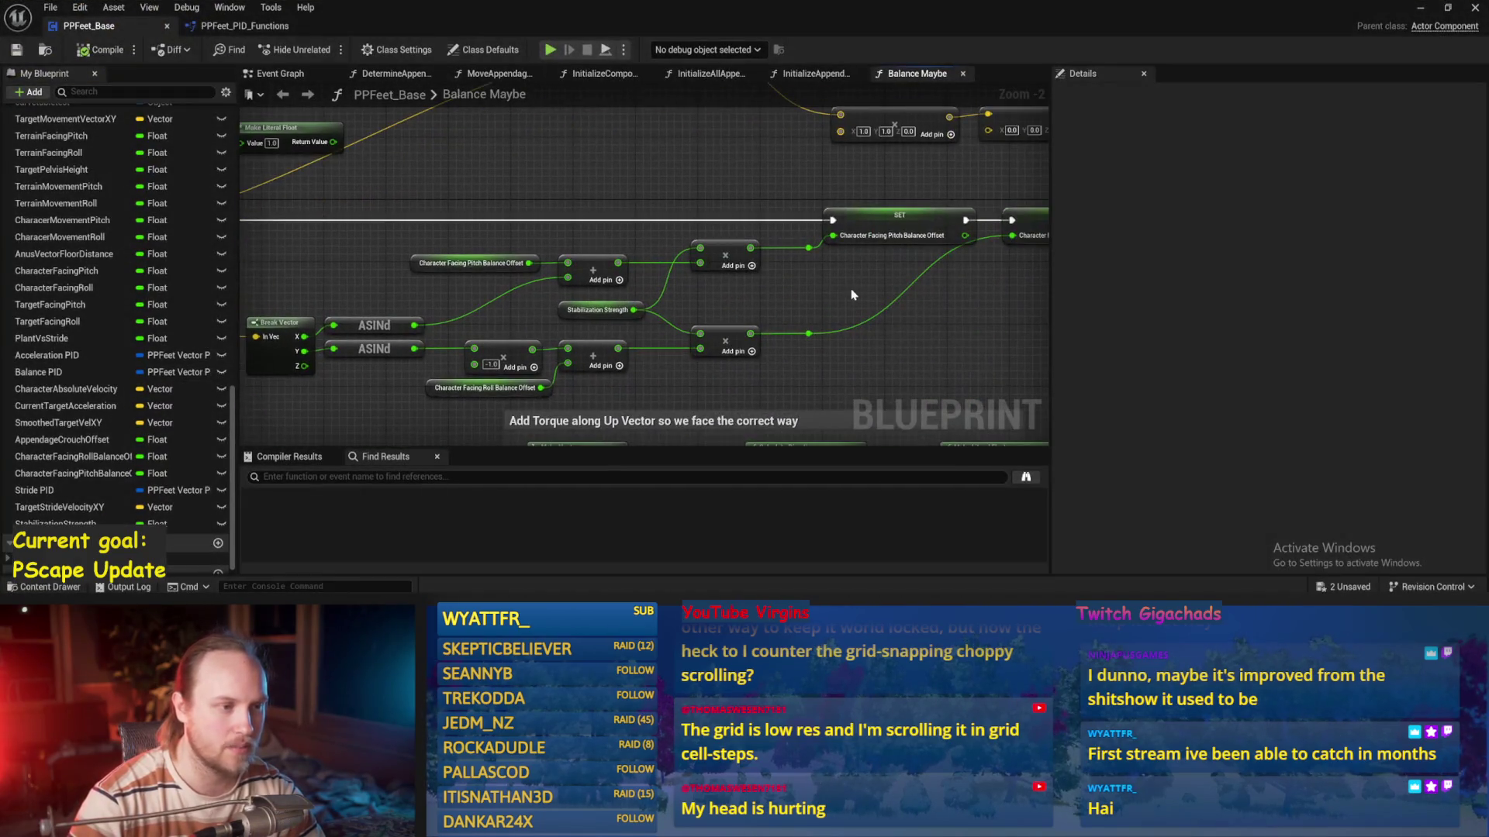
scroll(582, 365, up, 1)
click(620, 309)
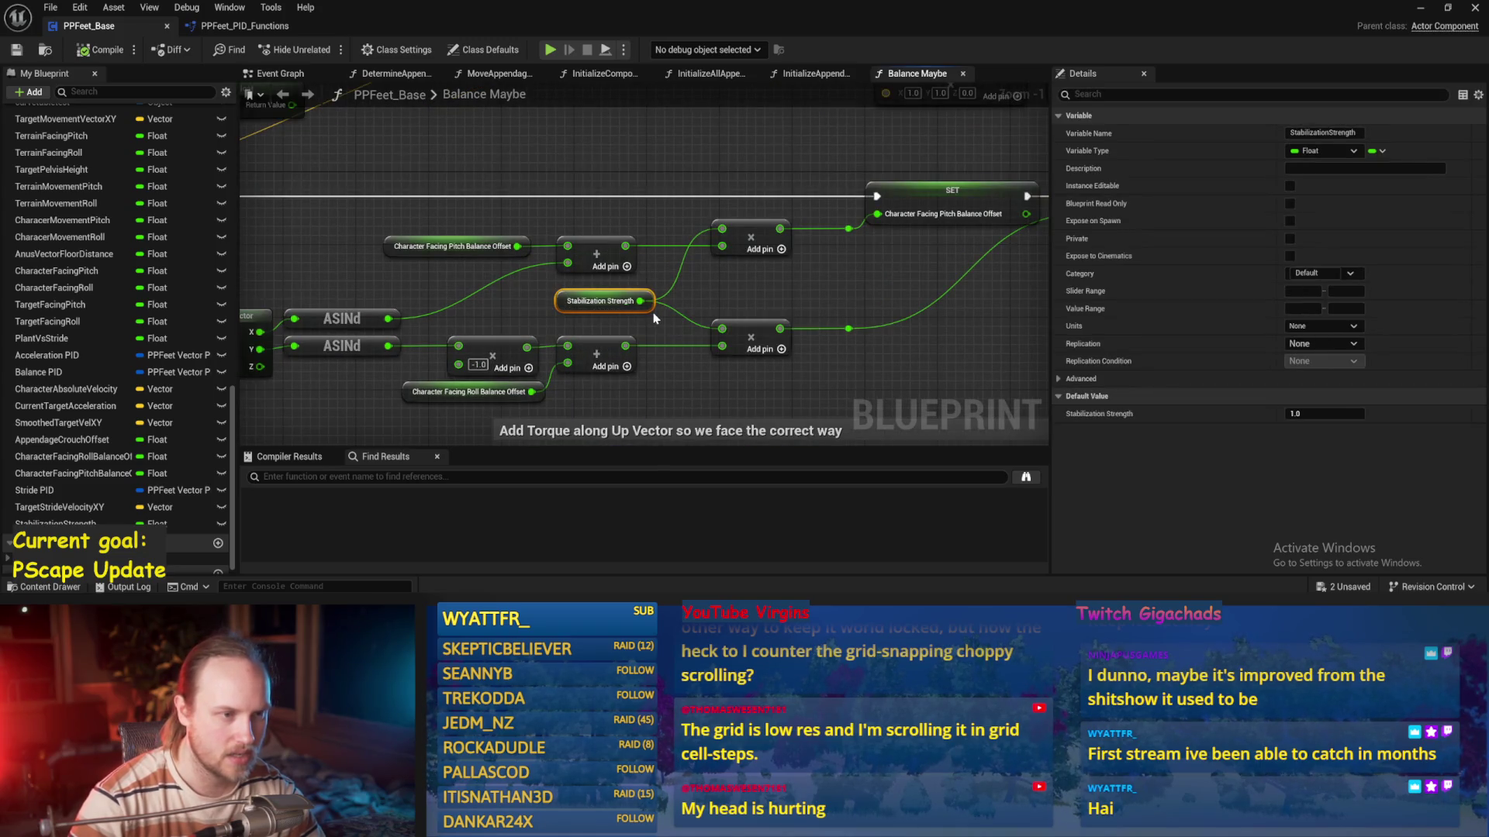
Browse the MoveAppendagesToTargets and DetermineAppendageTargets function graphs
click(768, 75)
click(702, 74)
click(601, 75)
click(496, 74)
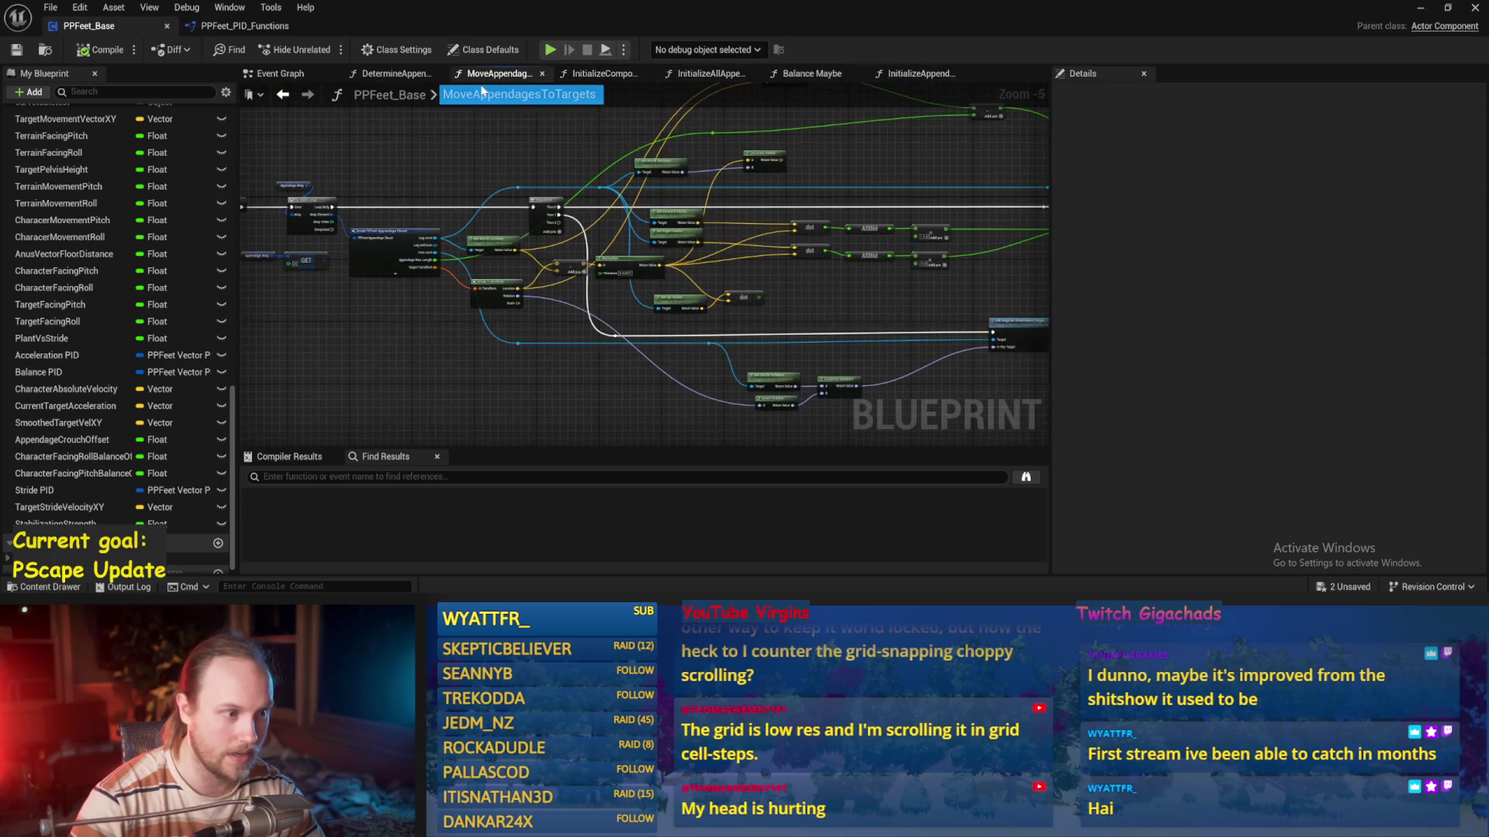
click(391, 76)
scroll(665, 332, up, 1)
mouse_move(777, 358)
mouse_down()
mouse_move(824, 299)
mouse_move(731, 259)
mouse_move(546, 312)
mouse_up()
scroll(545, 312, down, 2)
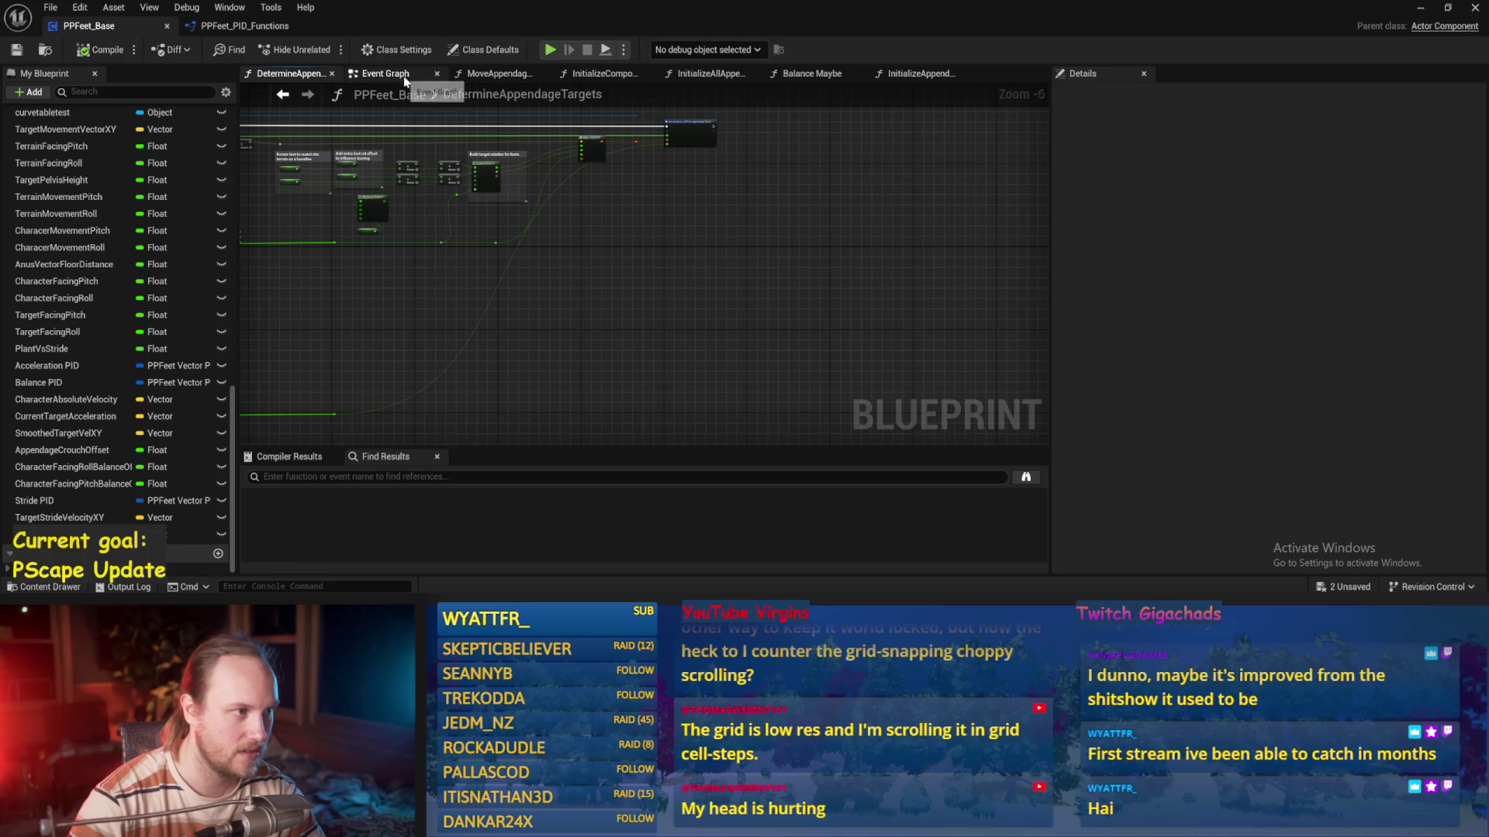
Back in Balance Maybe, set the Stabilization Strength Map Range Clamped to Out Range A 1.0, then save and compile
click(824, 75)
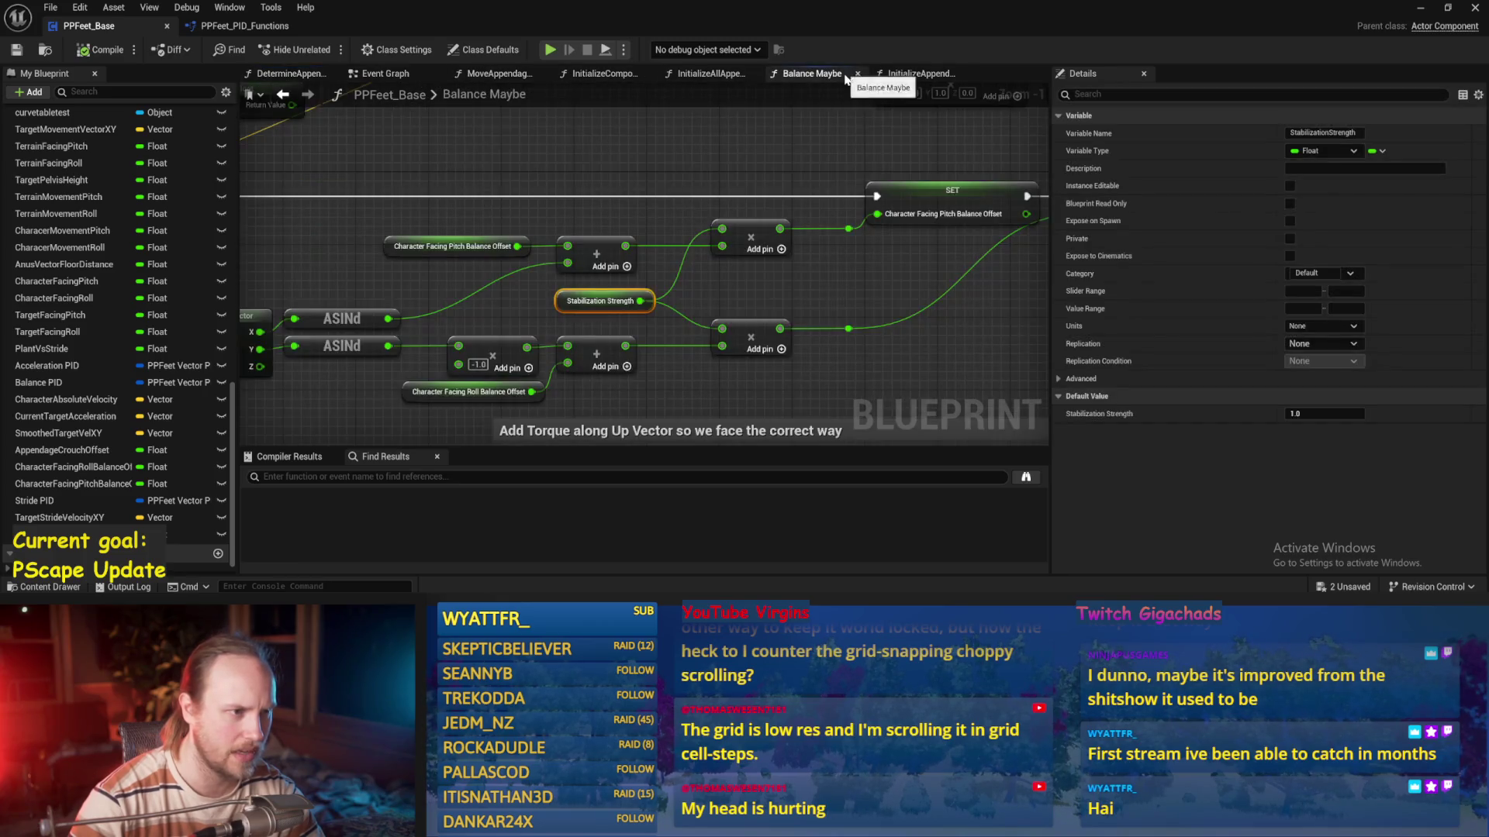
mouse_move(814, 332)
mouse_down()
mouse_move(630, 338)
mouse_move(543, 322)
mouse_move(764, 320)
mouse_up()
scroll(540, 319, up, 2)
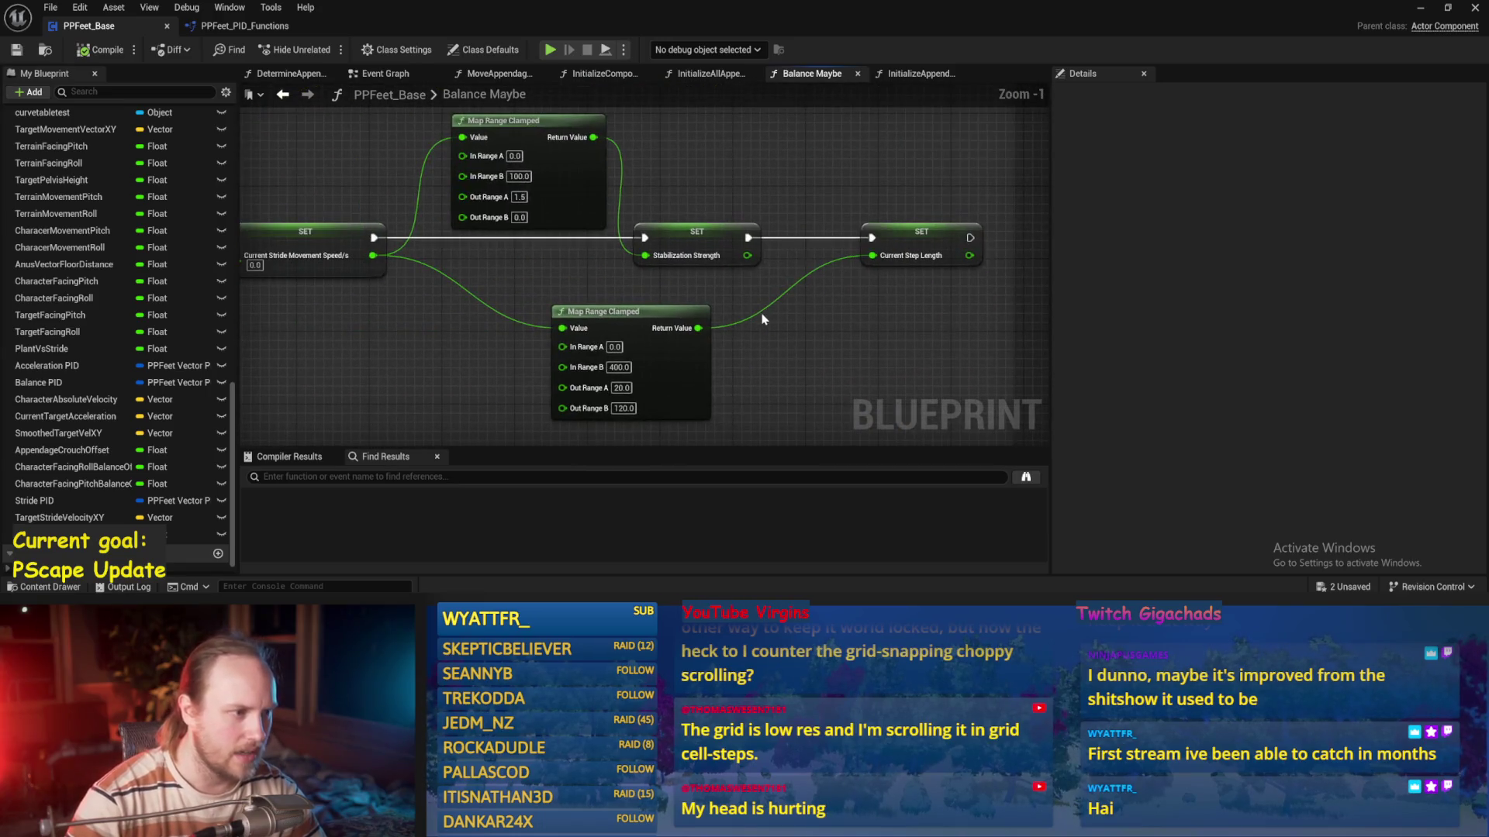
drag(642, 255, 613, 332)
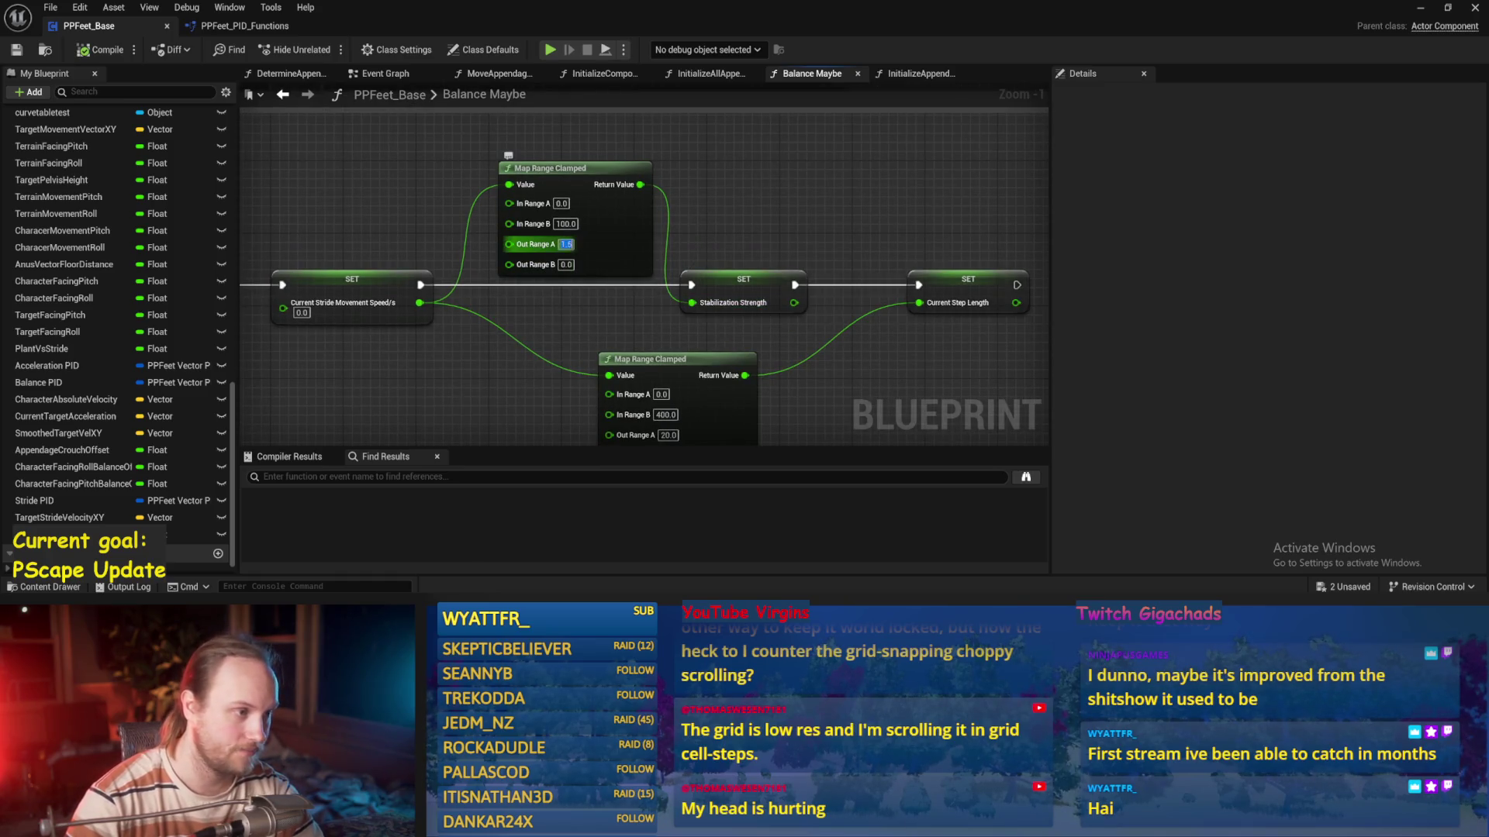
key(ctrl+s)
click(101, 49)
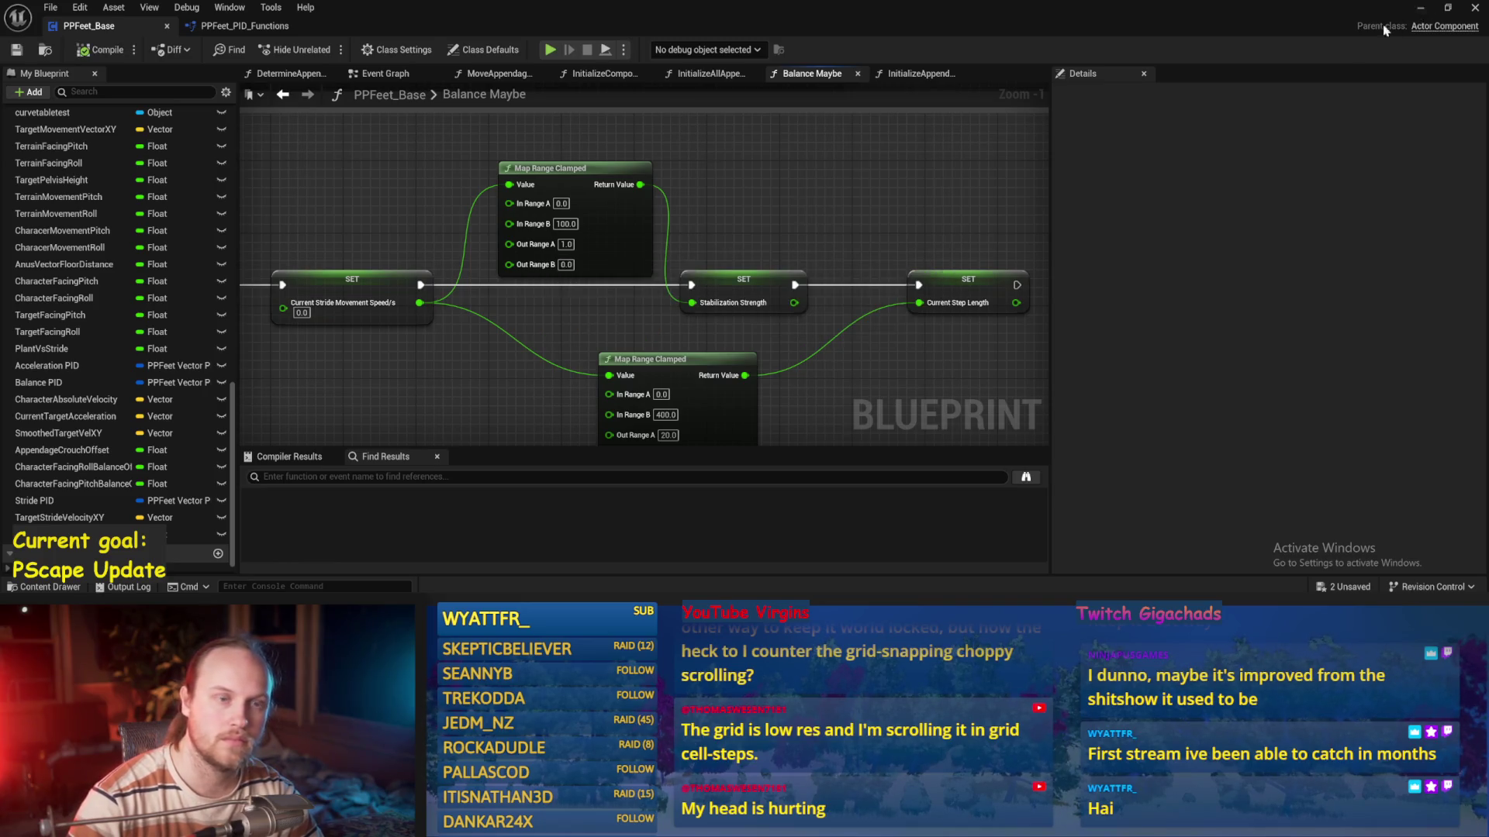
click(1419, 9)
Play-test the biped twice, steering it with A, then switch to the free camera and full editor layout
key(alt+p)
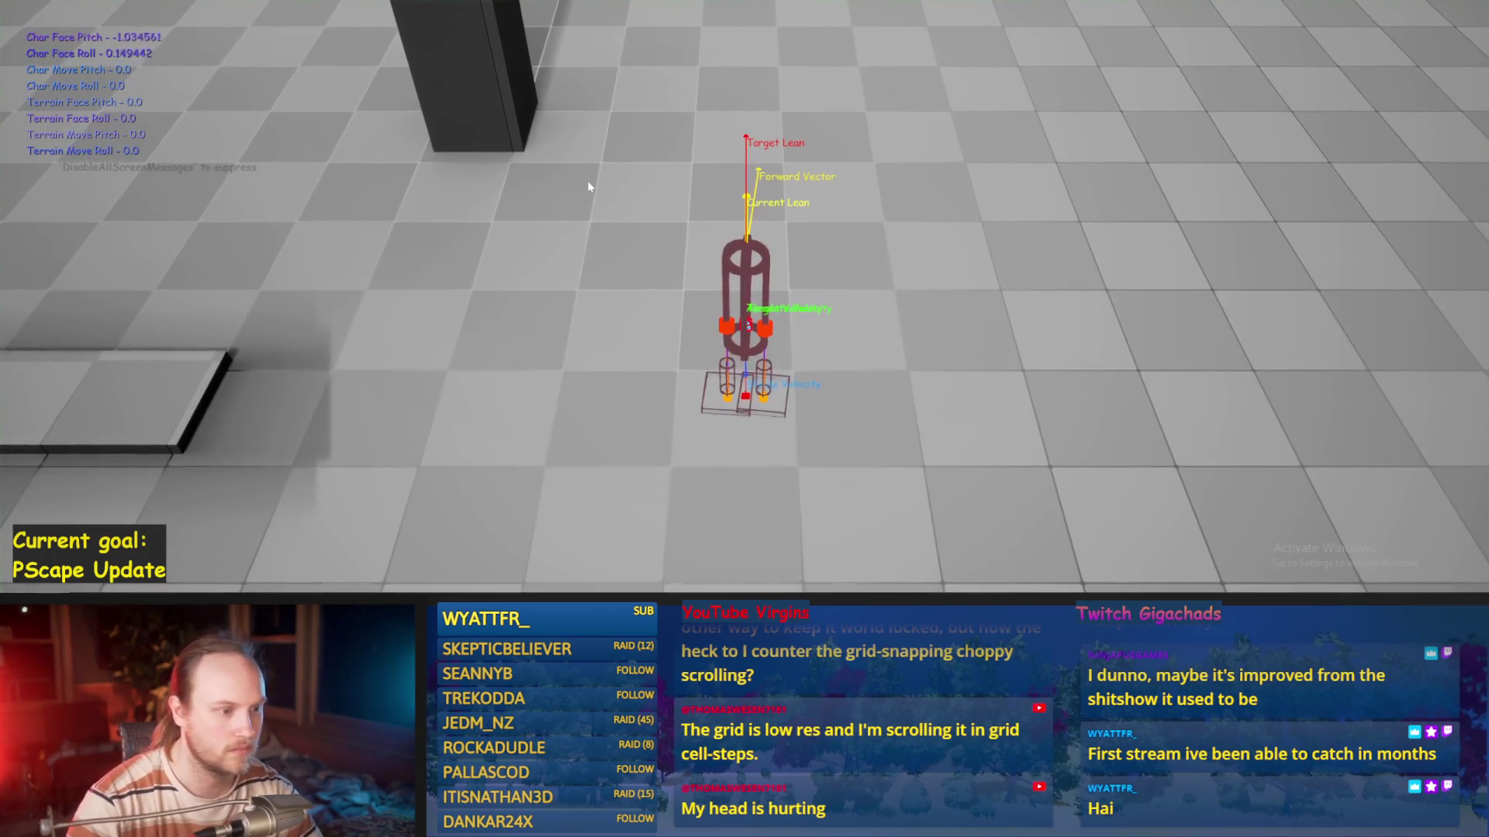
key(a)
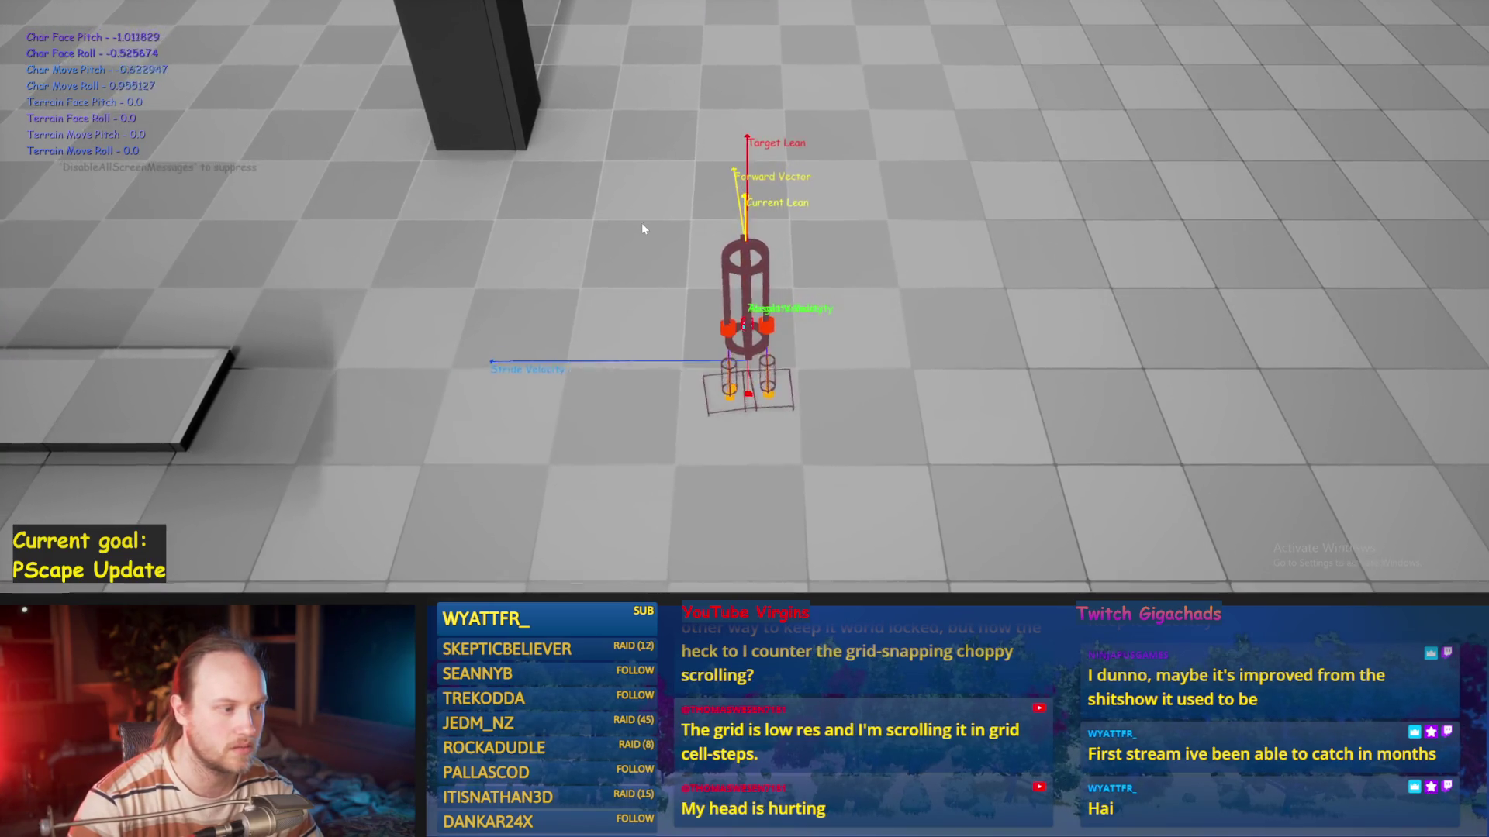
key(Escape)
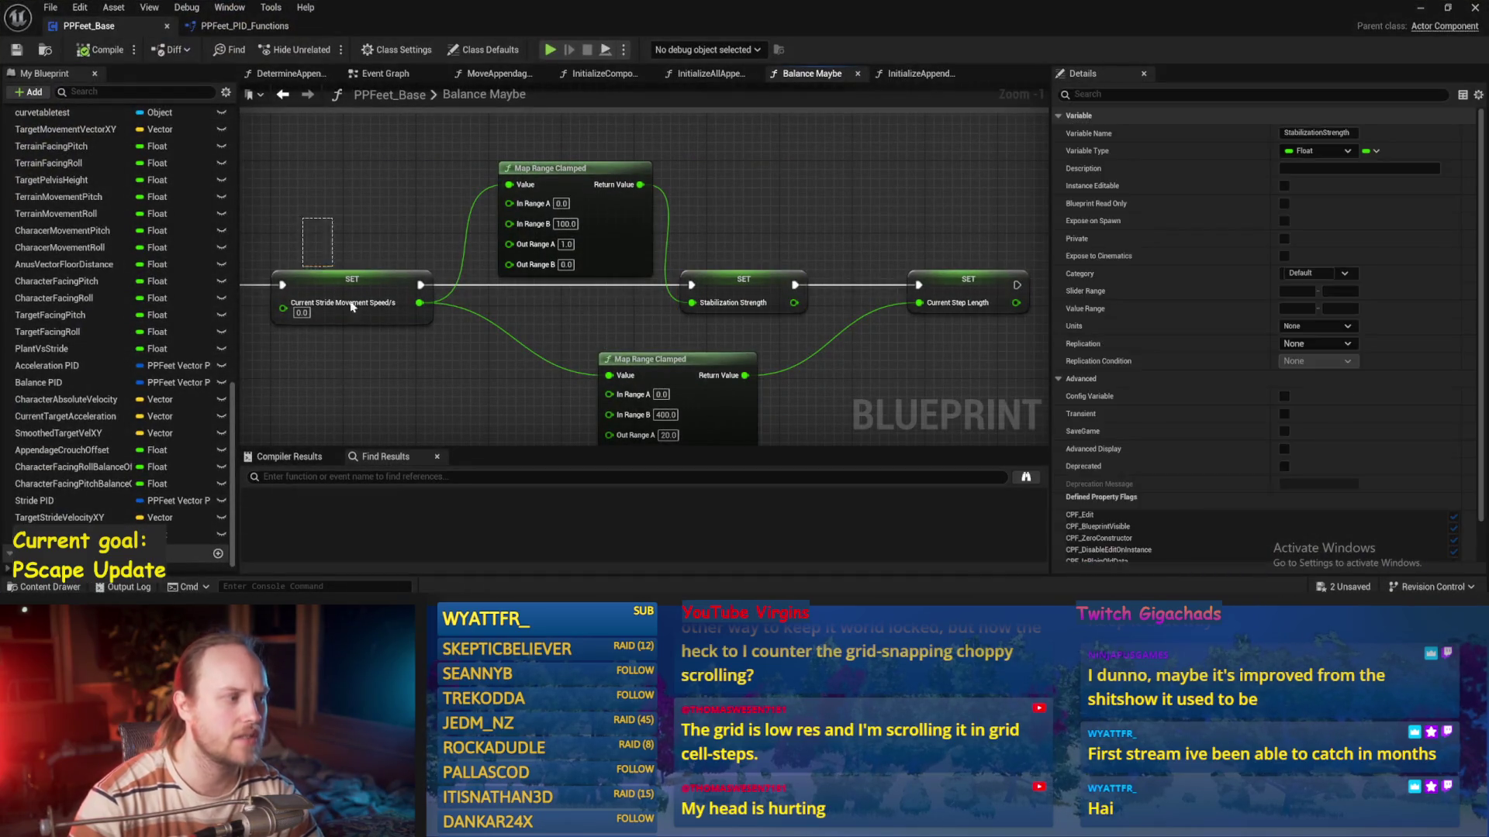
key(alt+s)
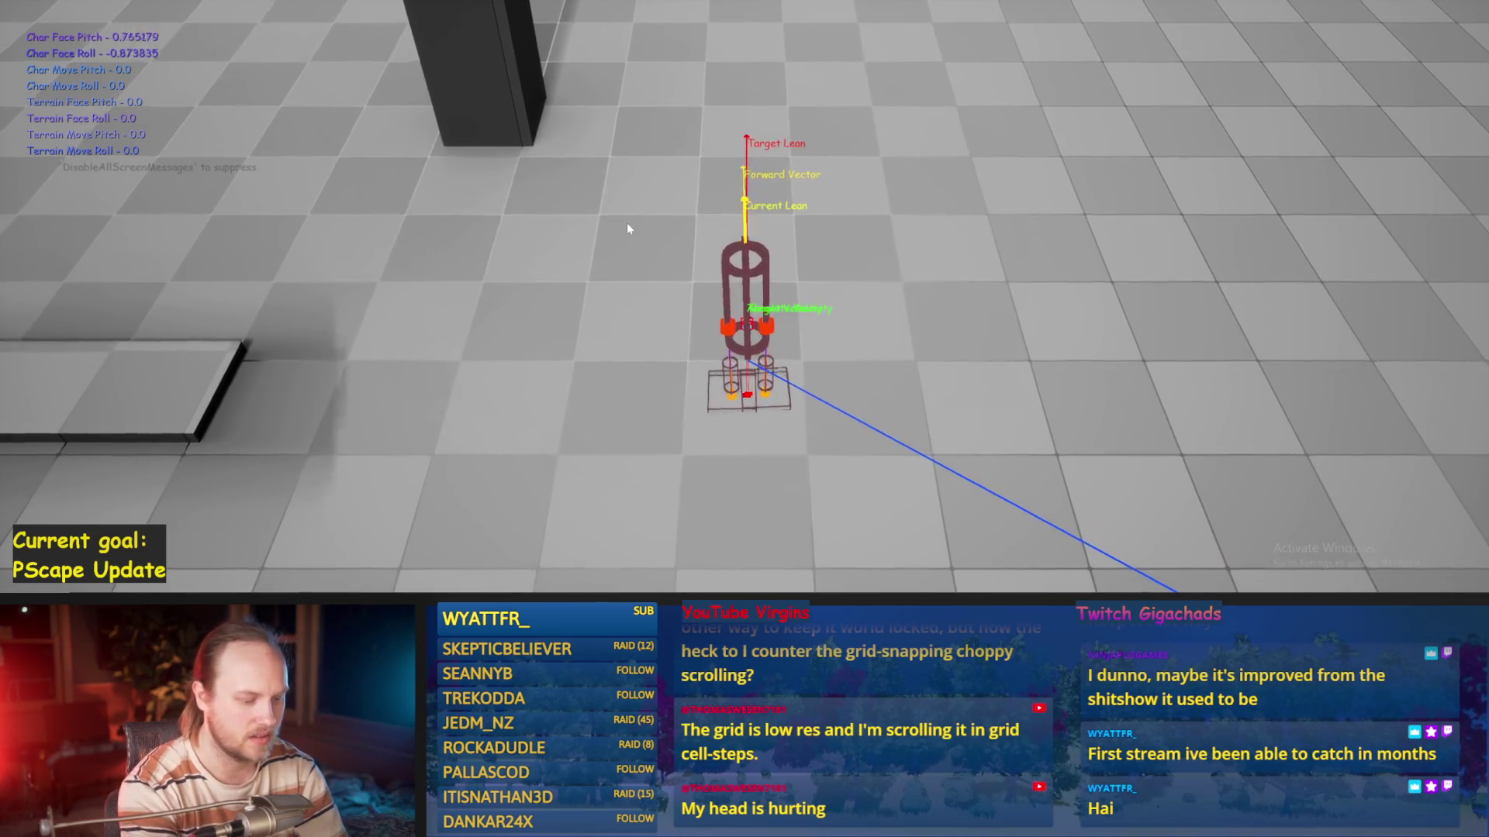
key(F8)
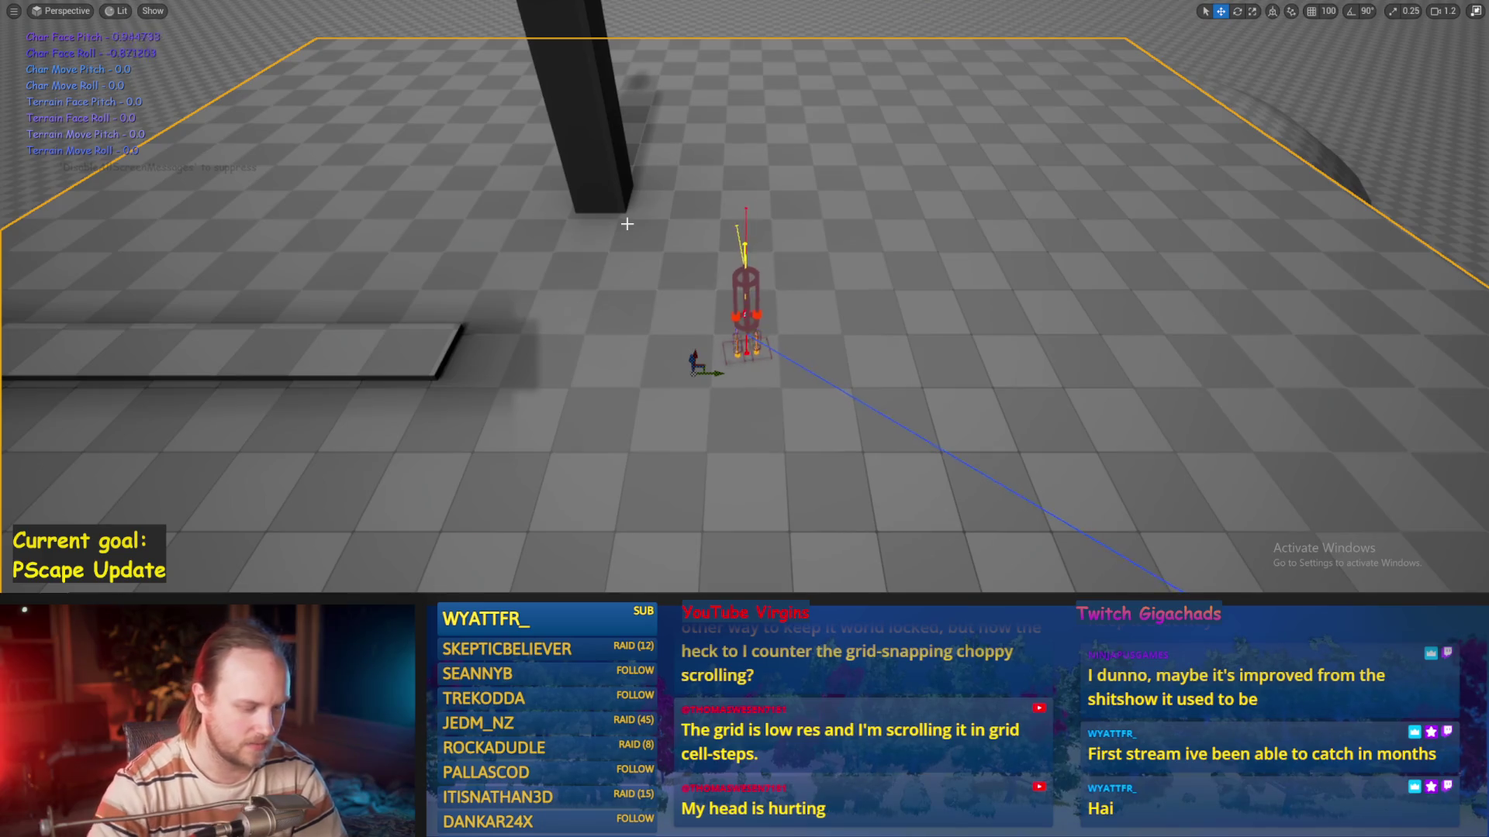
key(F11)
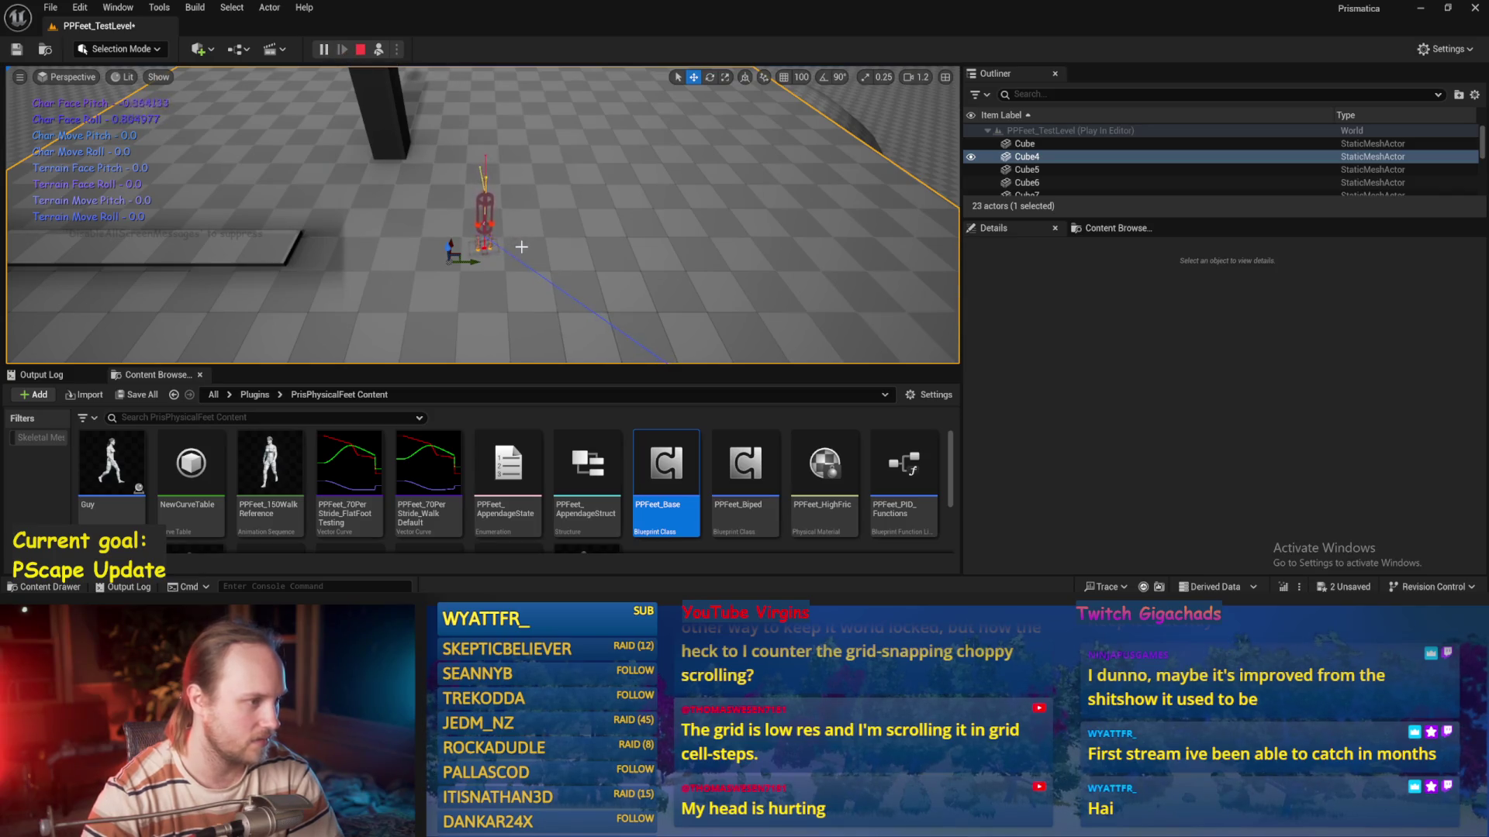
Toggle between the free camera and player view with F8 to inspect the upright biped, then resume
drag(536, 252, 518, 258)
key(F8)
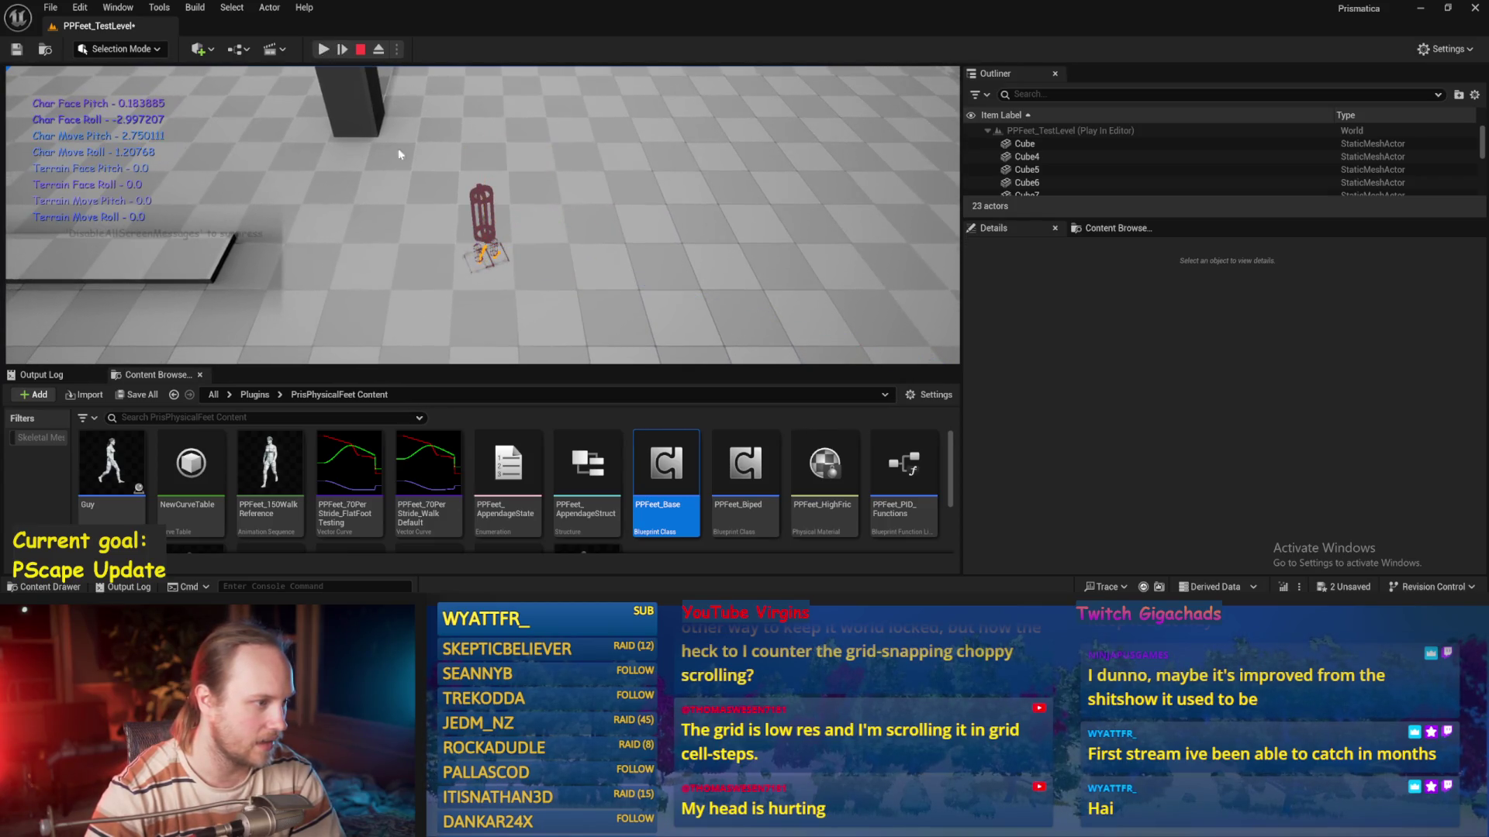
key(F8)
click(584, 284)
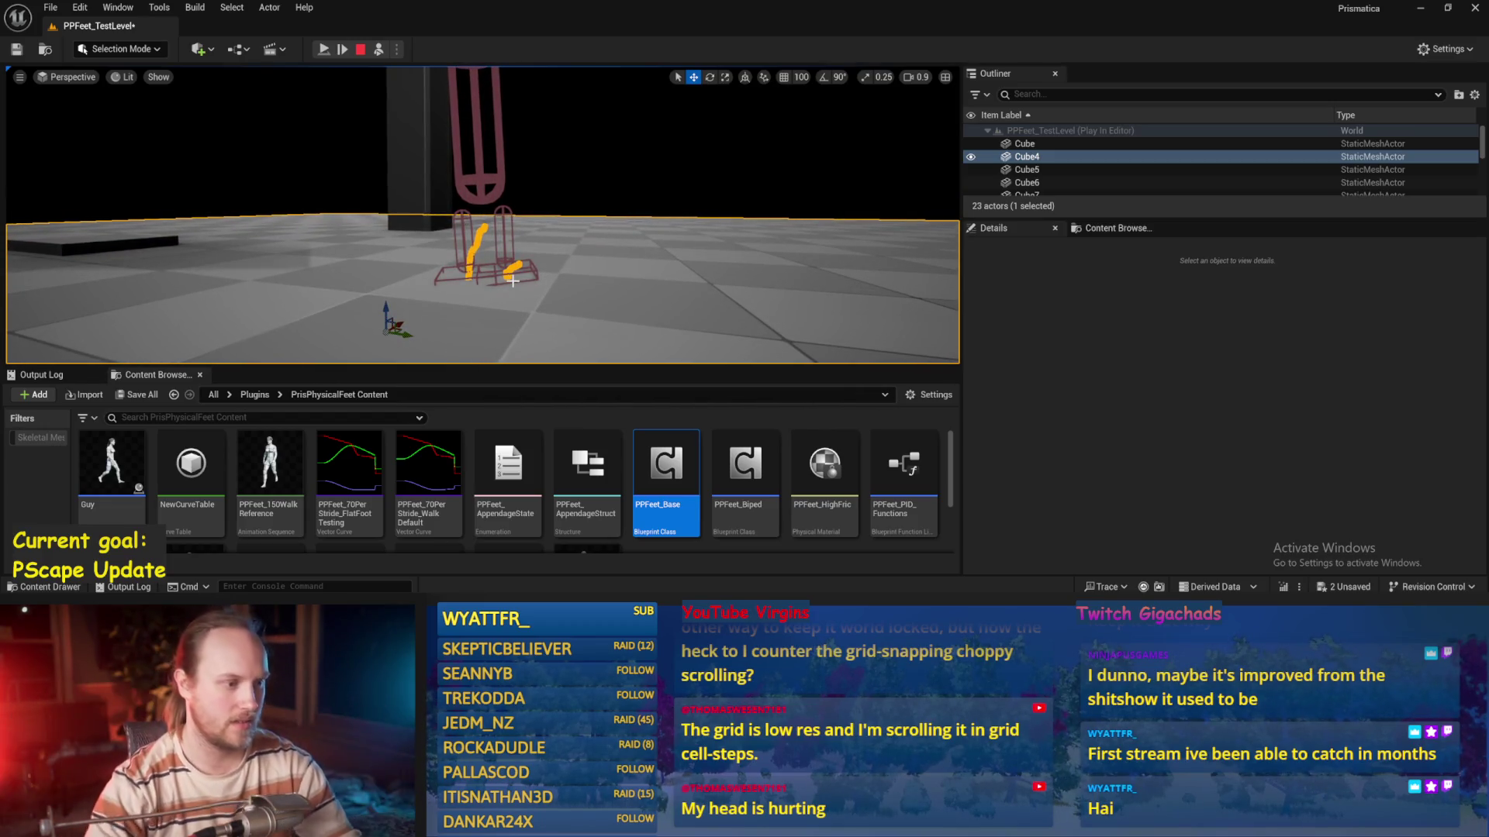
key(F8)
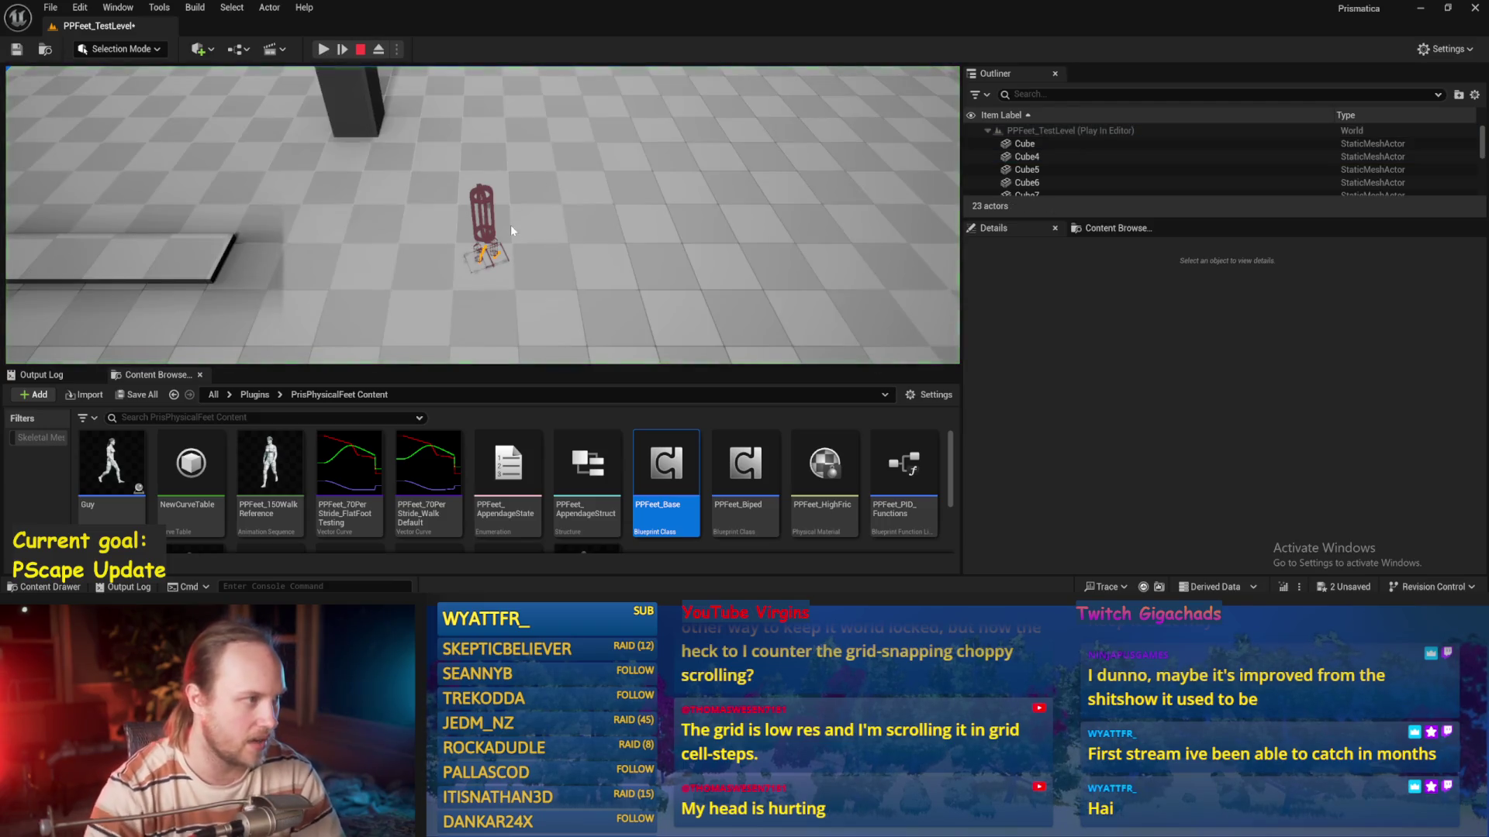
click(324, 50)
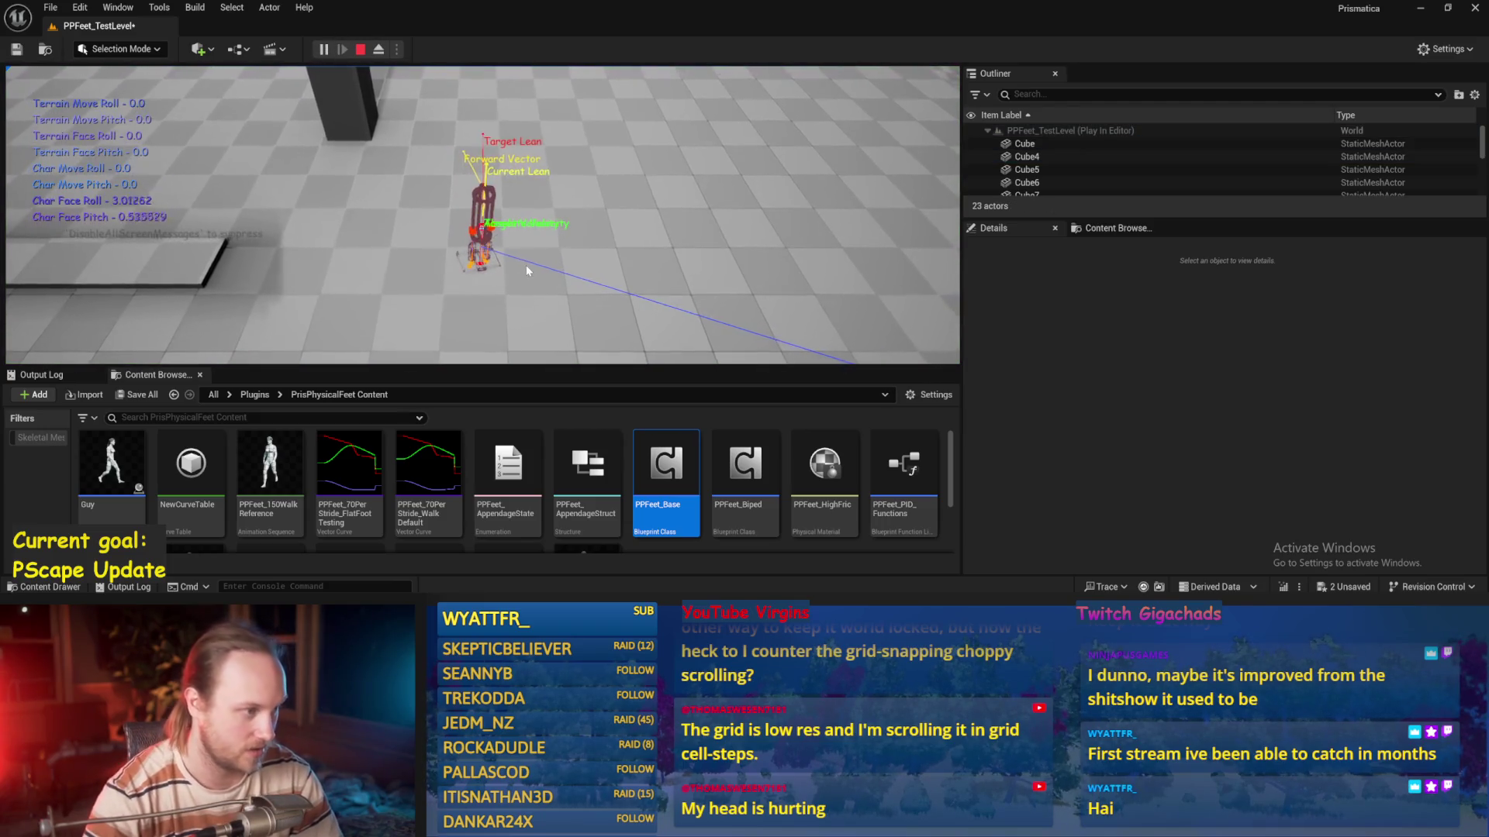
Open PPFeet_Base and rewire the VInterp To node smoothing the target lean, saving the blueprint
double_click(666, 465)
scroll(608, 293, down, 3)
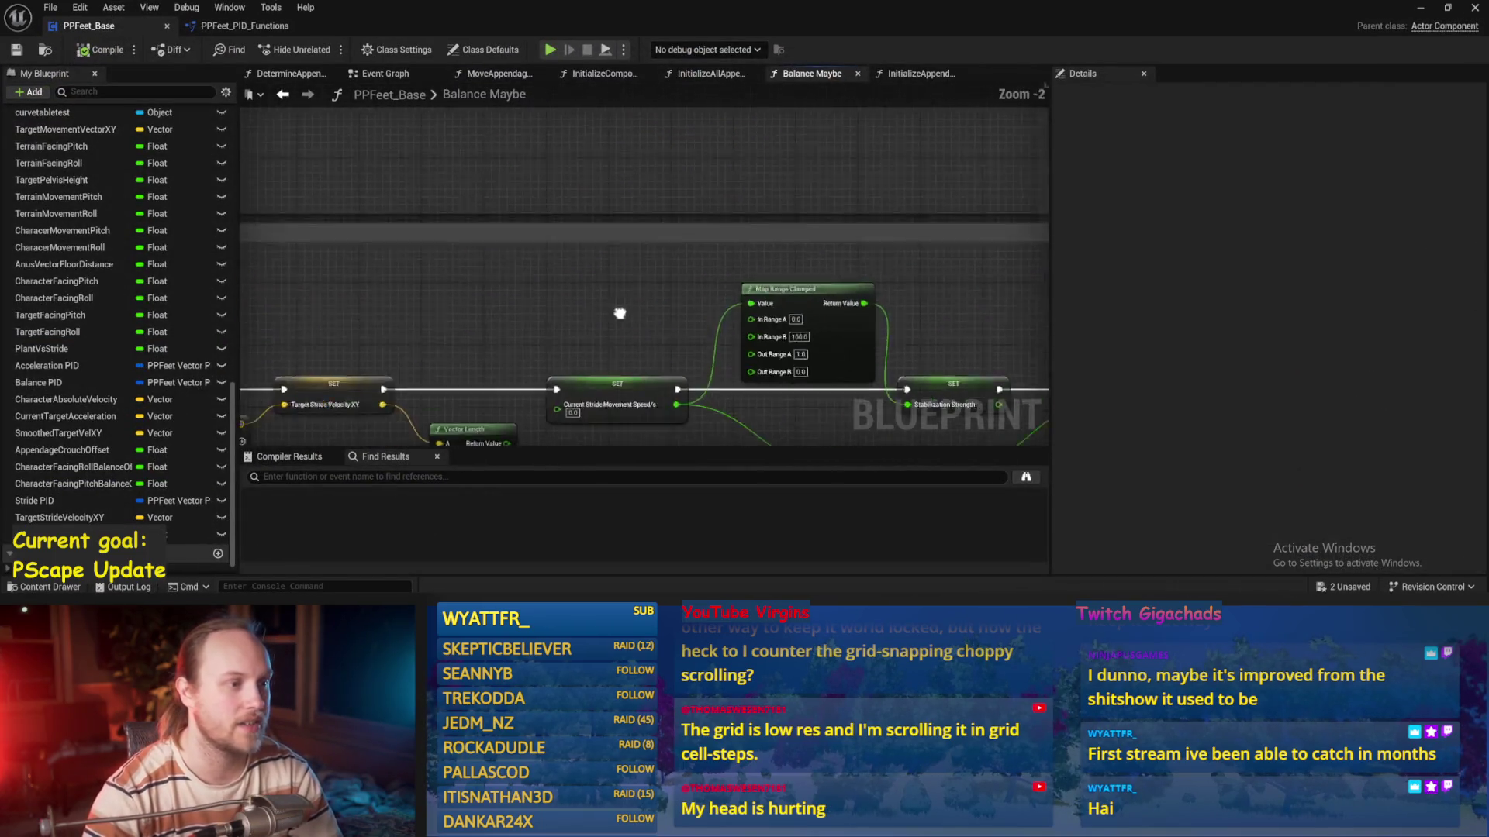
mouse_move(686, 258)
mouse_down()
mouse_move(816, 184)
mouse_move(885, 292)
mouse_up()
key(ctrl+s)
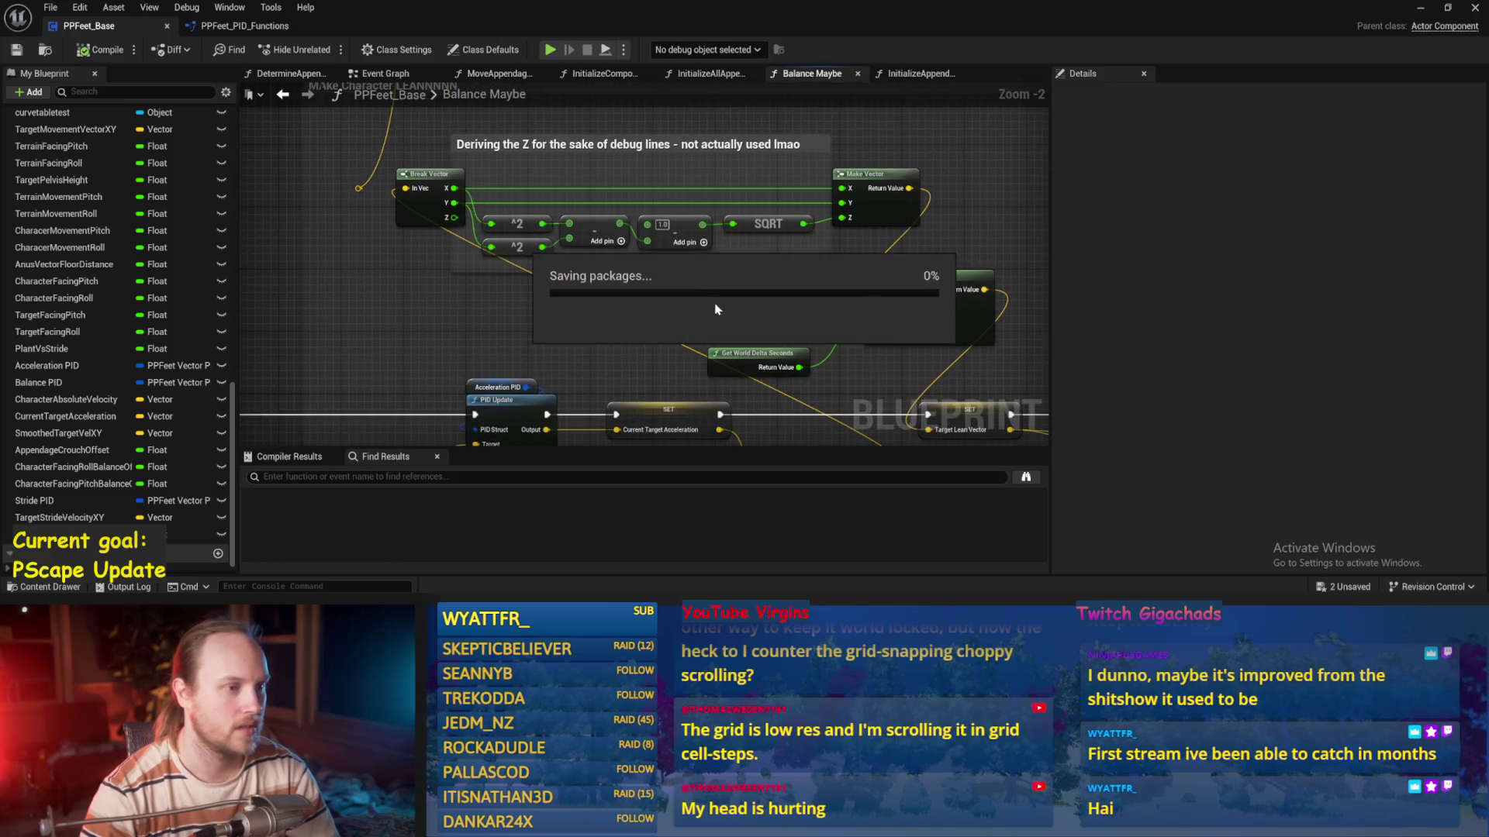
scroll(686, 247, up, 2)
mouse_move(826, 227)
mouse_down()
mouse_move(676, 287)
mouse_move(615, 376)
mouse_up()
scroll(615, 376, up, 1)
mouse_move(680, 153)
mouse_down()
mouse_move(616, 232)
mouse_move(596, 230)
mouse_up()
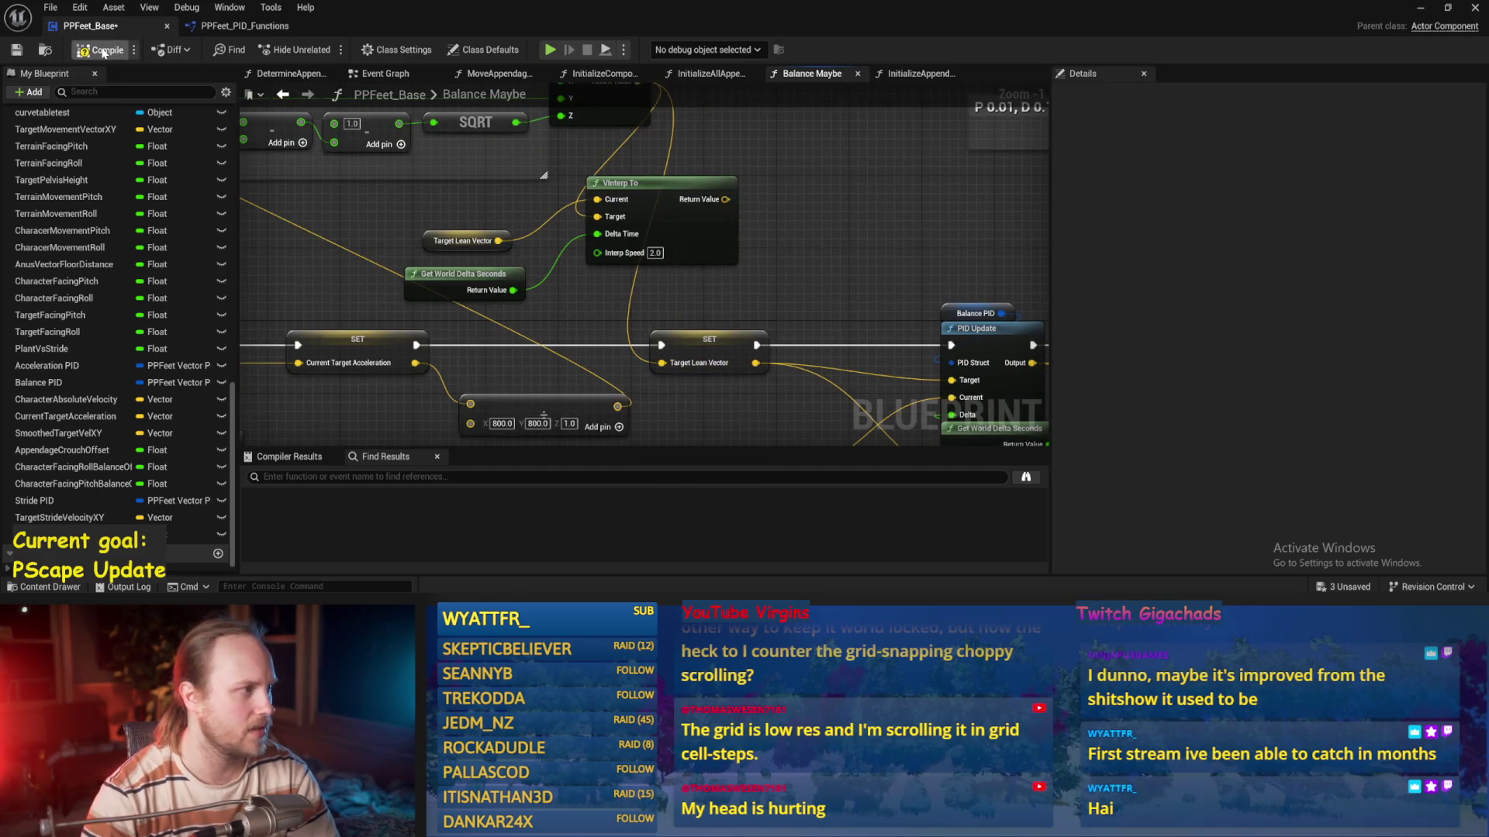
key(ctrl+s)
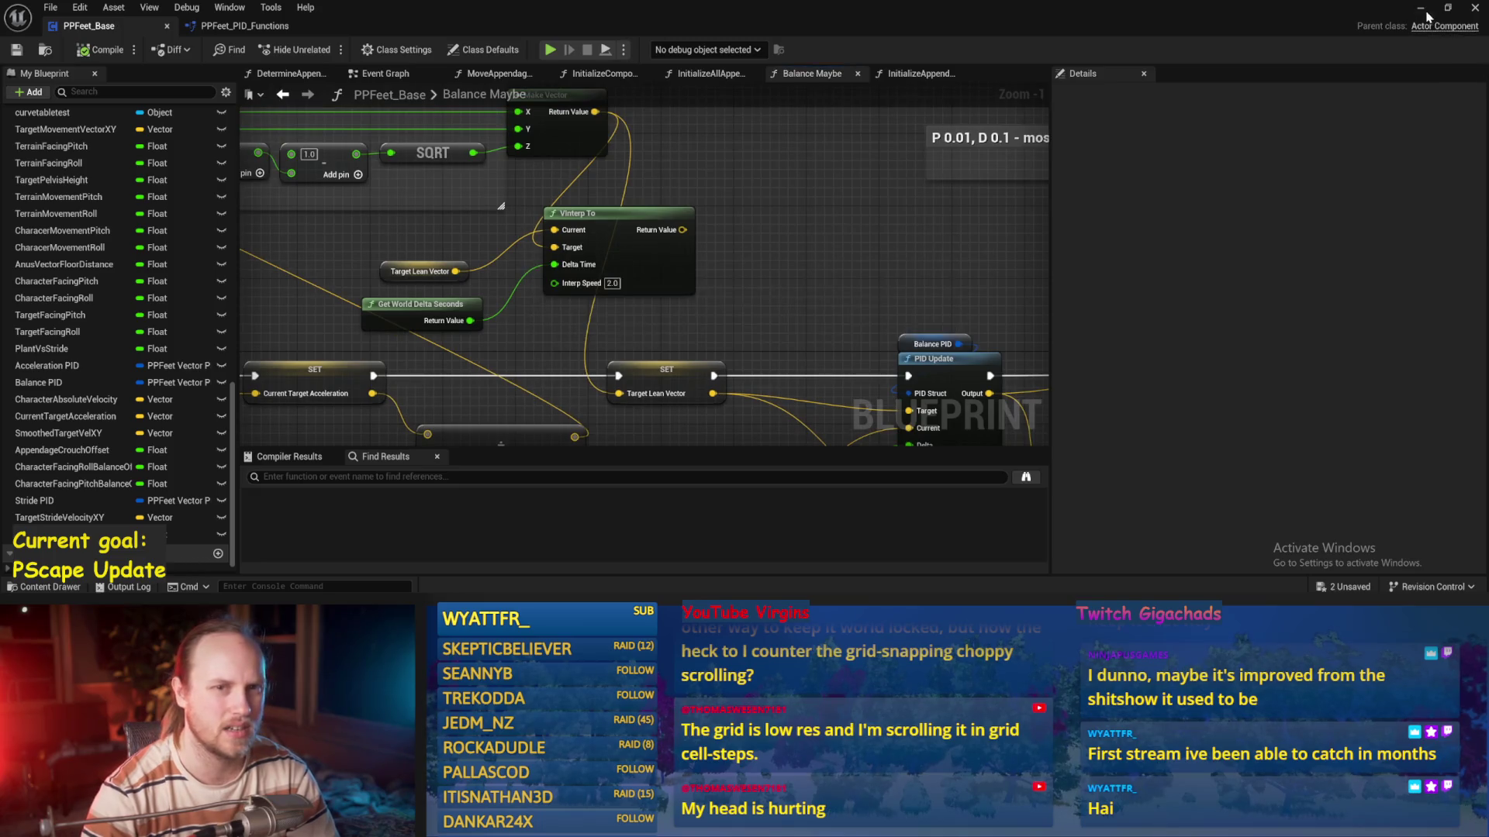
Play-test the biped's balance twice, once fullscreen, then return to the blueprint
click(1420, 8)
key(alt+p)
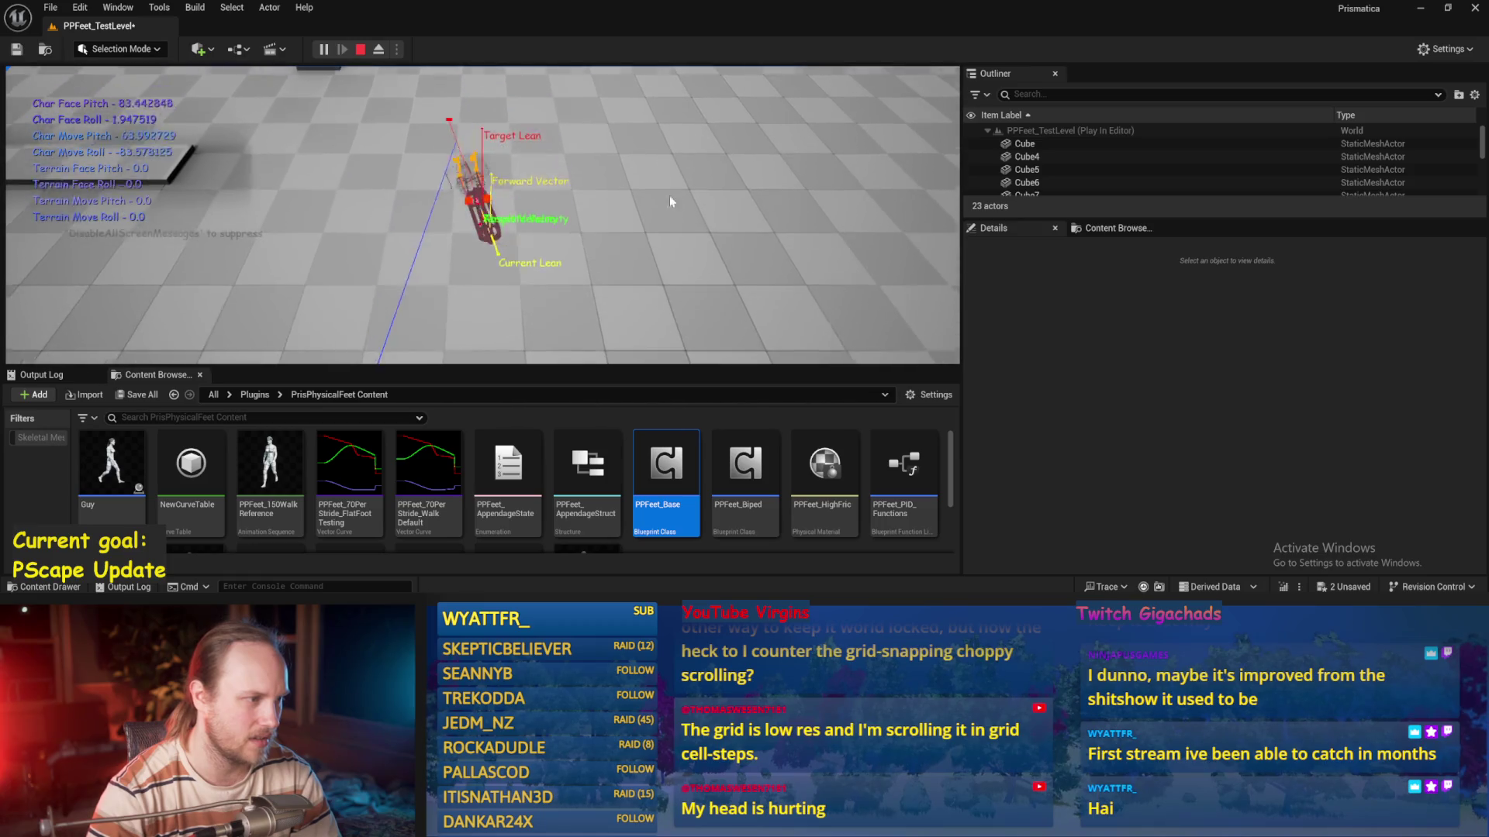
key(Escape)
key(alt+p)
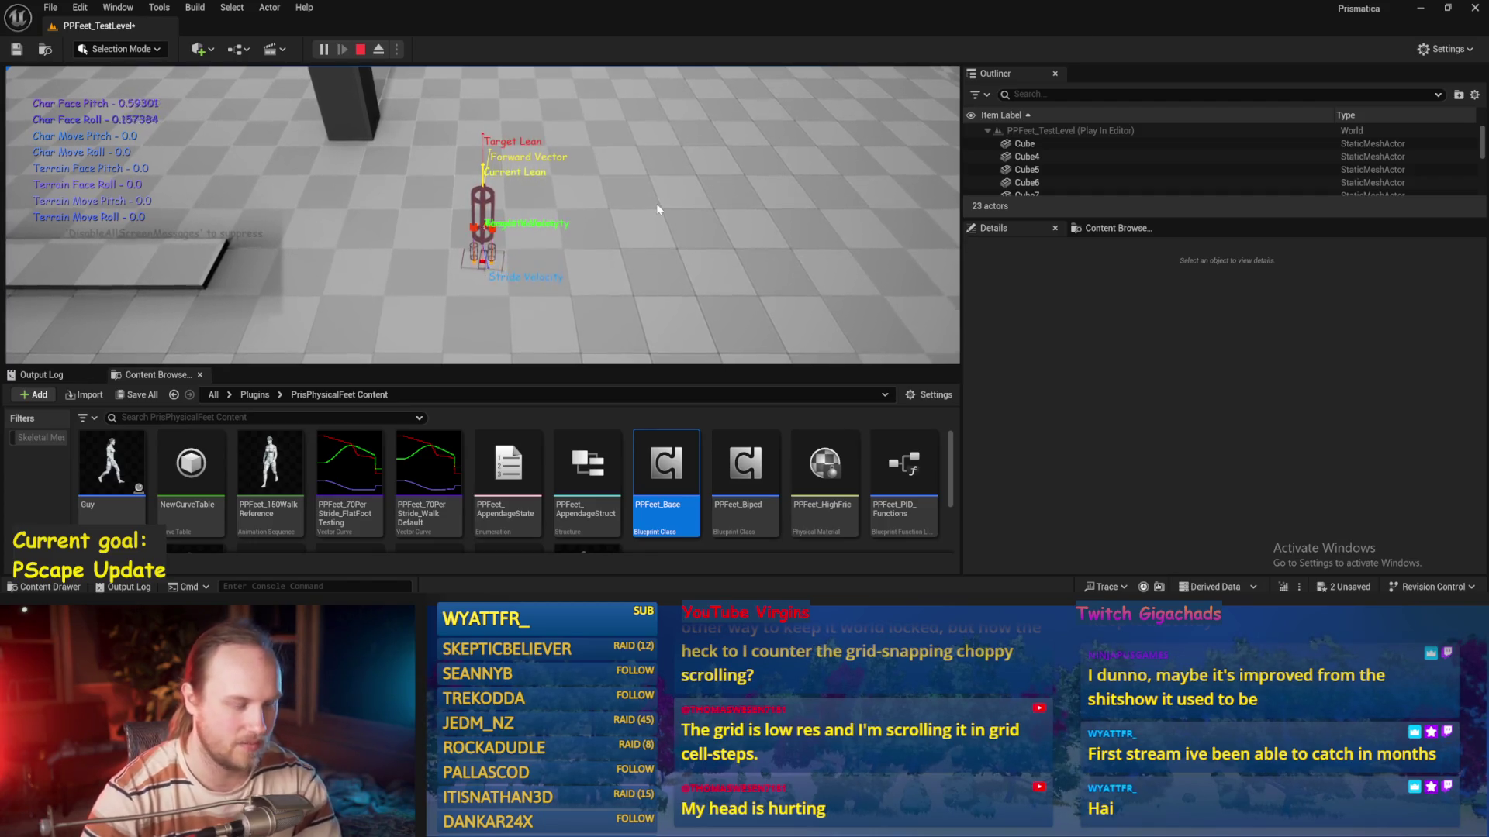
key(F11)
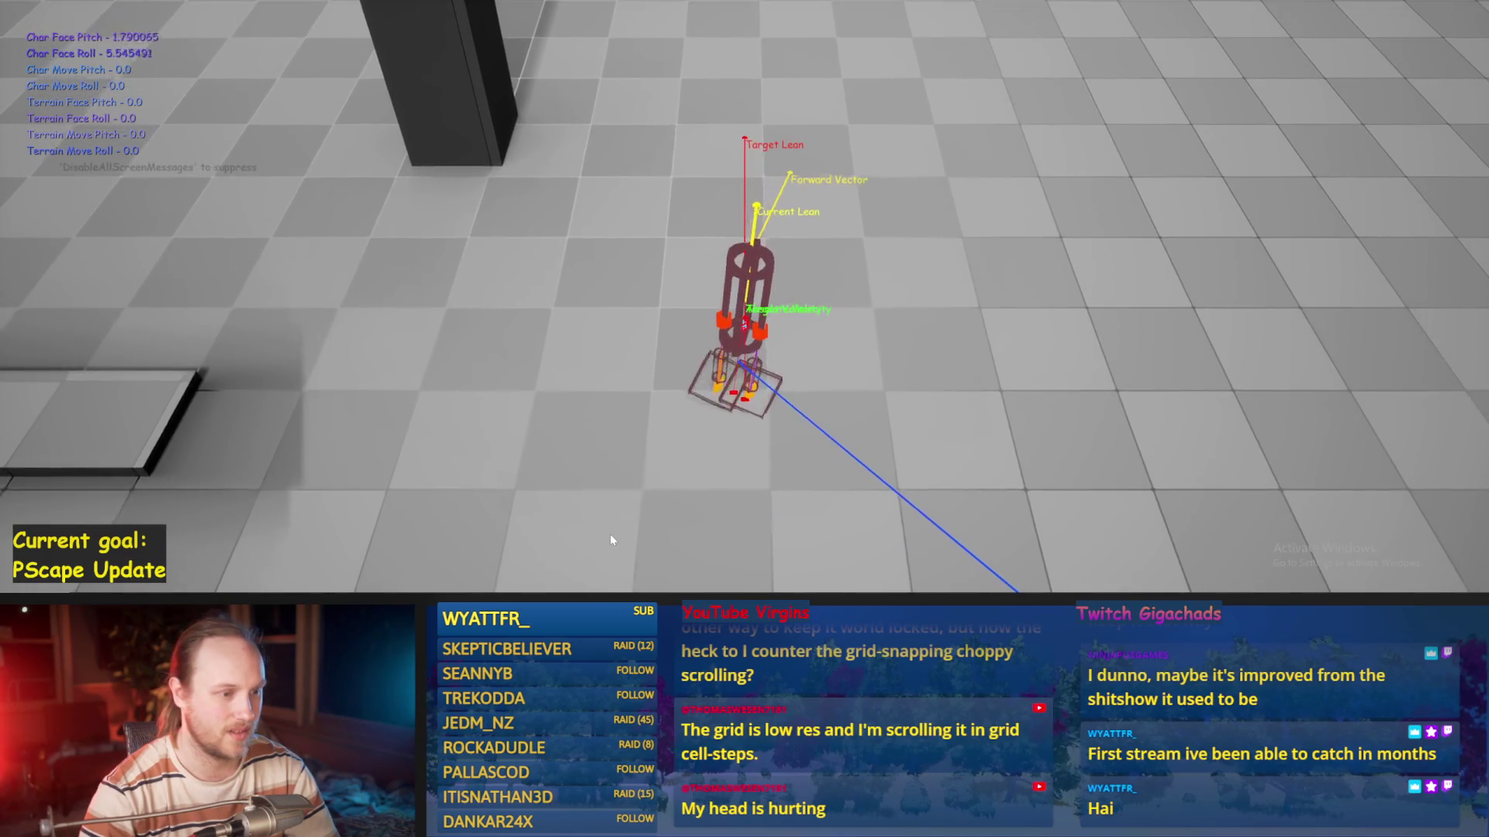
key(Escape)
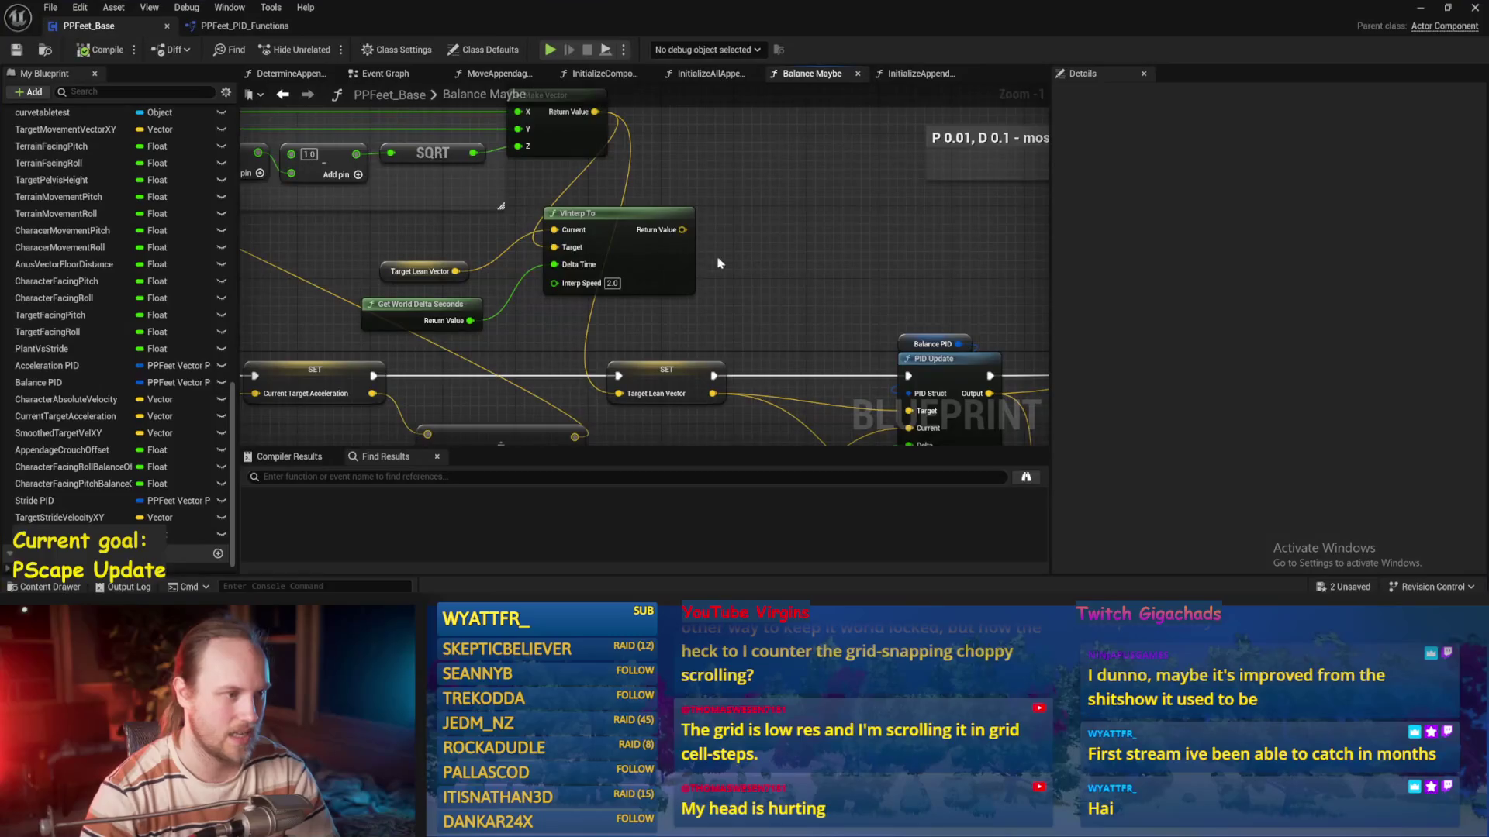
Feed VInterp To's Return Value into SET Target Lean Vector, compile, save, and review the nearby balance nodes
drag(685, 231, 597, 427)
drag(608, 310, 618, 305)
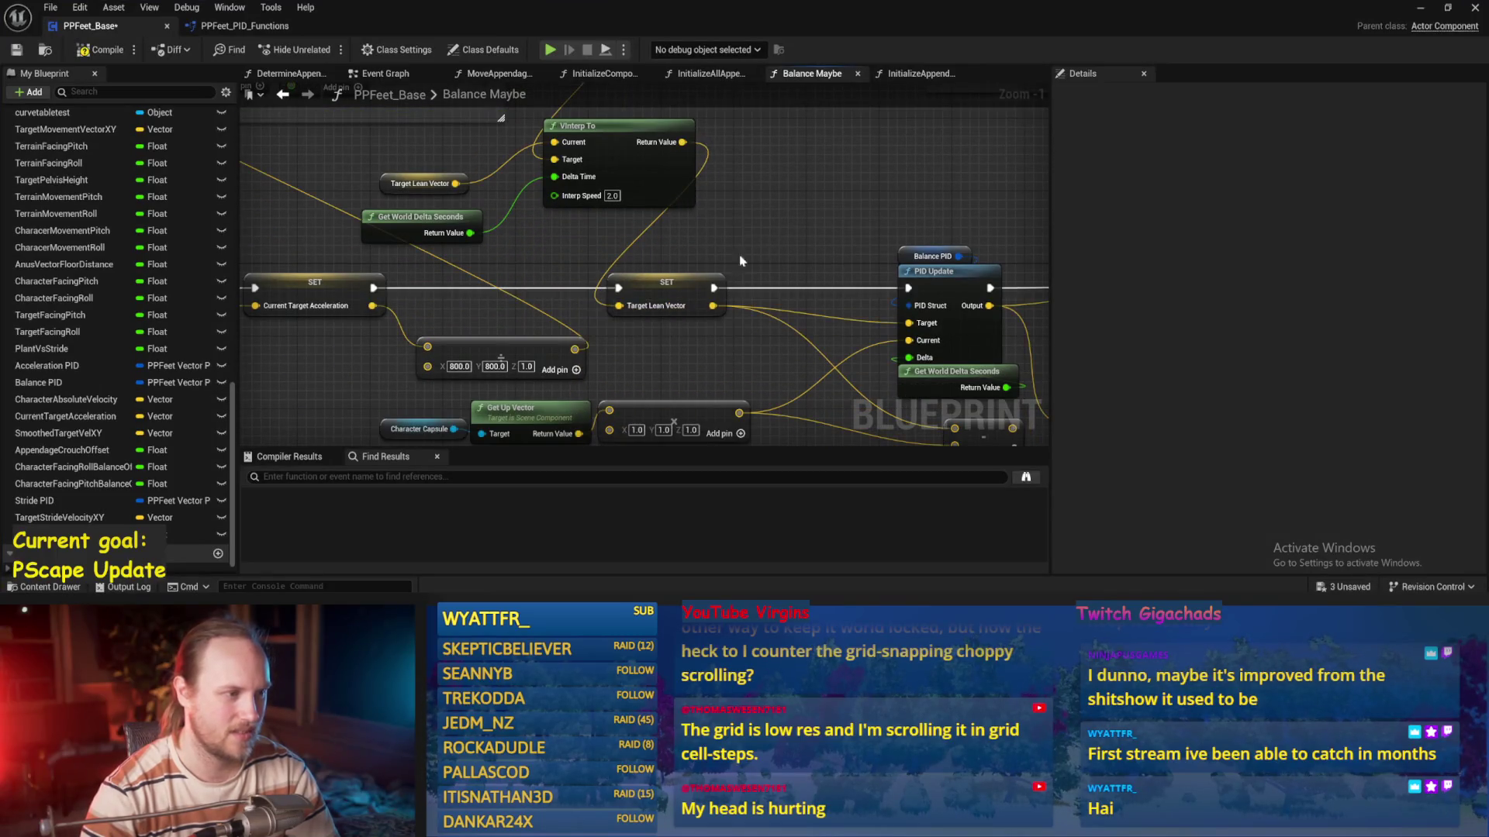
scroll(801, 262, down, 1)
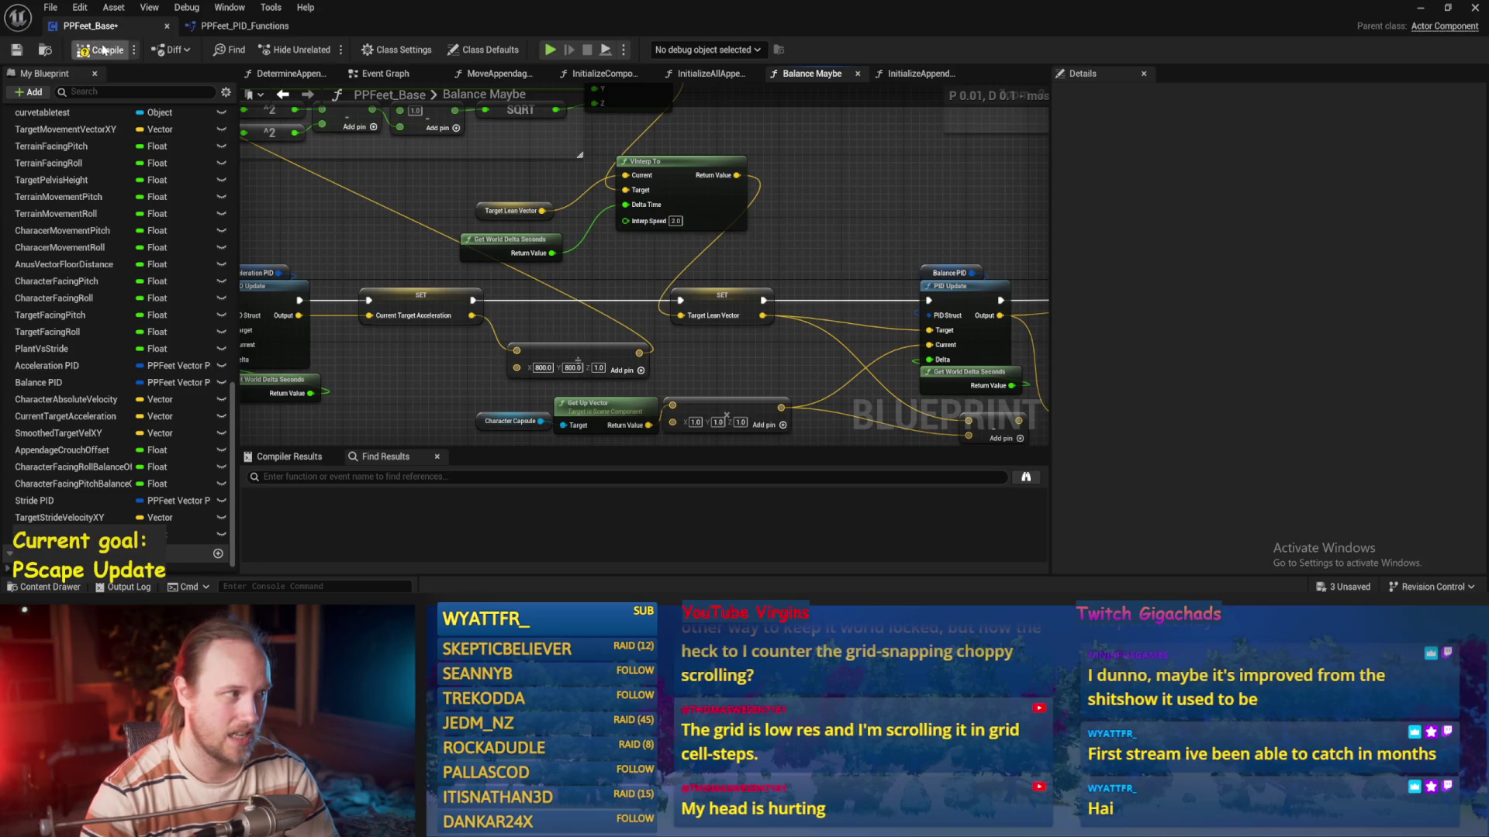
click(17, 51)
click(764, 303)
drag(758, 258, 708, 235)
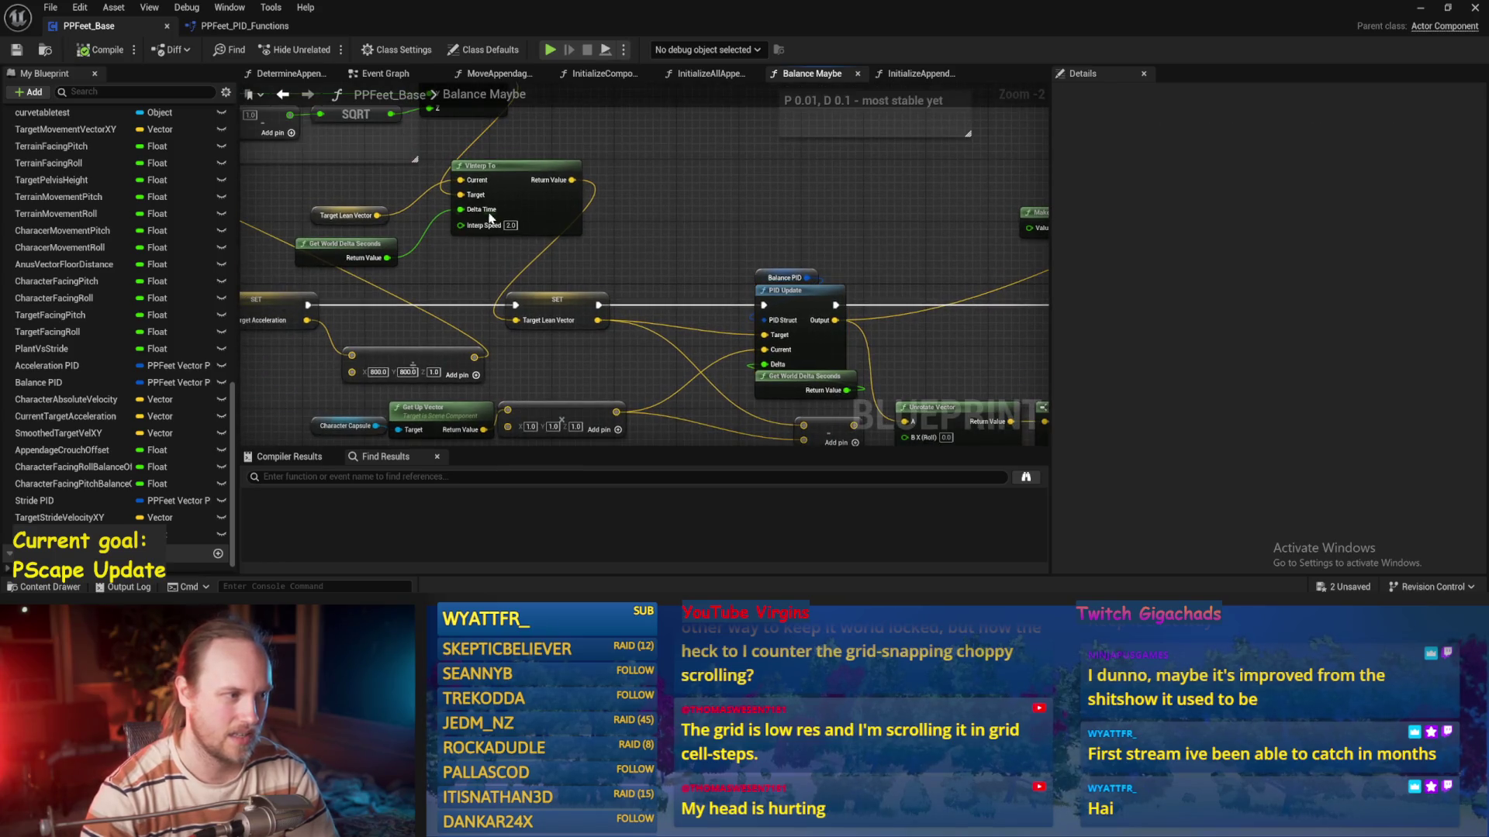
scroll(632, 267, up, 1)
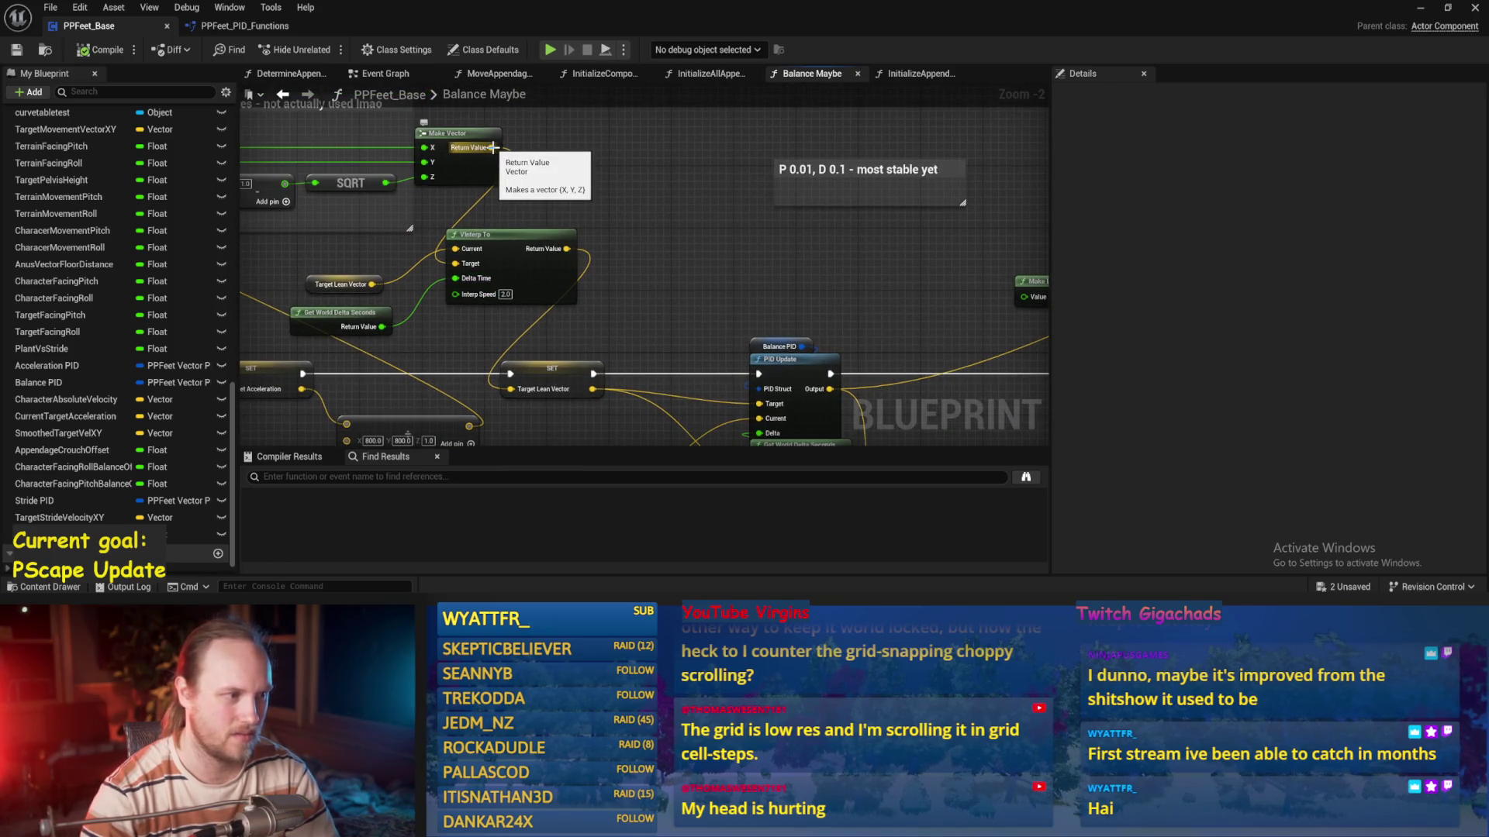
mouse_move(494, 154)
mouse_down()
mouse_move(535, 232)
mouse_move(567, 116)
mouse_up()
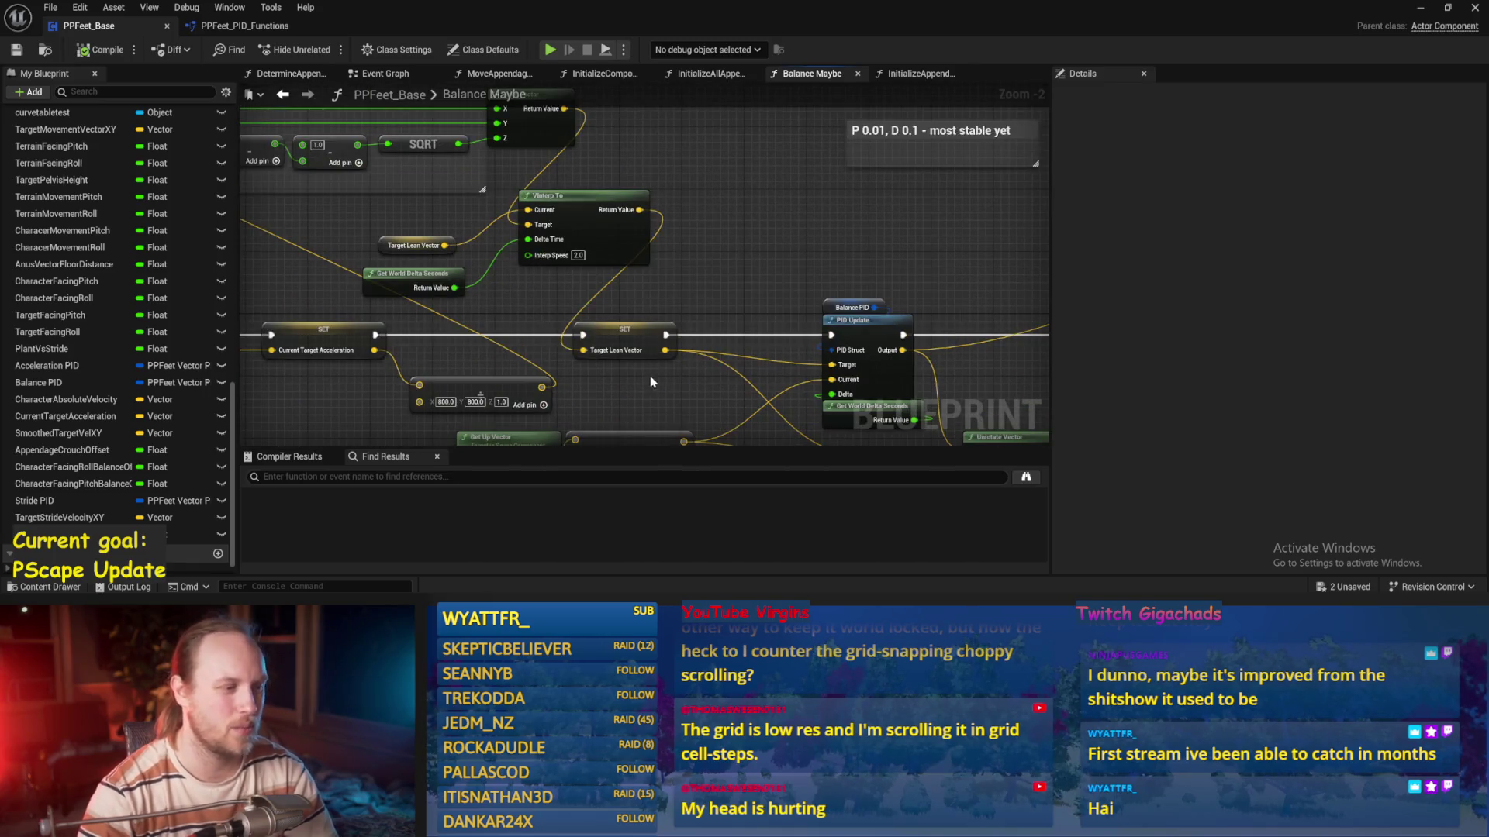
drag(628, 295, 540, 251)
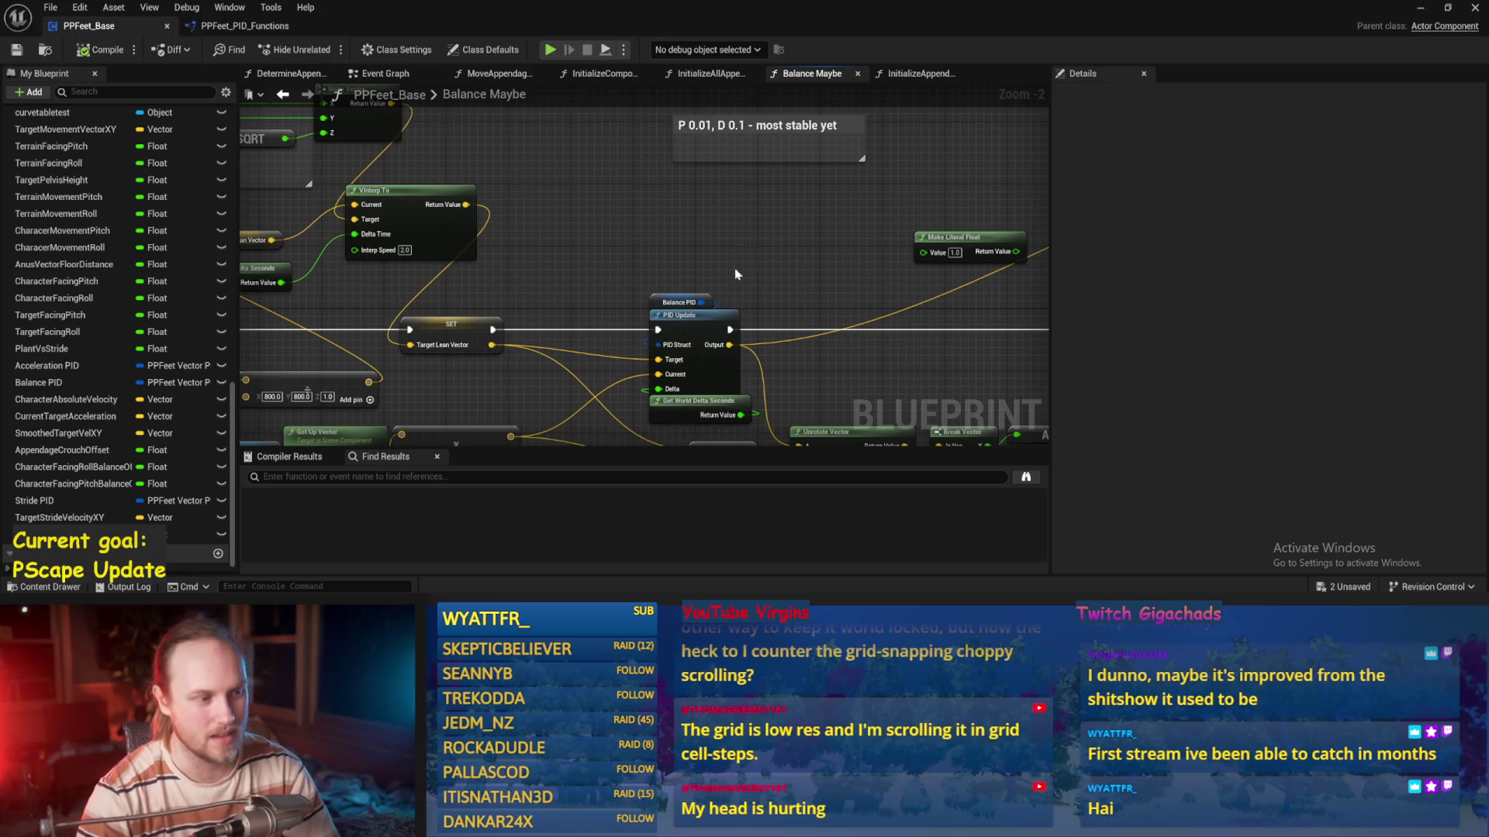
drag(729, 287, 608, 146)
Play-test the biped, steering it with A, then return to the blueprint
click(1421, 9)
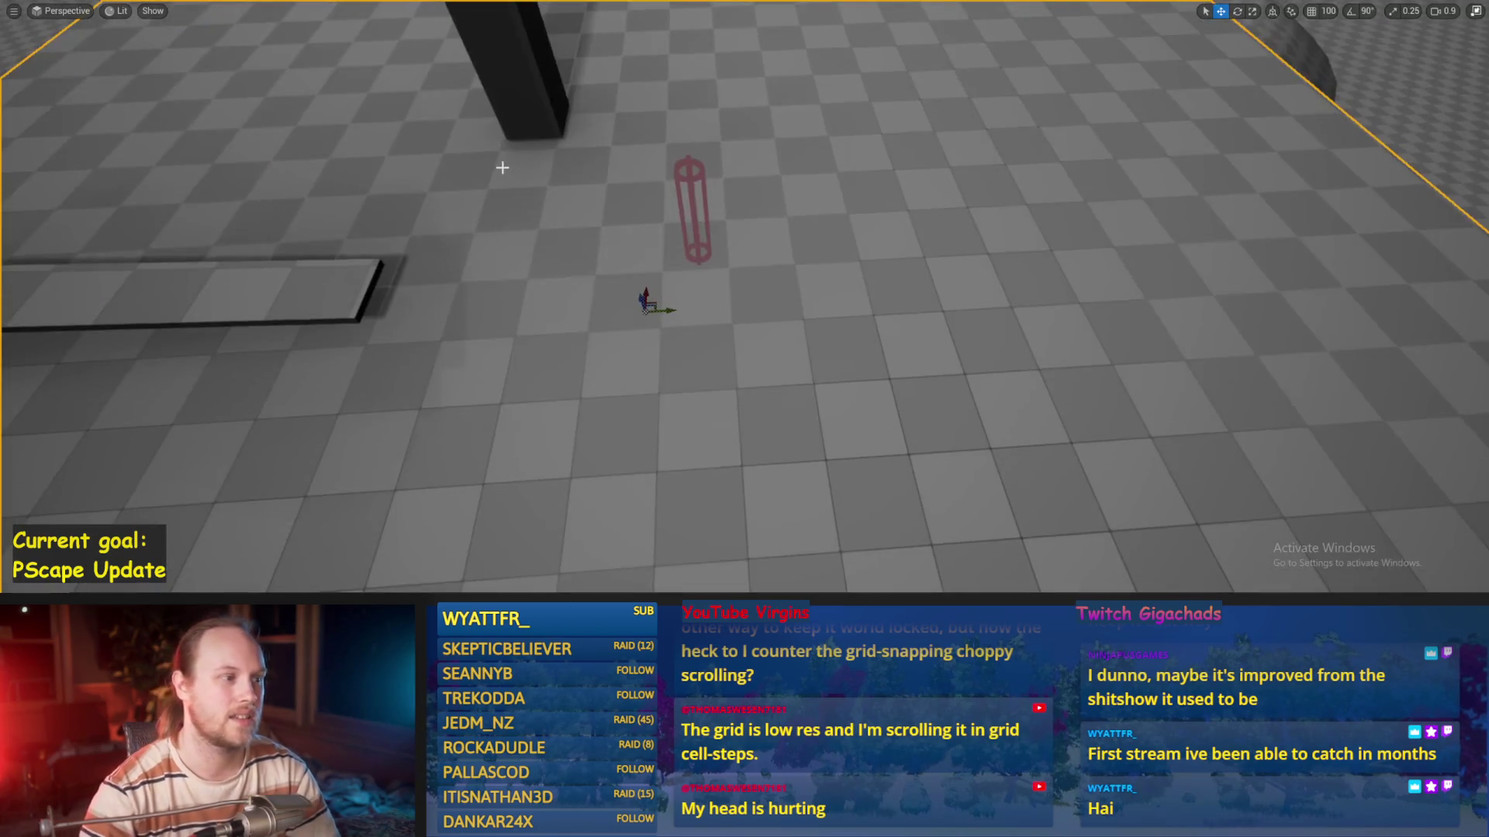
key(alt+p)
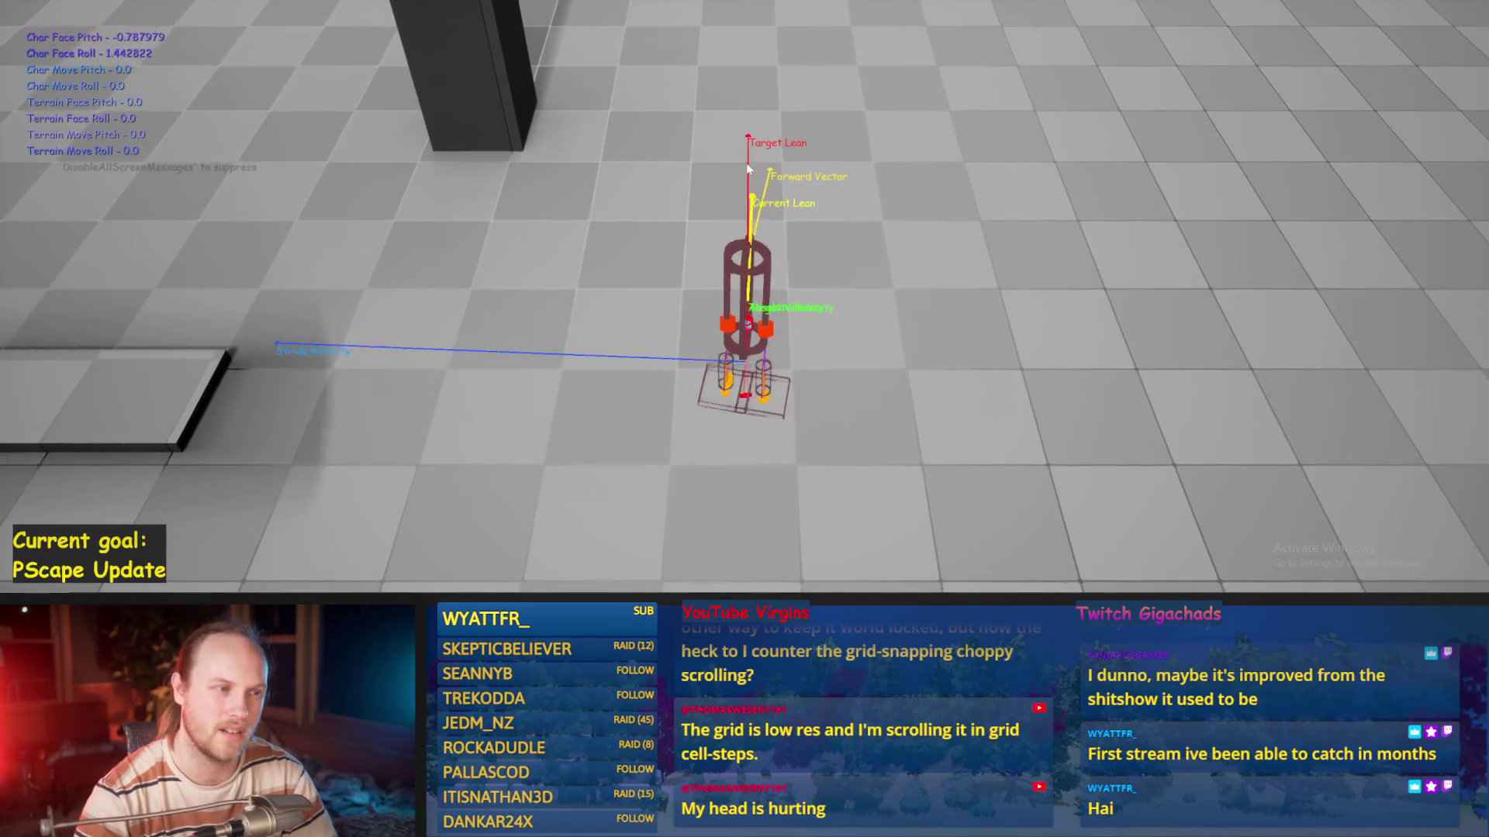
key(a)
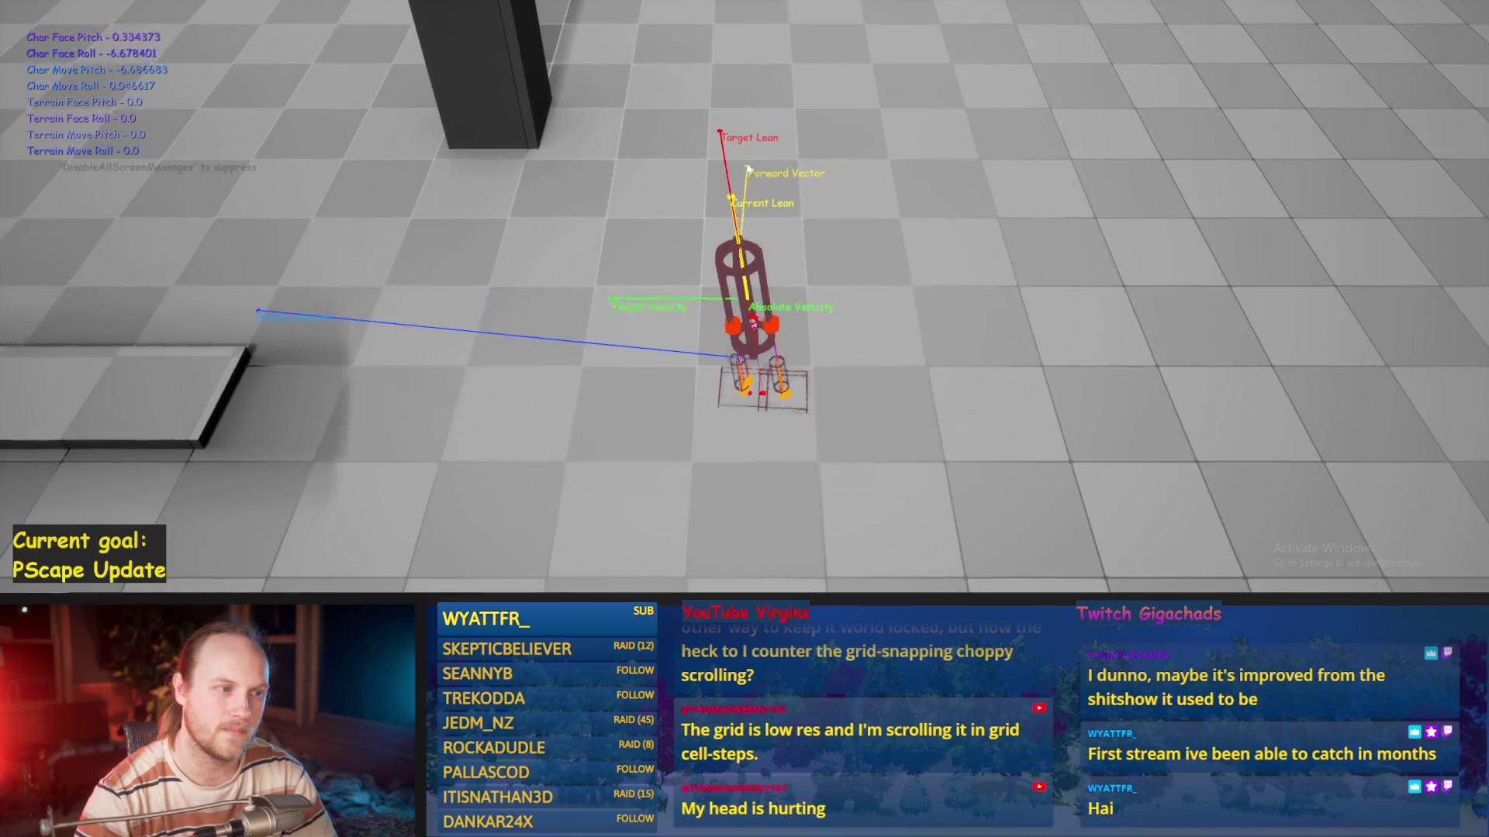
key(a)
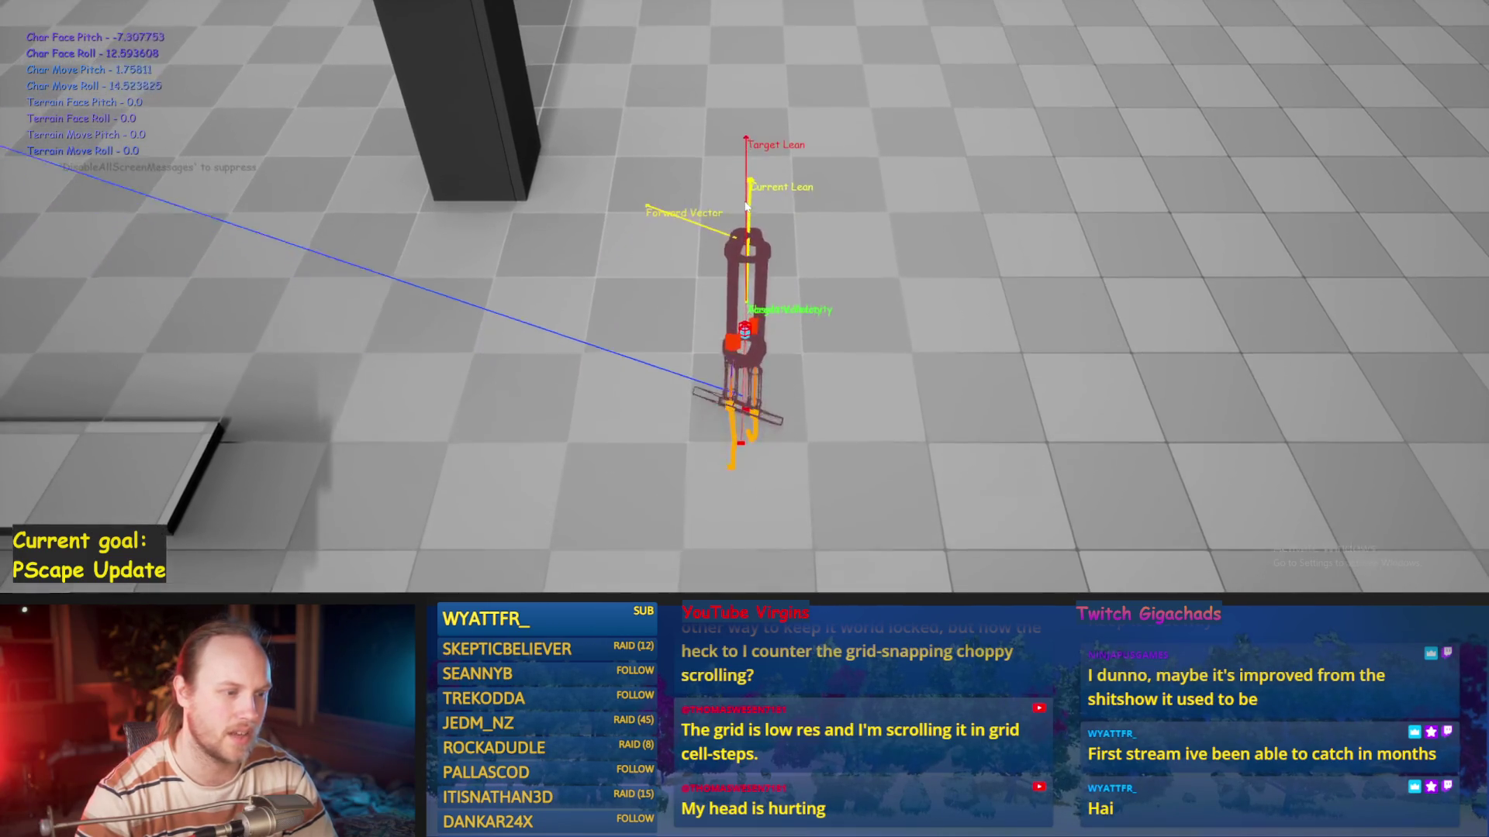
key(Escape)
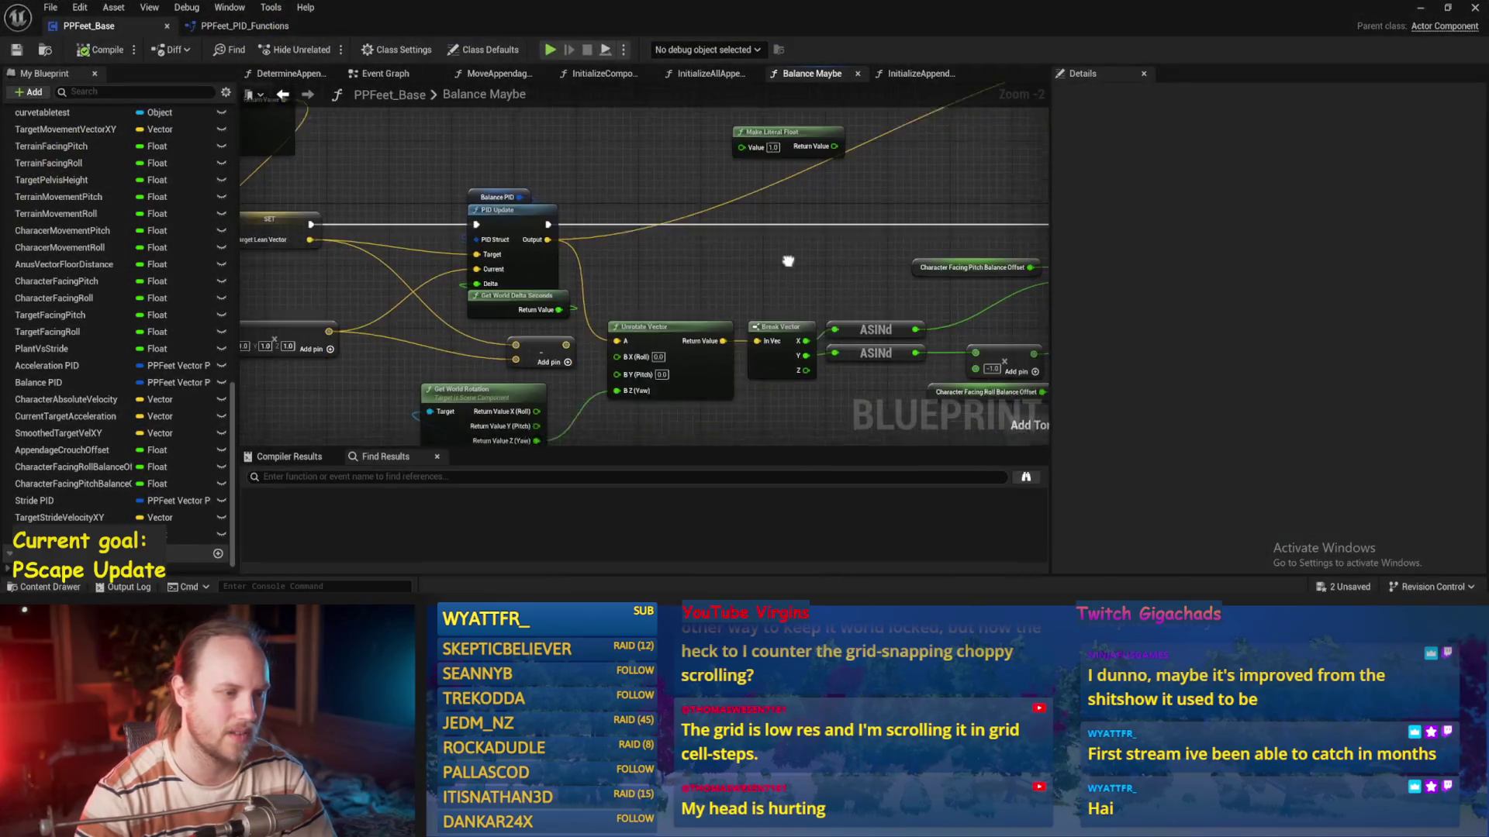
Save the VInterp To change and replay, steering with D and restarting after the biped tips over
drag(764, 235, 999, 336)
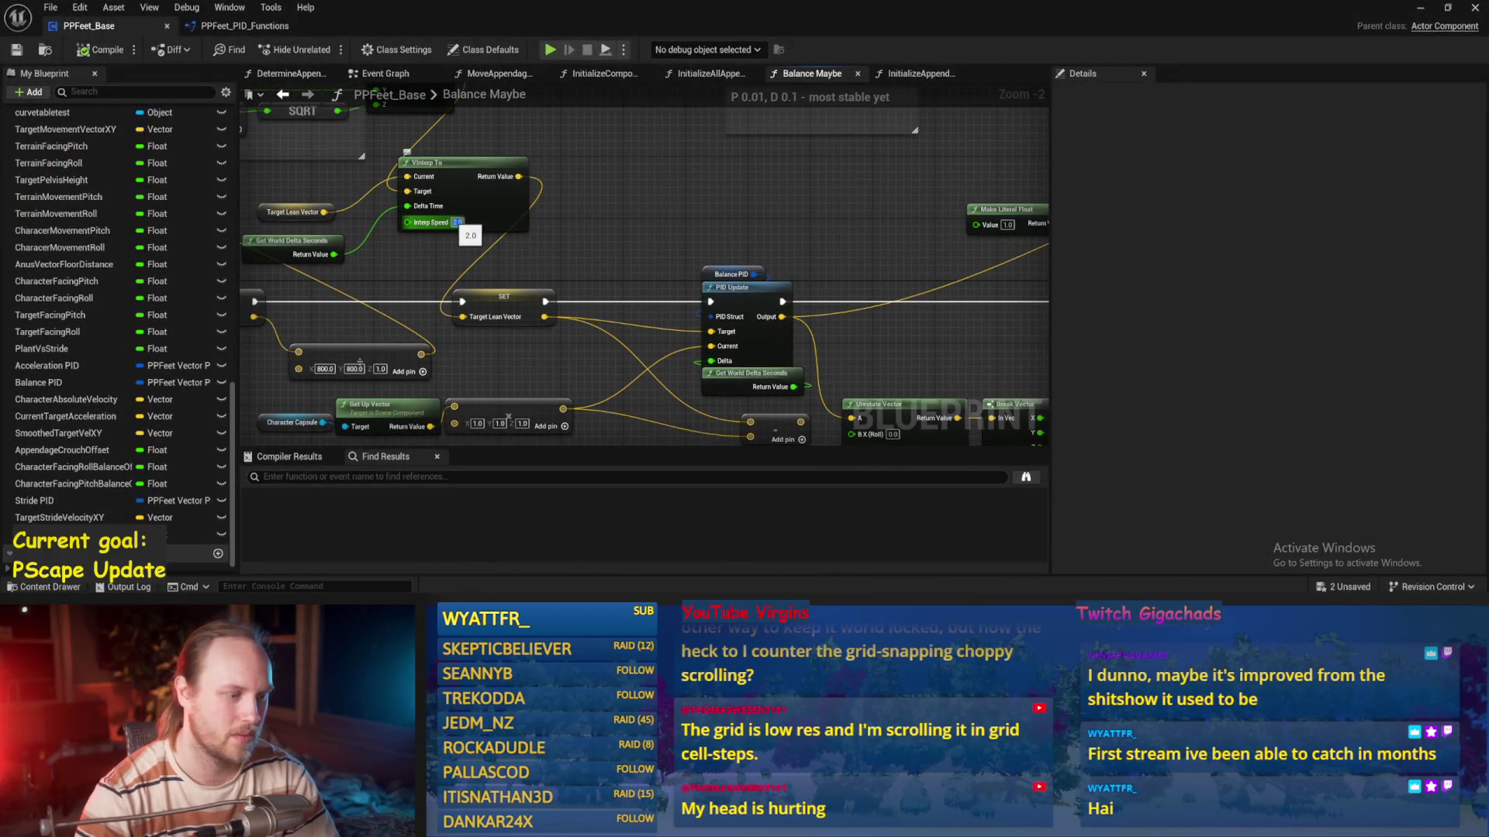
click(21, 51)
click(1423, 10)
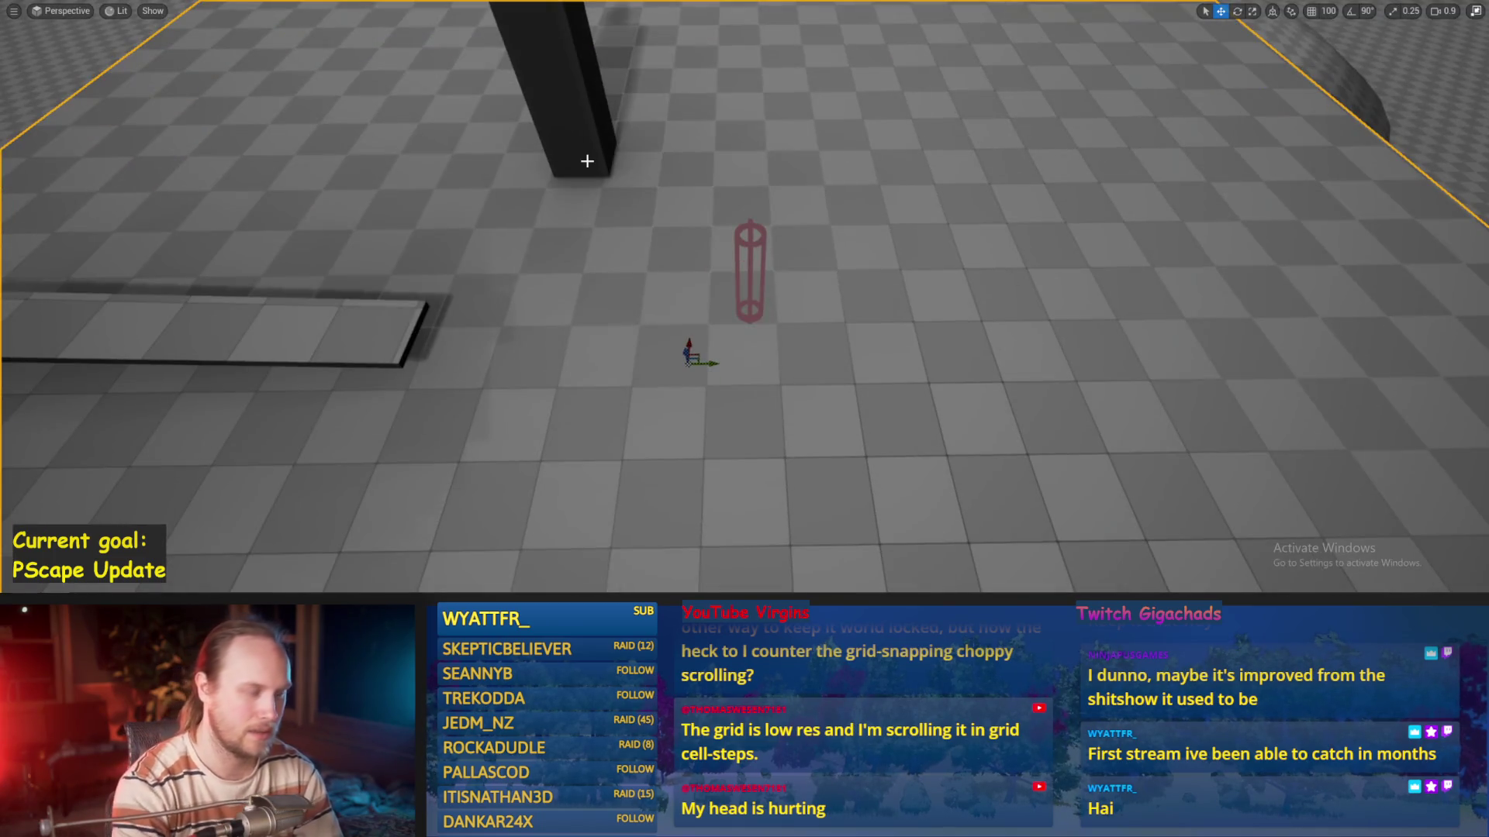
key(alt+p)
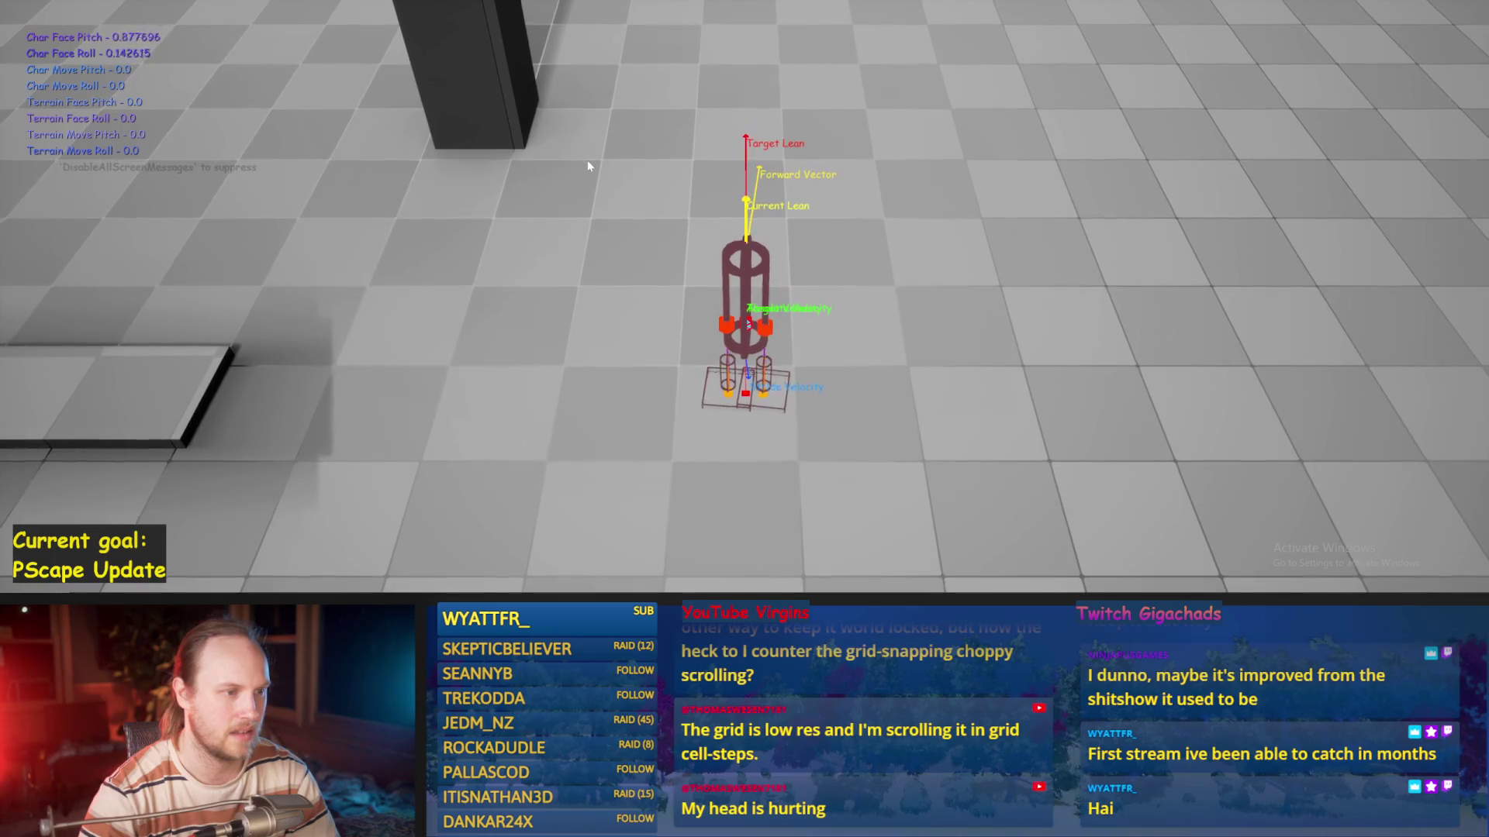
key(d)
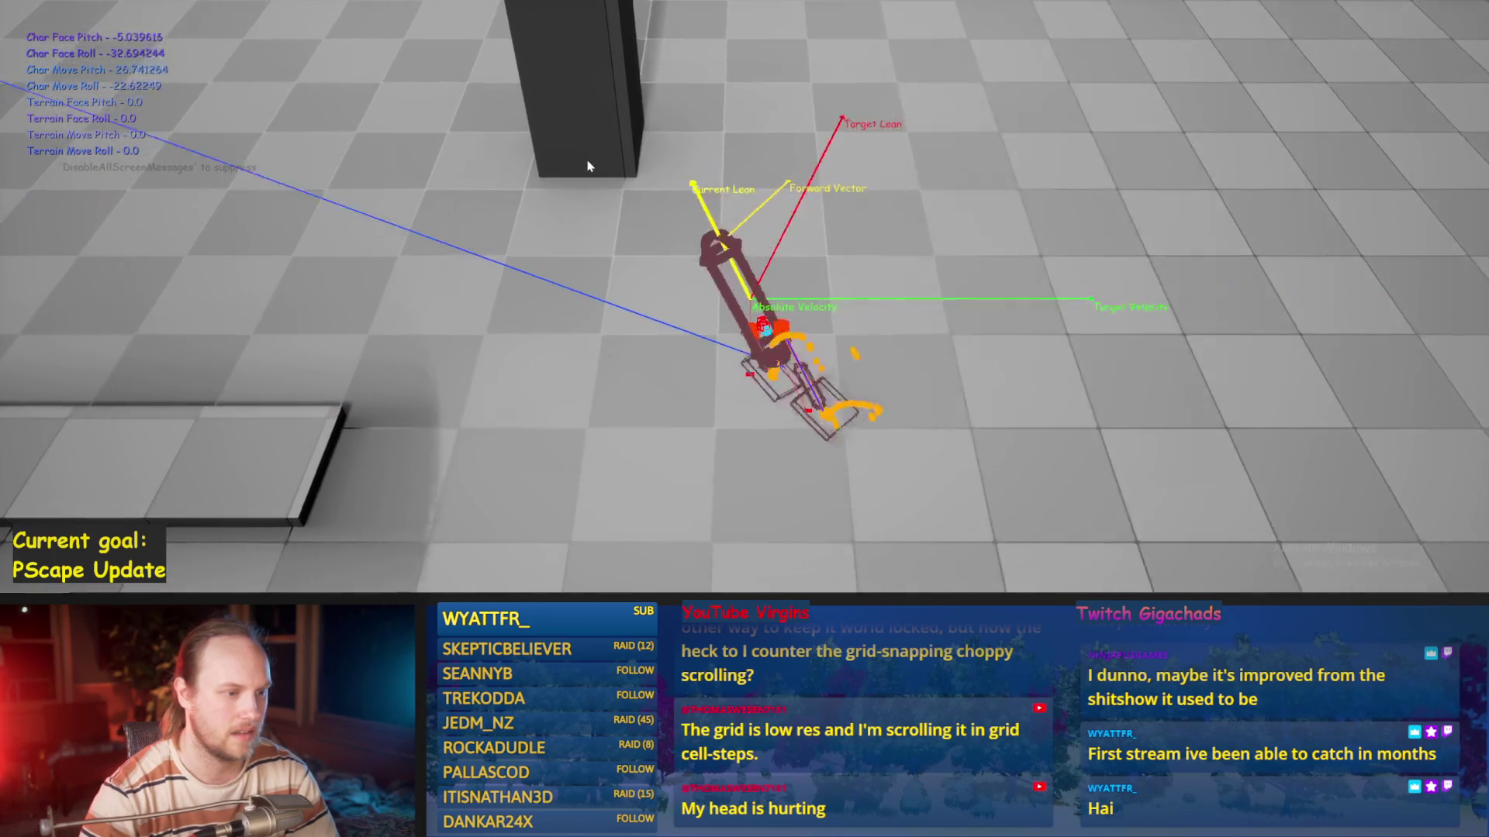
key(Escape)
key(alt+p)
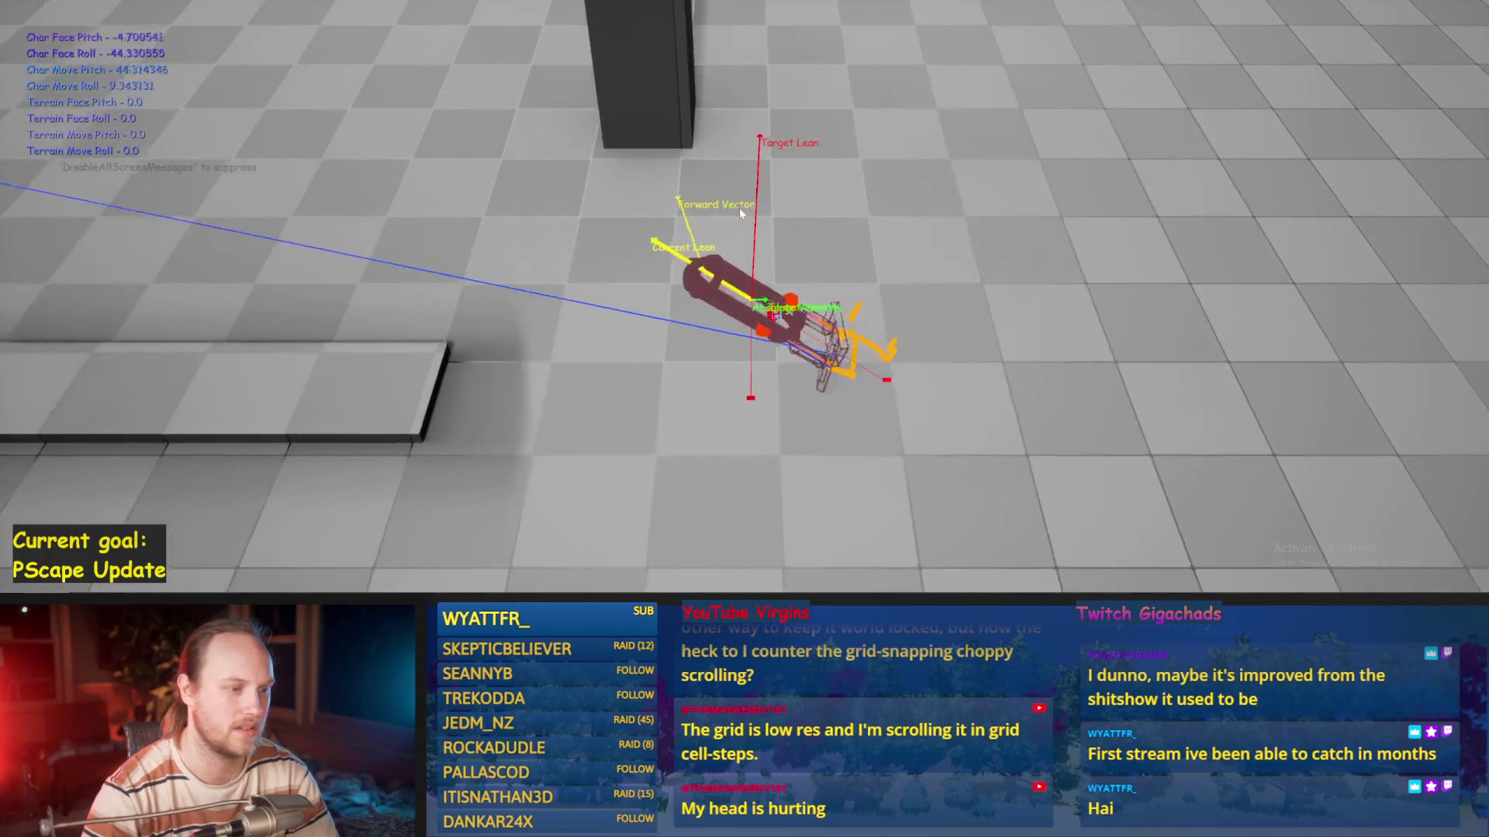
key(Escape)
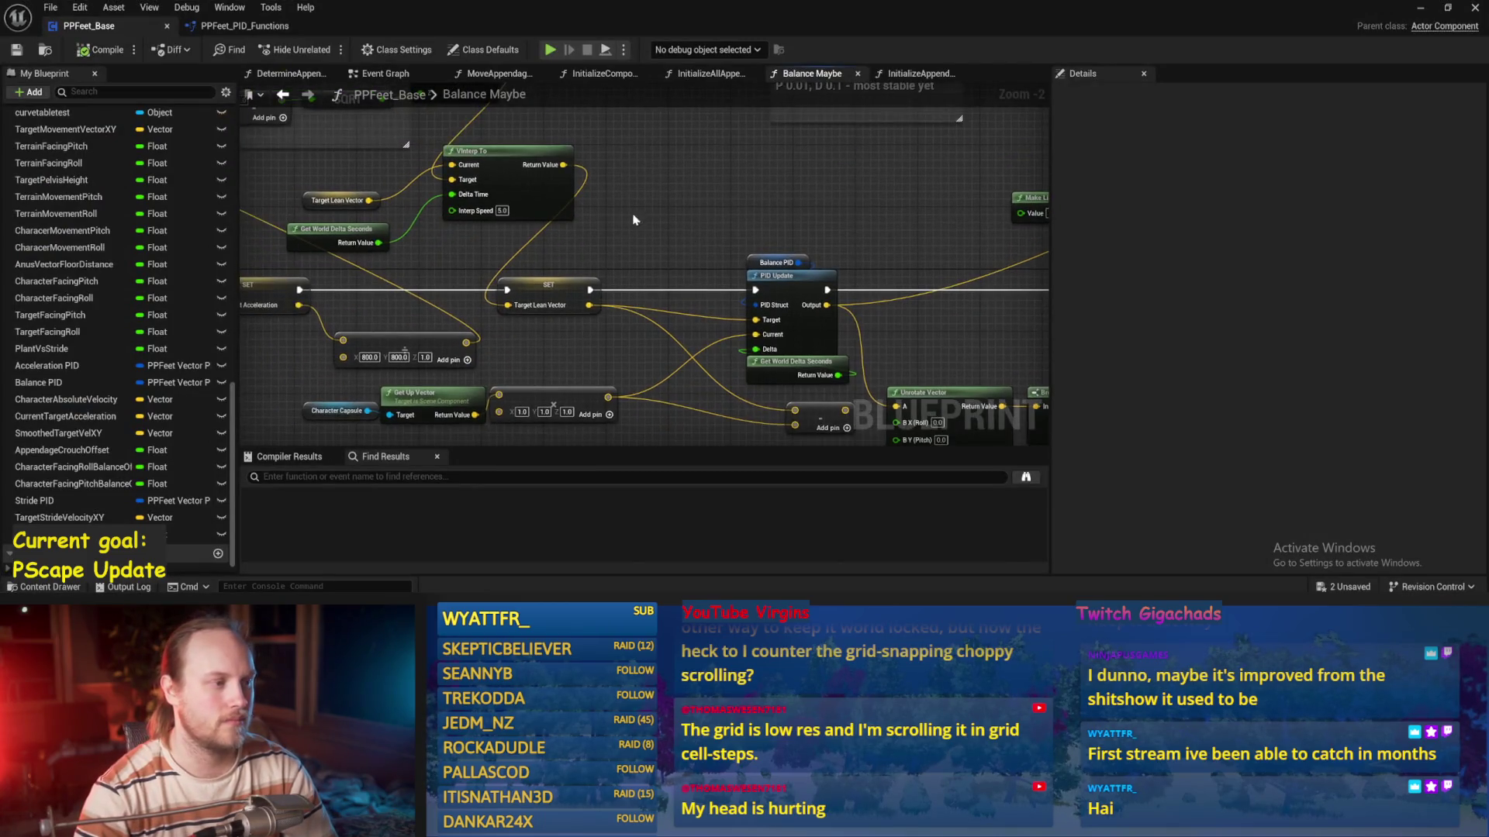
Select the Balance PID node, then run repeated play attempts, restarting whenever the biped falls
drag(594, 265, 691, 299)
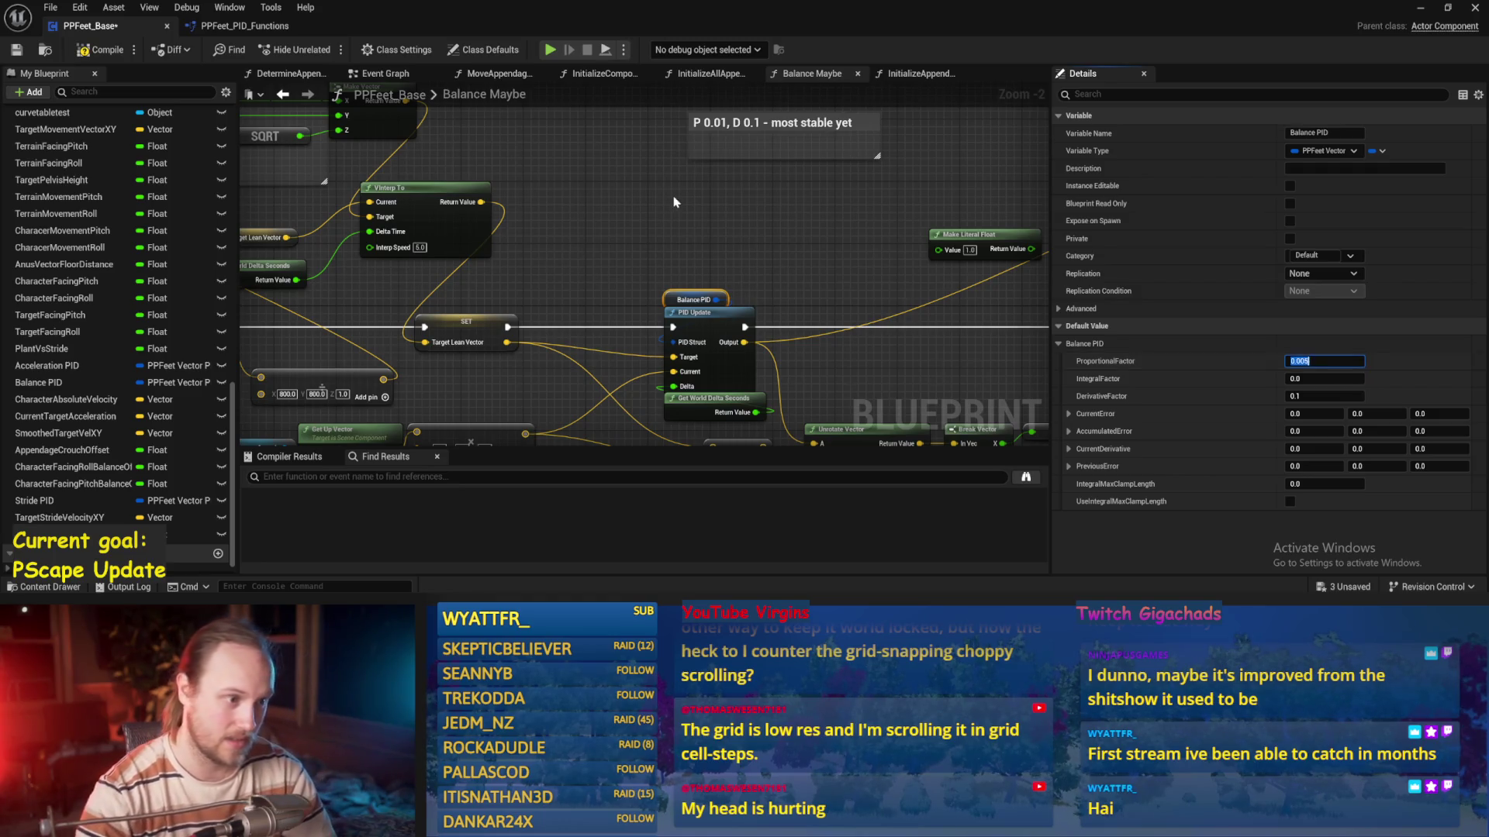
click(1422, 8)
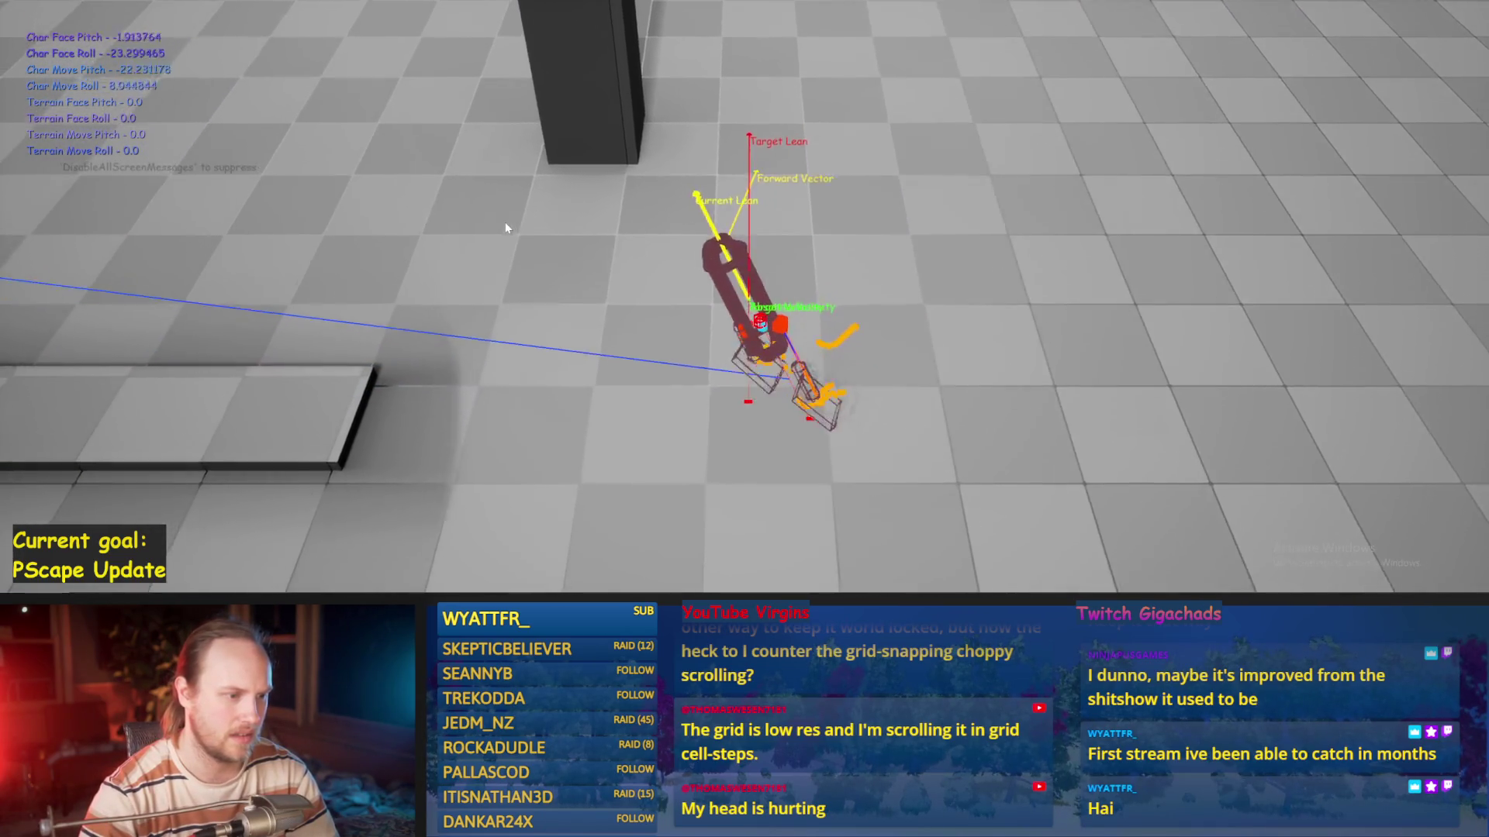
key(Escape)
key(alt+p)
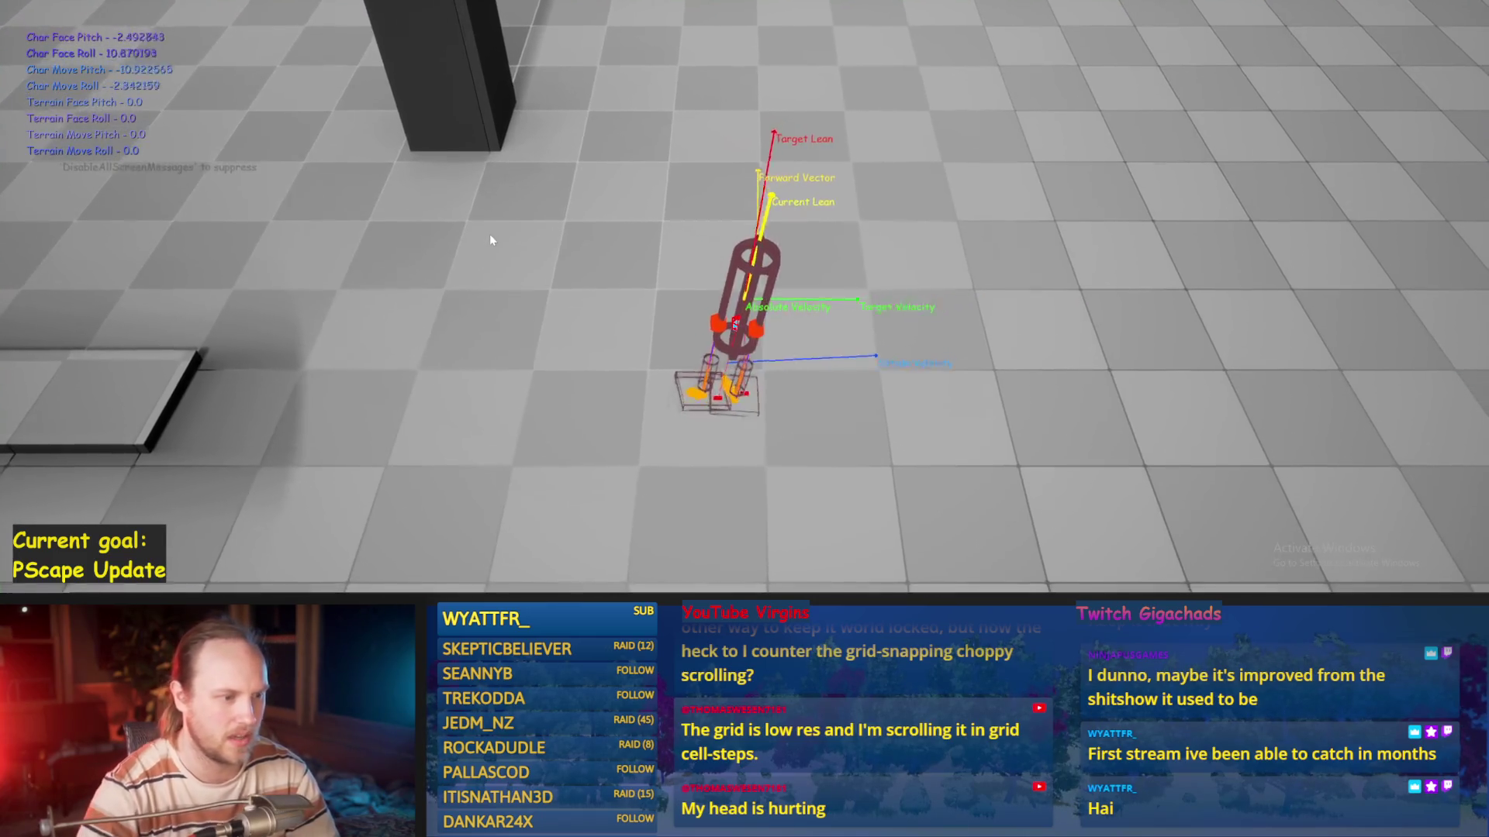
key(Escape)
key(alt+p)
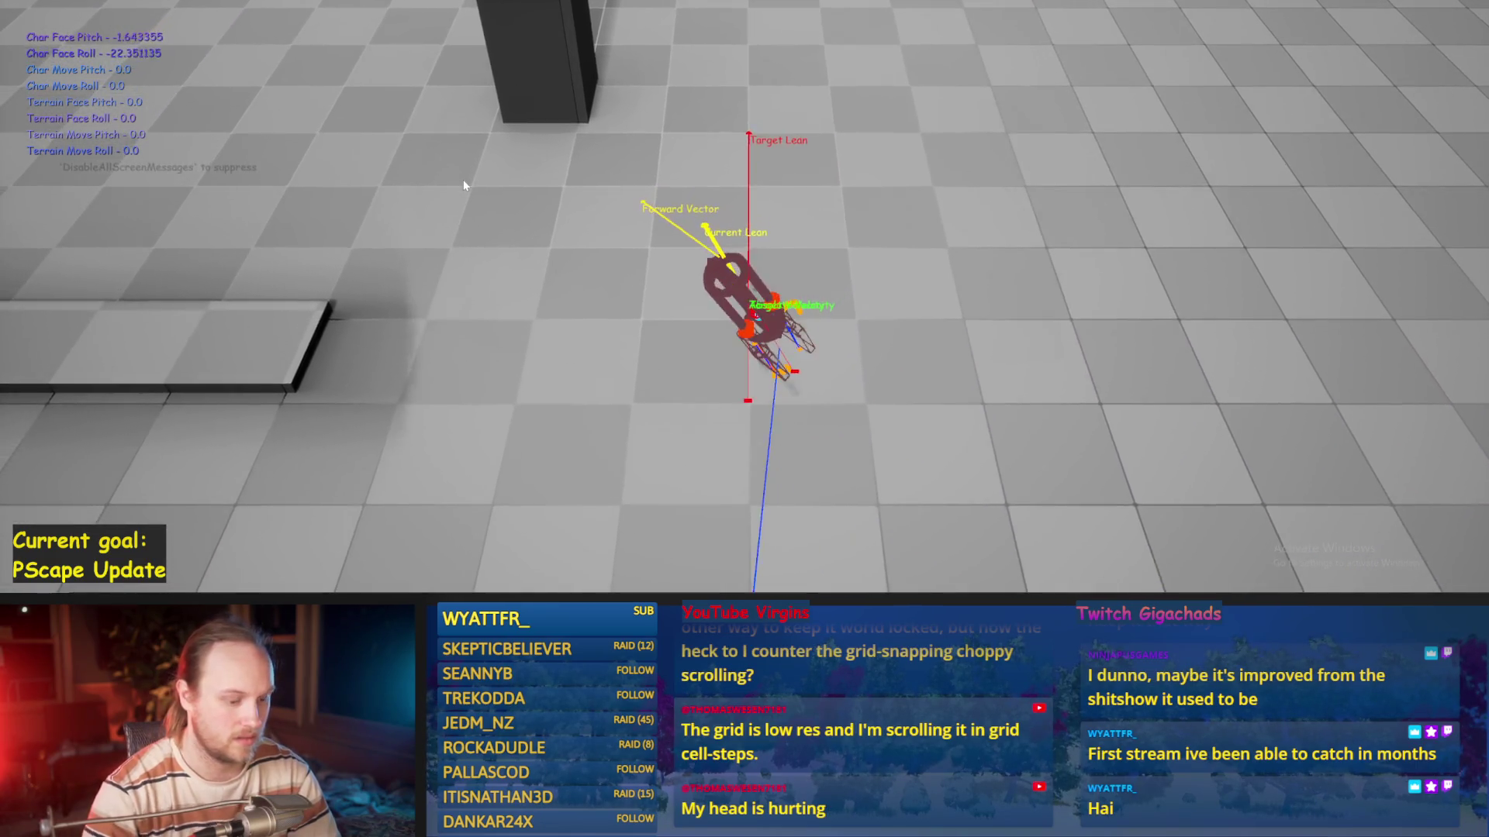
key(Escape)
key(alt+p)
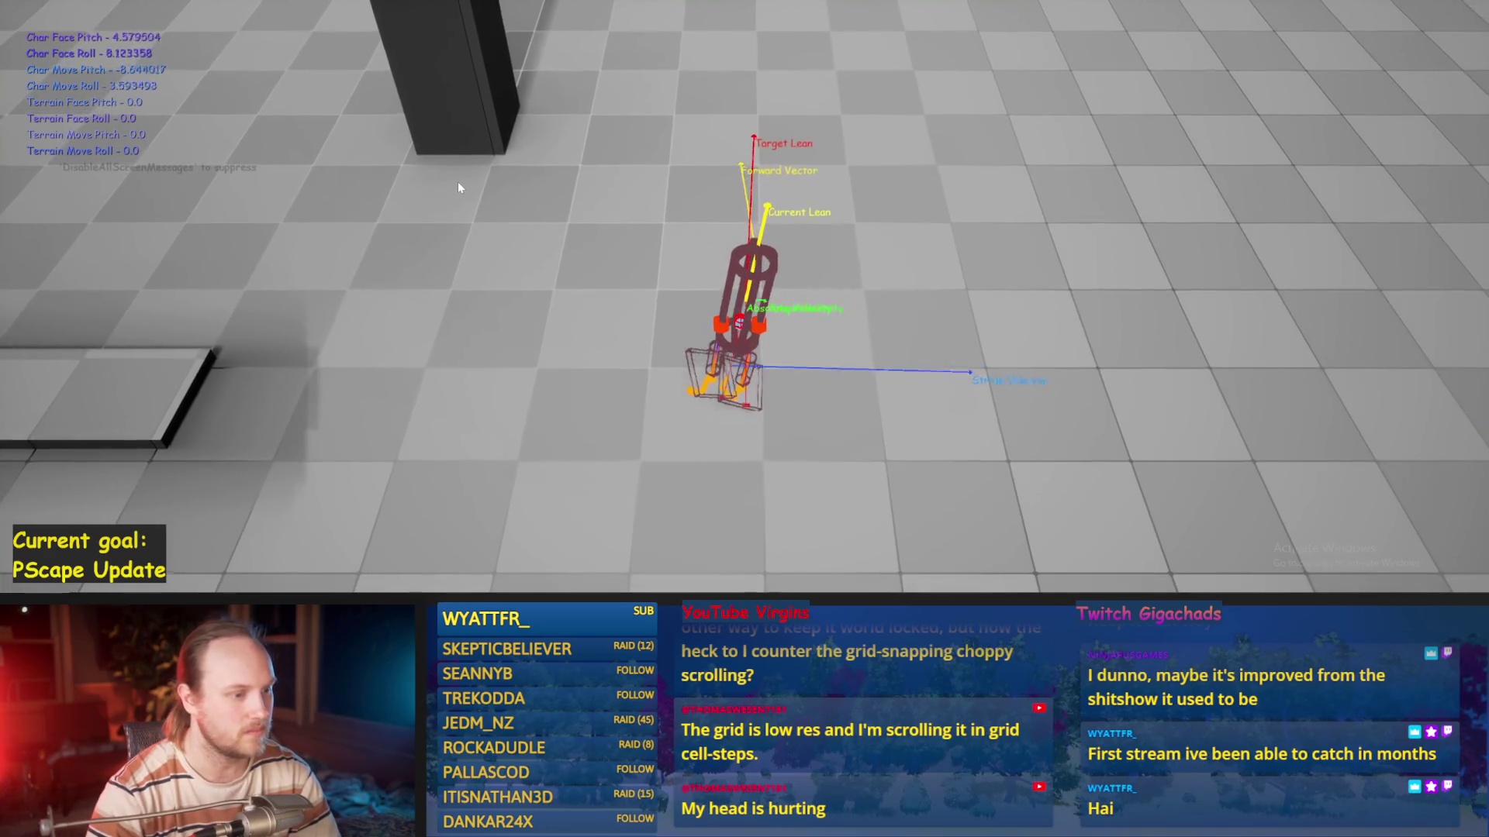
key(Escape)
key(alt+p)
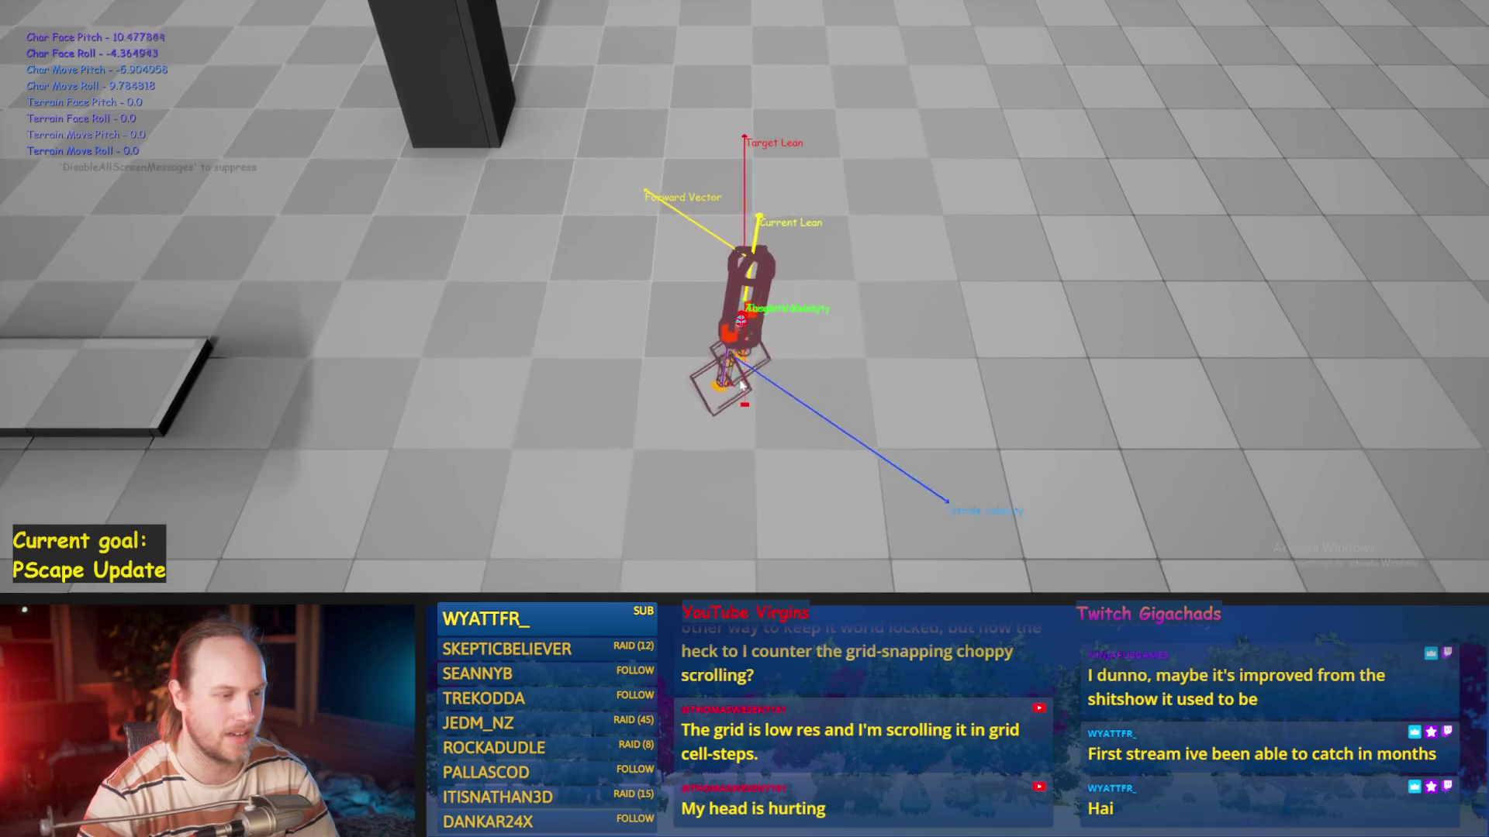
key(Escape)
Return to PPFeet_Base, then play-test the biped walking with A and stop
click(630, 558)
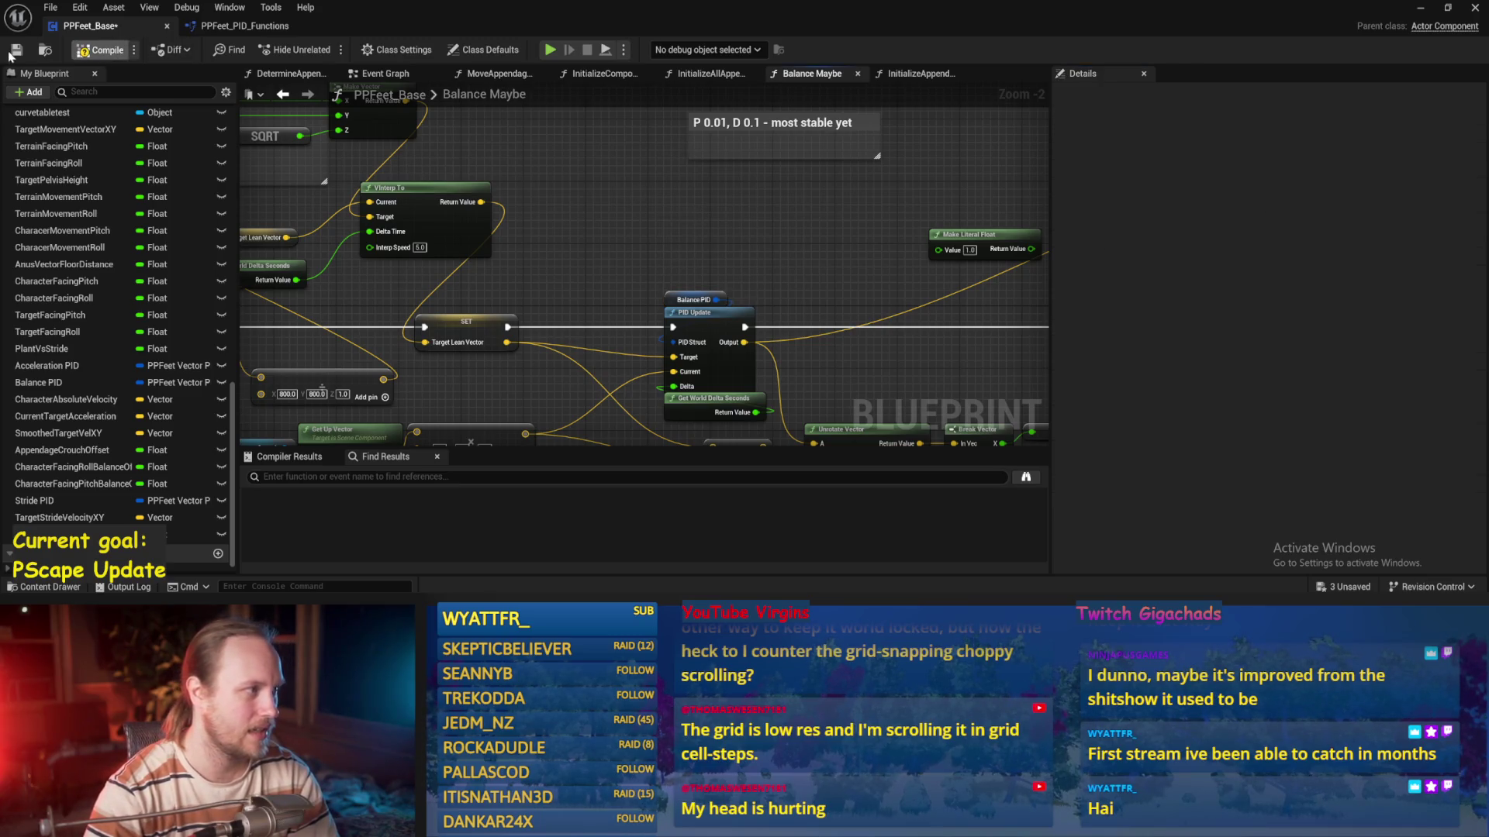
click(1421, 11)
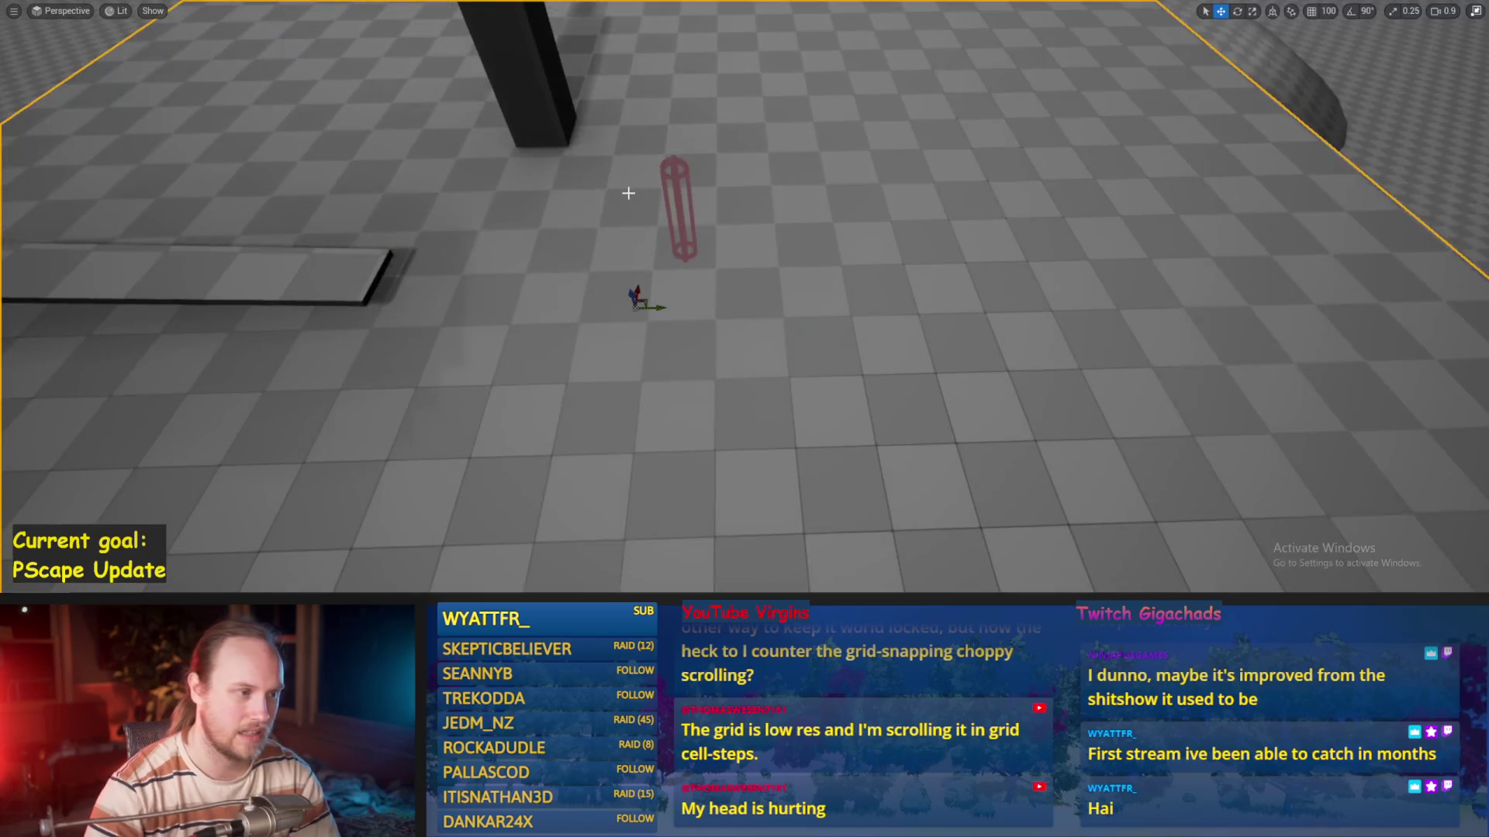
key(alt+p)
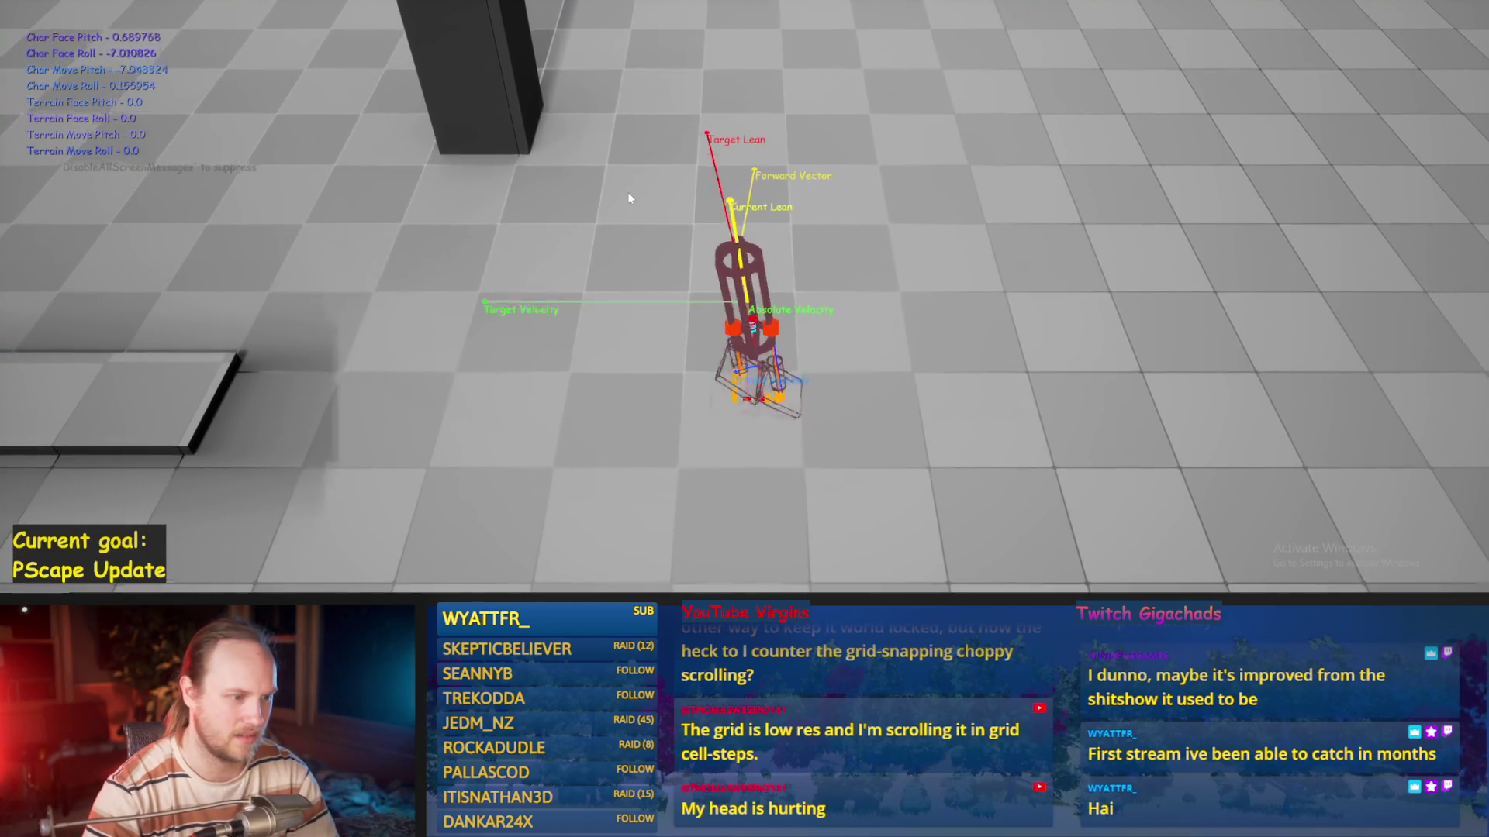
key(a)
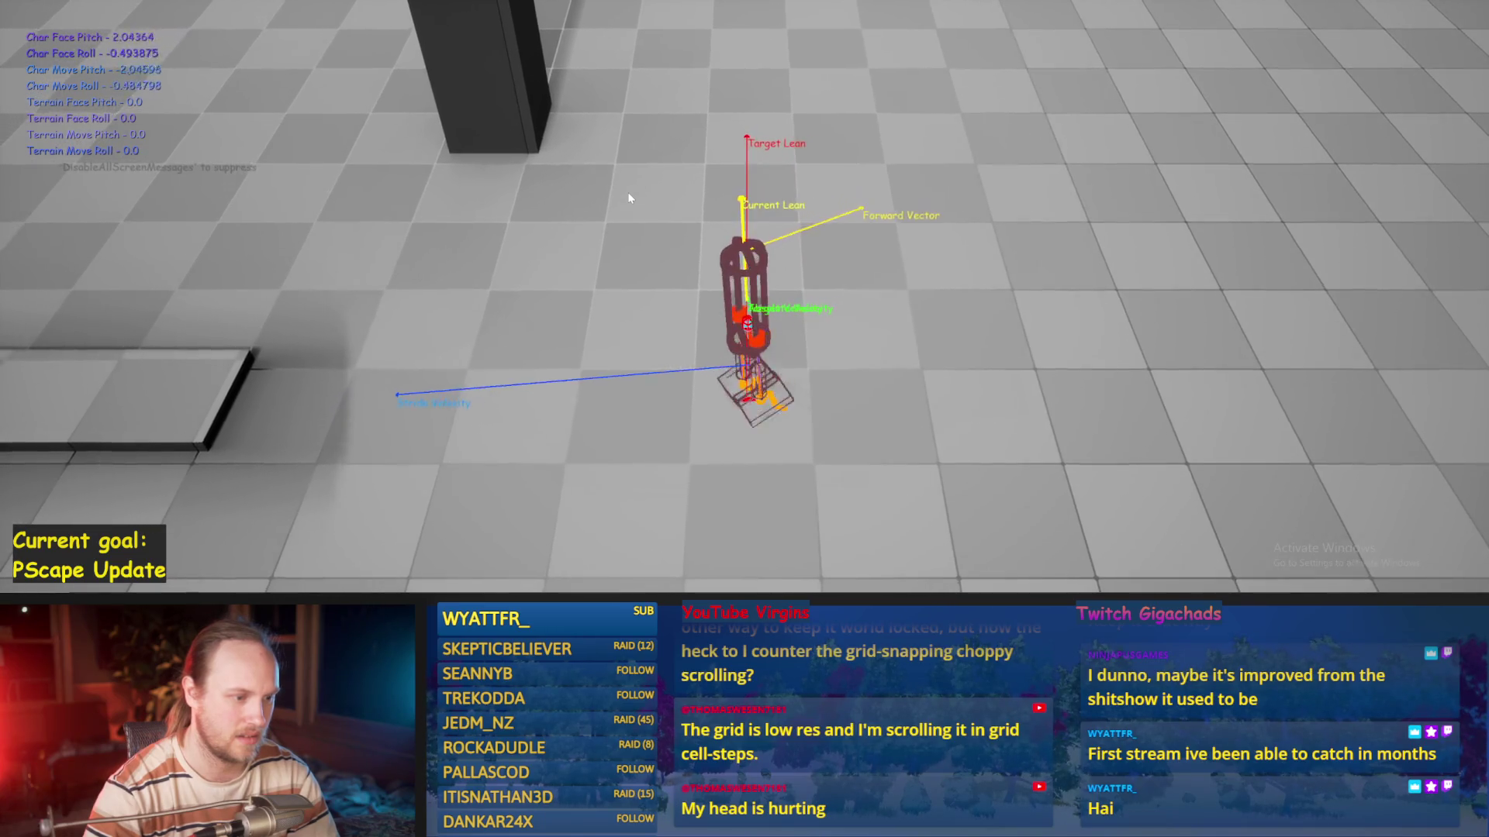
key(Escape)
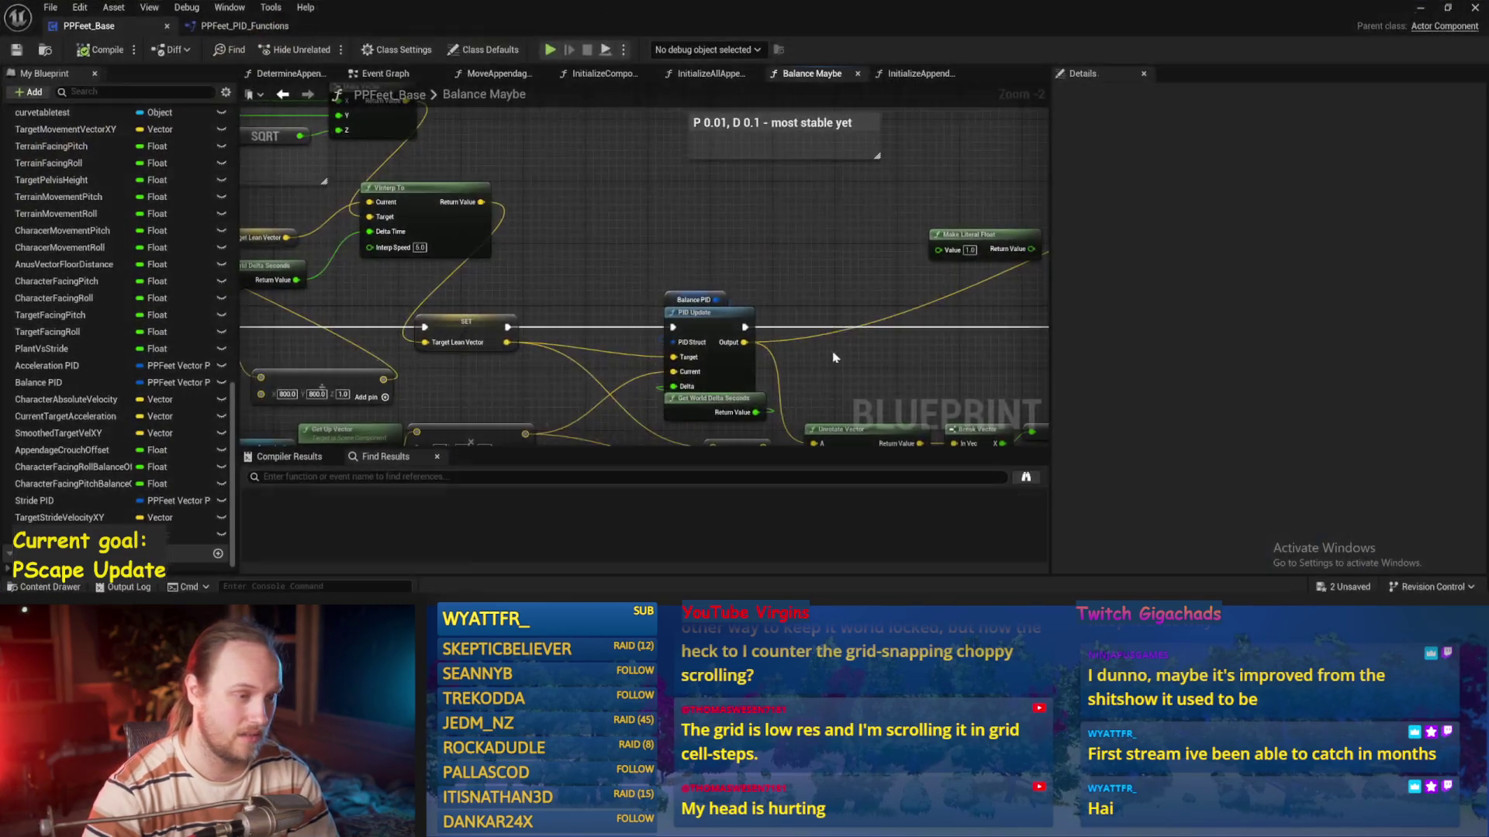
Save, then move the two balance offset SET nodes right to make room
key(ctrl+s)
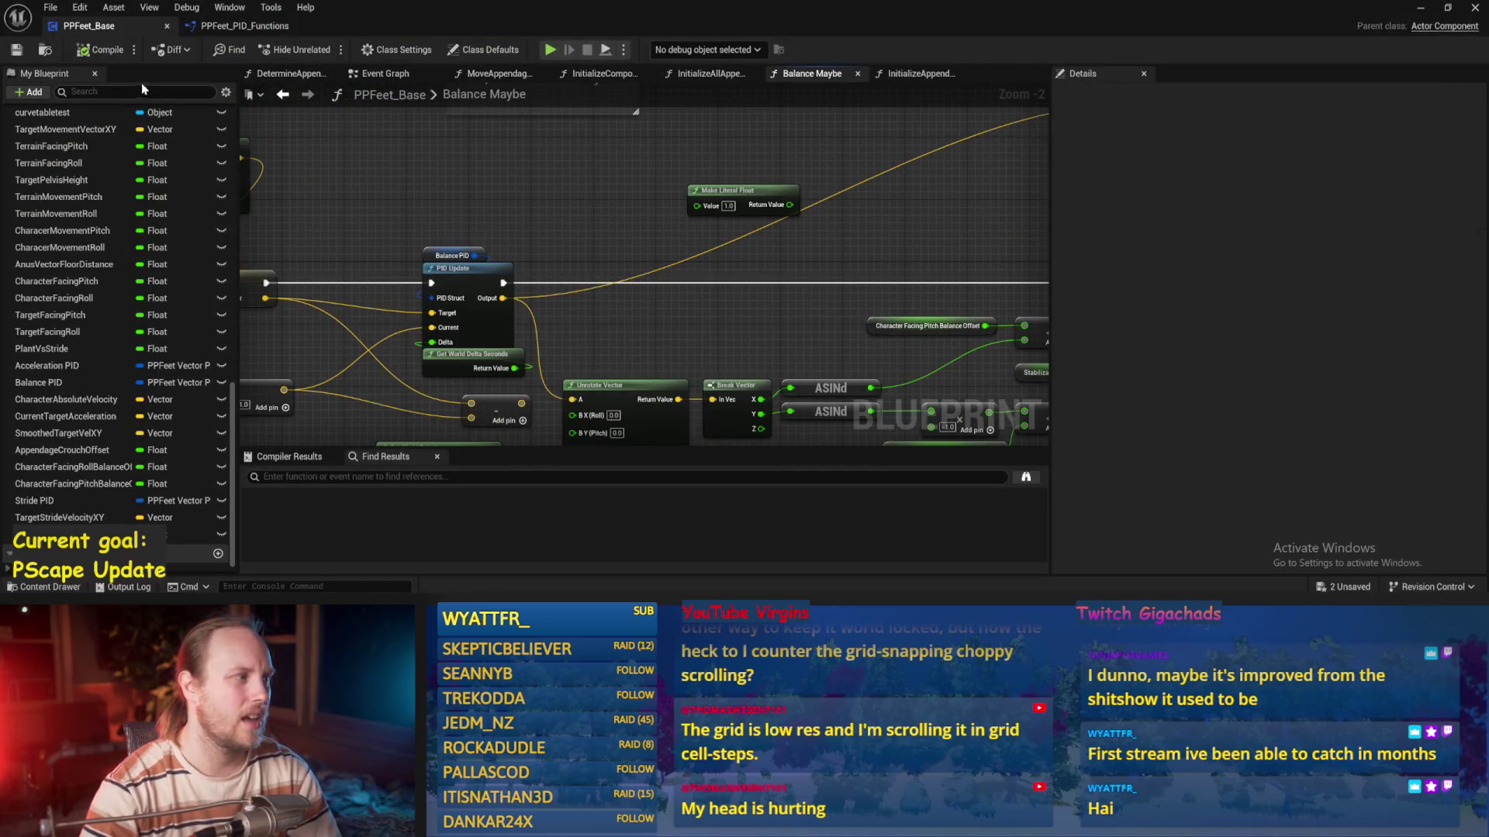
drag(394, 204, 731, 156)
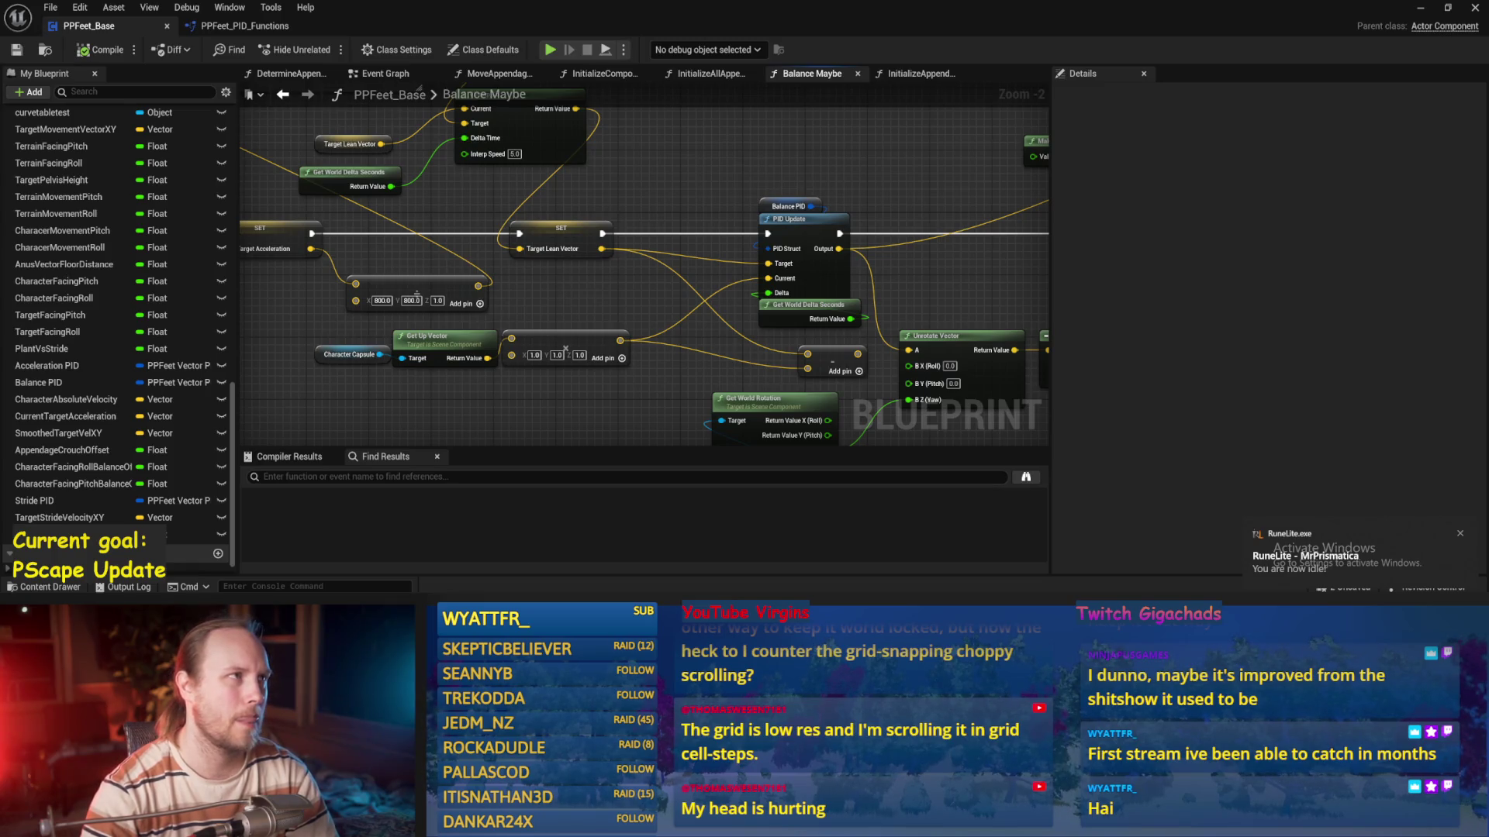
mouse_move(625, 256)
mouse_down()
mouse_move(721, 239)
mouse_move(575, 261)
mouse_move(294, 262)
mouse_move(471, 259)
mouse_move(1041, 311)
mouse_move(961, 306)
mouse_move(934, 273)
mouse_move(696, 308)
mouse_up()
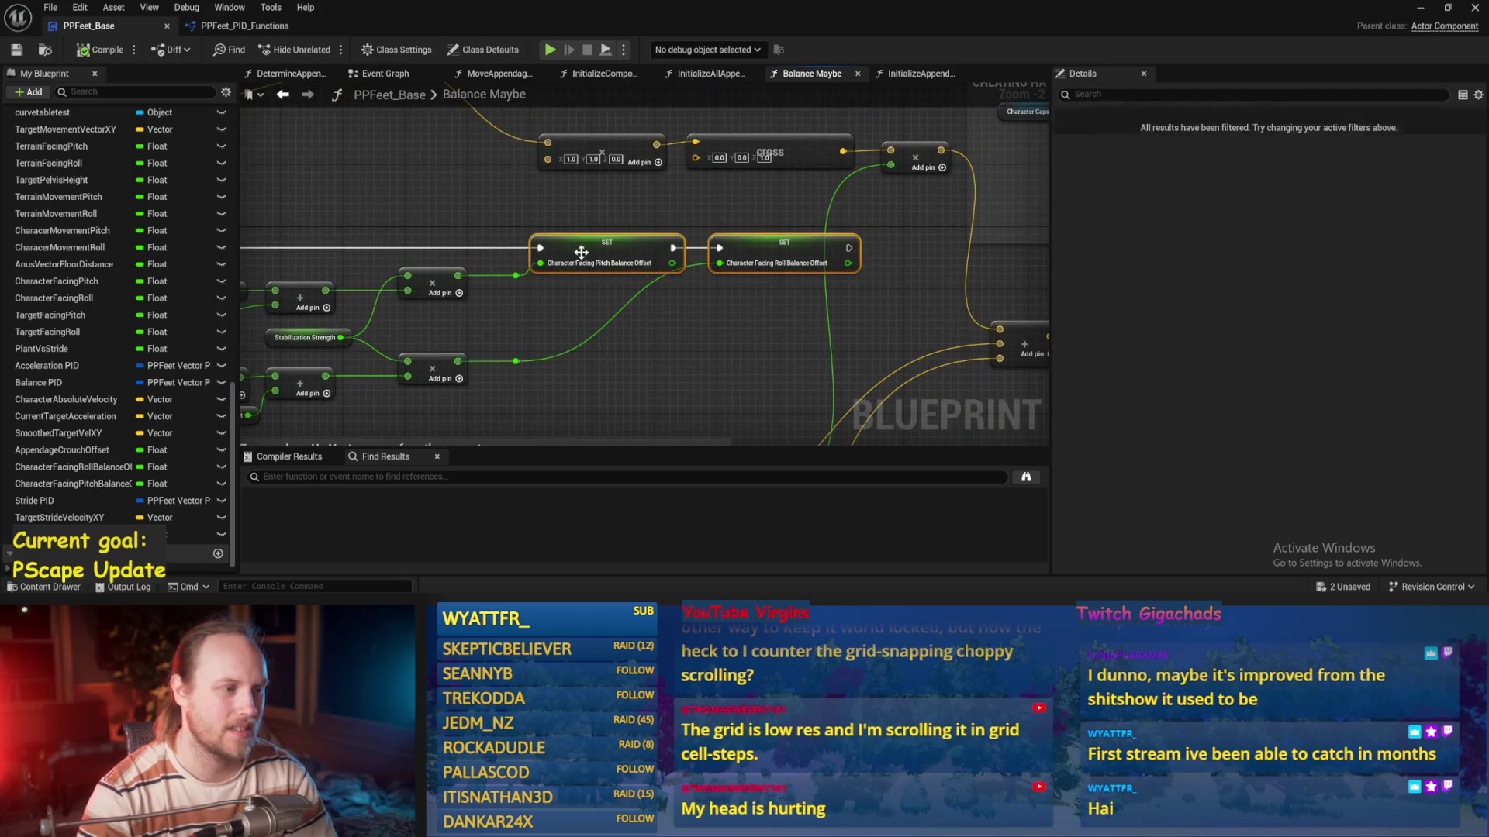
drag(587, 262, 639, 250)
Insert a Clamp (Float) with Min -60 and Max 60 before the pitch offset SET node
drag(554, 310, 555, 310)
text(clamp)
key(Return)
scroll(621, 343, up, 2)
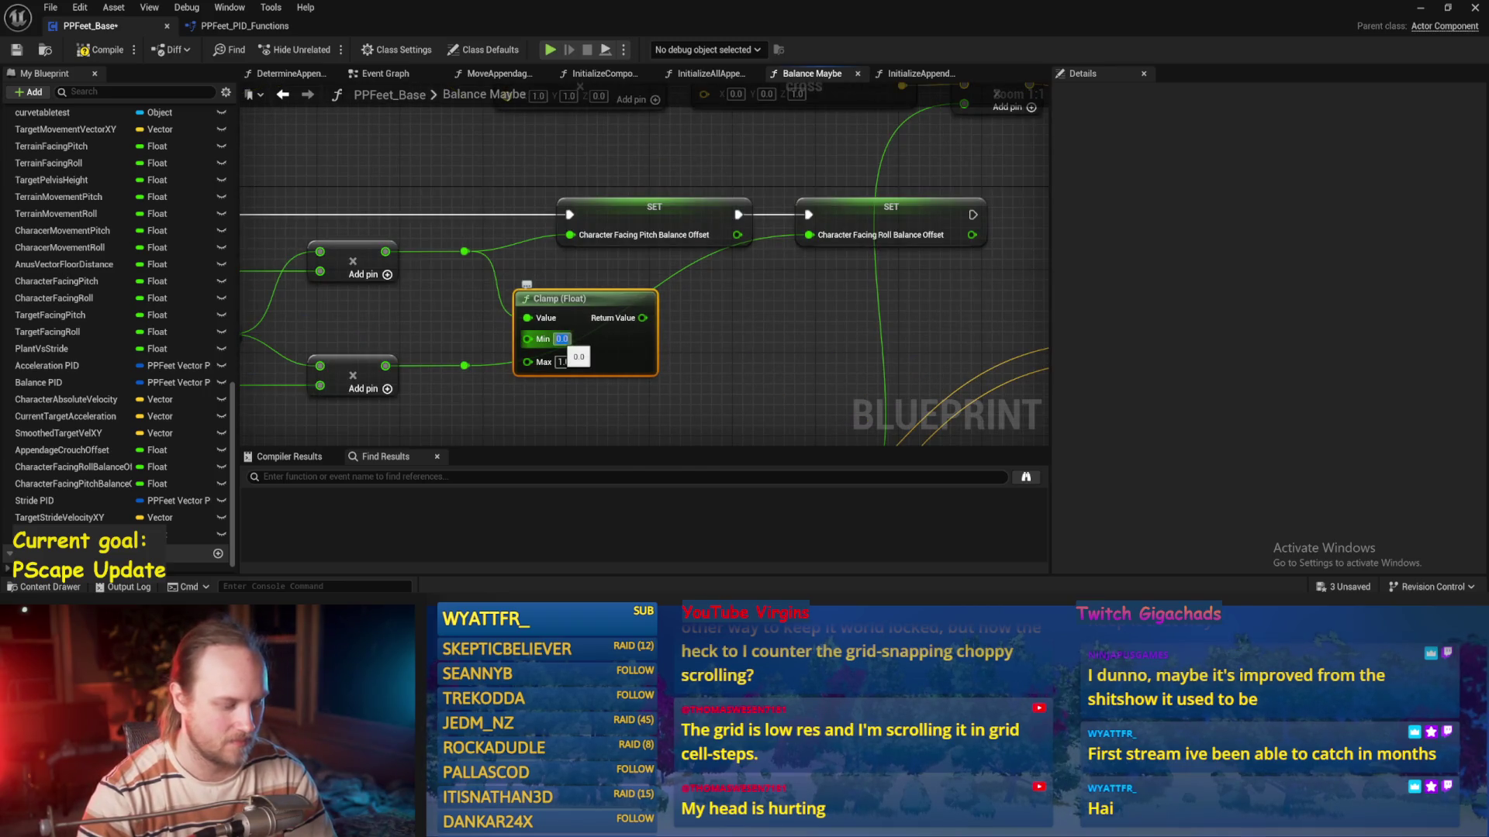
text(345)
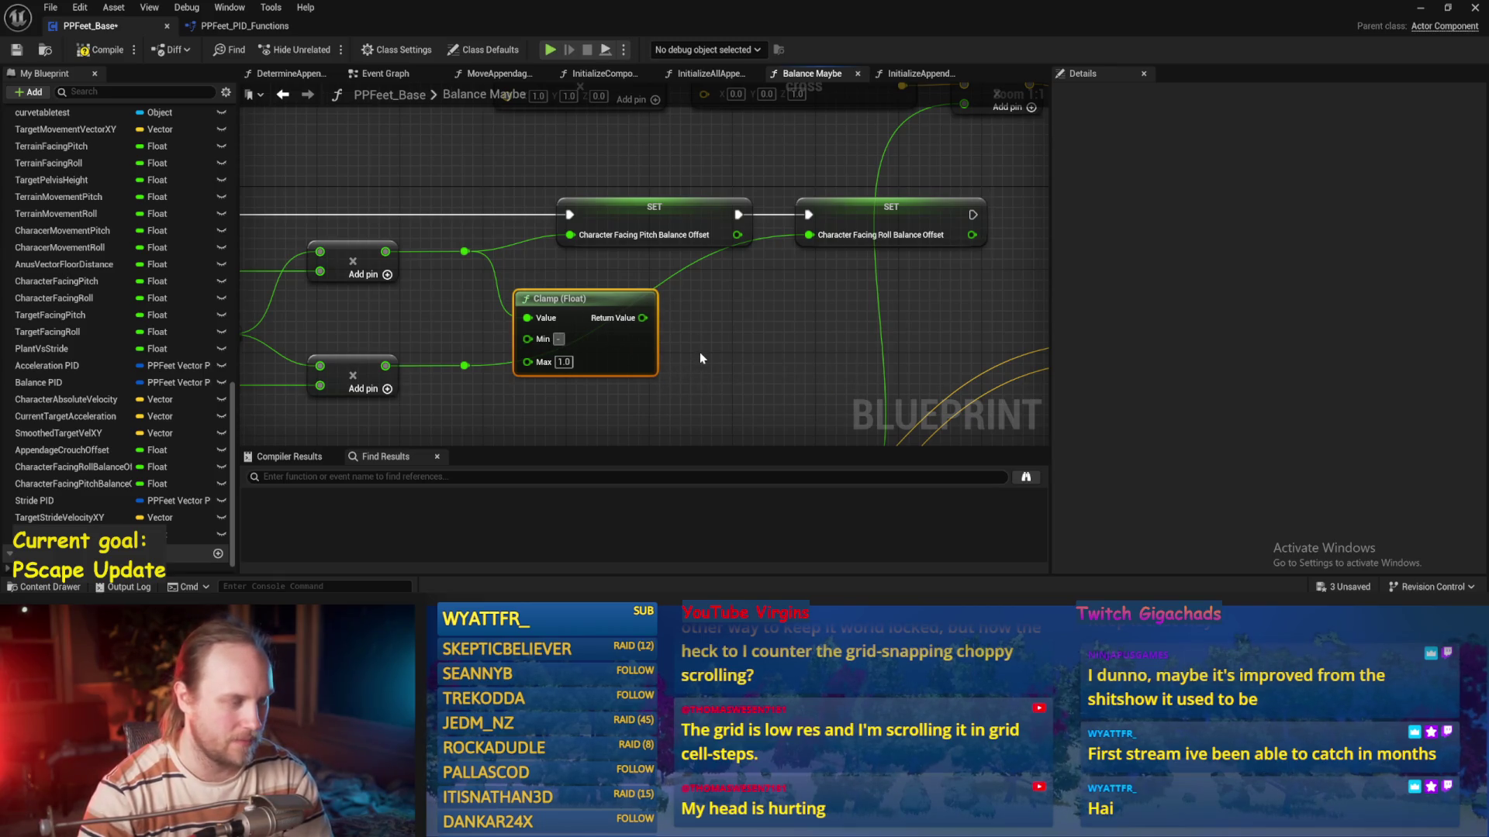
text(60)
click(721, 372)
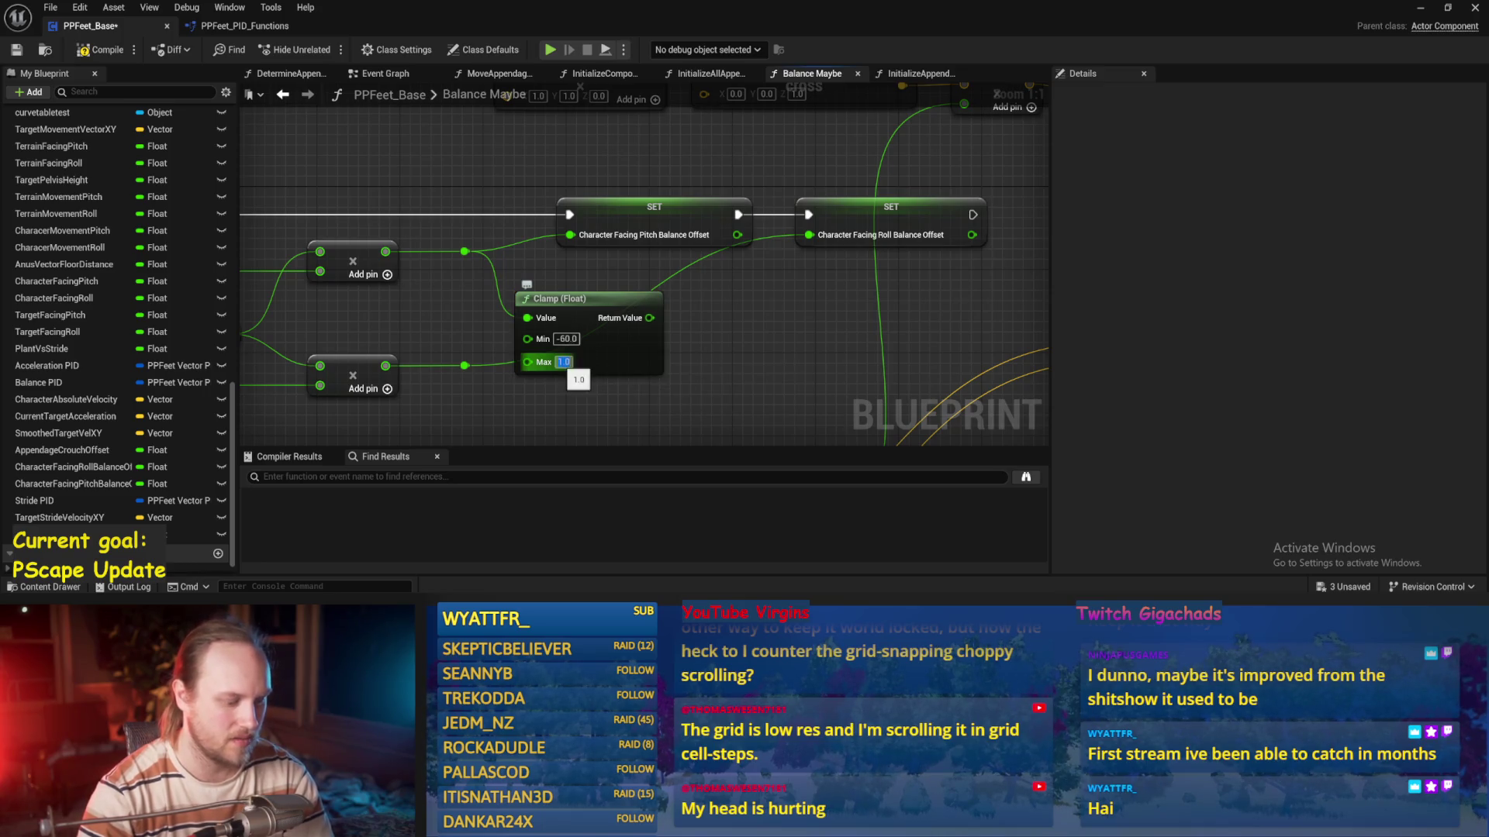
mouse_move(585, 309)
mouse_down()
mouse_move(554, 267)
mouse_move(615, 259)
mouse_up()
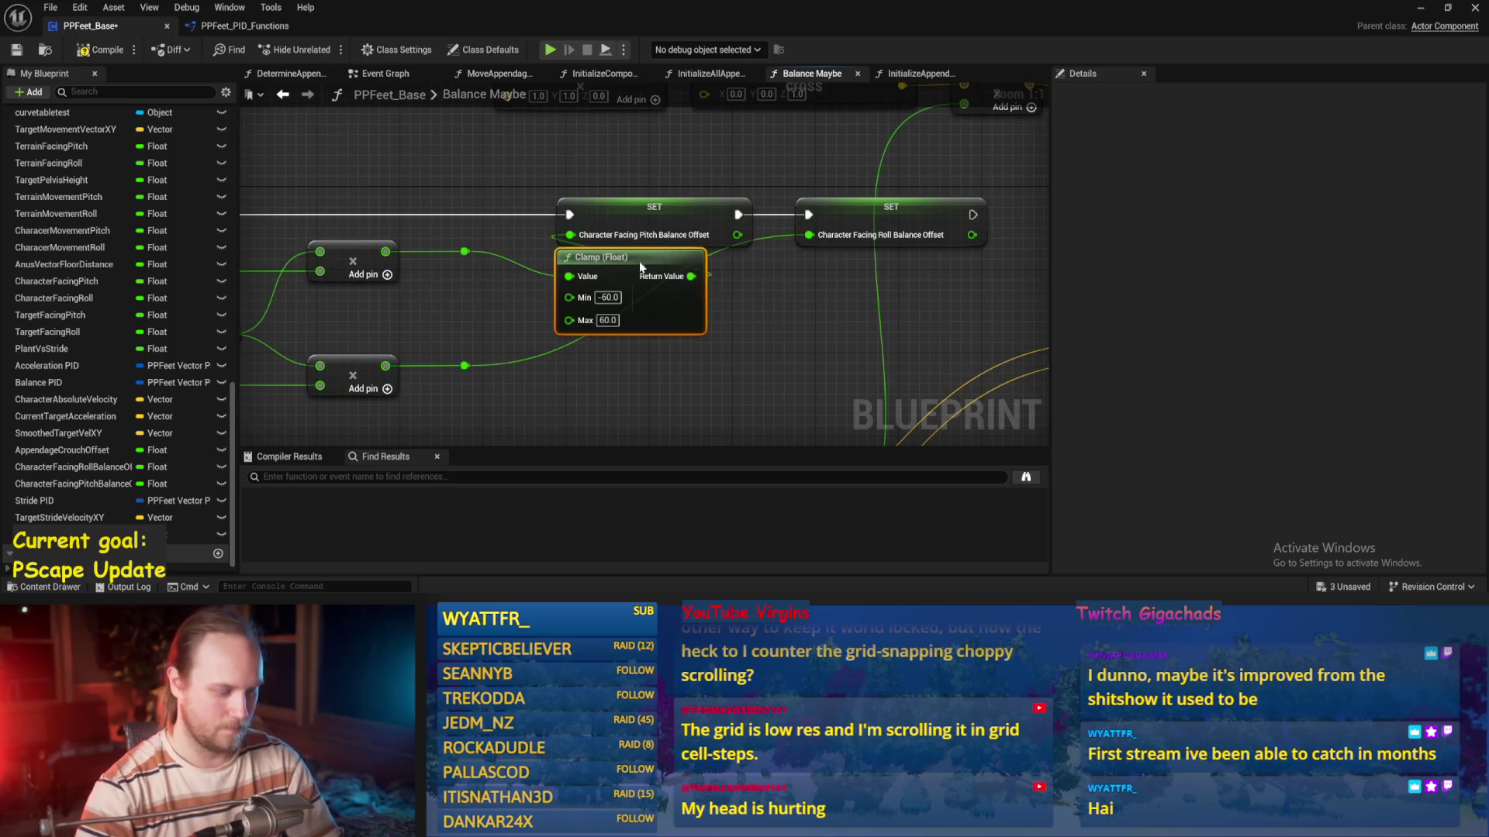
Duplicate the clamp into the roll offset SET node and save the blueprint
key(ctrl+v)
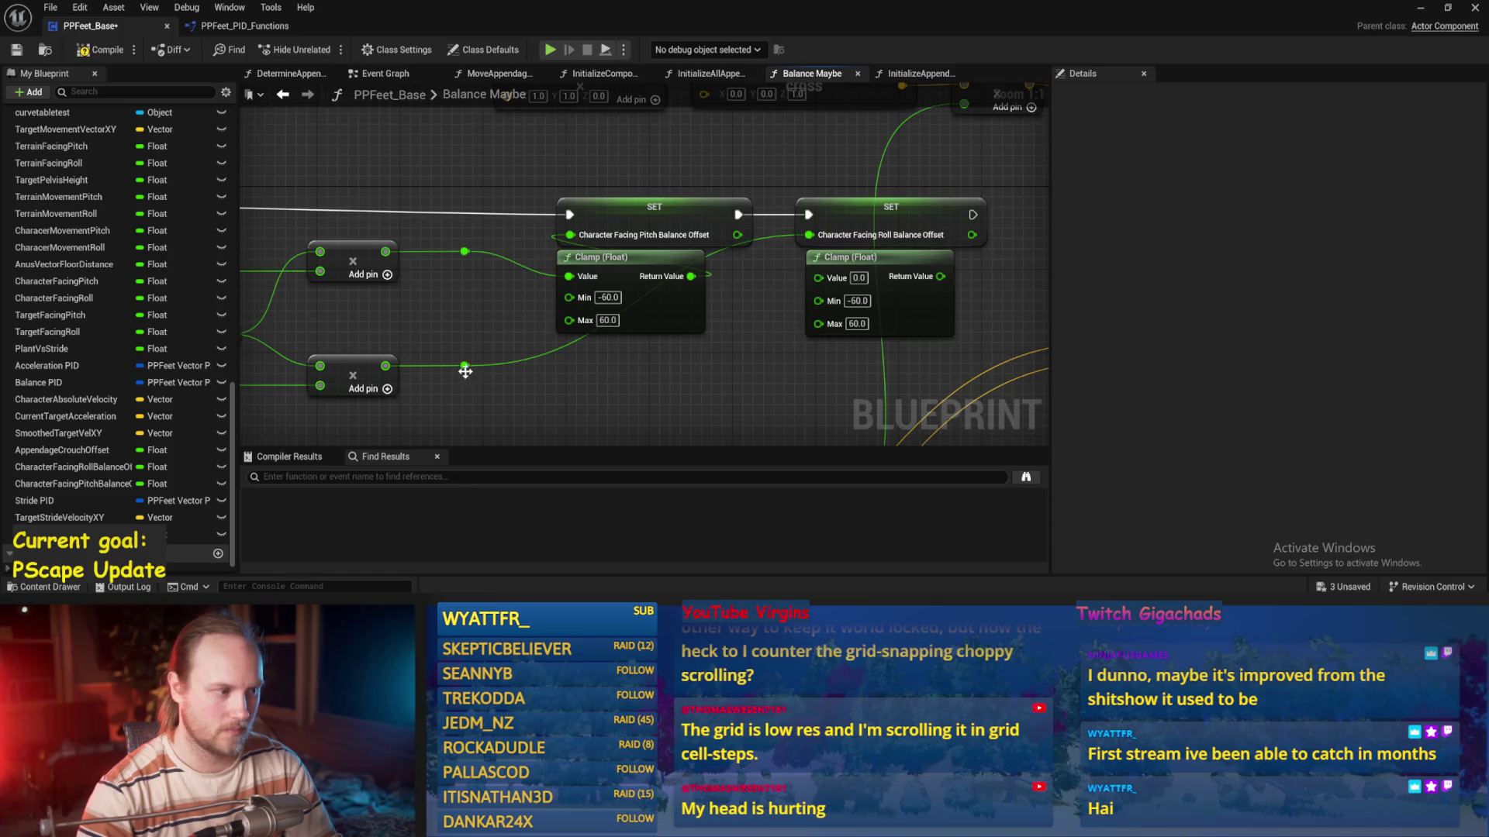
drag(923, 285, 879, 257)
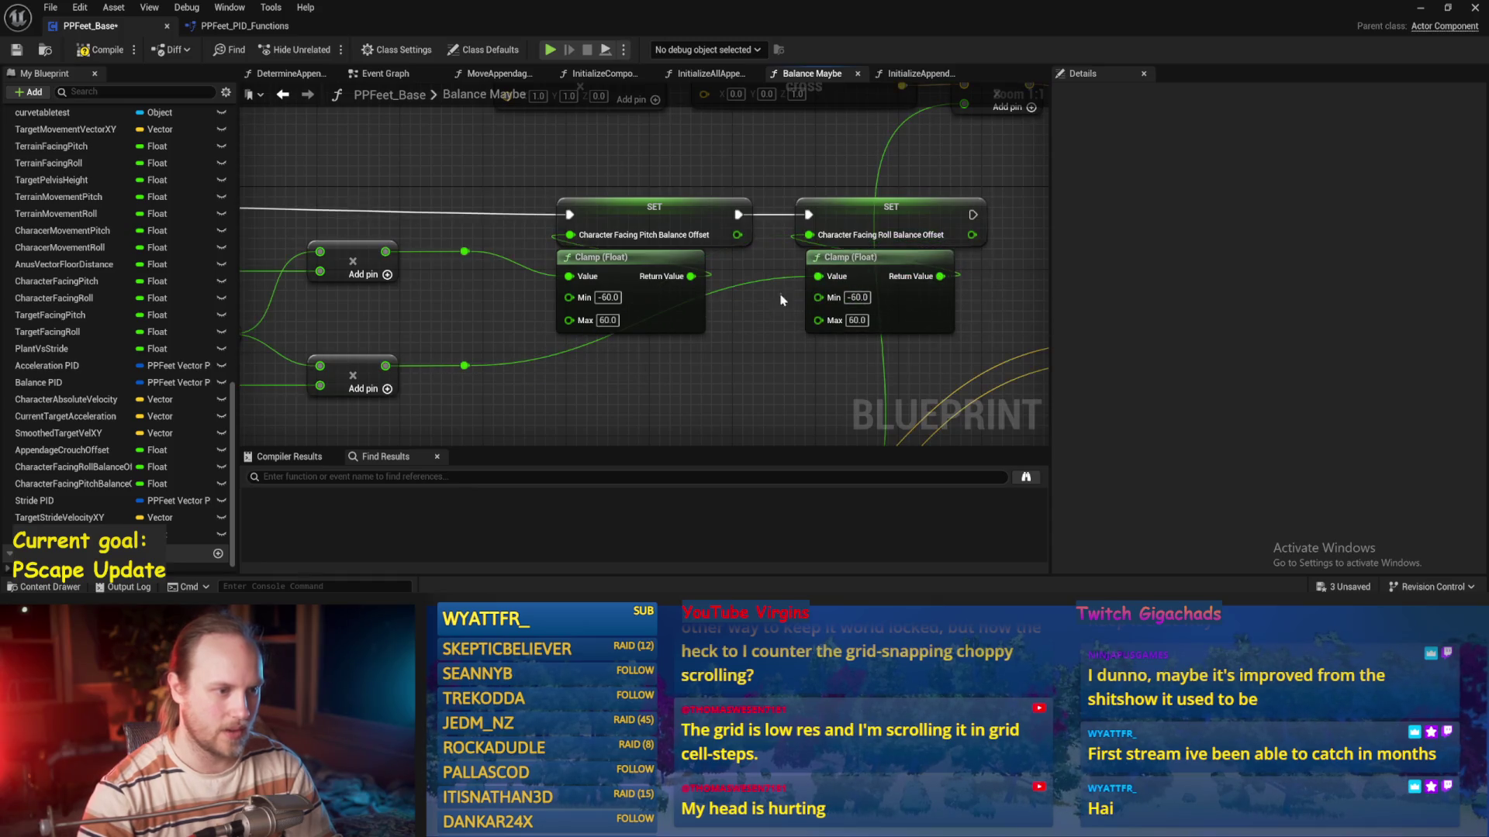
click(20, 51)
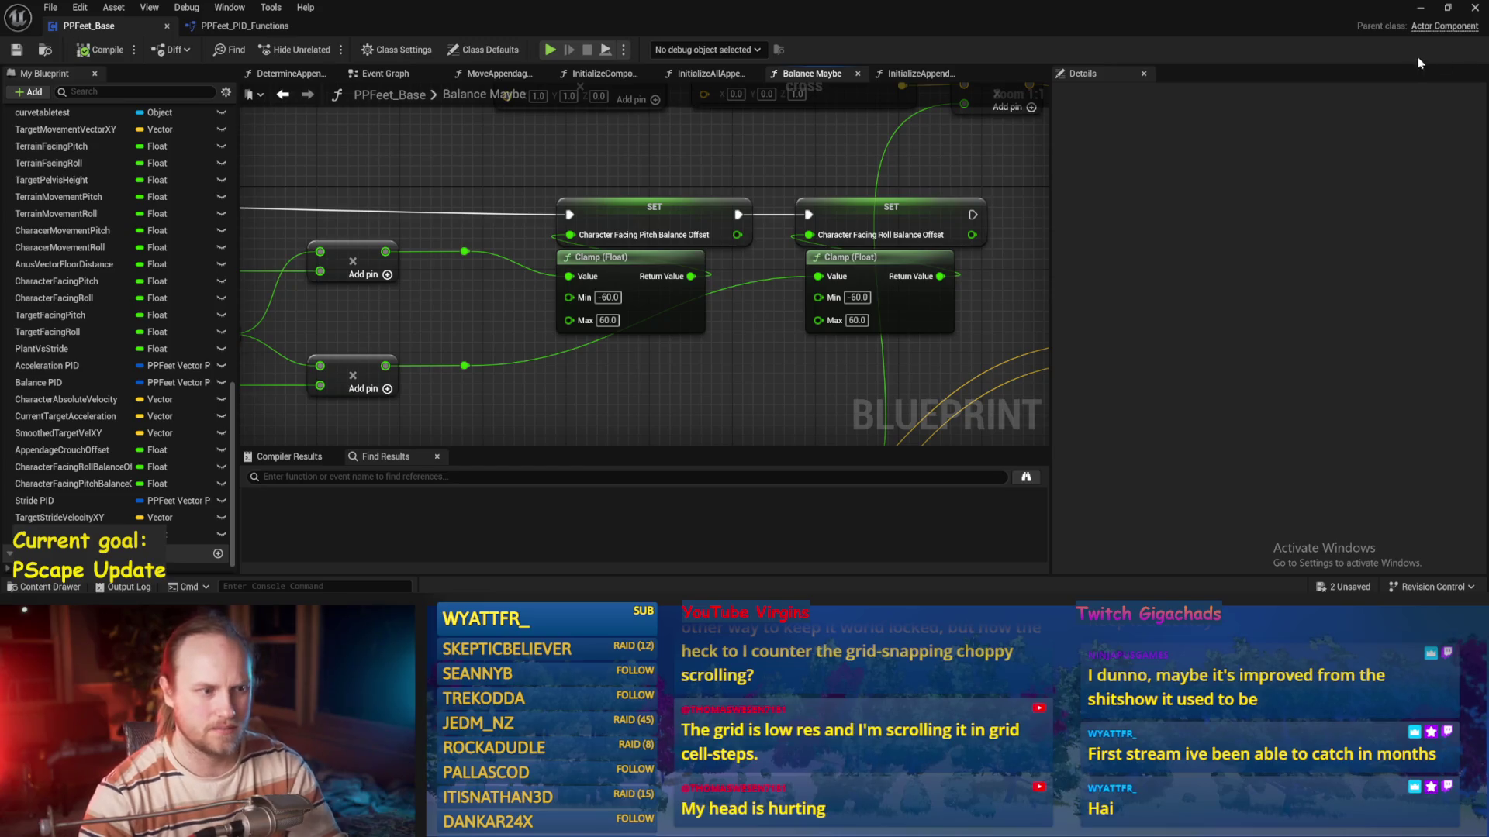
click(1429, 11)
Play-test the biped with clamped offsets, restarting once and walking it right
key(alt+p)
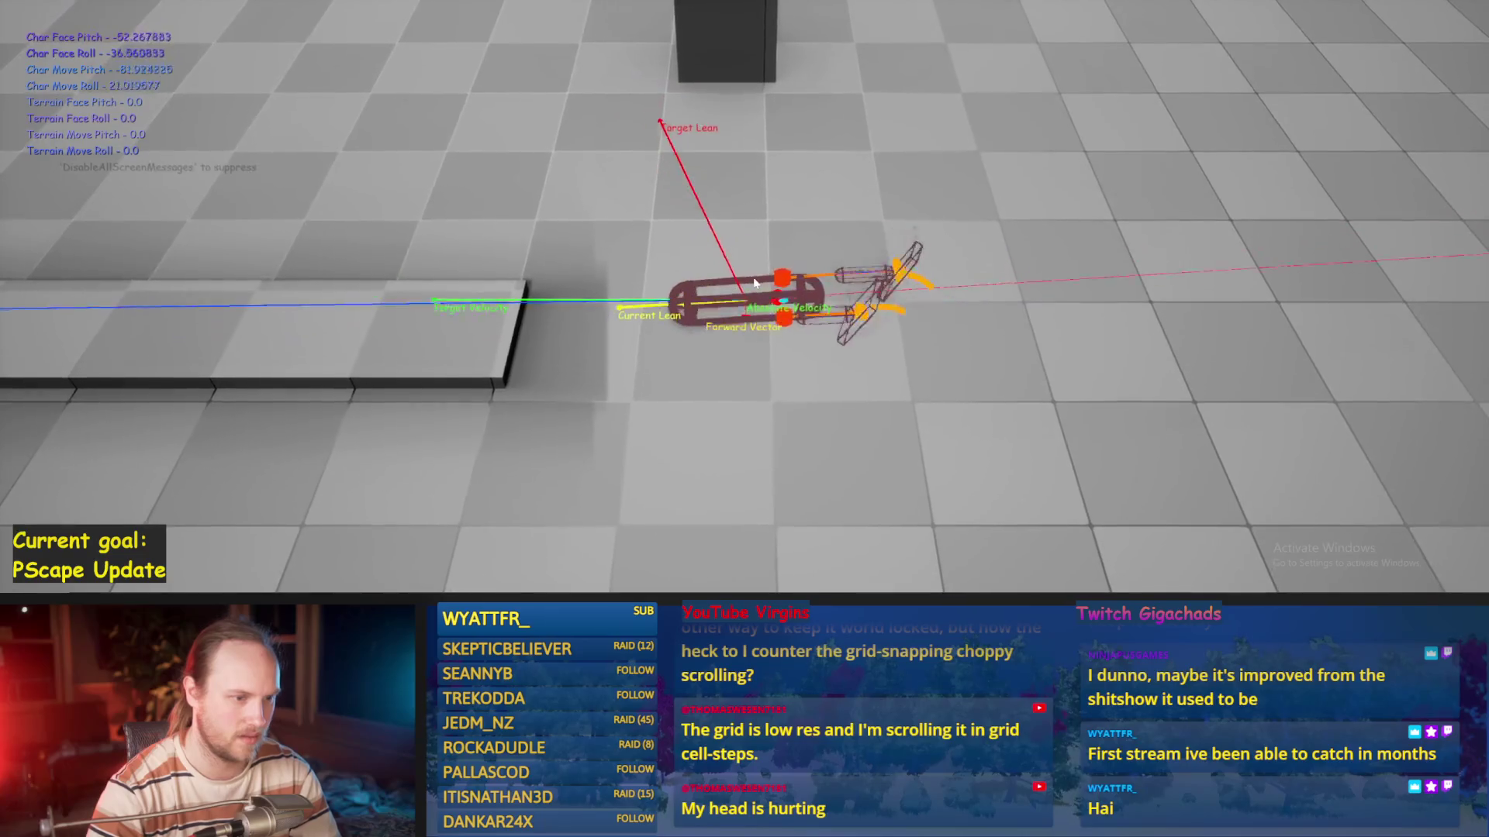
key(Escape)
key(alt+p)
key(d)
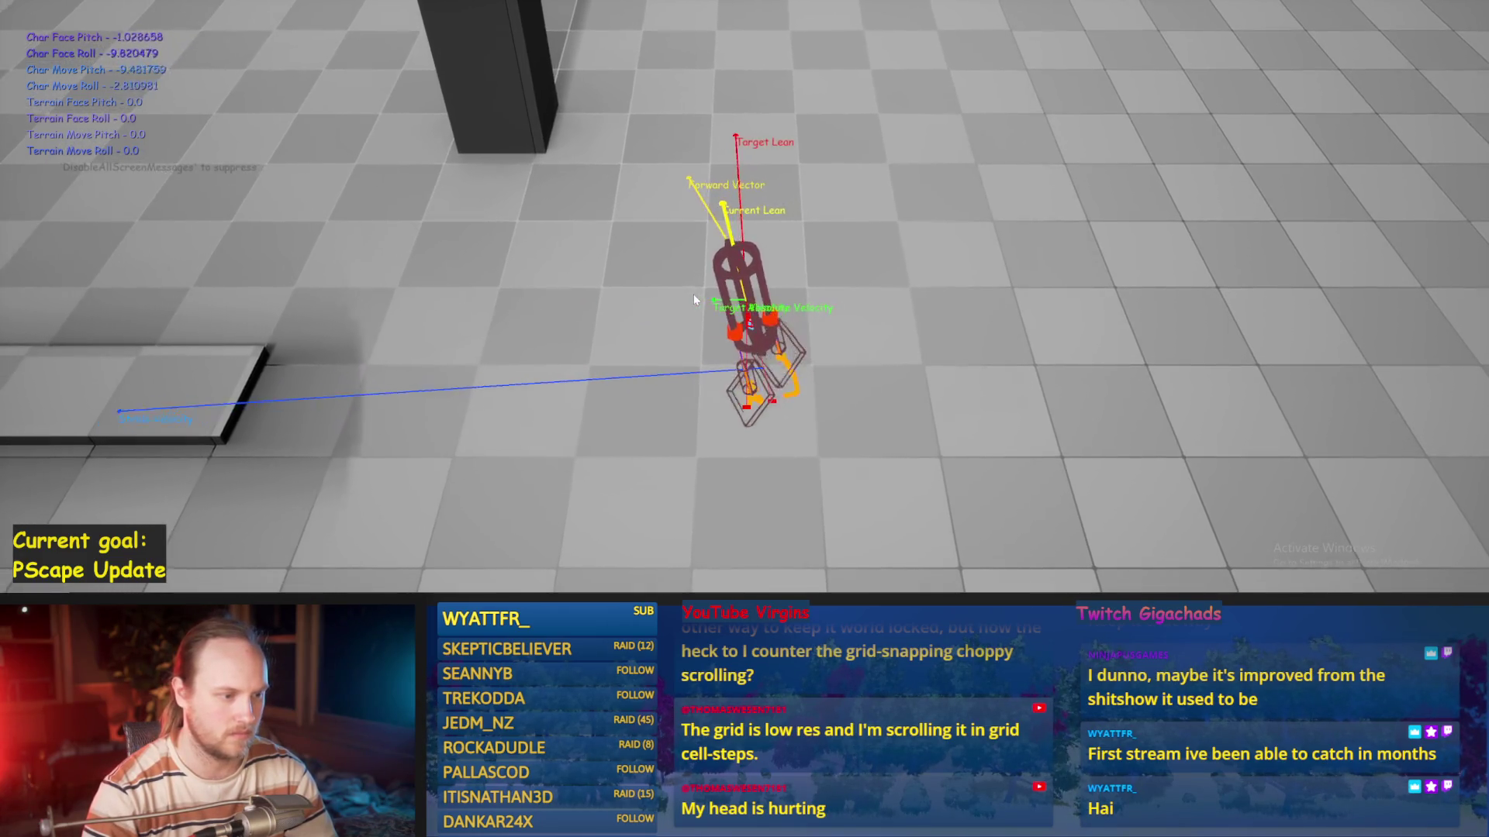
key(Escape)
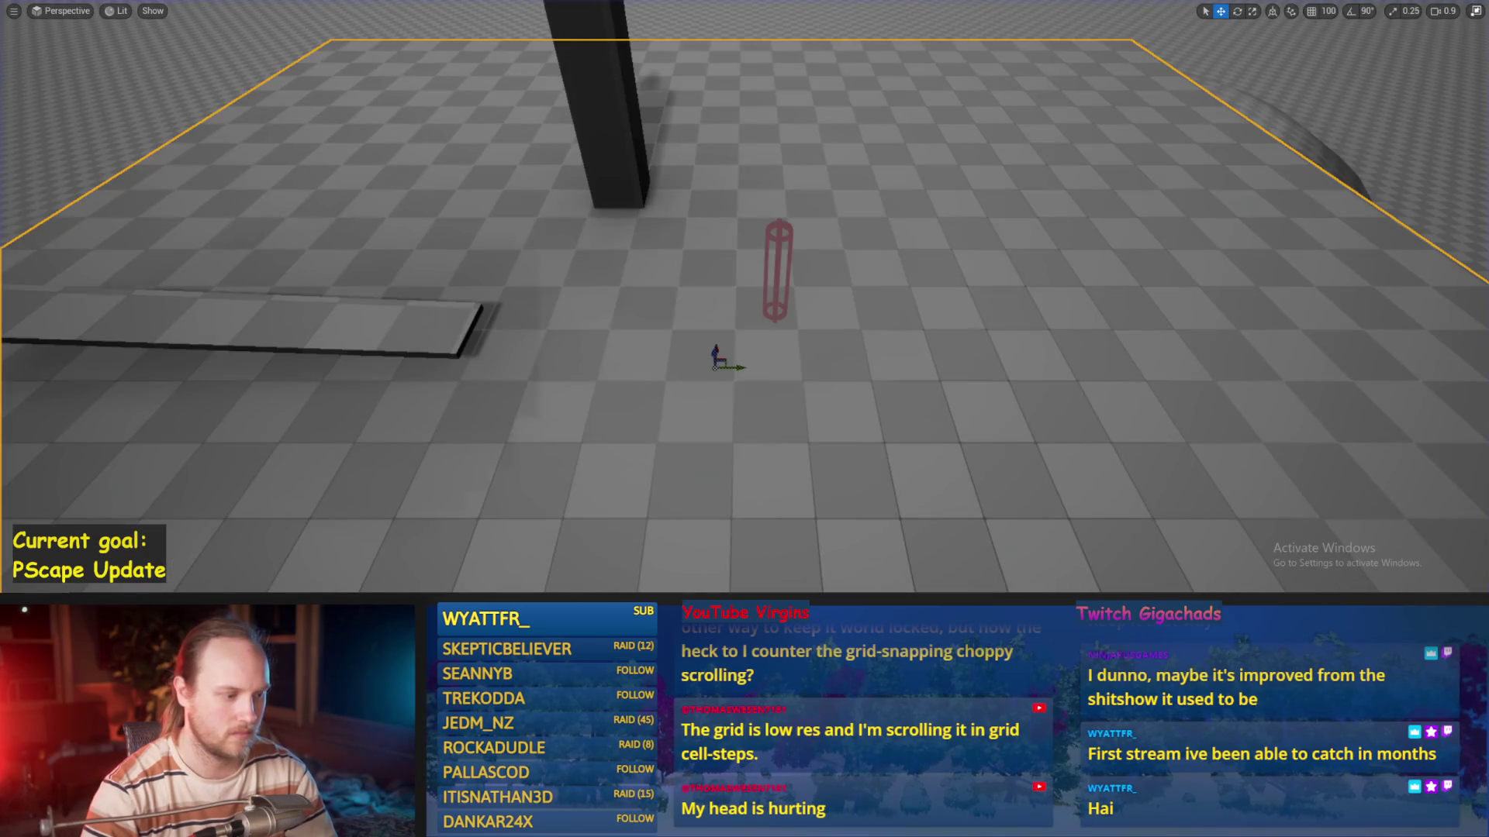
Bring the PPFeet_Base blueprint back up and run another play test
click(614, 573)
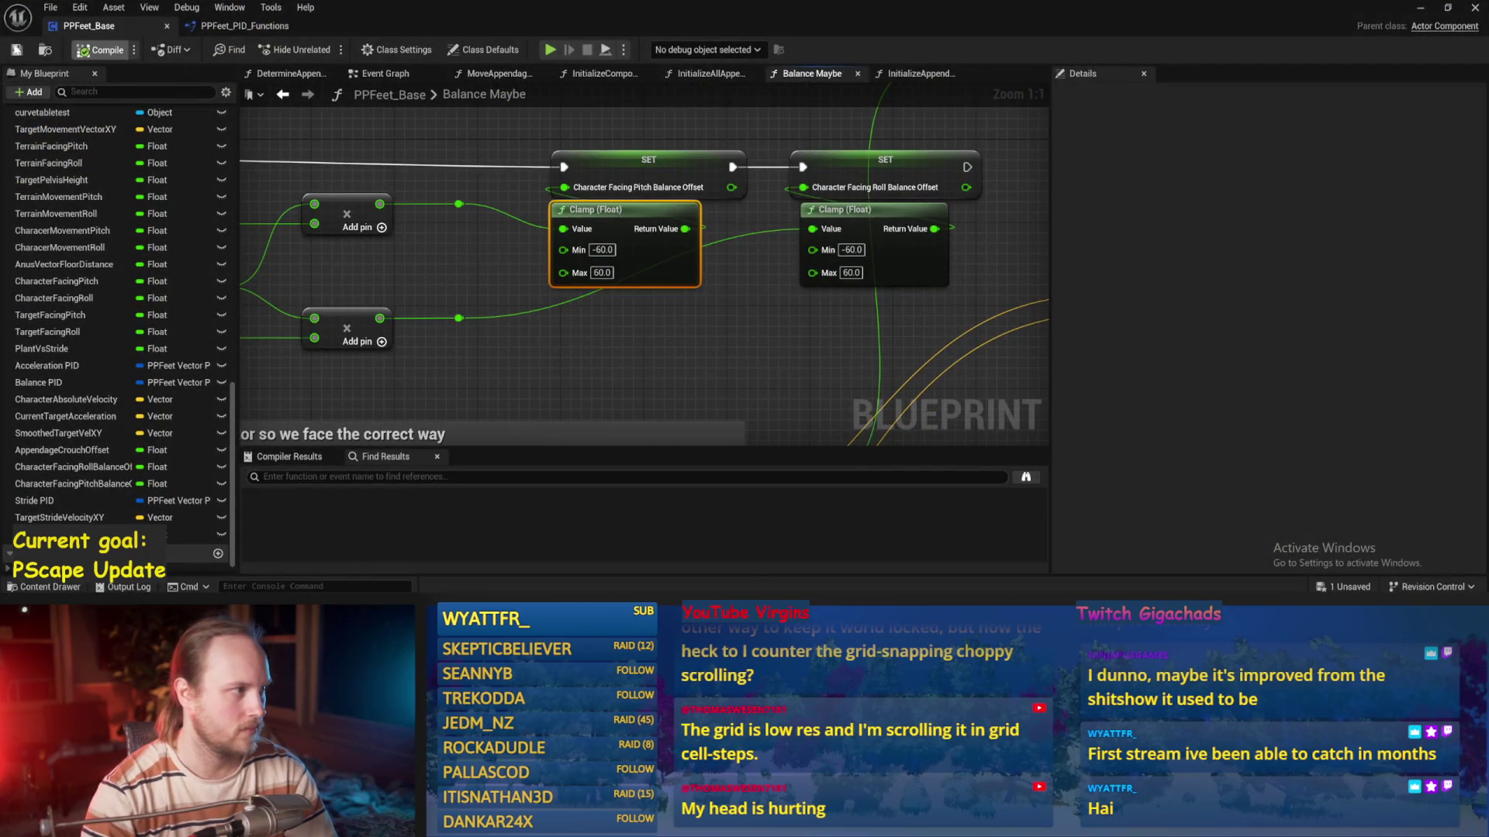
key(alt+p)
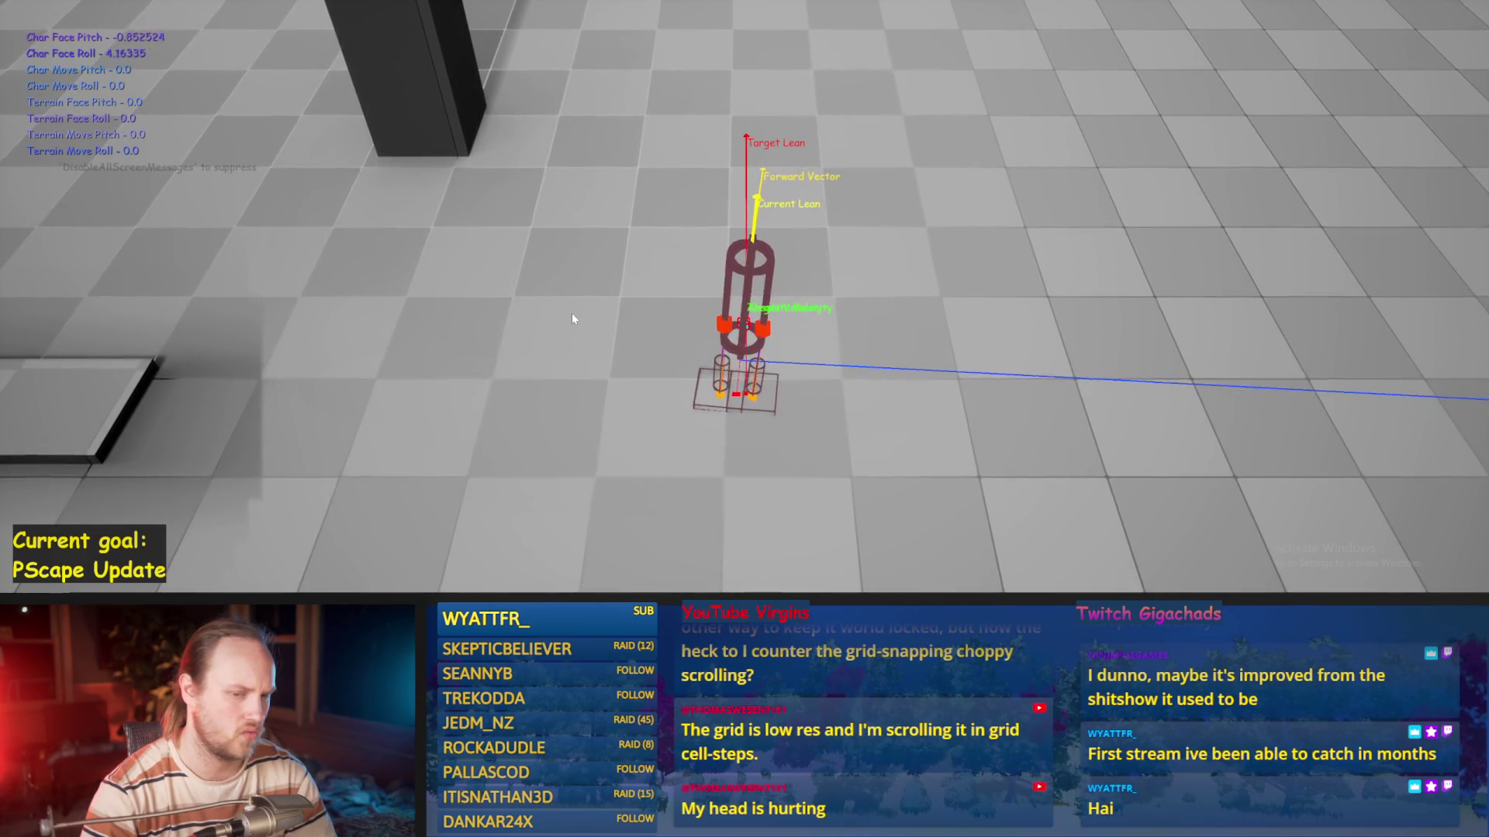
key(Escape)
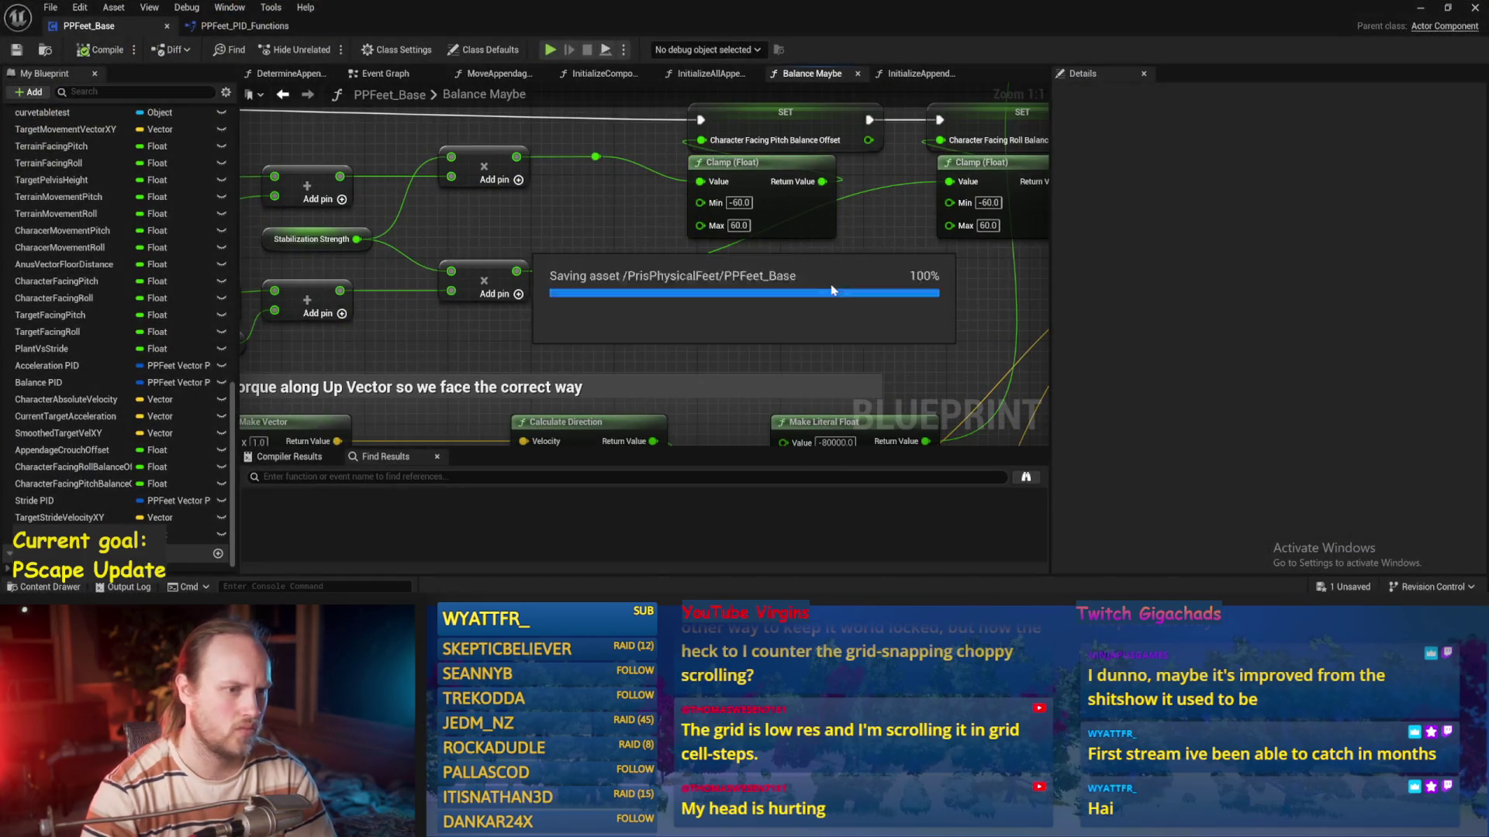
Compile, edit the Balance PID gains and set the lean interp speed to 4.0, then save
drag(831, 291, 822, 314)
scroll(779, 262, down, 3)
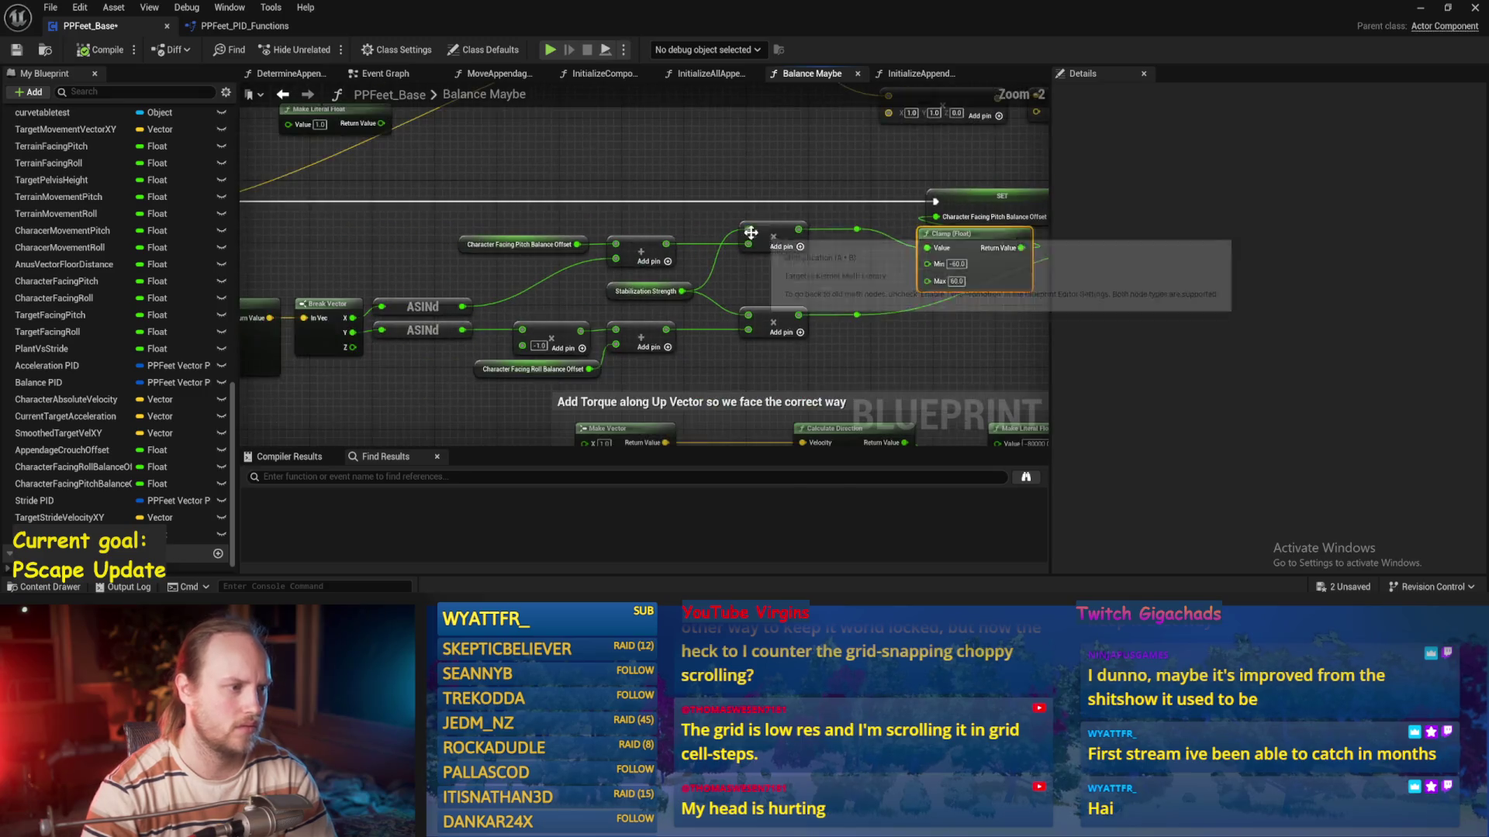
click(88, 52)
mouse_move(491, 272)
mouse_down()
mouse_move(359, 266)
mouse_move(605, 242)
mouse_move(663, 277)
mouse_move(691, 253)
mouse_move(770, 288)
mouse_up()
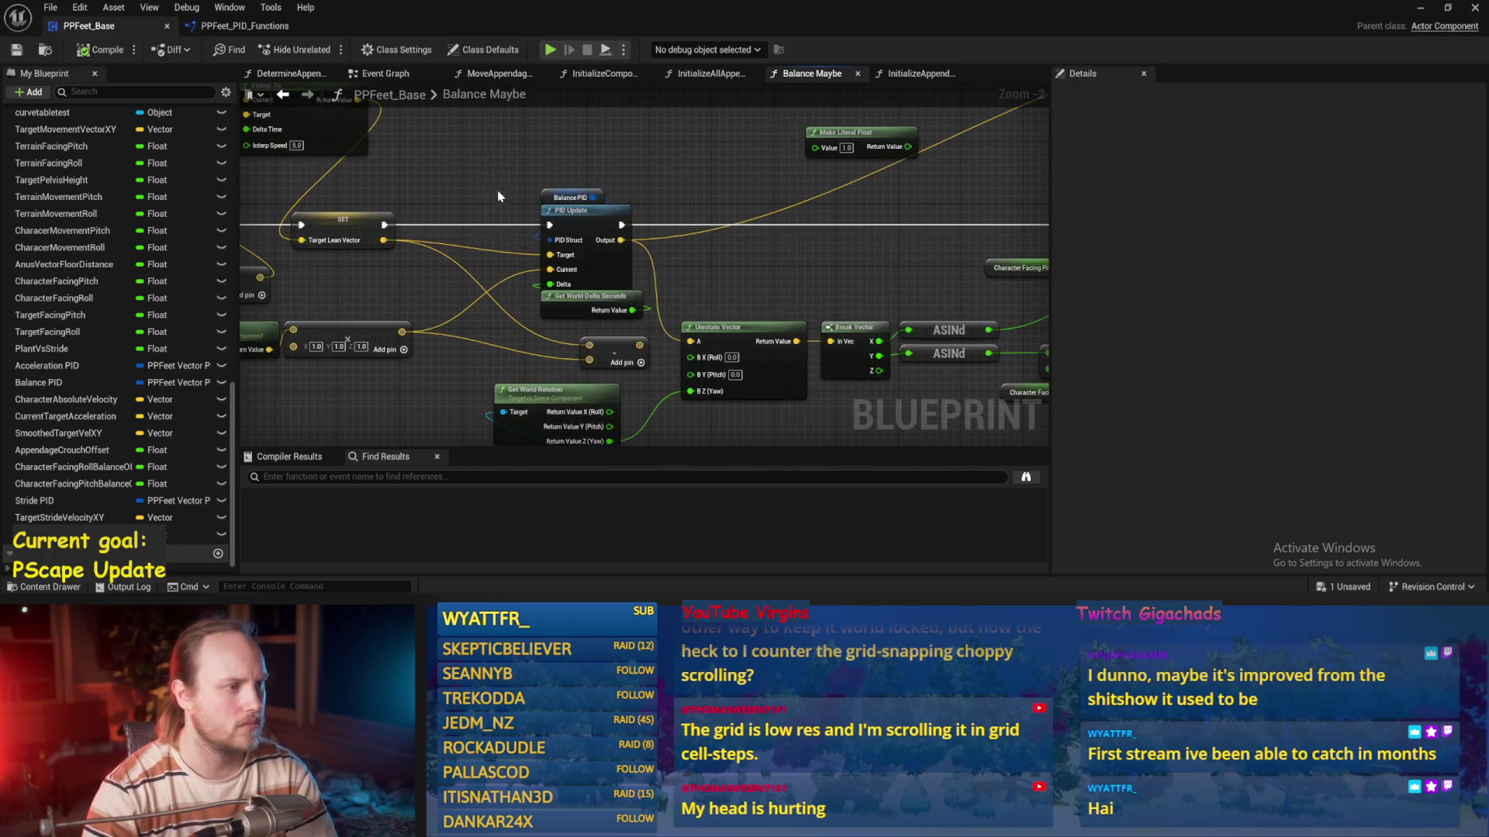
click(571, 197)
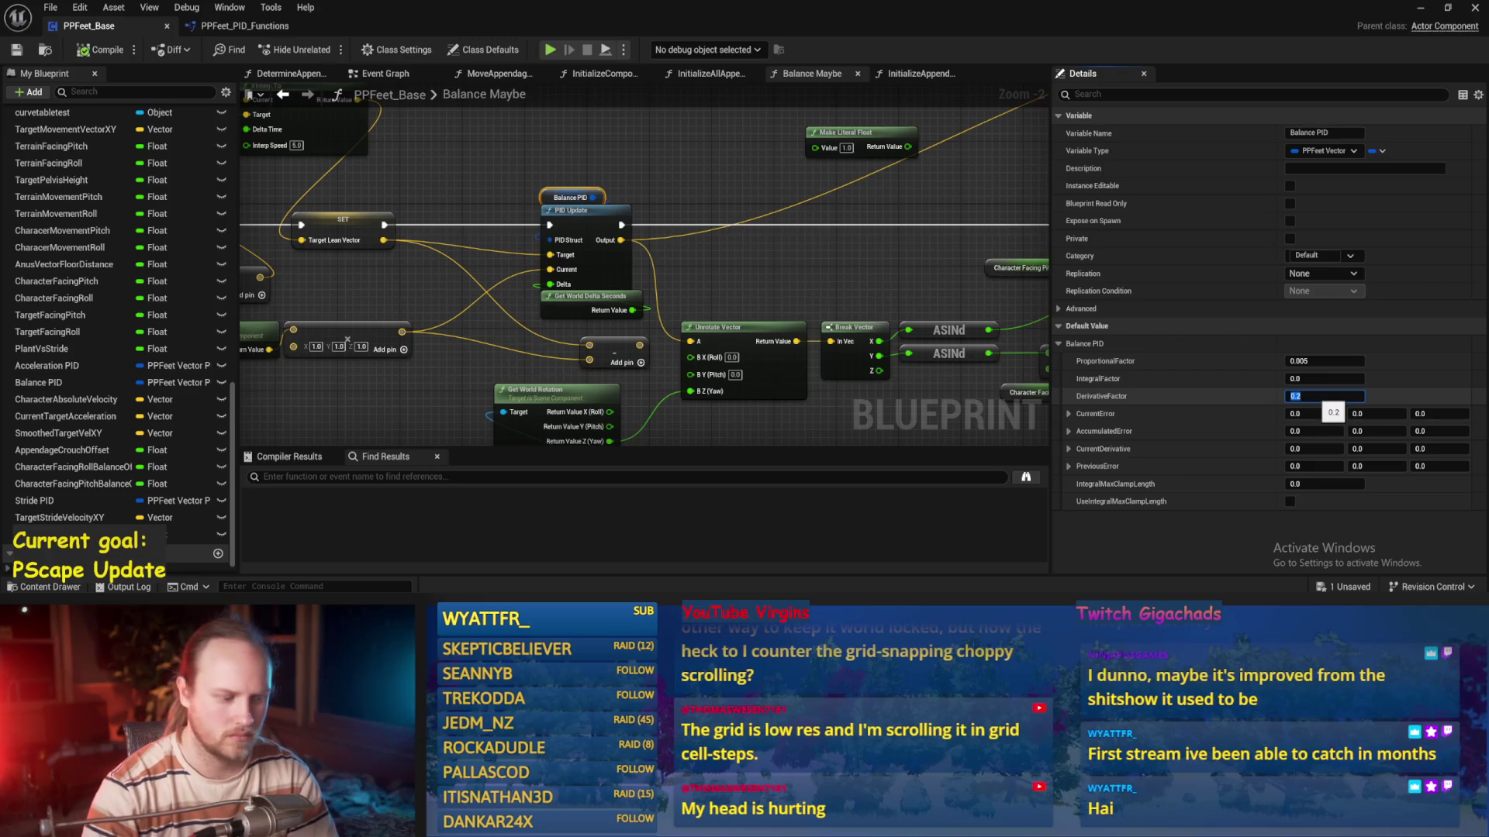
click(695, 234)
key(ctrl+s)
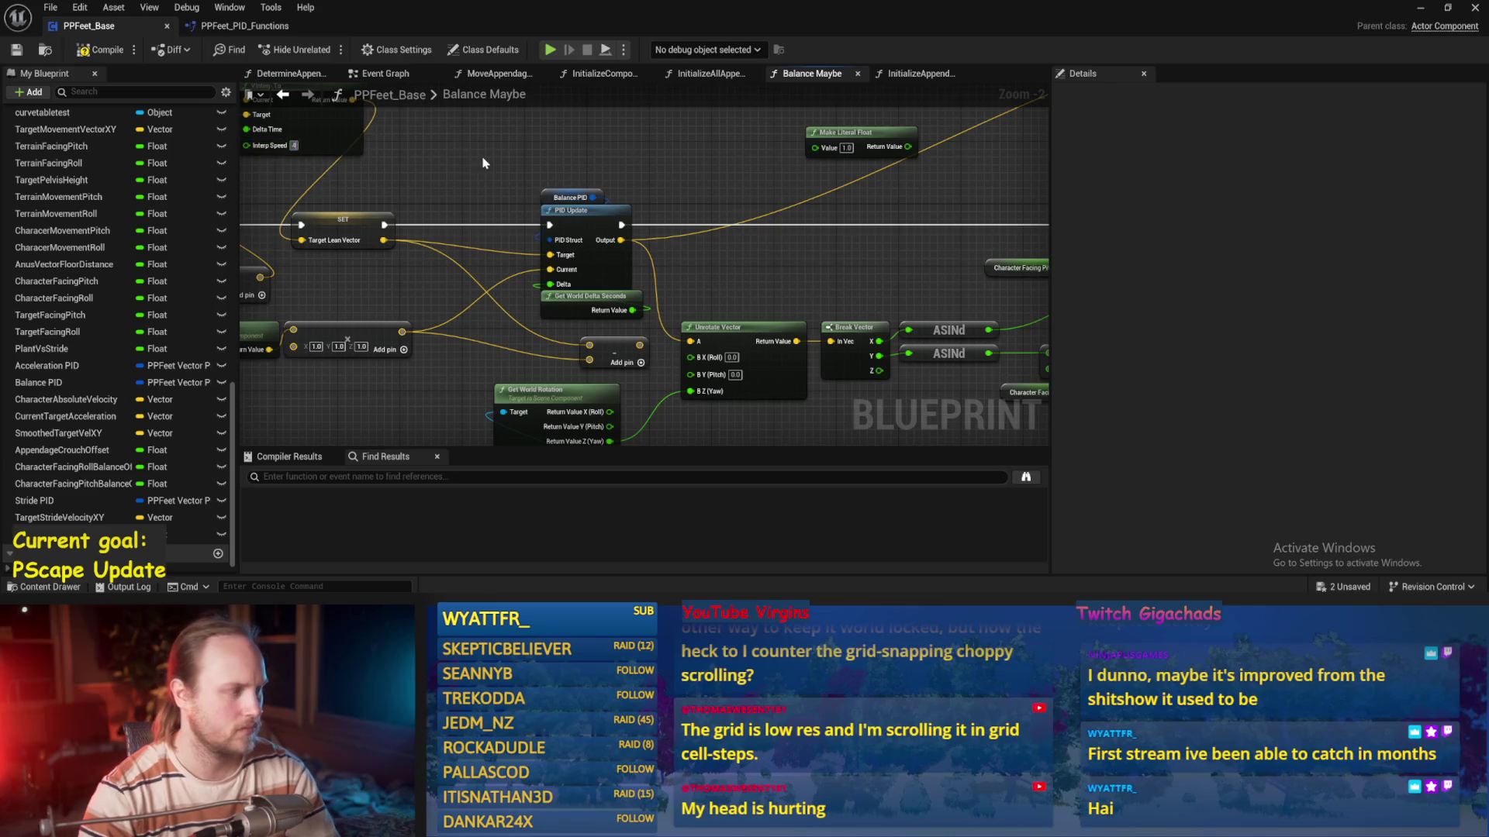
click(17, 51)
Update the text of the stable-settings comment
drag(649, 195, 833, 362)
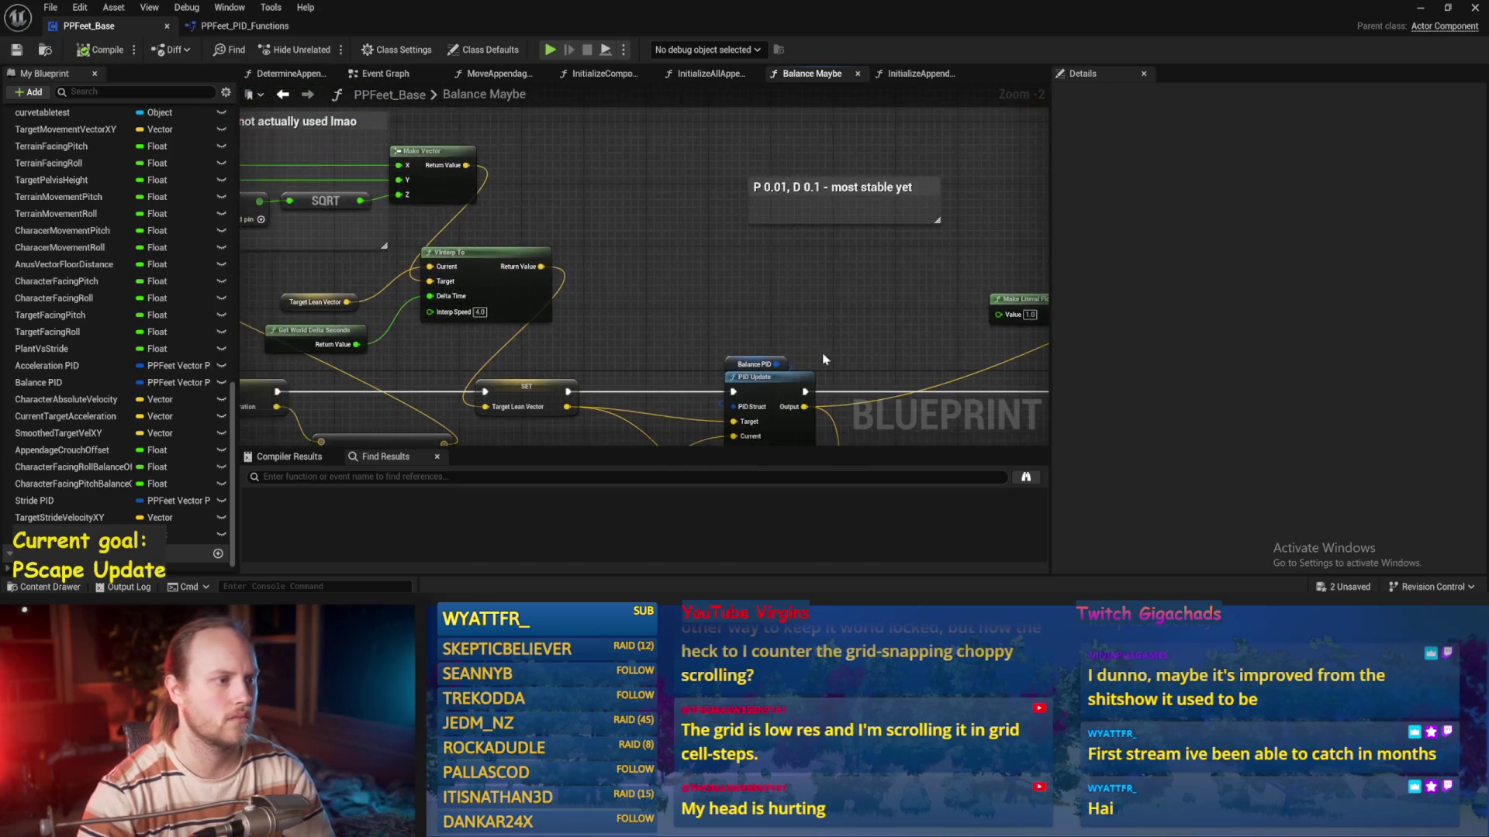
click(811, 193)
text(, VInterp 2)
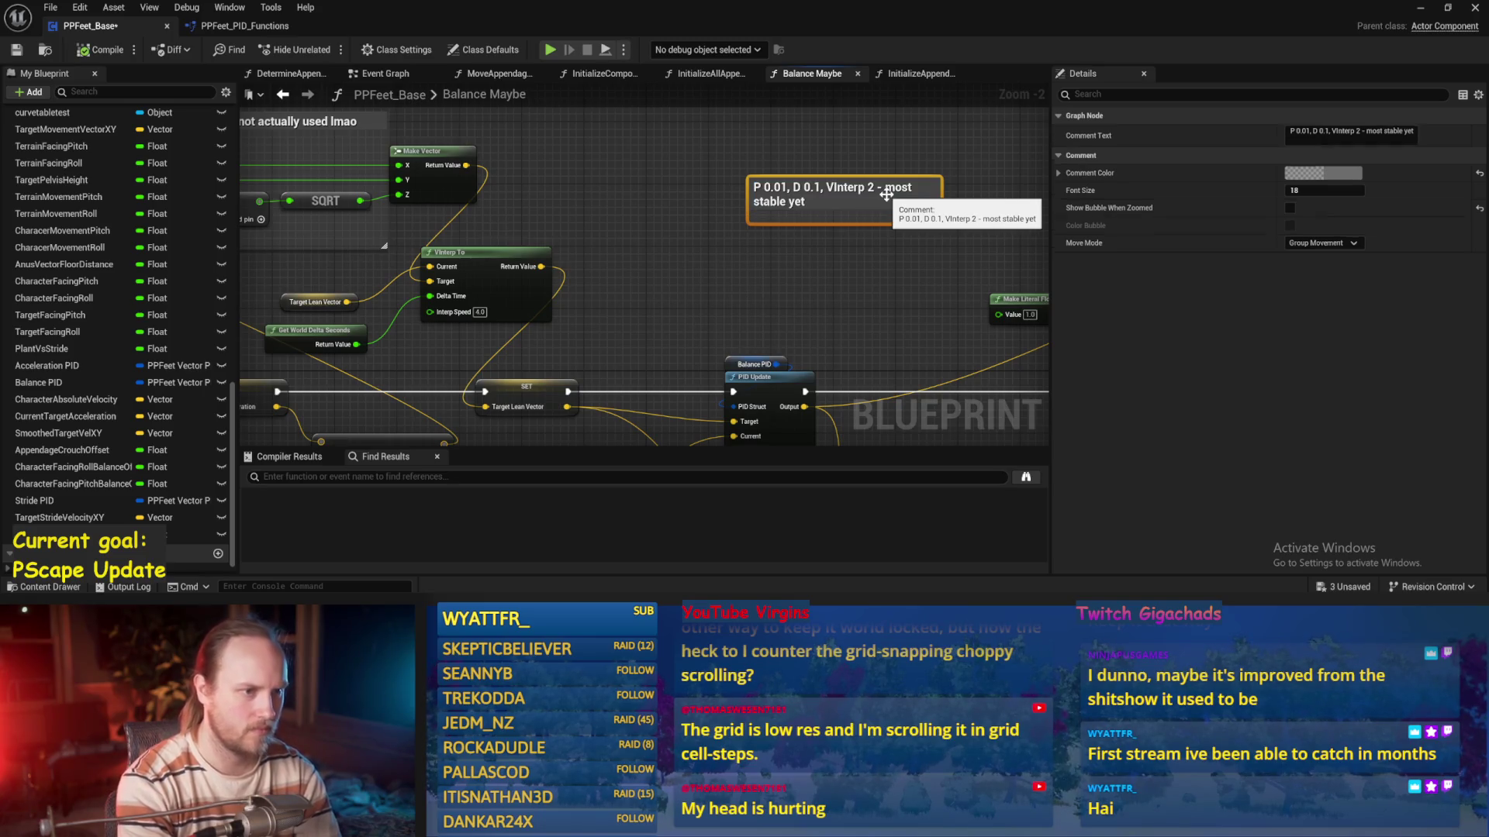
click(277, 222)
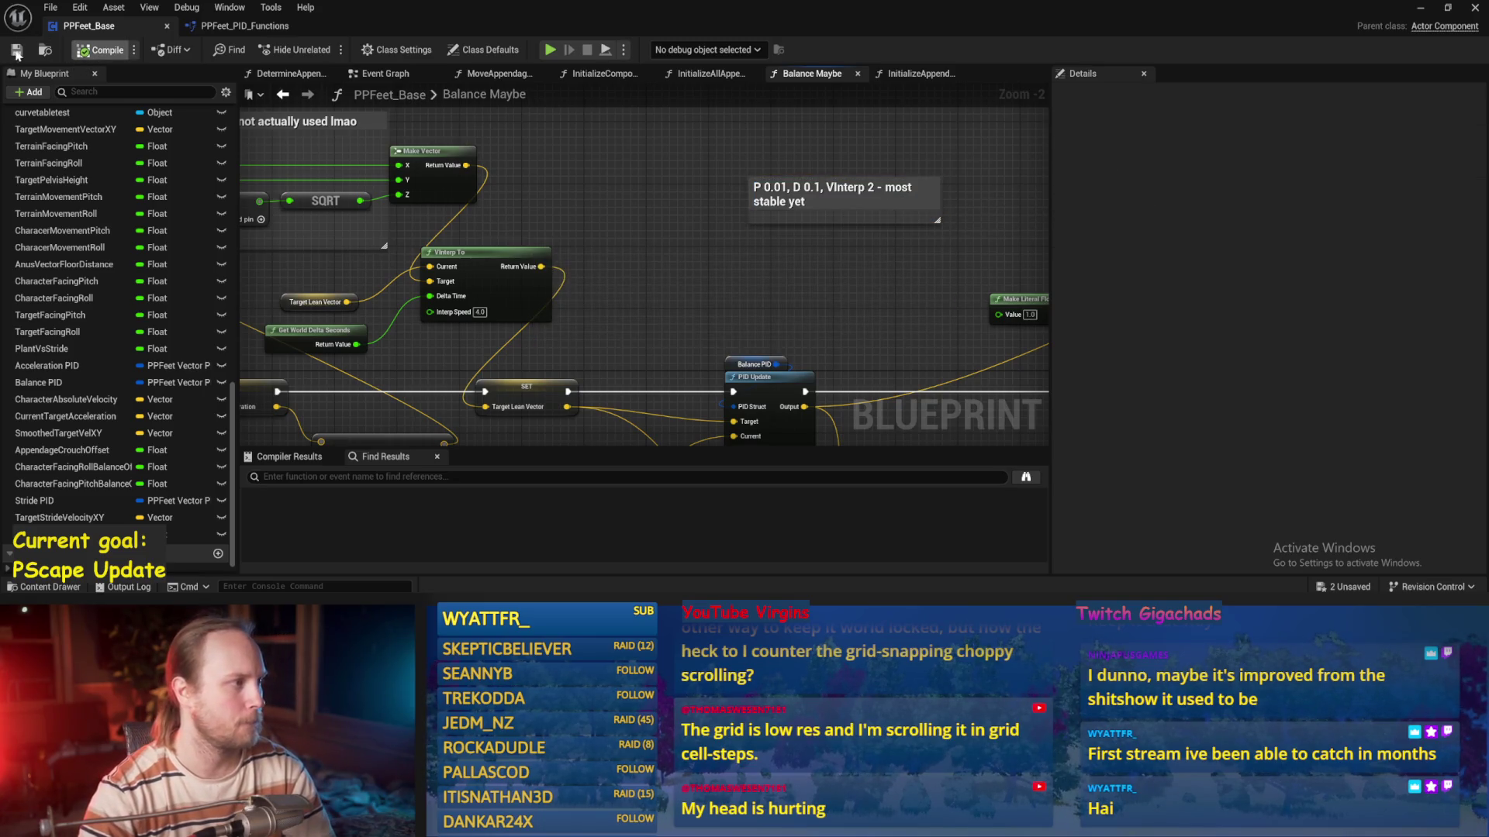
Test balance by walking the character left and right, resetting it twice, then stop play
click(1421, 8)
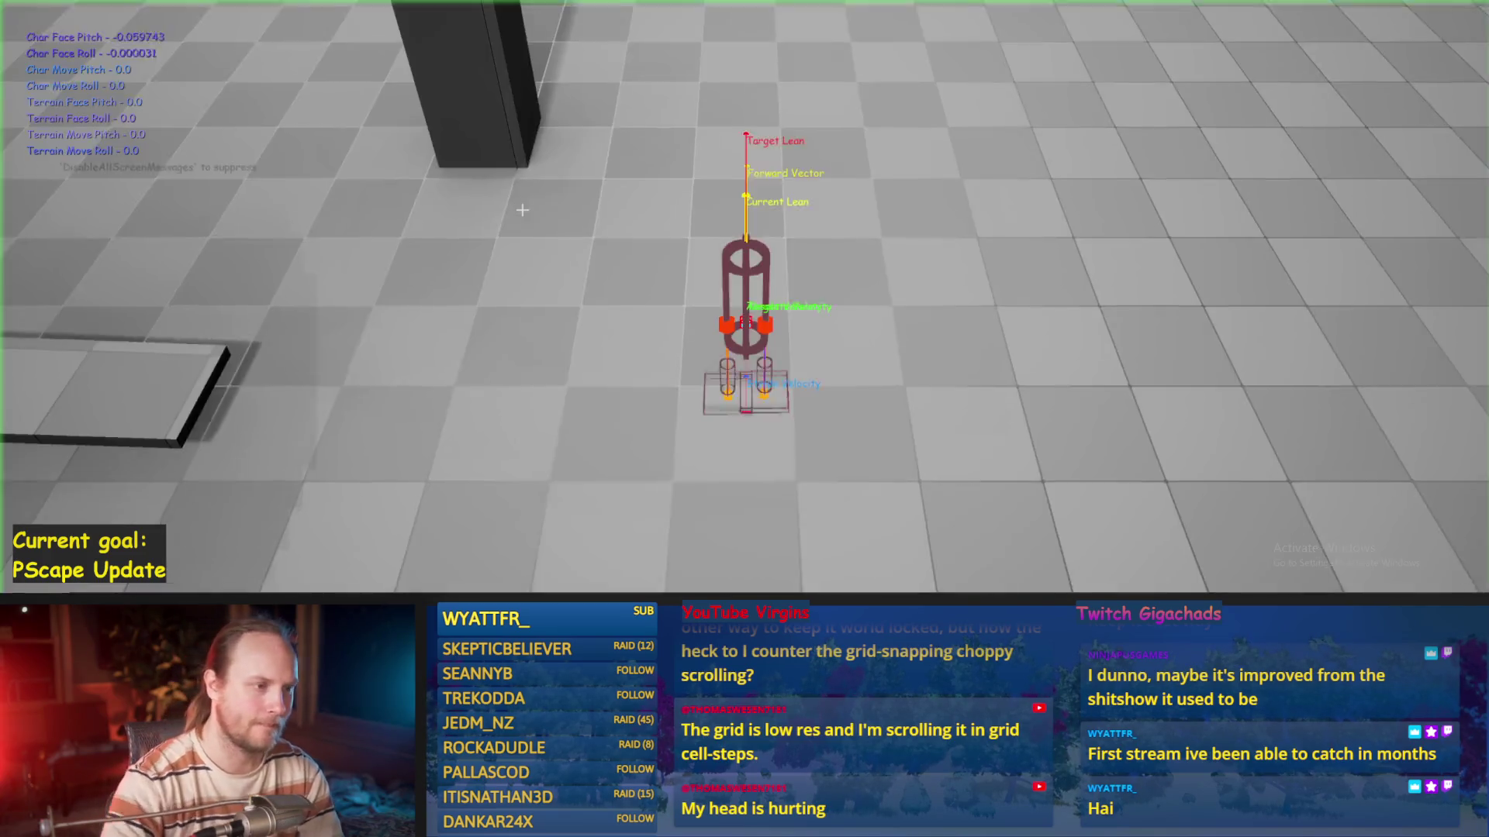
key(a)
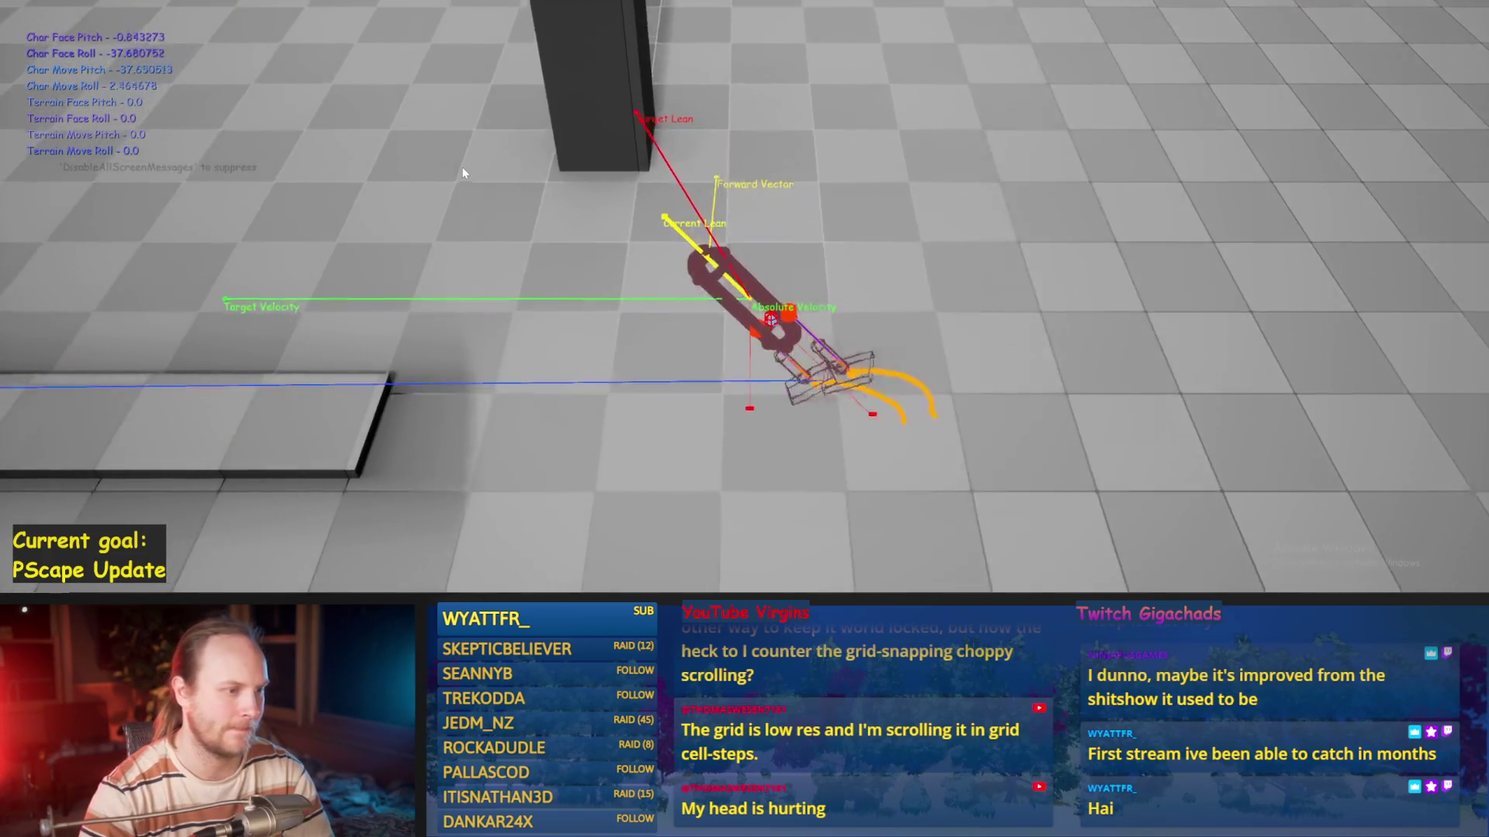
key(r)
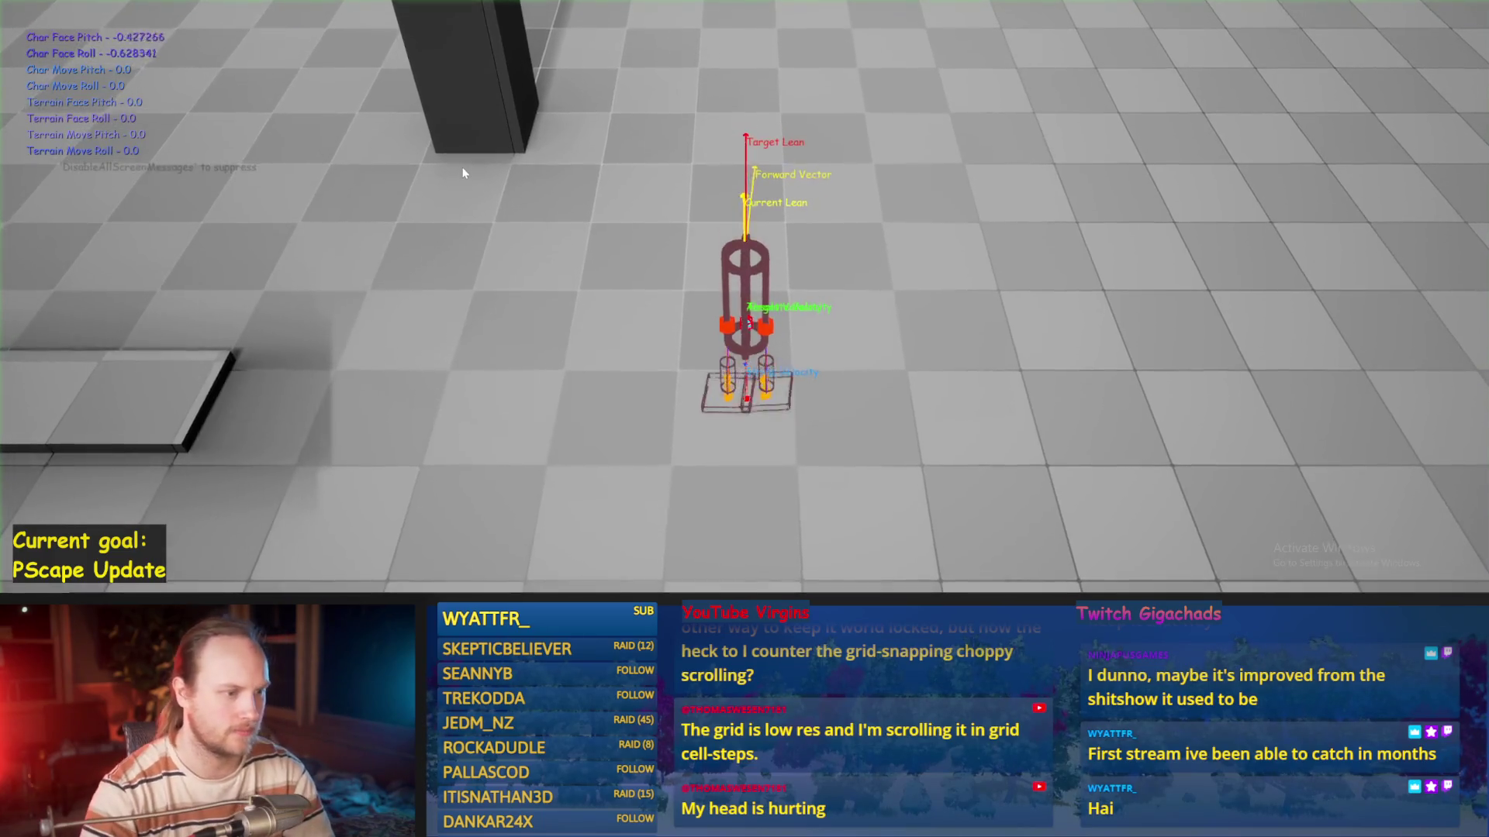
key(r)
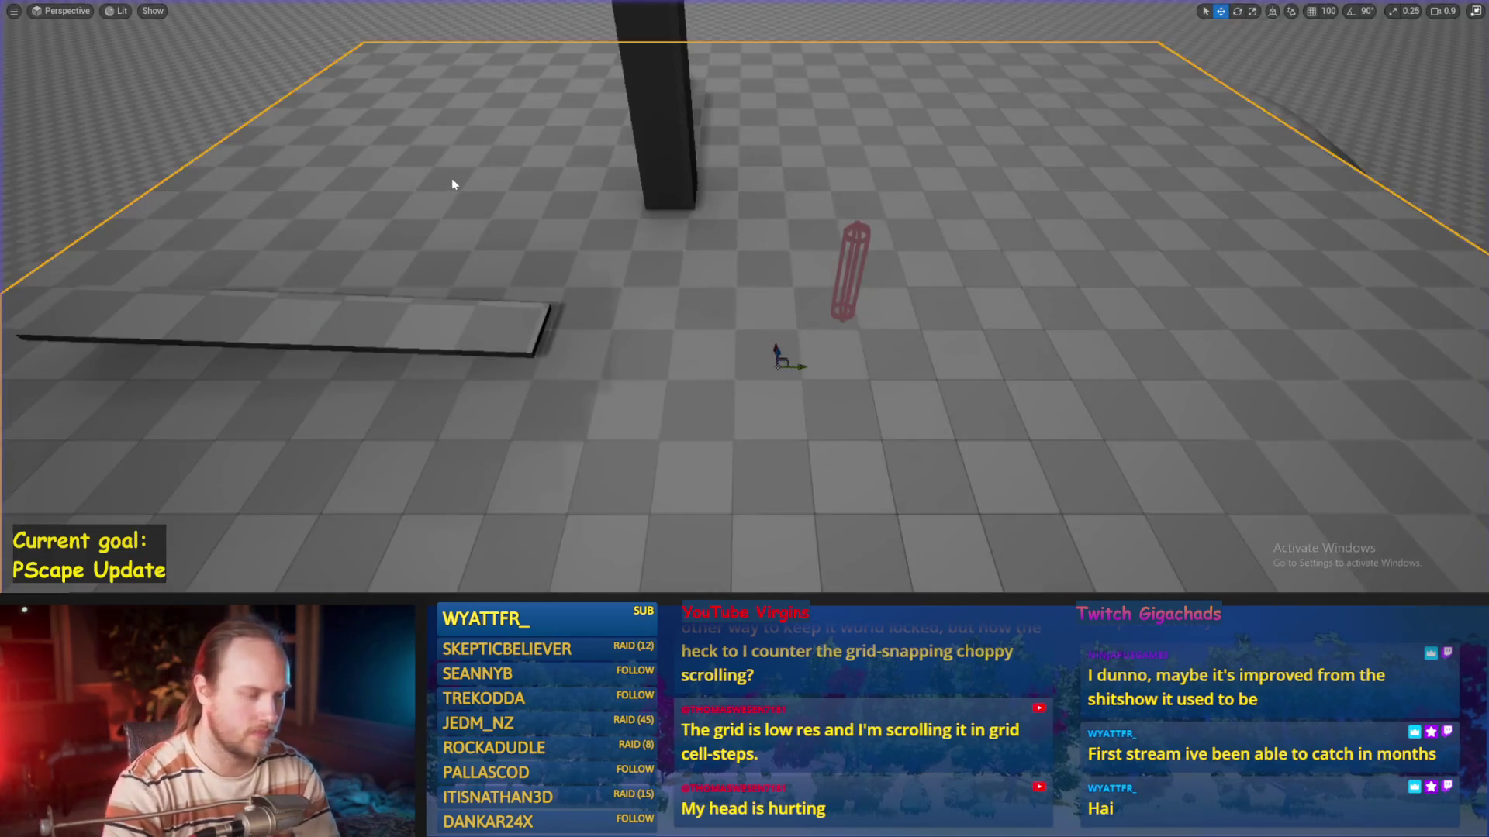
key(d)
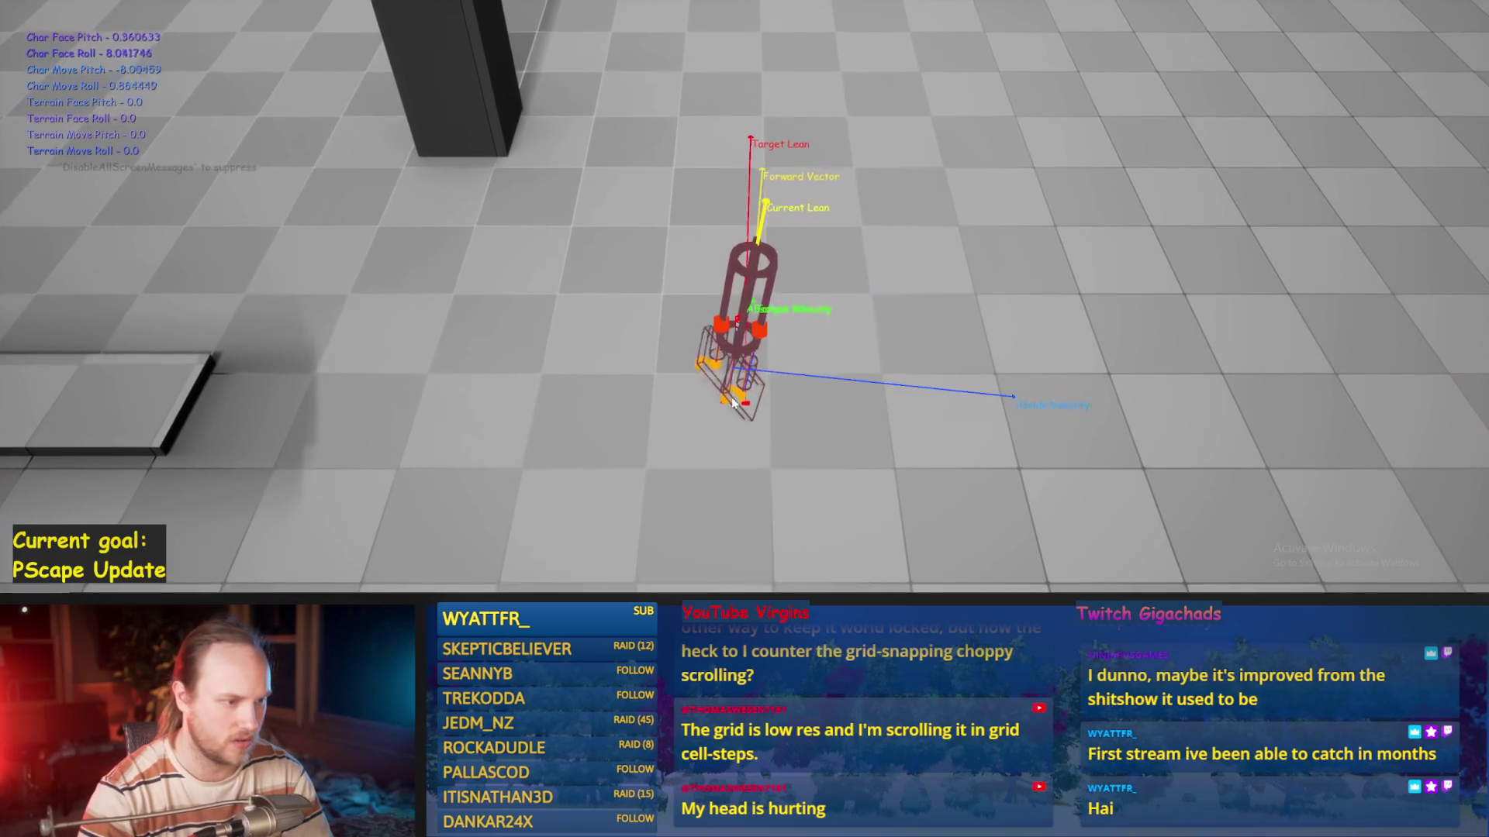
key(Escape)
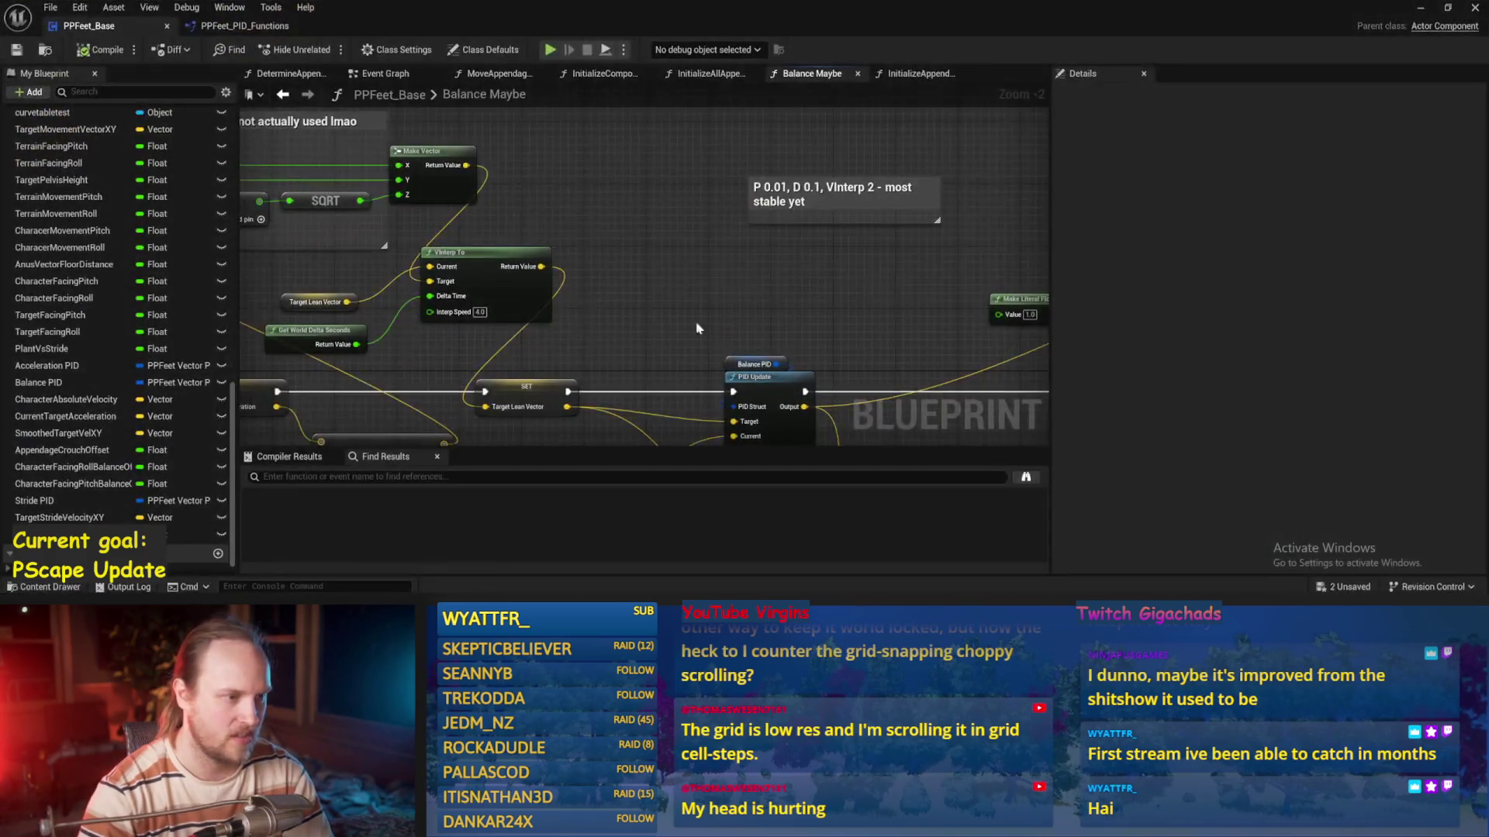
Set the Balance PID DerivativeFactor to 0.2 and save the blueprint
click(598, 320)
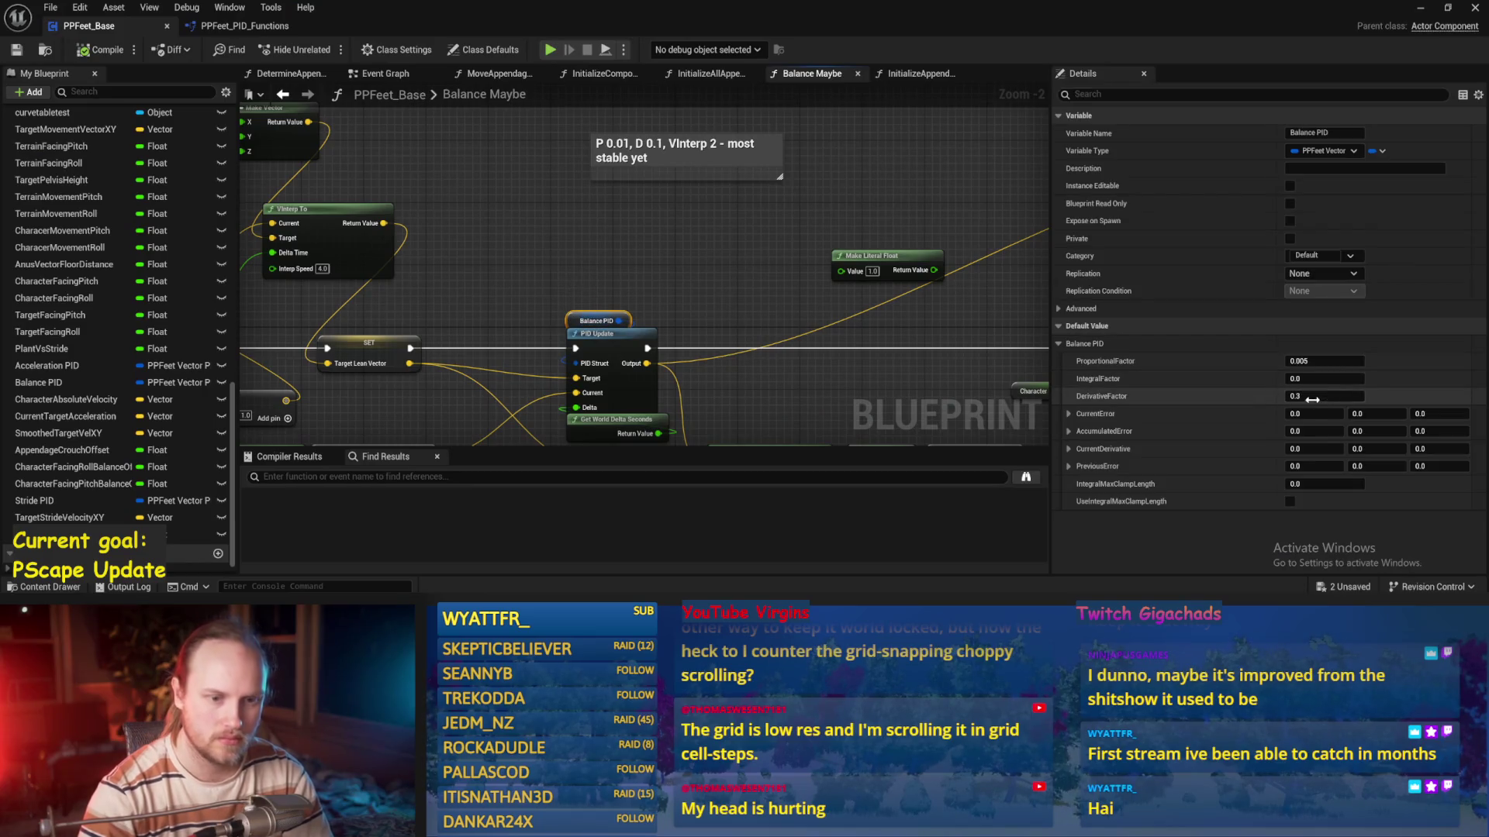
key(ctrl+s)
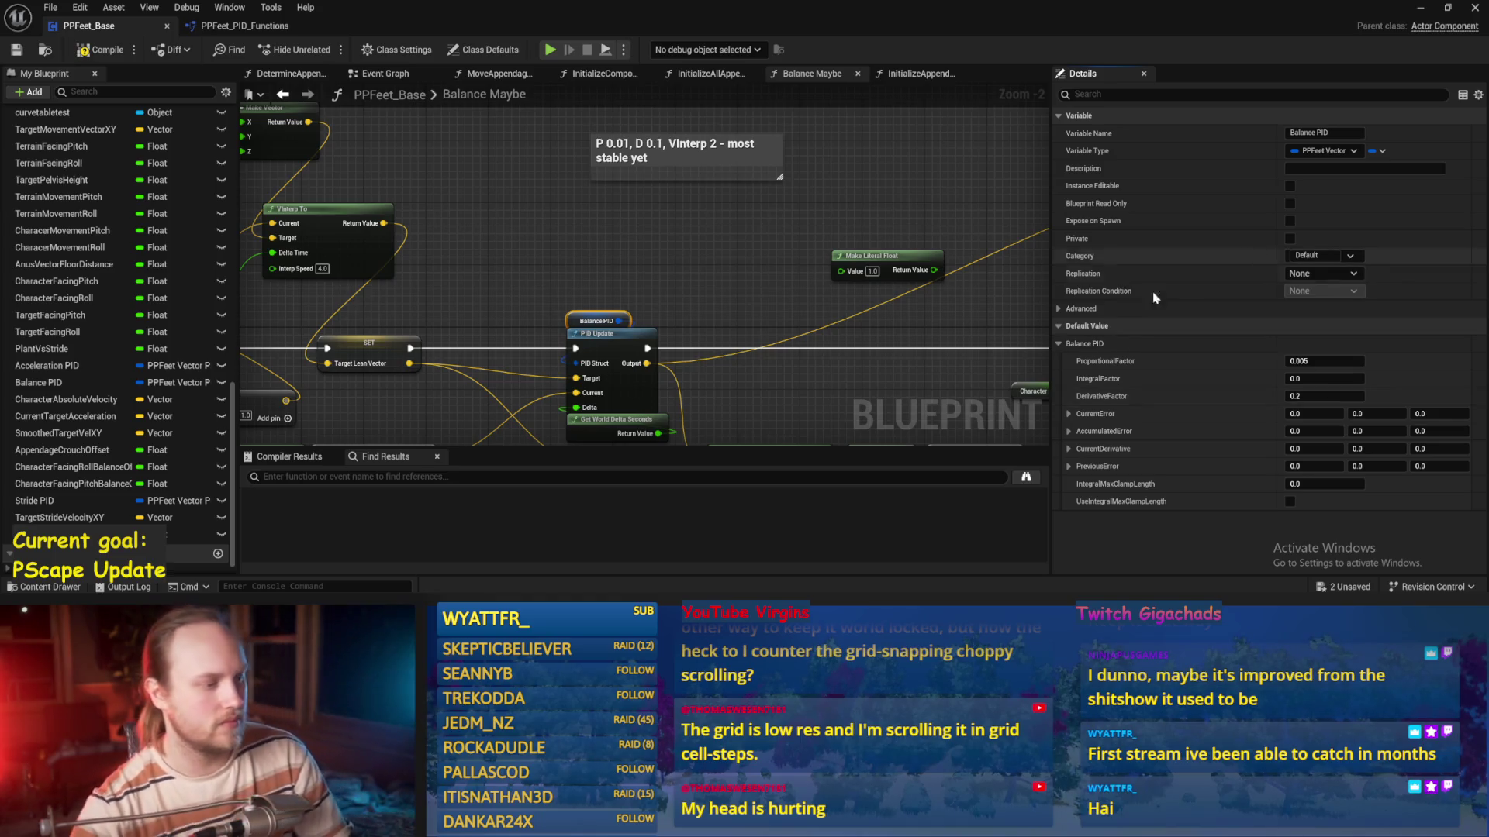
click(692, 288)
click(19, 51)
drag(416, 355, 564, 296)
Briefly play-test, then change the Balance PID ProportionalFactor and save
key(alt+Tab)
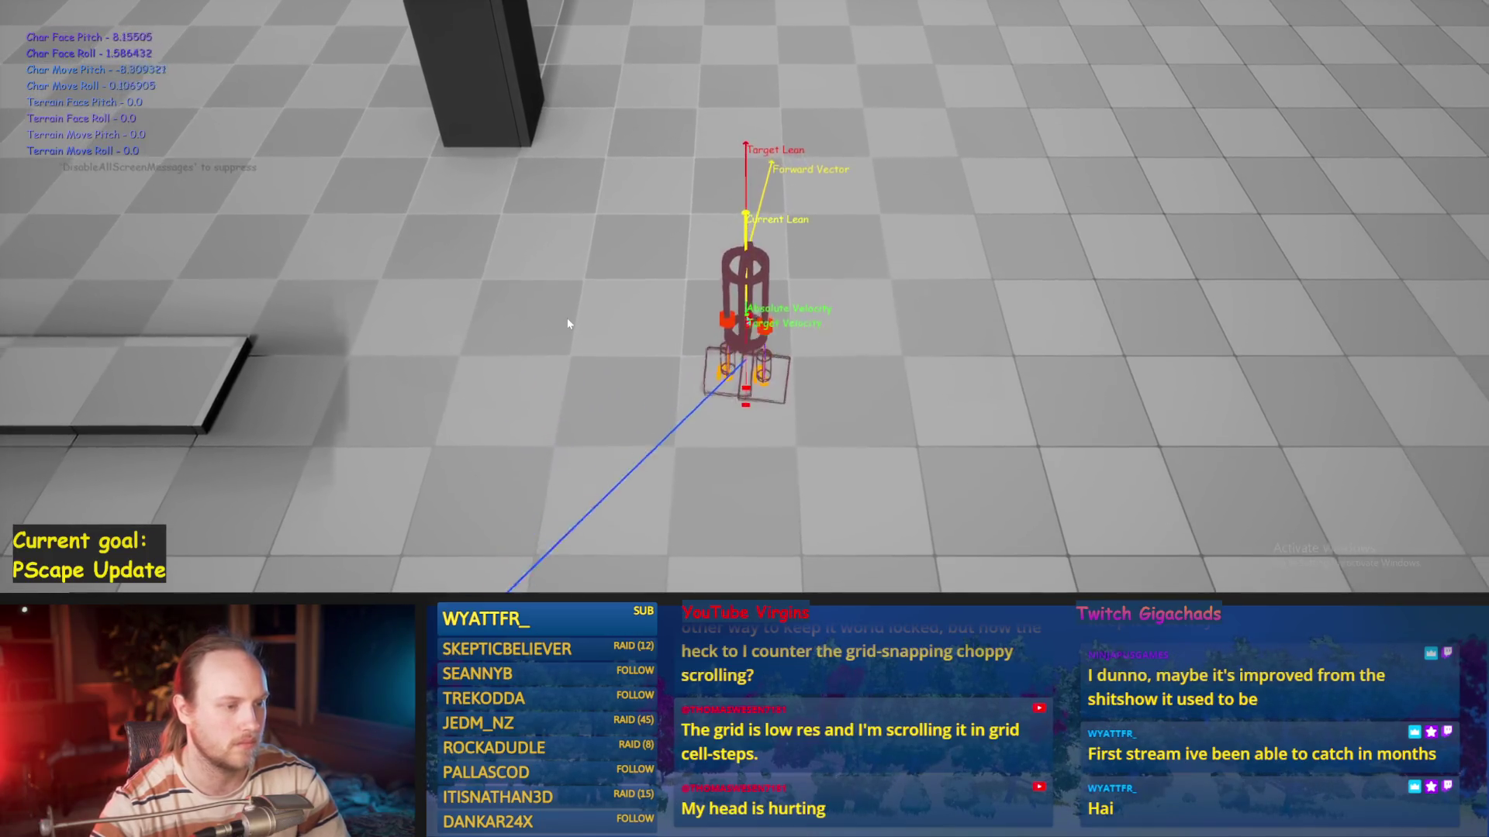
key(Escape)
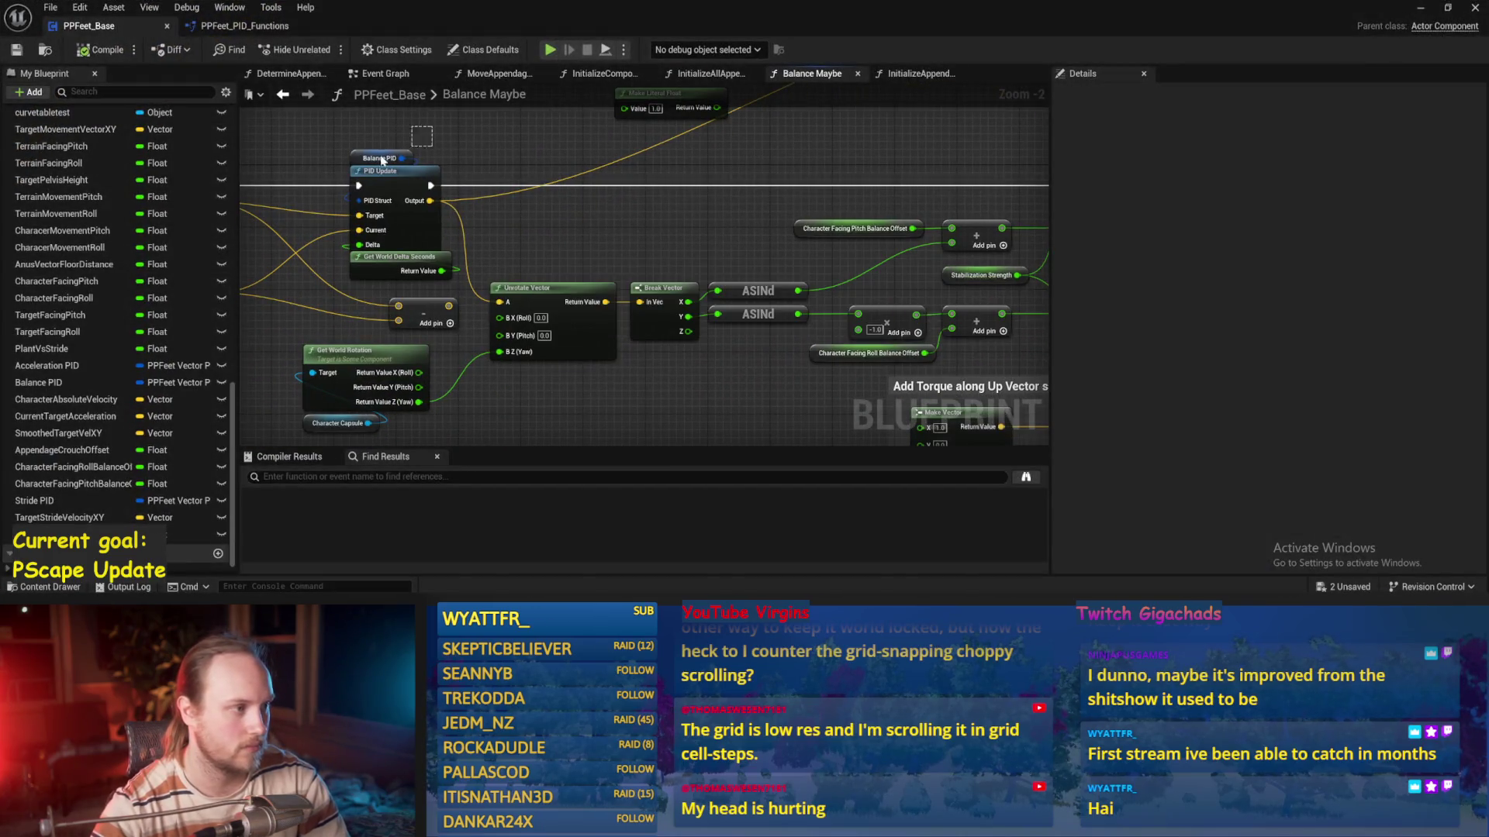
click(382, 160)
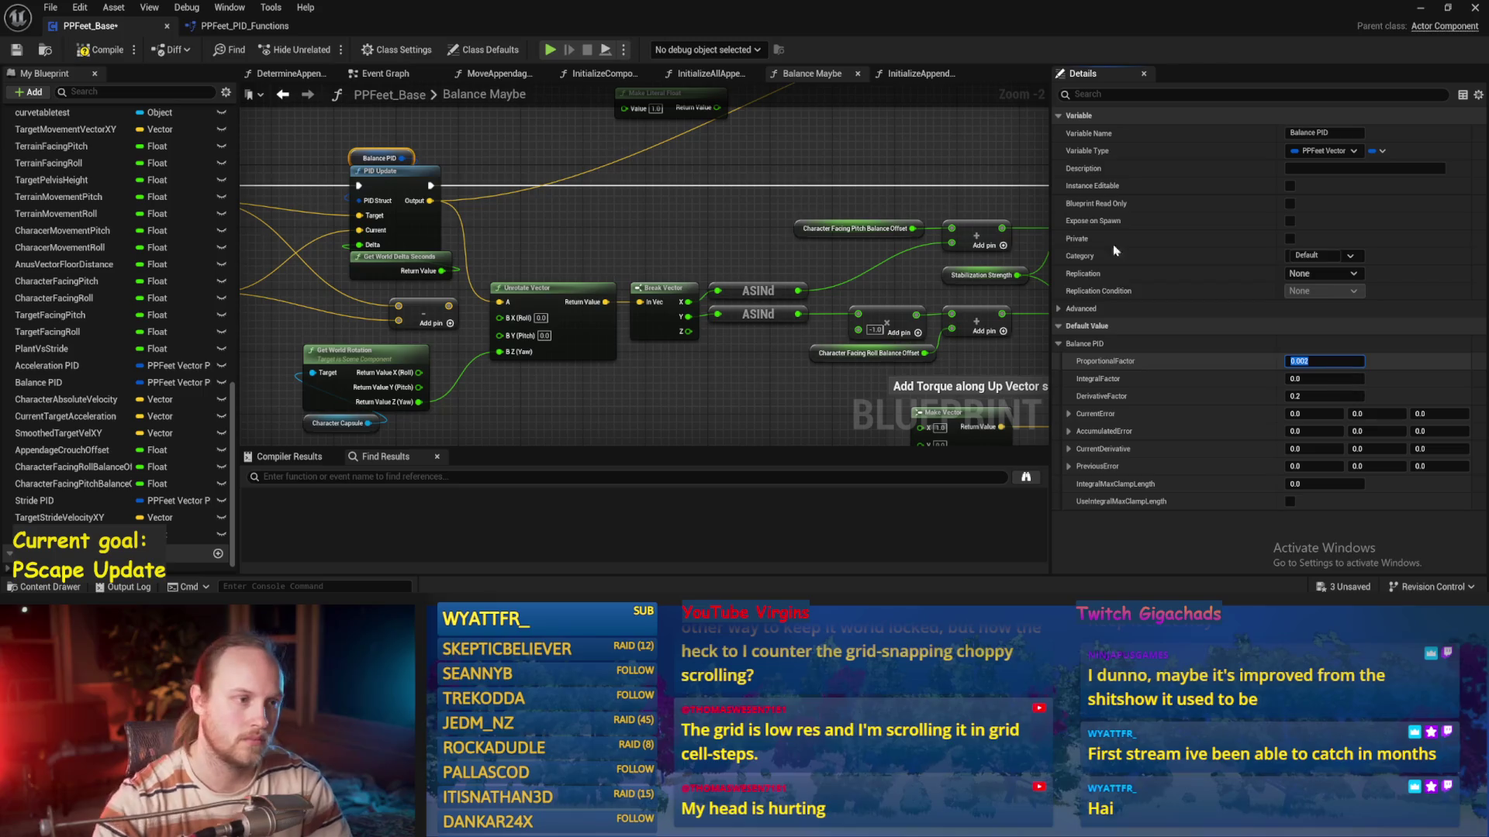
key(ctrl+s)
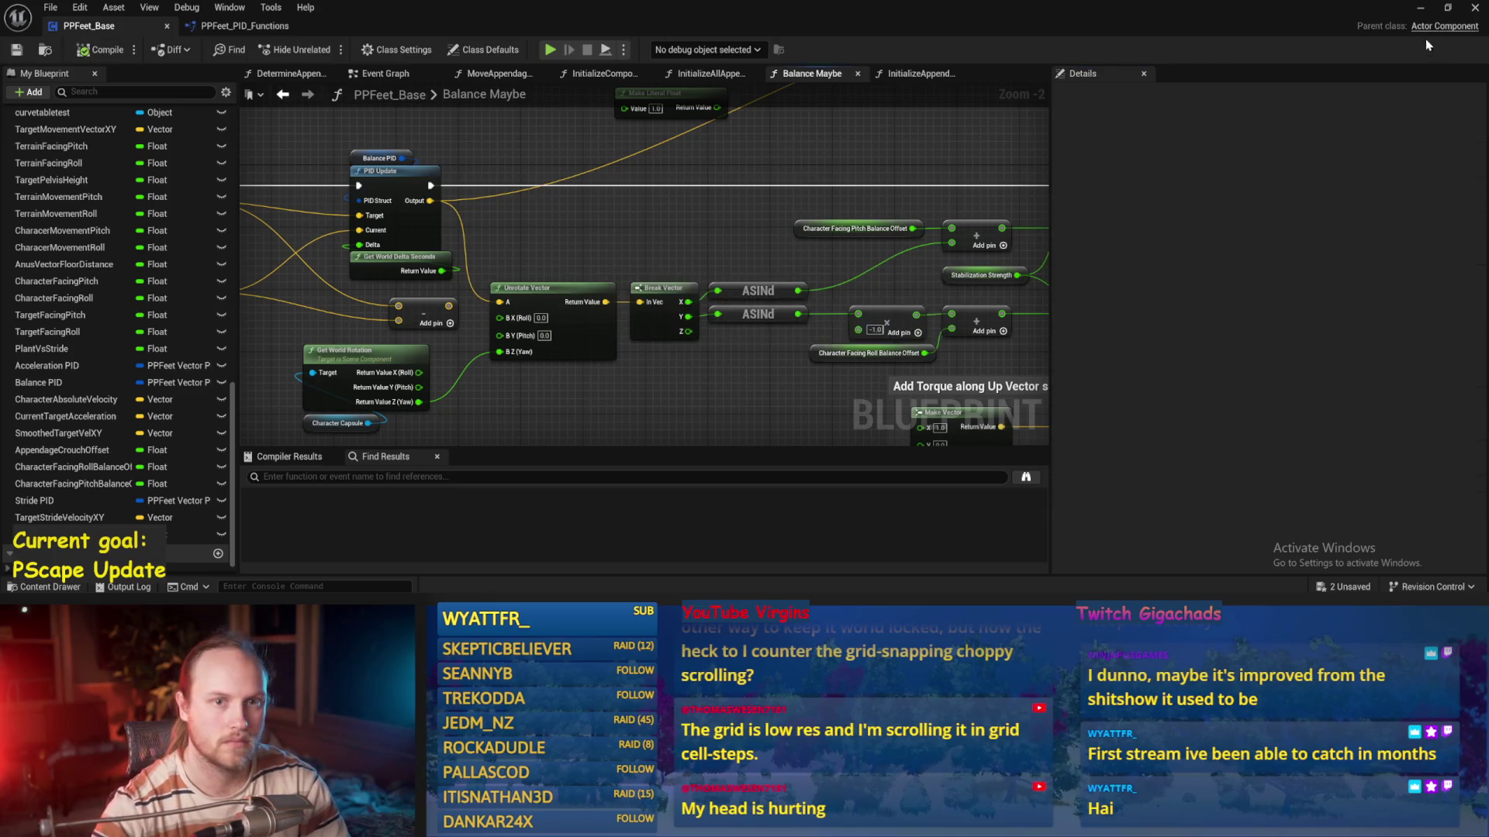
Restart play and move the character backward to check its balance
click(1421, 8)
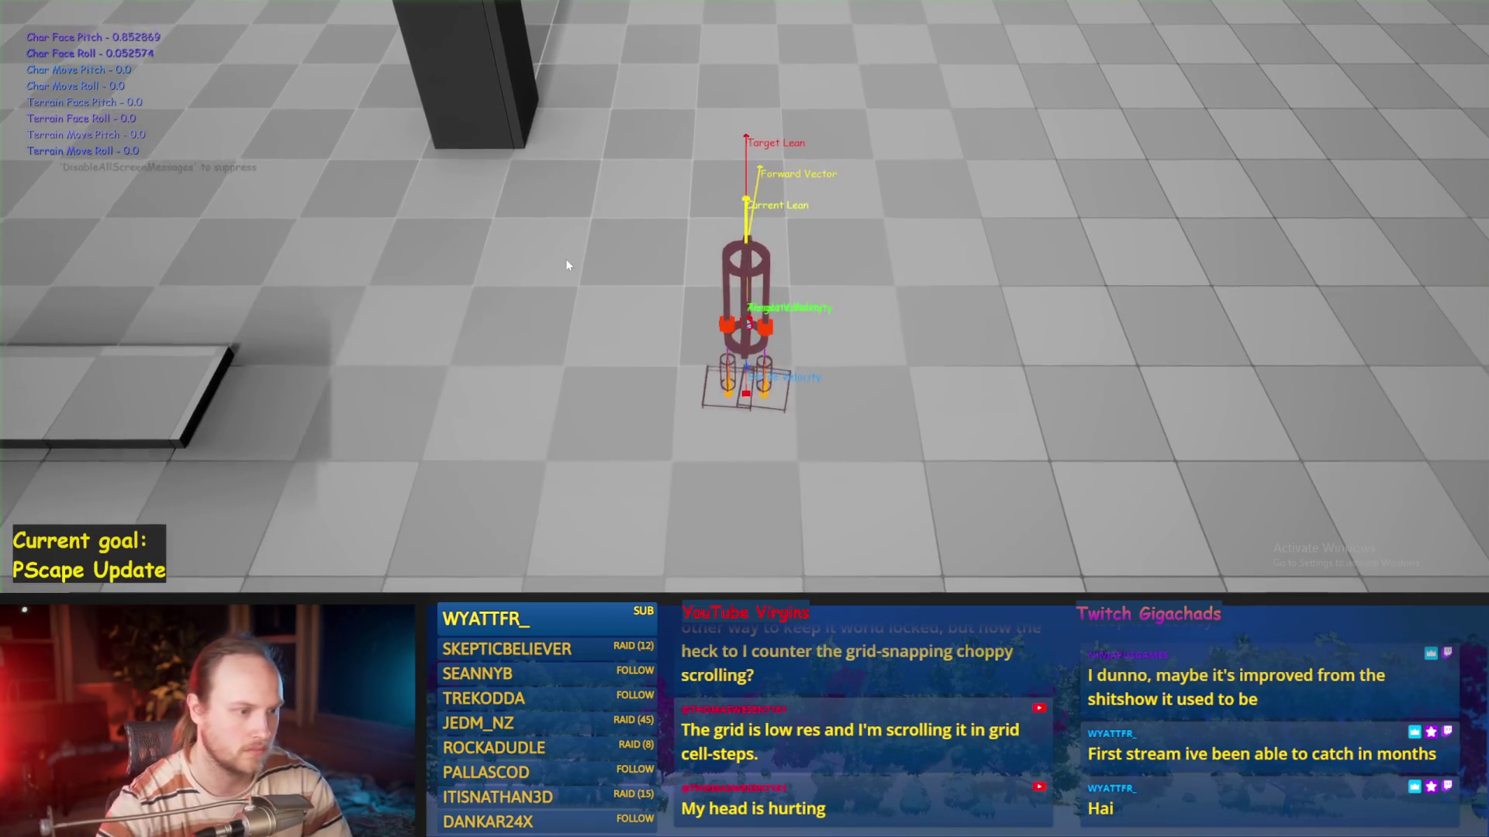
key(Escape)
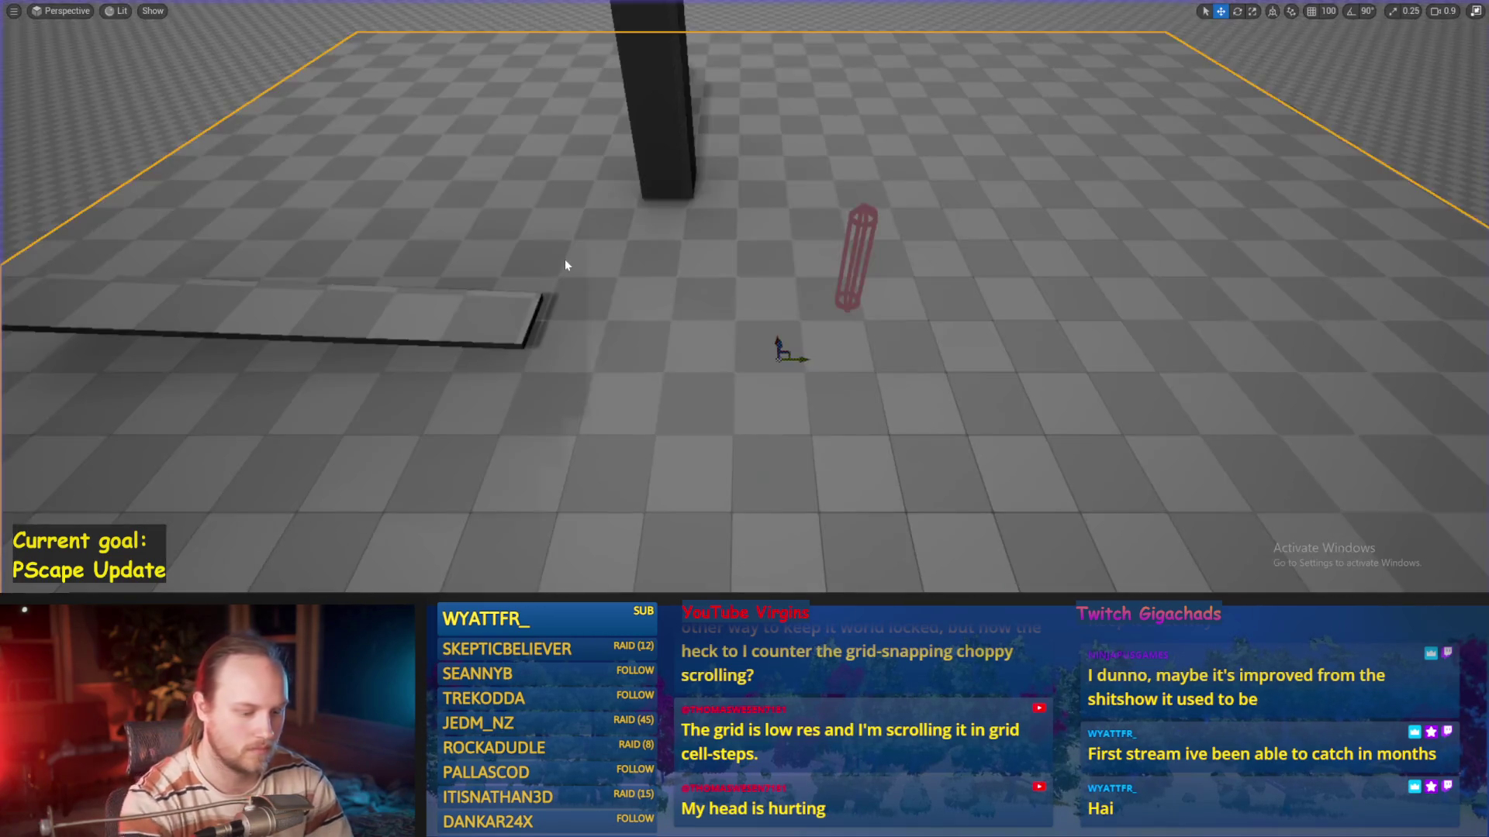
key(alt+p)
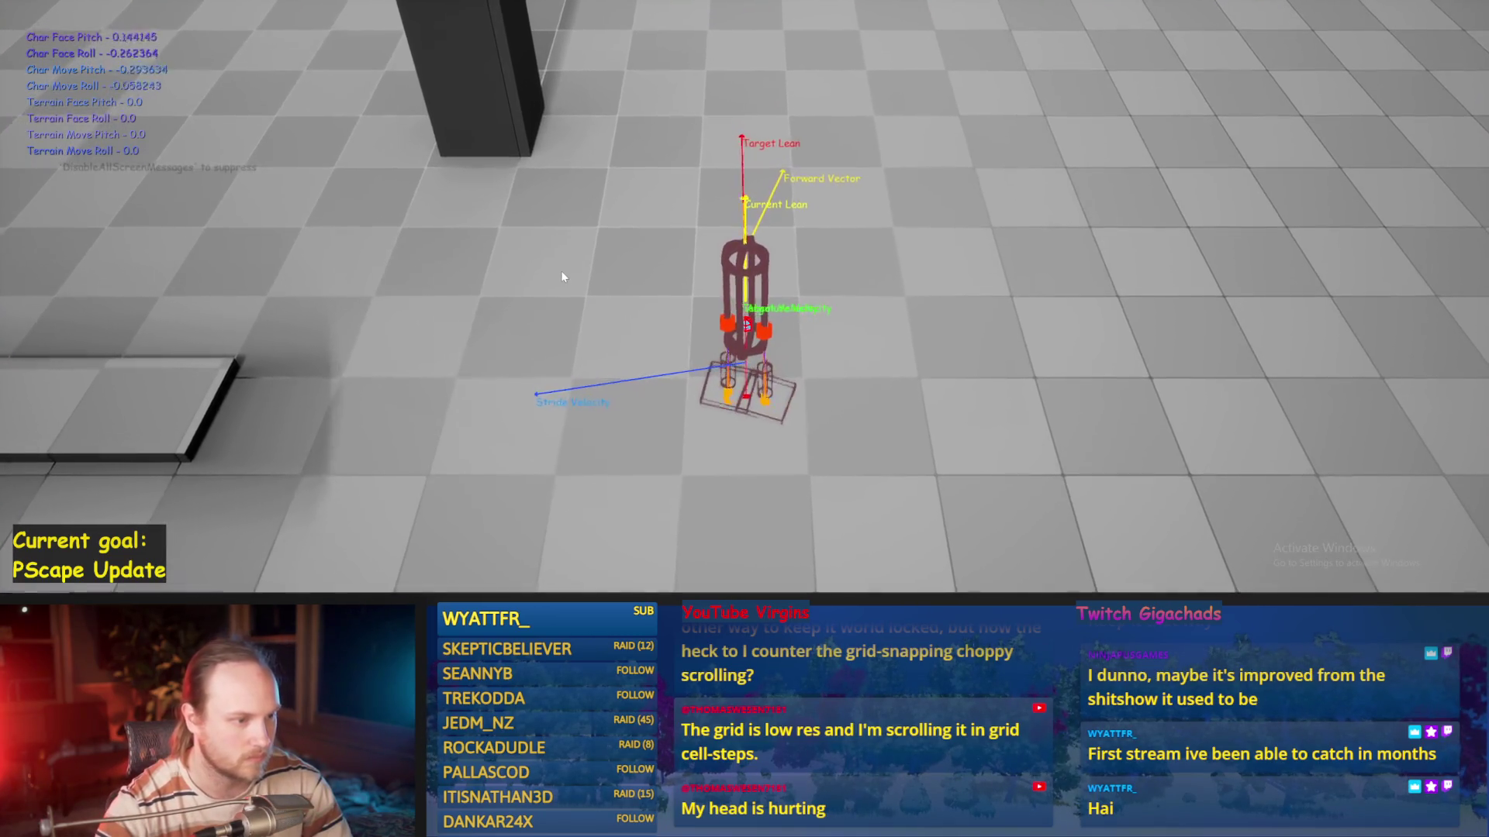
key(s)
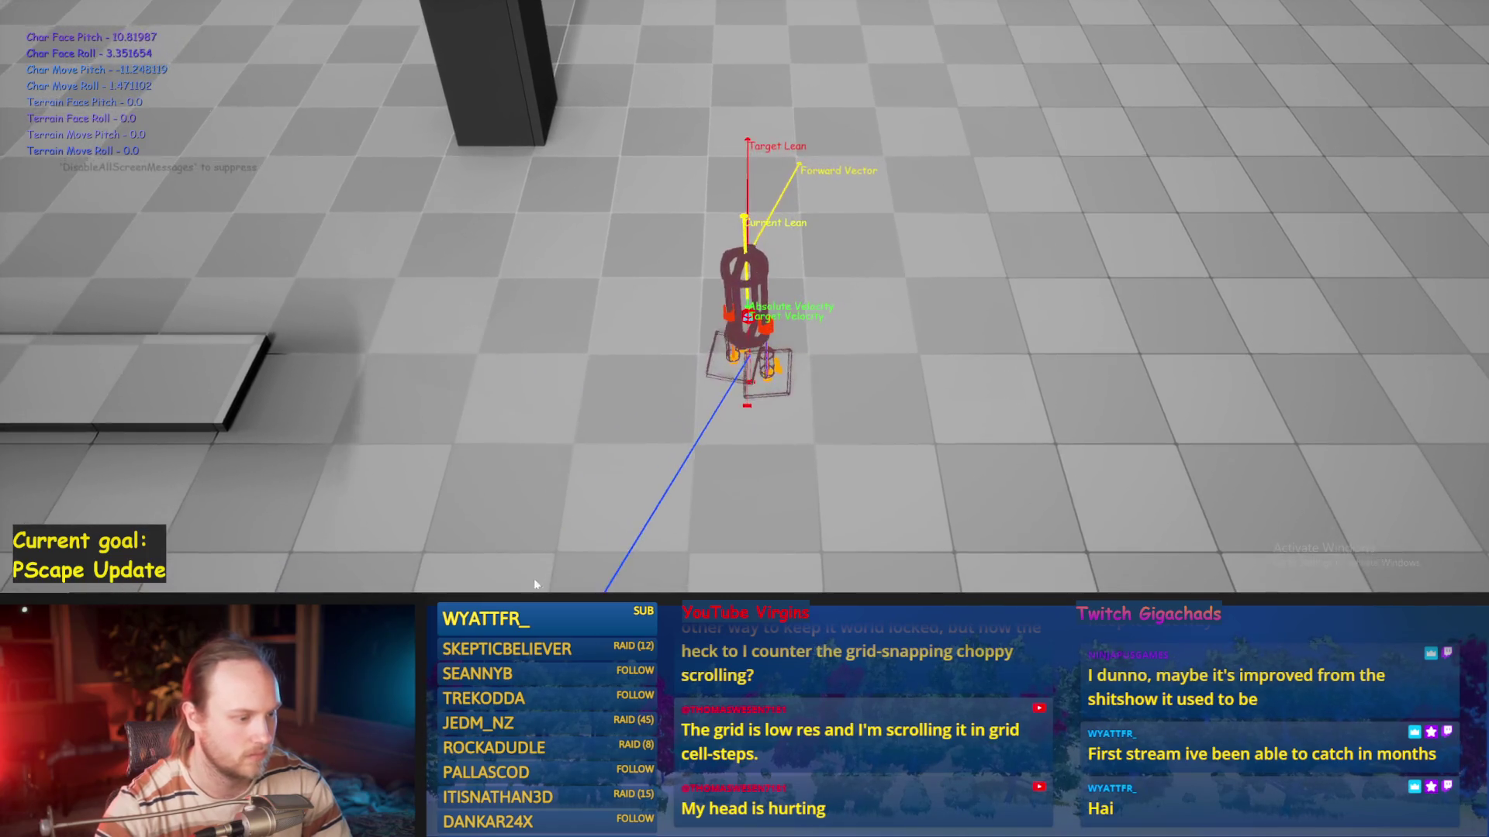
key(Escape)
Set the Balance PID ProportionalFactor to 0.002 and compile the blueprint
click(385, 157)
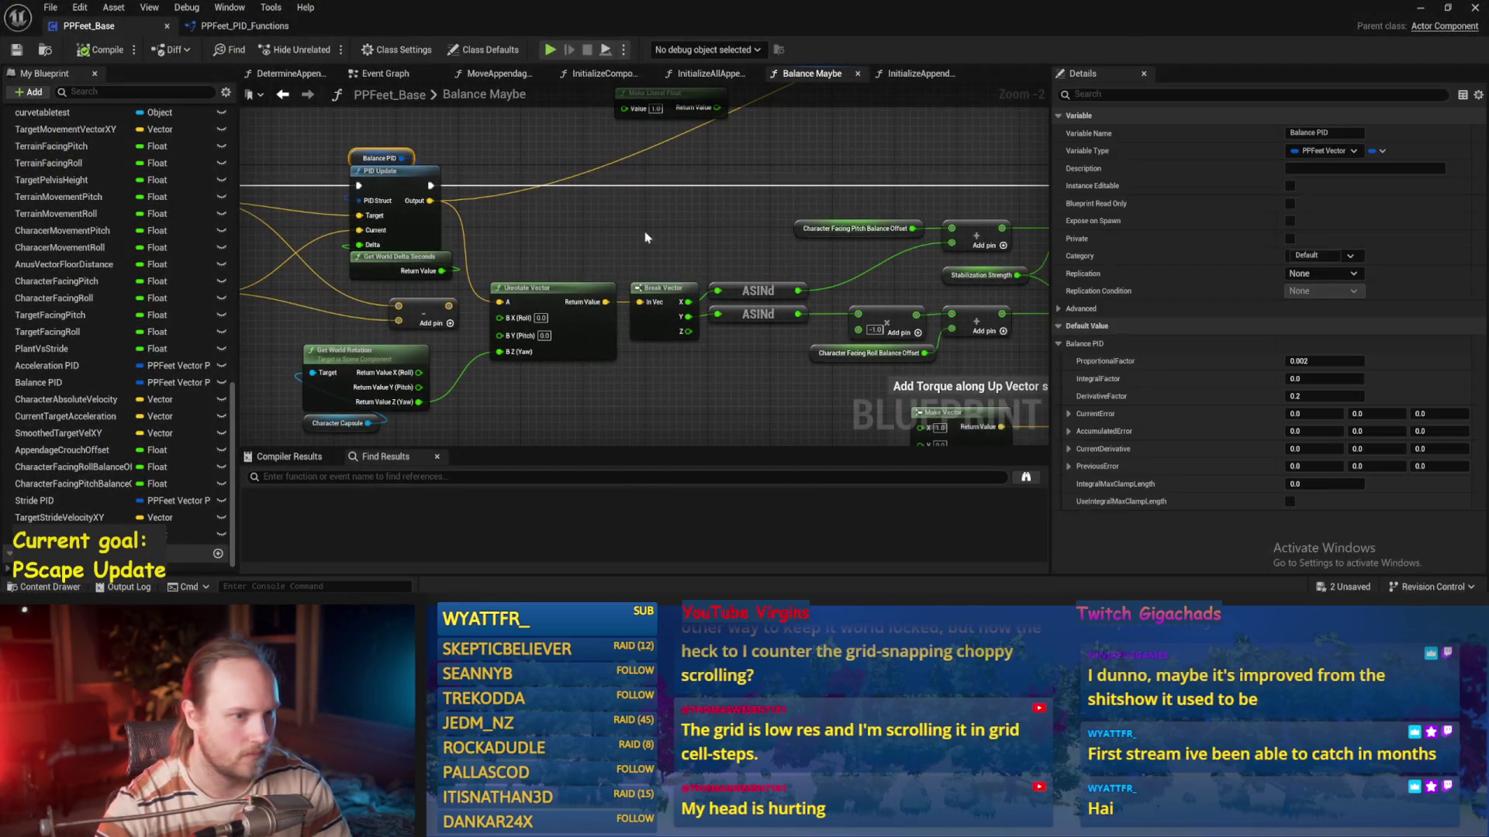
click(1318, 361)
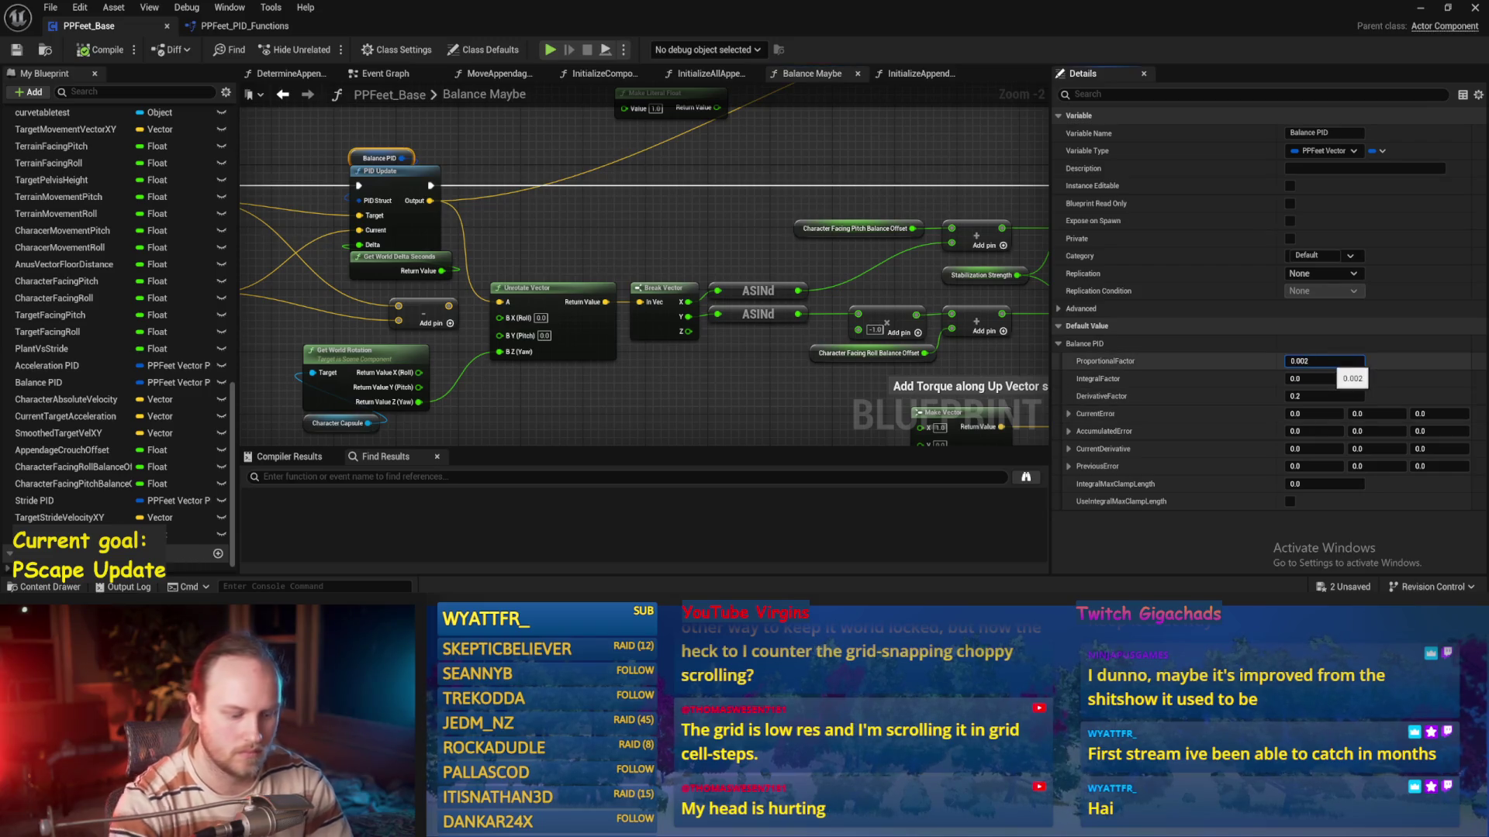
drag(531, 193, 557, 266)
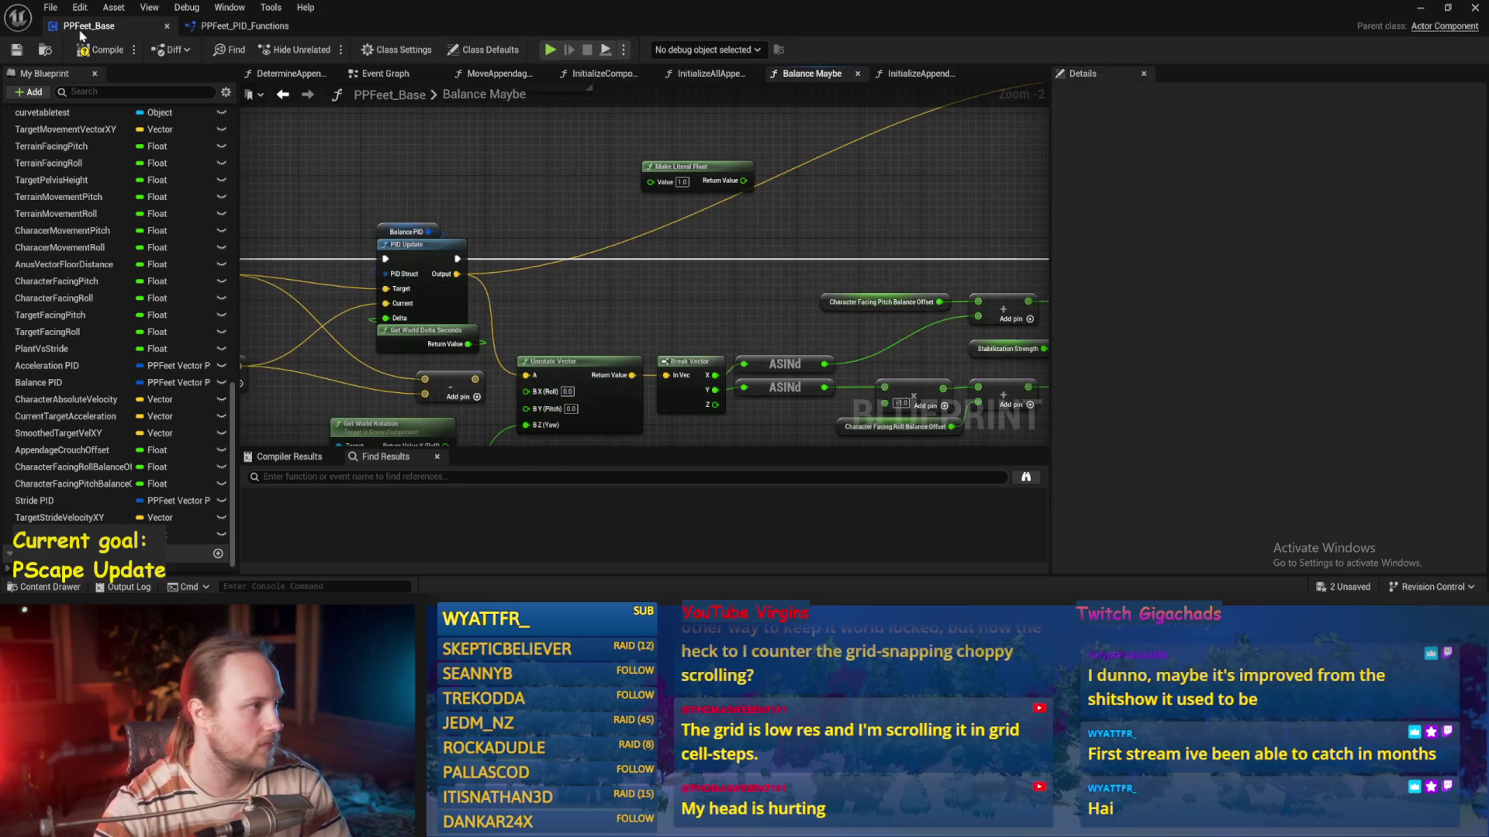
click(99, 49)
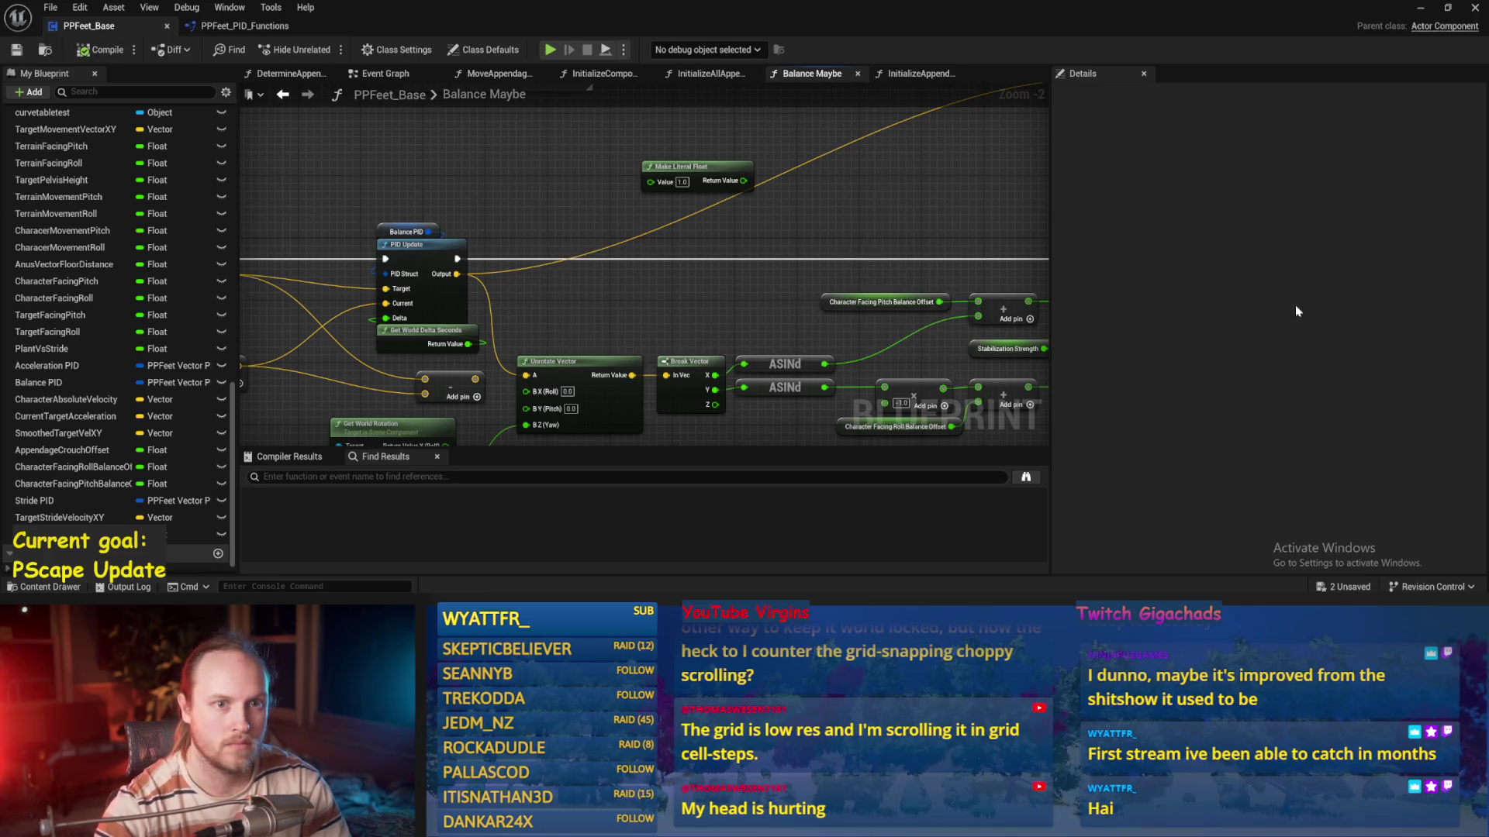
Run repeated play tests with the new gains to see whether the biped stays upright
click(1420, 8)
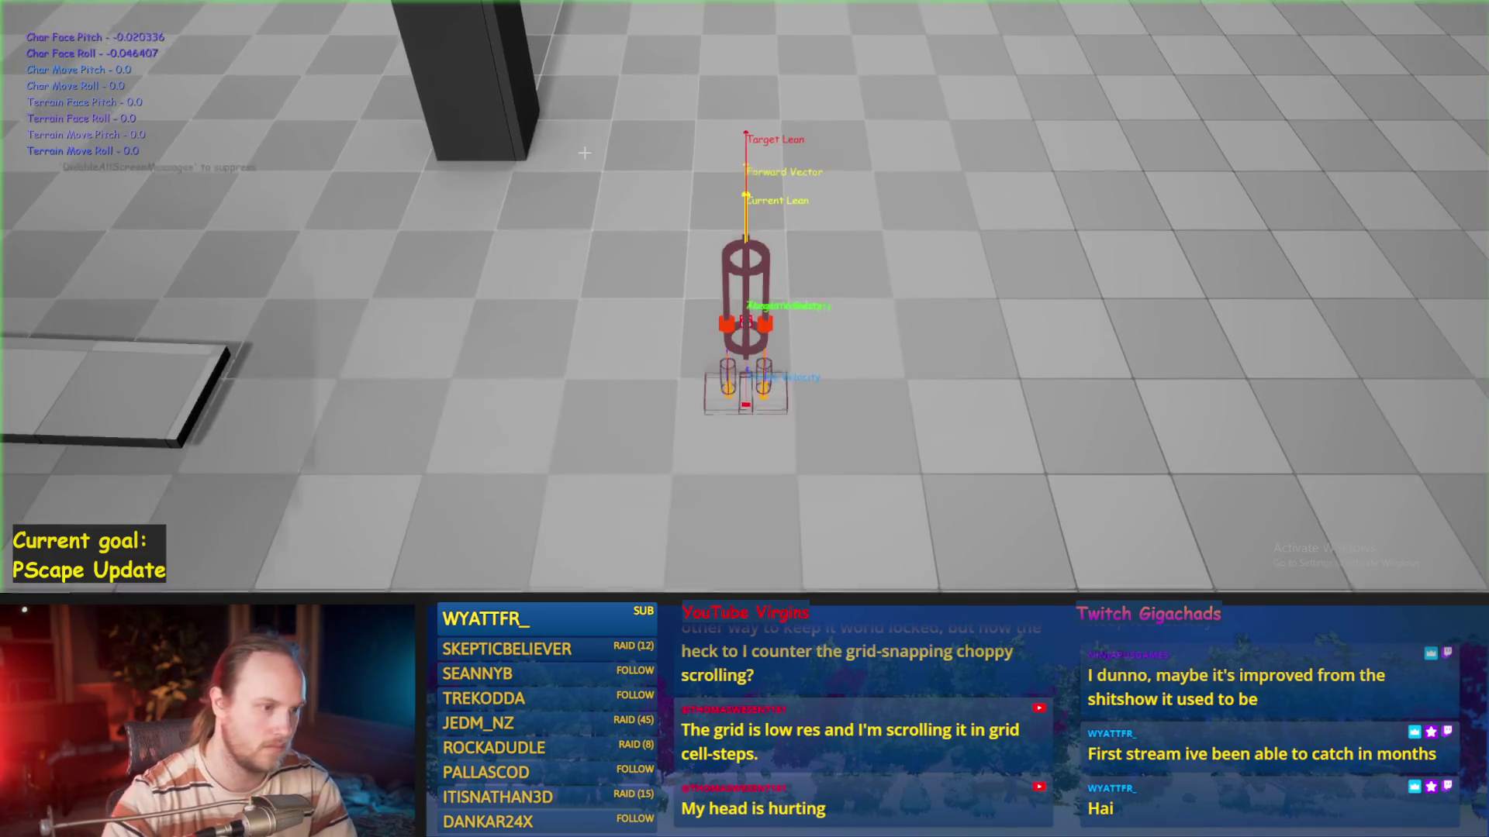
key(Escape)
key(alt+p)
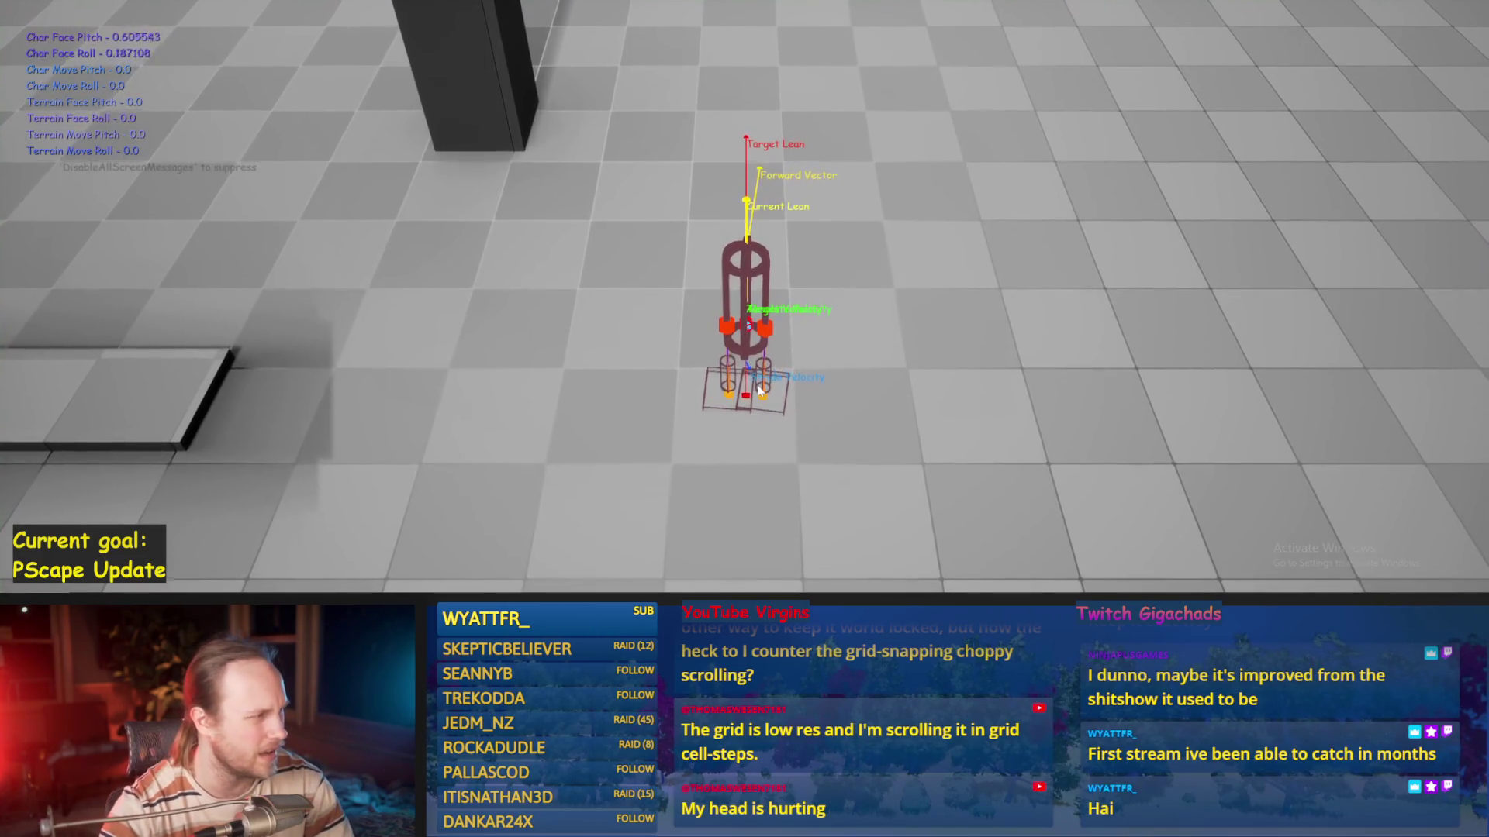
key(Escape)
drag(469, 190, 403, 229)
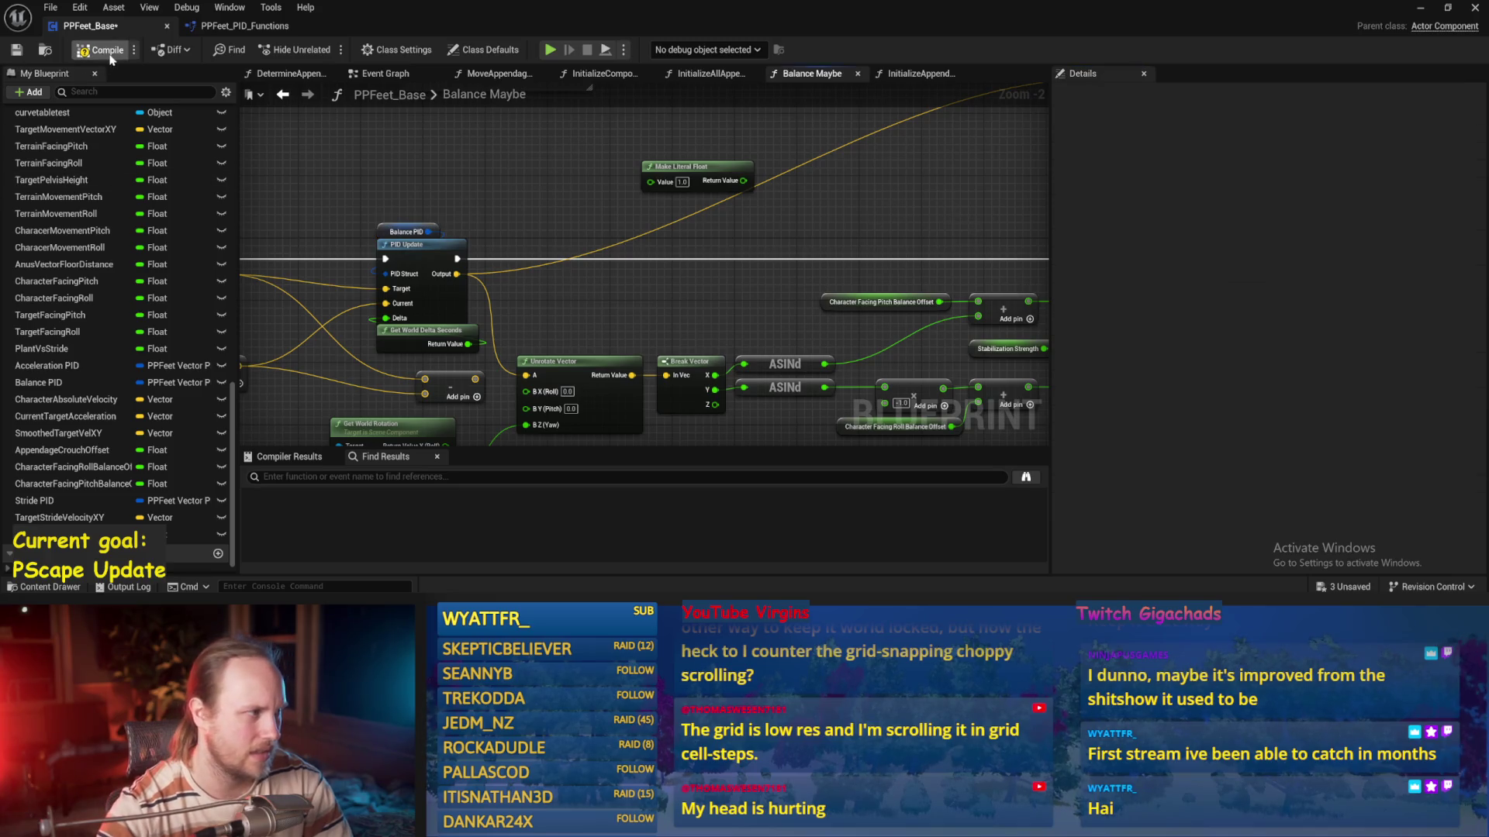
key(alt+p)
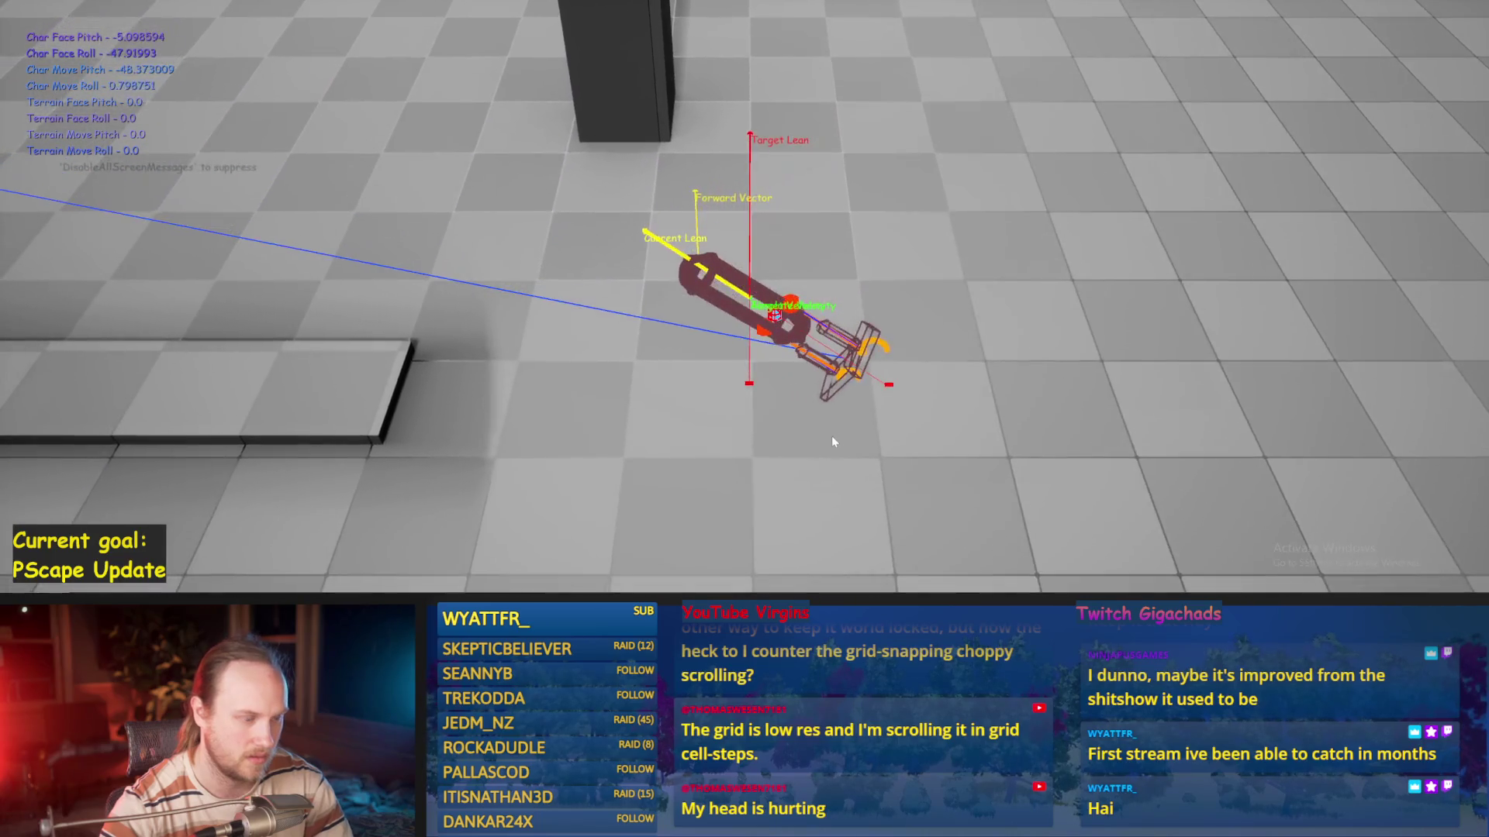
key(Escape)
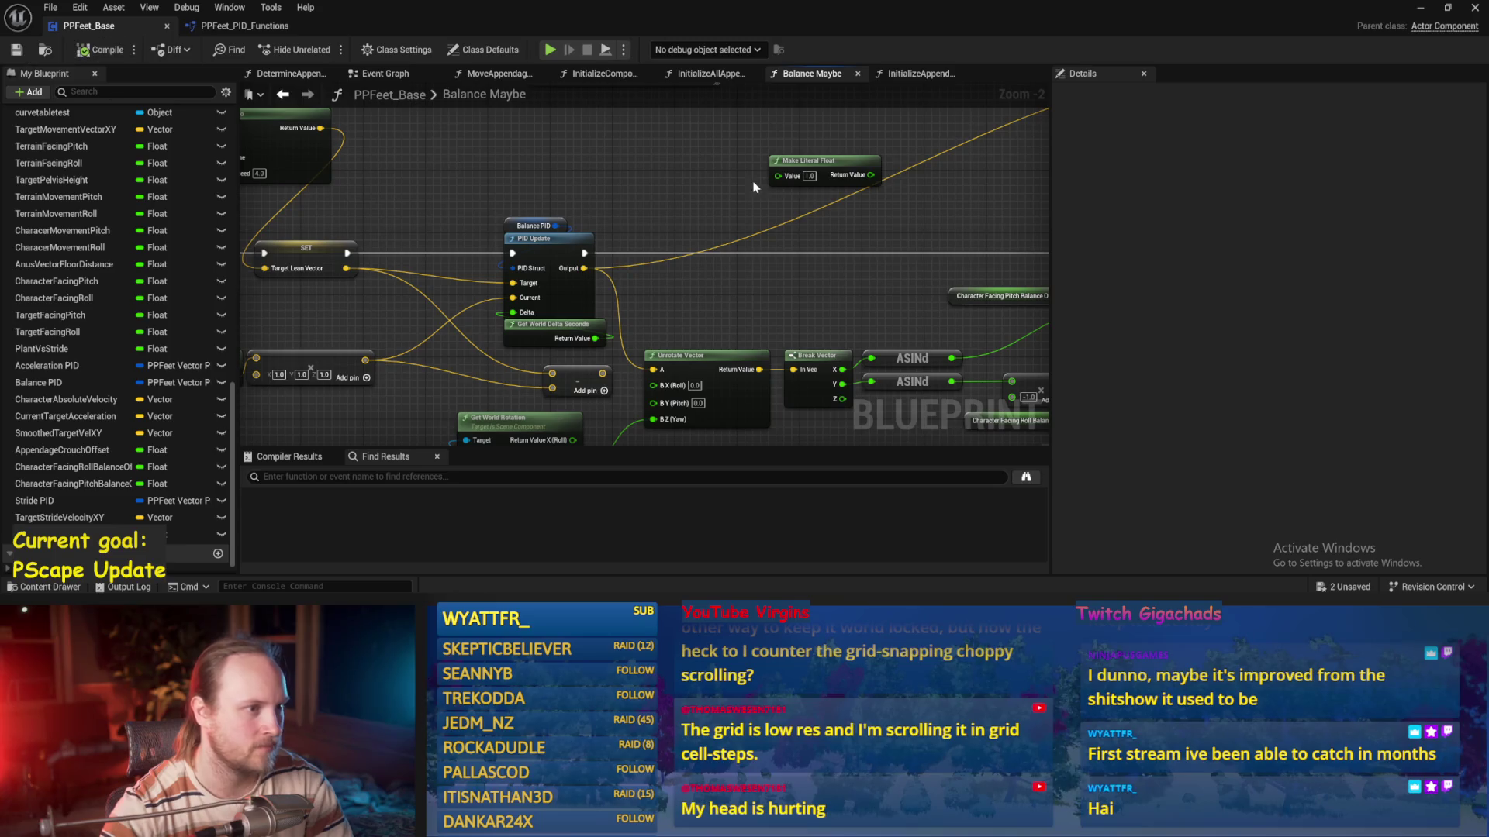
Navigate past the tuning notes and torque sections to the Stride PID update, and save
drag(700, 165, 583, 234)
scroll(764, 210, down, 2)
mouse_move(764, 209)
mouse_down()
mouse_move(572, 239)
mouse_move(673, 303)
mouse_move(592, 356)
mouse_move(858, 372)
mouse_up()
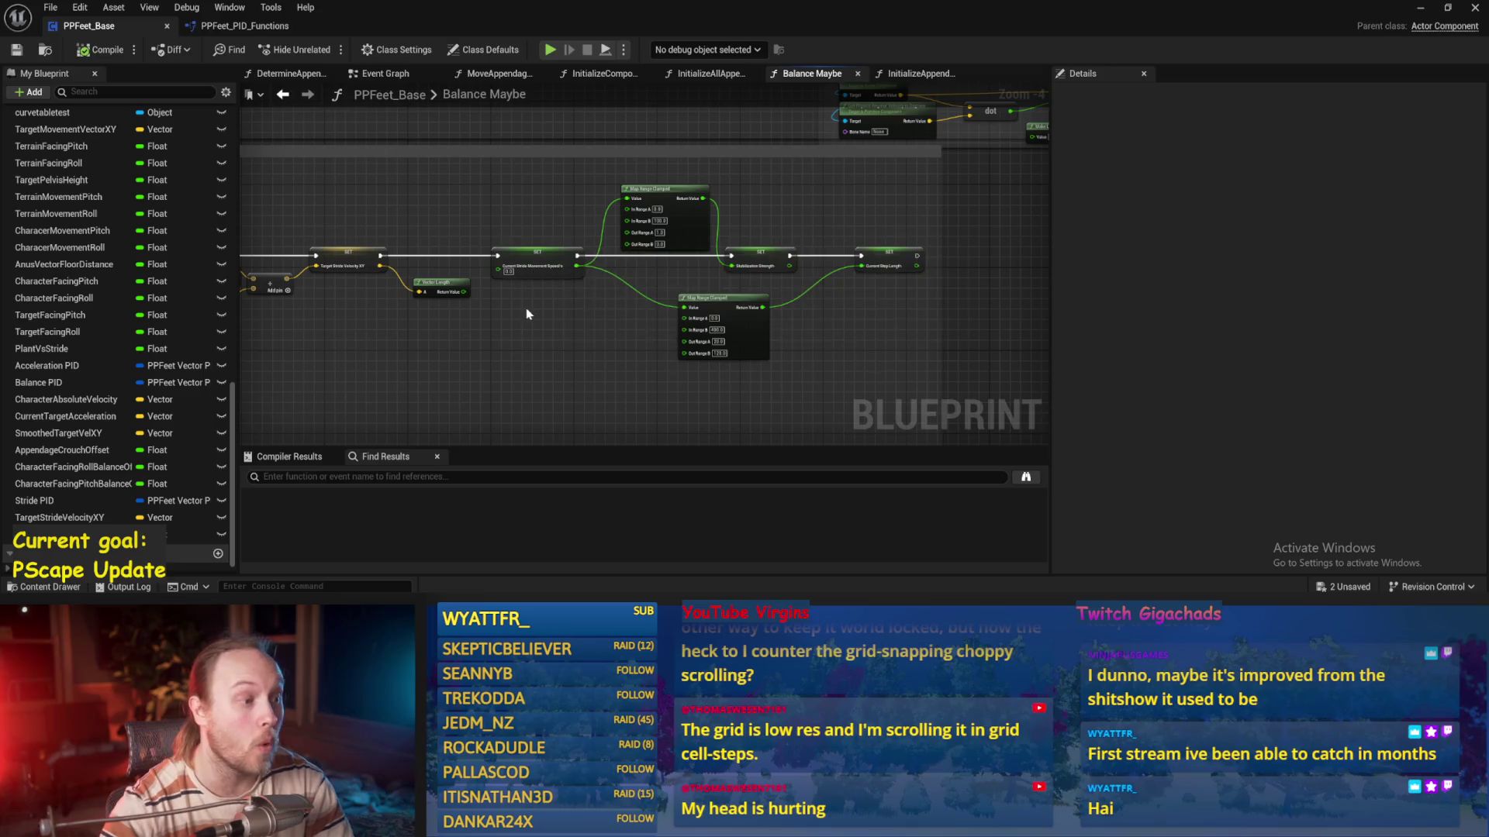
drag(497, 353, 848, 326)
scroll(608, 352, up, 2)
drag(608, 352, 575, 335)
key(ctrl+s)
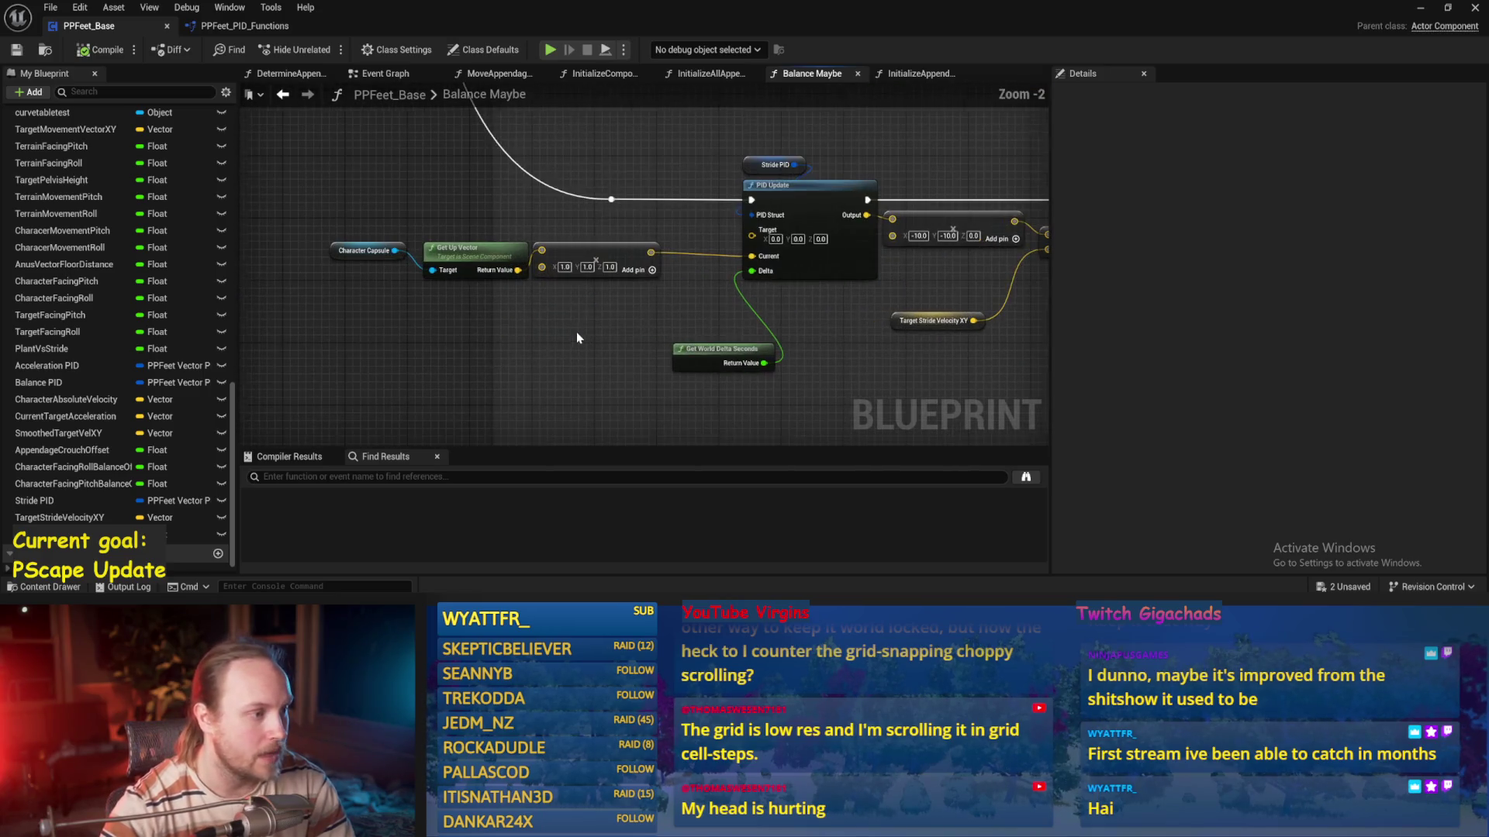
Select the capsule up-vector nodes and save the blueprint
drag(423, 197, 378, 242)
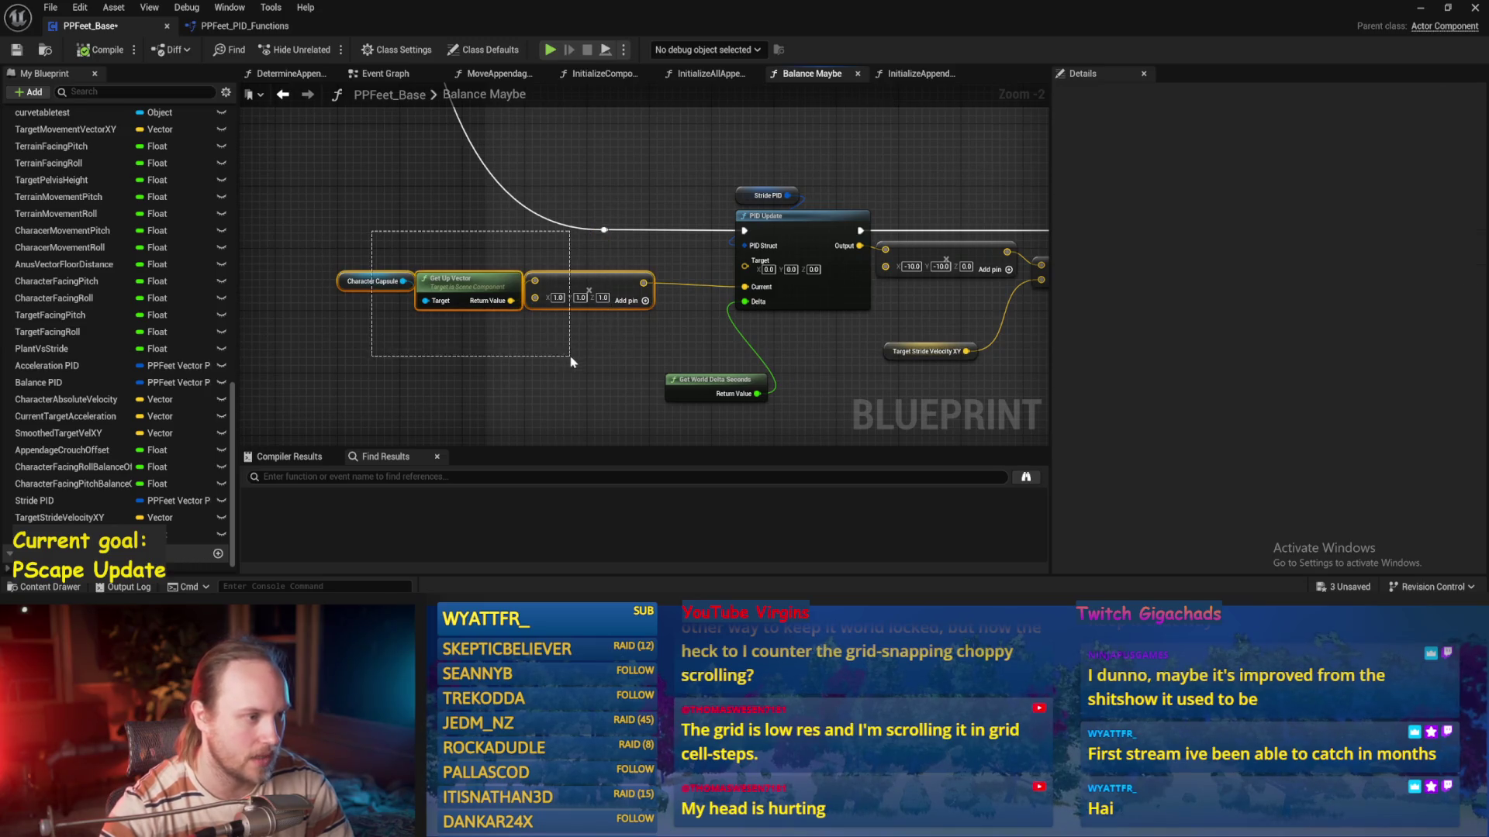
drag(572, 356, 452, 387)
key(ctrl+s)
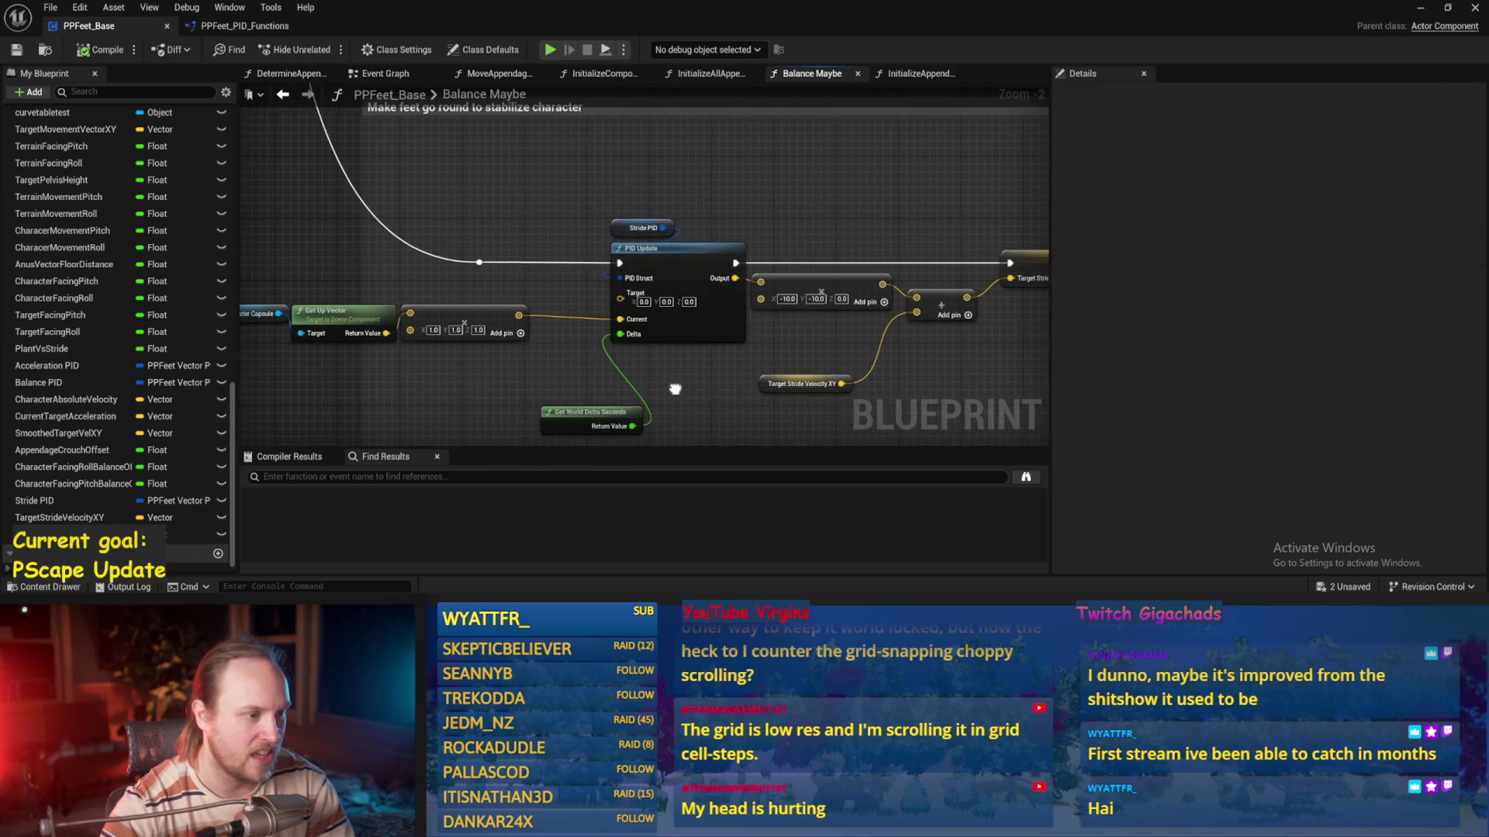
drag(642, 308, 609, 275)
scroll(608, 275, up, 2)
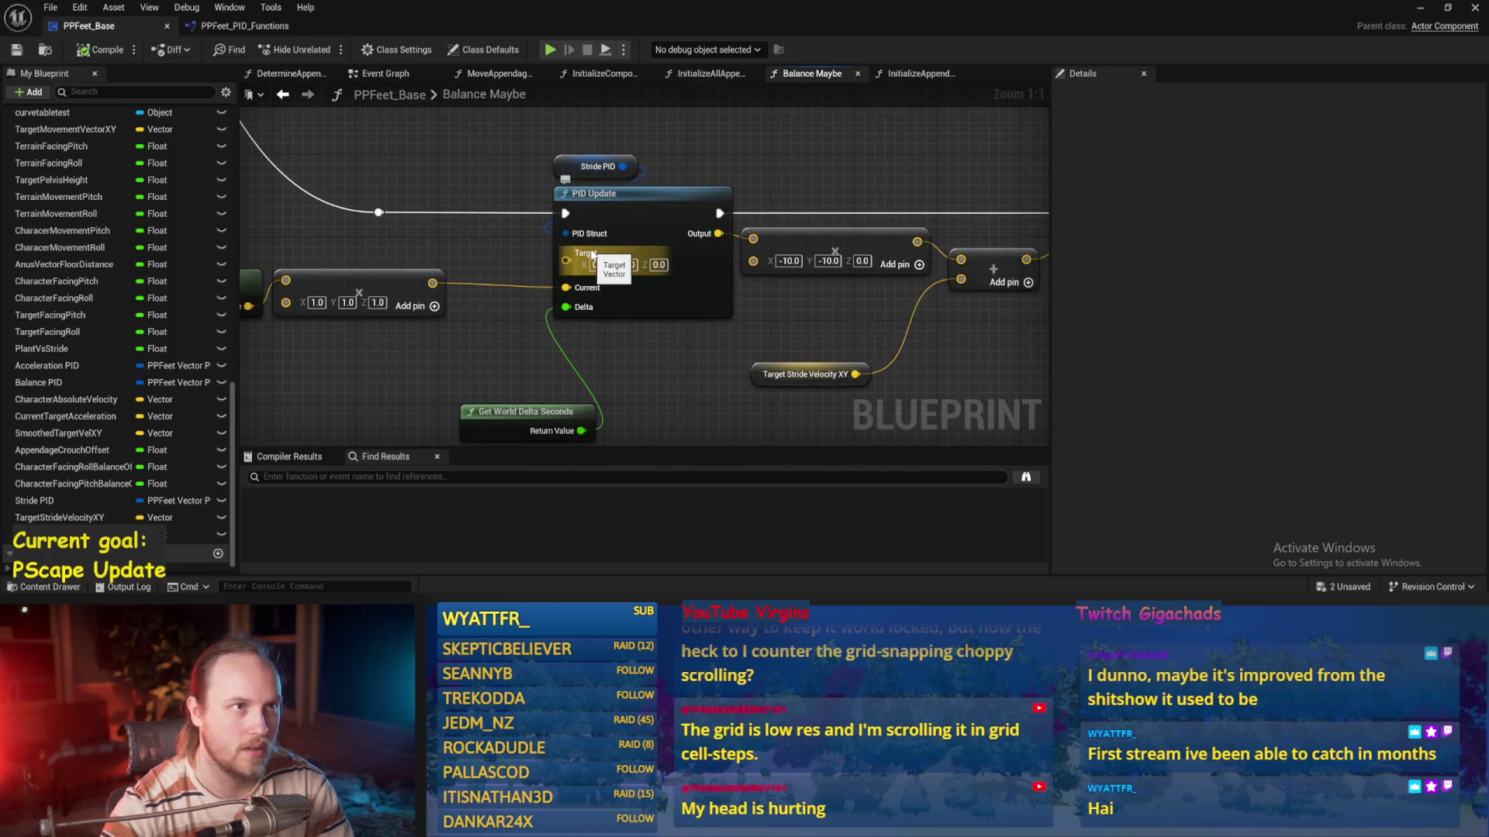
scroll(682, 198, down, 2)
Inspect the Stride PID chain by box-selecting its update and calculation nodes, then save
mouse_move(683, 201)
mouse_down()
mouse_move(644, 233)
mouse_move(611, 329)
mouse_move(491, 356)
mouse_up()
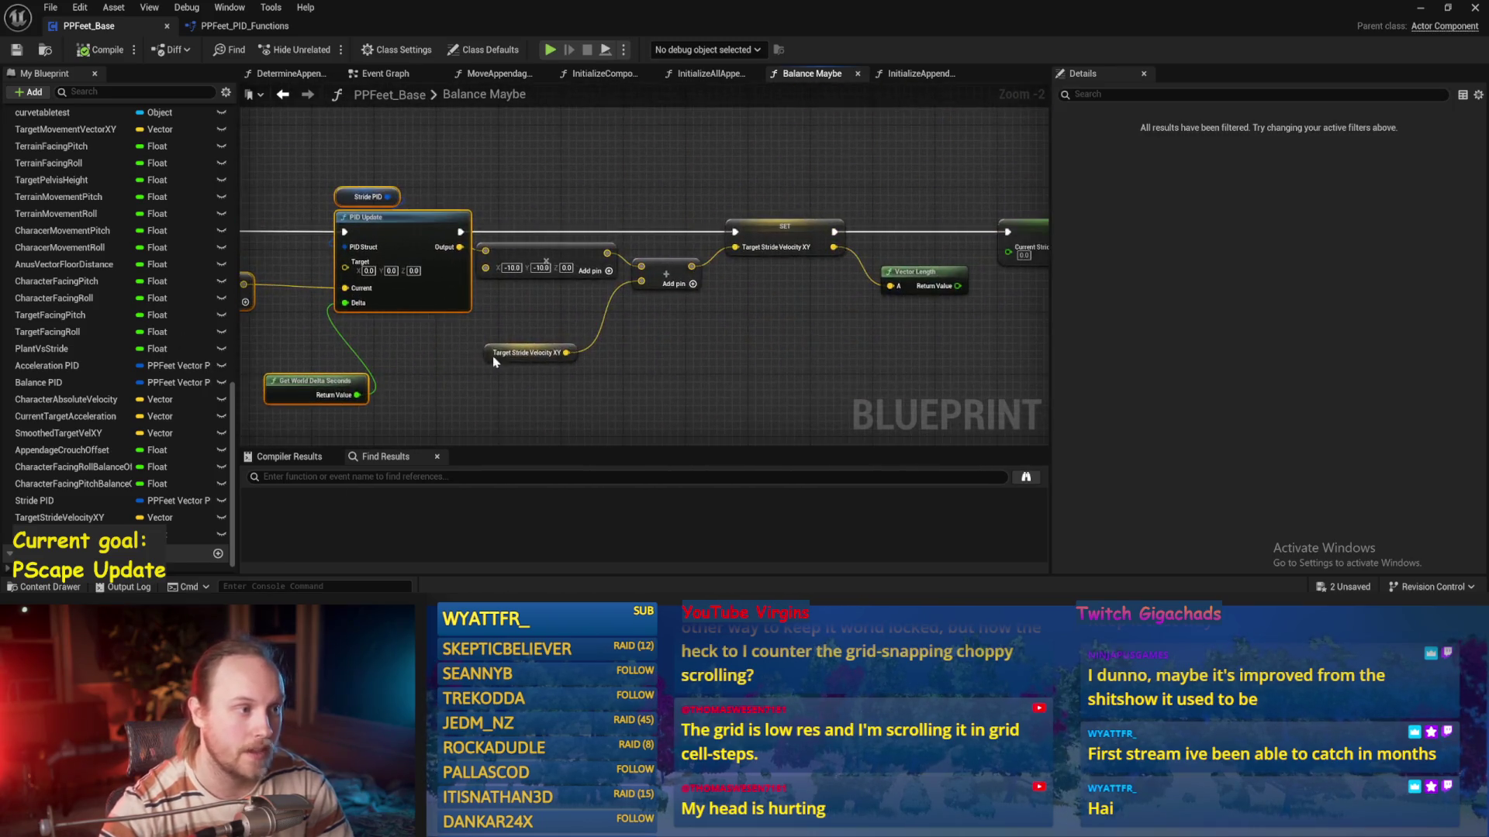
click(517, 154)
scroll(519, 192, down, 2)
mouse_move(519, 192)
mouse_down()
mouse_move(899, 341)
mouse_move(961, 392)
mouse_up()
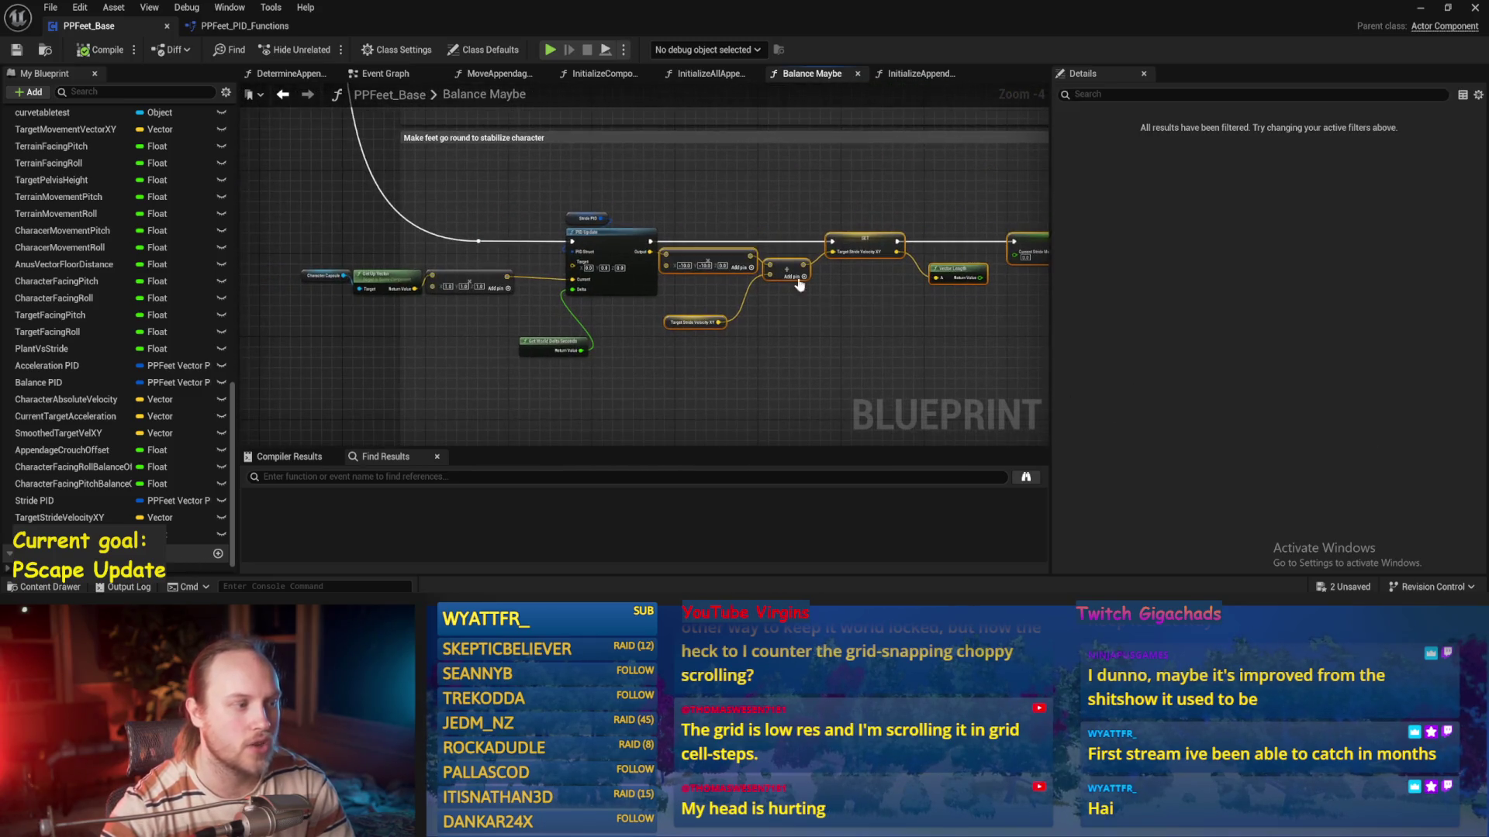
click(359, 323)
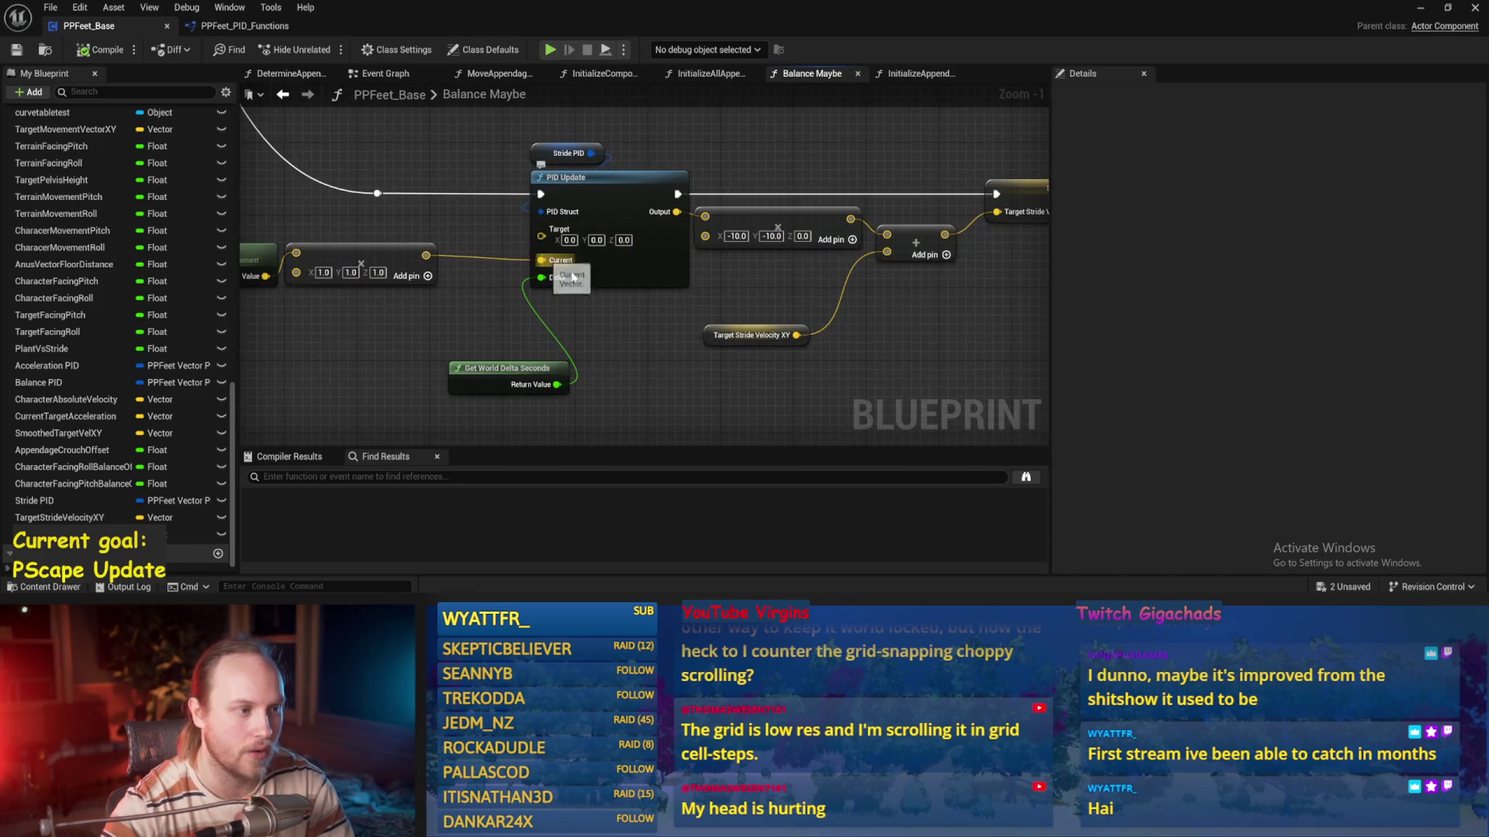
scroll(622, 296, up, 3)
scroll(621, 296, down, 3)
mouse_move(316, 183)
mouse_down()
mouse_move(776, 333)
mouse_move(625, 286)
mouse_up()
click(625, 294)
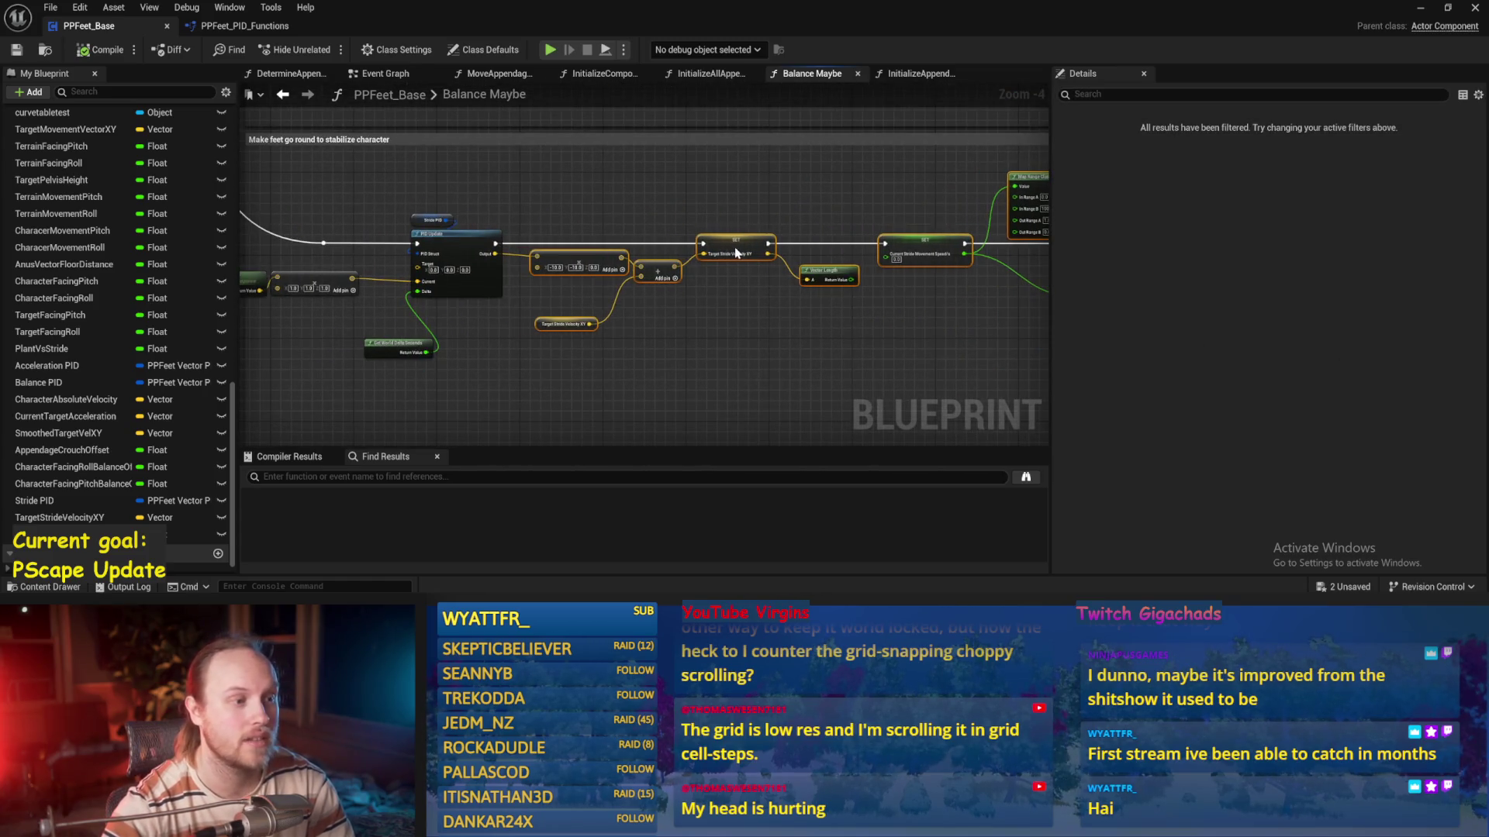
key(ctrl+s)
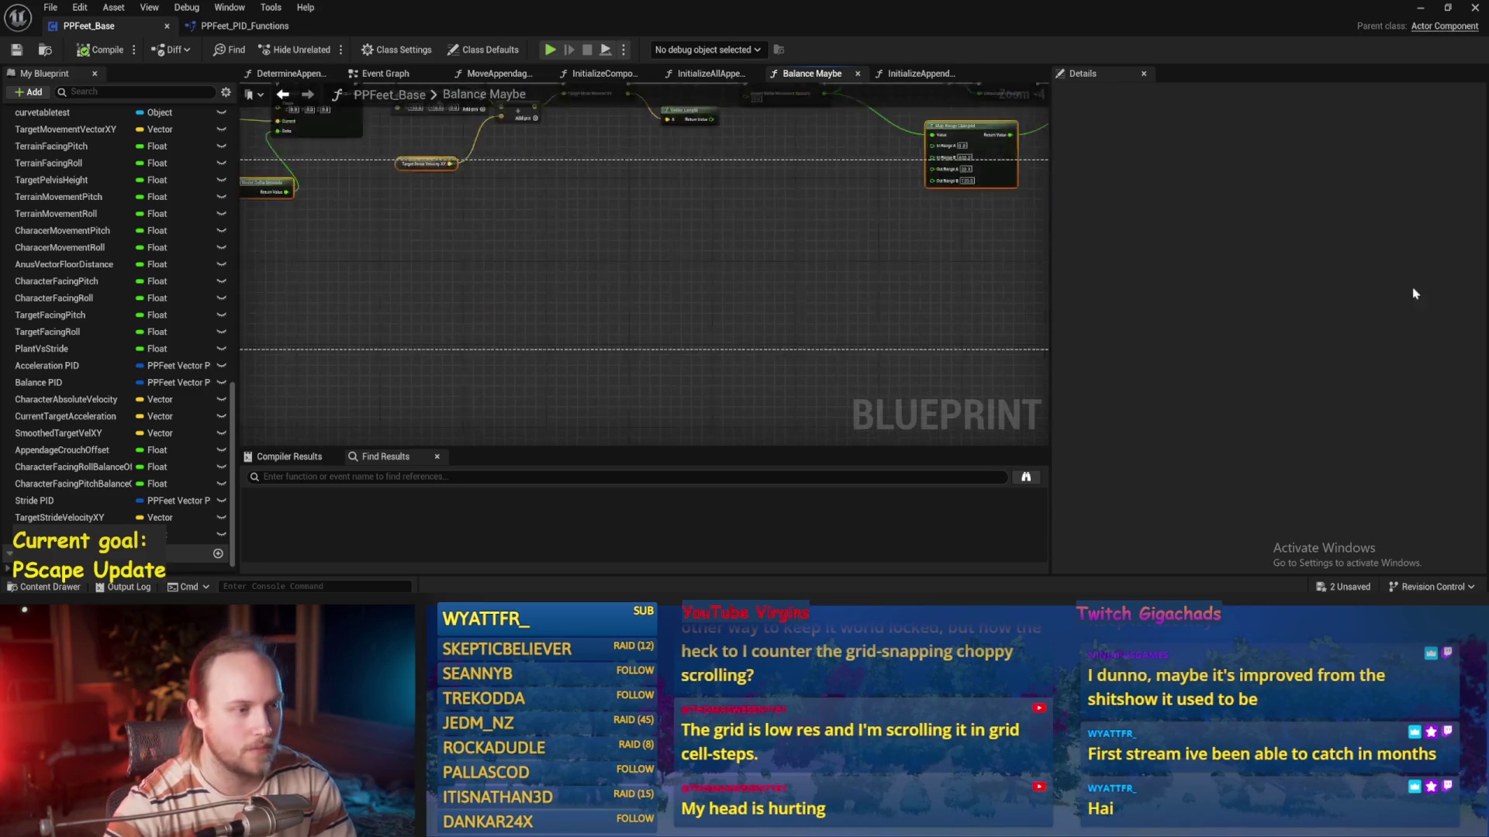
Nudge the Stride PID getter slightly down beside the stride node chain
drag(753, 294, 609, 304)
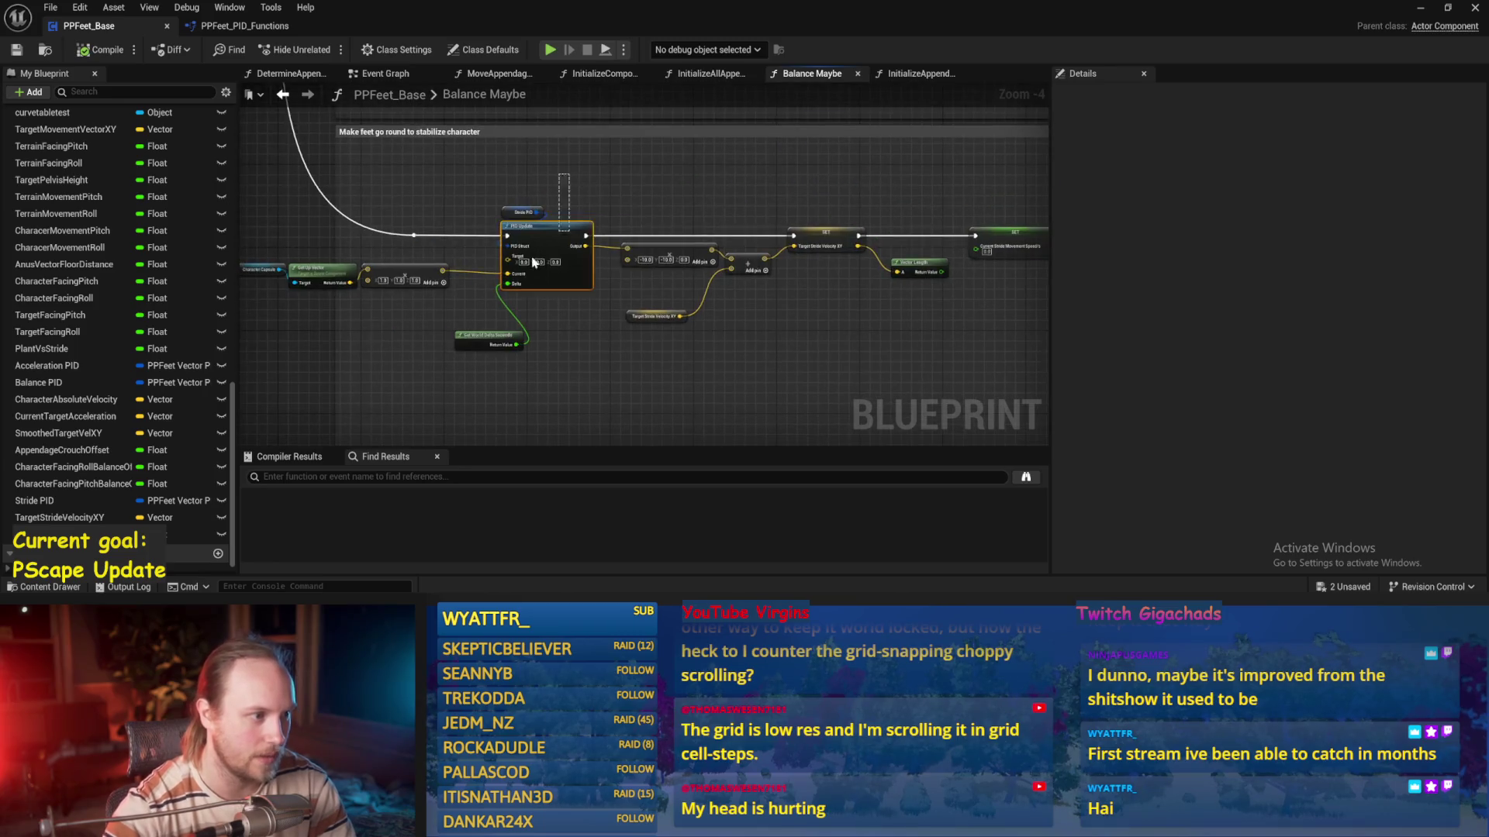
scroll(543, 221, up, 3)
drag(521, 186, 489, 208)
mouse_move(996, 218)
mouse_down()
mouse_move(655, 212)
mouse_move(543, 232)
mouse_up()
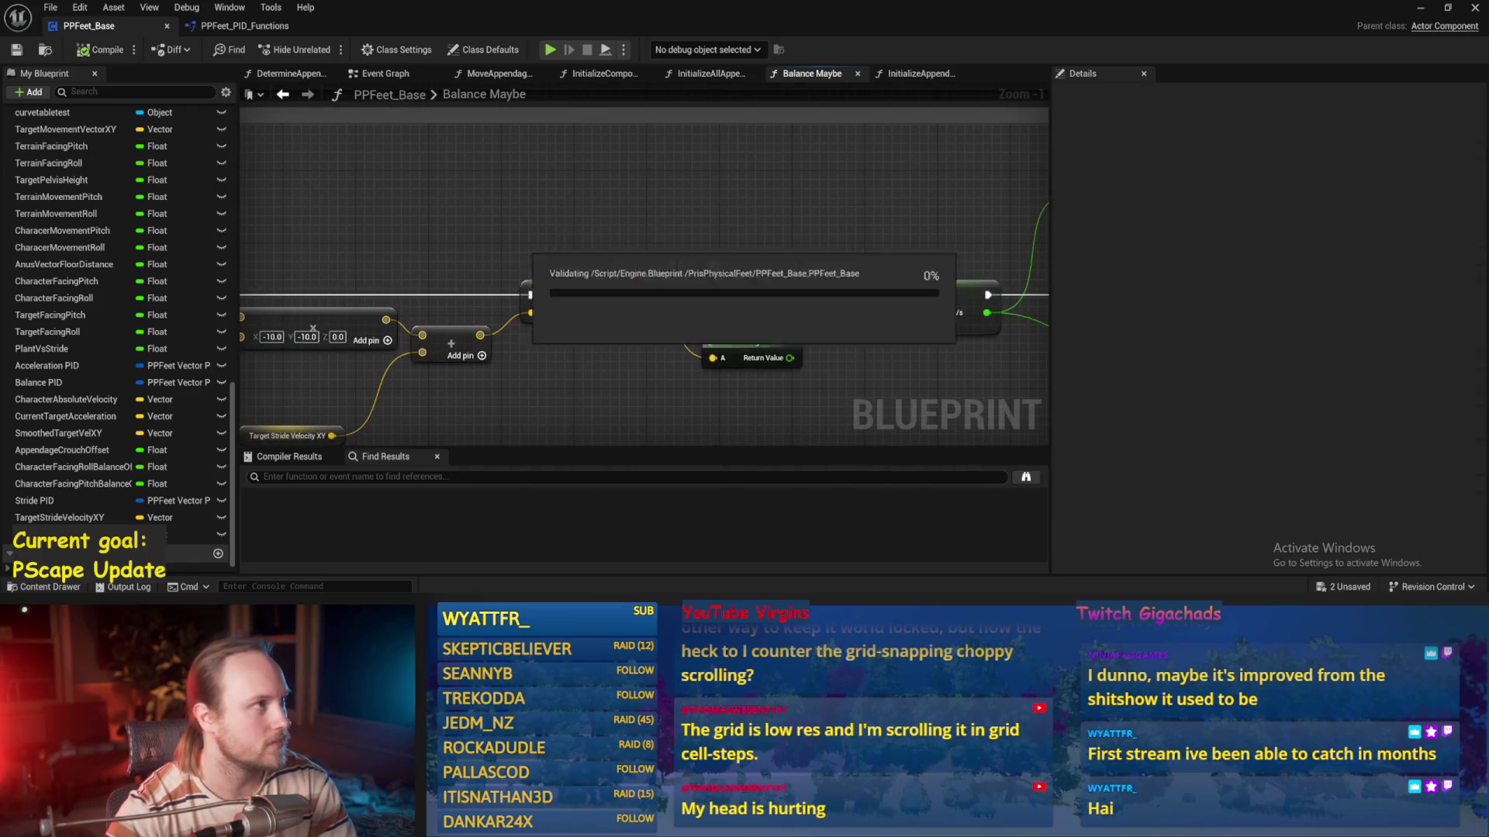
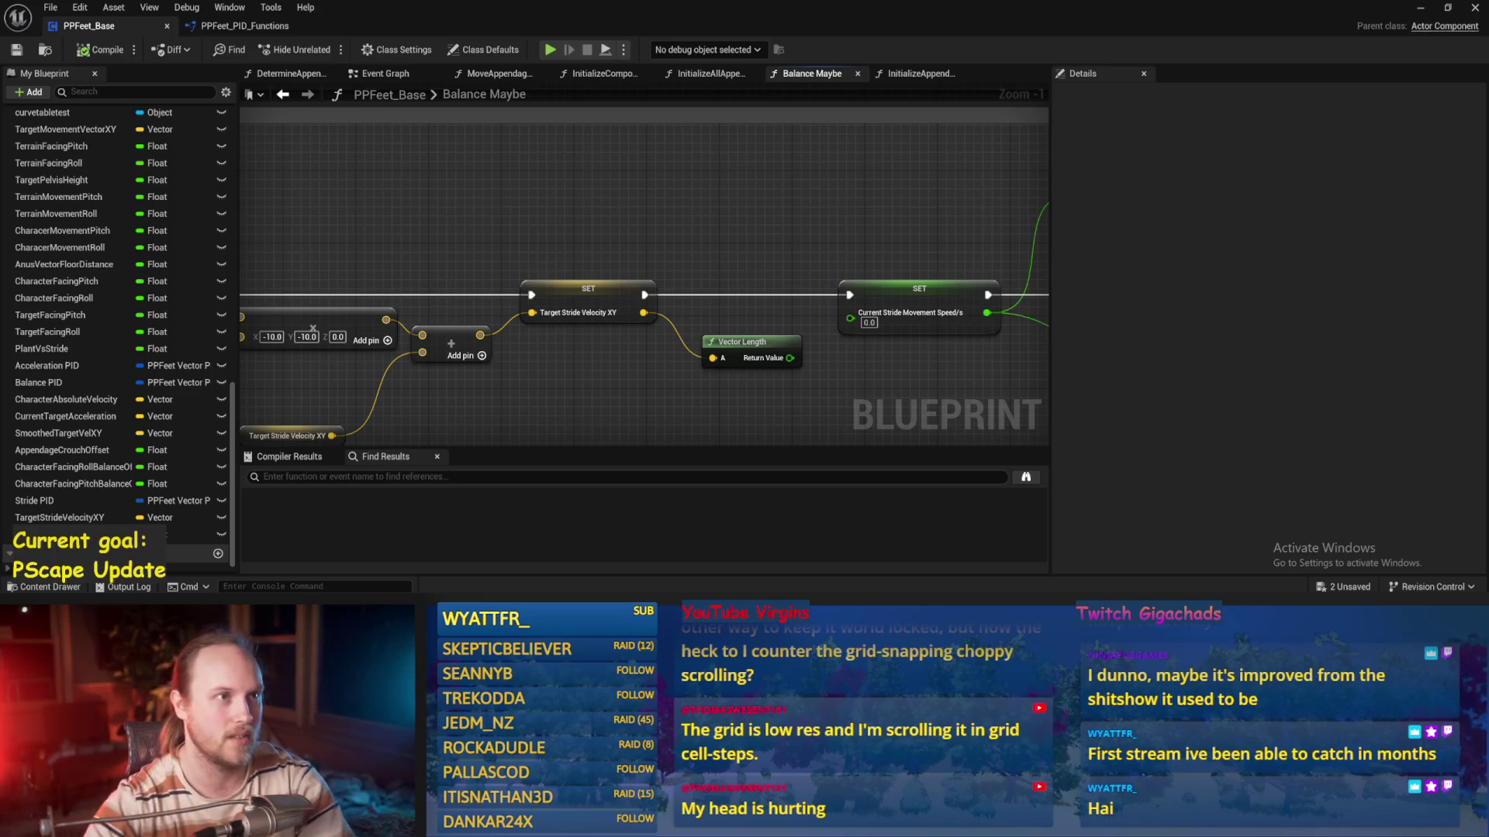
Connect Vector Length to the SET Current Stride Movement Speed node
mouse_move(916, 429)
mouse_down()
mouse_move(785, 318)
mouse_move(895, 374)
mouse_move(509, 315)
mouse_move(583, 261)
mouse_up()
scroll(583, 261, down, 1)
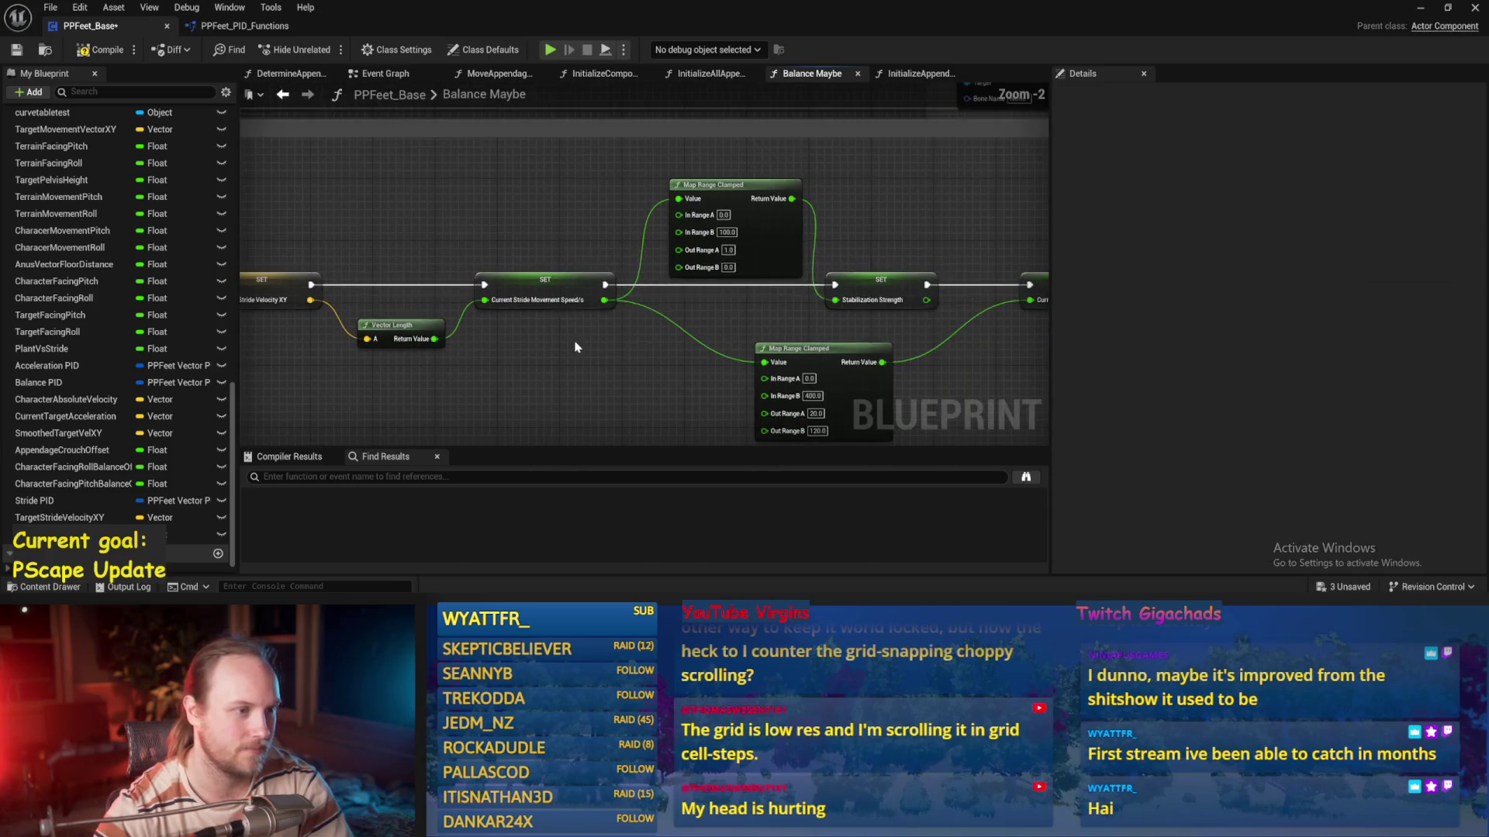
drag(818, 240, 601, 191)
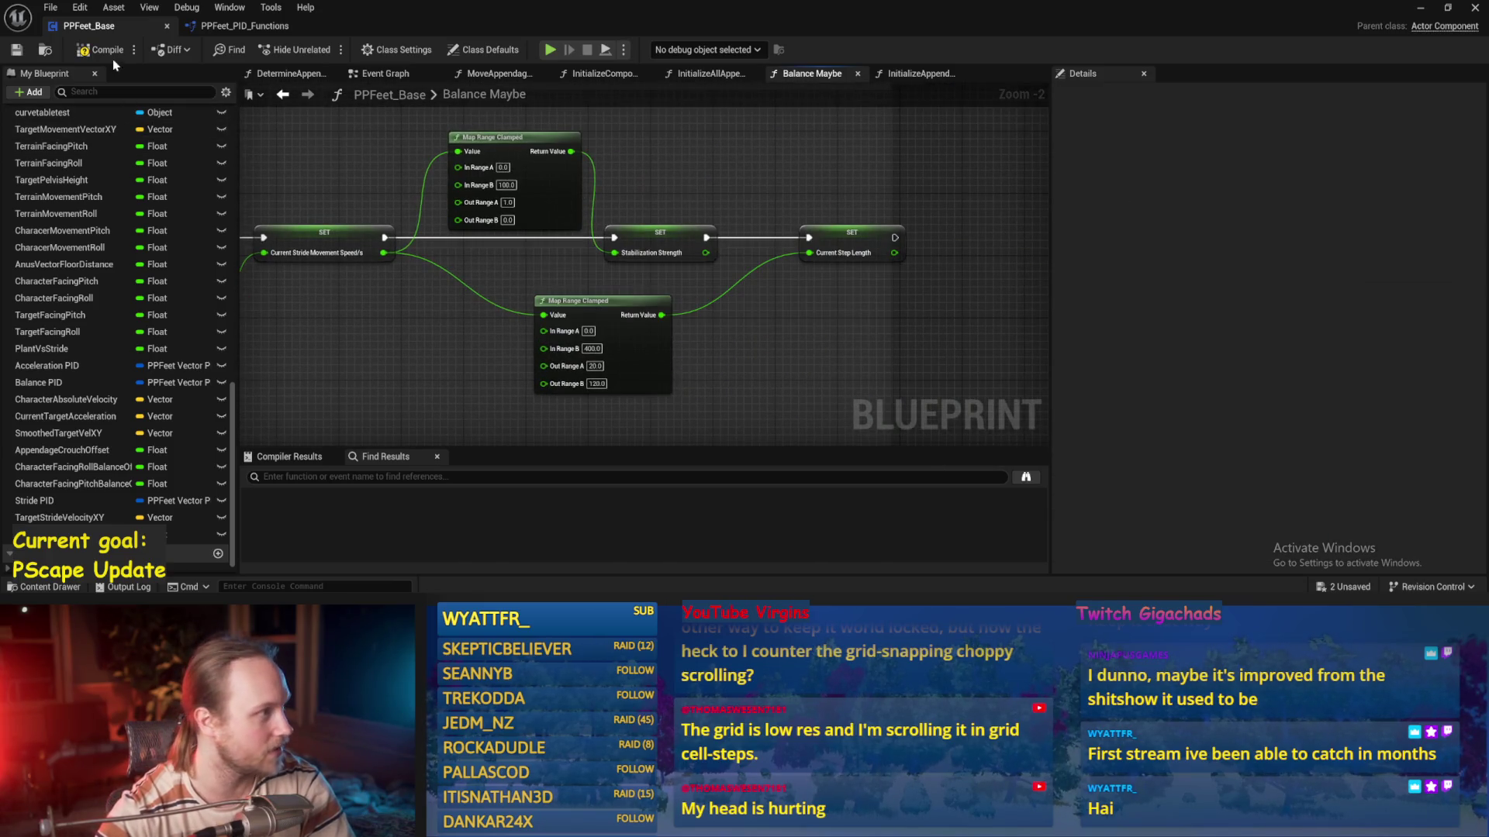
scroll(609, 335, up, 2)
drag(500, 184, 506, 267)
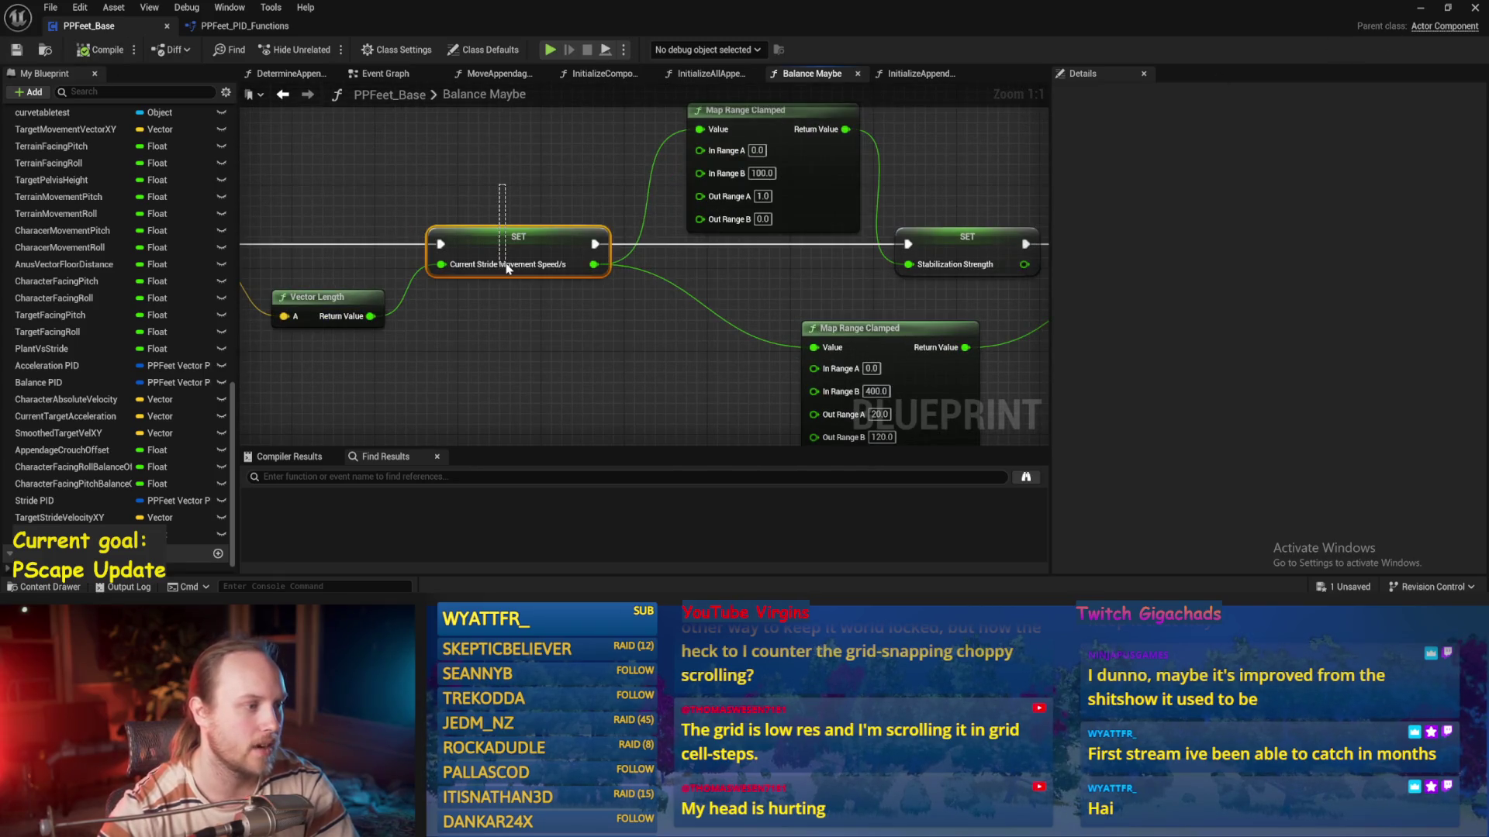
Set the first Map Range Clamped's In Range B to 50 and compile
click(720, 225)
text(5)
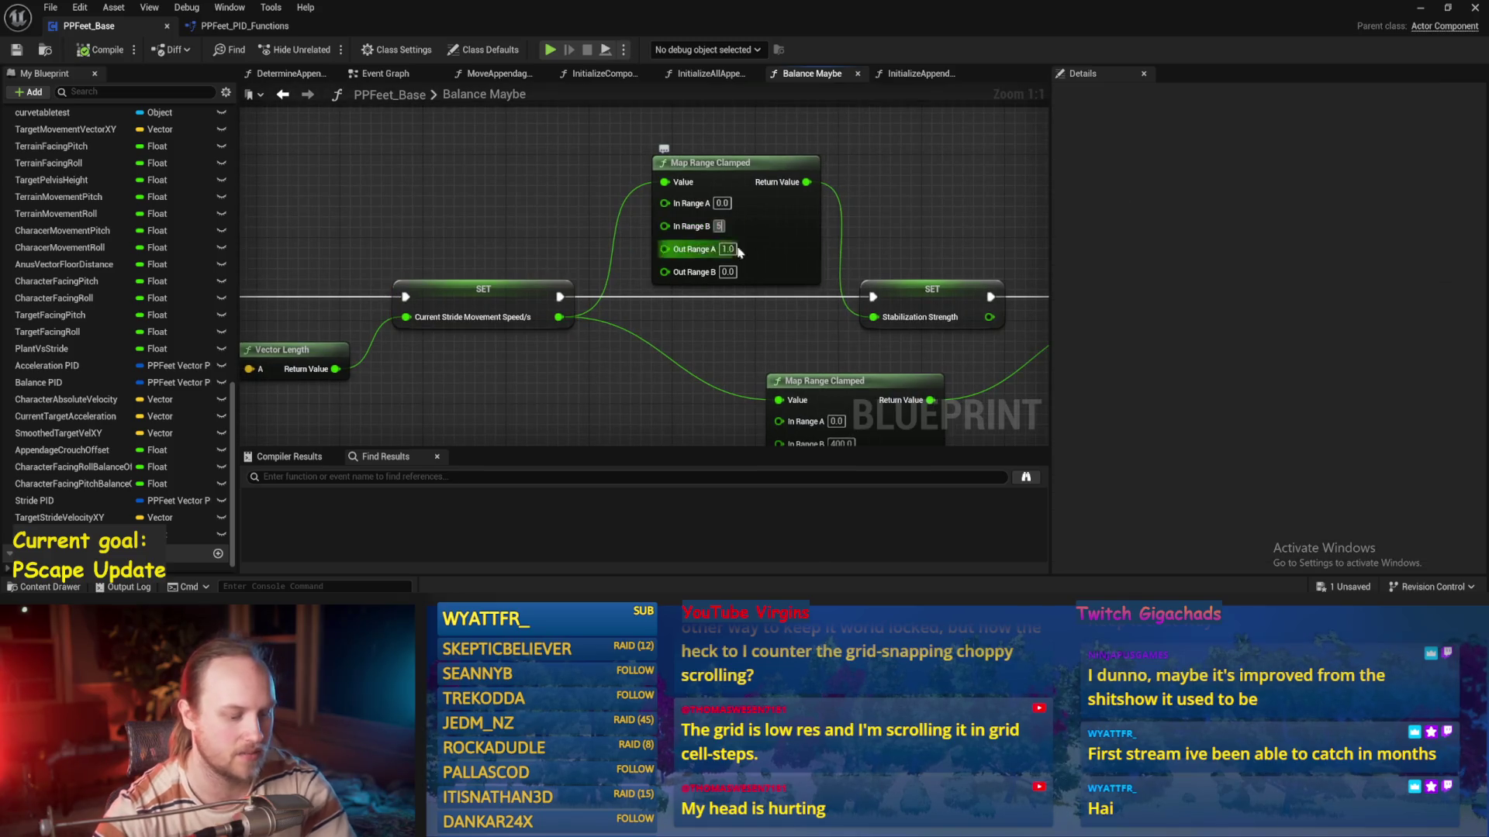
text(0.0)
key(Return)
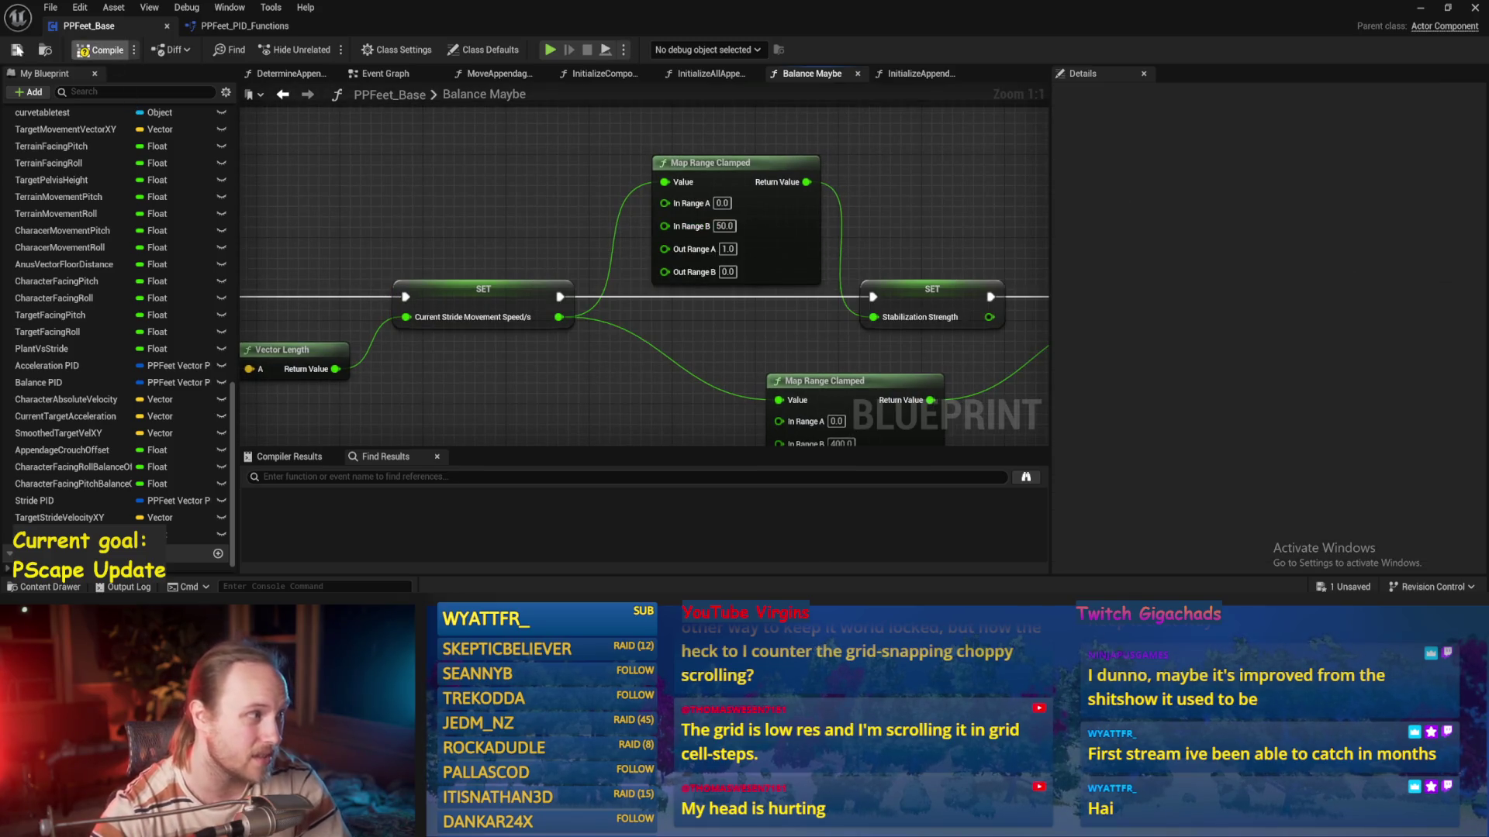
click(86, 51)
Pan across to the PID Update and ASINd nodes, then save the Blueprint
scroll(473, 109, down, 5)
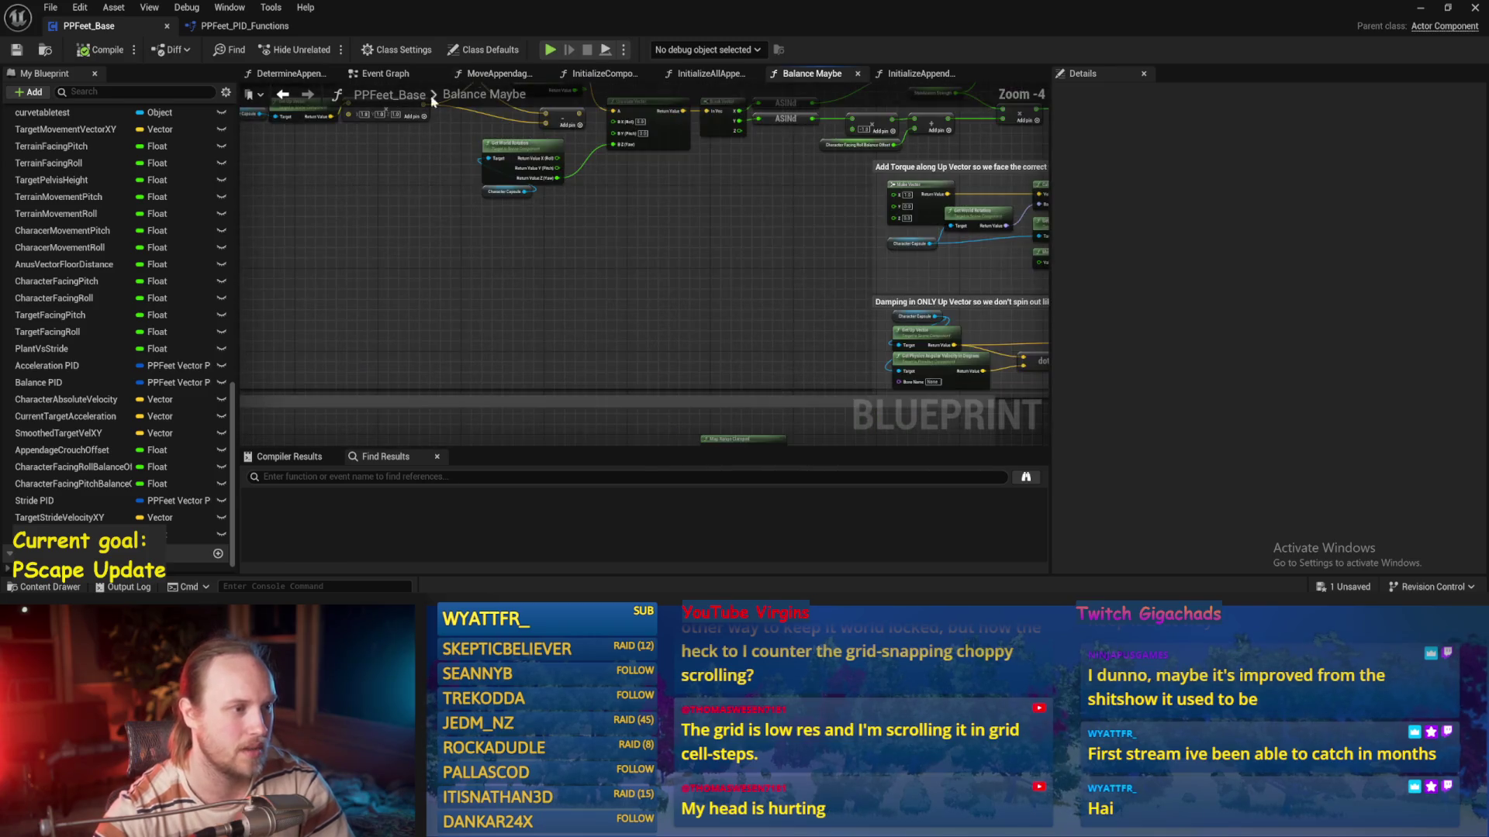
drag(496, 326, 497, 194)
drag(496, 348, 481, 256)
scroll(620, 310, up, 2)
drag(930, 403, 734, 283)
drag(865, 253, 1017, 237)
key(ctrl+s)
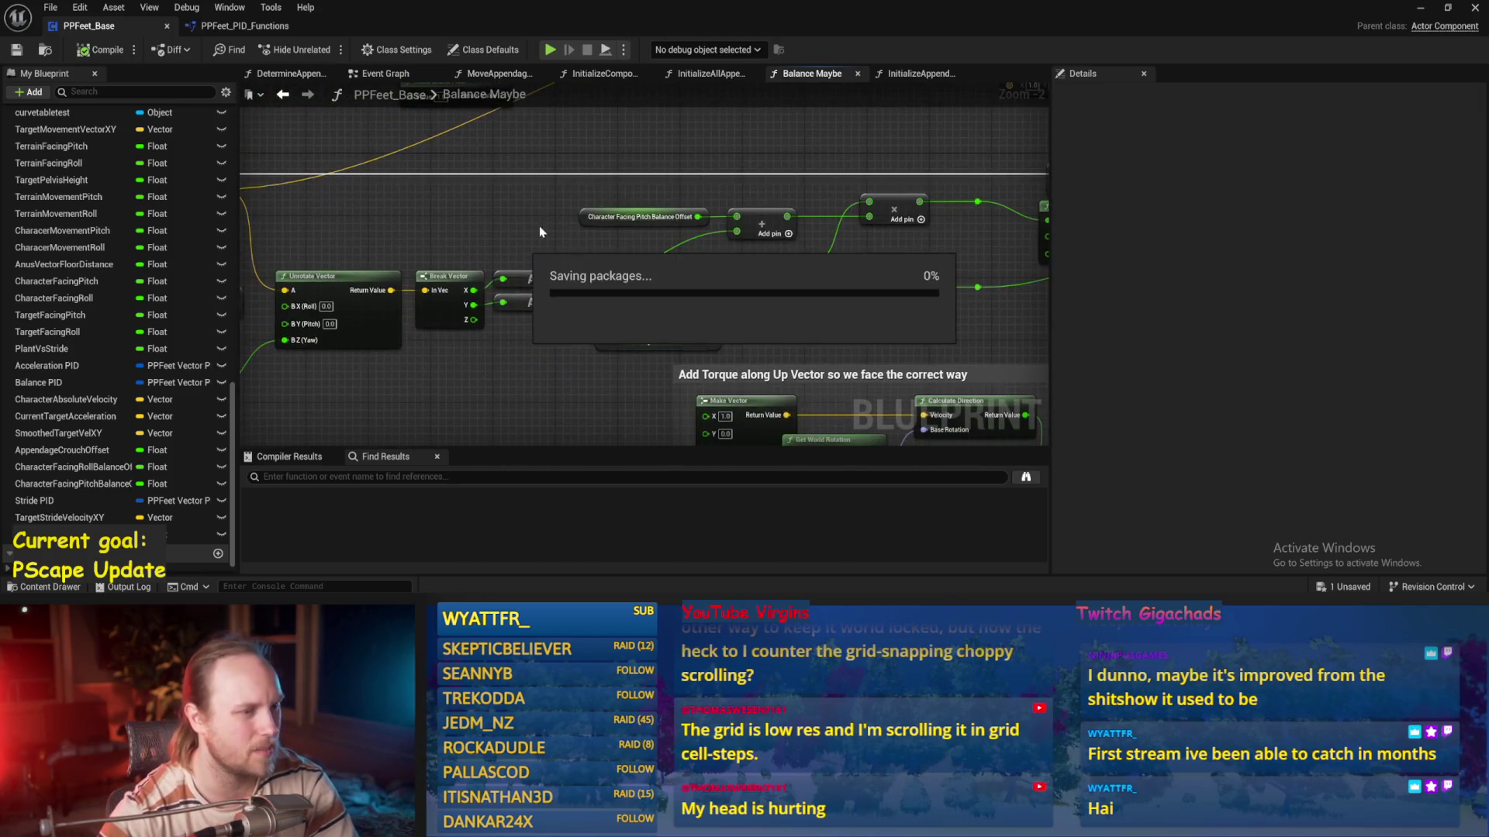
Review the ASINd nodes and Balance PID inputs, save again, and start a play test
mouse_move(563, 233)
mouse_down()
mouse_move(629, 255)
mouse_move(583, 365)
mouse_move(846, 349)
mouse_up()
scroll(630, 254, up, 1)
click(584, 372)
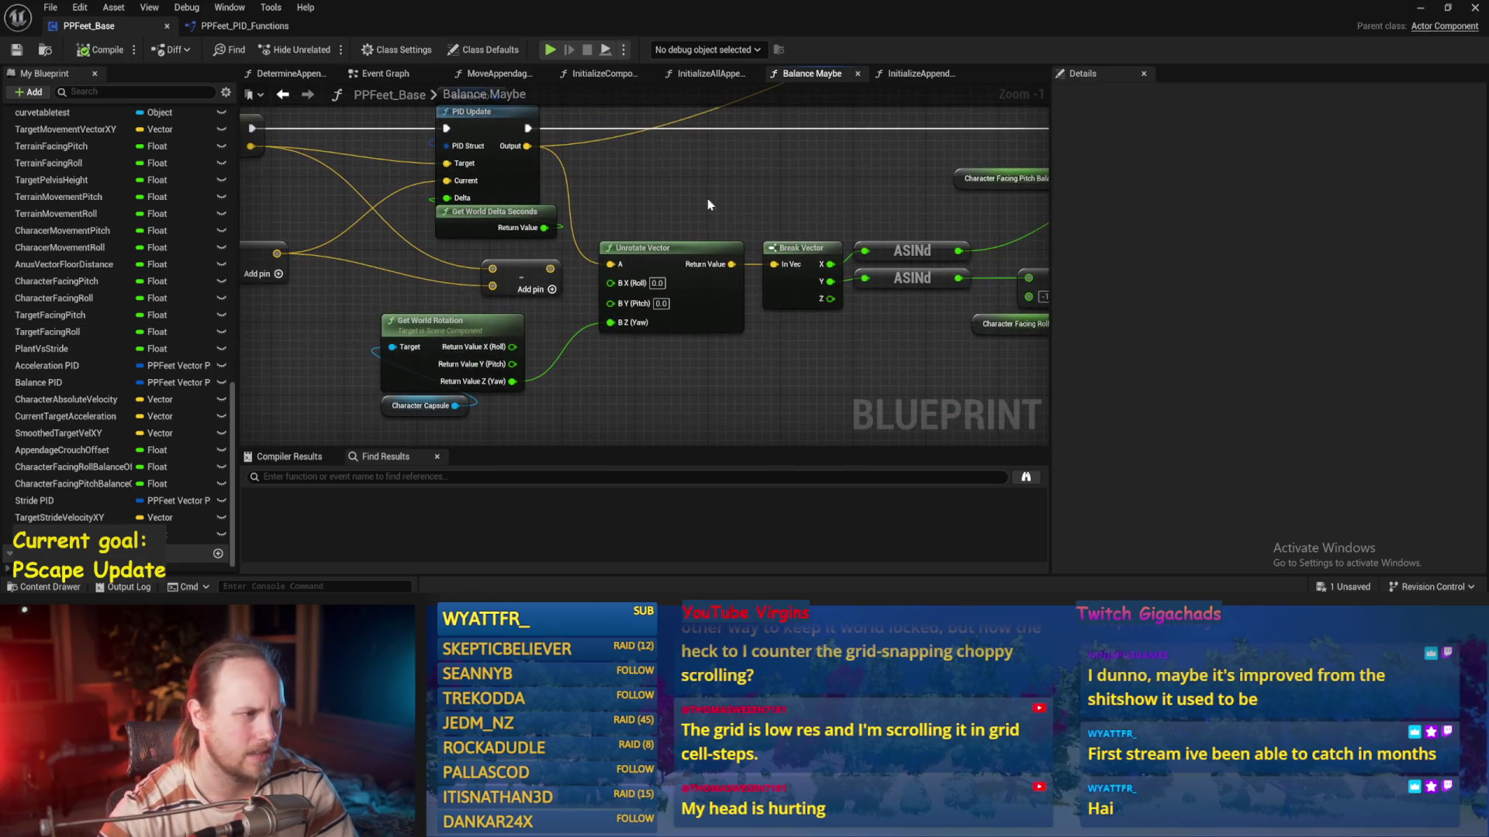
drag(708, 210, 720, 217)
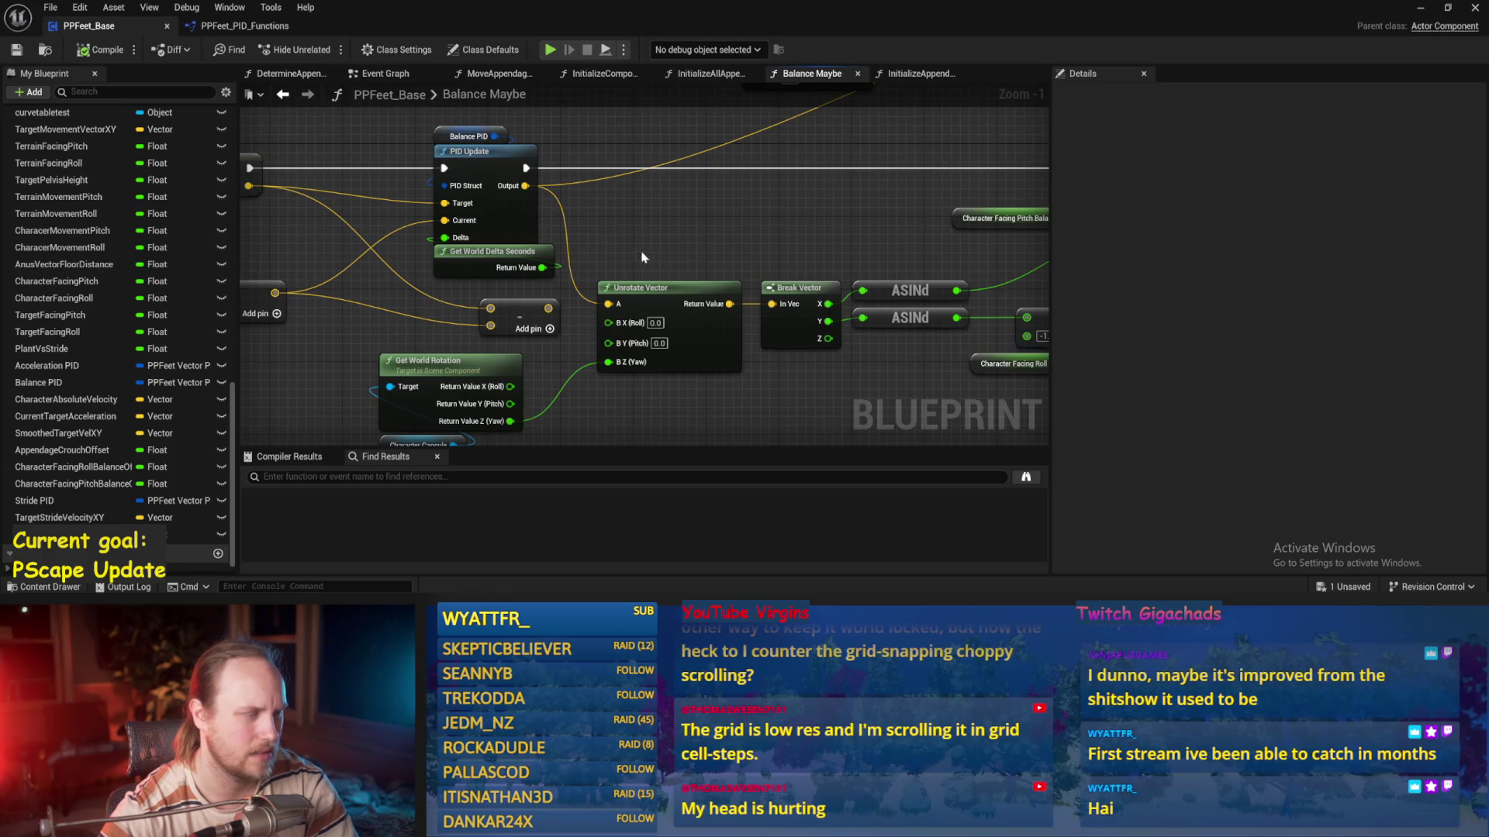
mouse_move(480, 253)
mouse_down()
mouse_move(518, 283)
mouse_move(473, 284)
mouse_move(512, 283)
mouse_move(499, 284)
mouse_up()
key(ctrl+s)
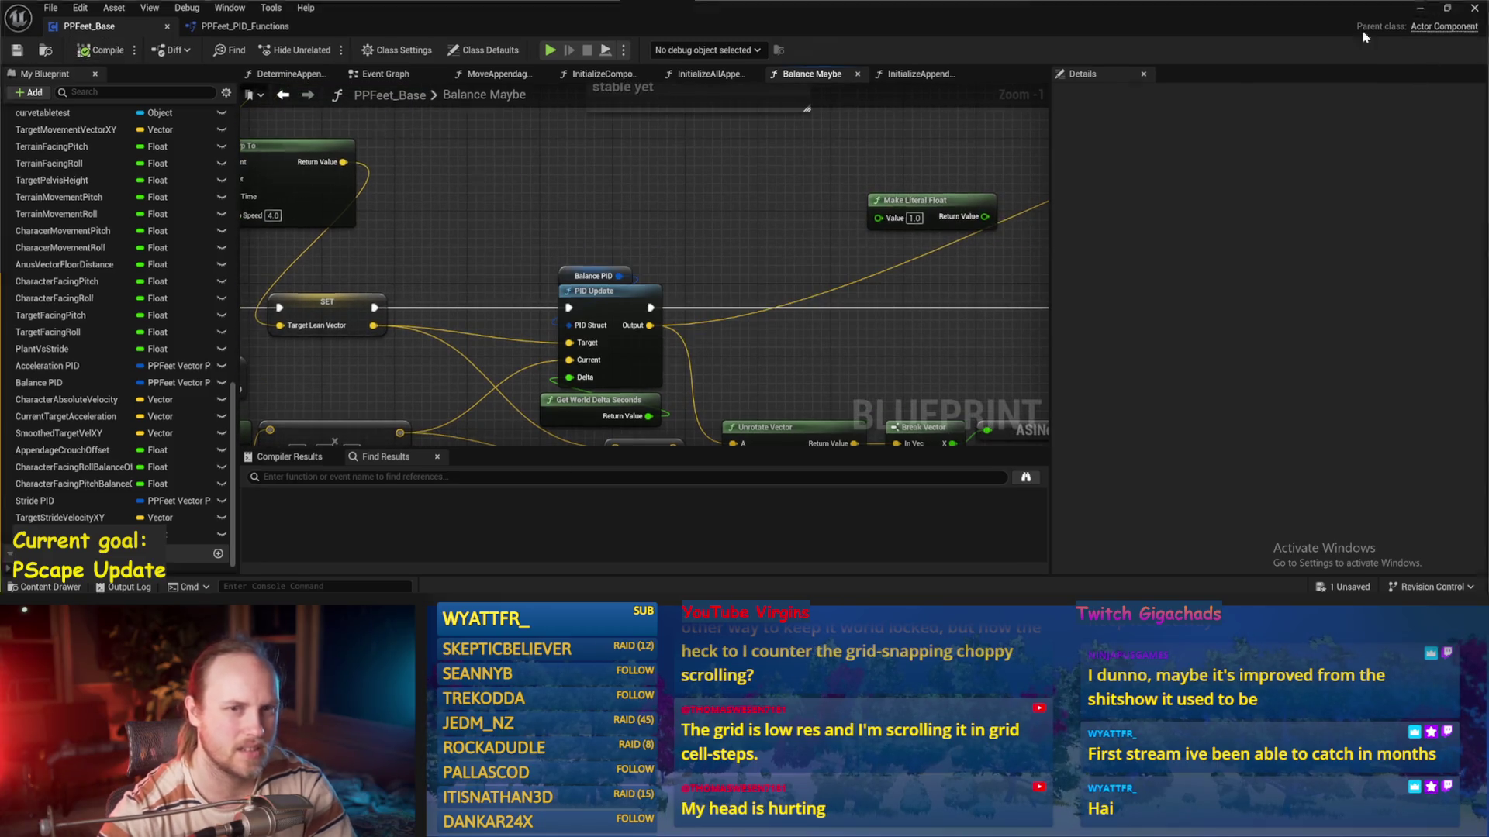
click(1420, 8)
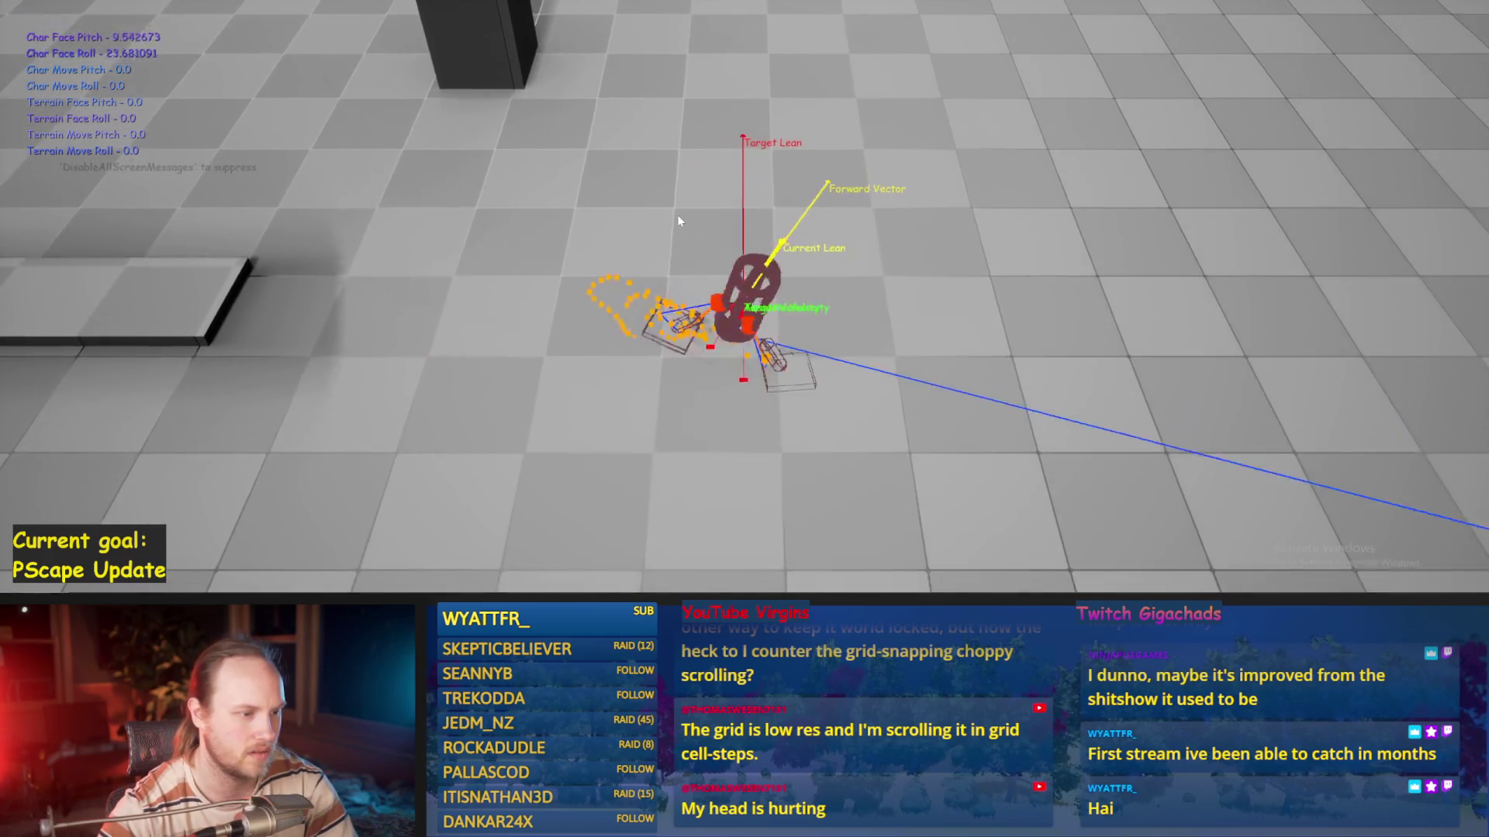
Restart the play test with Alt+P and drive the character forward with W
click(678, 219)
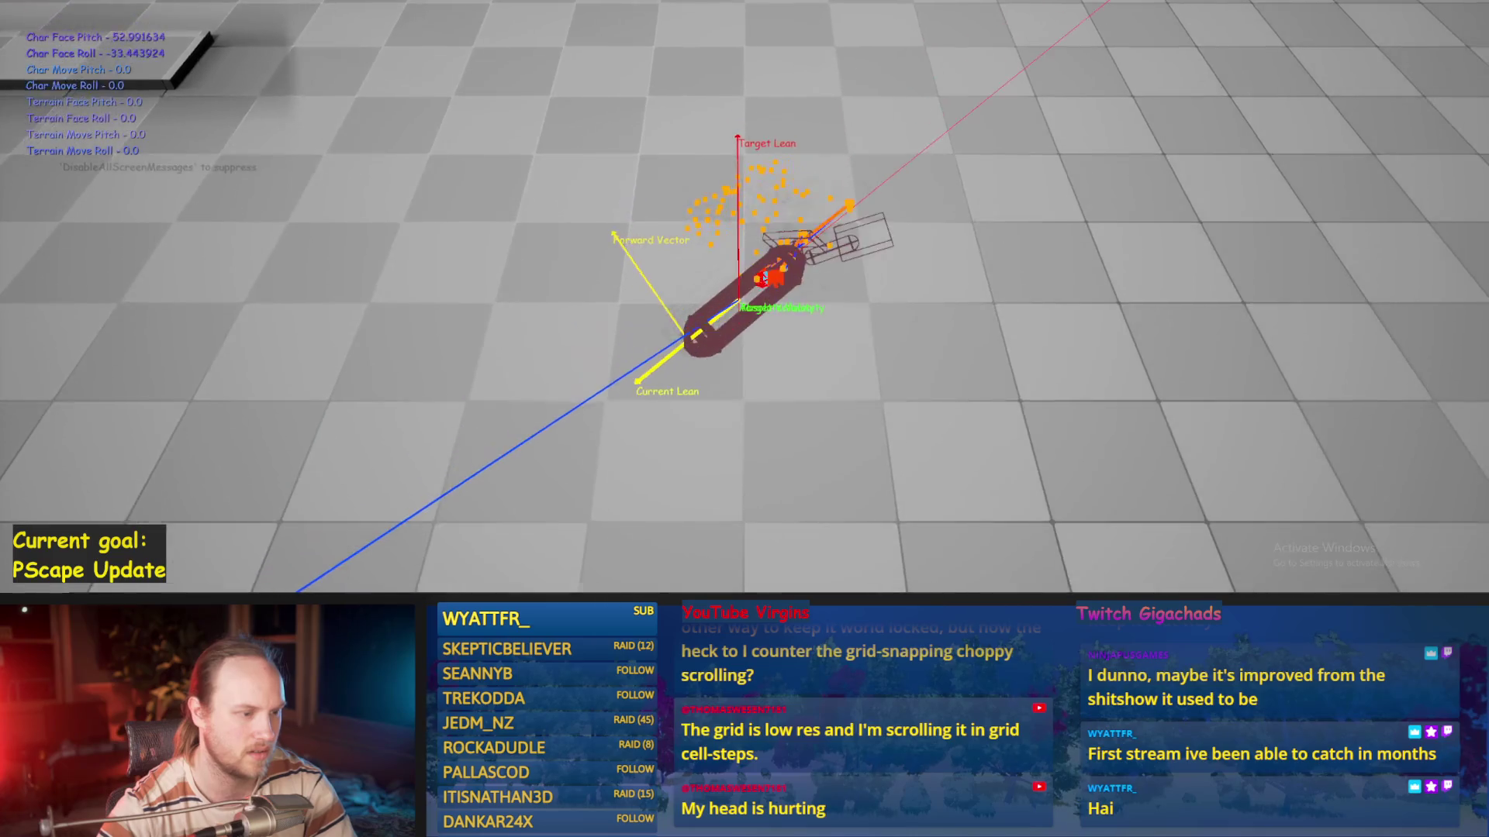
key(Escape)
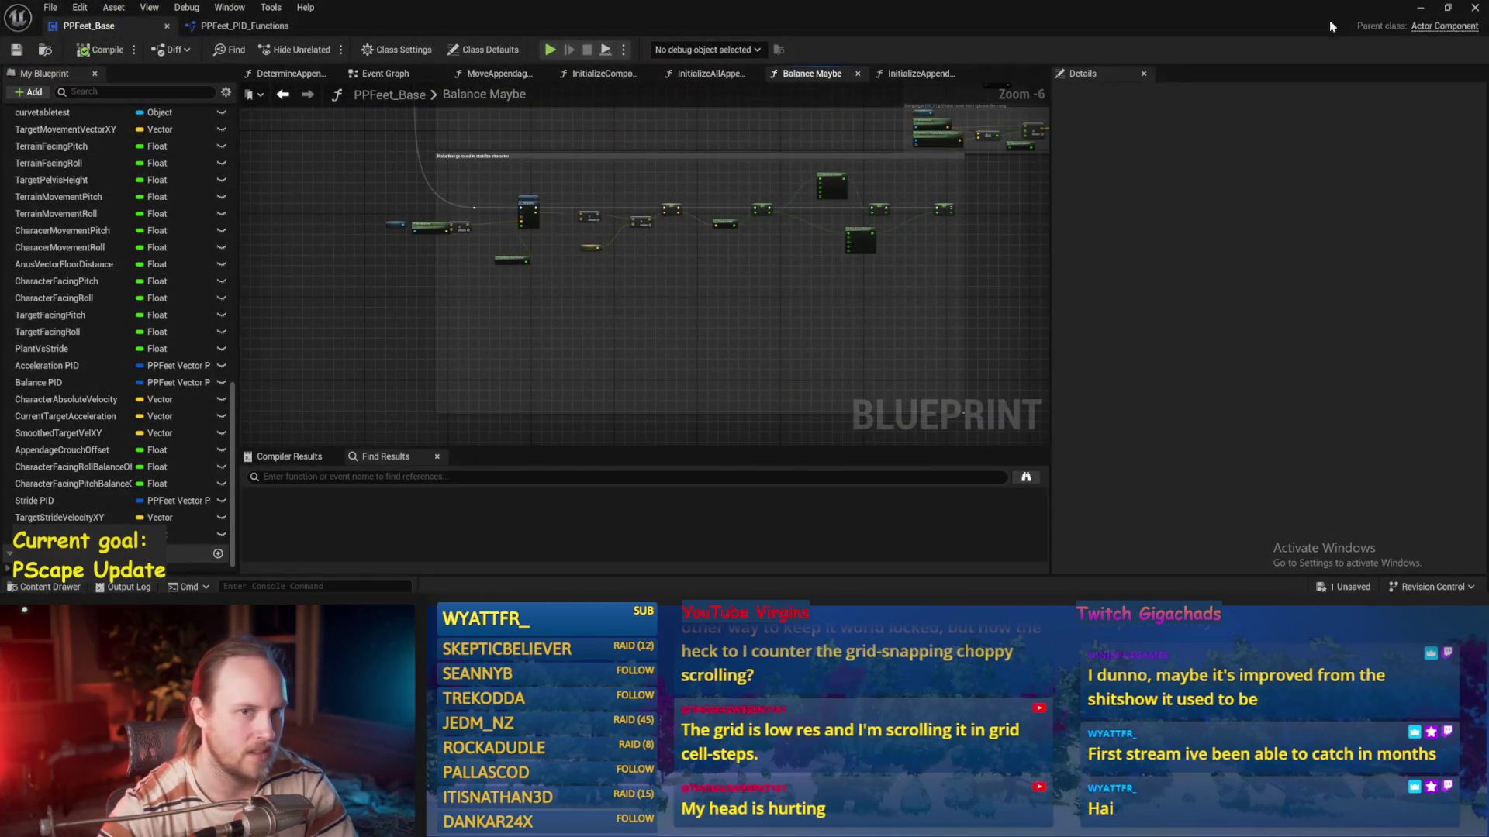
key(alt+p)
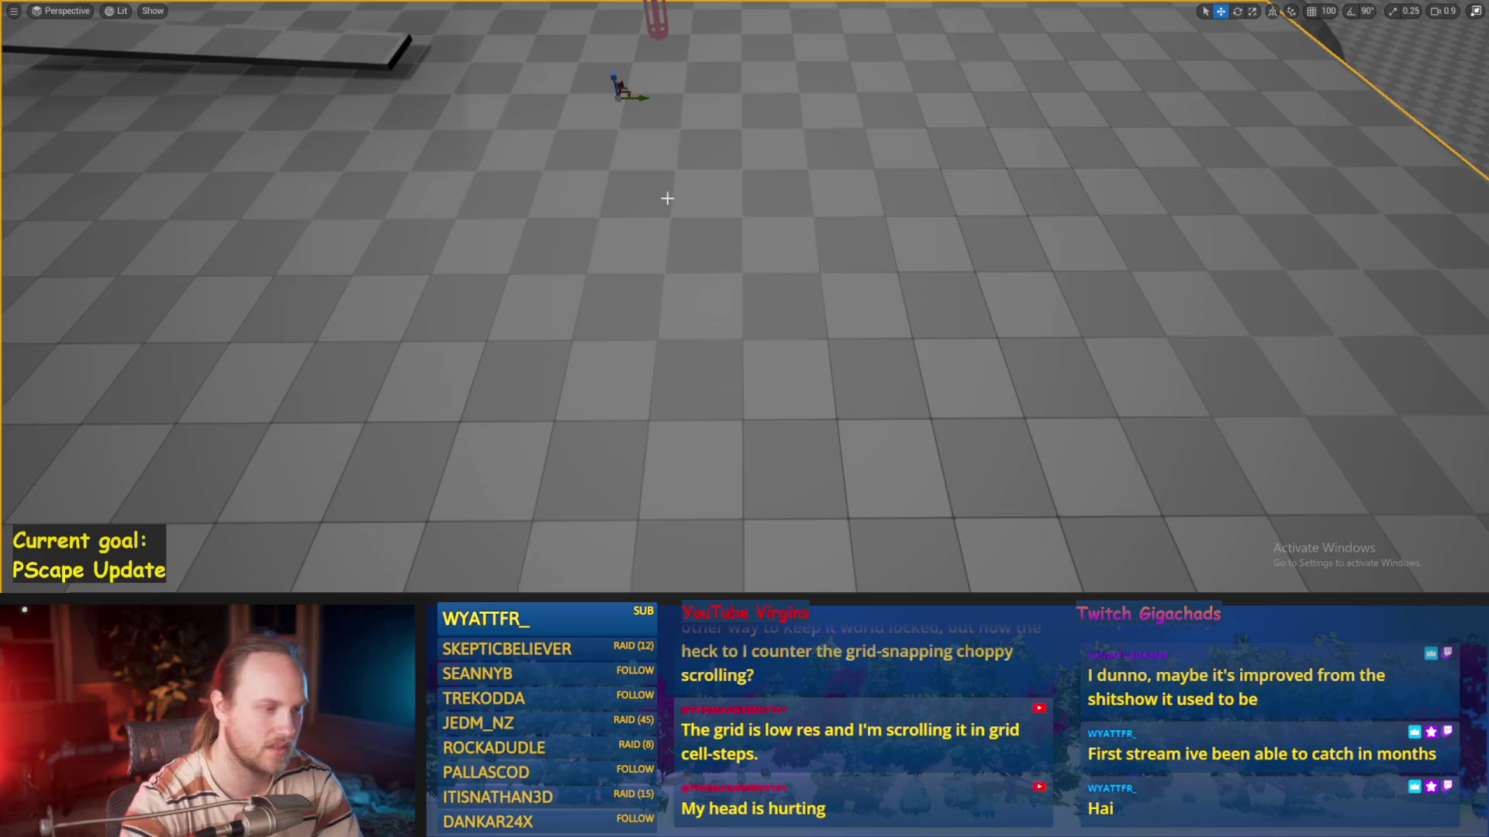
key(w)
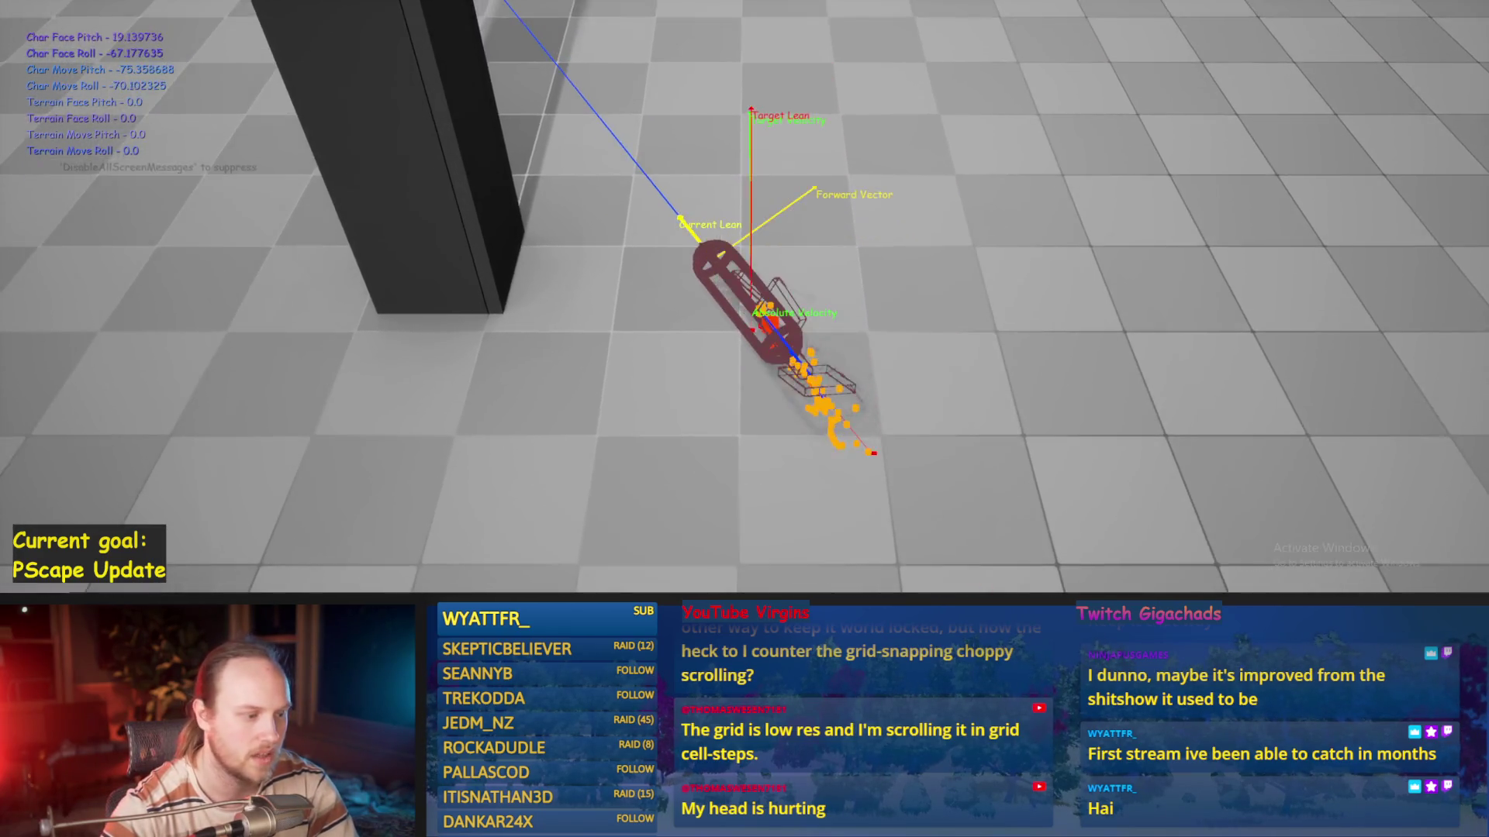
Exit play, bring the PPFeet_Base Blueprint editor back, and save
key(Escape)
click(606, 589)
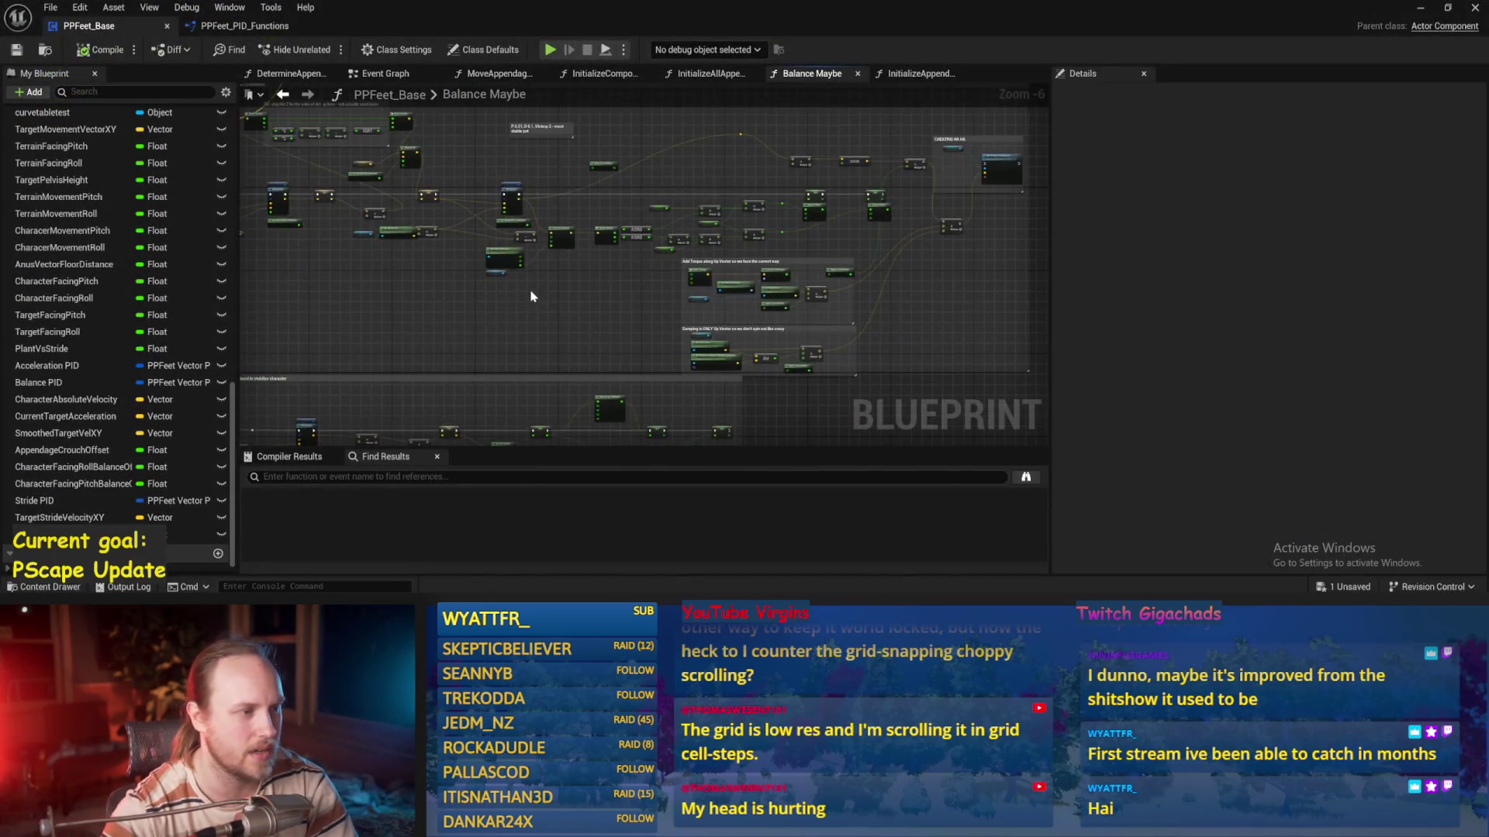
key(ctrl+s)
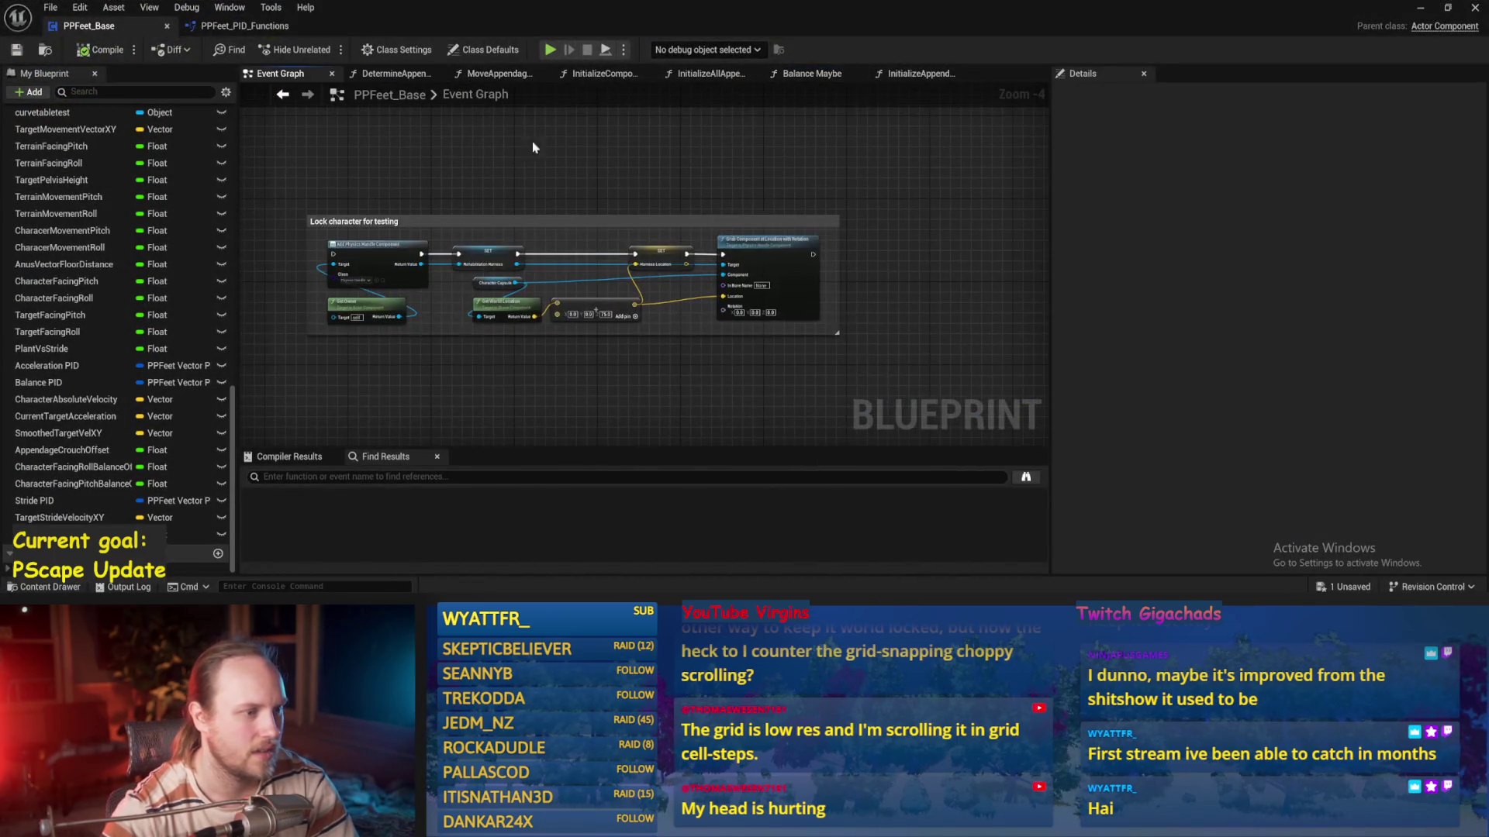
Chain Add Force's exec into Add Torque in Degrees and play-test driving forward
scroll(747, 207, up, 3)
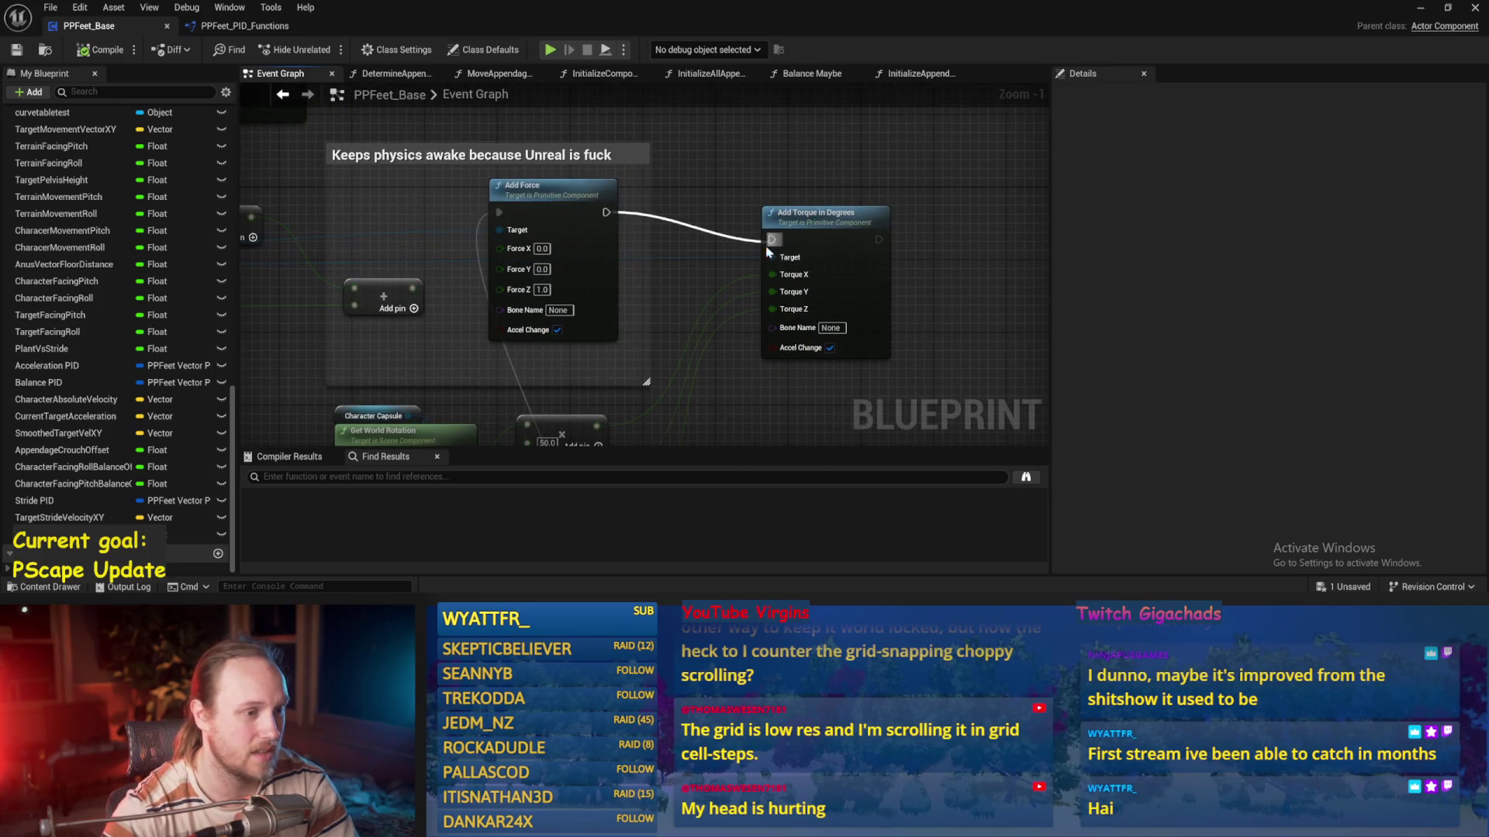
drag(776, 247, 774, 240)
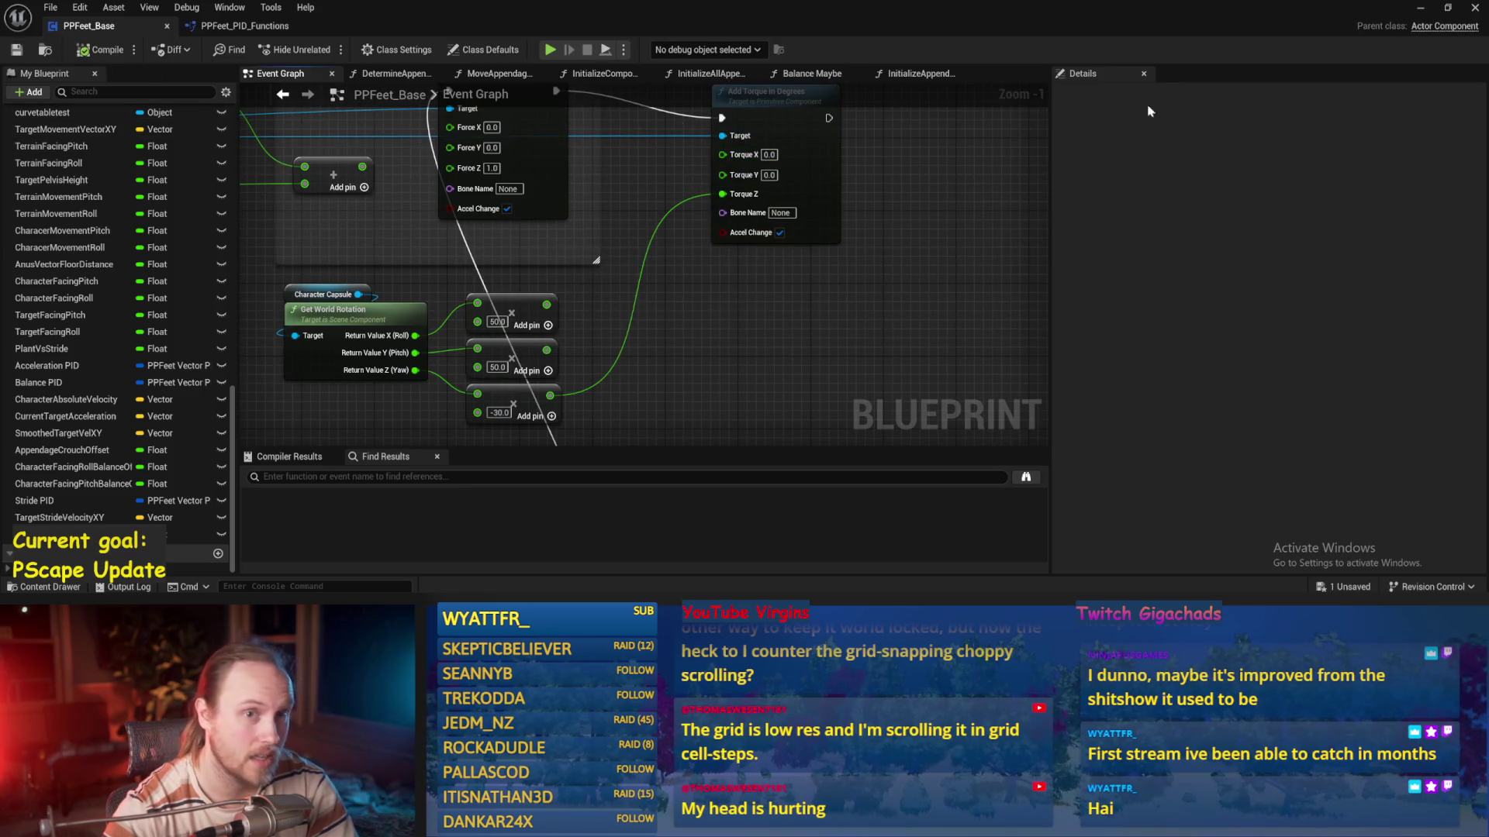
click(1420, 8)
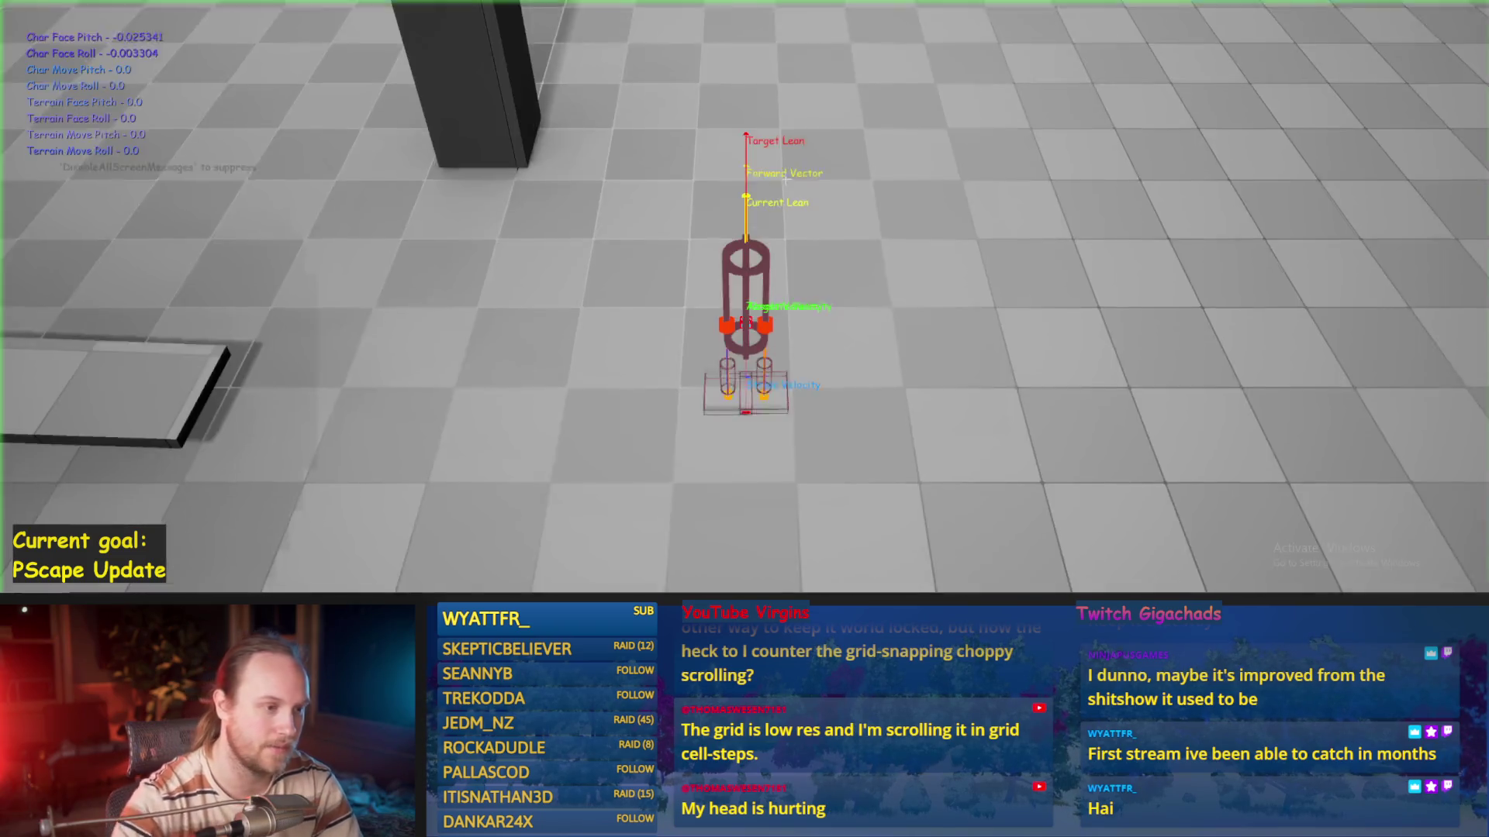
key(w)
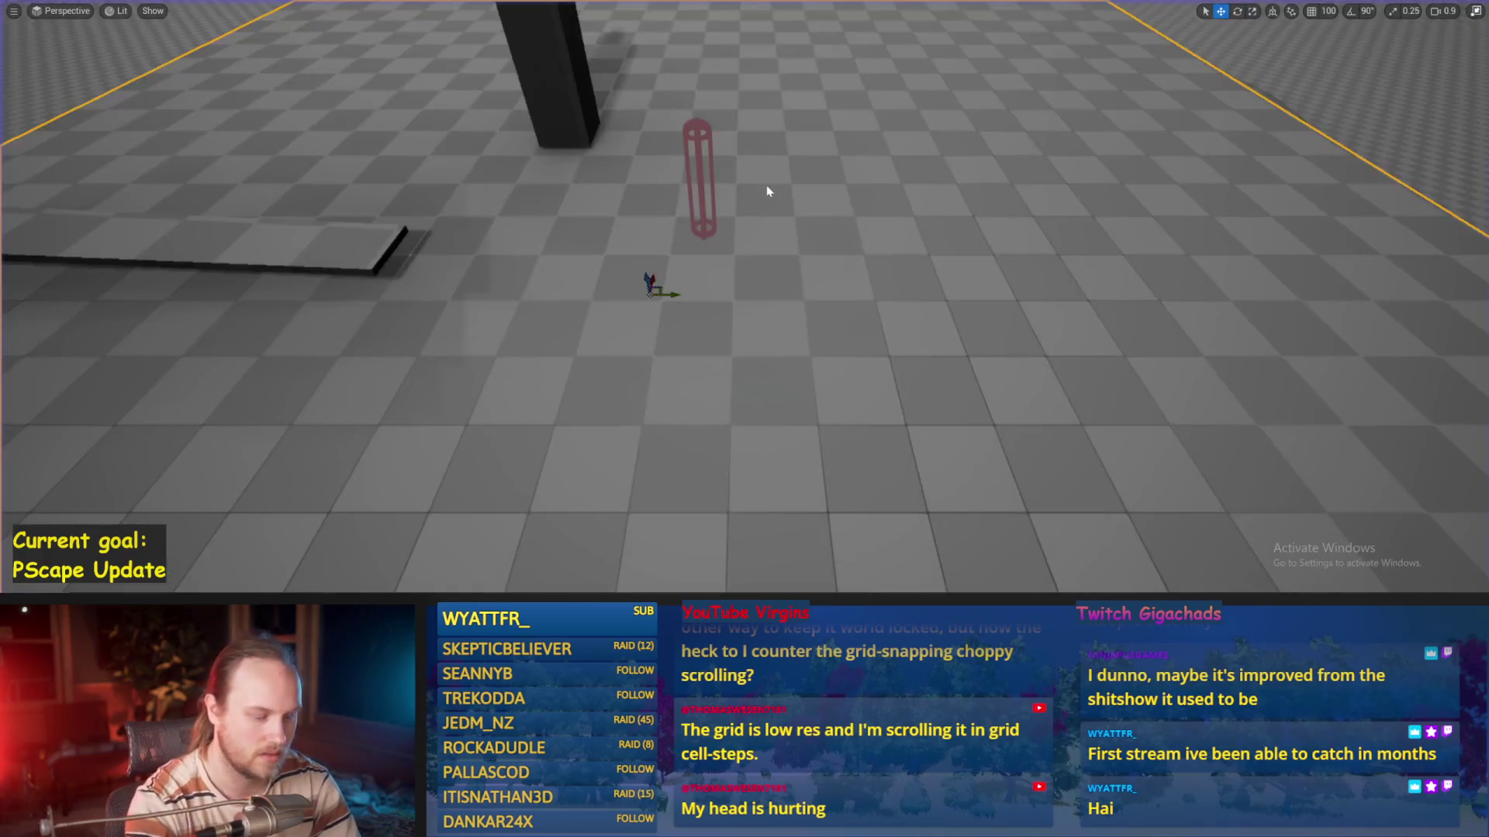
key(w)
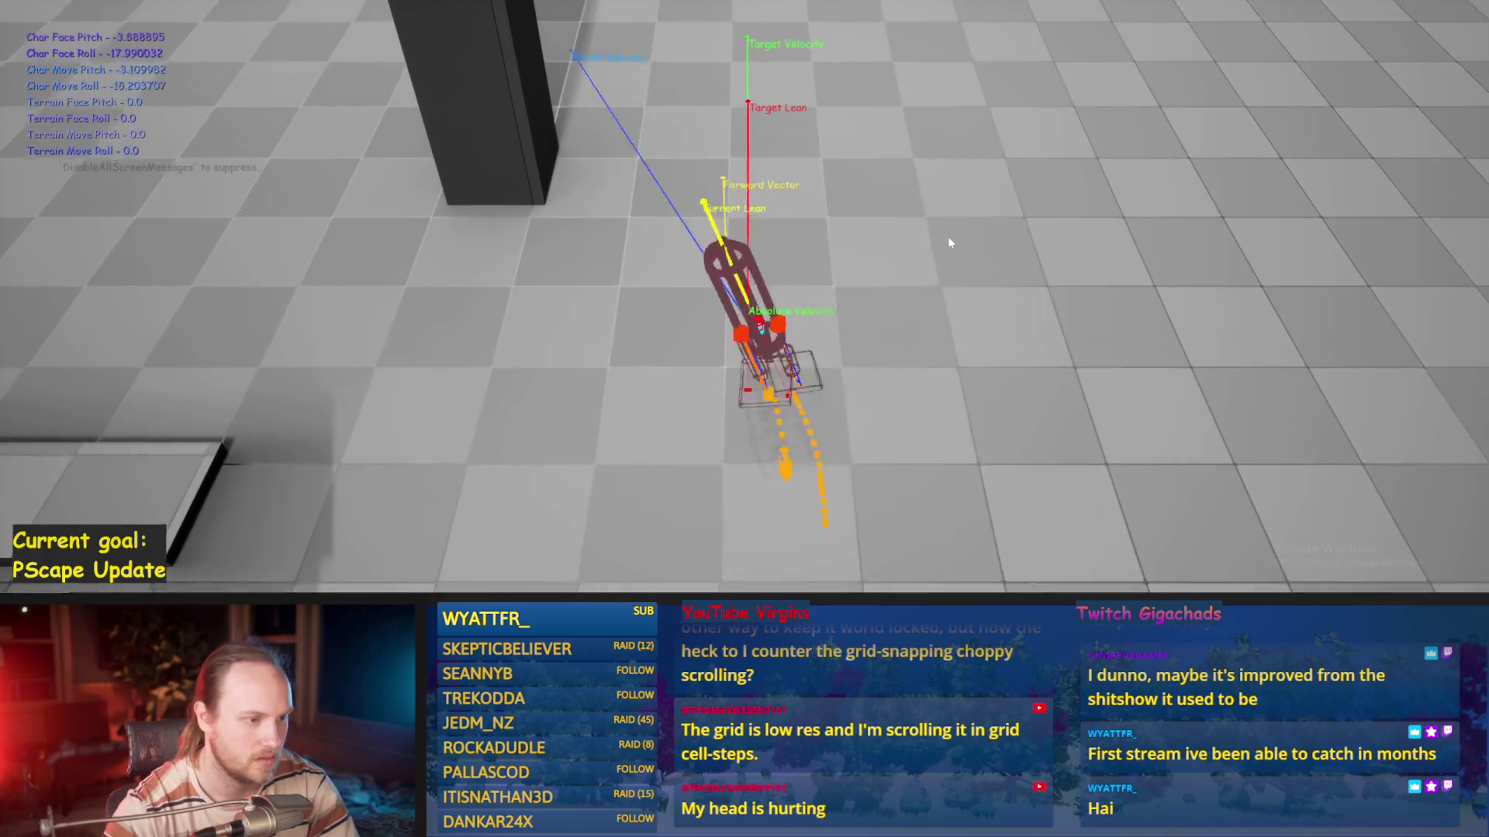
Eject with F8, rotate the test player capsule, then end the play test
key(F8)
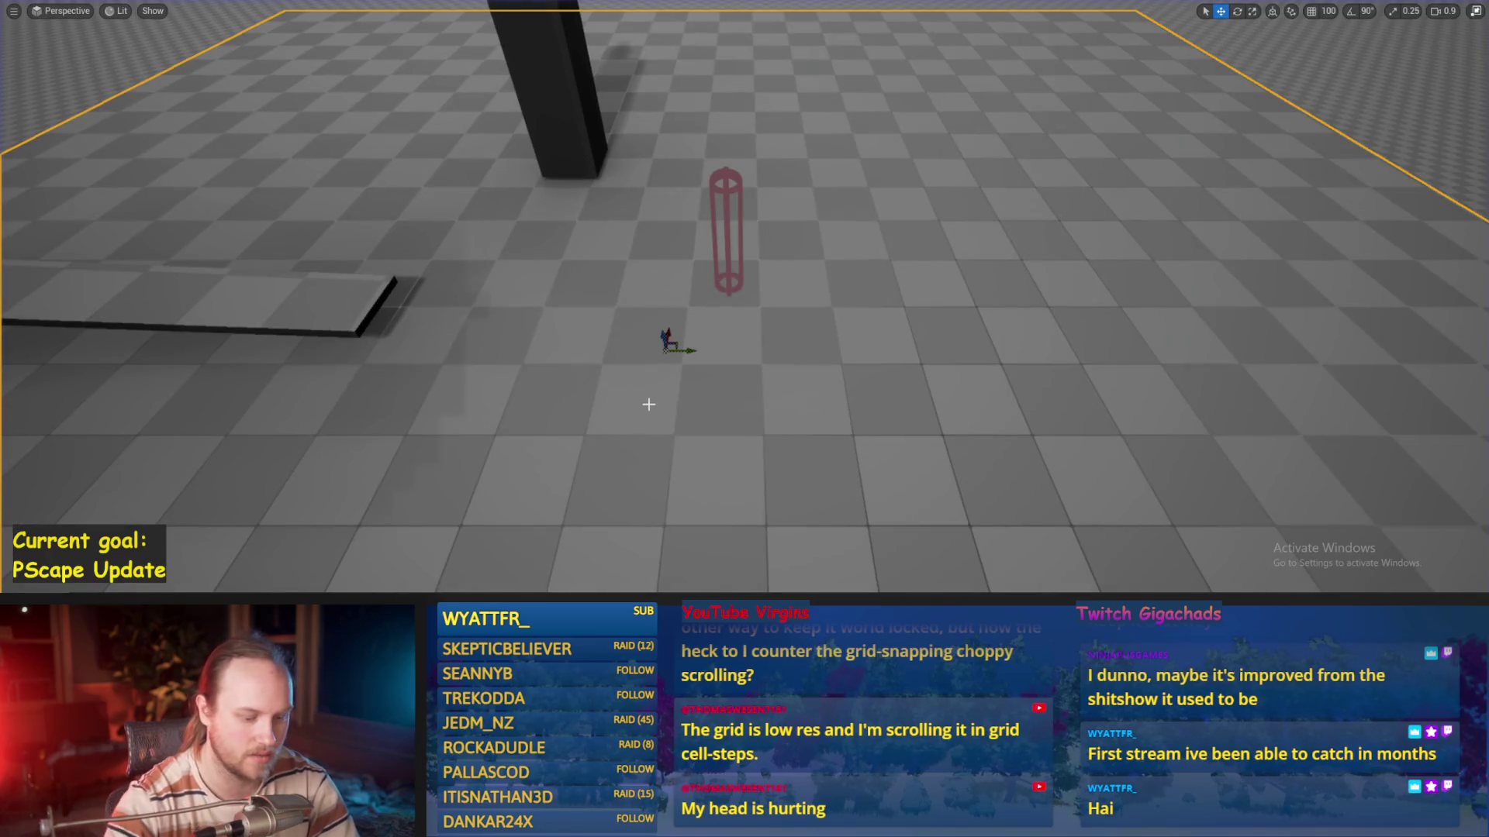
key(F8)
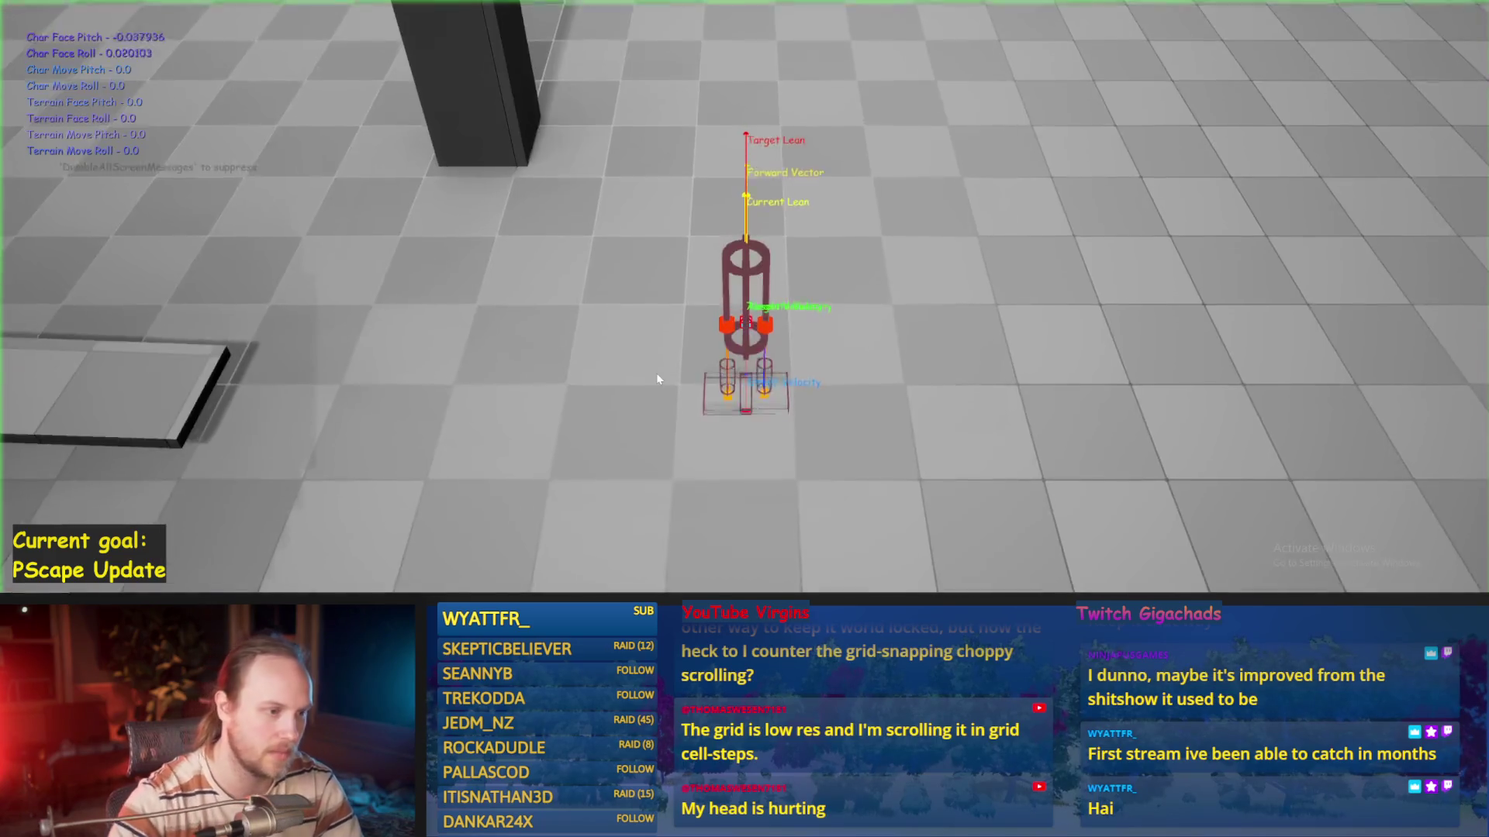
key(F8)
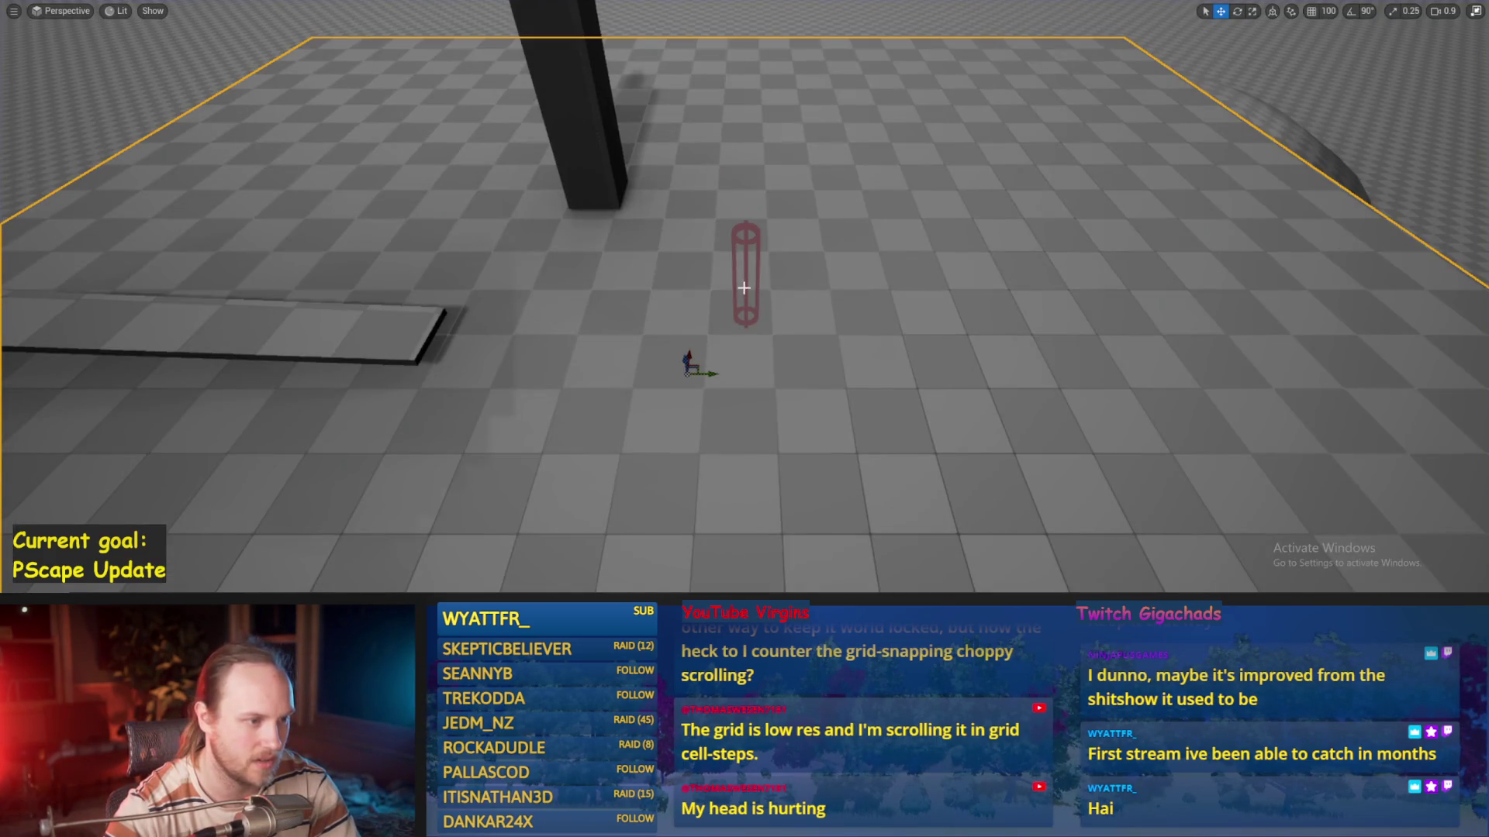
click(744, 288)
key(e)
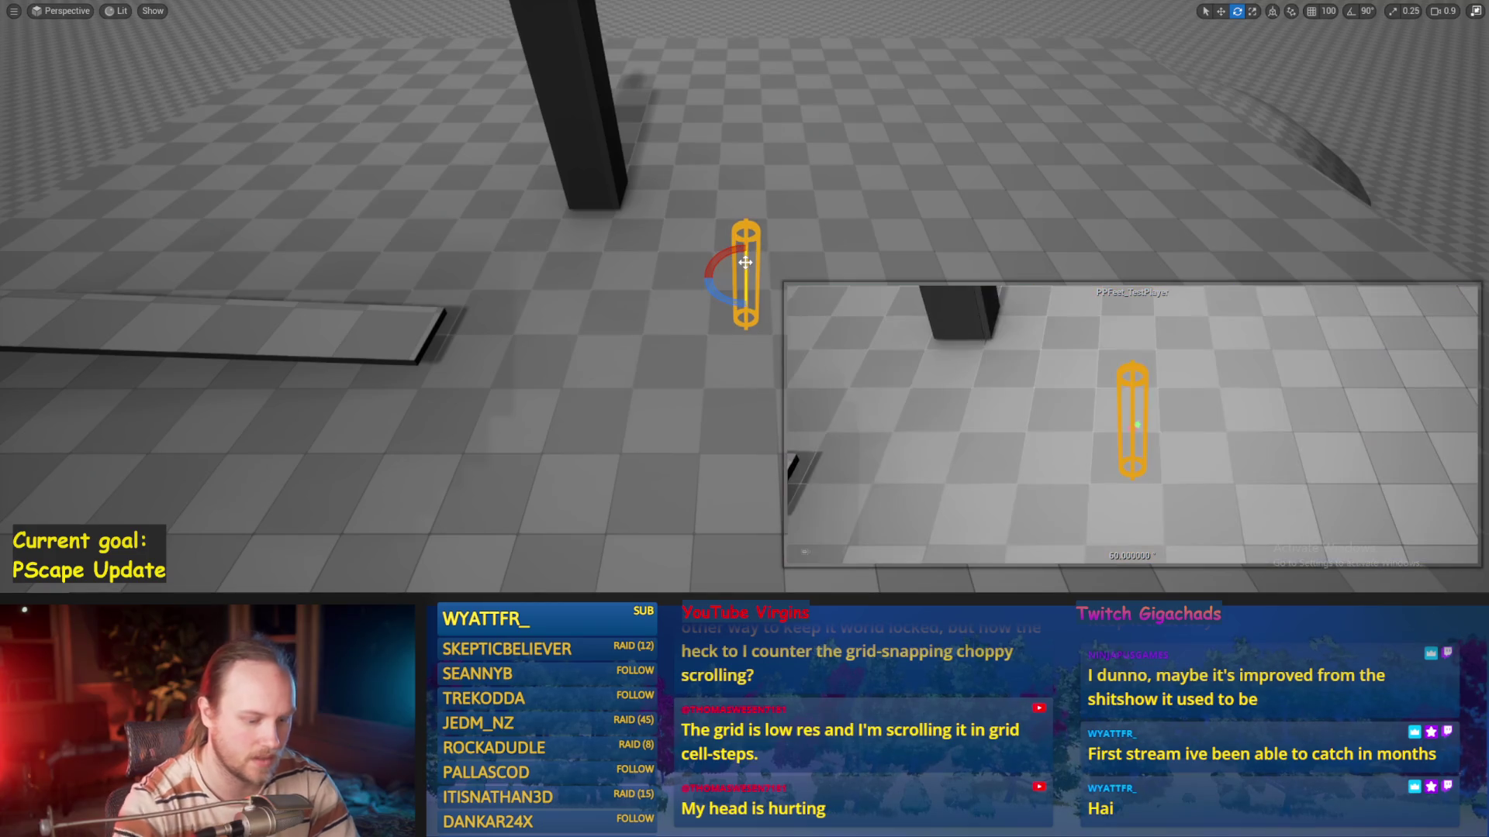
key(F8)
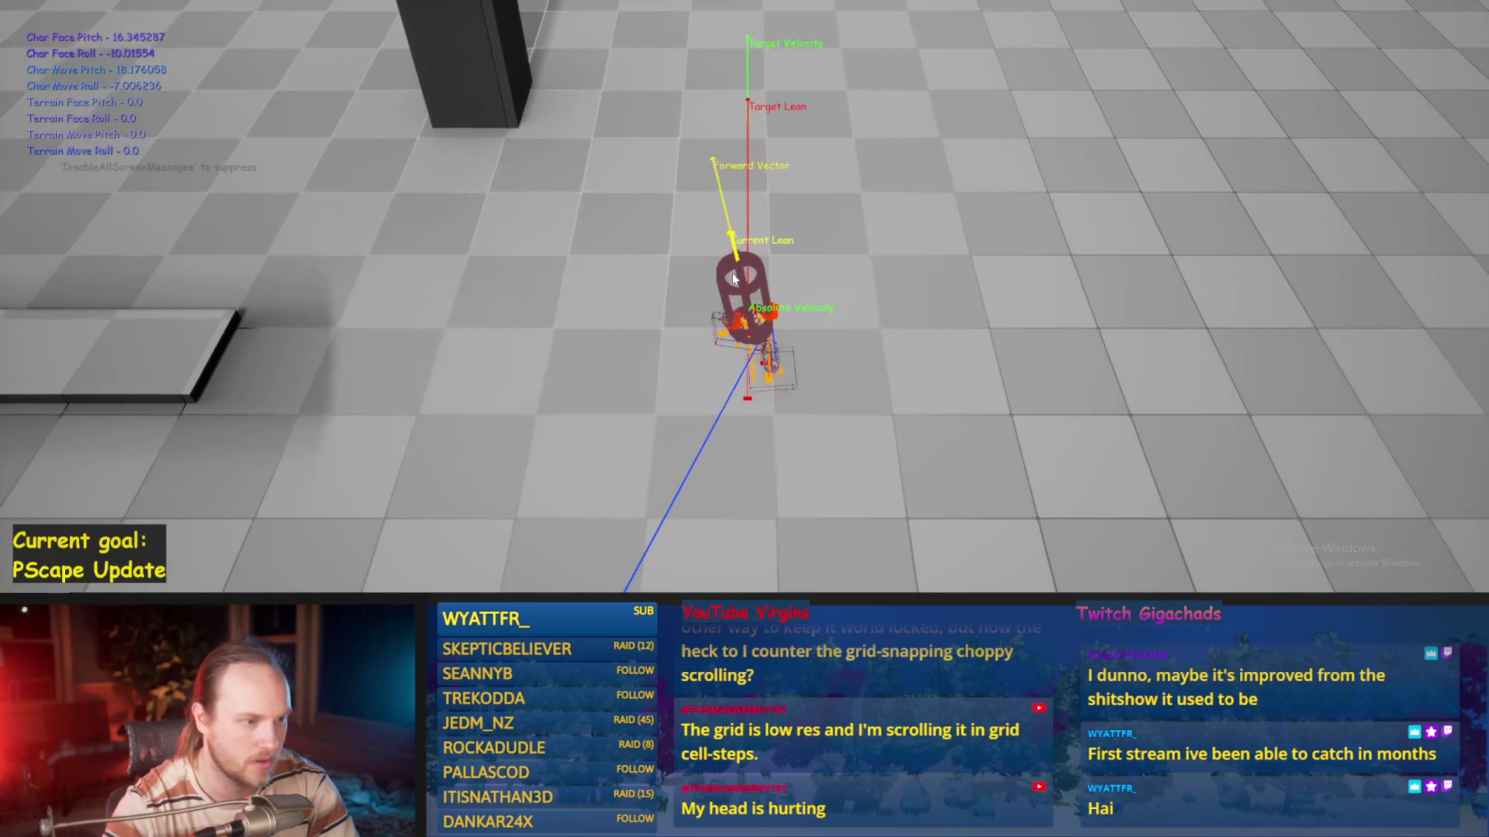
key(F8)
key(Escape)
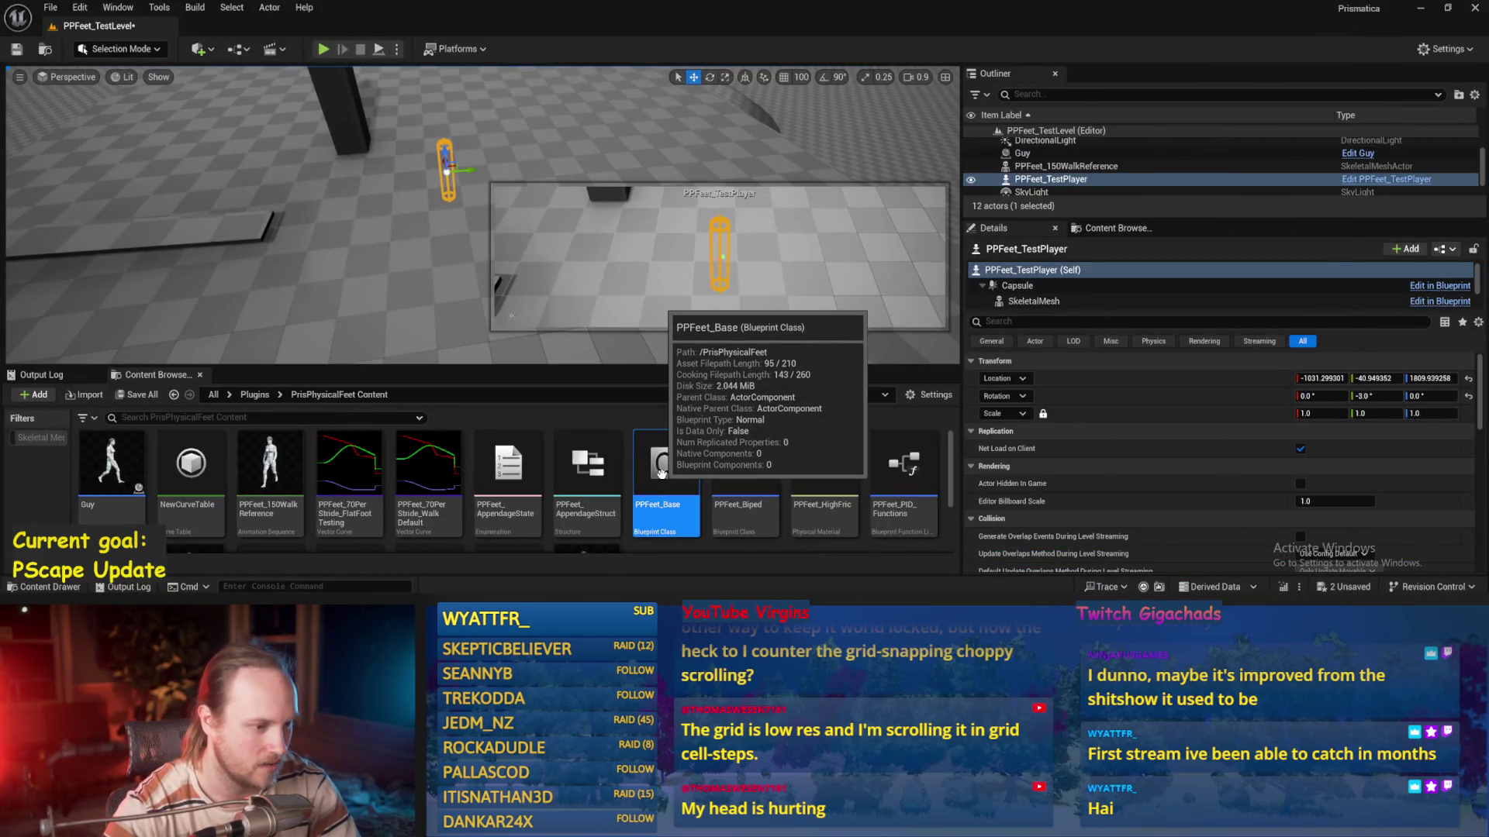
Open PPFeet_TestPlayer and inspect its SpringArm camera settings
scroll(770, 515, down, 1)
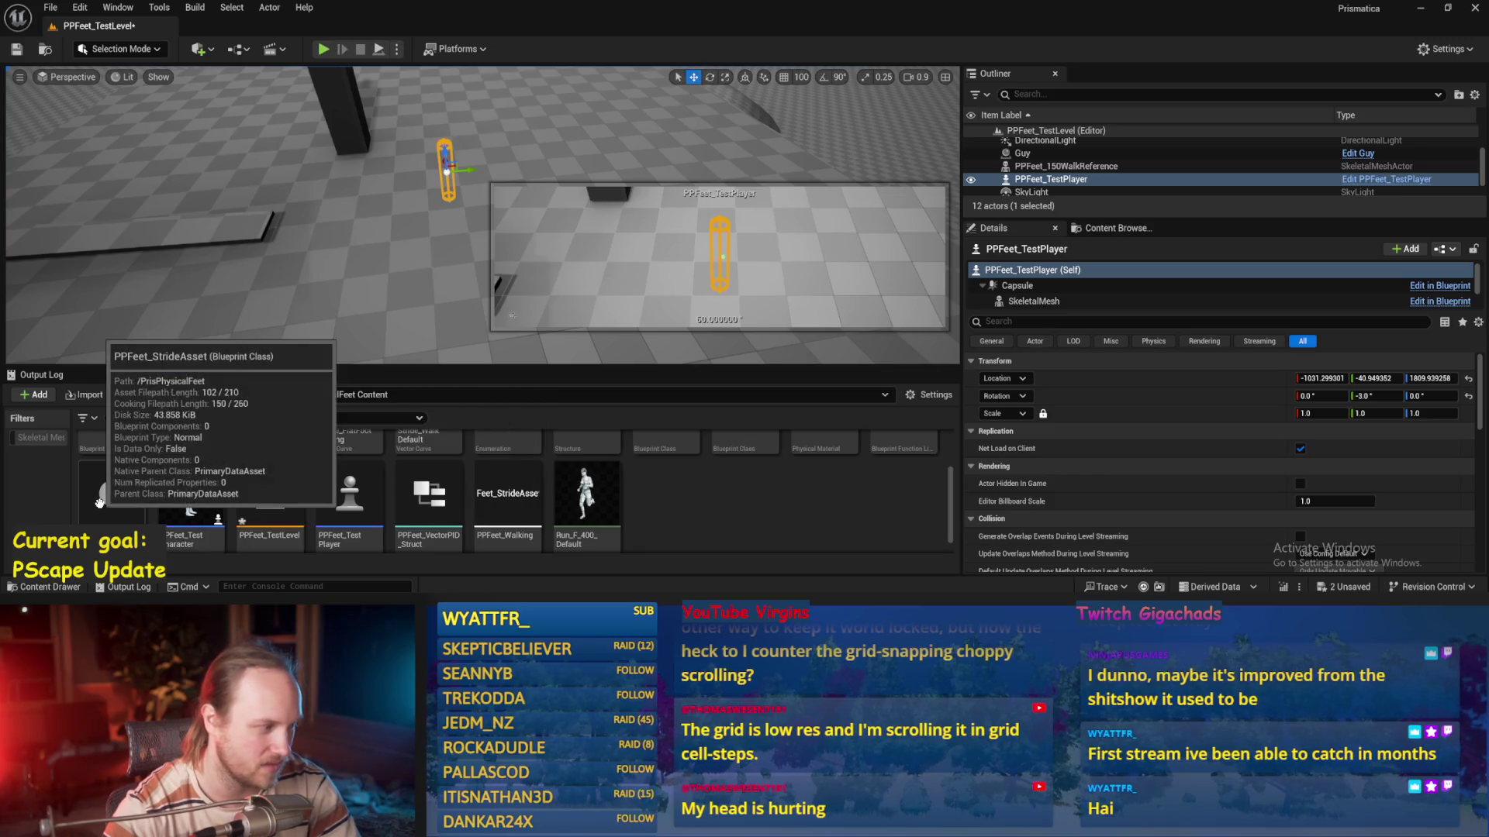
scroll(630, 510, up, 1)
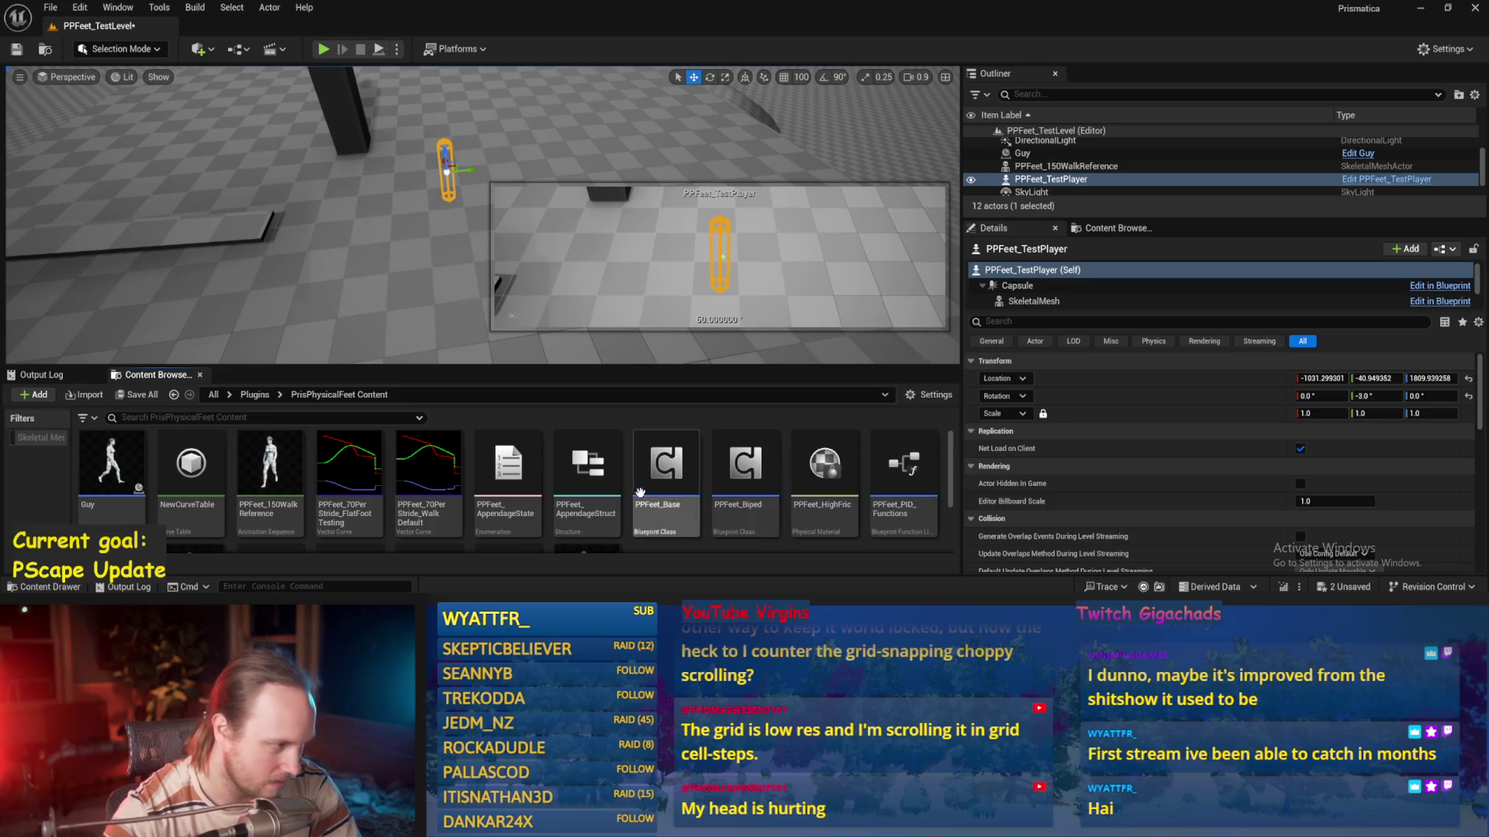
scroll(455, 487, down, 1)
double_click(335, 484)
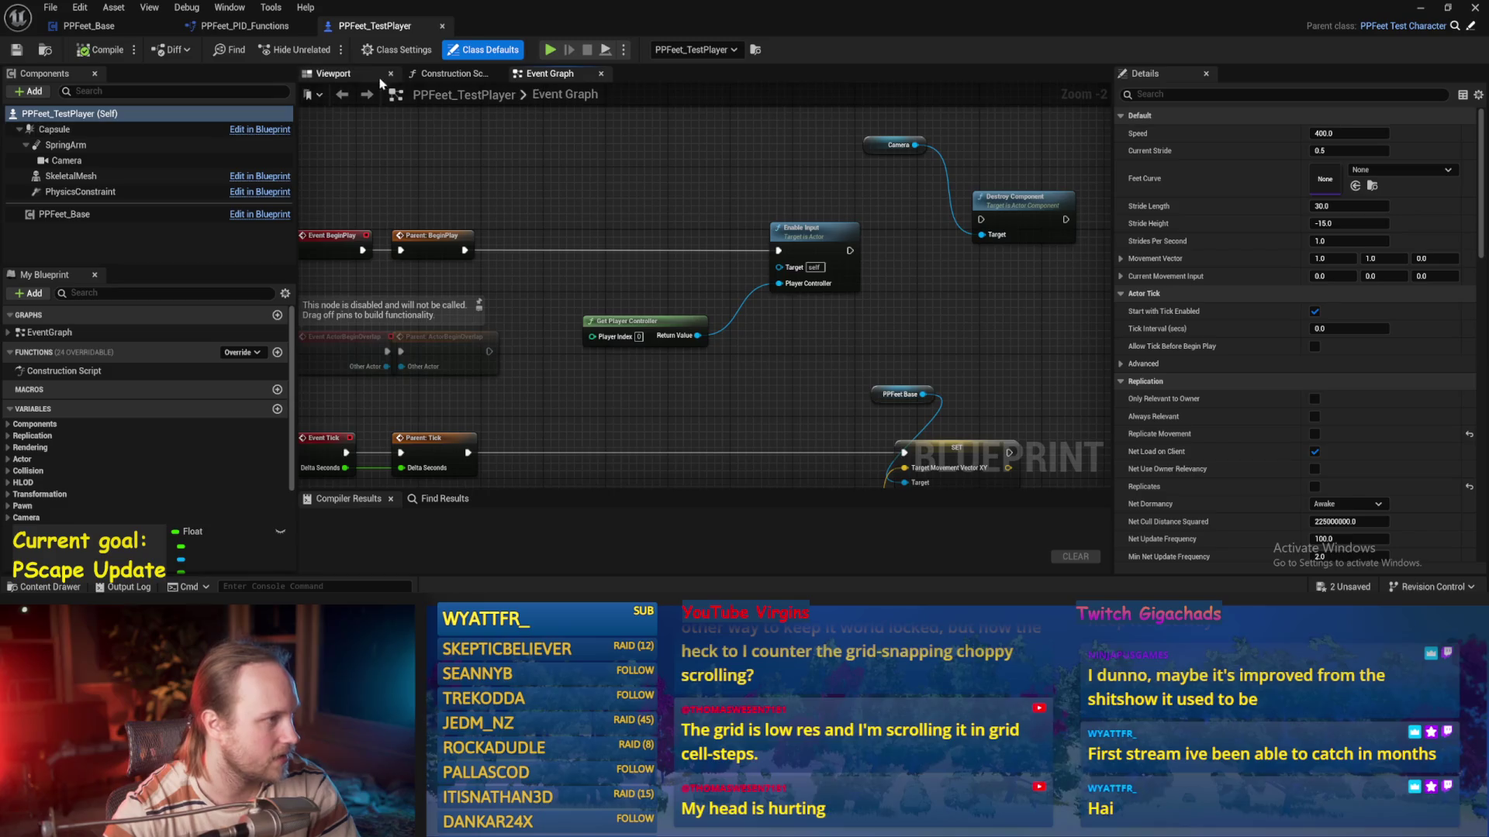
click(372, 75)
click(66, 145)
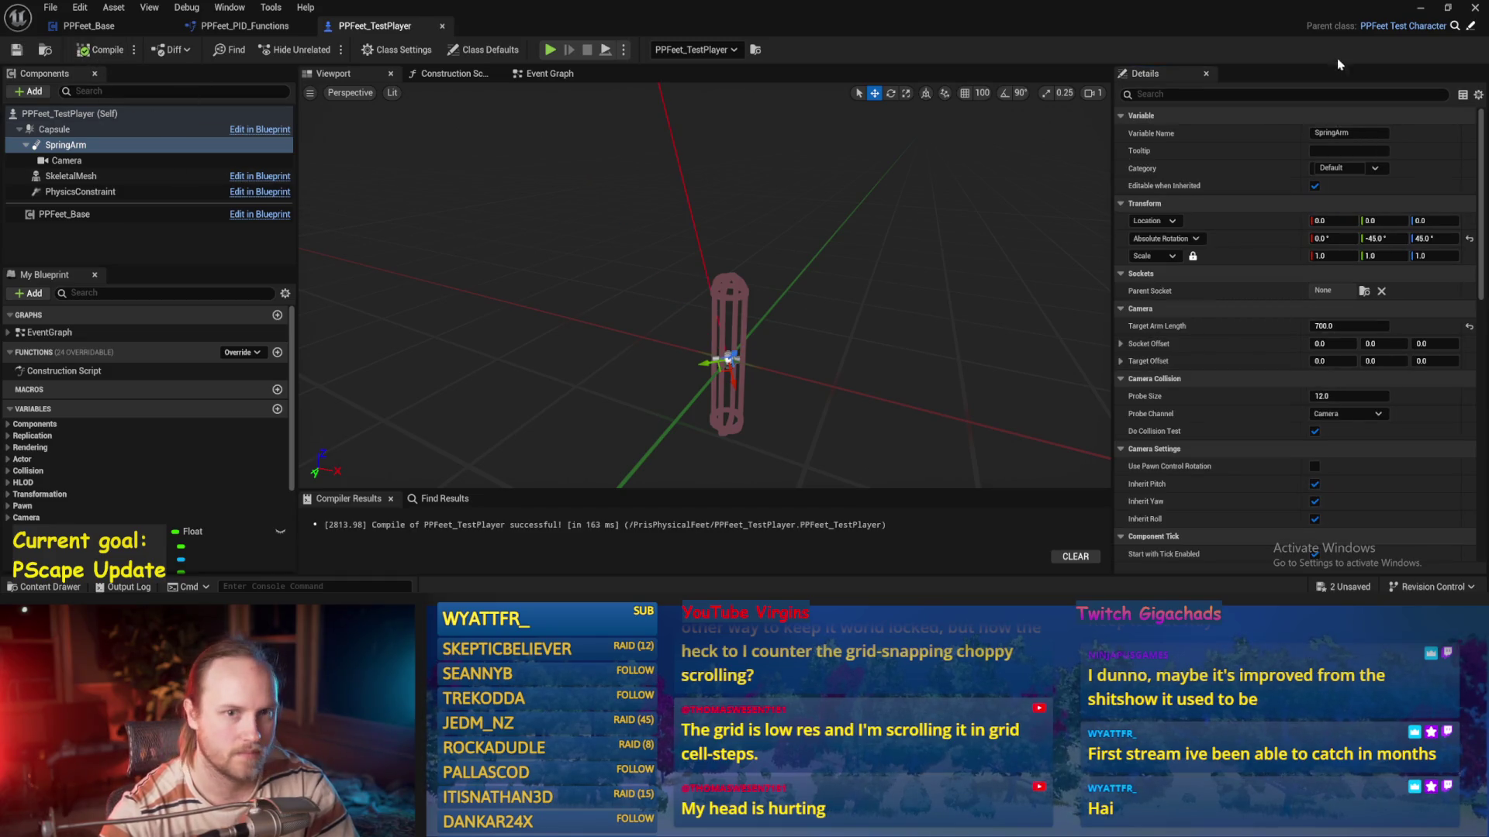
Run four brief play tests of the level from the level editor
click(1417, 9)
key(alt+p)
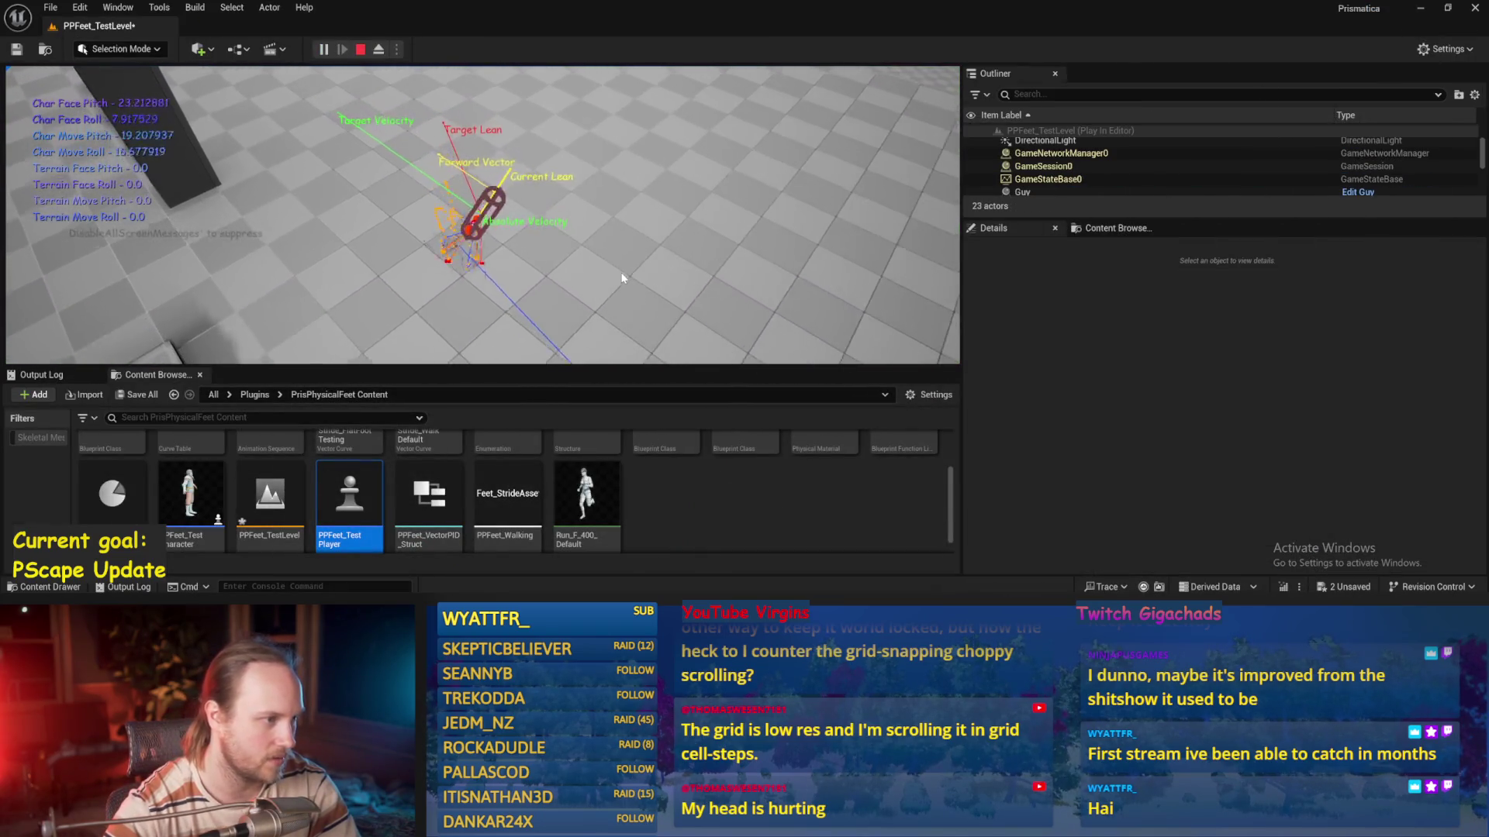
key(Escape)
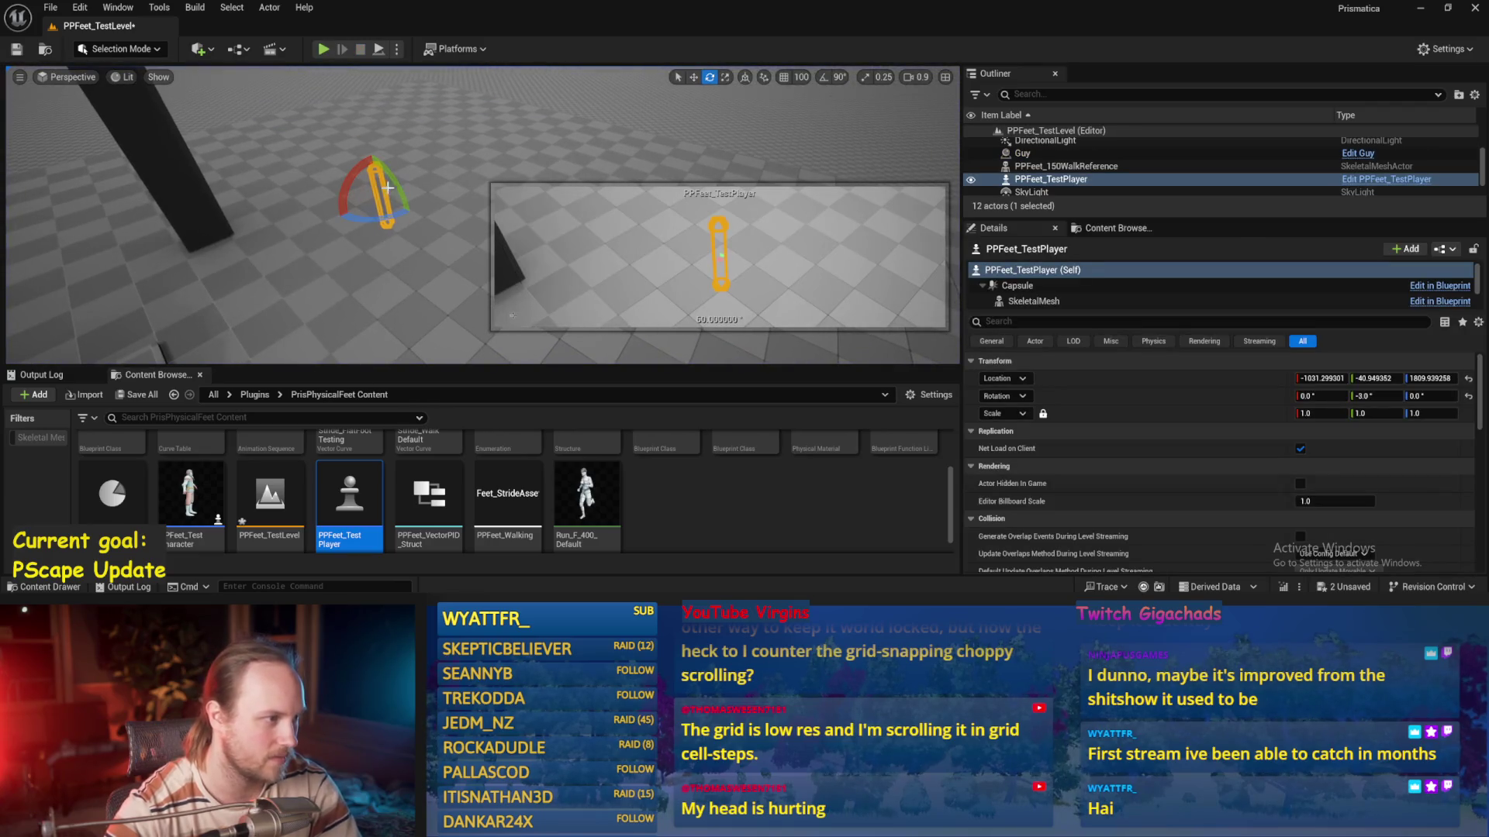
key(alt+p)
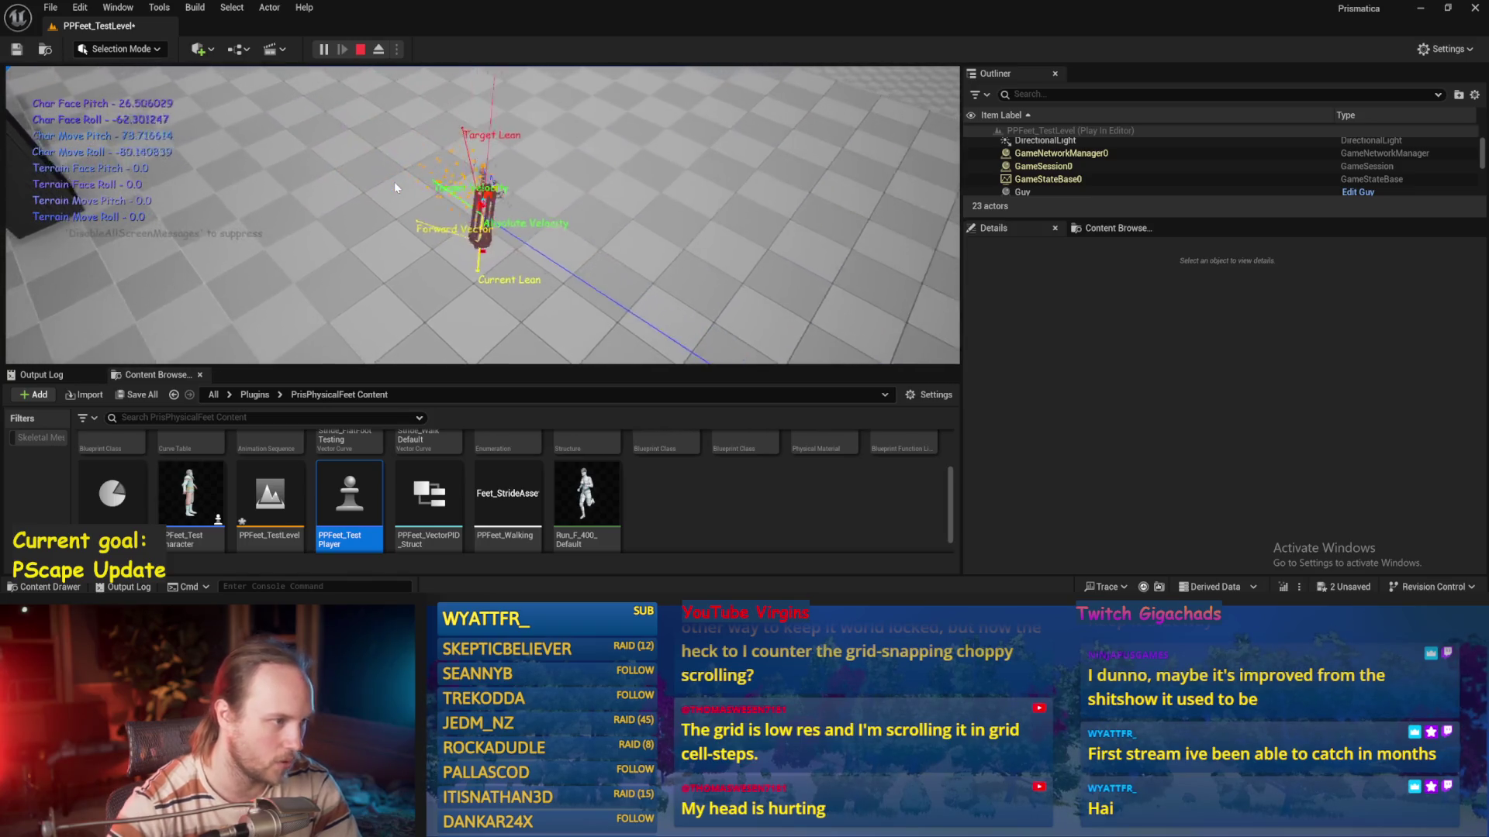
key(Escape)
key(alt+p)
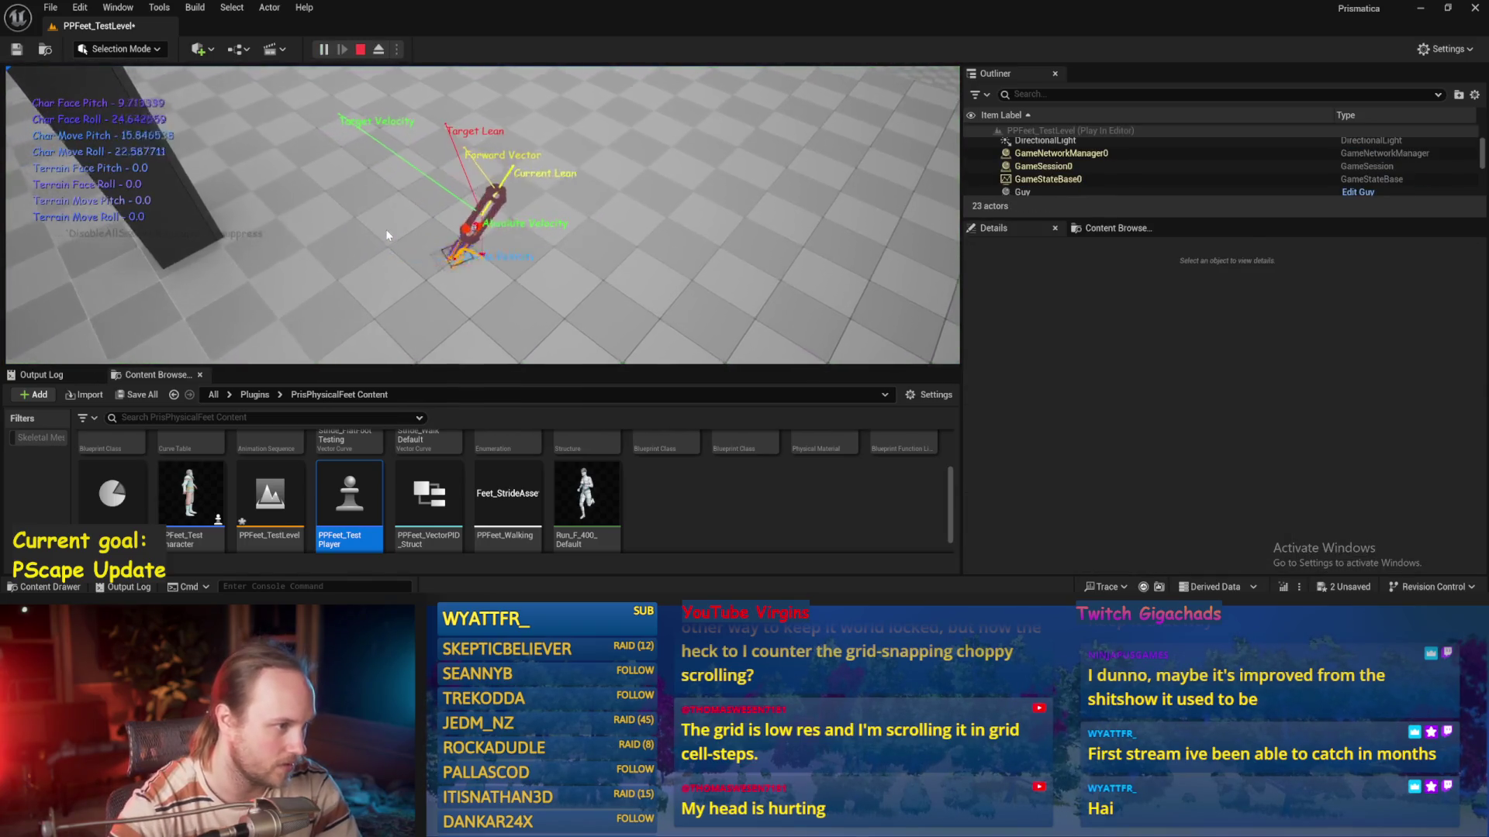
key(Escape)
key(alt+p)
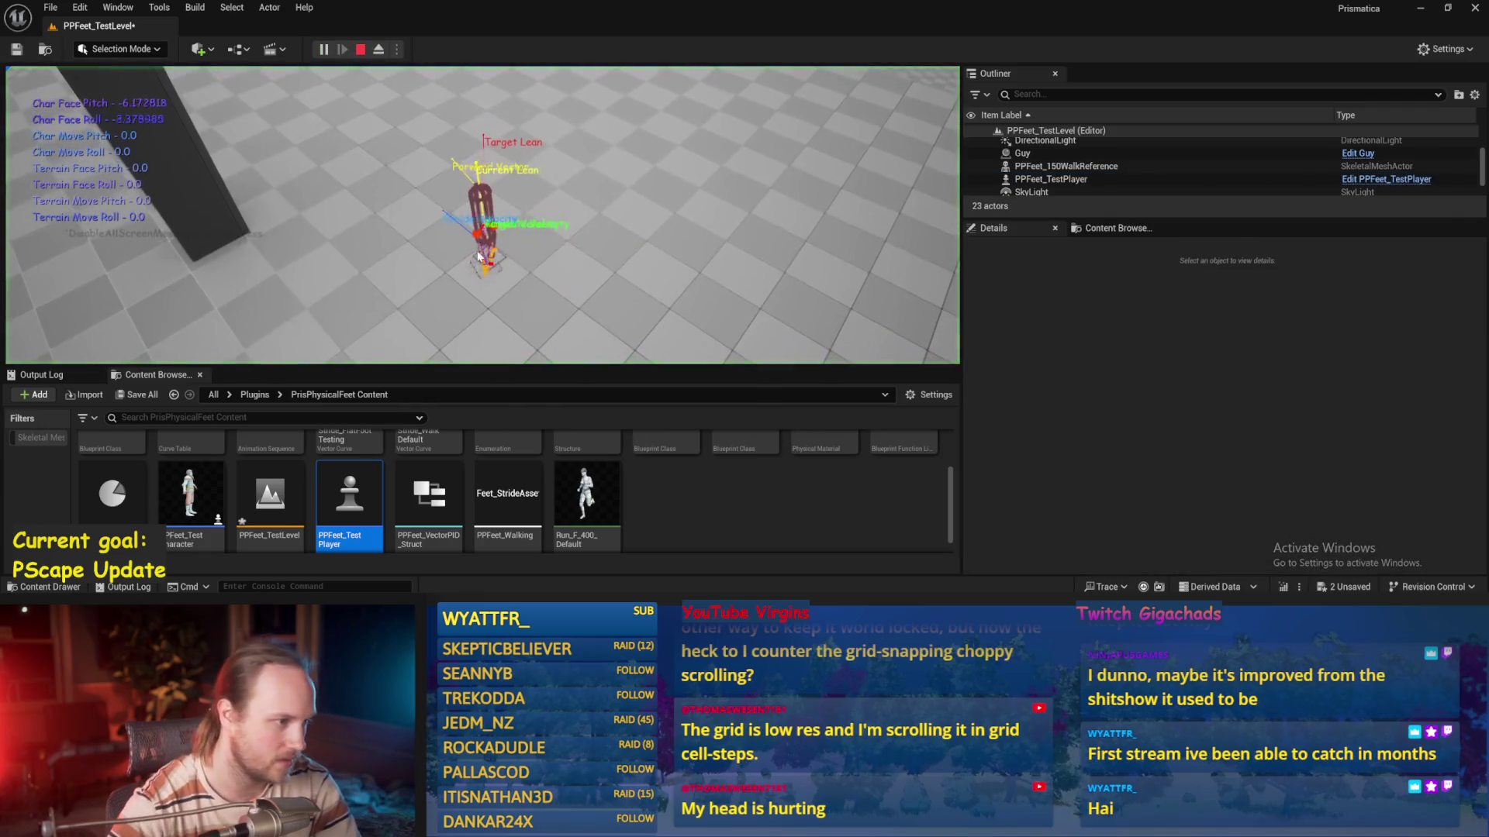
key(Escape)
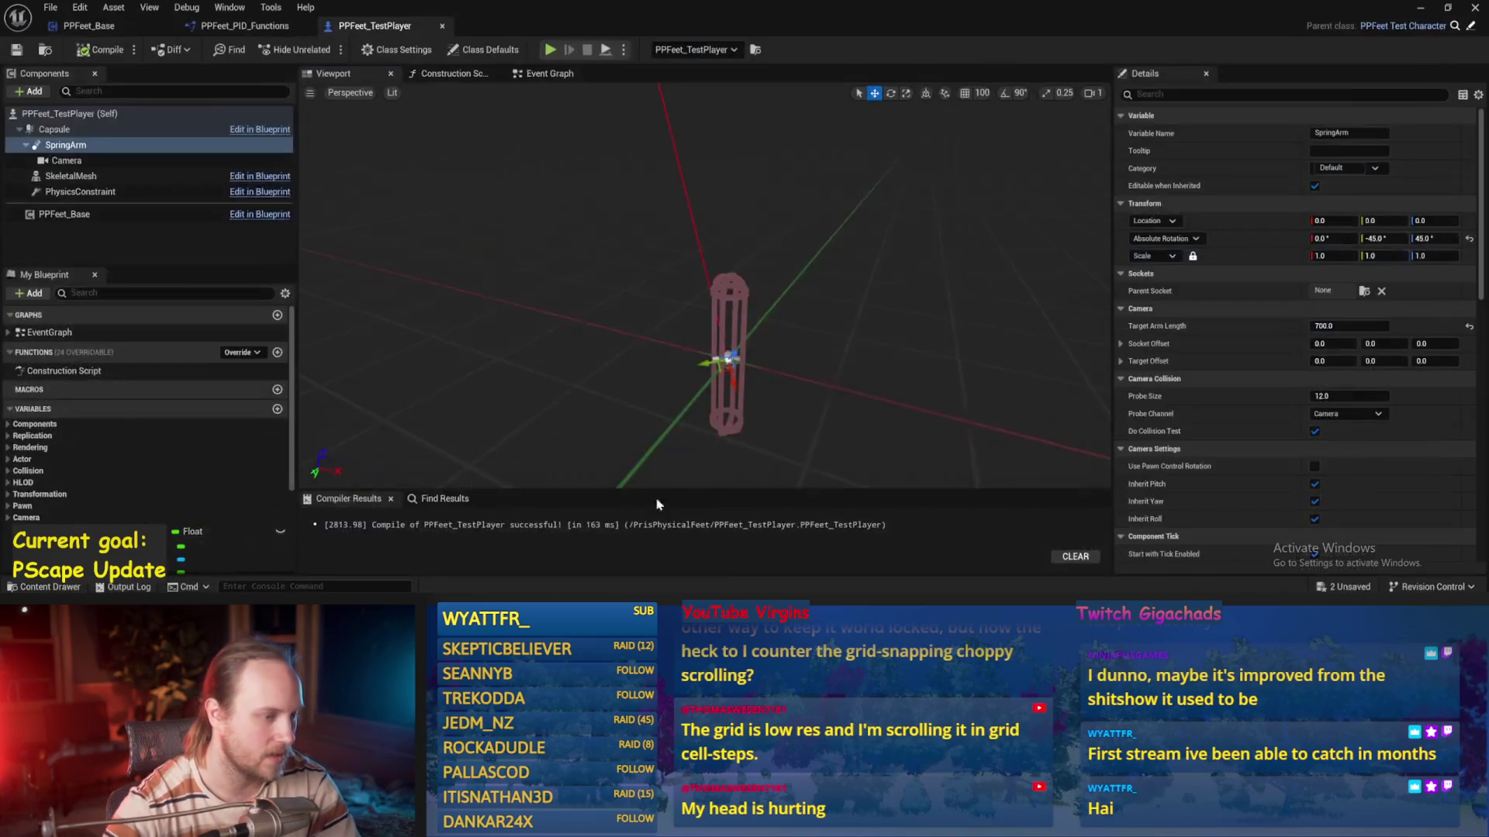
Switch past PPFeet_PID_Functions to the PPFeet_Base Event Graph and pan it
click(239, 29)
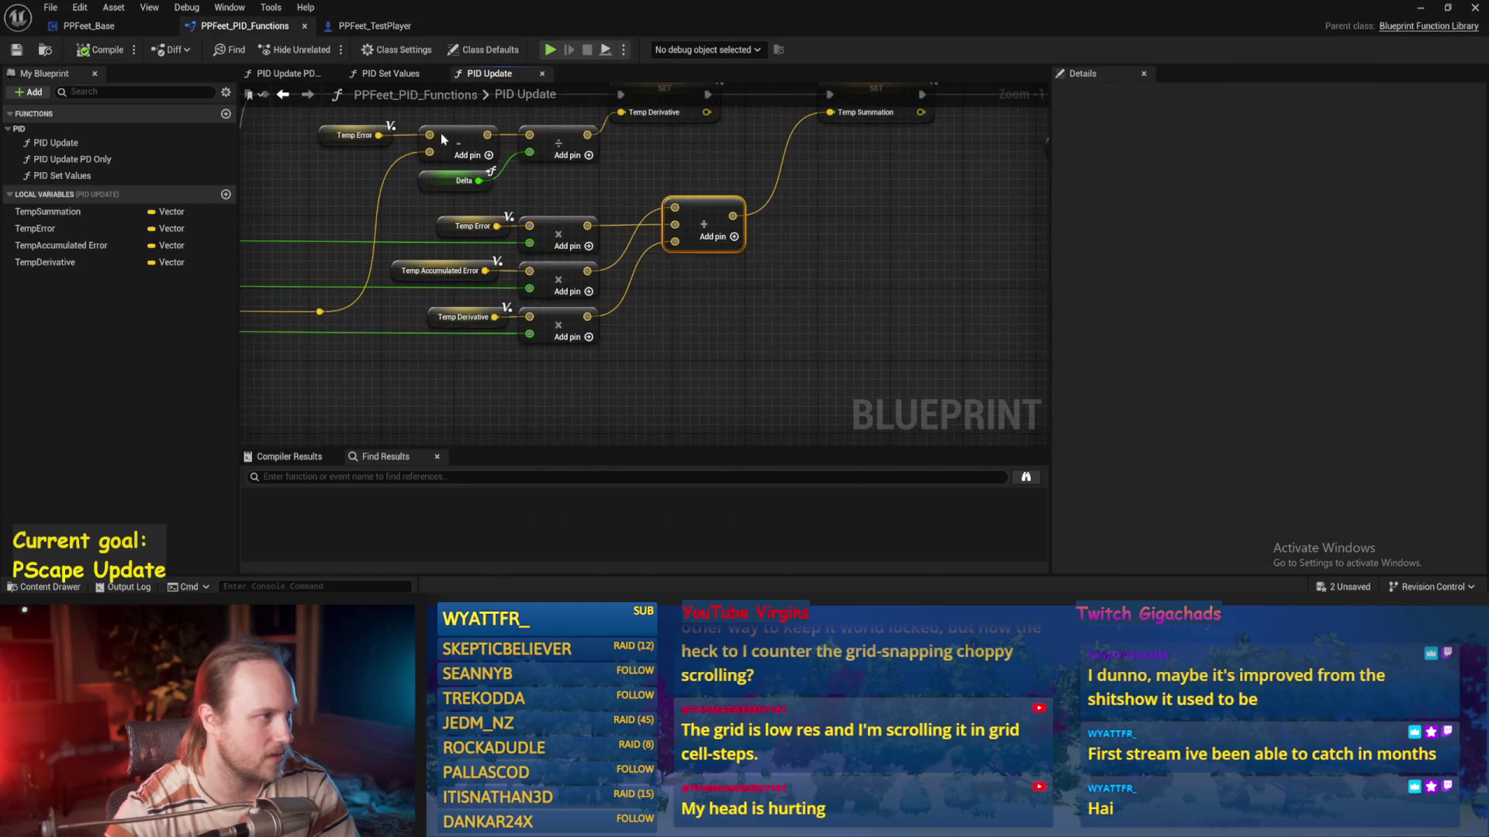
click(81, 29)
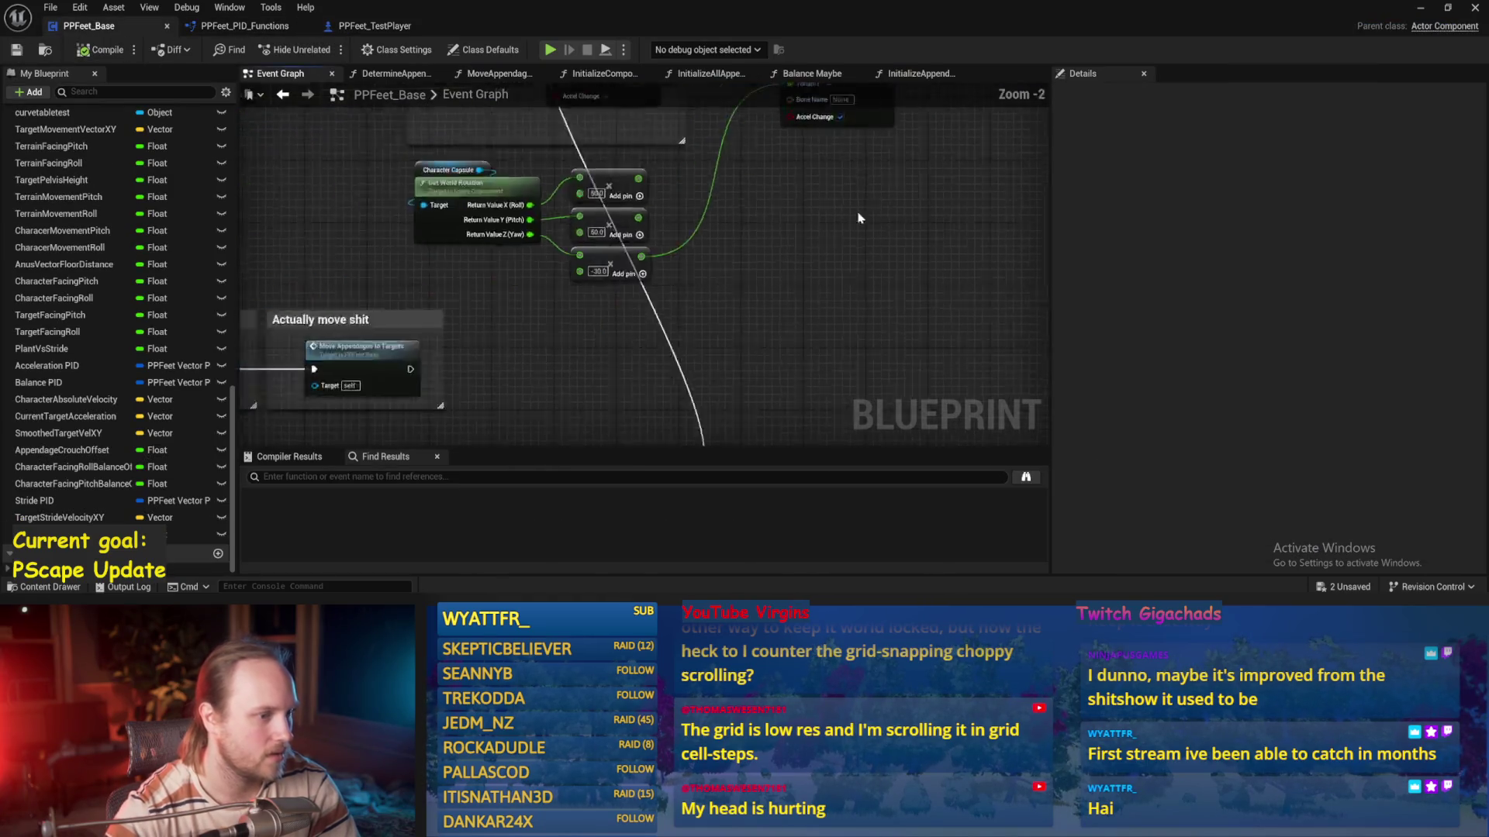
drag(446, 97, 314, 138)
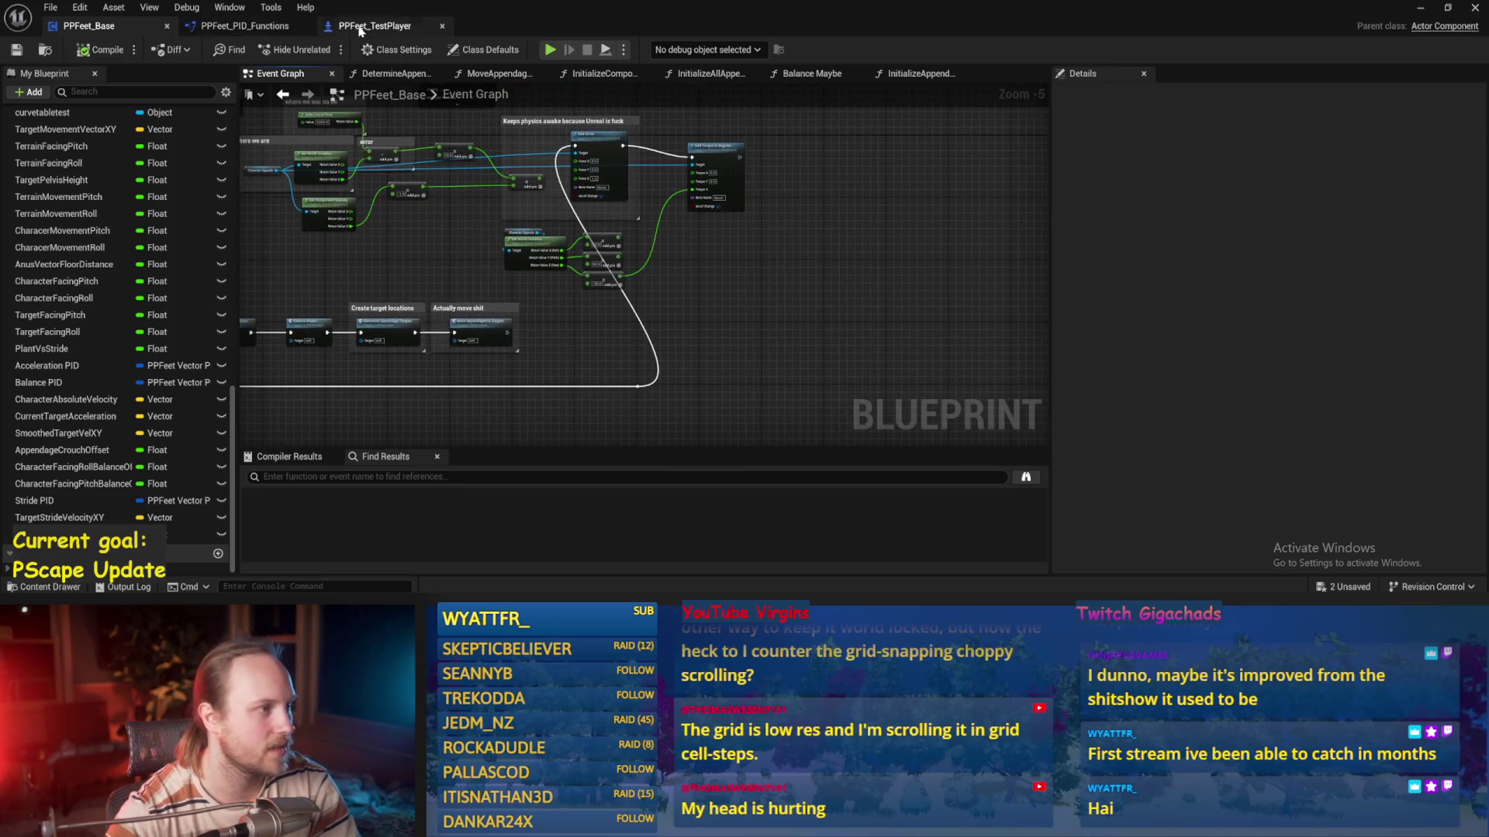
Return to PPFeet_Base's event graph and open the Balance Maybe function
click(358, 27)
click(103, 28)
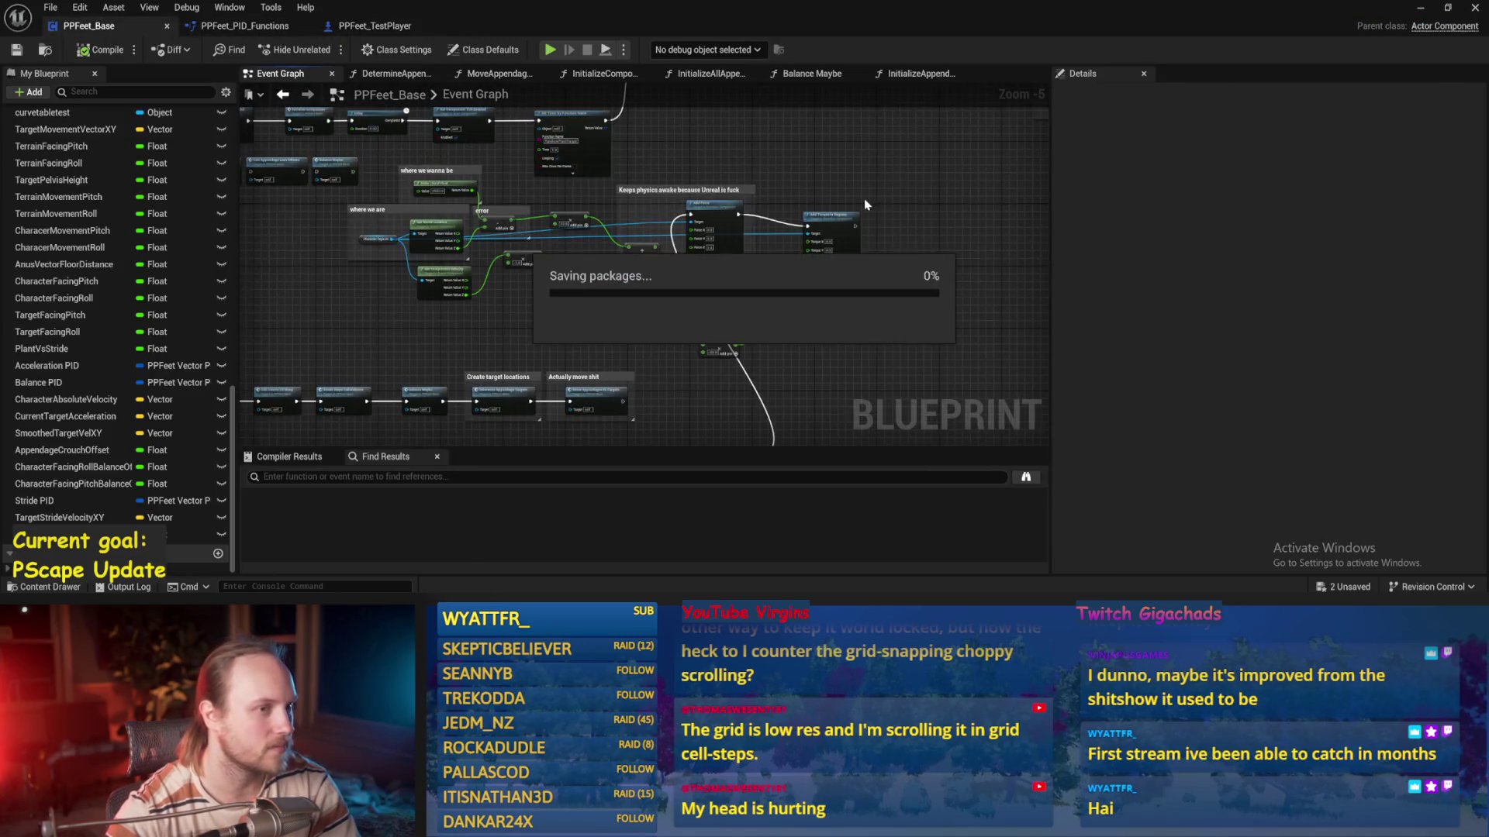
mouse_move(787, 164)
mouse_down()
mouse_move(765, 292)
mouse_move(458, 305)
mouse_move(539, 279)
mouse_move(733, 281)
mouse_up()
scroll(406, 231, up, 3)
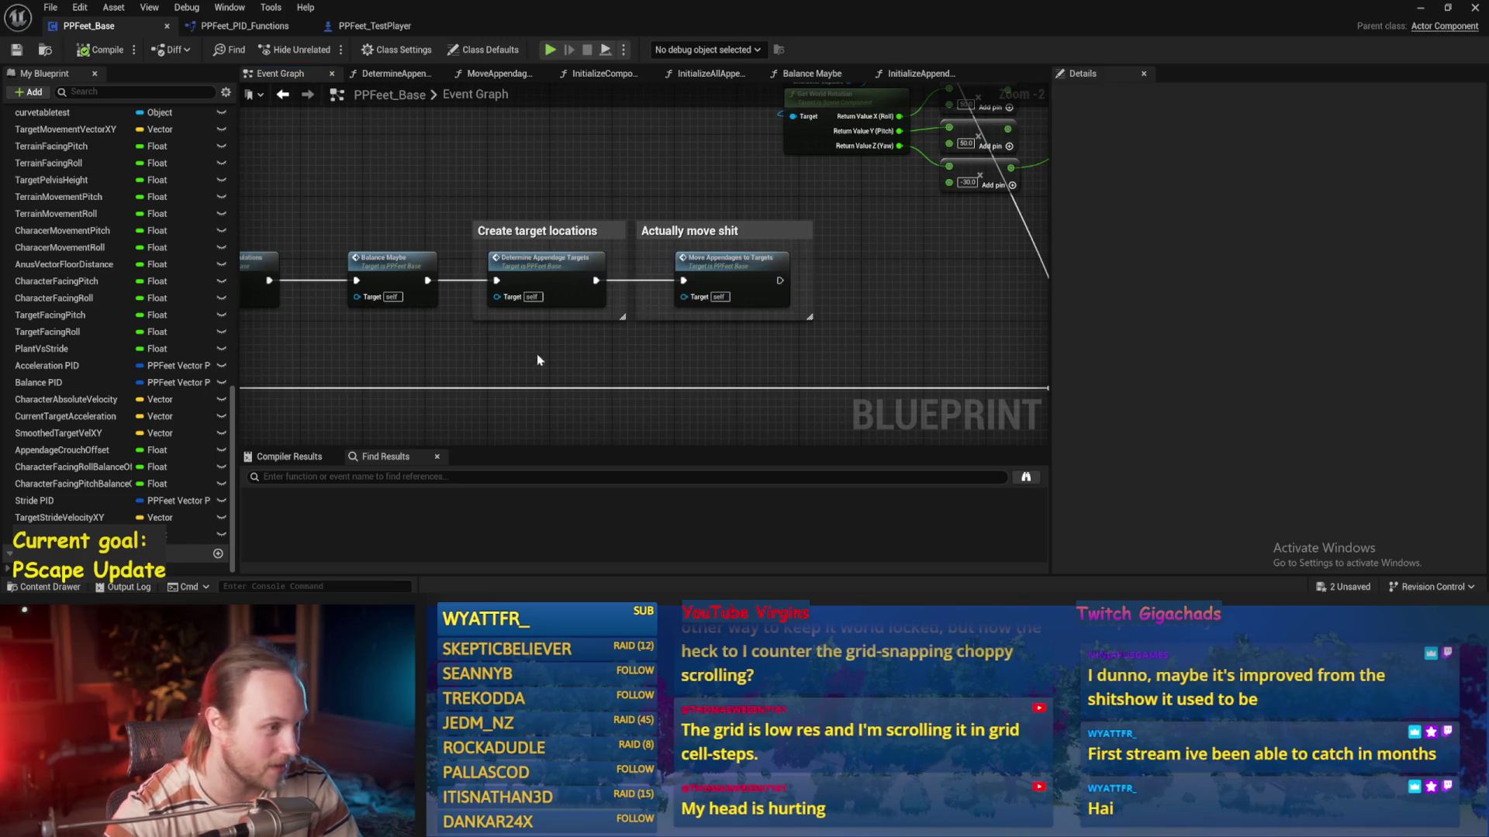
scroll(535, 358, up, 1)
scroll(647, 365, up, 1)
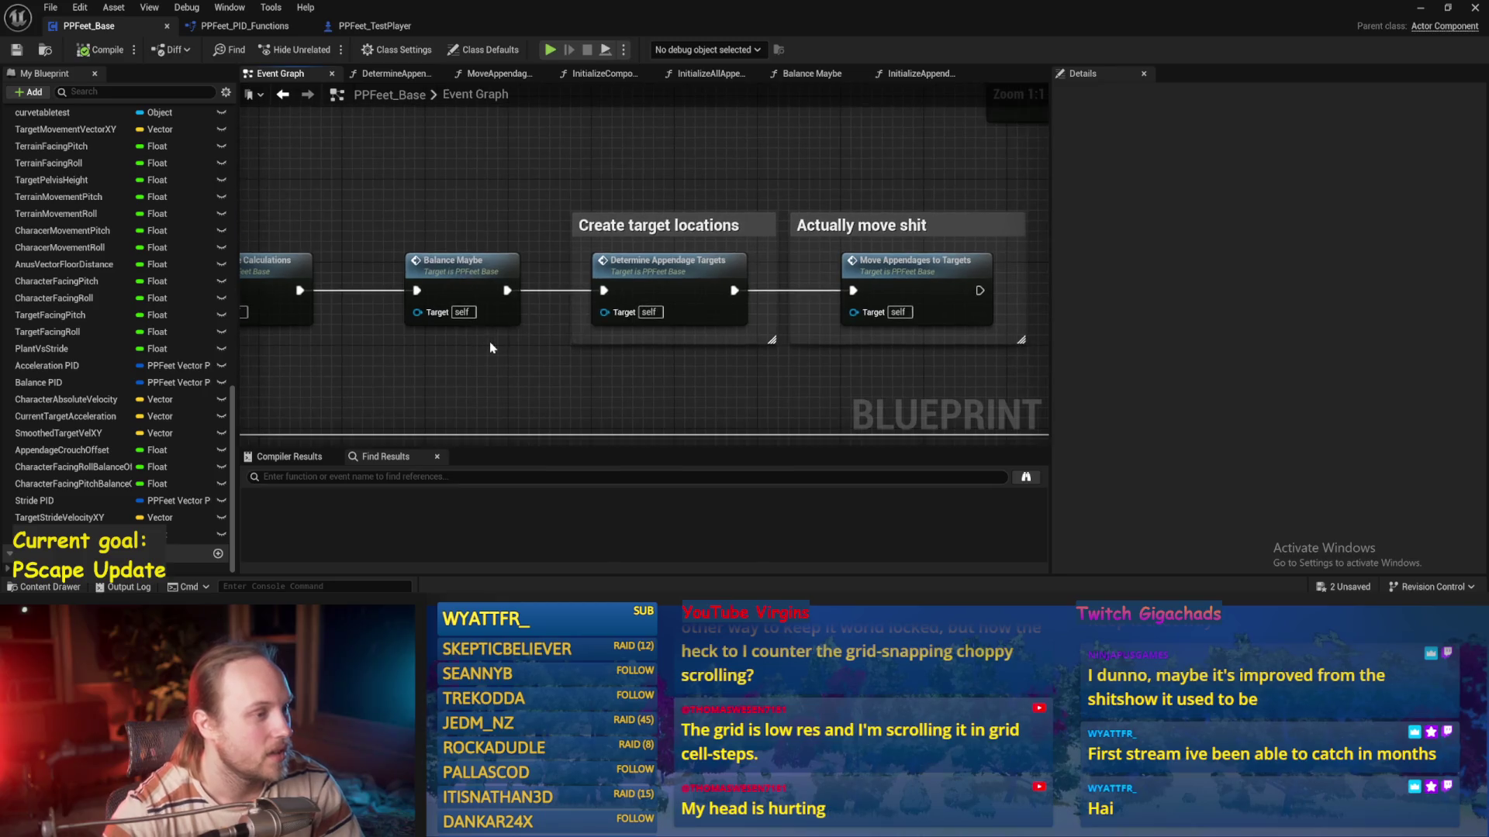
click(654, 262)
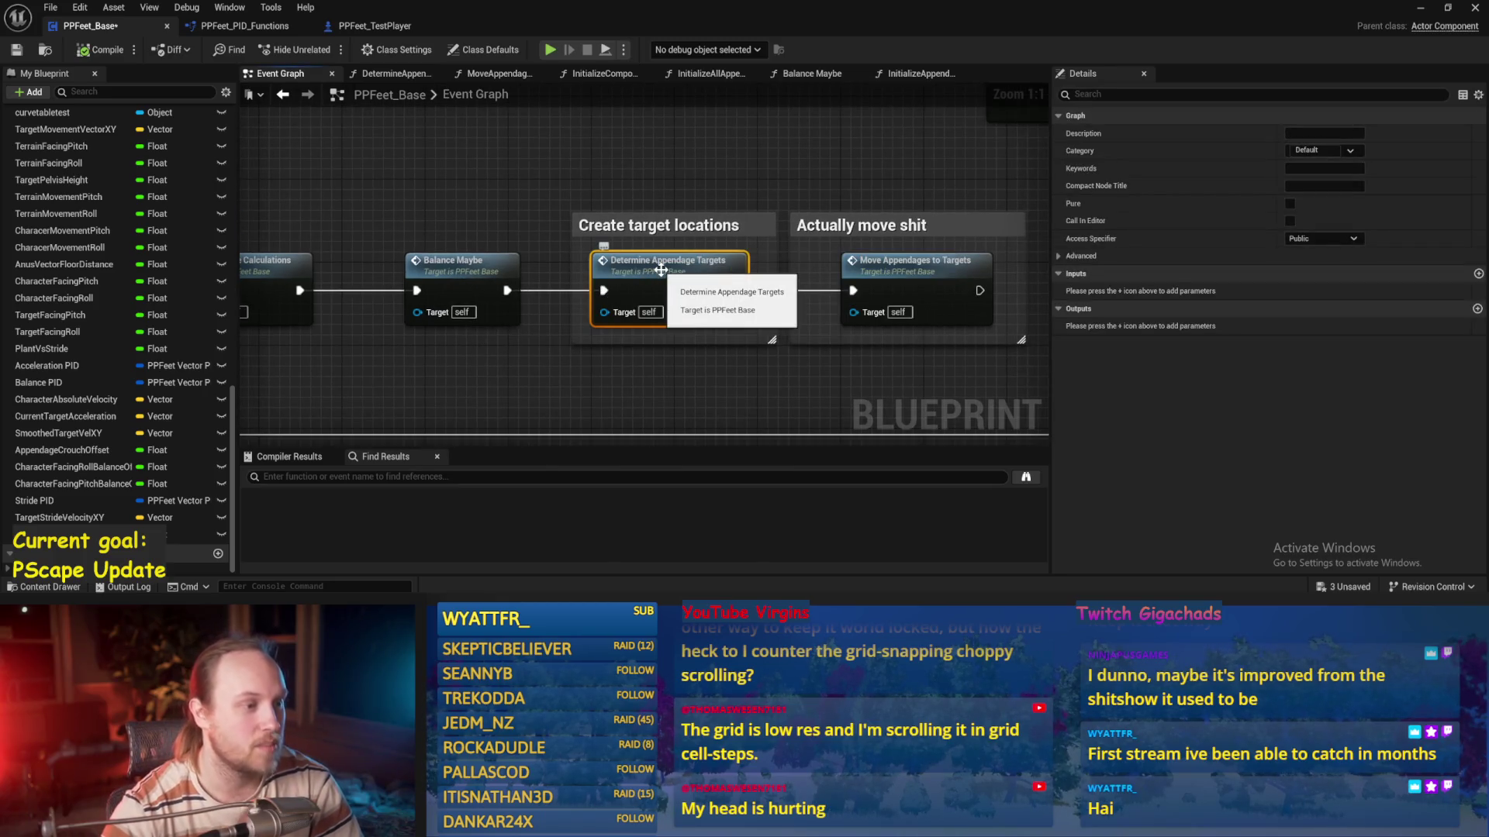
double_click(457, 280)
Change the stride scale vector to -1,-1,0 and save
scroll(715, 360, up, 3)
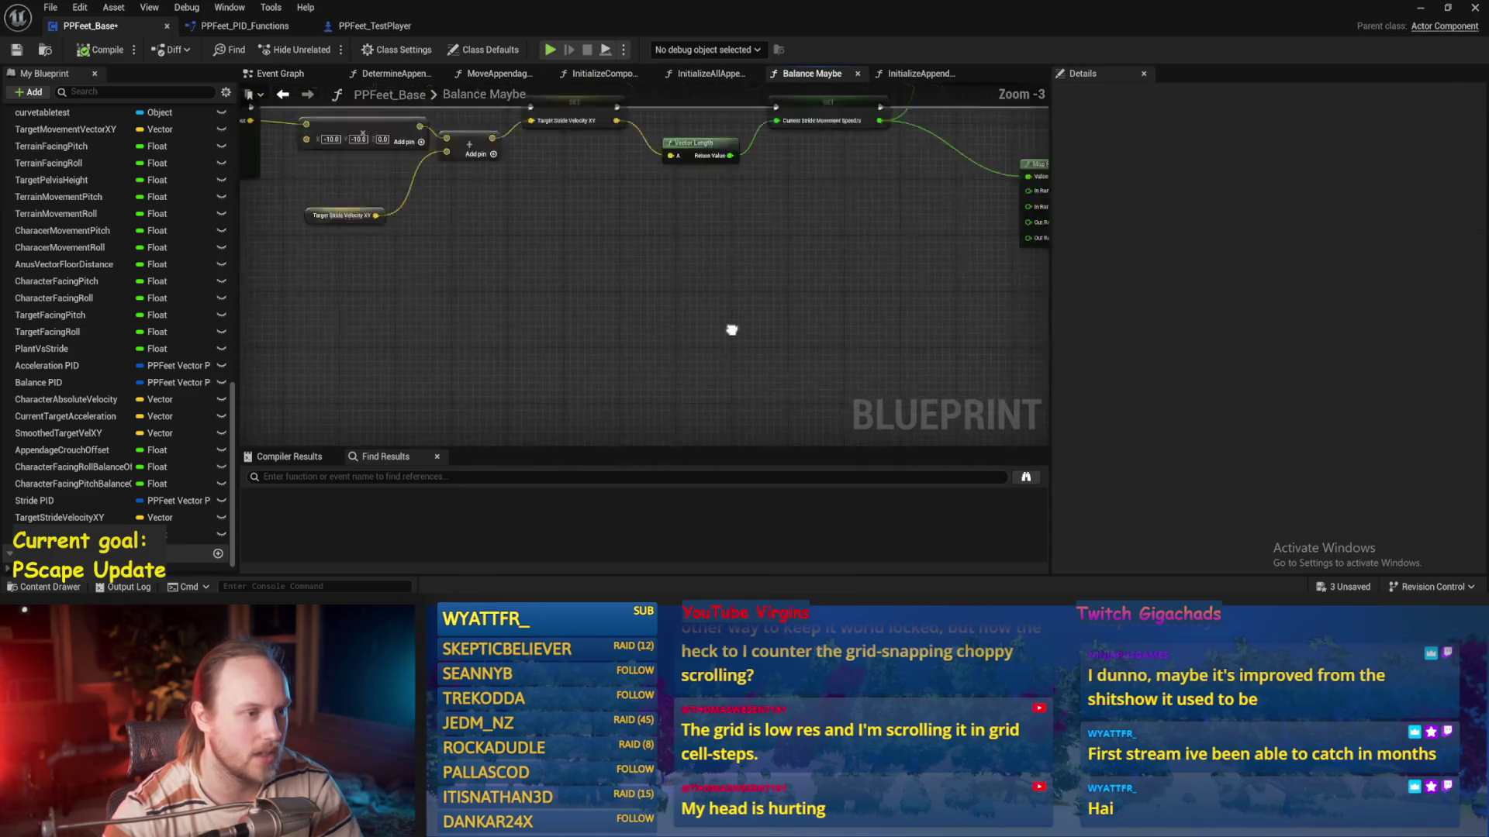
drag(736, 303, 884, 427)
key(ctrl+s)
mouse_move(501, 329)
mouse_down()
mouse_move(718, 352)
mouse_move(652, 332)
mouse_move(785, 337)
mouse_up()
scroll(737, 248, up, 2)
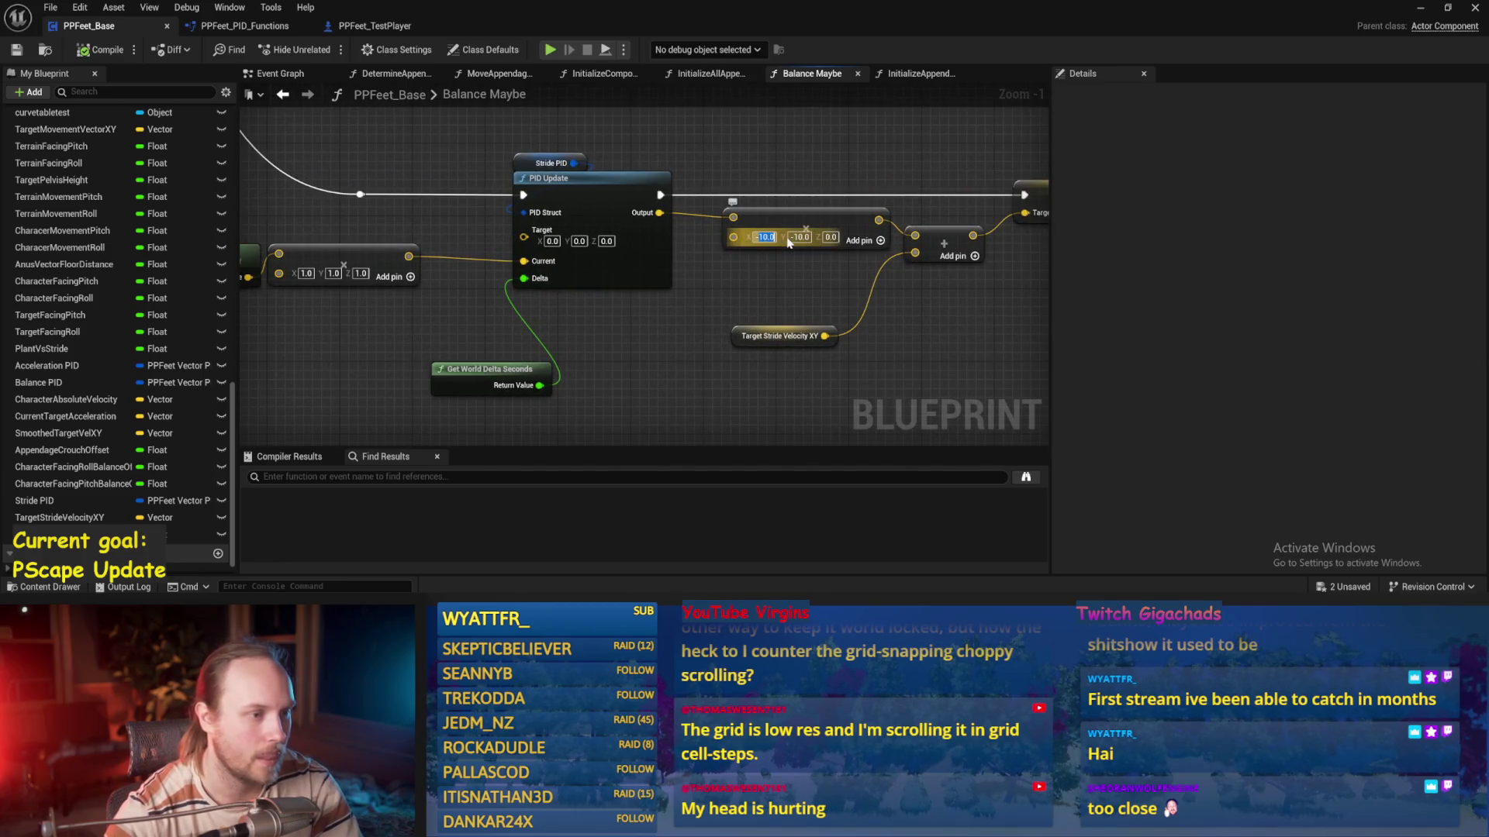
text(-1)
key(Return)
drag(833, 267, 539, 267)
key(ctrl+s)
Set the stabilization Map Range Clamped's In Range A to 10
drag(763, 358, 598, 359)
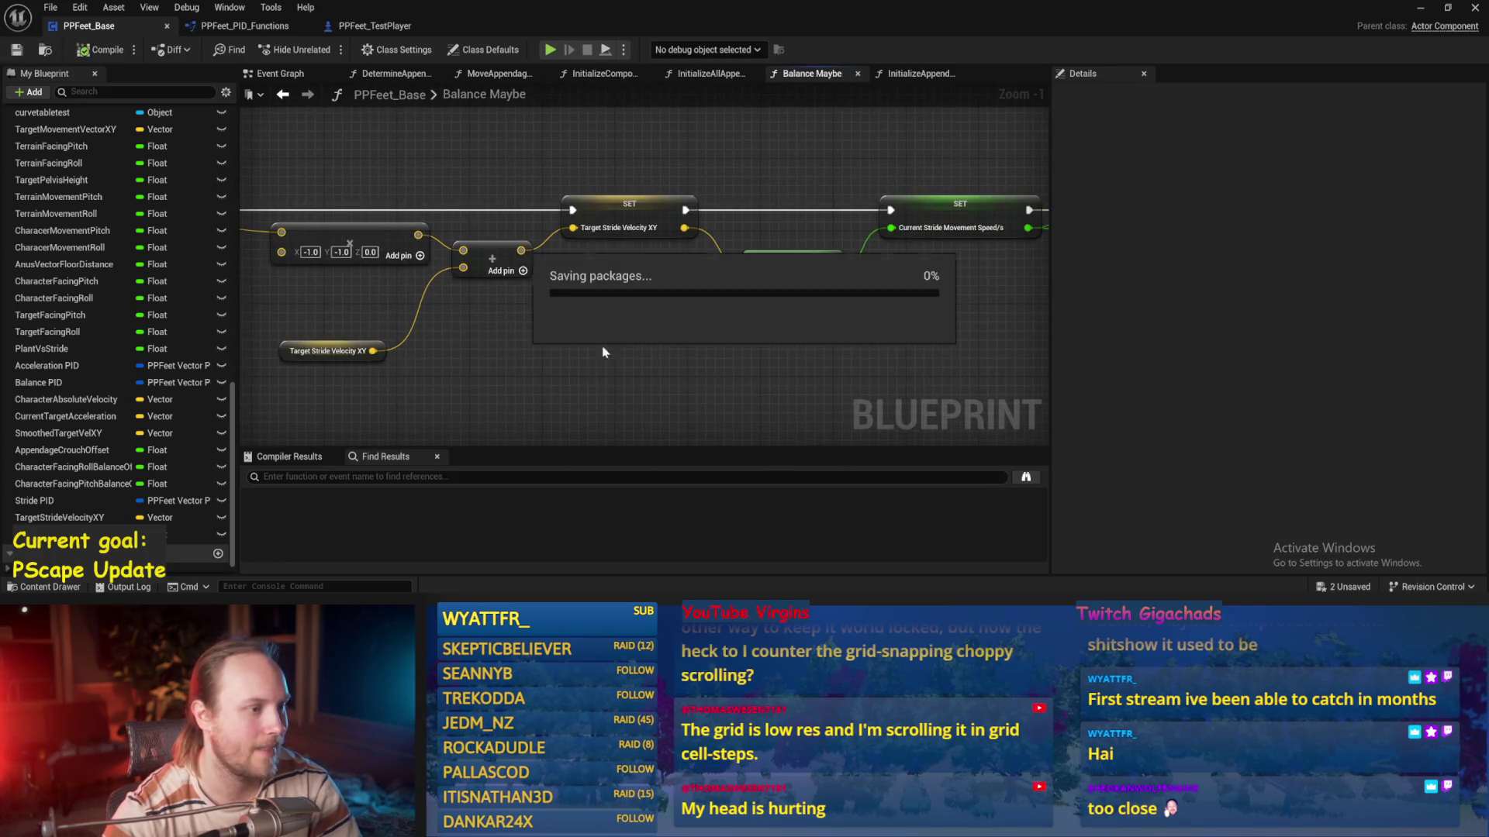
drag(608, 289, 442, 365)
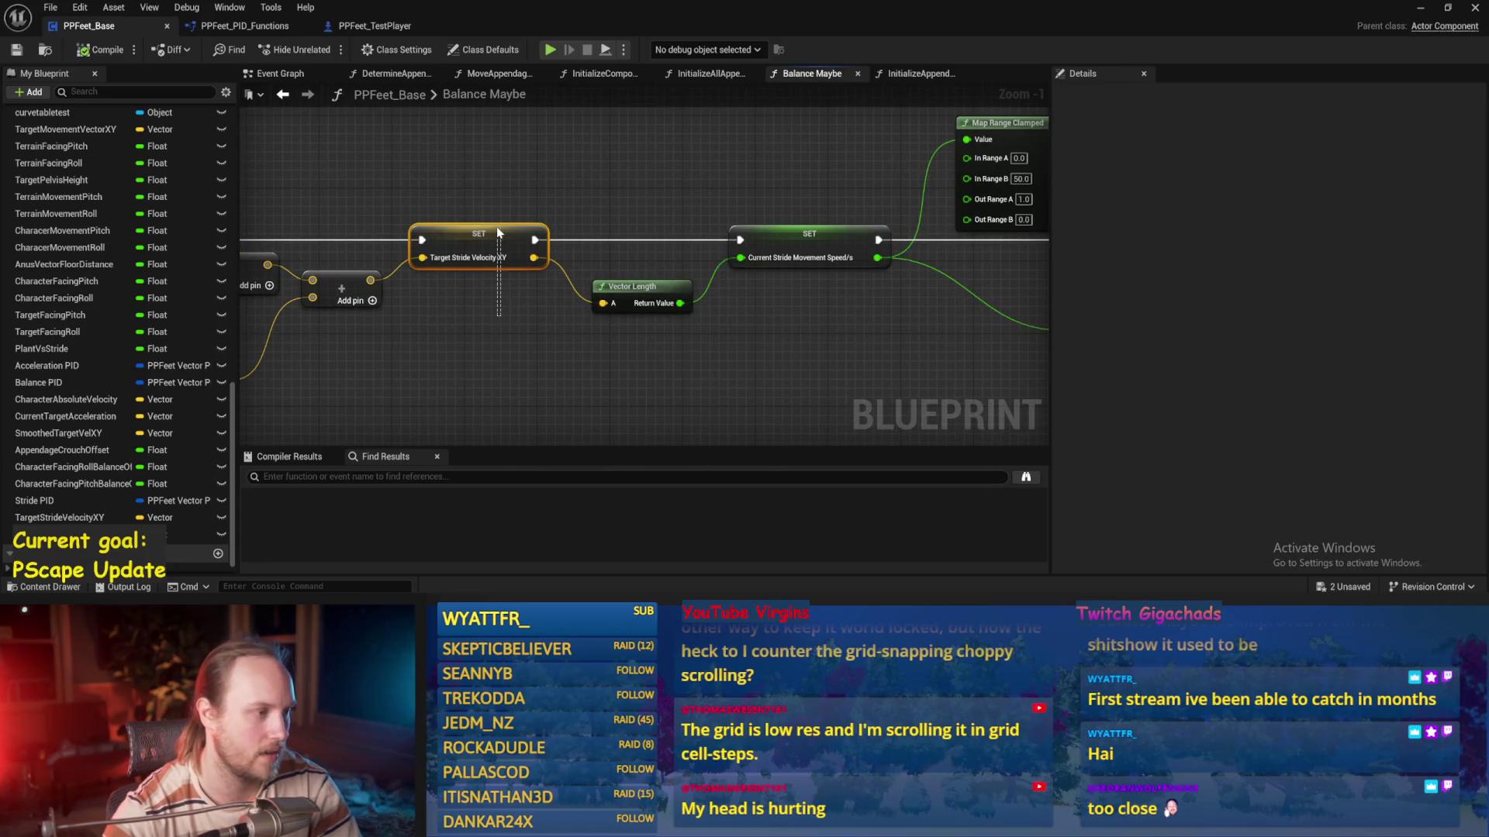
mouse_move(496, 226)
mouse_down()
mouse_move(662, 206)
mouse_move(632, 349)
mouse_up()
mouse_move(520, 230)
mouse_down()
mouse_move(465, 206)
mouse_move(708, 352)
mouse_move(602, 379)
mouse_move(515, 299)
mouse_up()
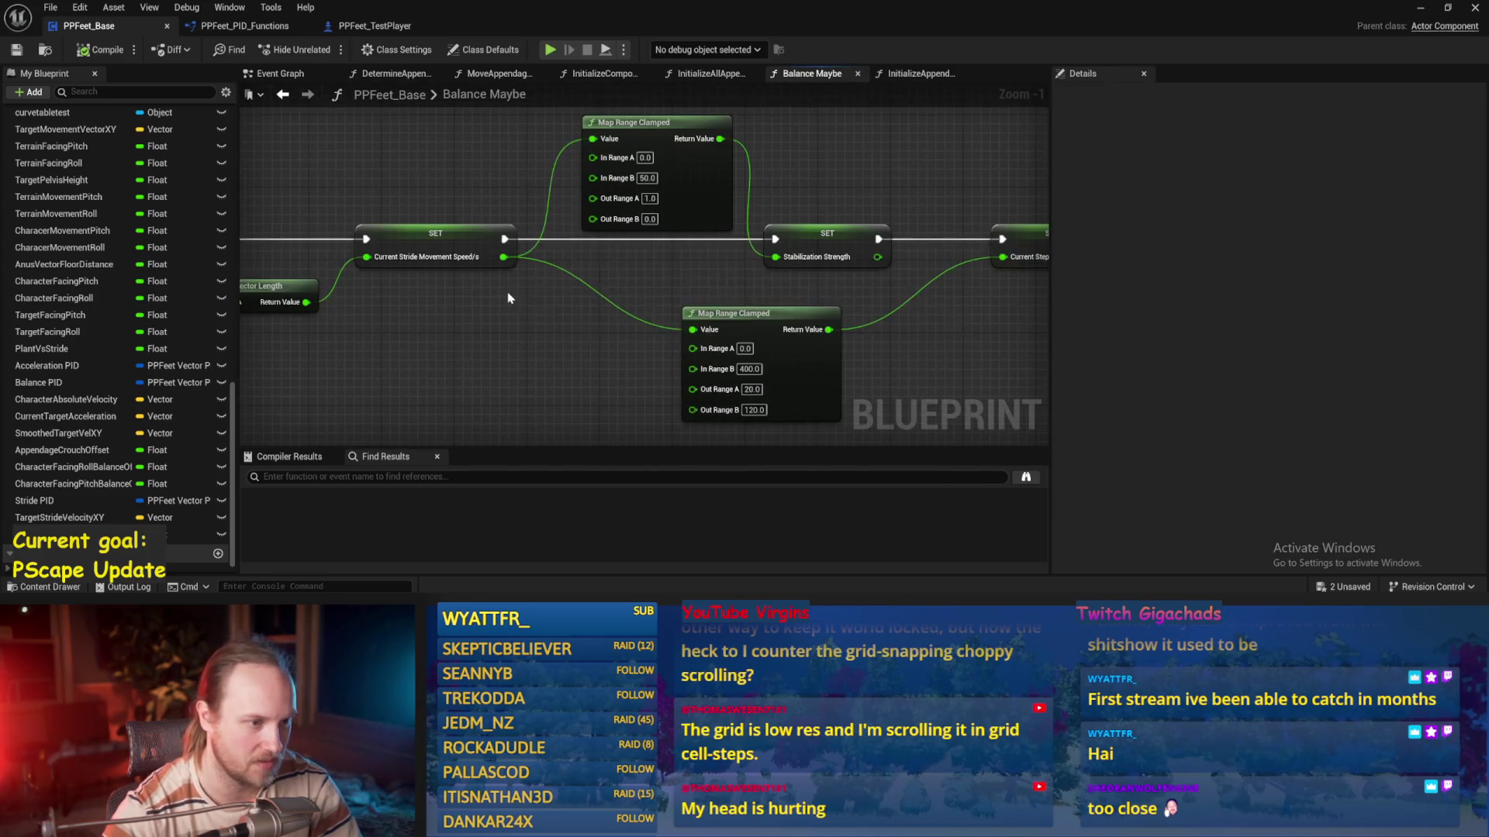
drag(812, 262, 812, 262)
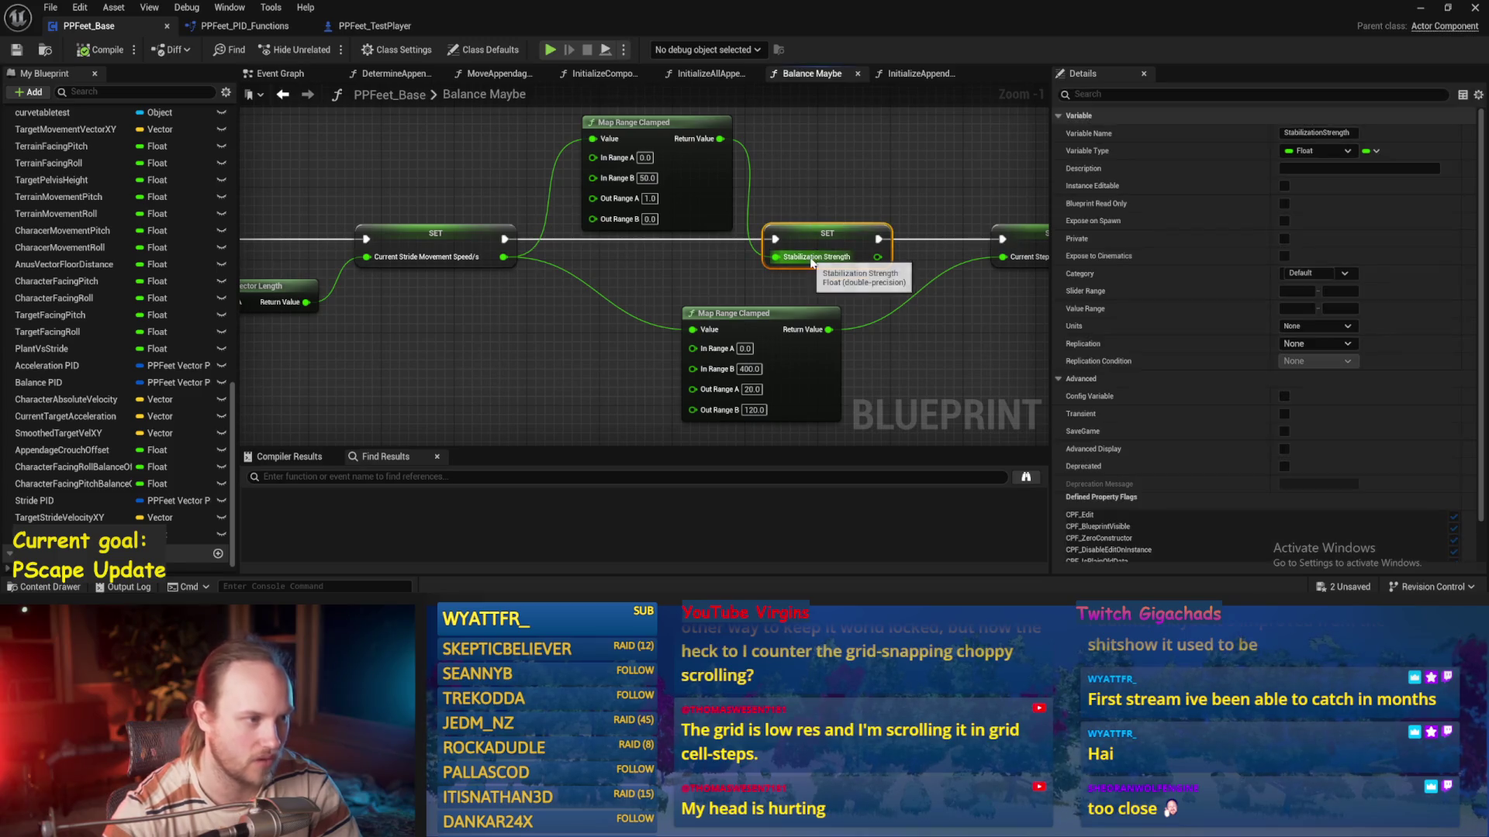
drag(579, 173, 572, 210)
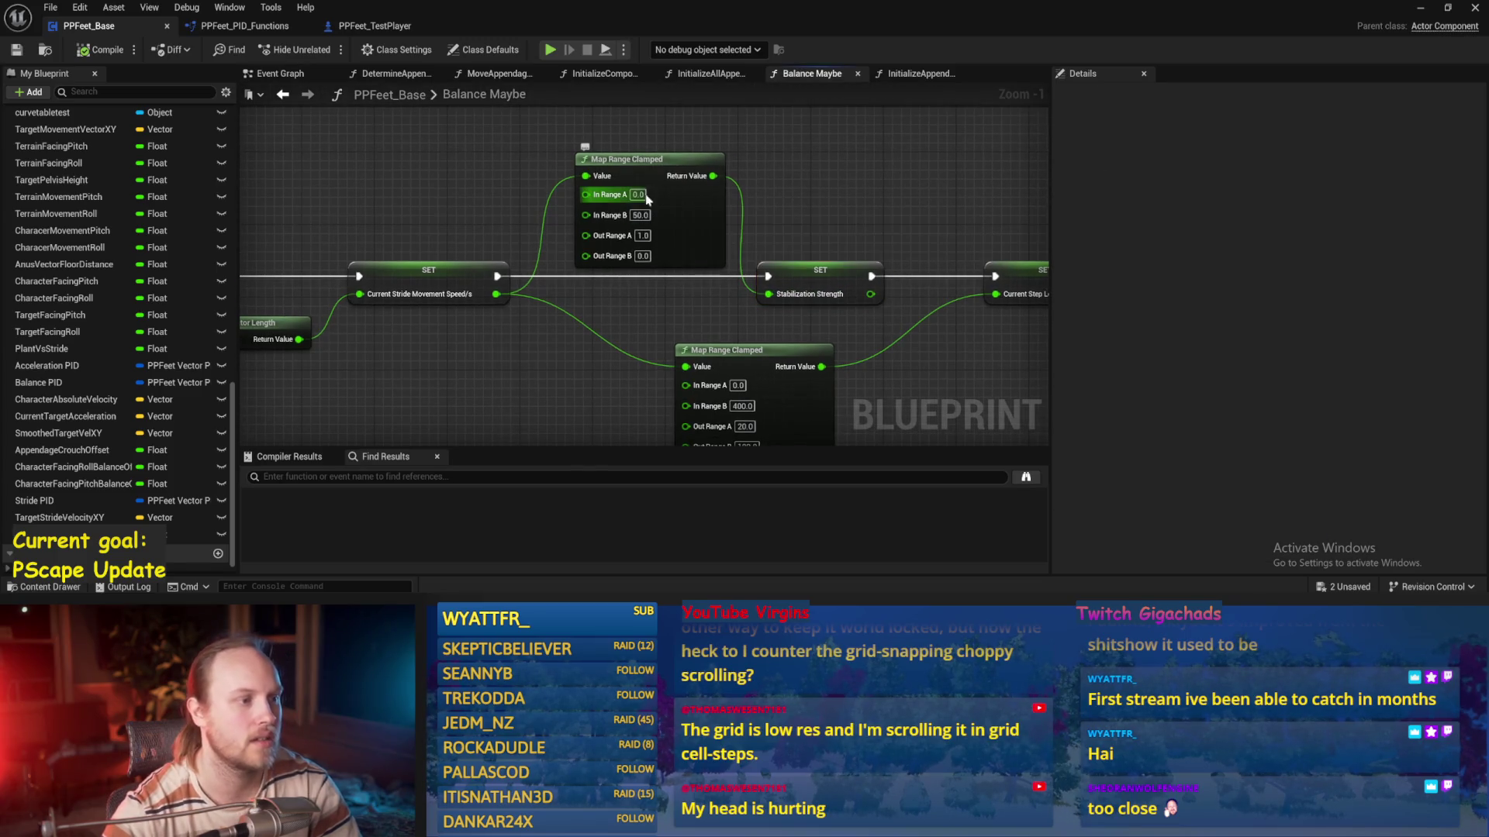
text(10)
key(Return)
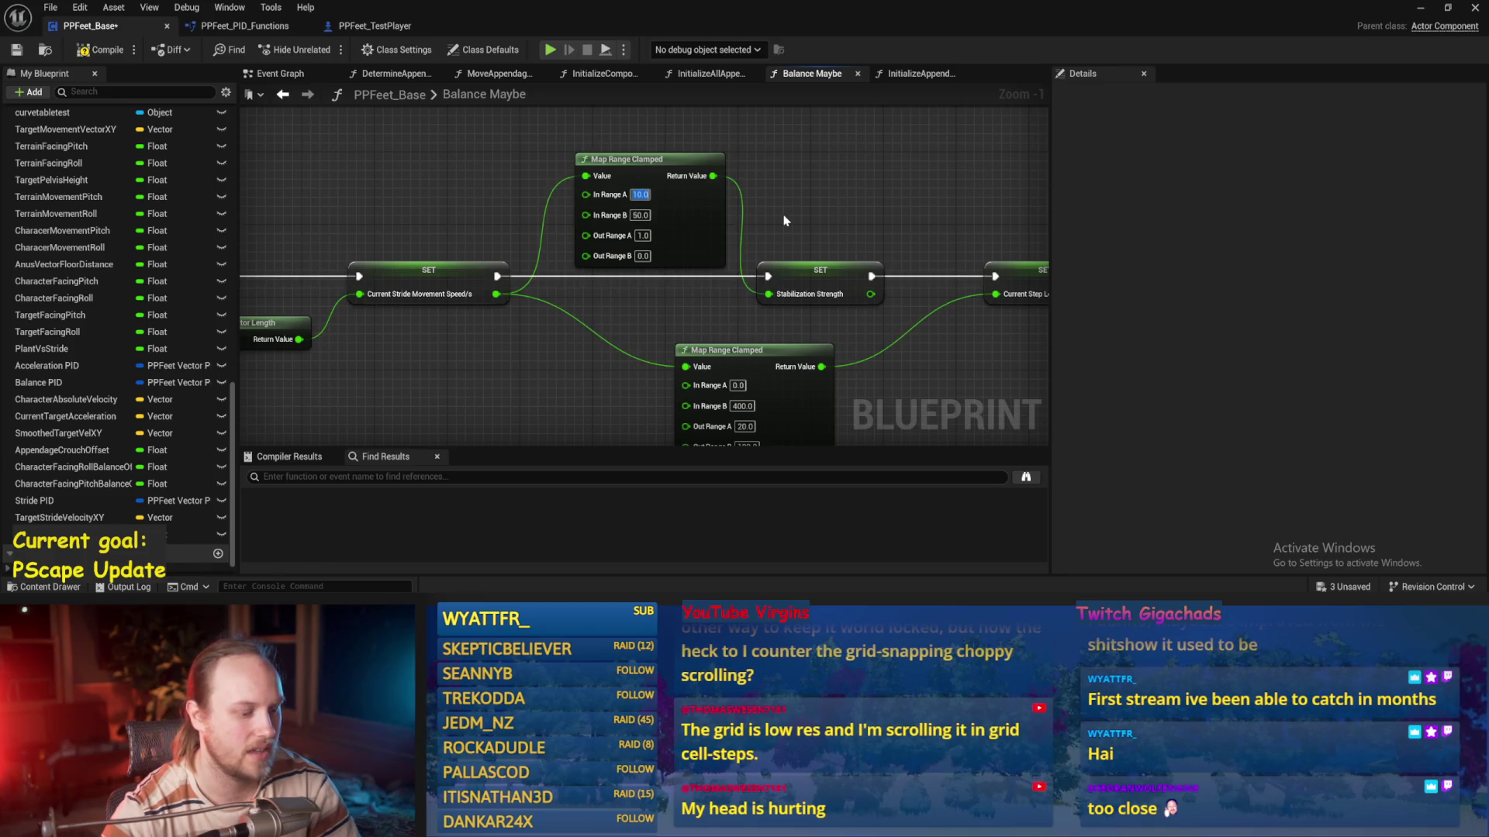
Set step length's Out Range B to 80, save, compile, and start a play test
drag(707, 397, 606, 357)
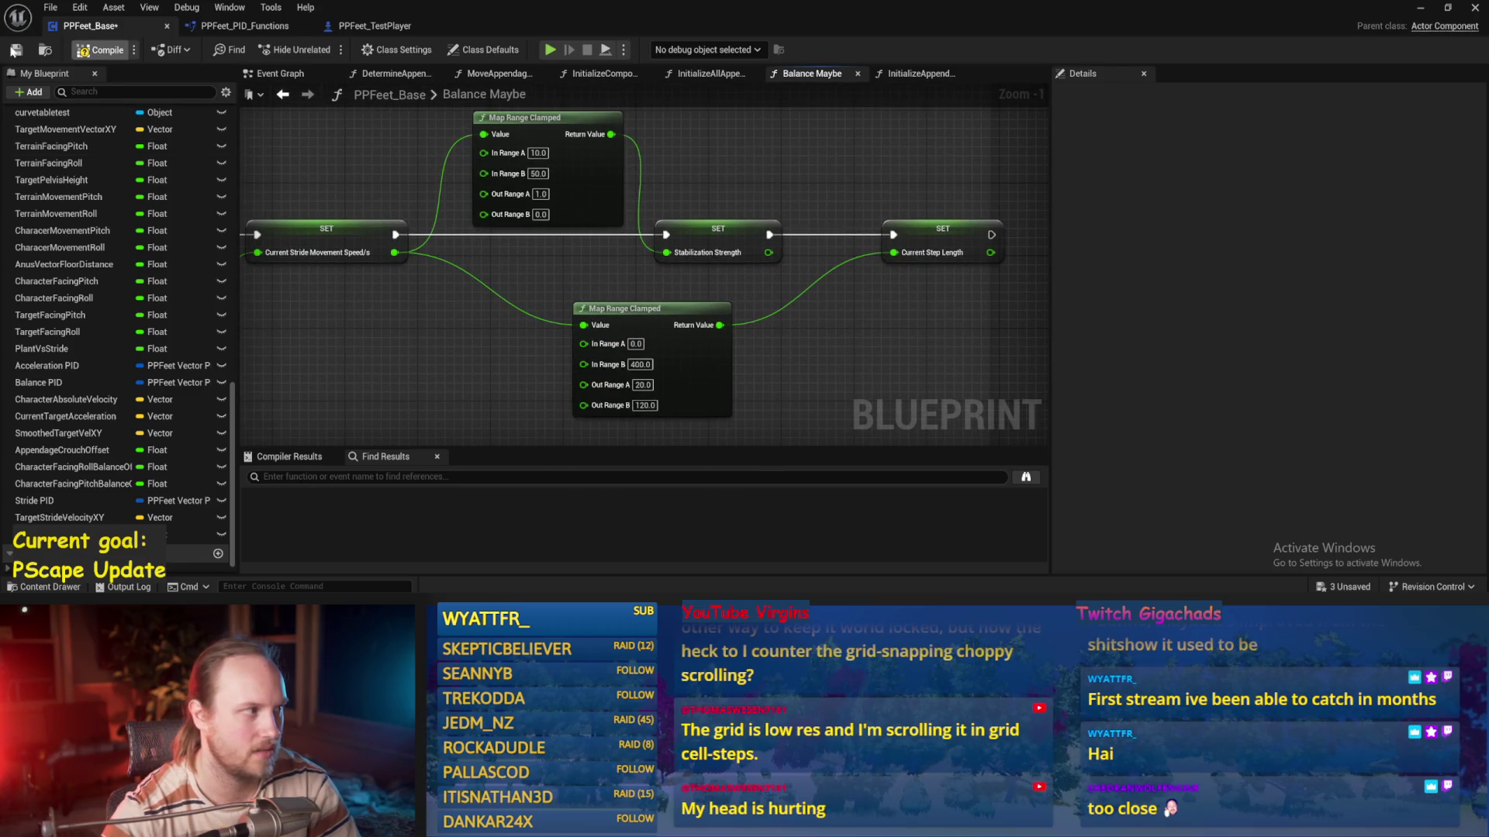
drag(950, 376, 904, 291)
key(ctrl+s)
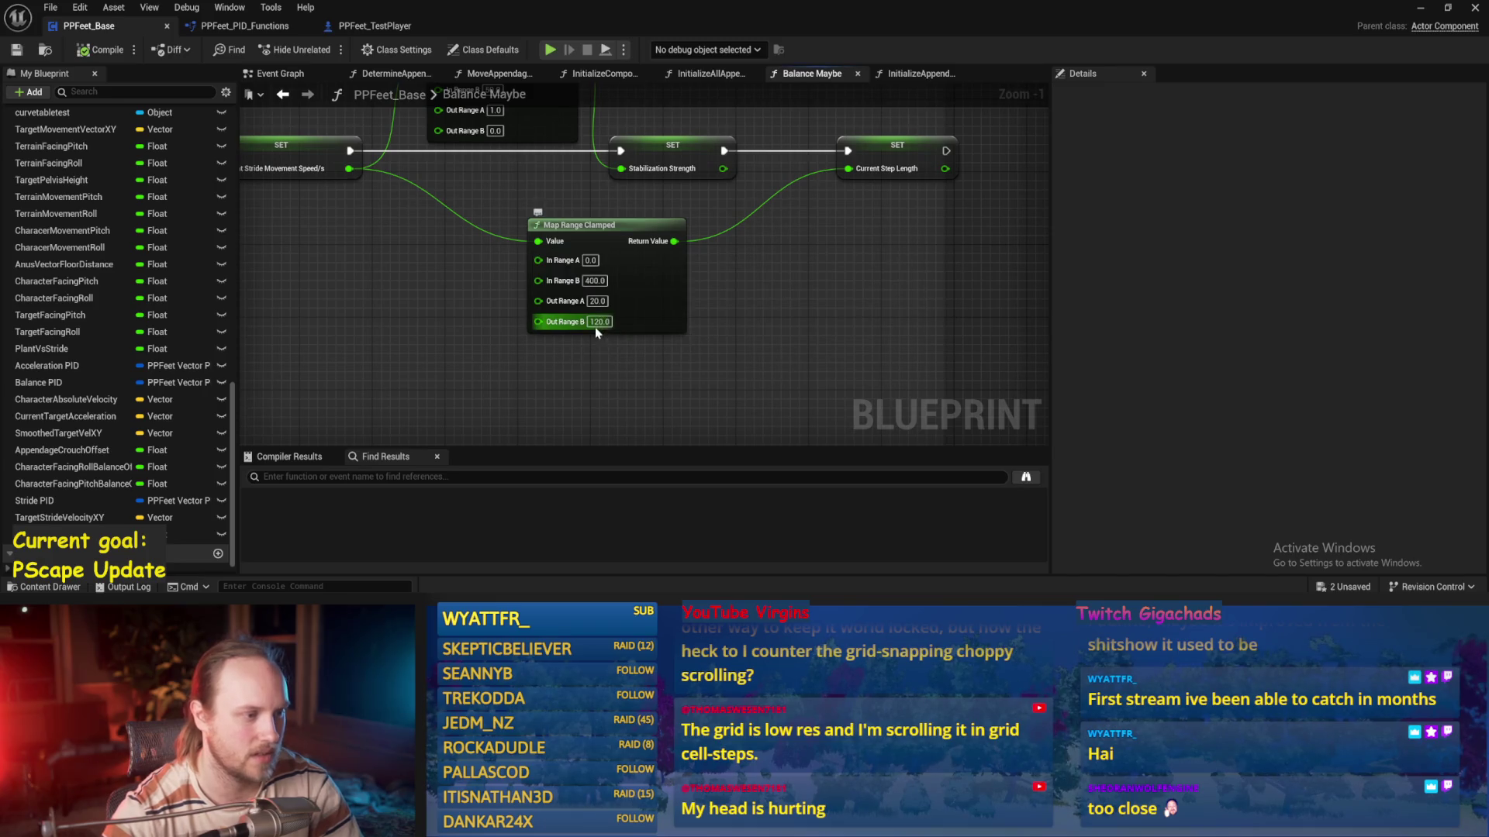
text(80)
key(ctrl+s)
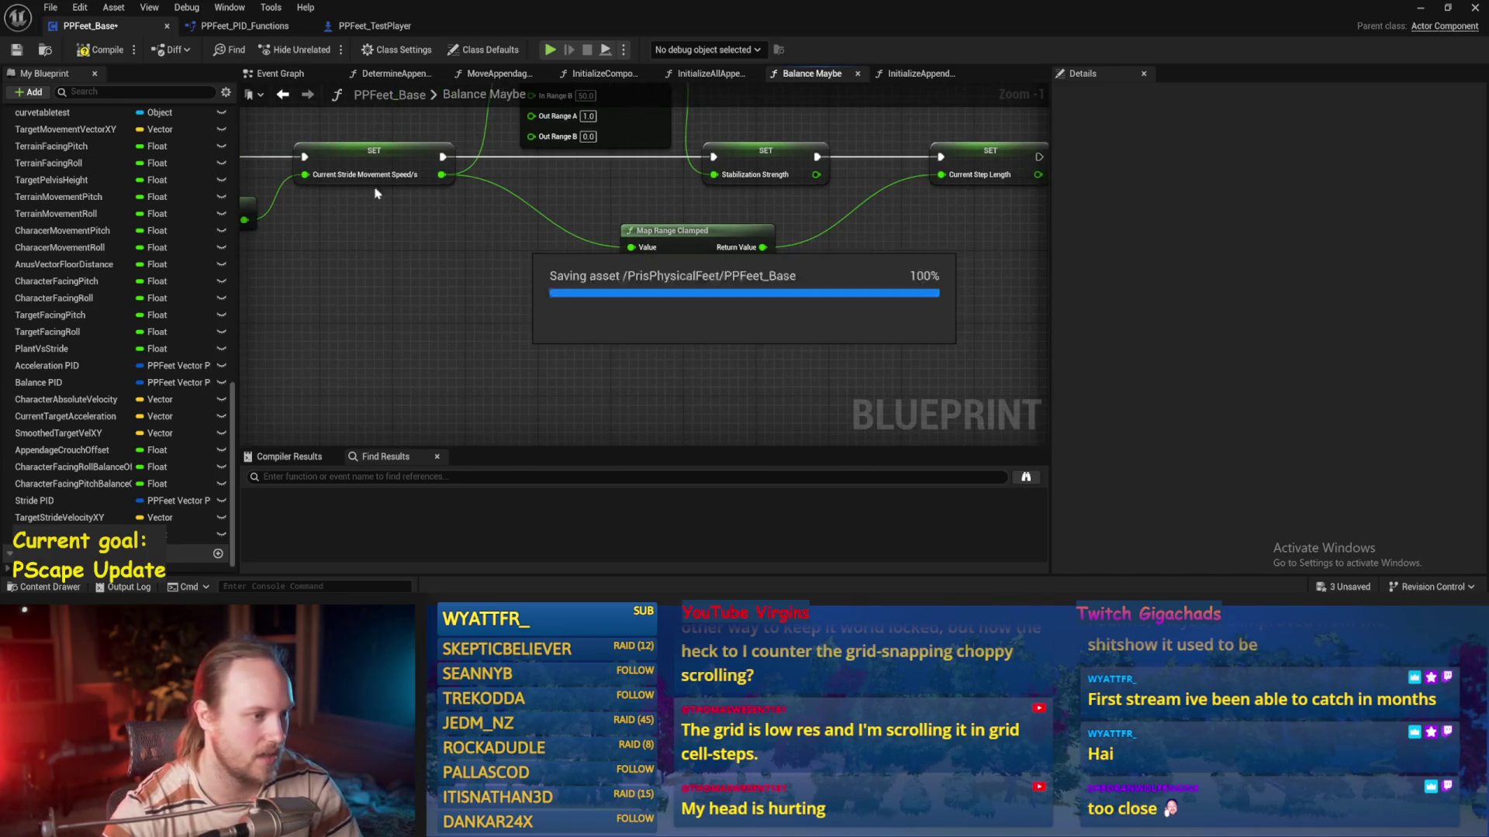
click(86, 51)
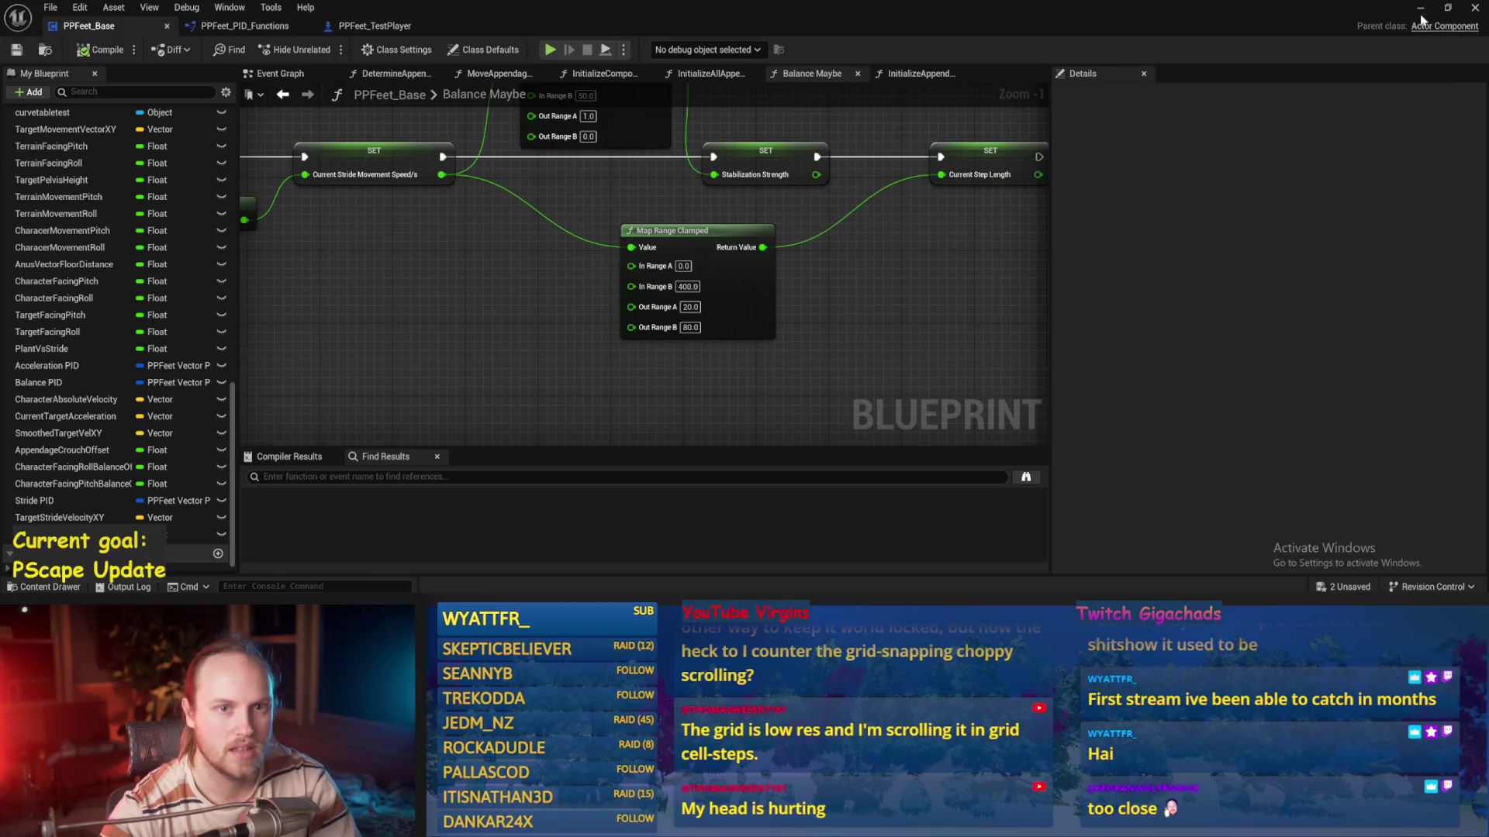
click(1421, 9)
key(alt+p)
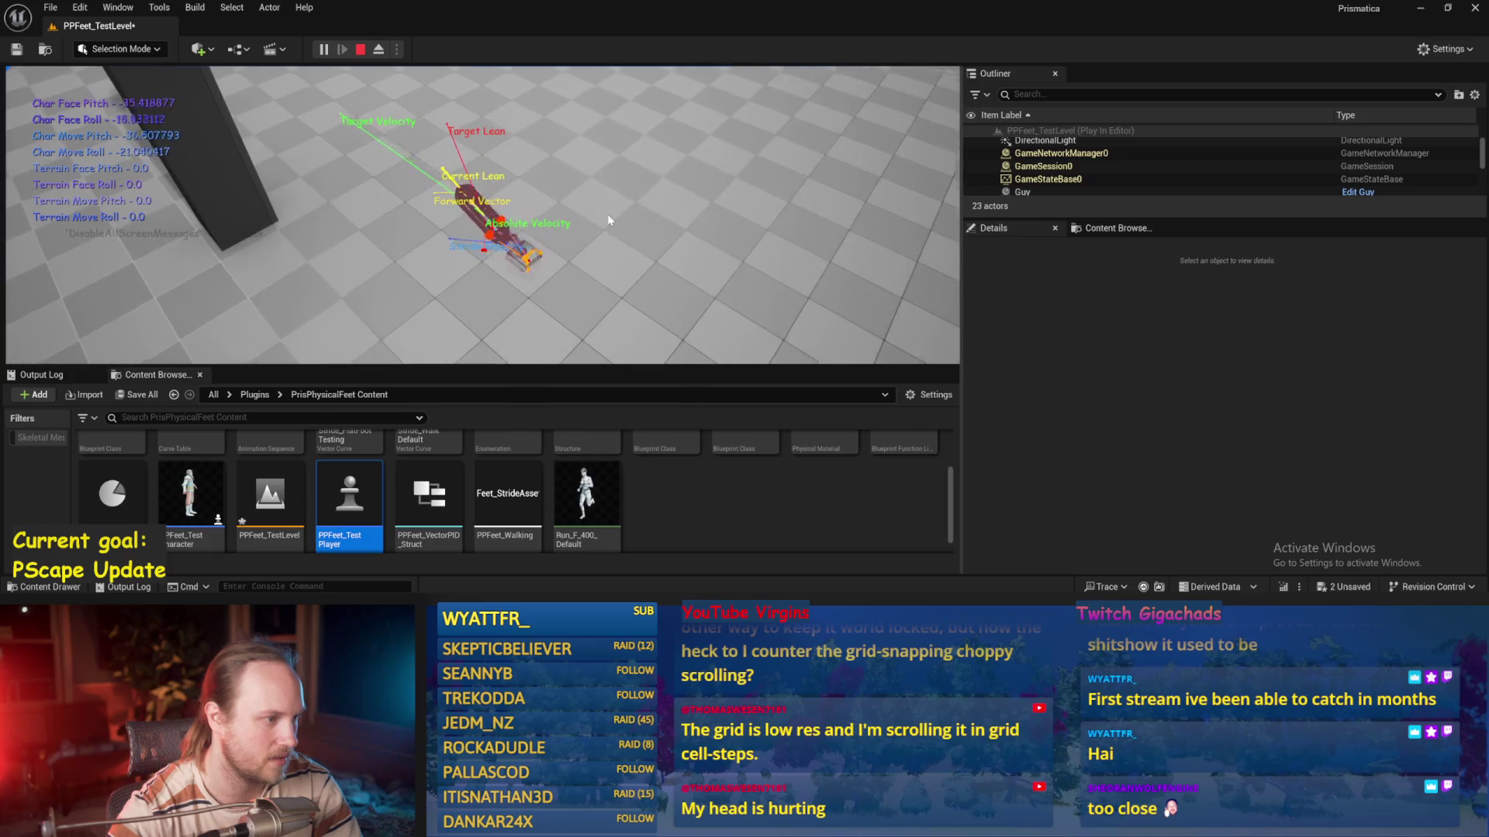
Stop play and edit the Stride PID variable's default value
key(Escape)
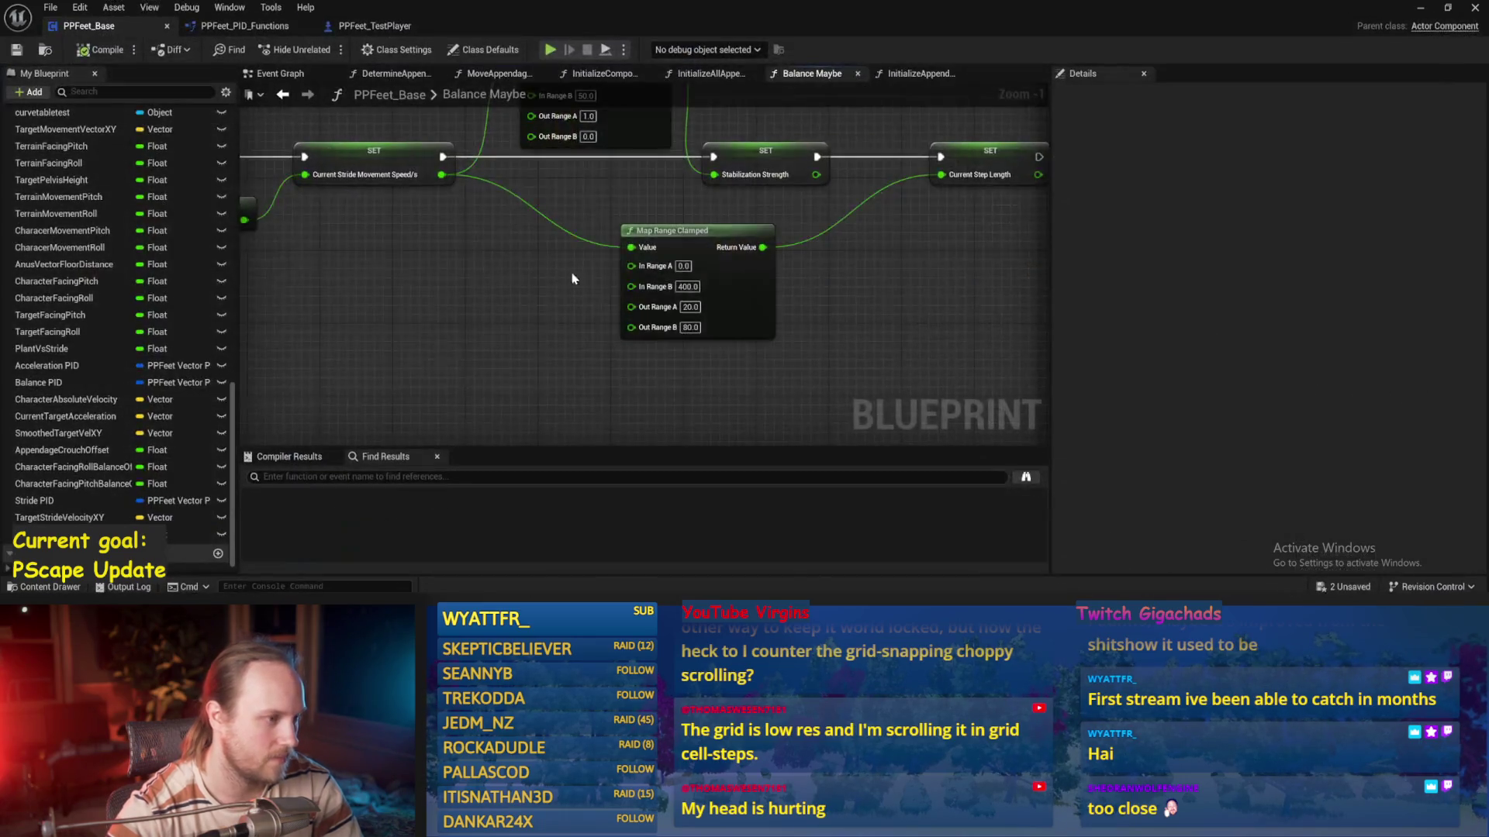
drag(612, 435, 613, 296)
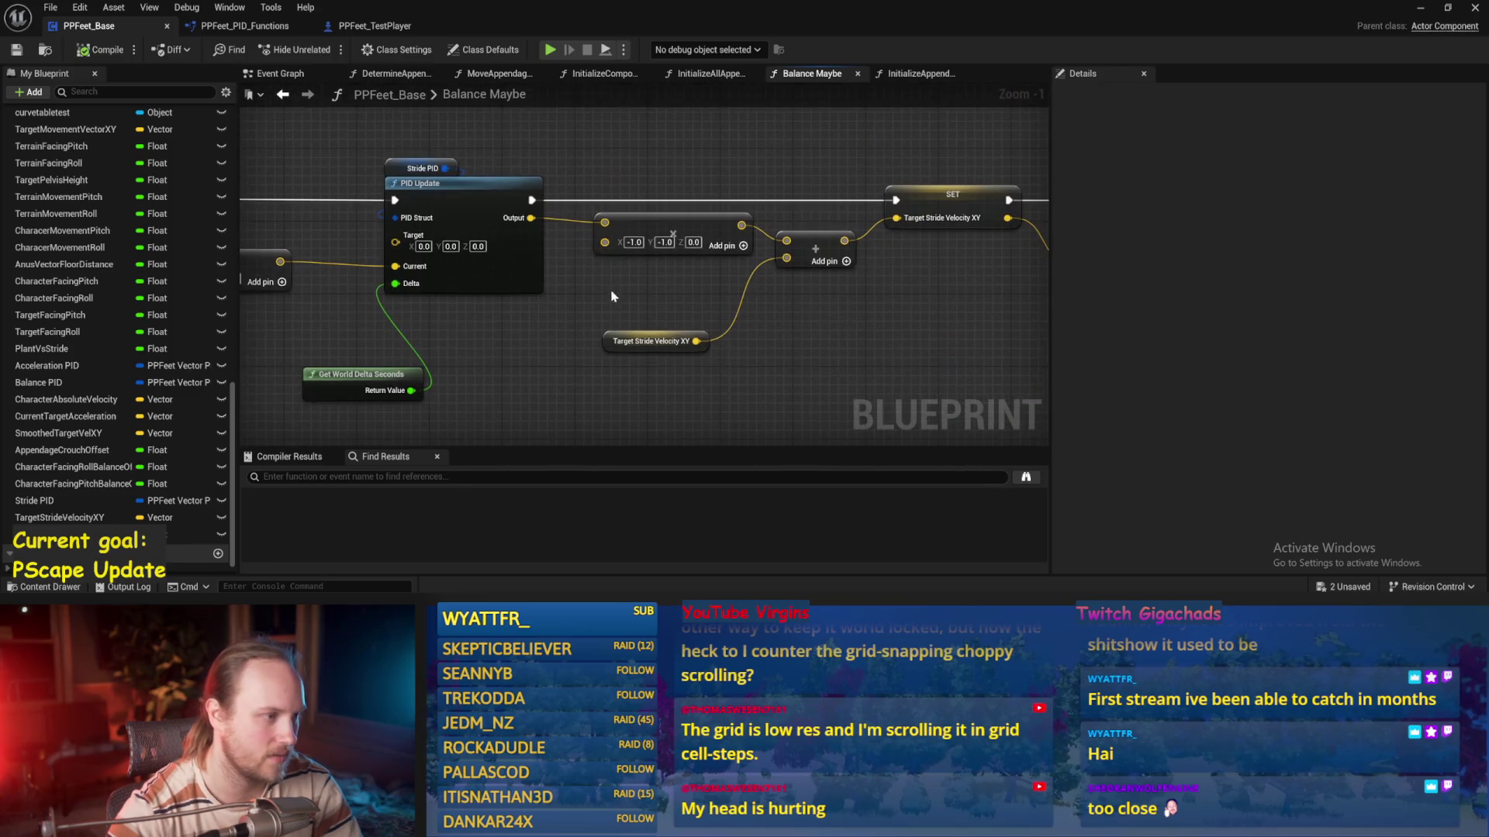
click(428, 166)
click(434, 128)
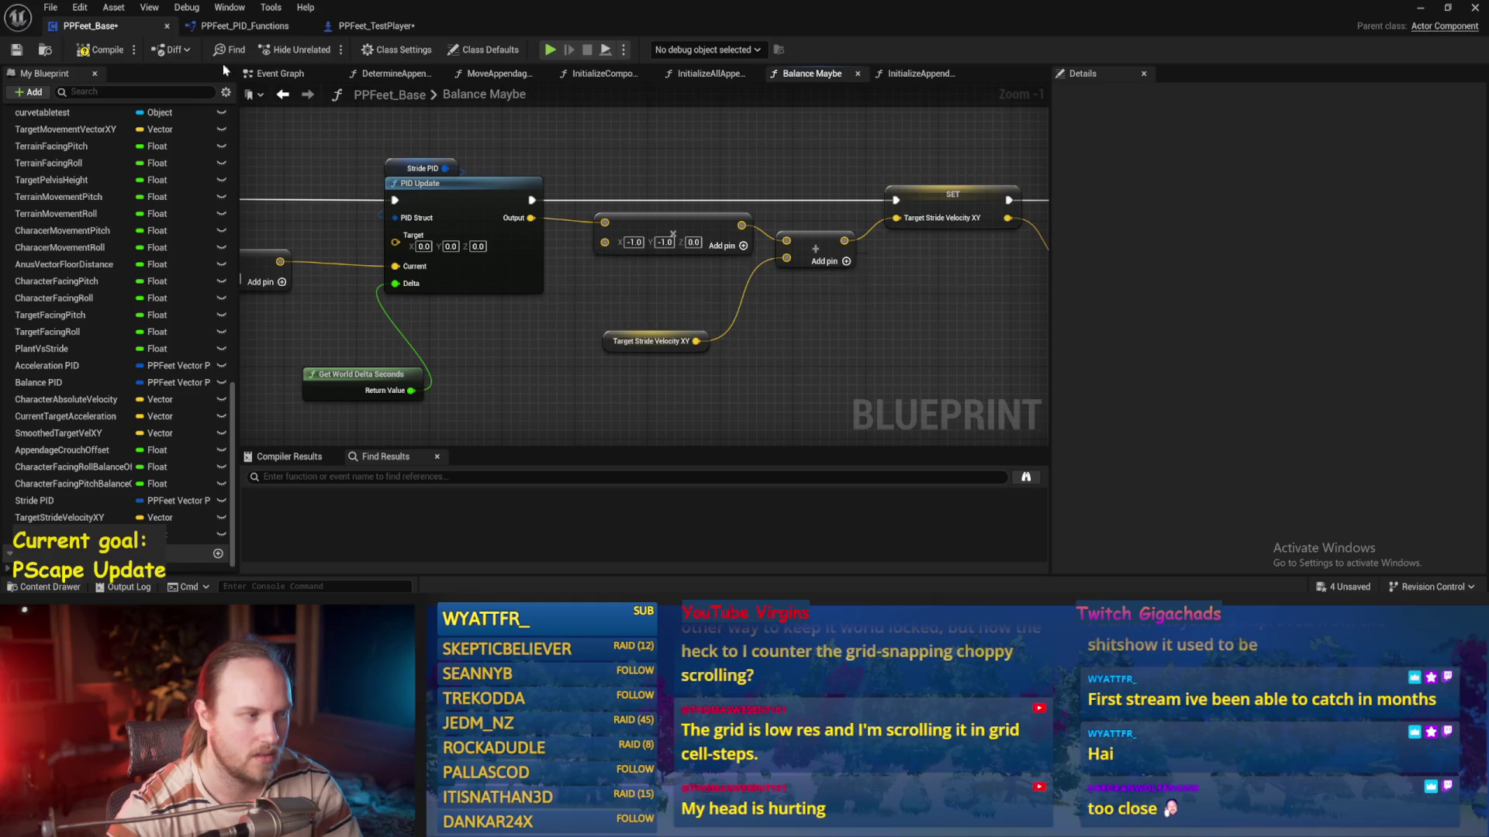
click(1423, 12)
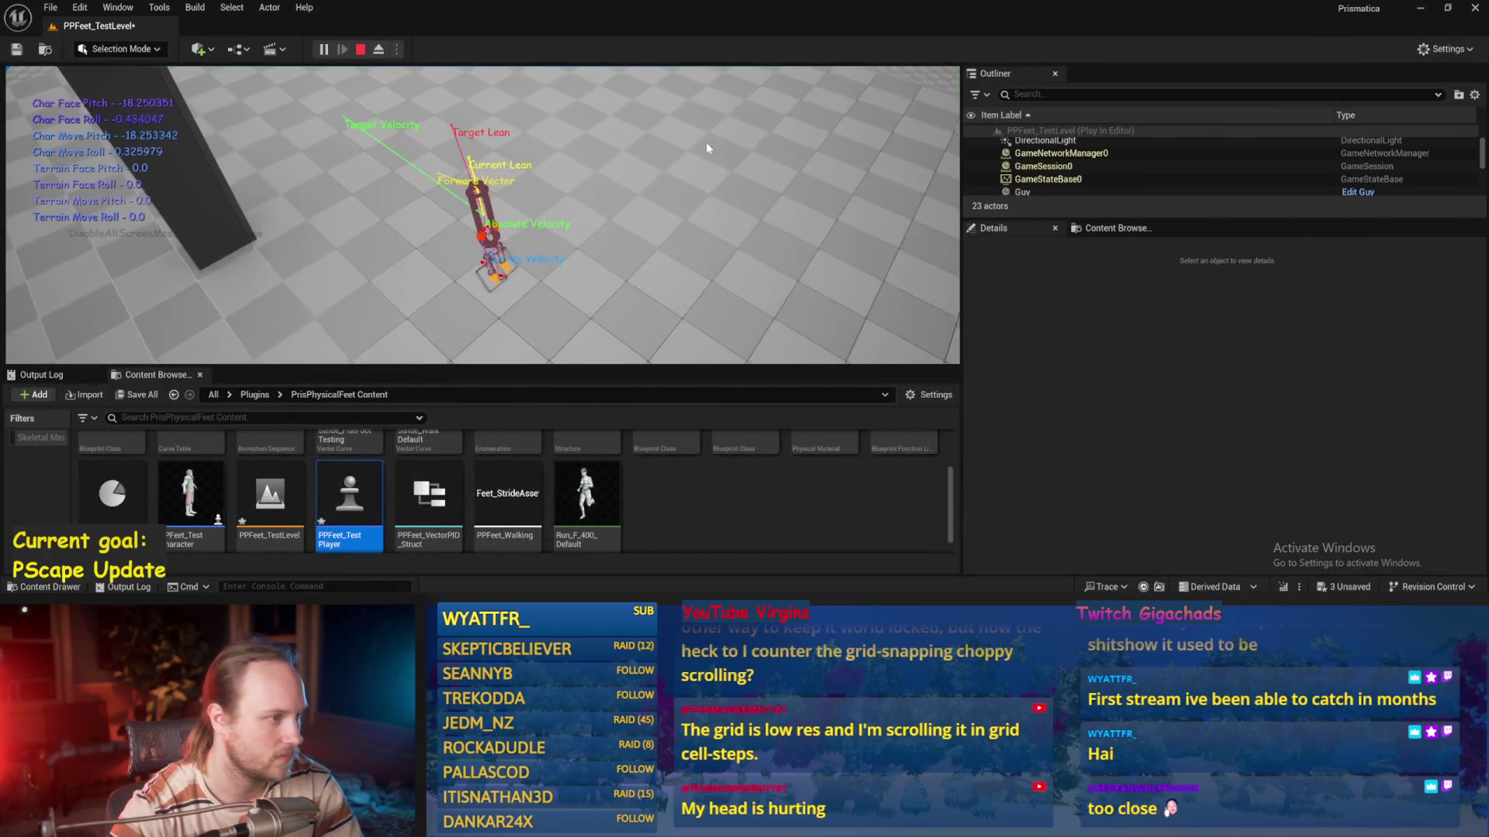
Focus on PPFeet_TestPlayer in the level and run three play tests
key(Escape)
click(706, 142)
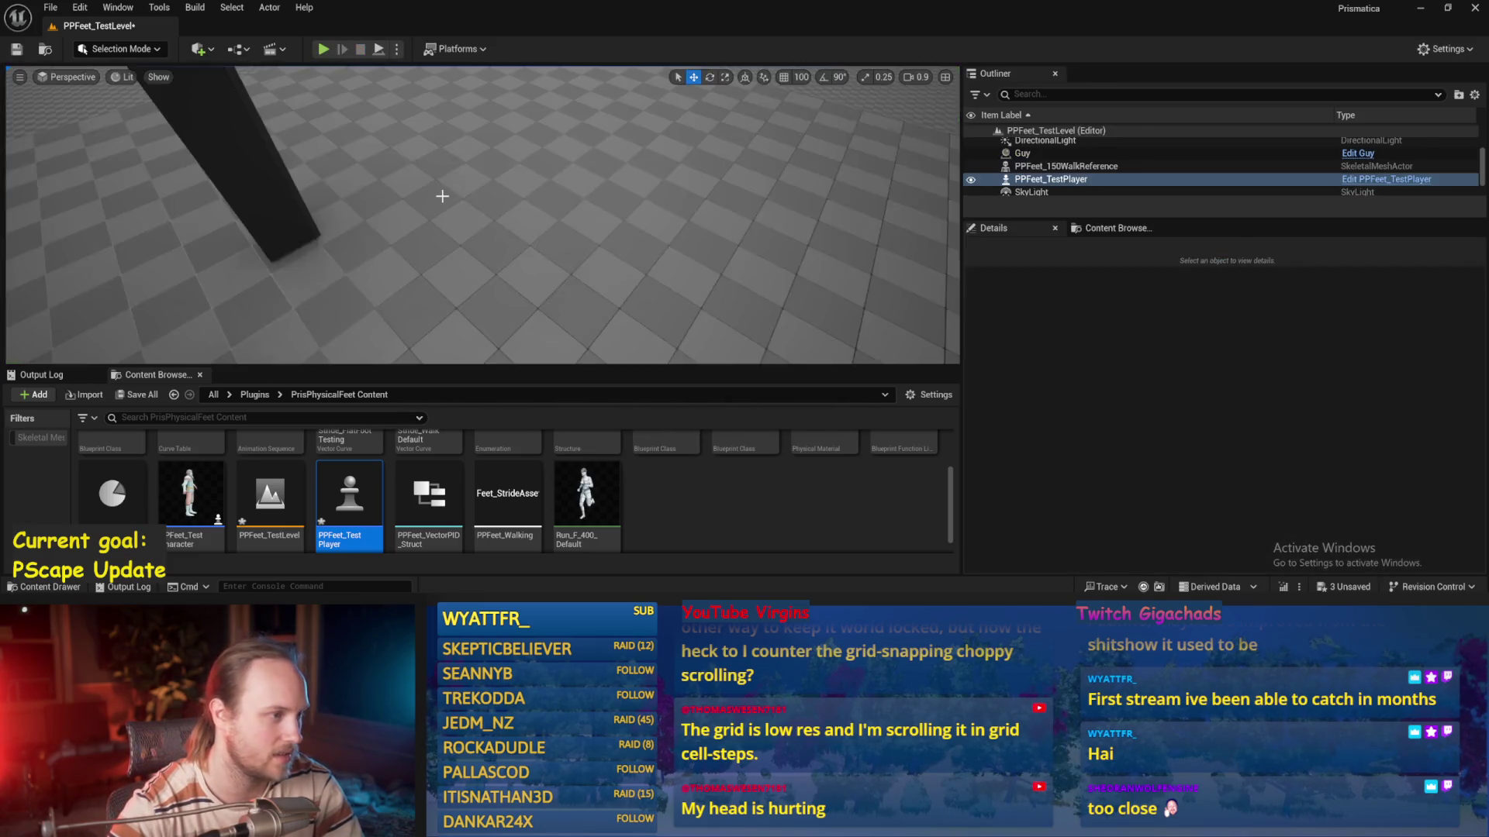
double_click(1051, 179)
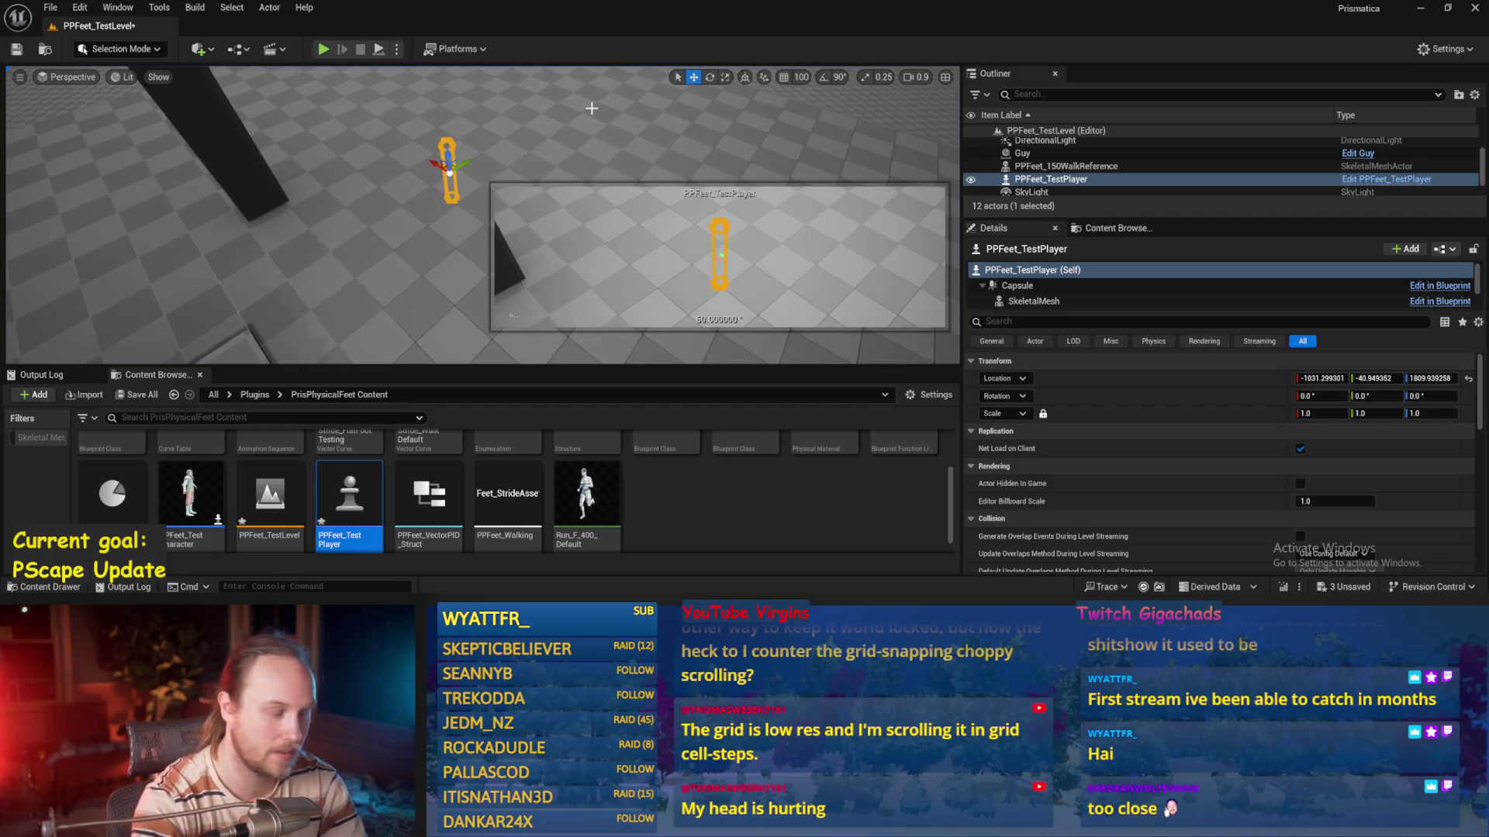
key(alt+p)
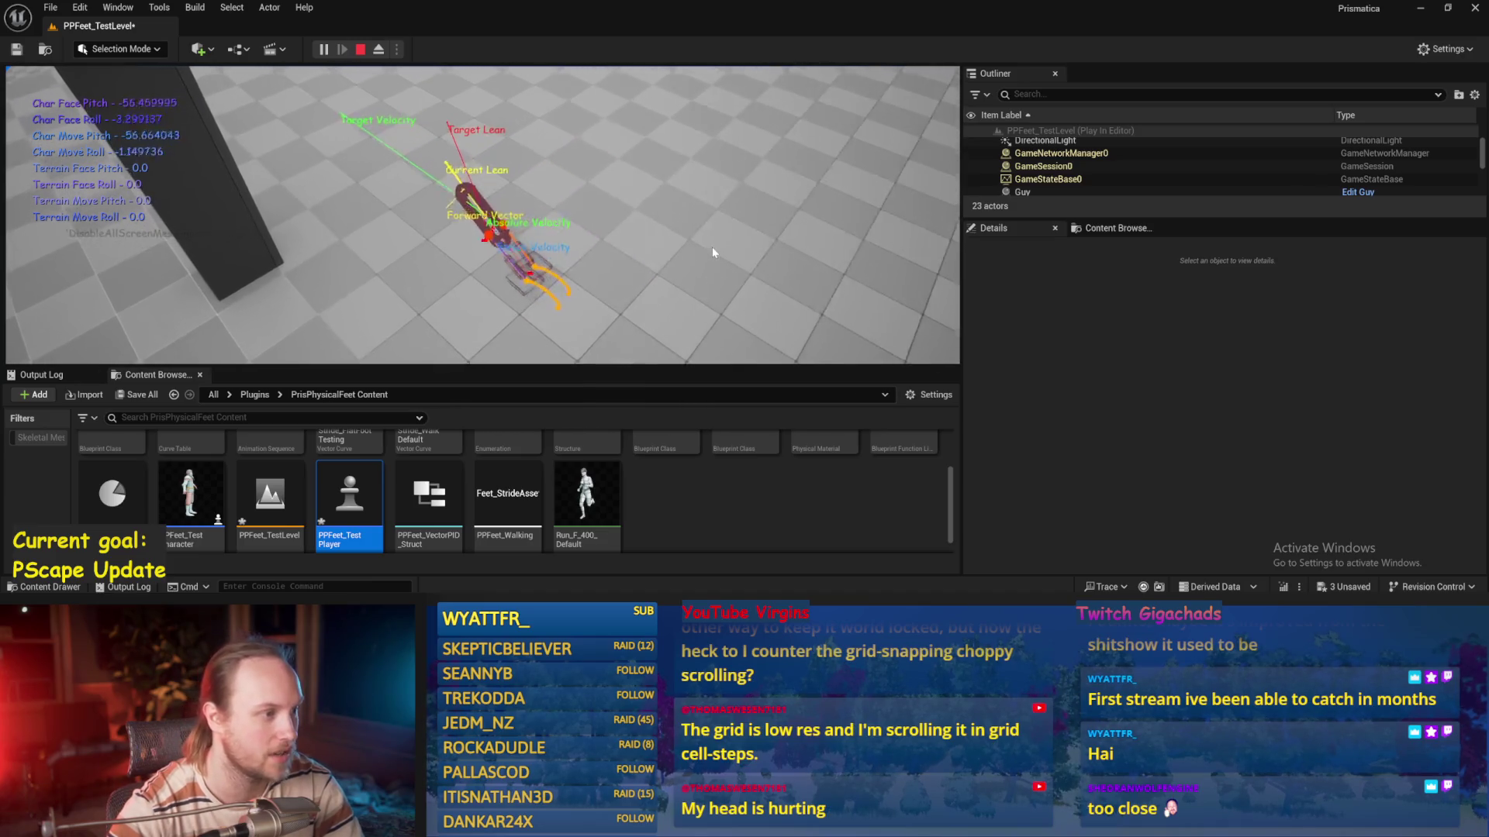
key(Escape)
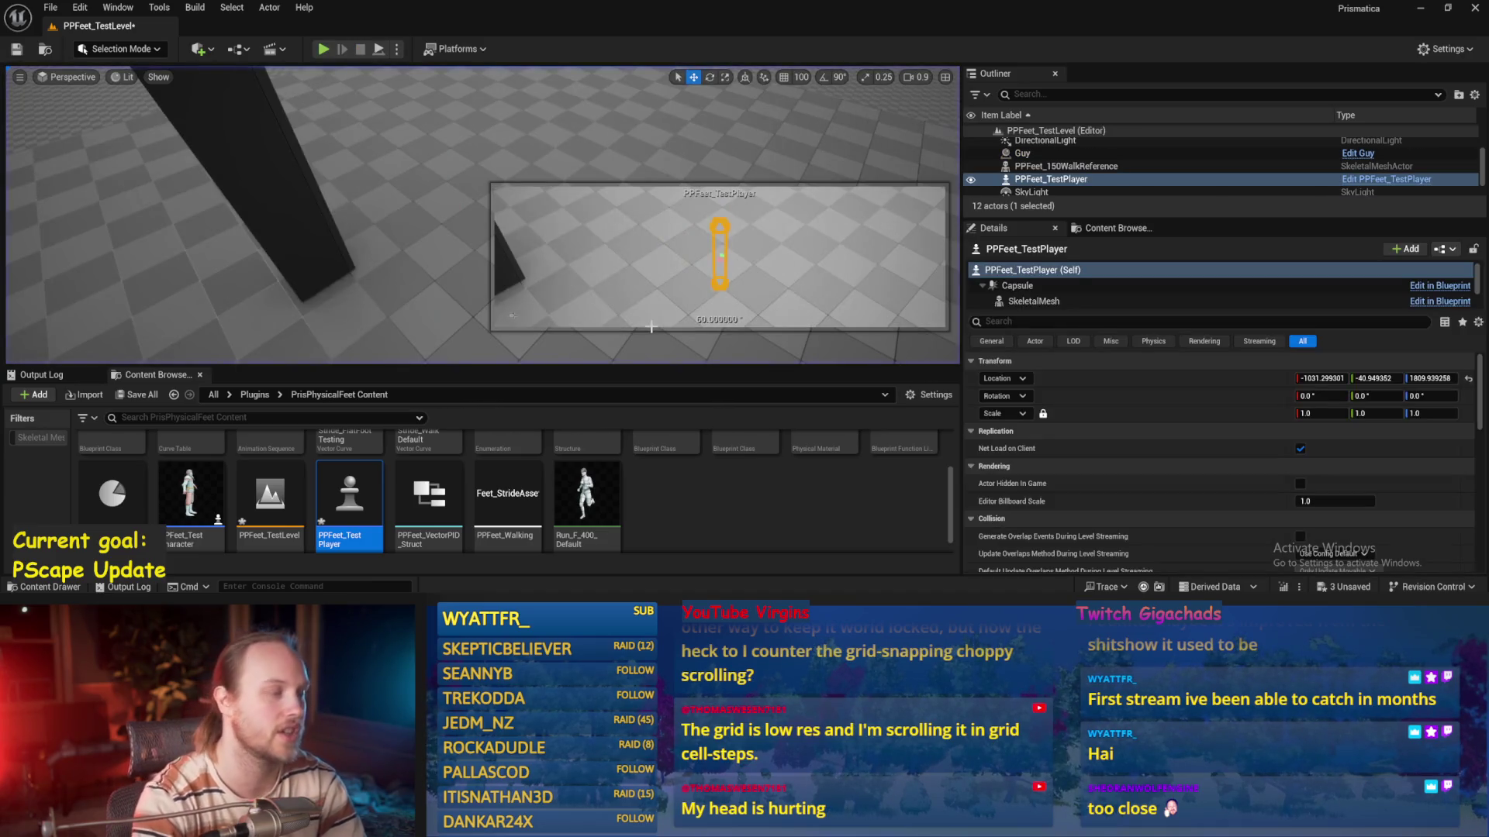
key(alt+p)
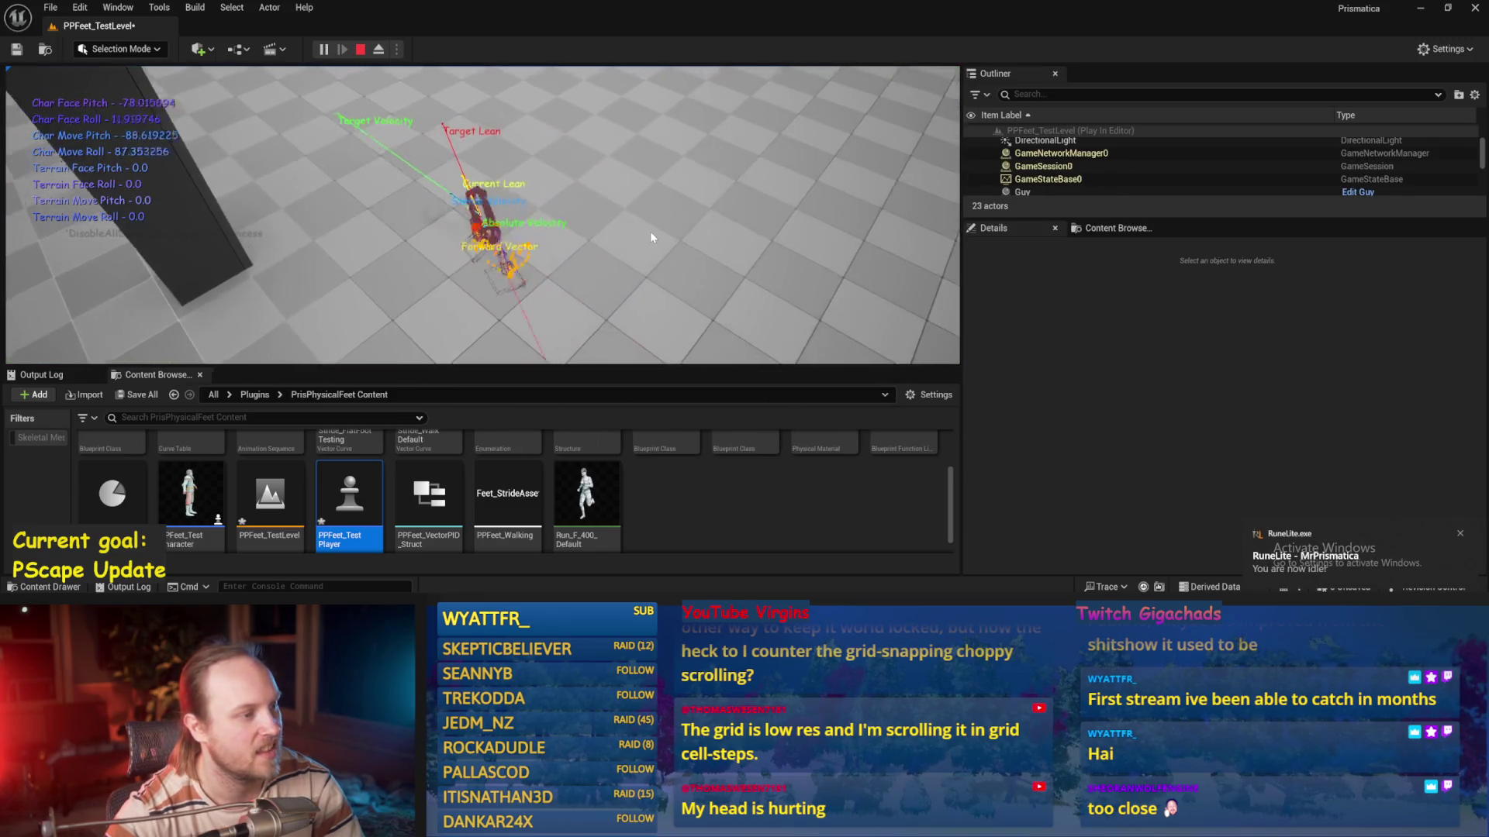
key(Escape)
key(alt+p)
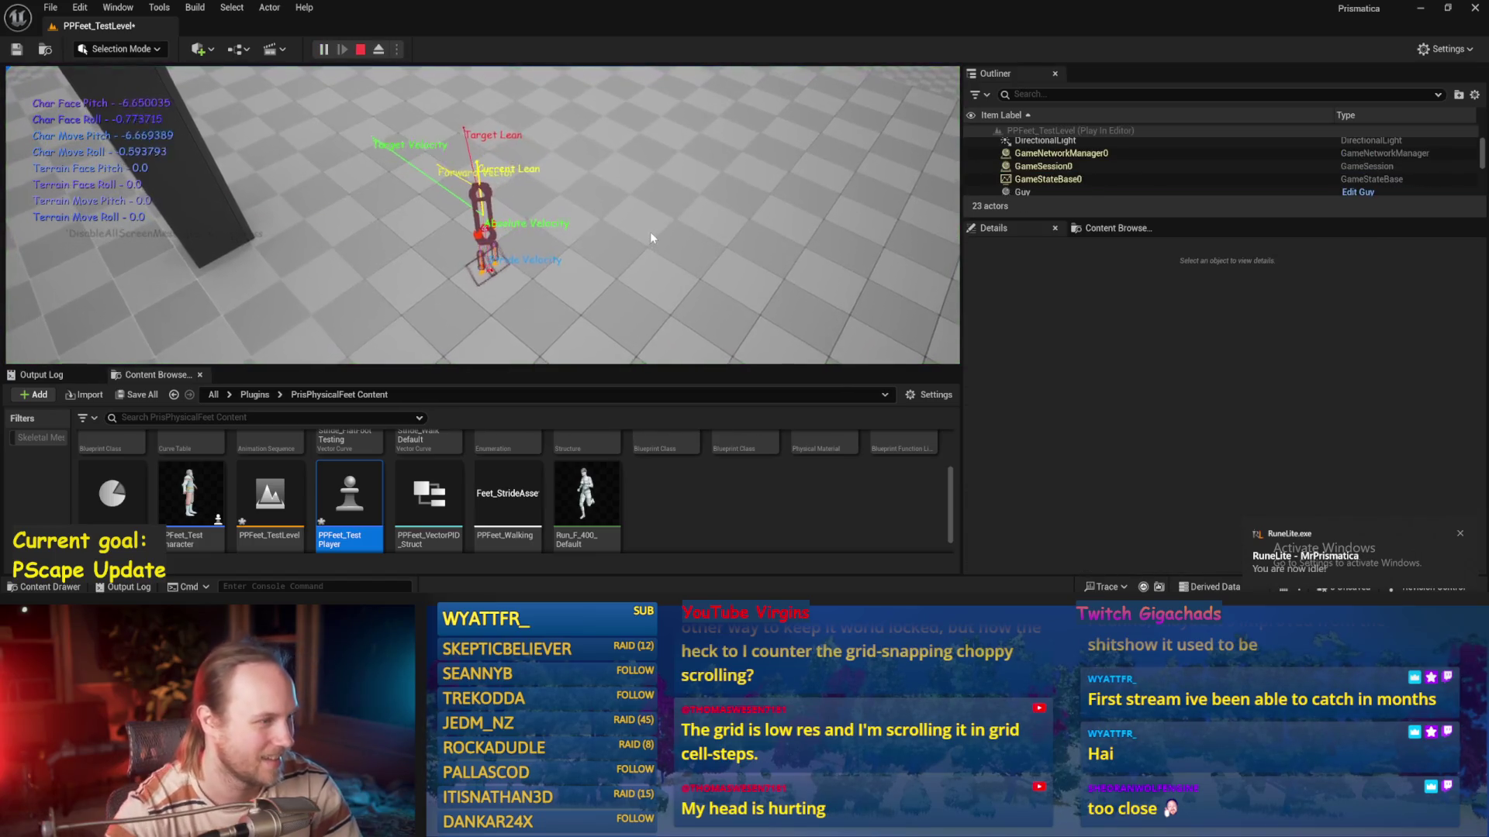
key(Escape)
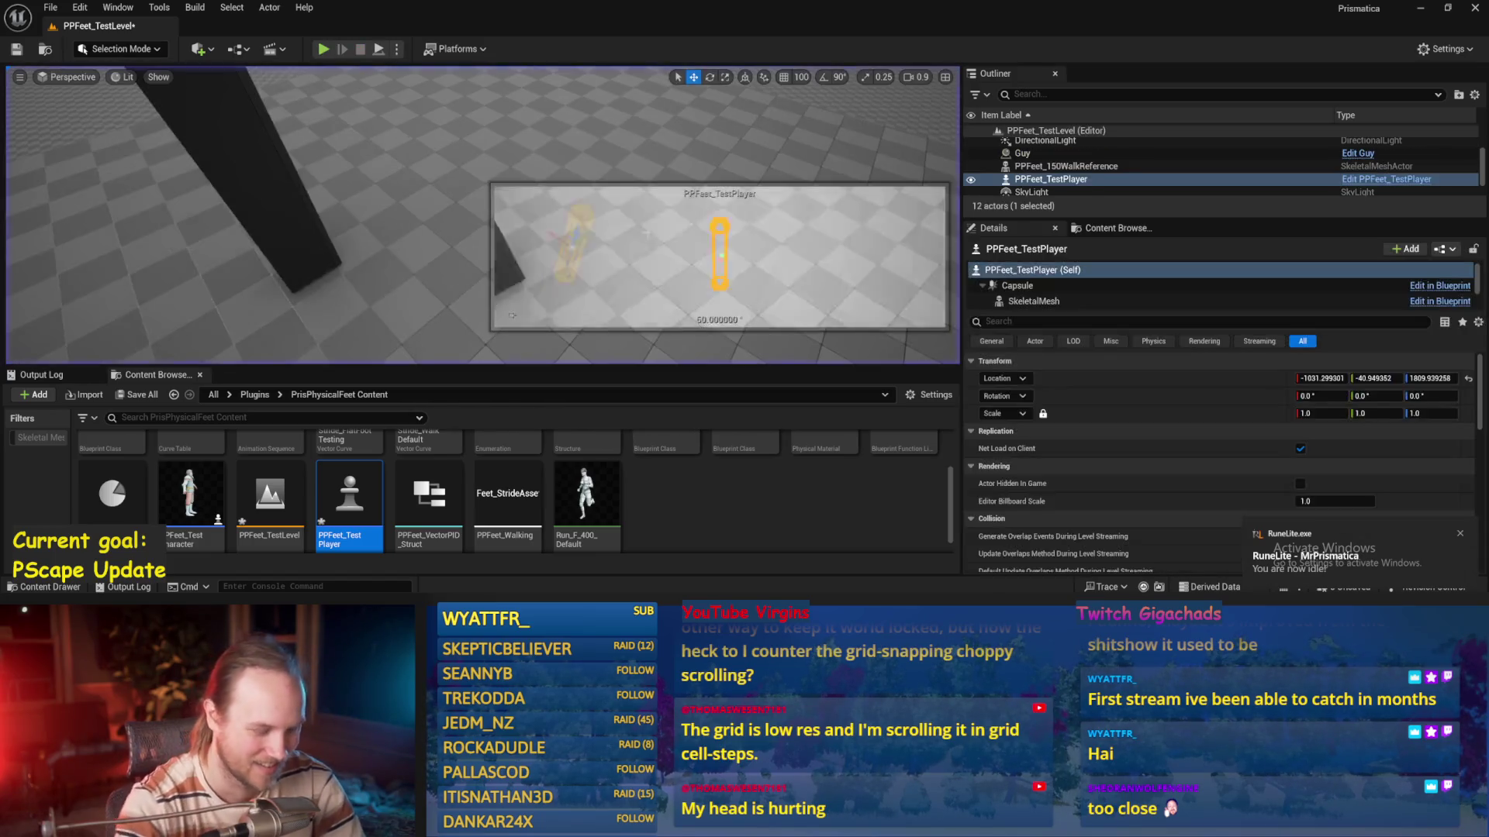
Repeat the play test three more times, then save the Blueprint
key(alt+p)
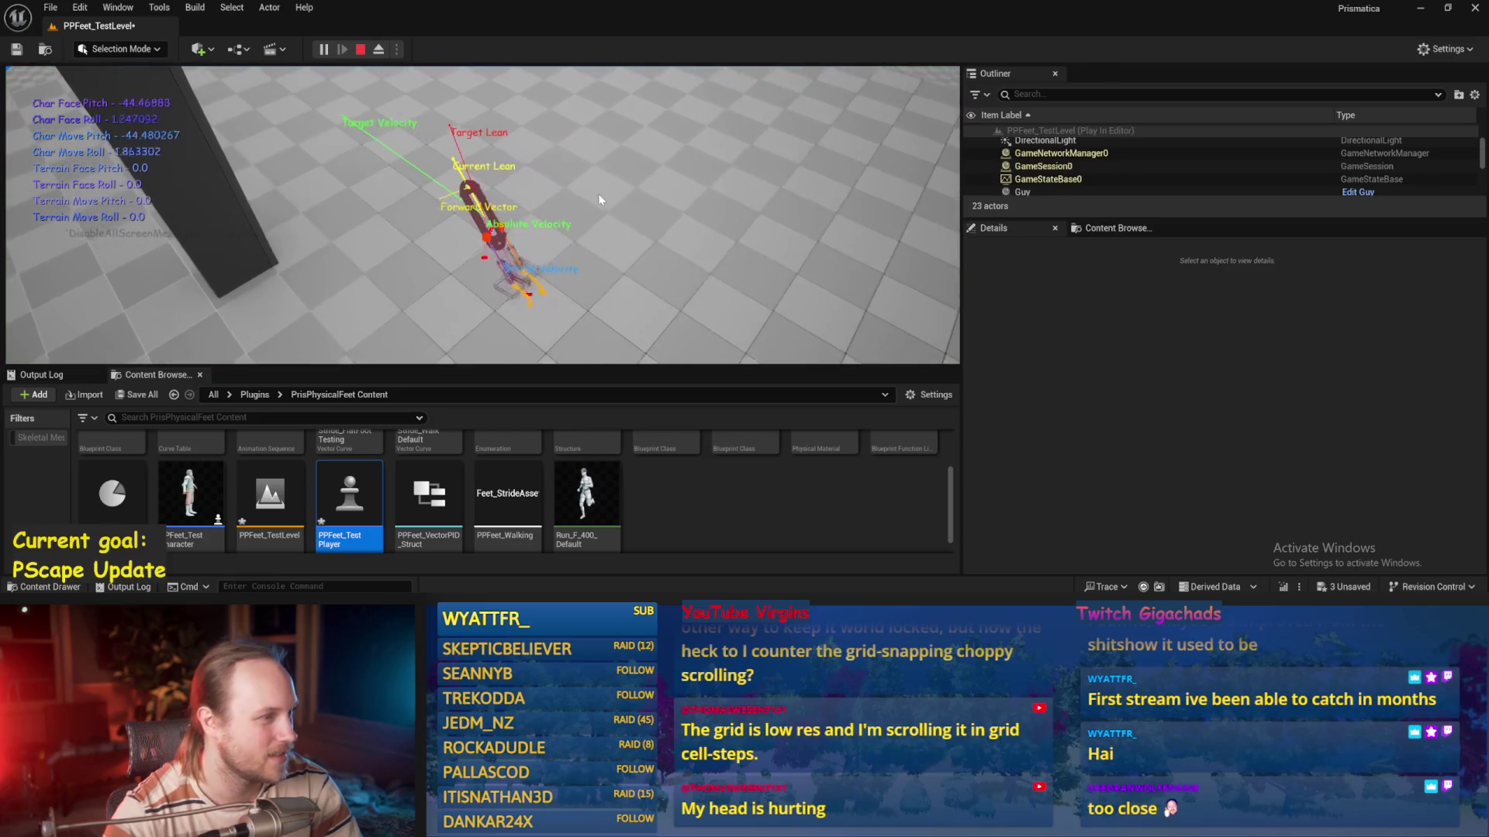
key(Escape)
key(alt+p)
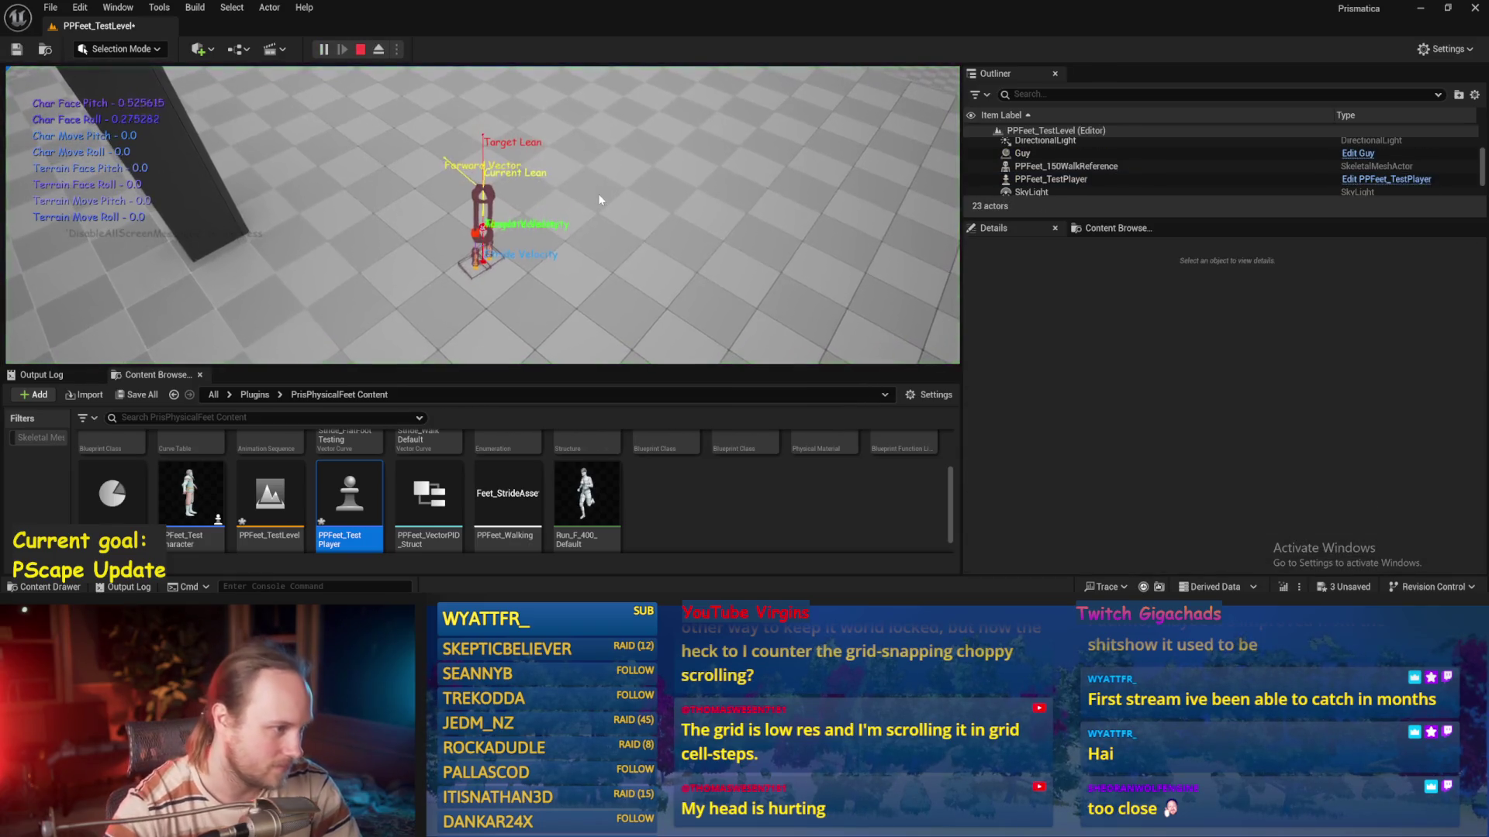
key(Escape)
key(alt+p)
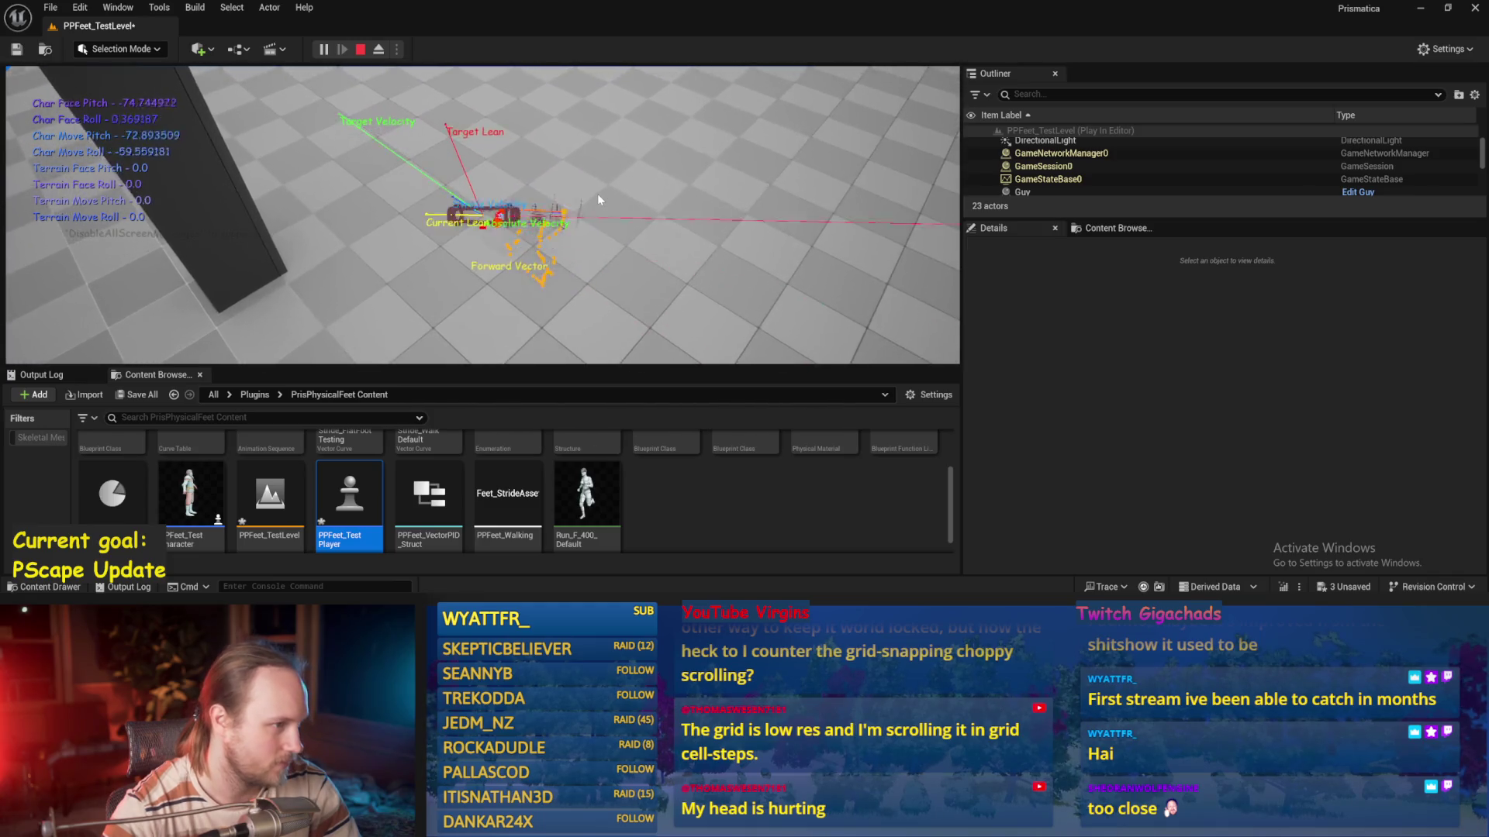
key(Escape)
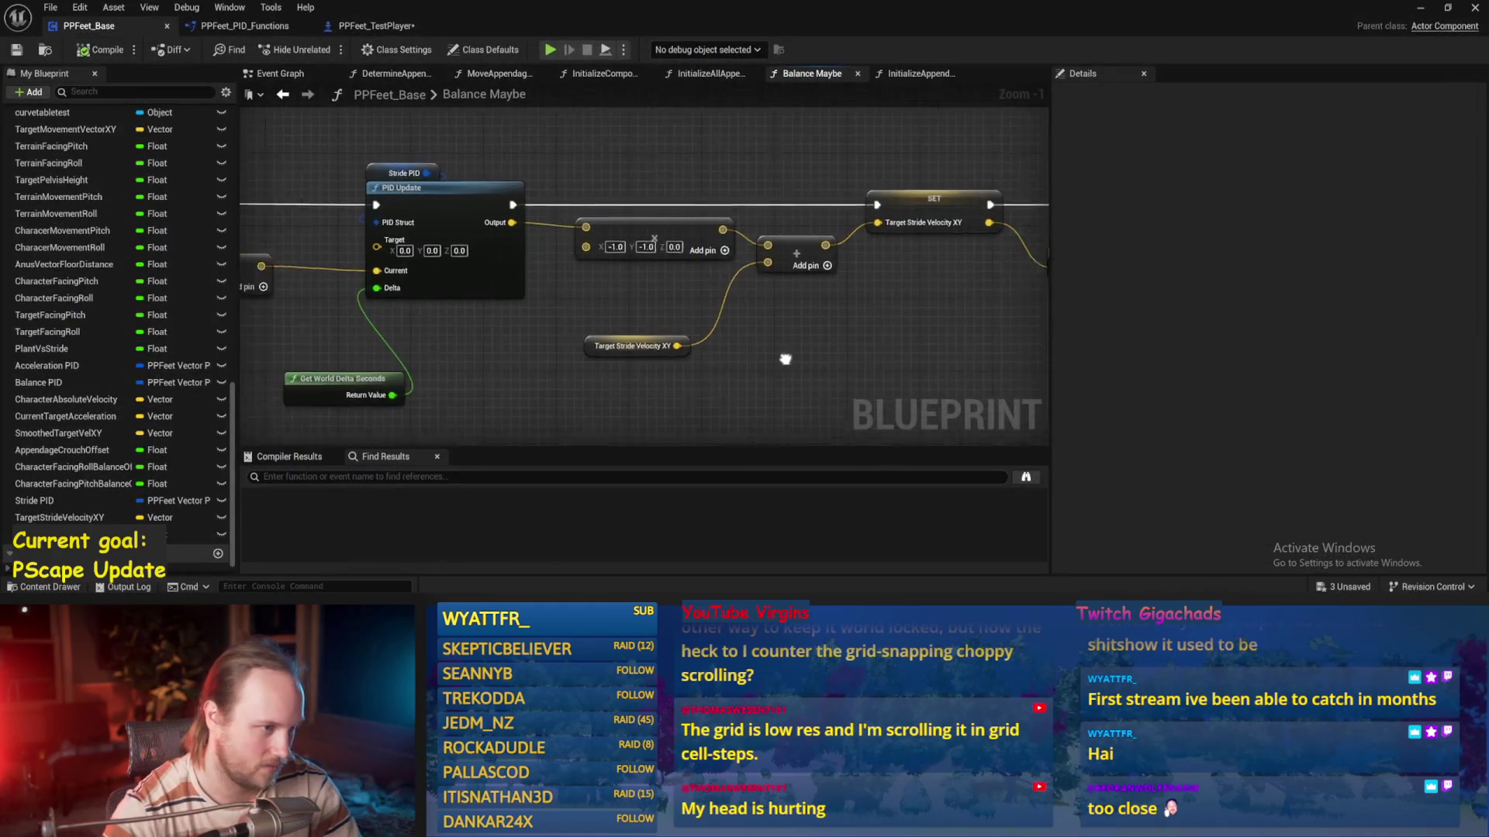
key(ctrl+s)
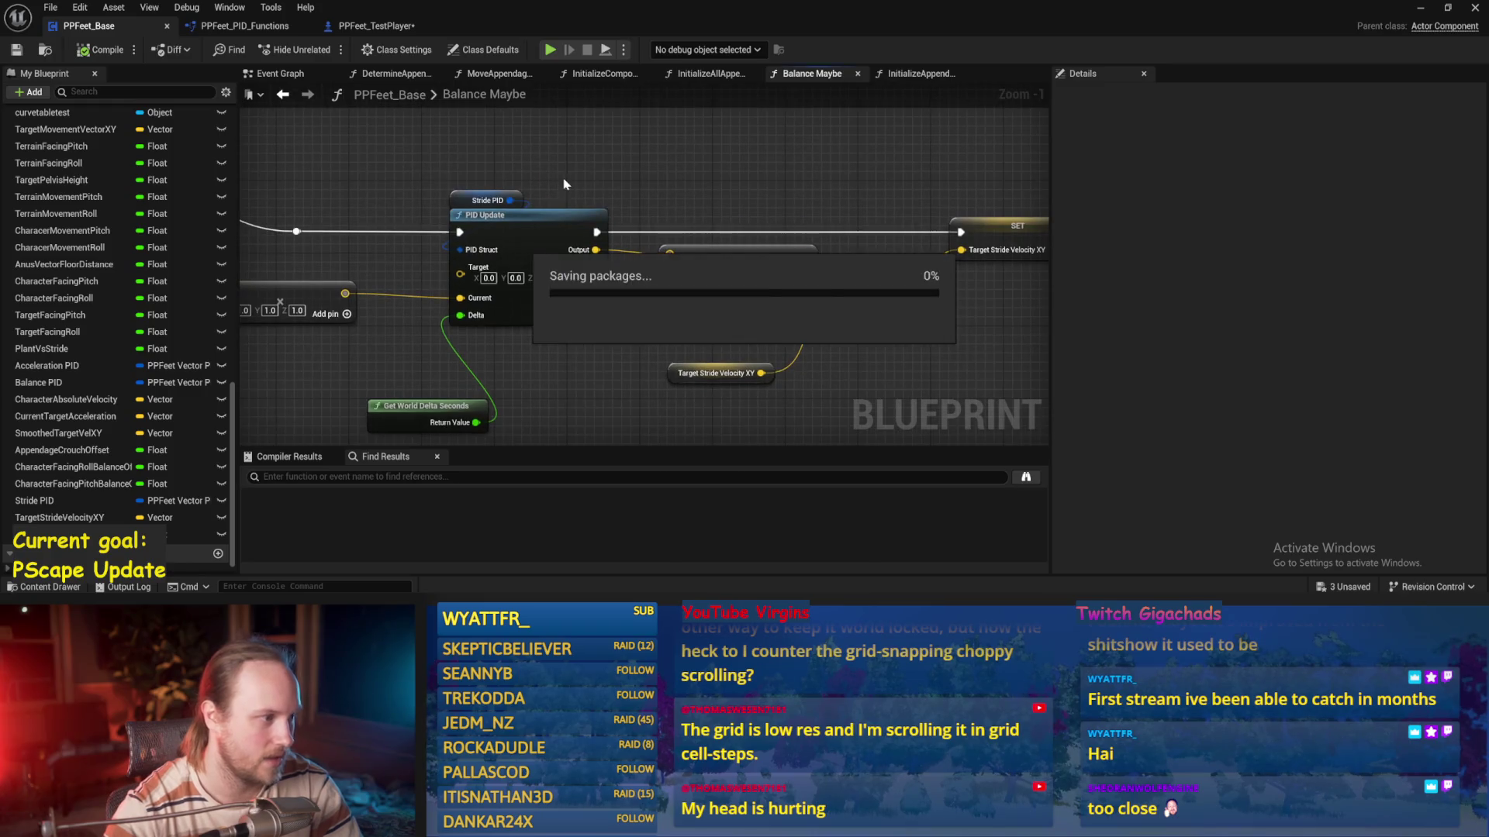
Run one more play test, then bring up the PPFeet_TestPlayer Blueprint
click(1422, 9)
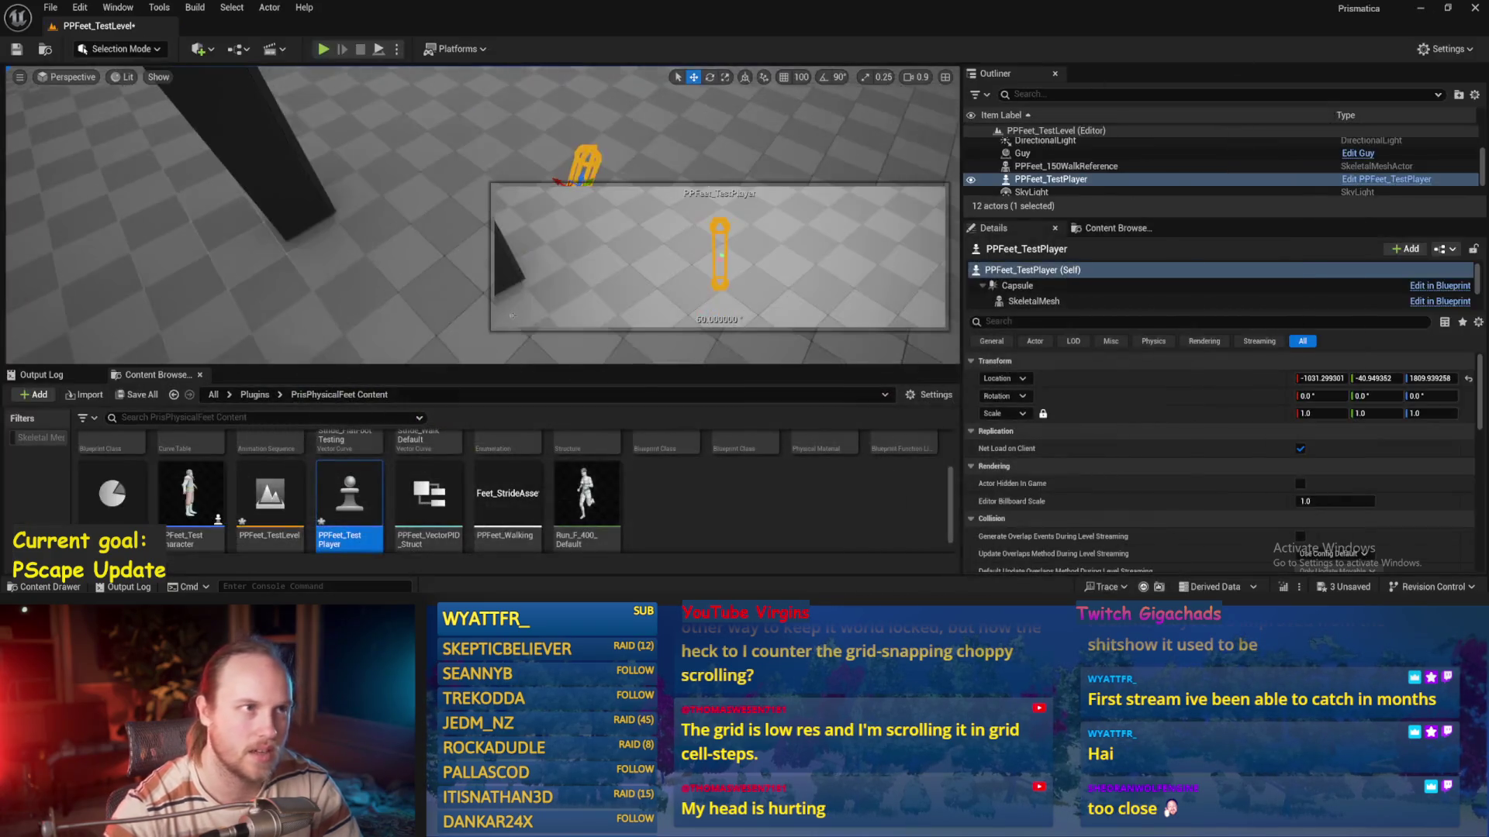
key(alt+p)
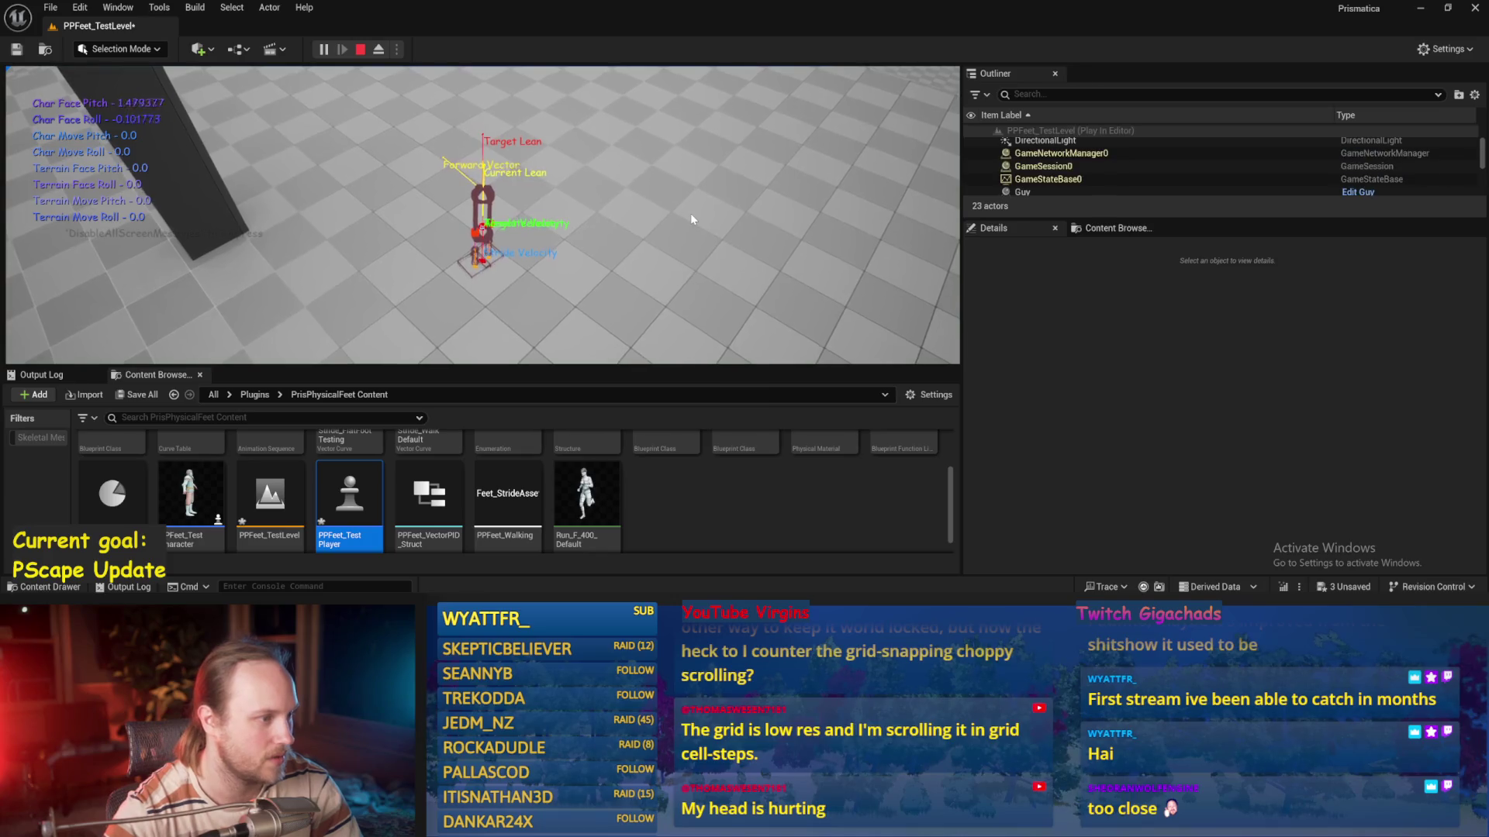
key(Escape)
key(alt+Tab)
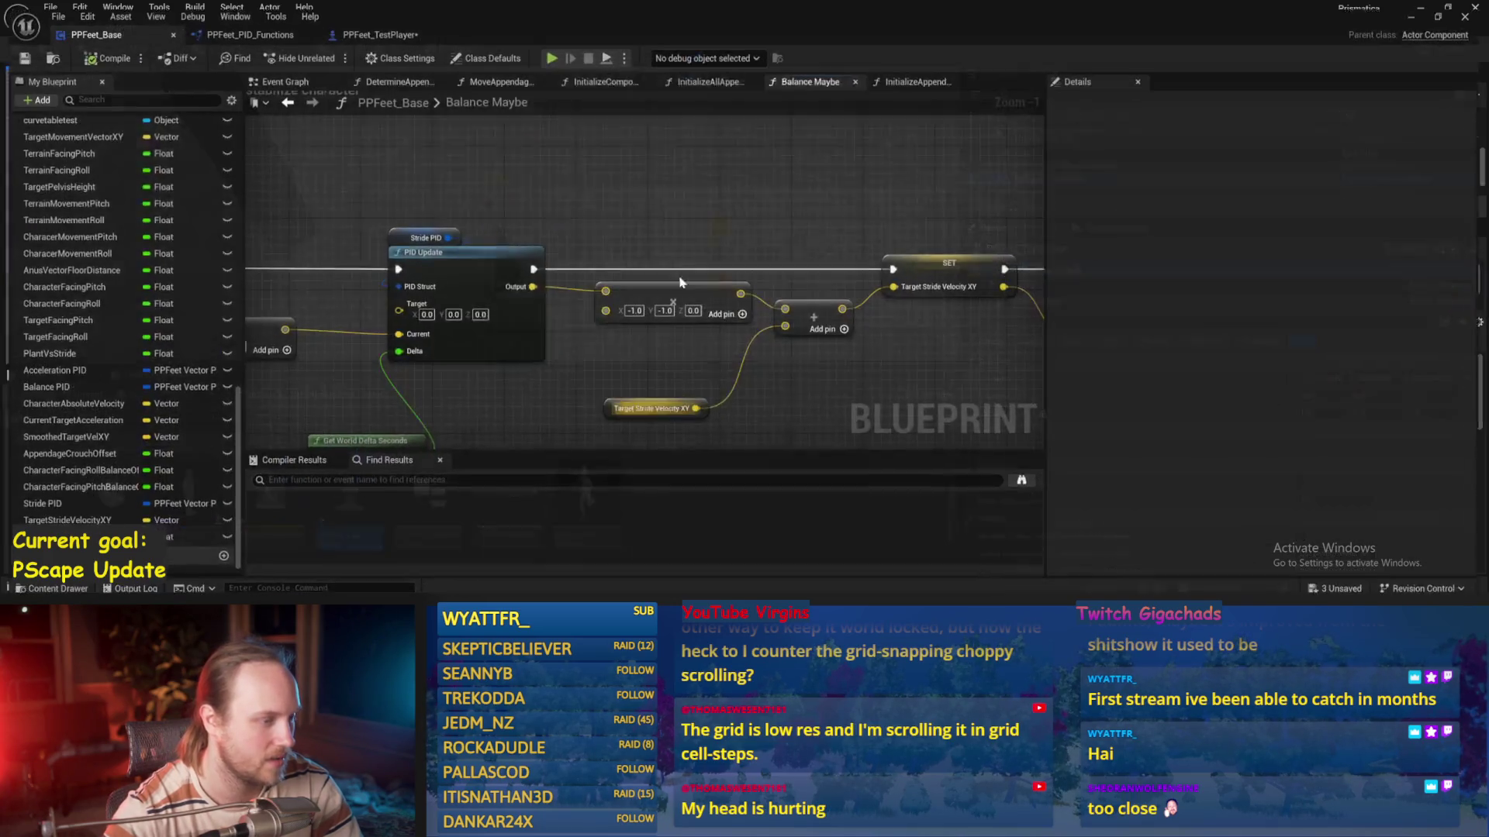
click(224, 26)
click(349, 26)
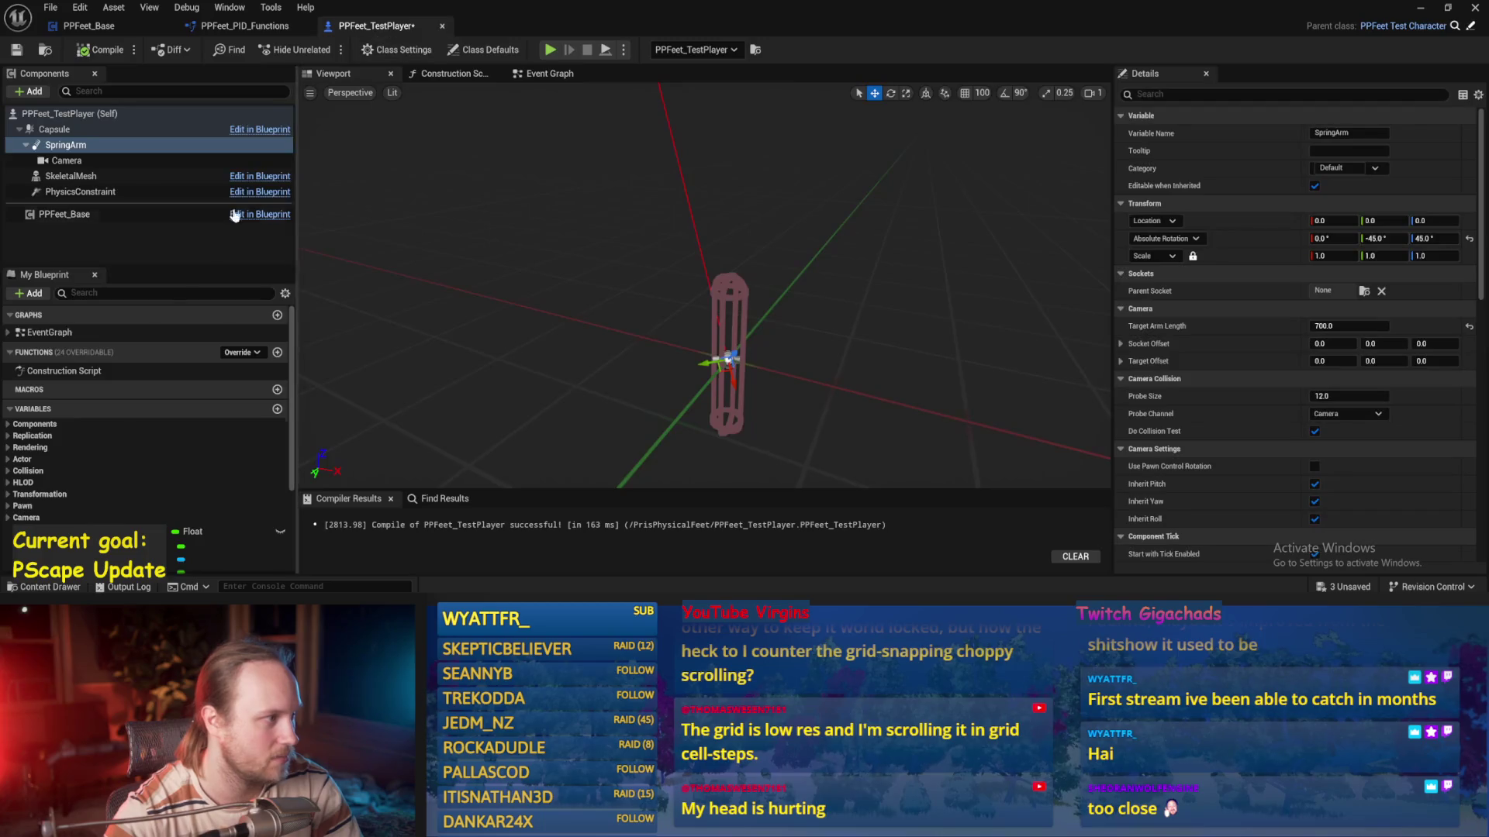
Select the Camera component and play-test in F11 immersive full view
click(67, 160)
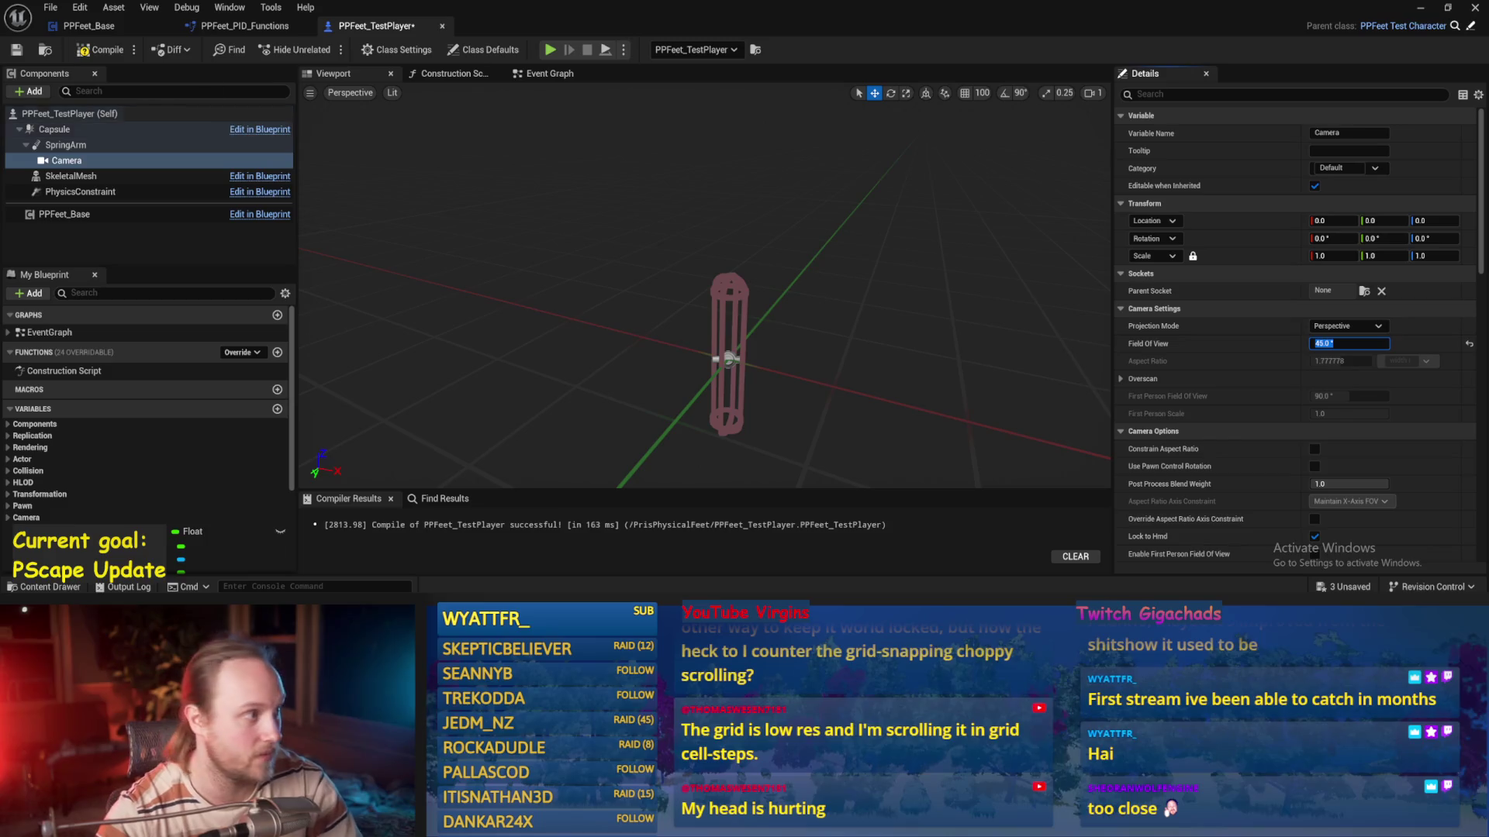
click(1415, 7)
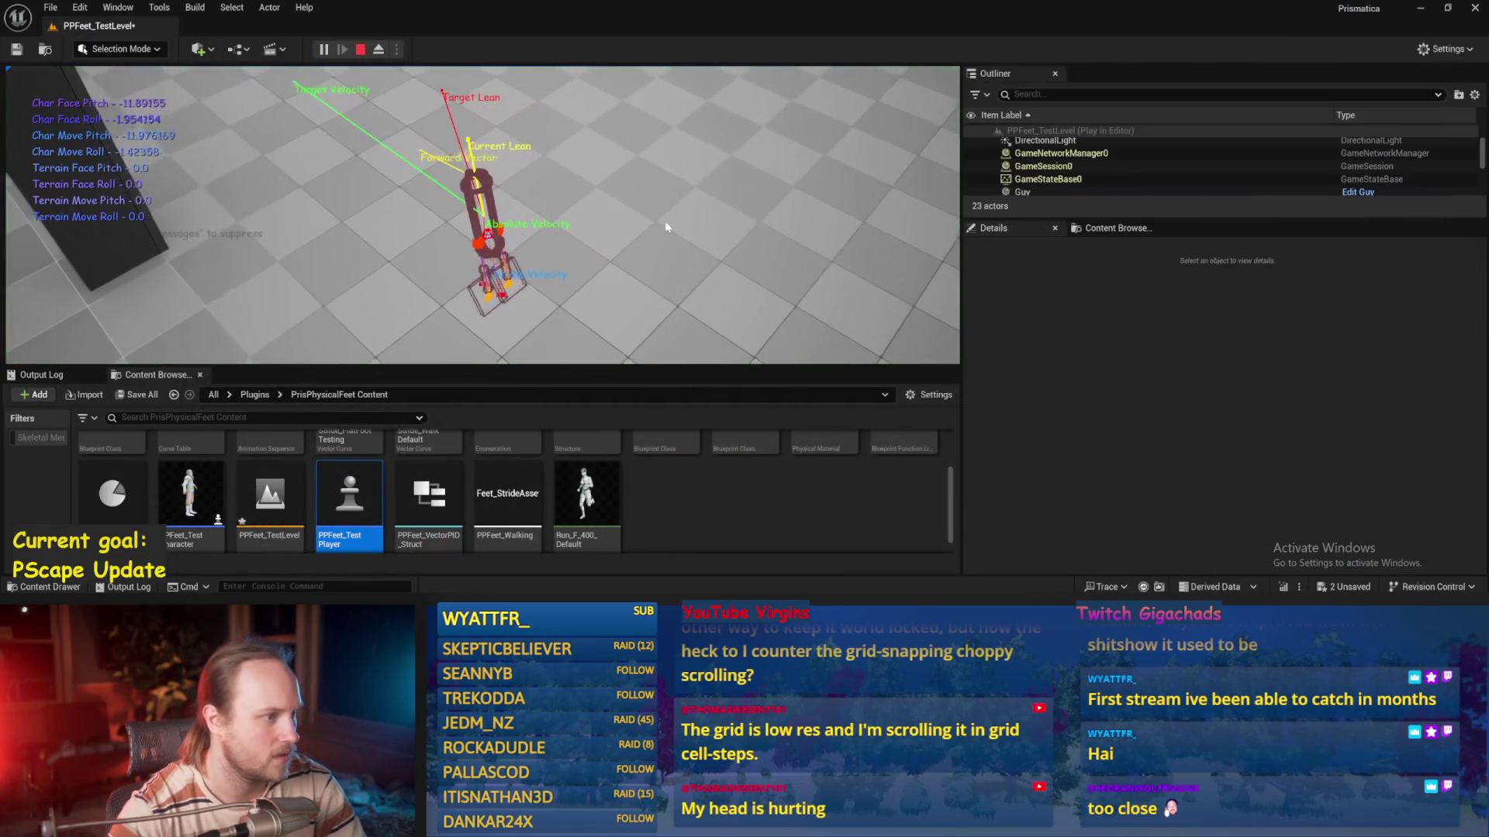
key(Escape)
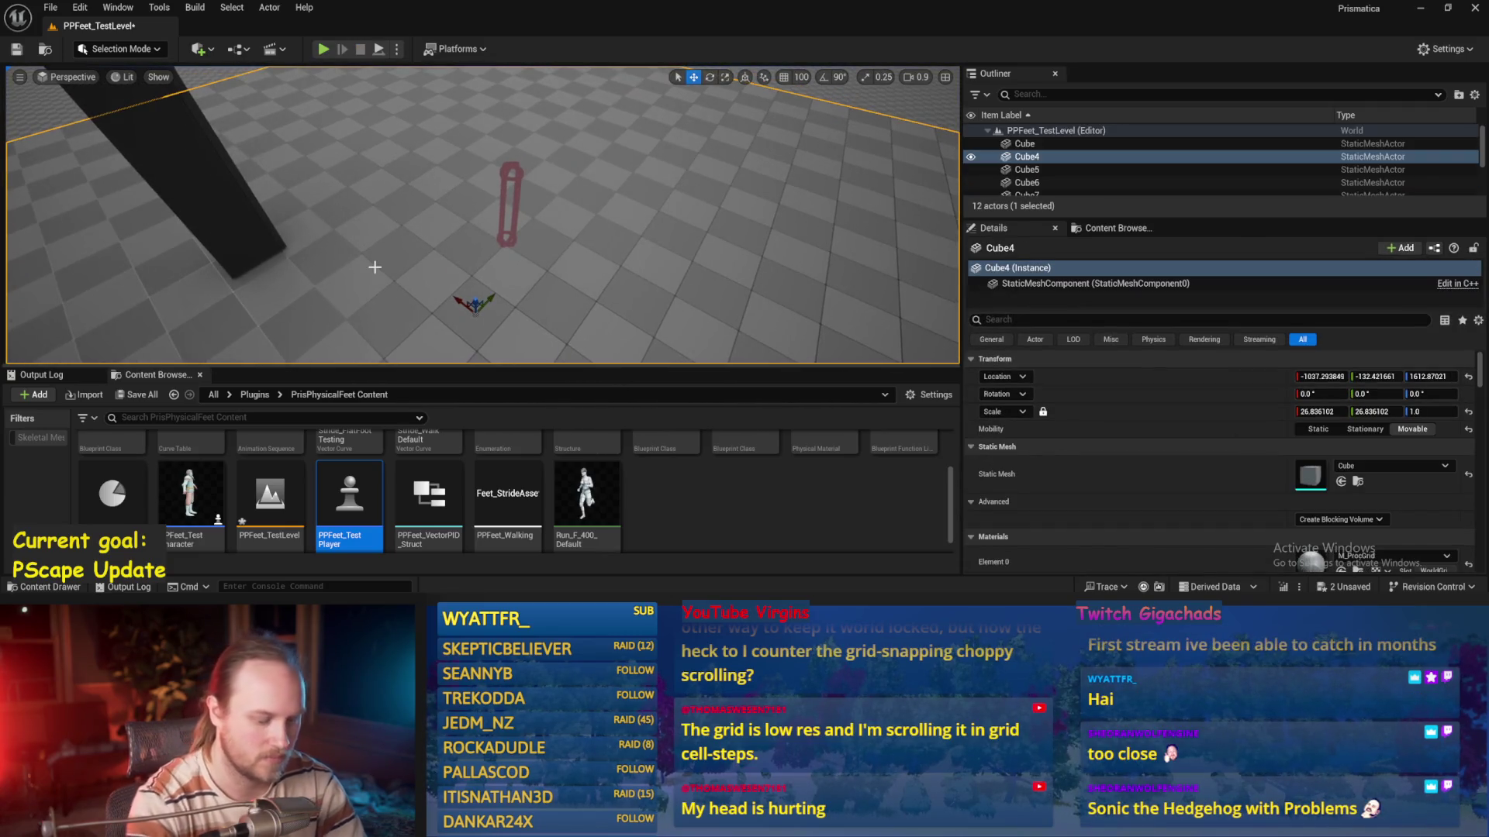
key(alt+p)
key(F11)
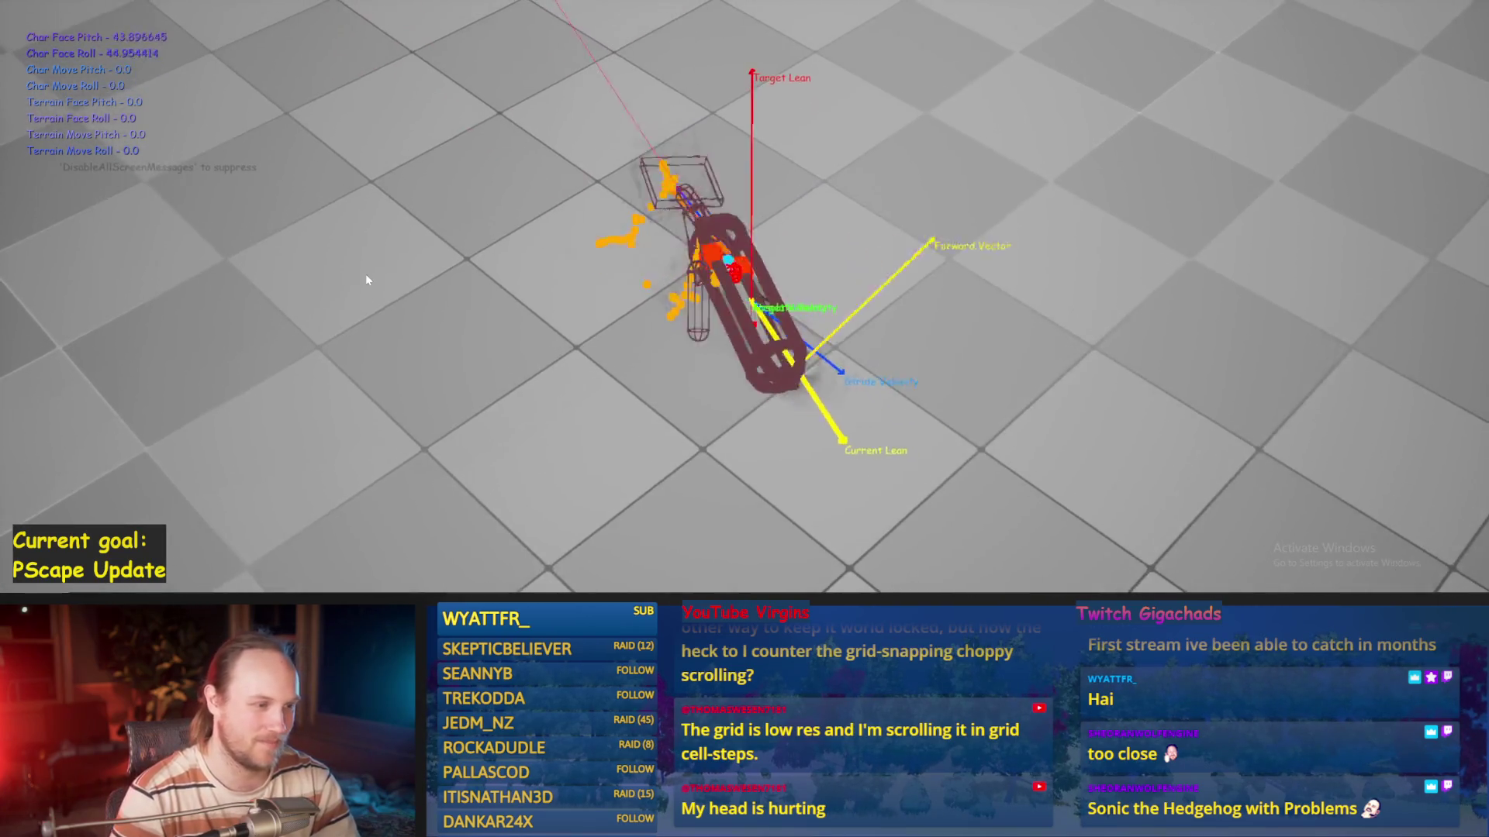
key(Escape)
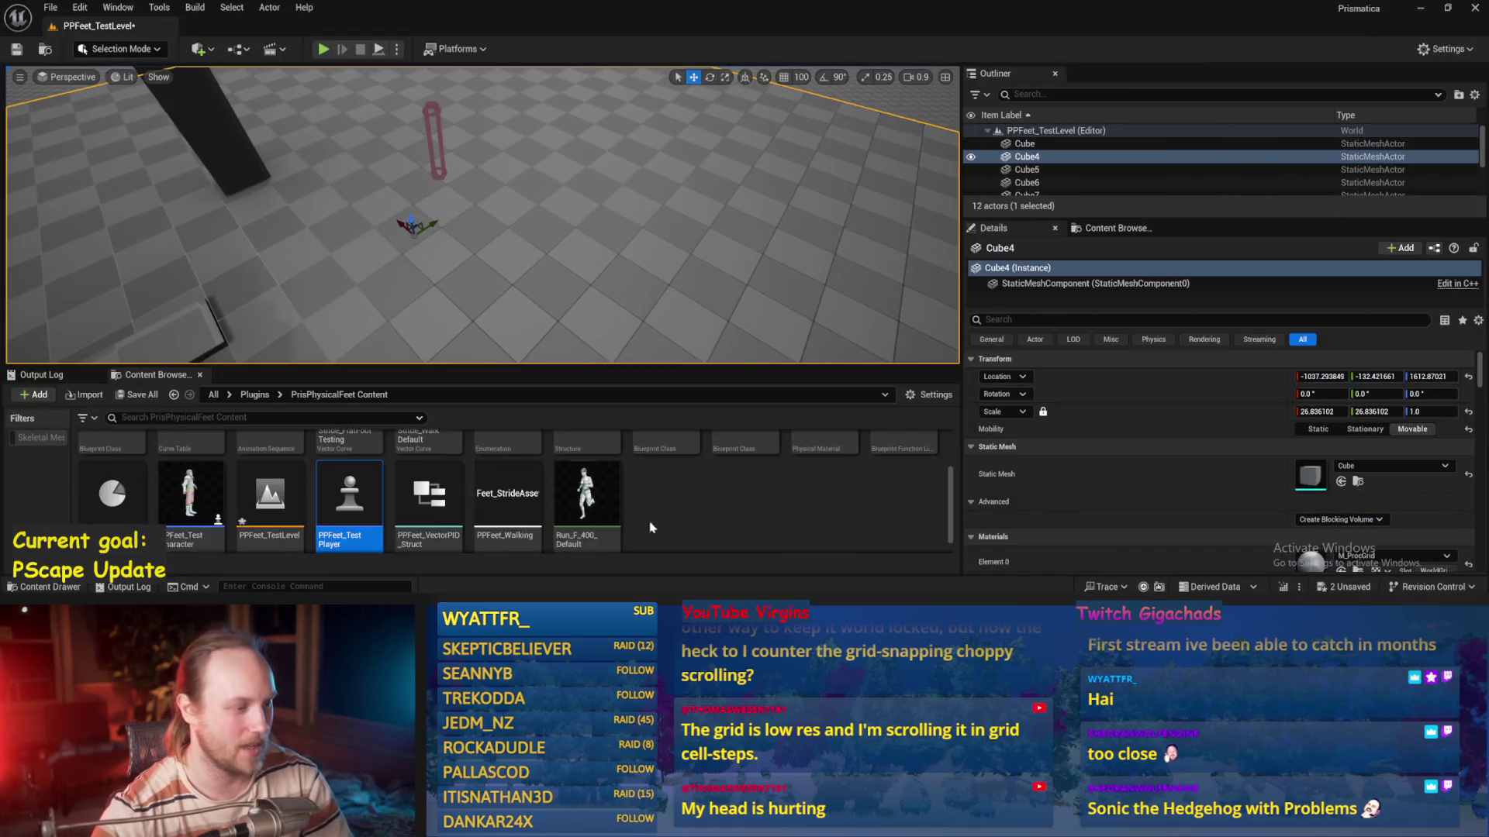
Reopen PPFeet_TestPlayer, then go via PPFeet_PID_Functions back to Balance Maybe
double_click(349, 496)
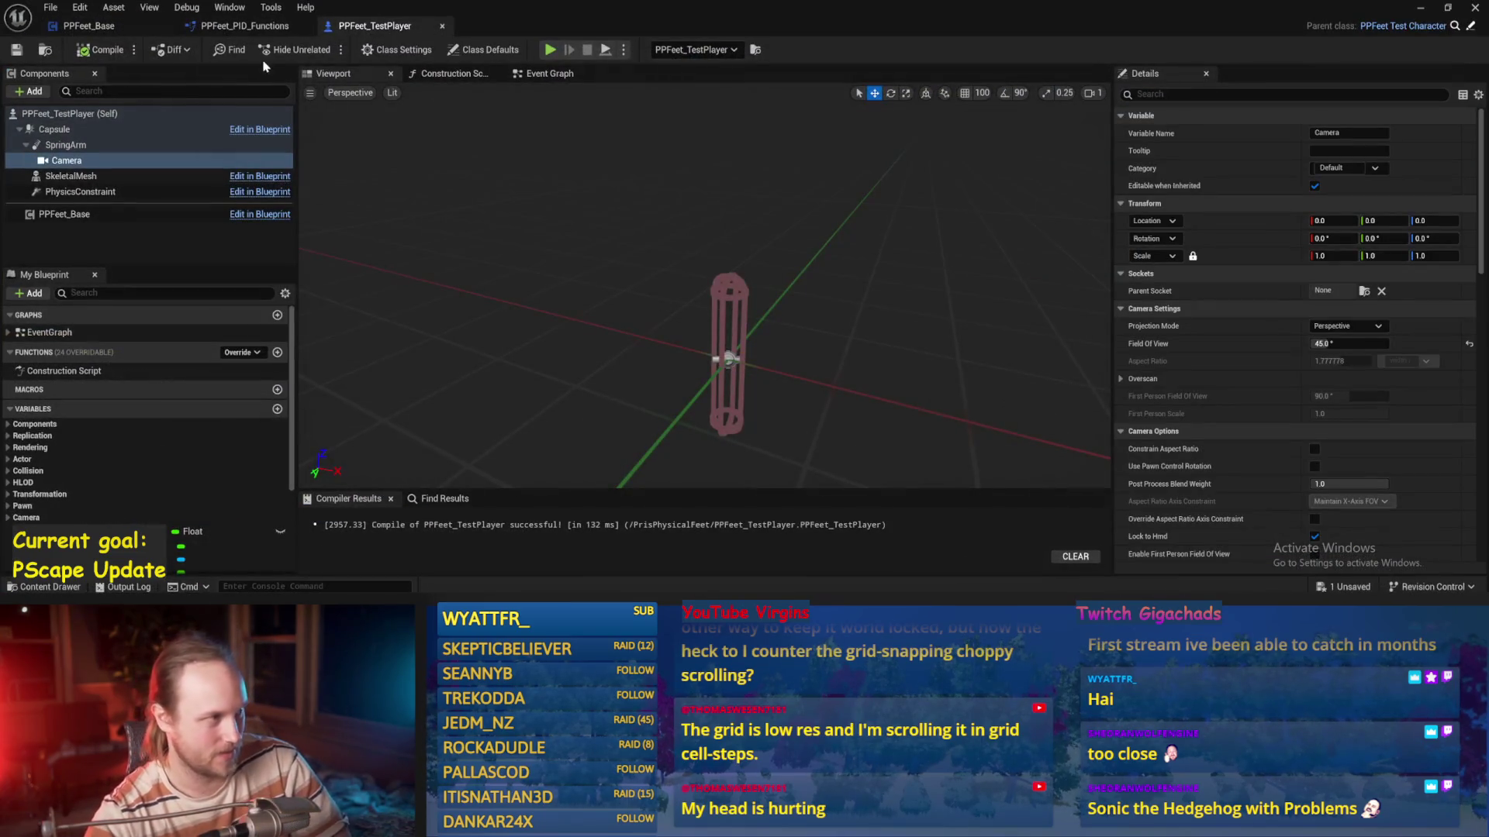
click(233, 28)
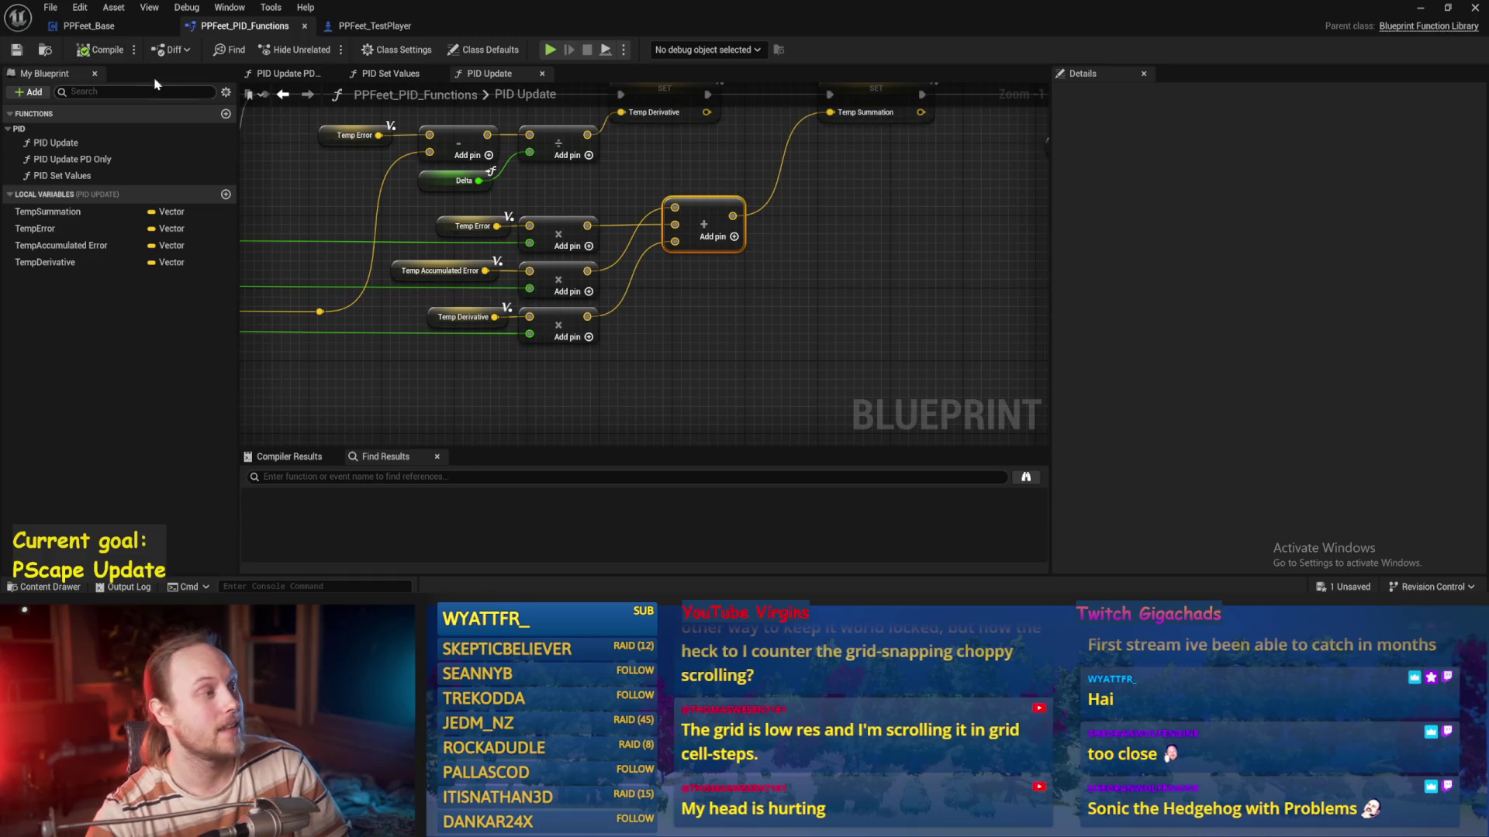
click(89, 26)
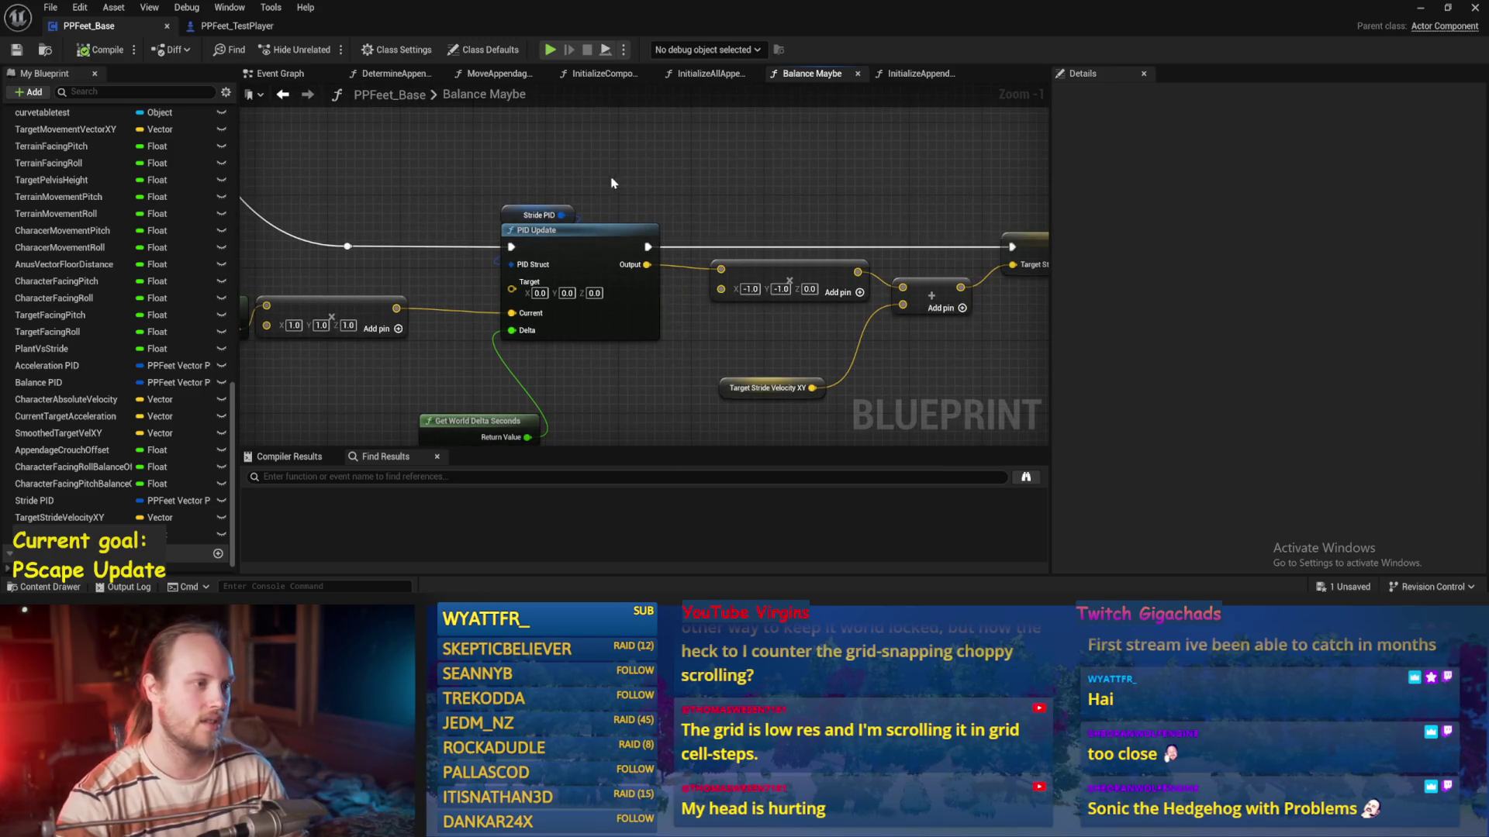
Wrap the Stride PID Update node in a 'Stride Acceleration' comment and save
click(549, 242)
key(c)
text(Stride Acceleration)
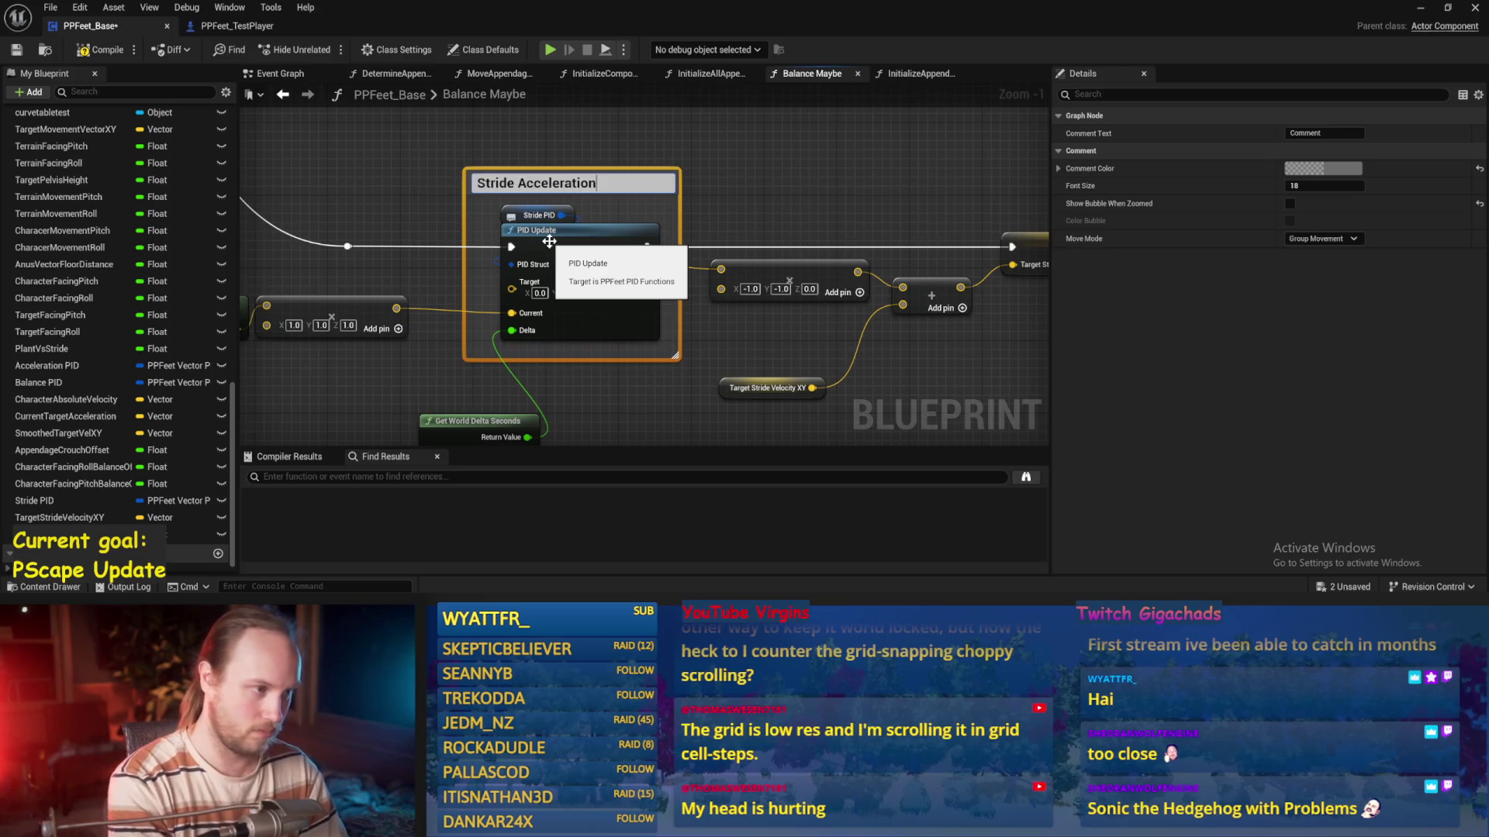
key(Return)
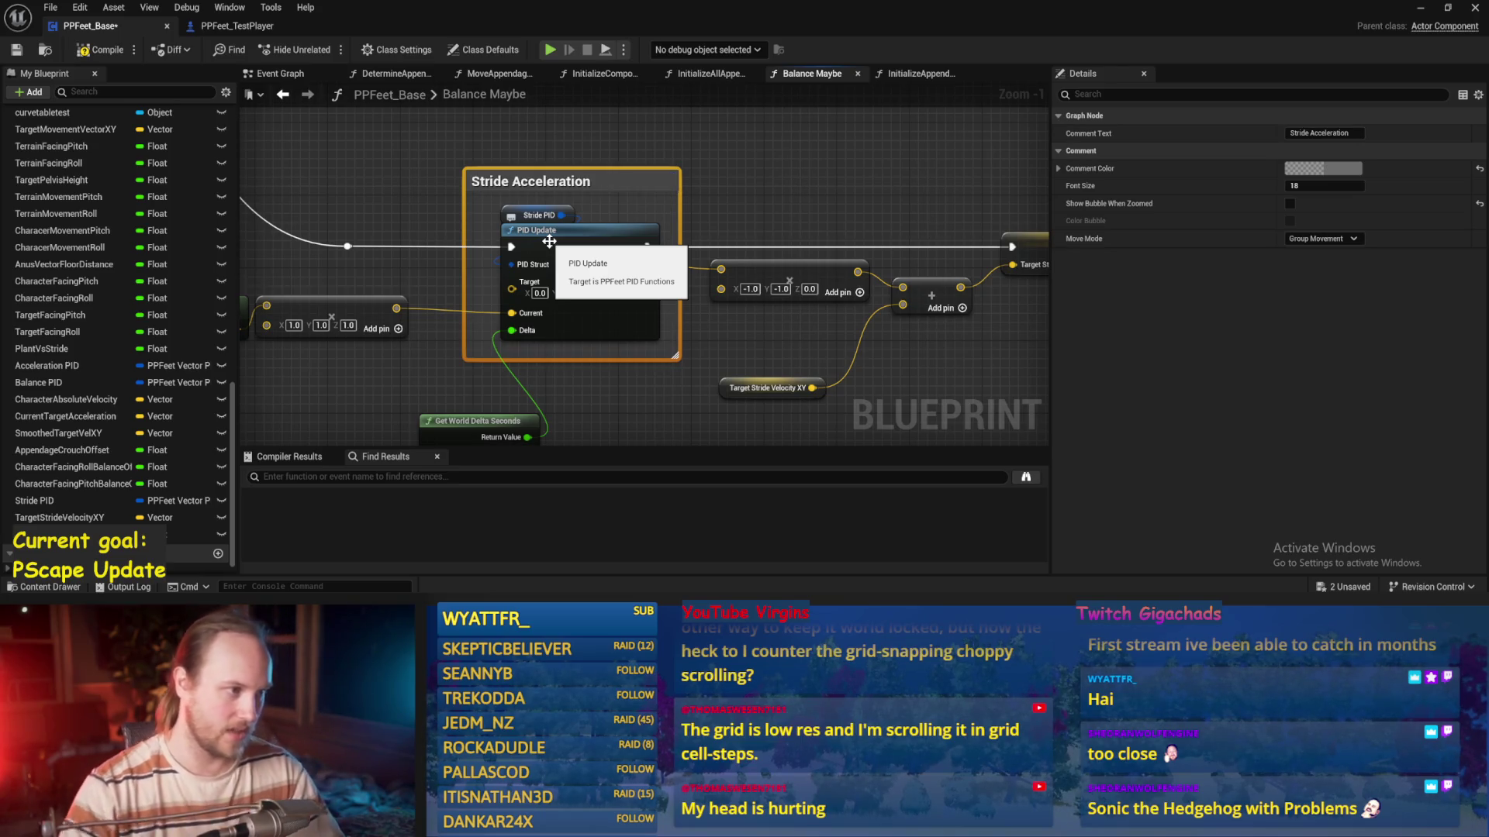
click(853, 227)
key(ctrl+s)
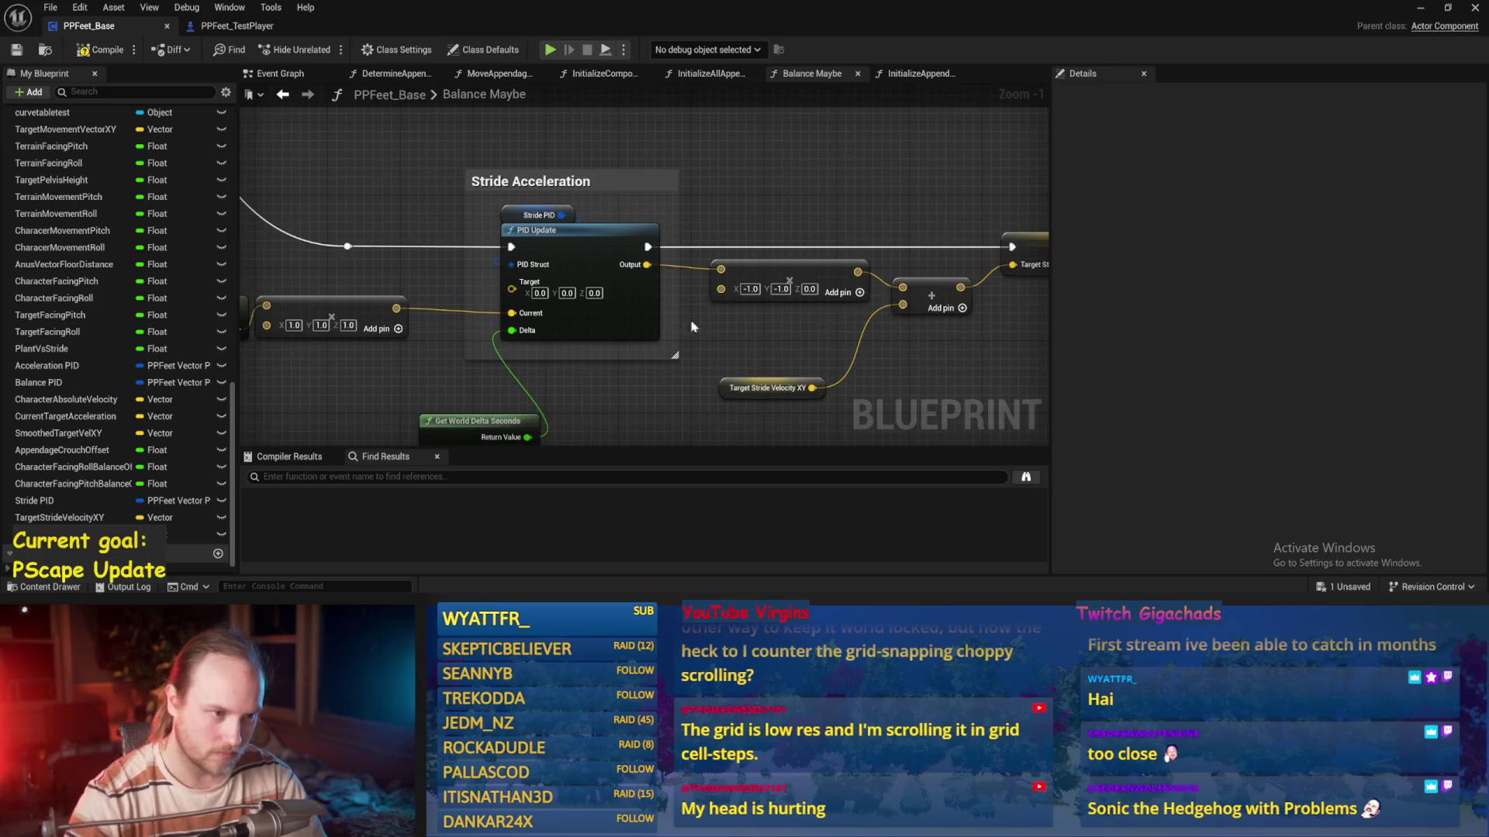
Tidy the vector, Add, setter, Vector Length and Map Range nodes rightward
scroll(764, 327, down, 2)
drag(692, 148, 482, 294)
drag(494, 213, 515, 213)
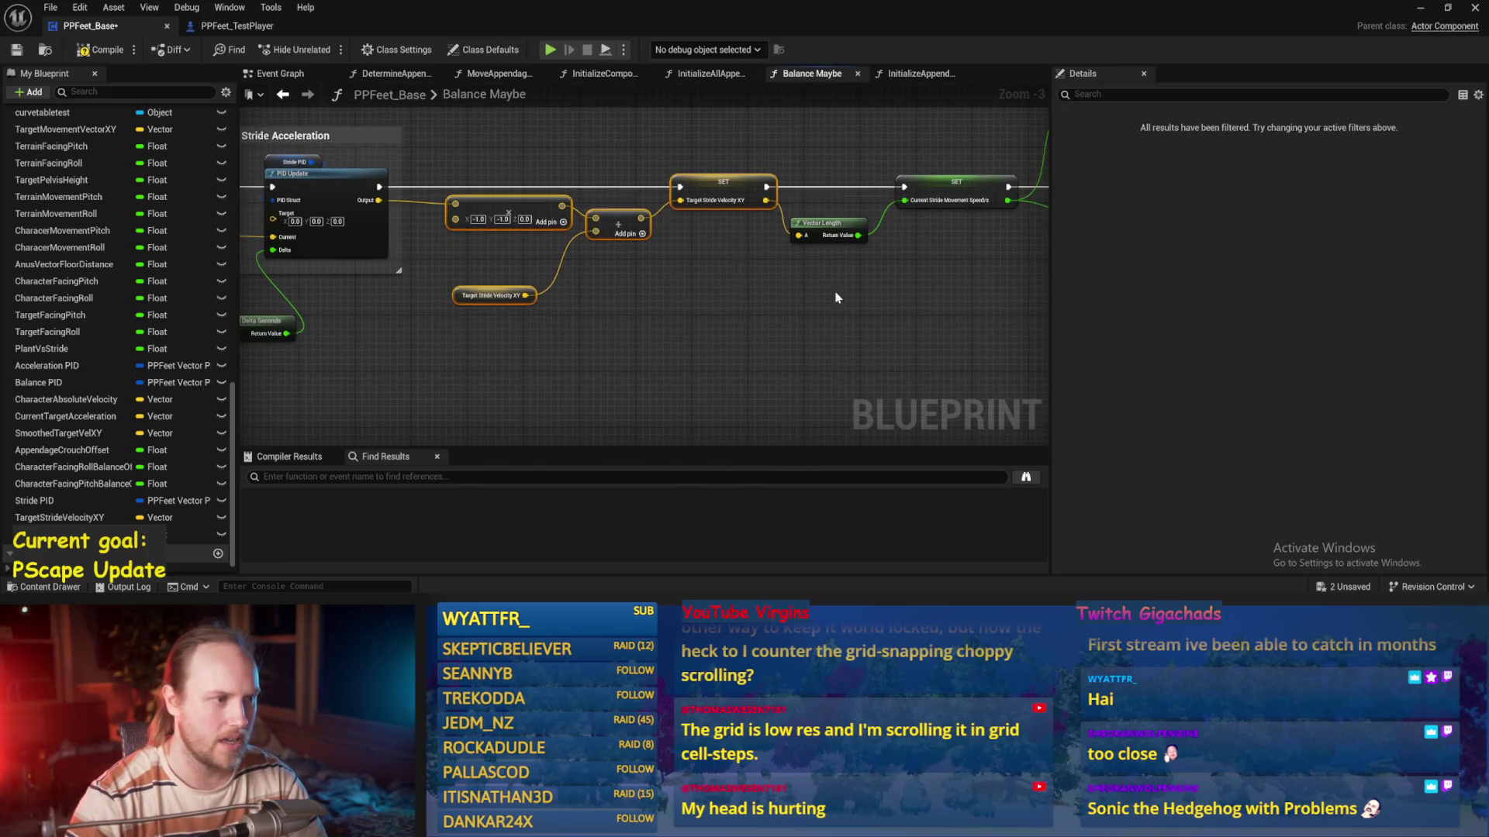
drag(836, 297, 615, 355)
click(615, 288)
drag(615, 289, 677, 289)
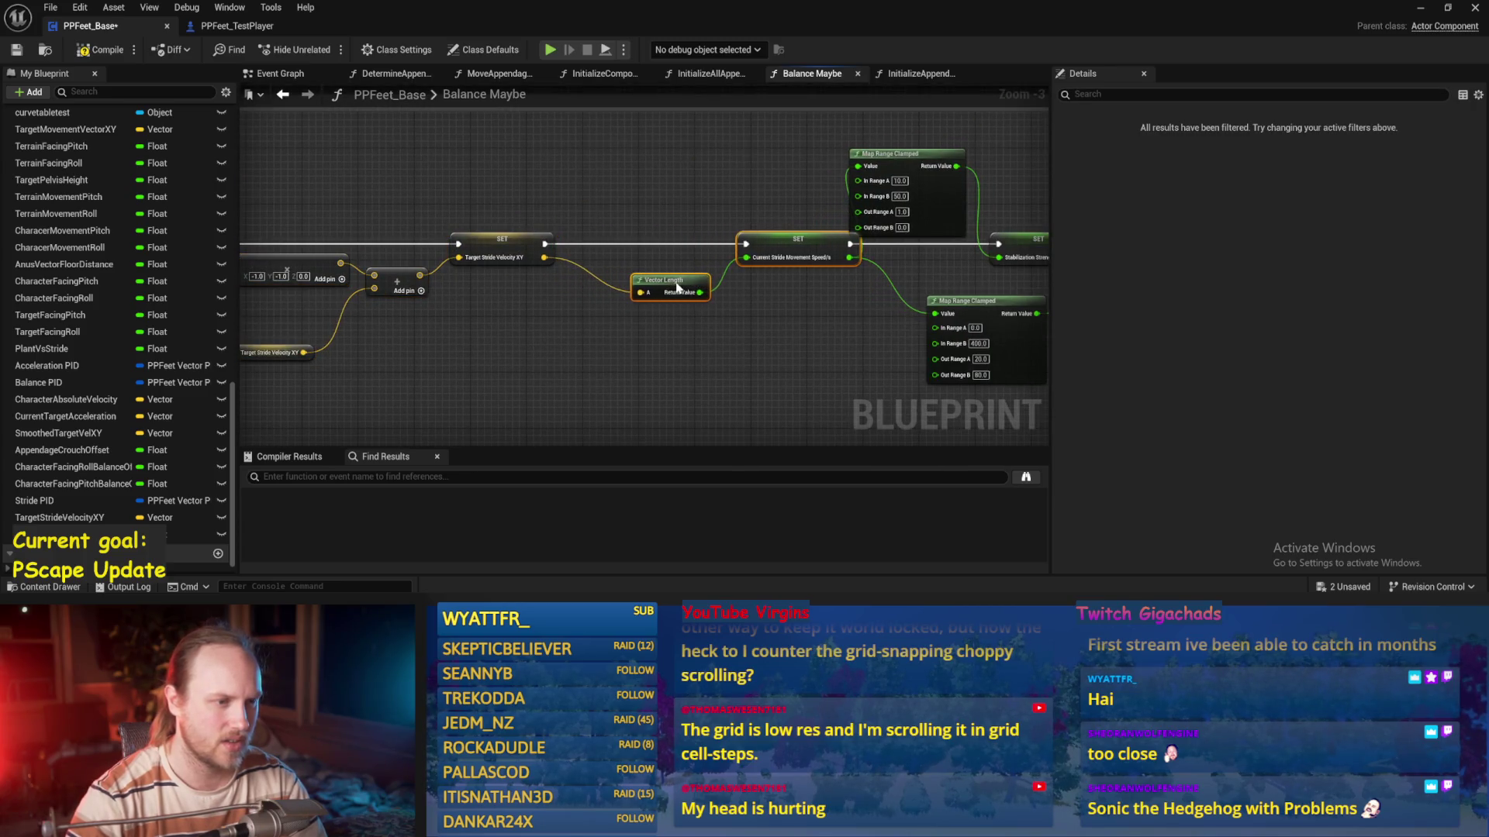
drag(758, 226, 775, 209)
scroll(466, 244, up, 4)
Promote PID Update's output to a Stride Acceleration variable and chain its setter's execution
right_click(457, 231)
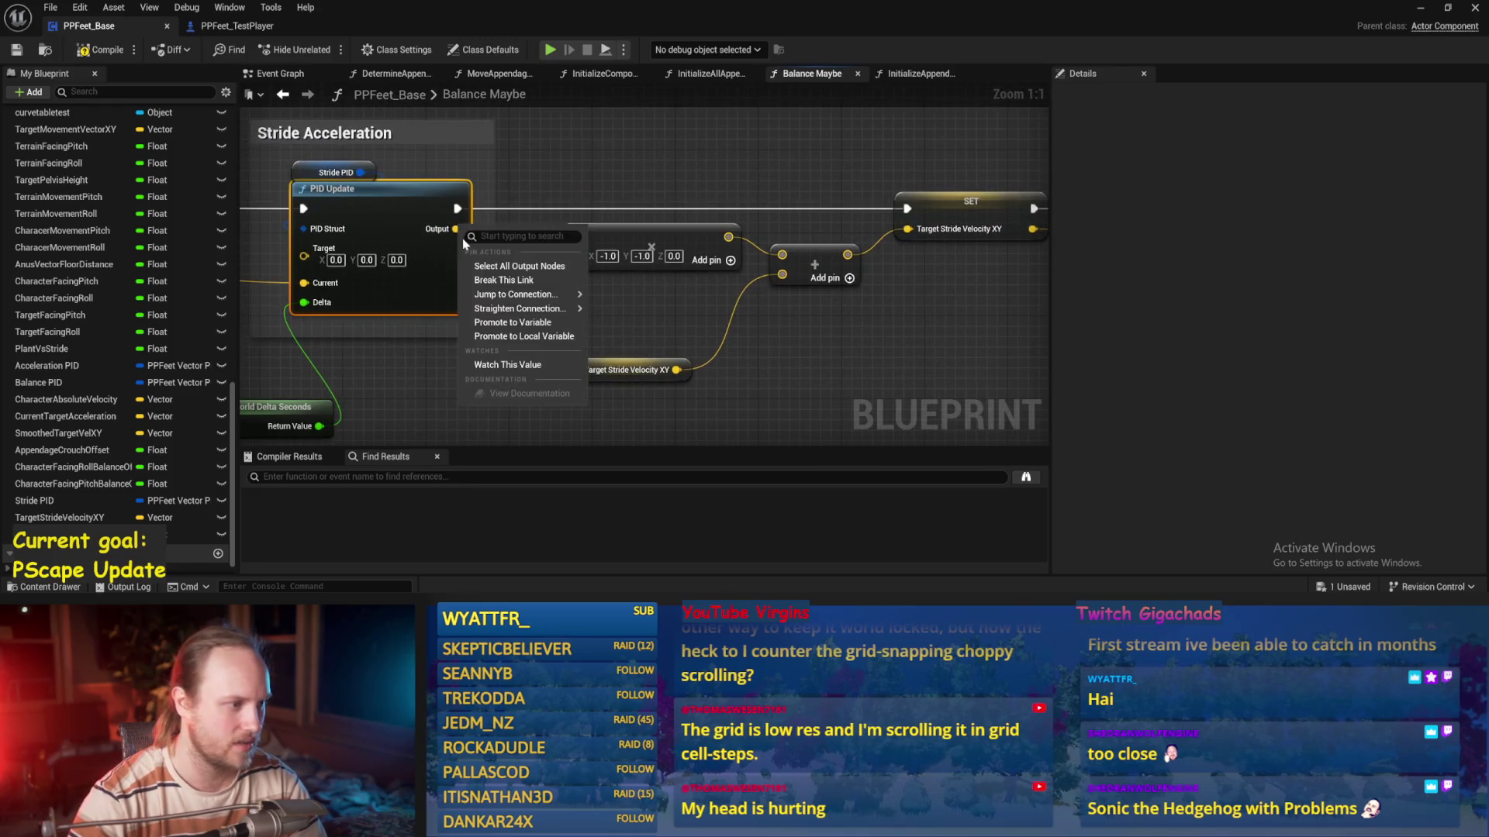
click(513, 322)
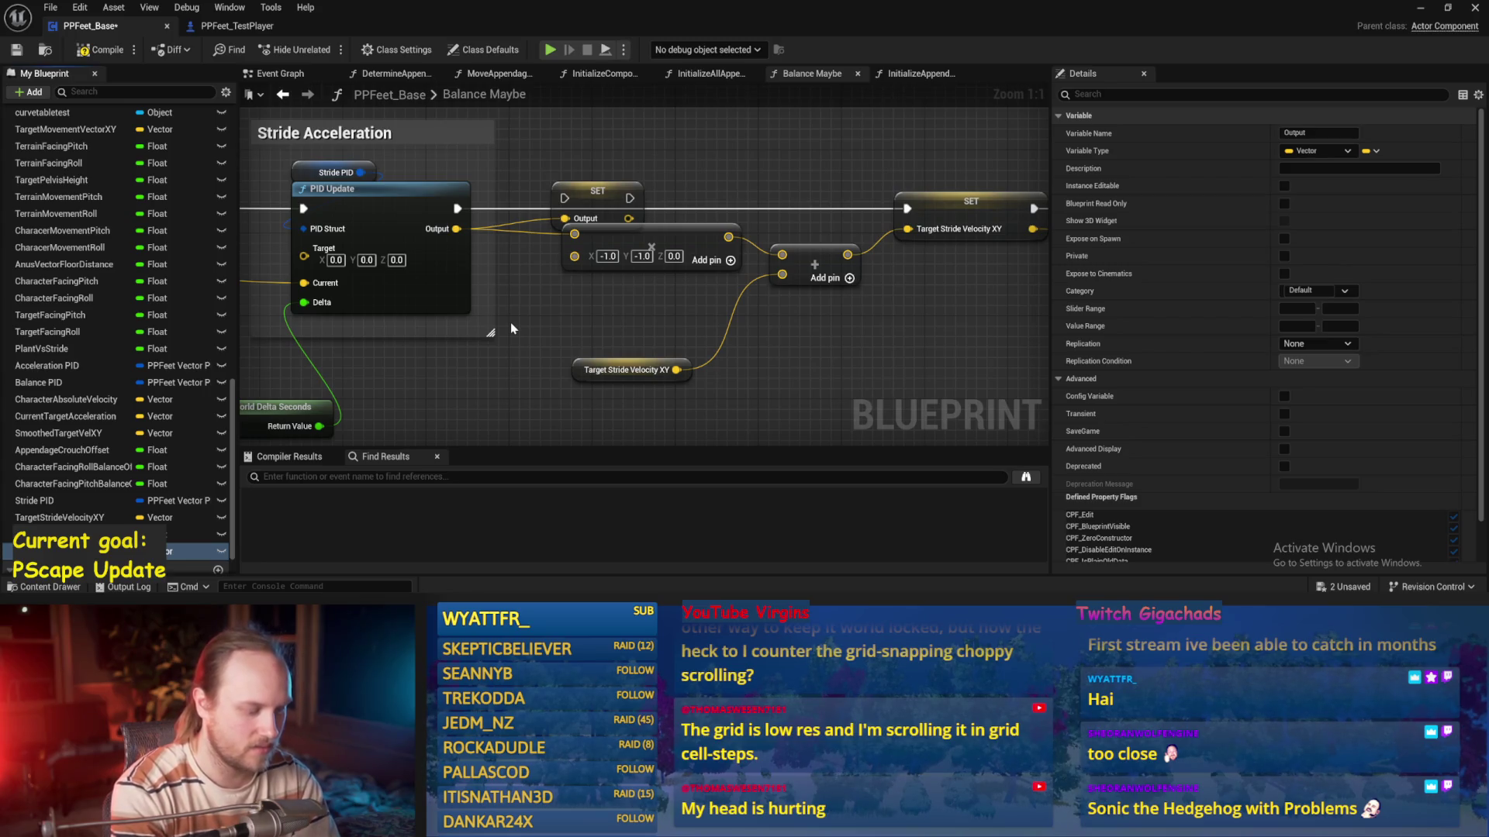
key(Return)
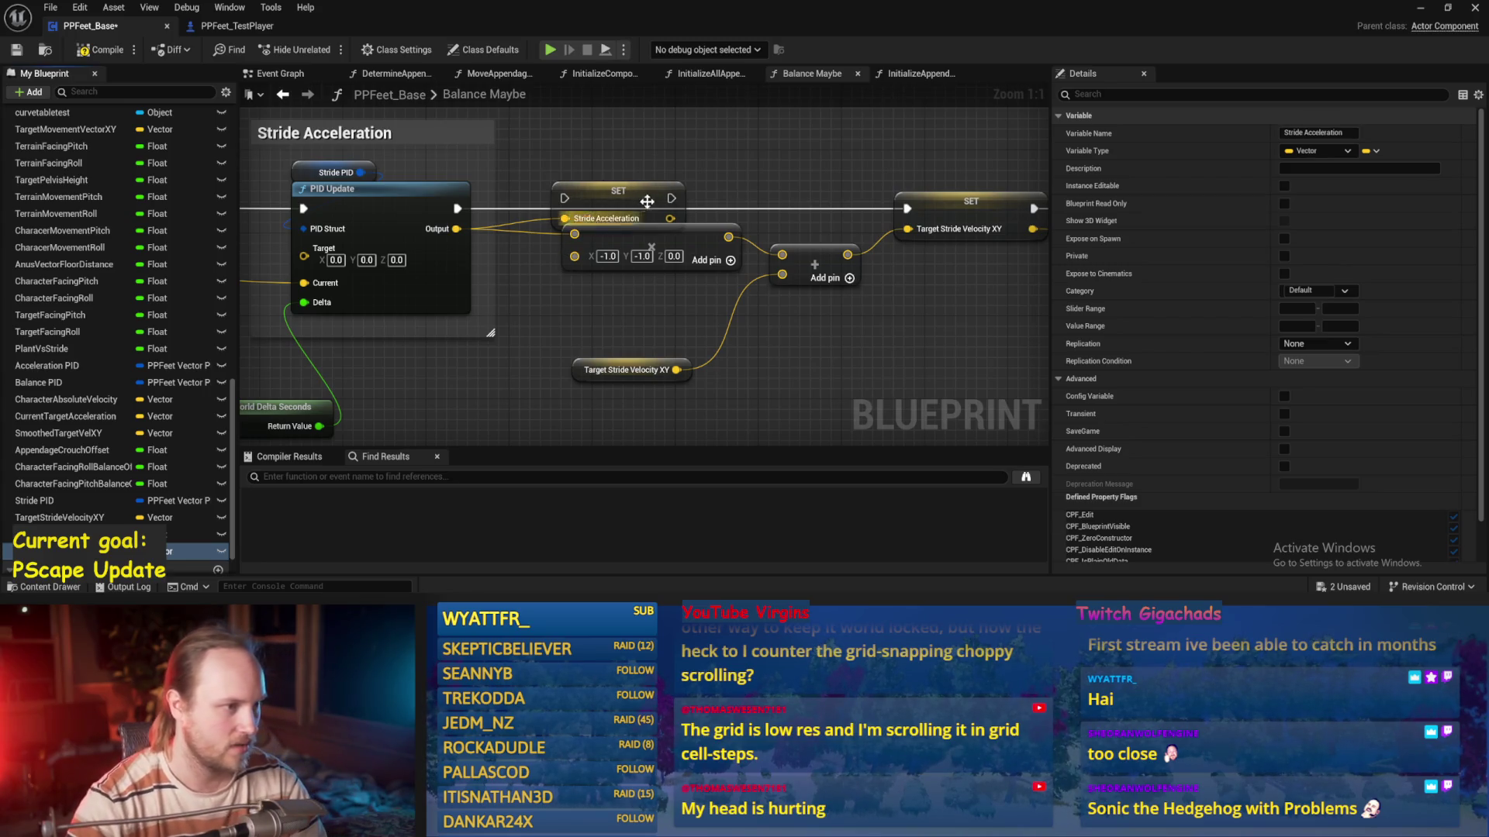
drag(648, 208, 638, 189)
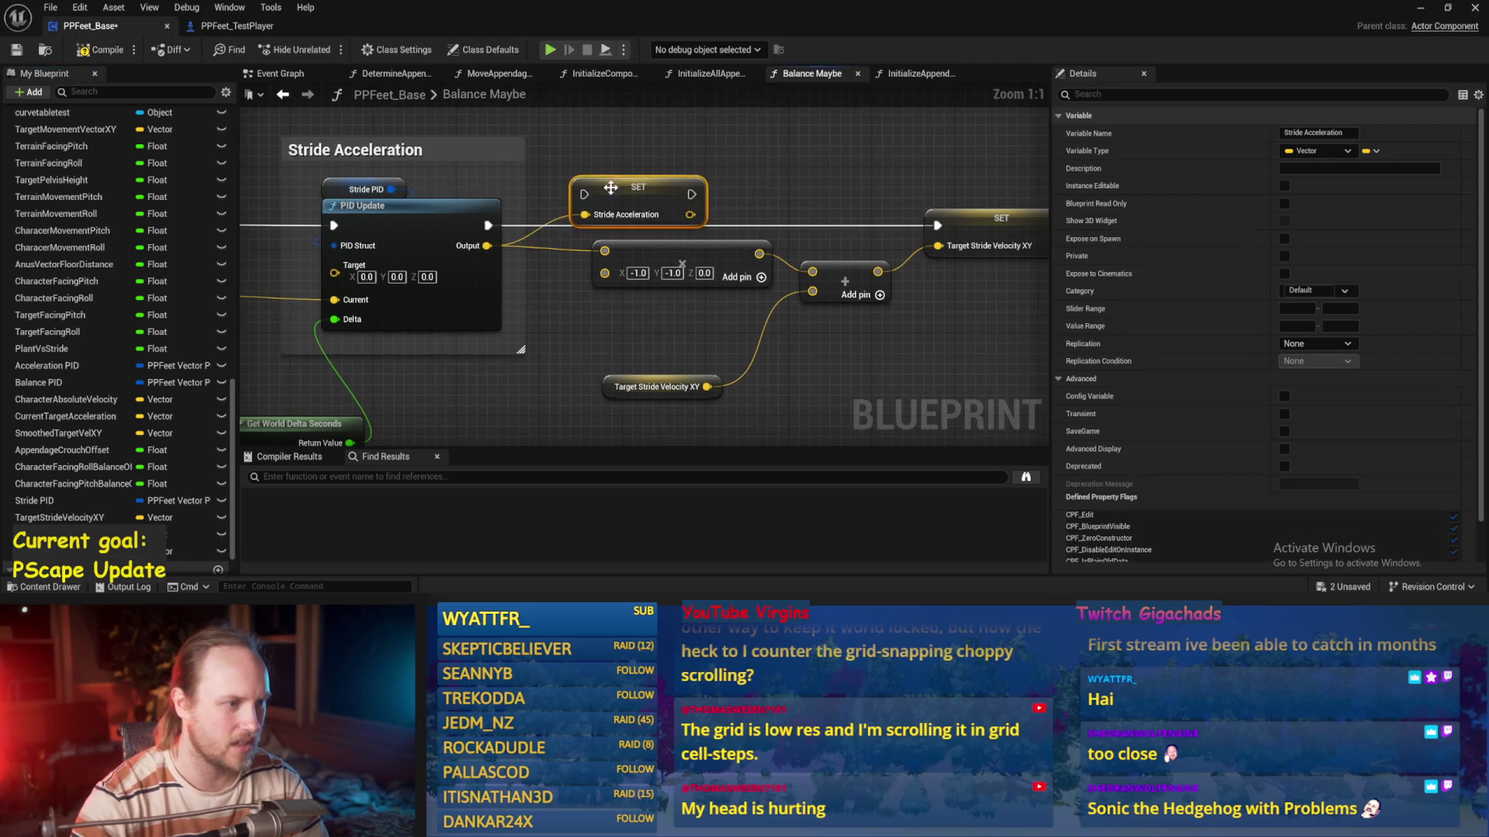
drag(491, 229, 584, 194)
mouse_move(691, 194)
mouse_down()
mouse_move(1001, 236)
mouse_move(891, 243)
mouse_move(937, 226)
mouse_up()
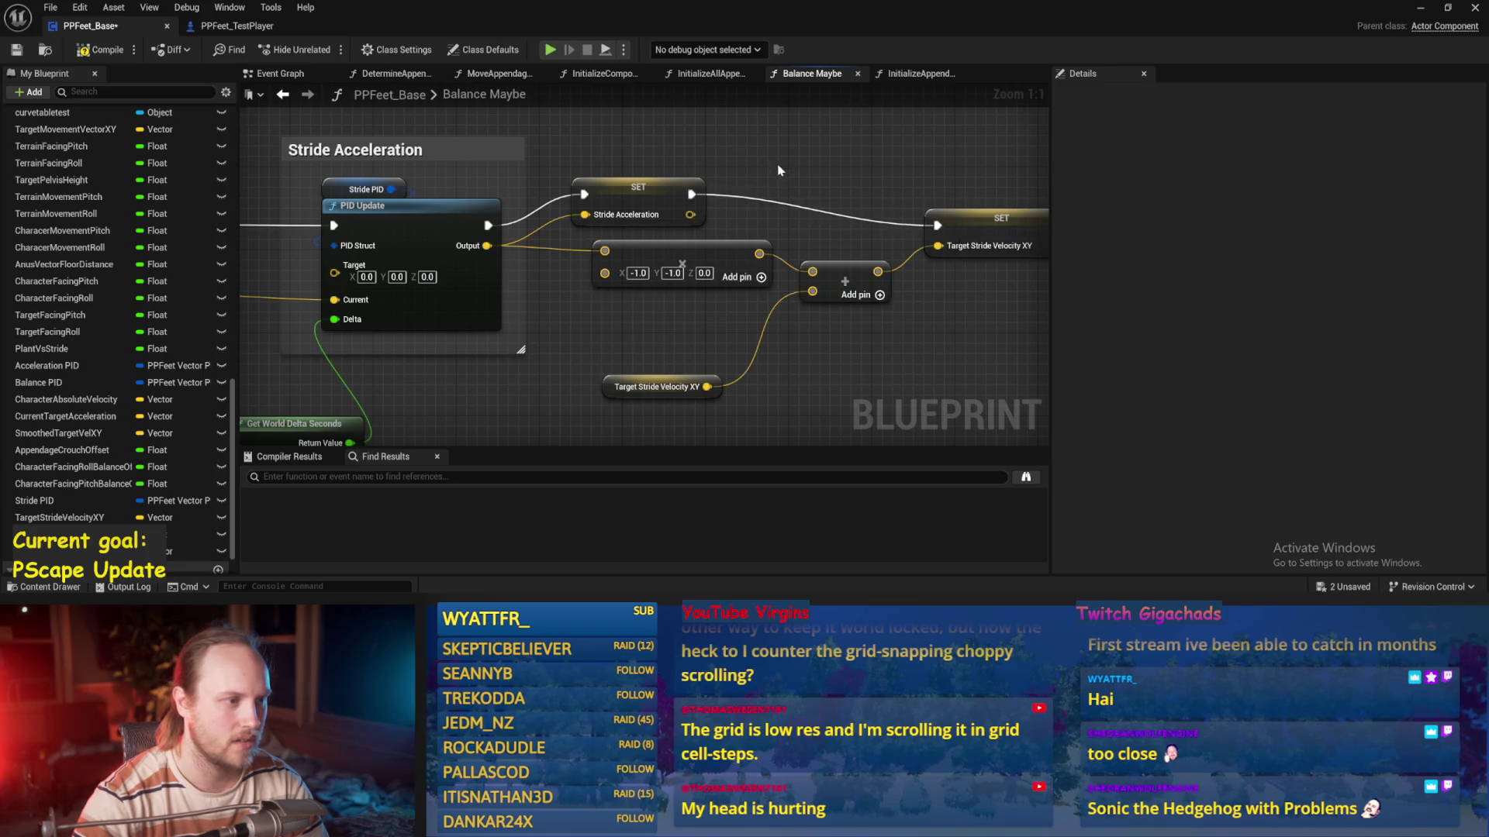
drag(584, 215, 666, 186)
key(Escape)
Feed the vector into the setter, rename it Stride Acceleration XY, and save
drag(759, 254, 583, 217)
drag(638, 187, 679, 176)
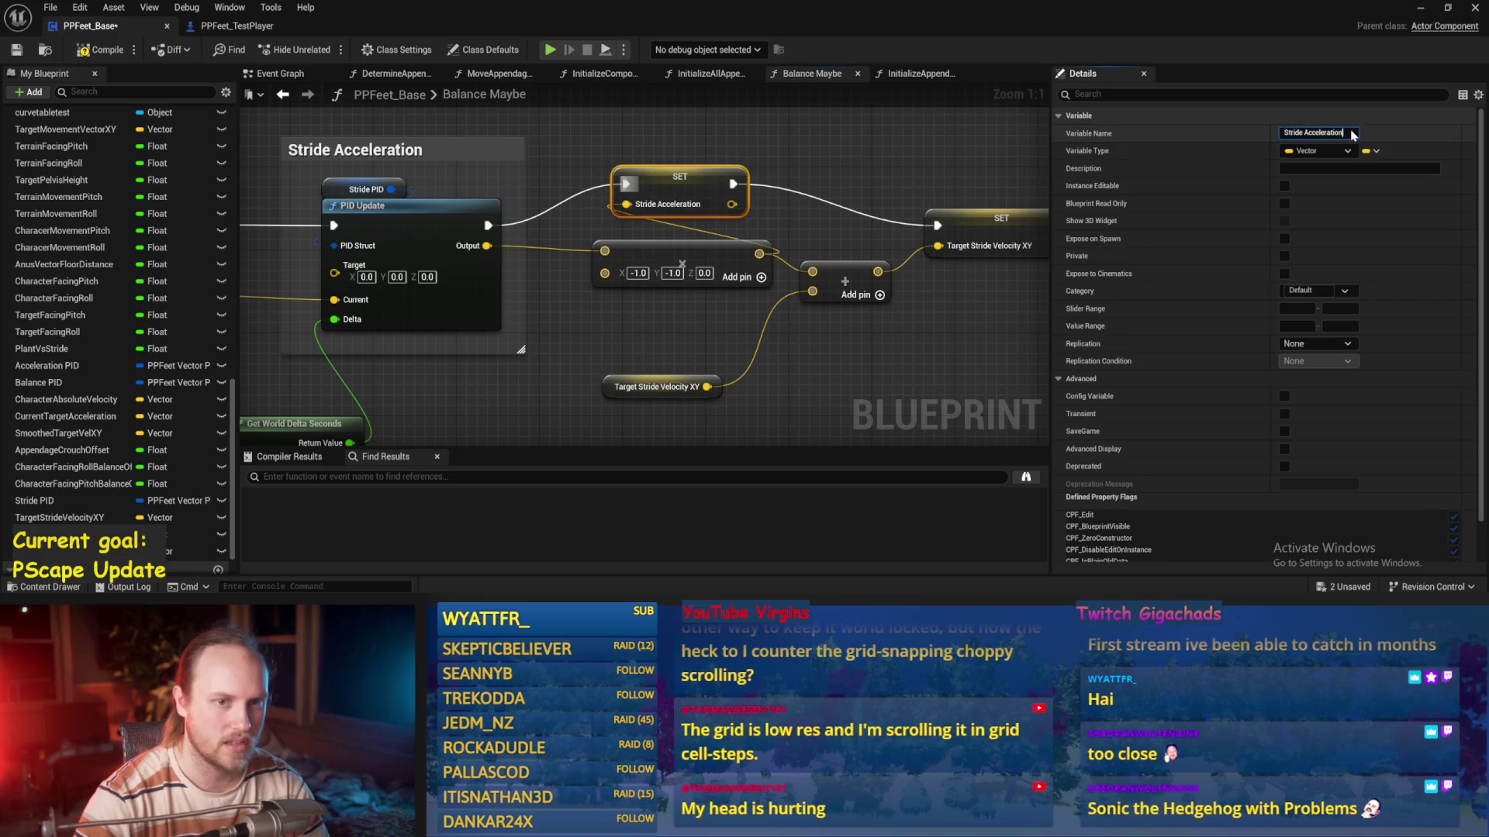
key(Return)
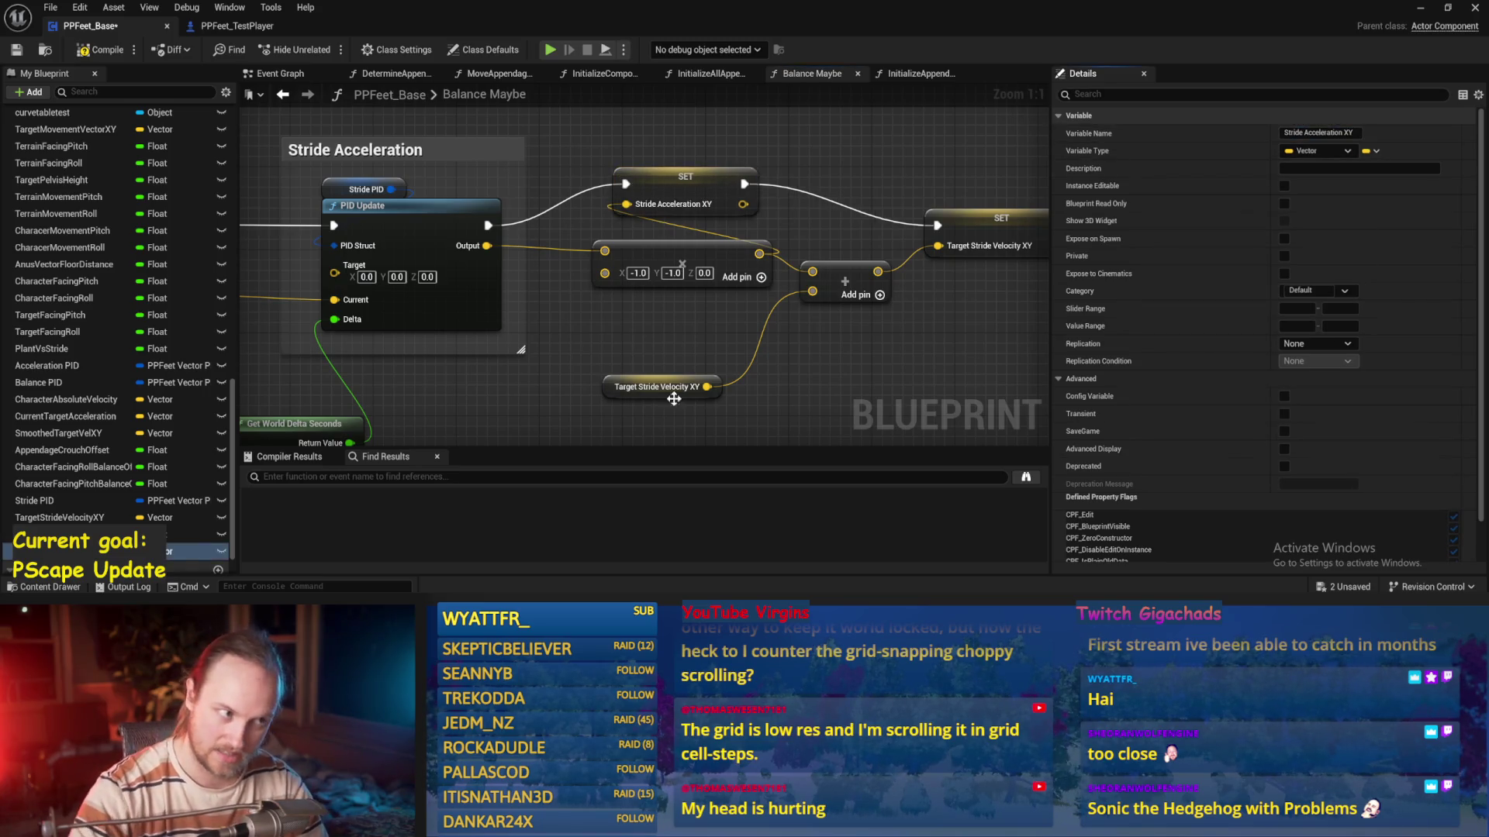
mouse_move(717, 267)
mouse_down()
mouse_move(553, 244)
mouse_move(622, 223)
mouse_up()
key(ctrl+s)
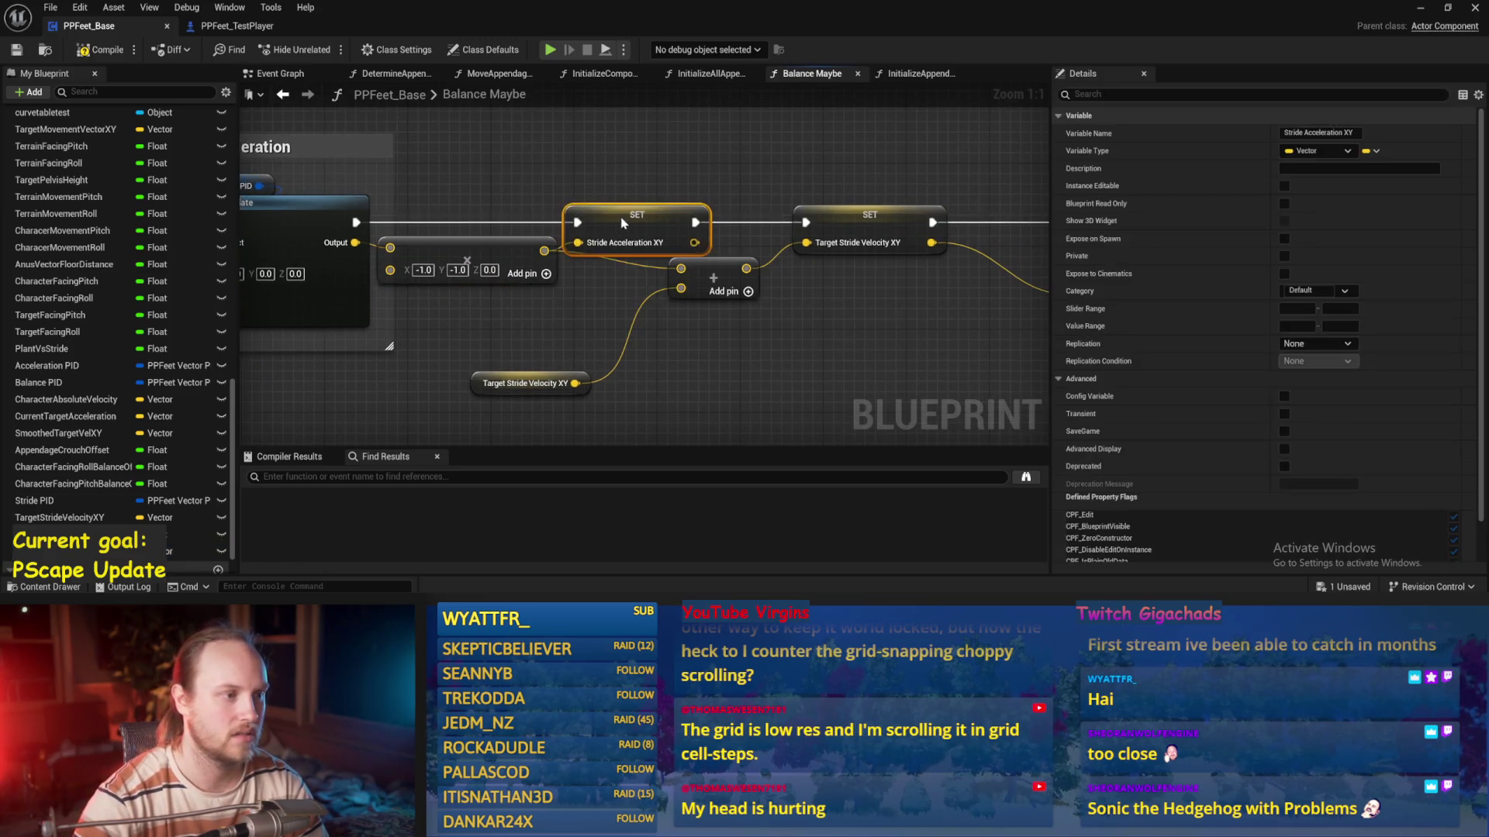
Place the Add node between the two setters beside the Target Stride Velocity XY getter
drag(724, 173, 612, 172)
click(600, 276)
mouse_move(600, 276)
mouse_down()
mouse_move(620, 285)
mouse_move(598, 256)
mouse_move(588, 278)
mouse_up()
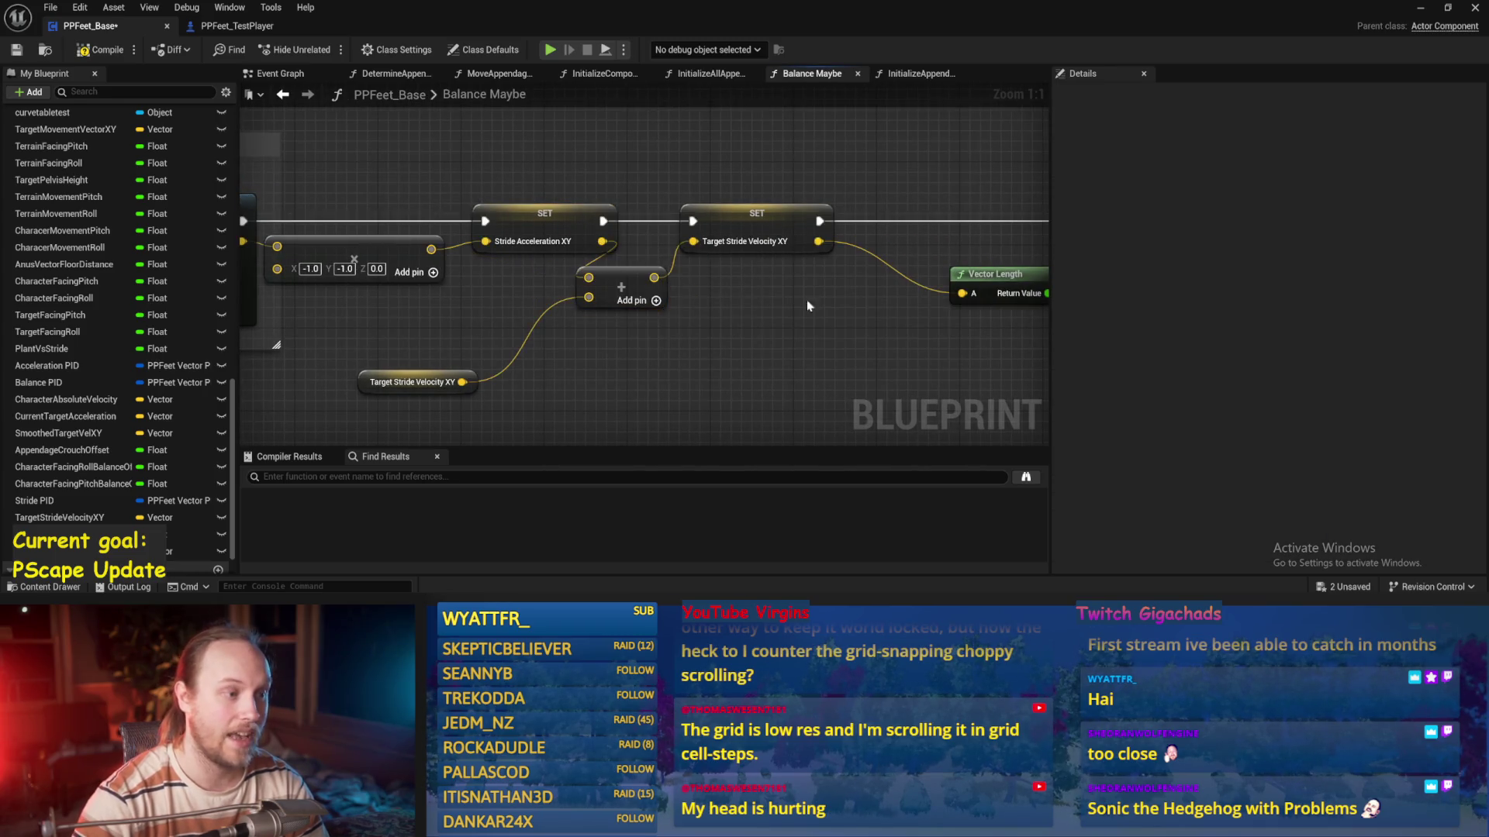
drag(630, 358, 474, 364)
drag(747, 249, 862, 249)
click(632, 278)
drag(630, 277, 708, 262)
mouse_move(398, 397)
mouse_down()
mouse_move(533, 325)
mouse_move(192, 342)
mouse_up()
Realign Vector Length, Map Range and the Stabilization Strength setter, then save
click(663, 295)
mouse_move(663, 294)
mouse_down()
mouse_move(479, 319)
mouse_move(509, 319)
mouse_up()
mouse_move(558, 264)
mouse_down()
mouse_move(476, 280)
mouse_move(362, 335)
mouse_up()
scroll(671, 328, down, 2)
mouse_move(815, 143)
mouse_down()
mouse_move(501, 233)
mouse_move(514, 192)
mouse_move(561, 191)
mouse_up()
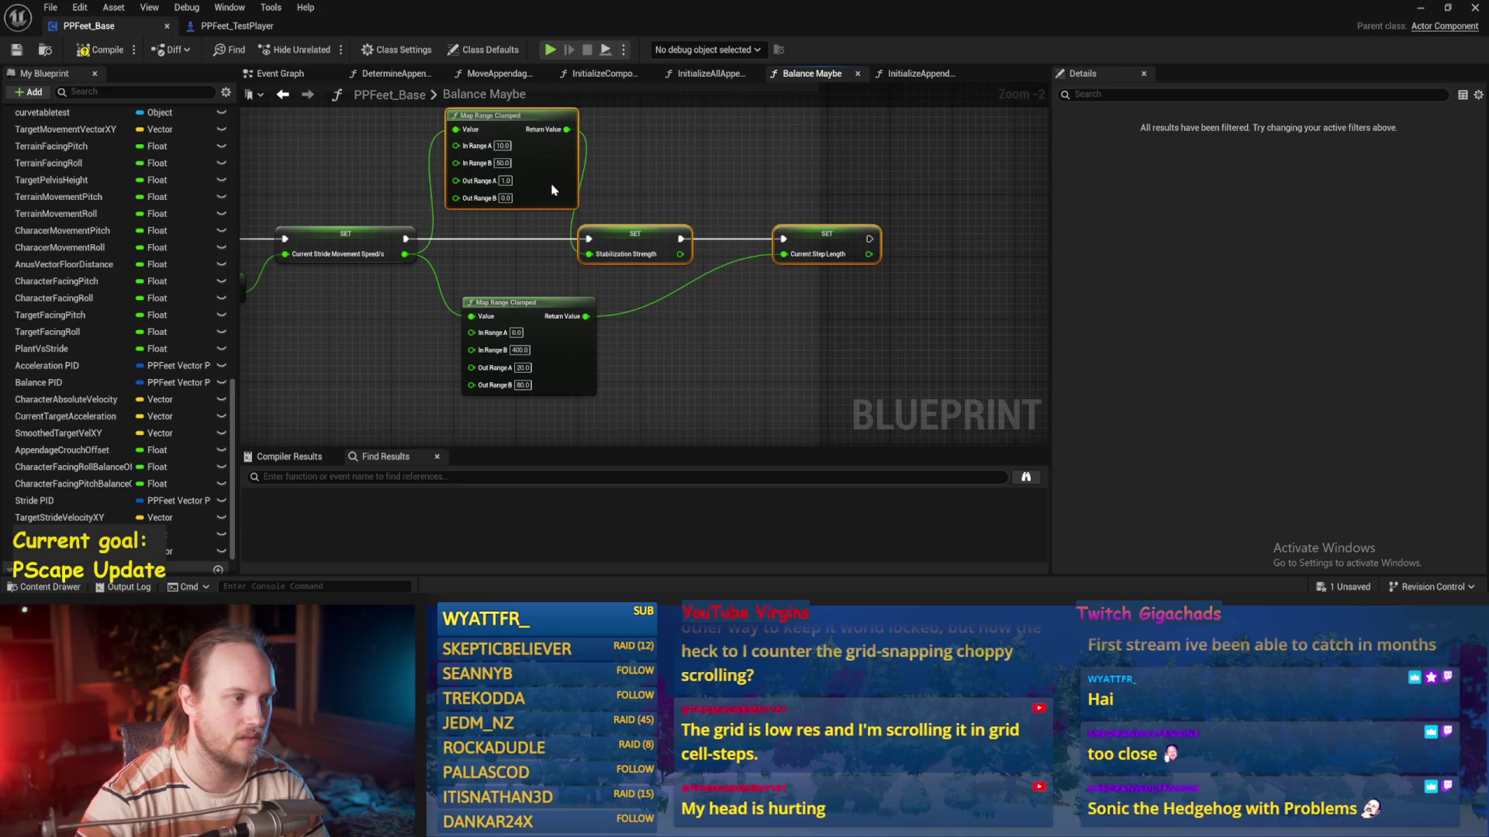
click(664, 187)
drag(680, 240, 703, 240)
key(ctrl+s)
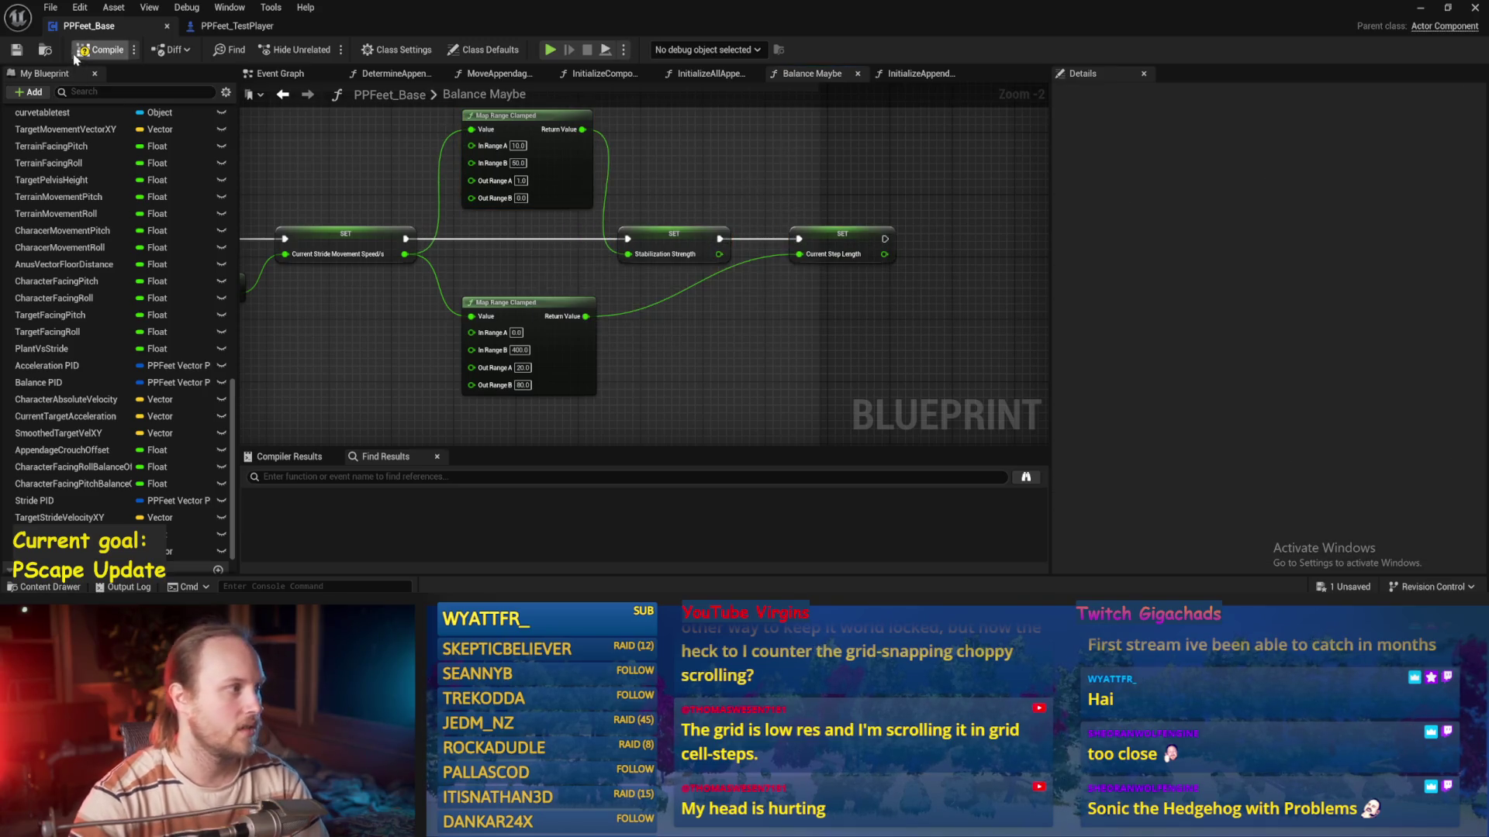
Compile the Blueprint, review the Stride Acceleration section, and return to the Event Graph
mouse_move(455, 356)
mouse_down()
mouse_move(775, 326)
mouse_move(551, 313)
mouse_move(665, 278)
mouse_up()
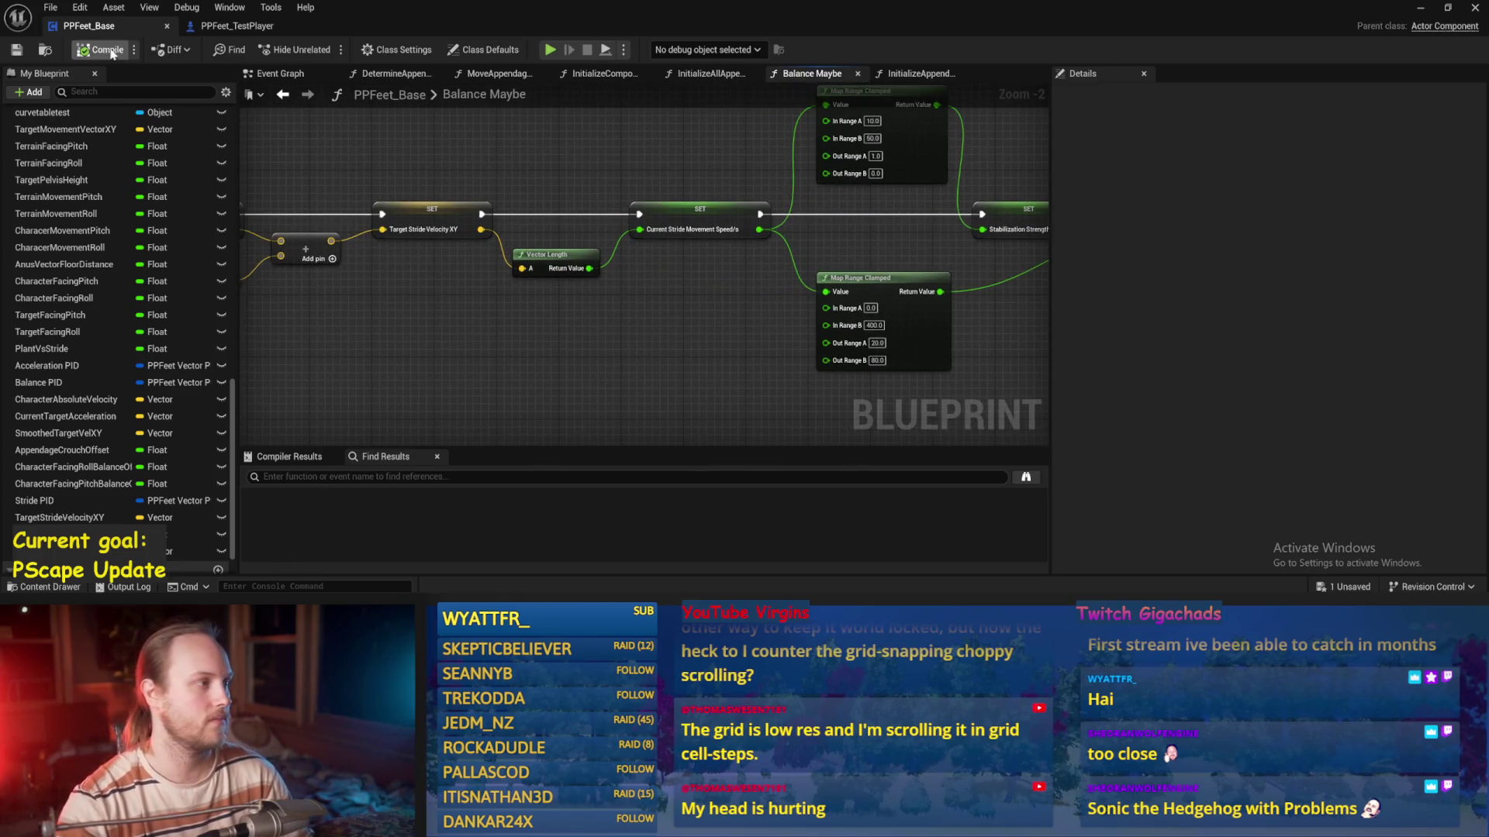
click(17, 49)
drag(339, 311, 583, 291)
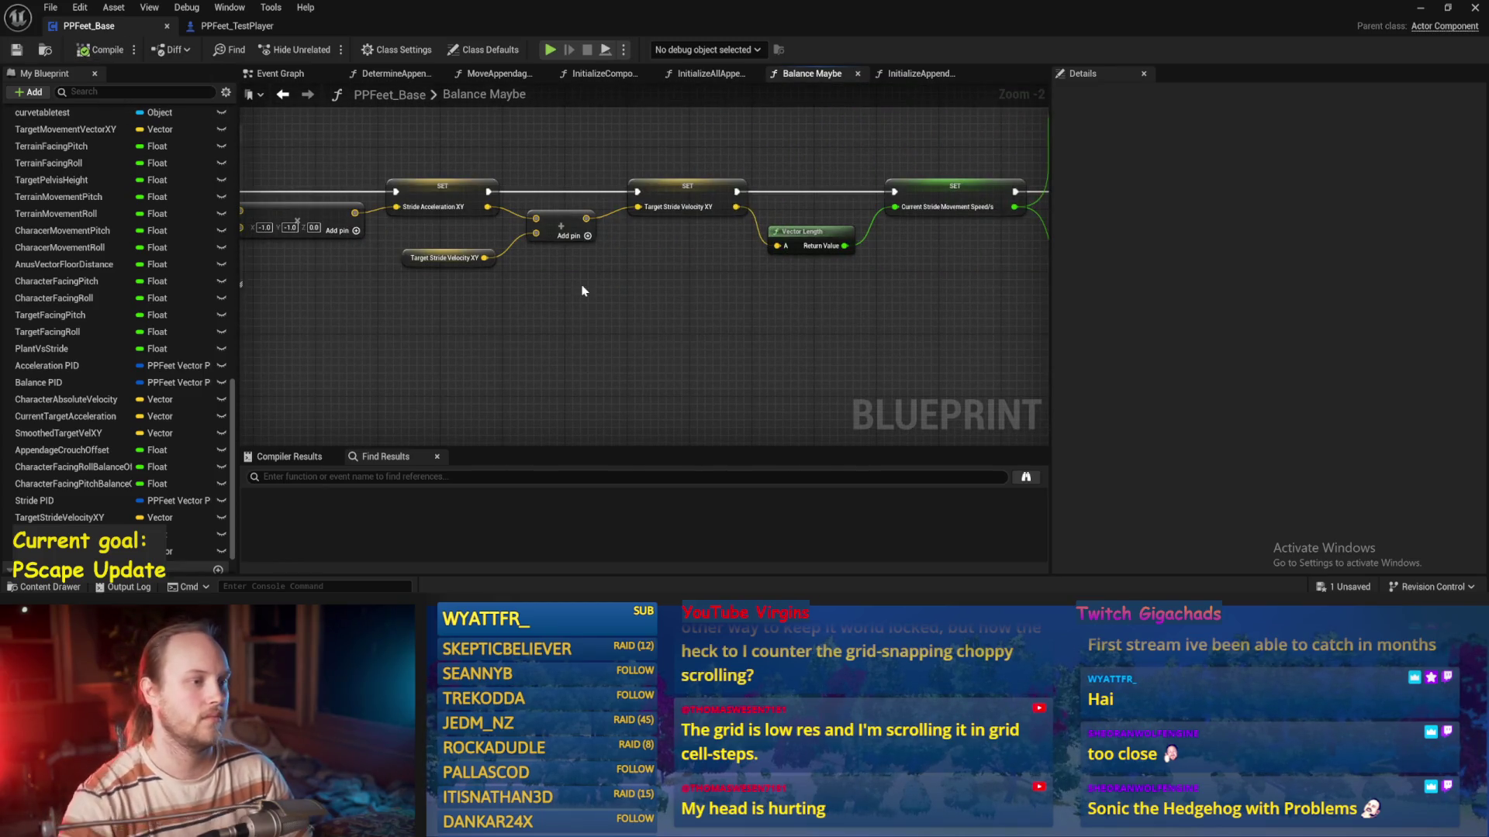
drag(511, 338, 703, 382)
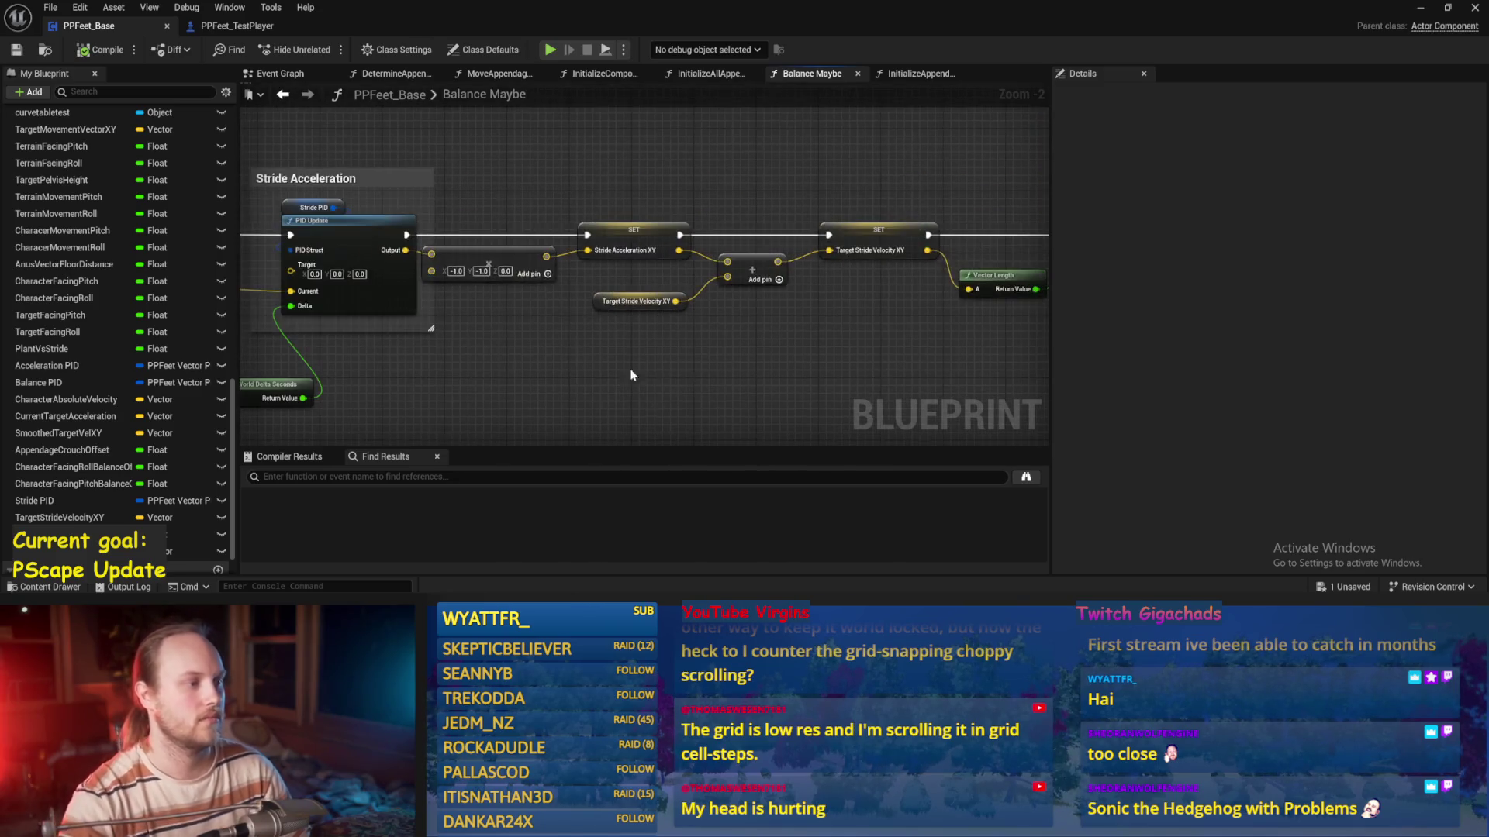
click(291, 82)
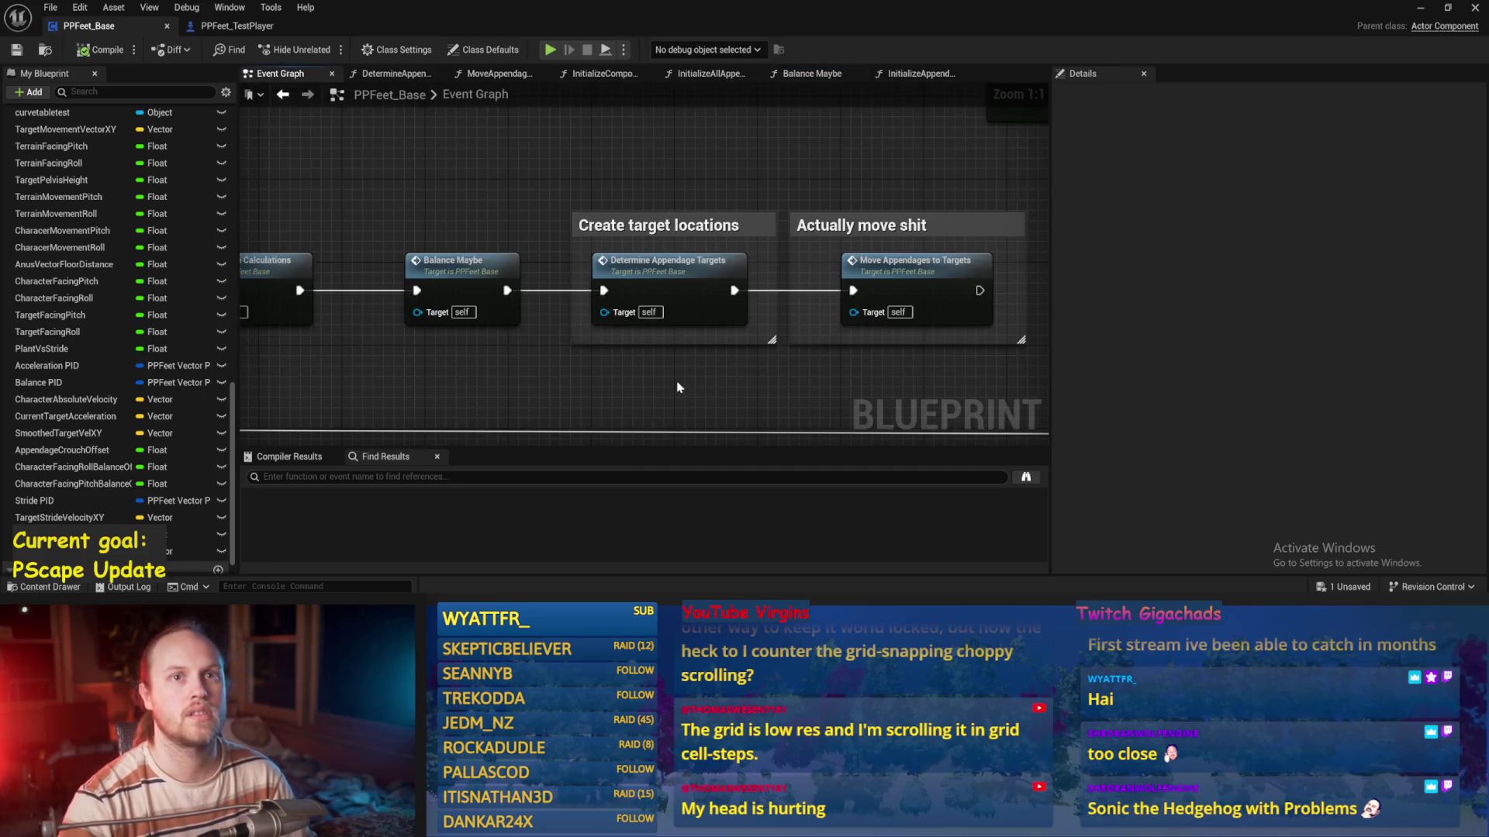
Open the DrawDebugValues function and locate the Stride Related Things debug nodes
mouse_move(533, 366)
mouse_down()
mouse_move(614, 315)
mouse_move(523, 229)
mouse_move(612, 395)
mouse_up()
click(552, 427)
double_click(552, 427)
scroll(731, 205, up, 3)
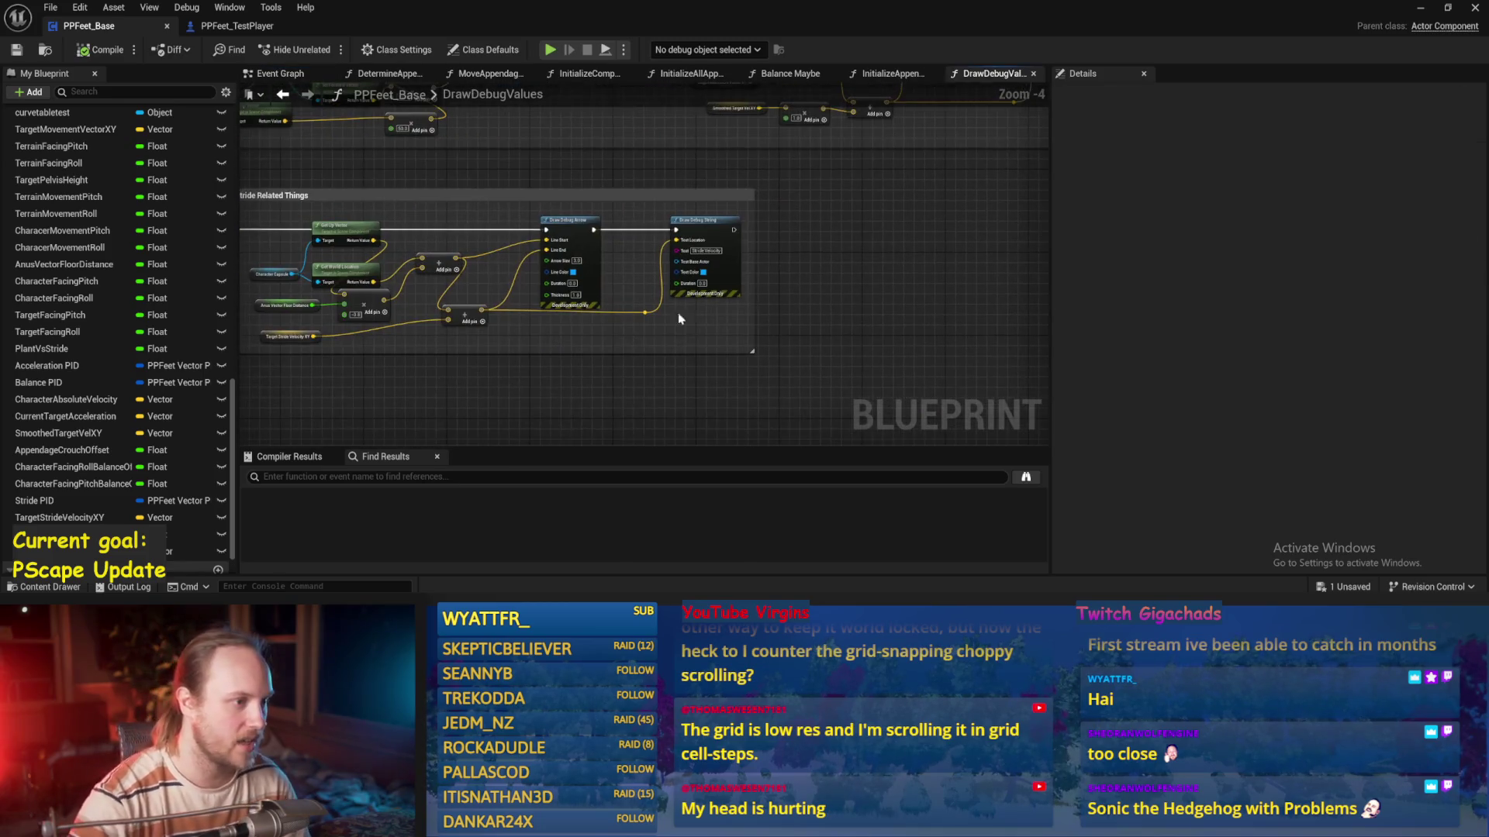
scroll(454, 293, up, 2)
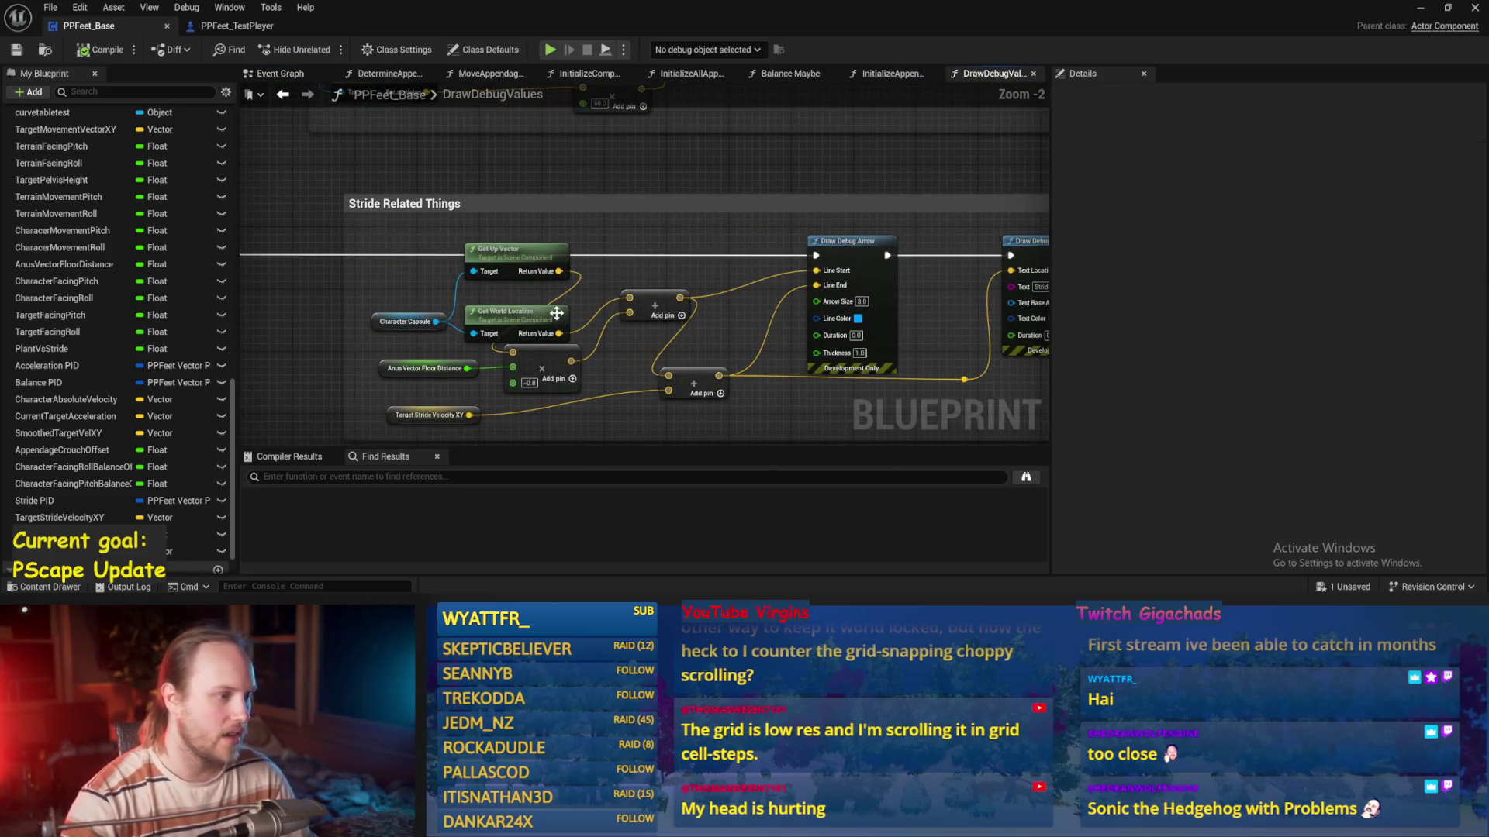
click(531, 297)
drag(601, 266, 540, 232)
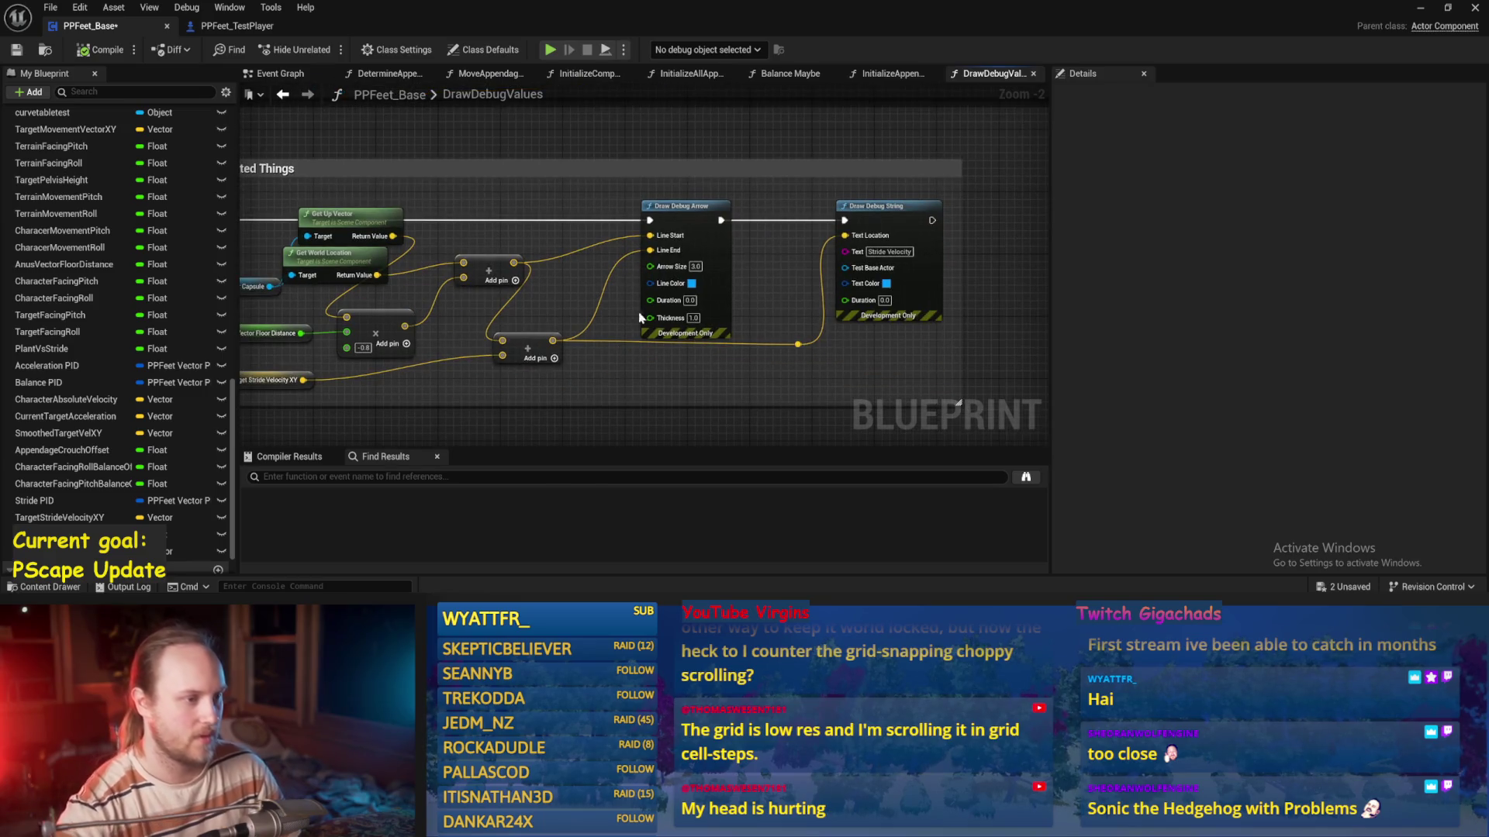
drag(640, 320, 795, 278)
scroll(450, 301, up, 2)
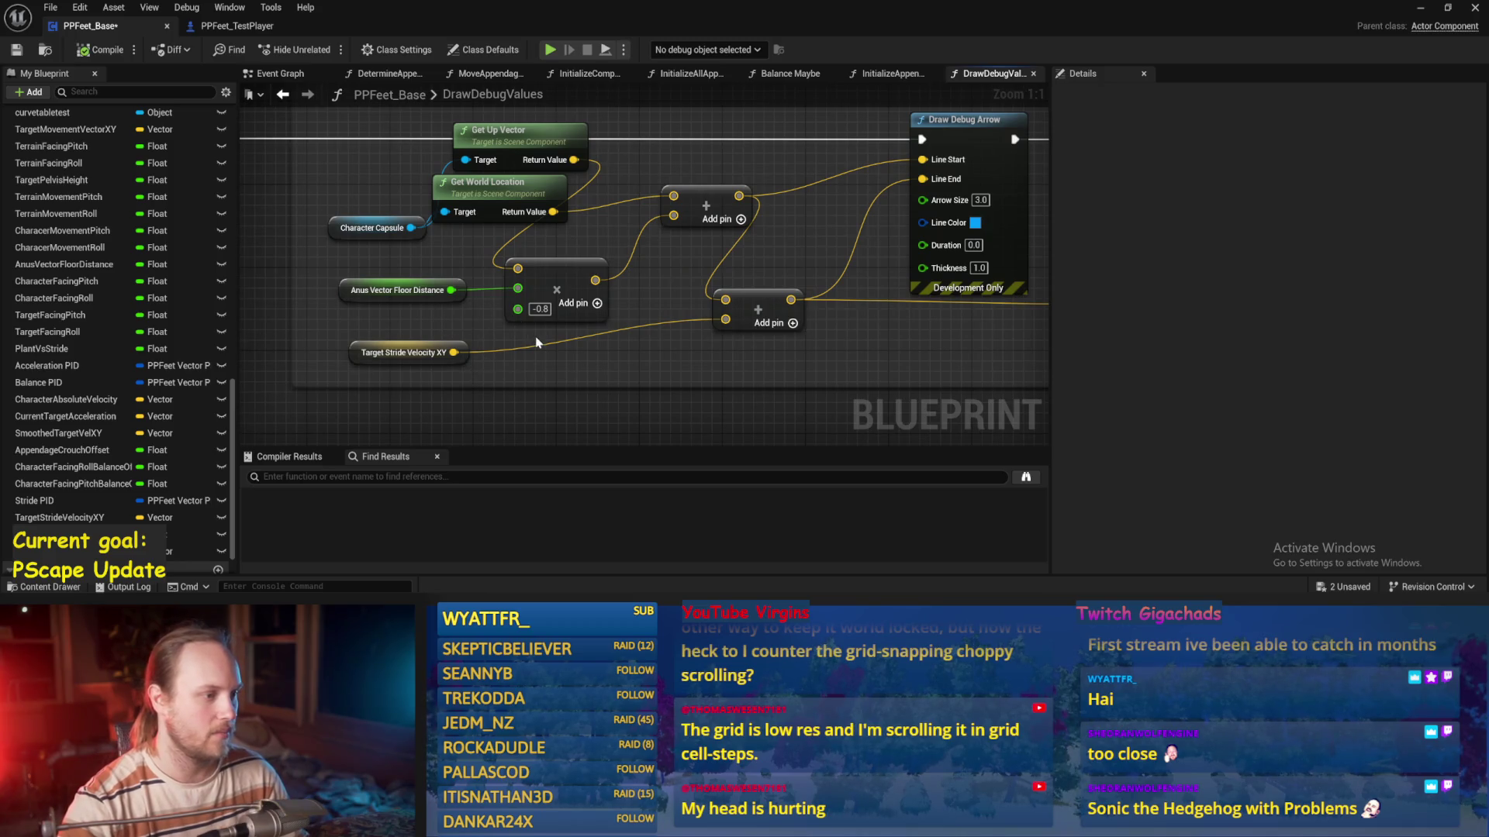
click(390, 312)
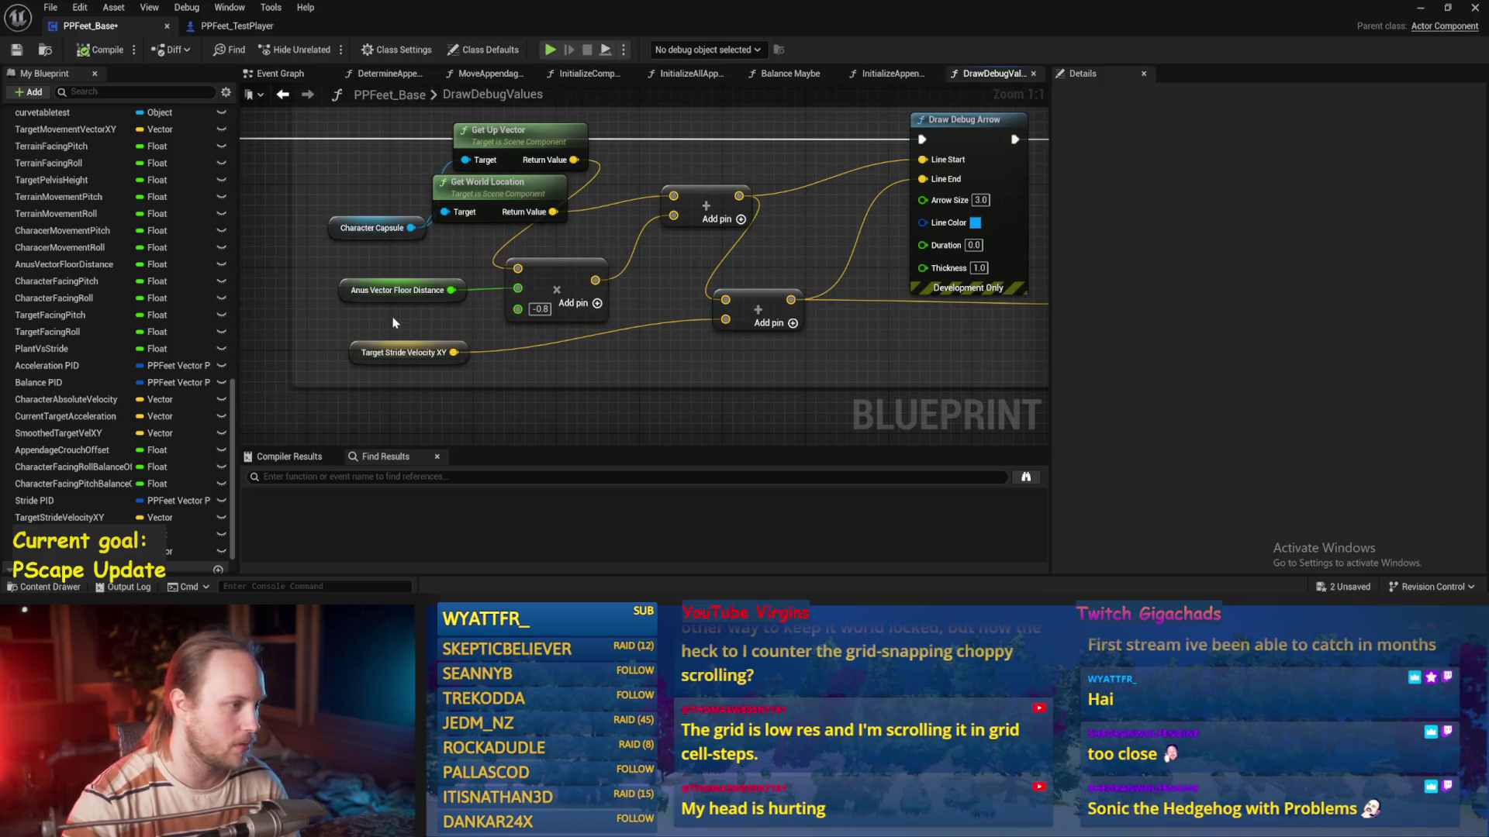
drag(387, 324, 322, 338)
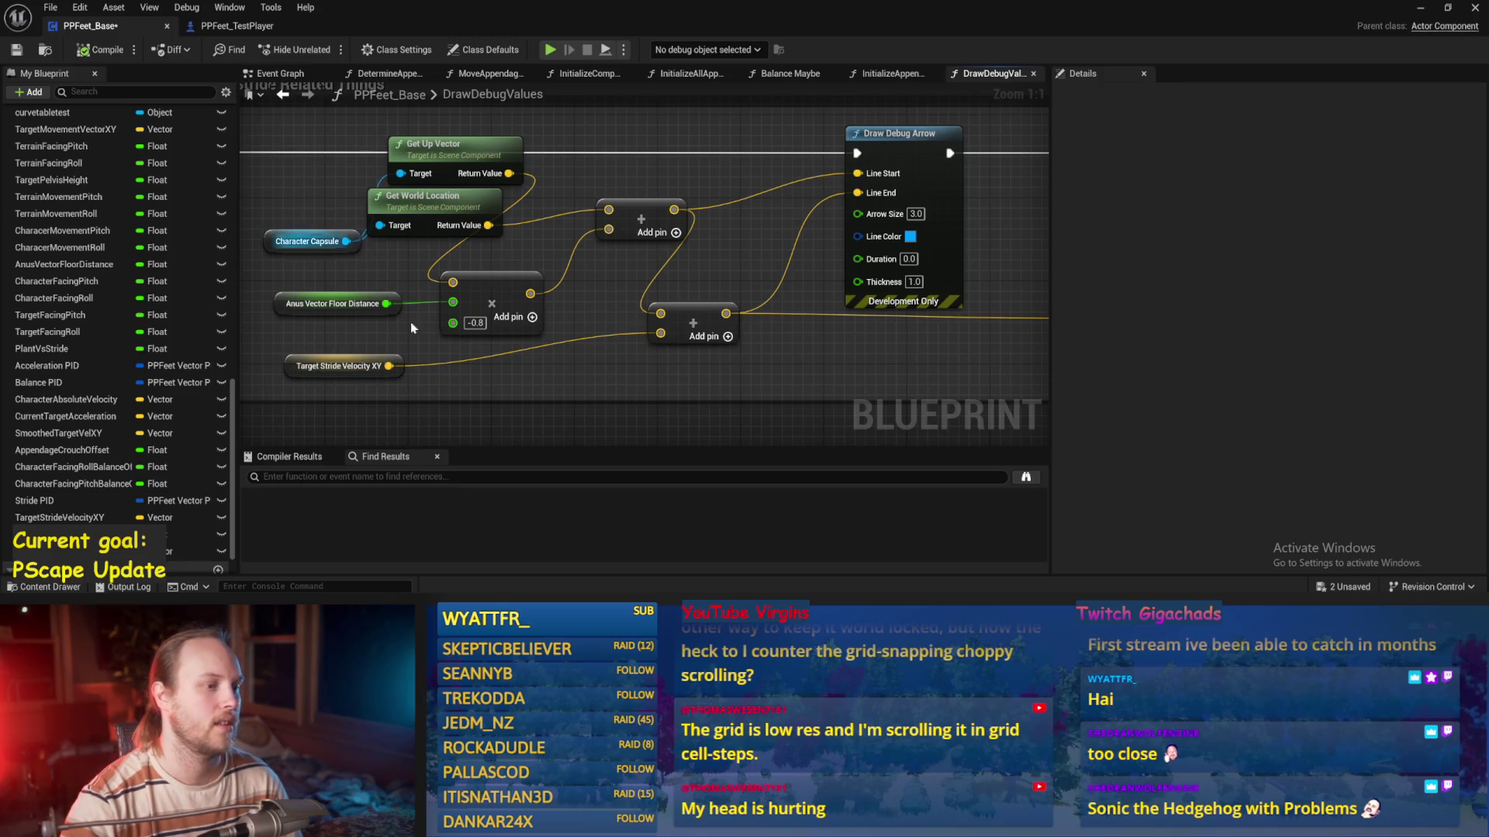
drag(481, 379, 256, 352)
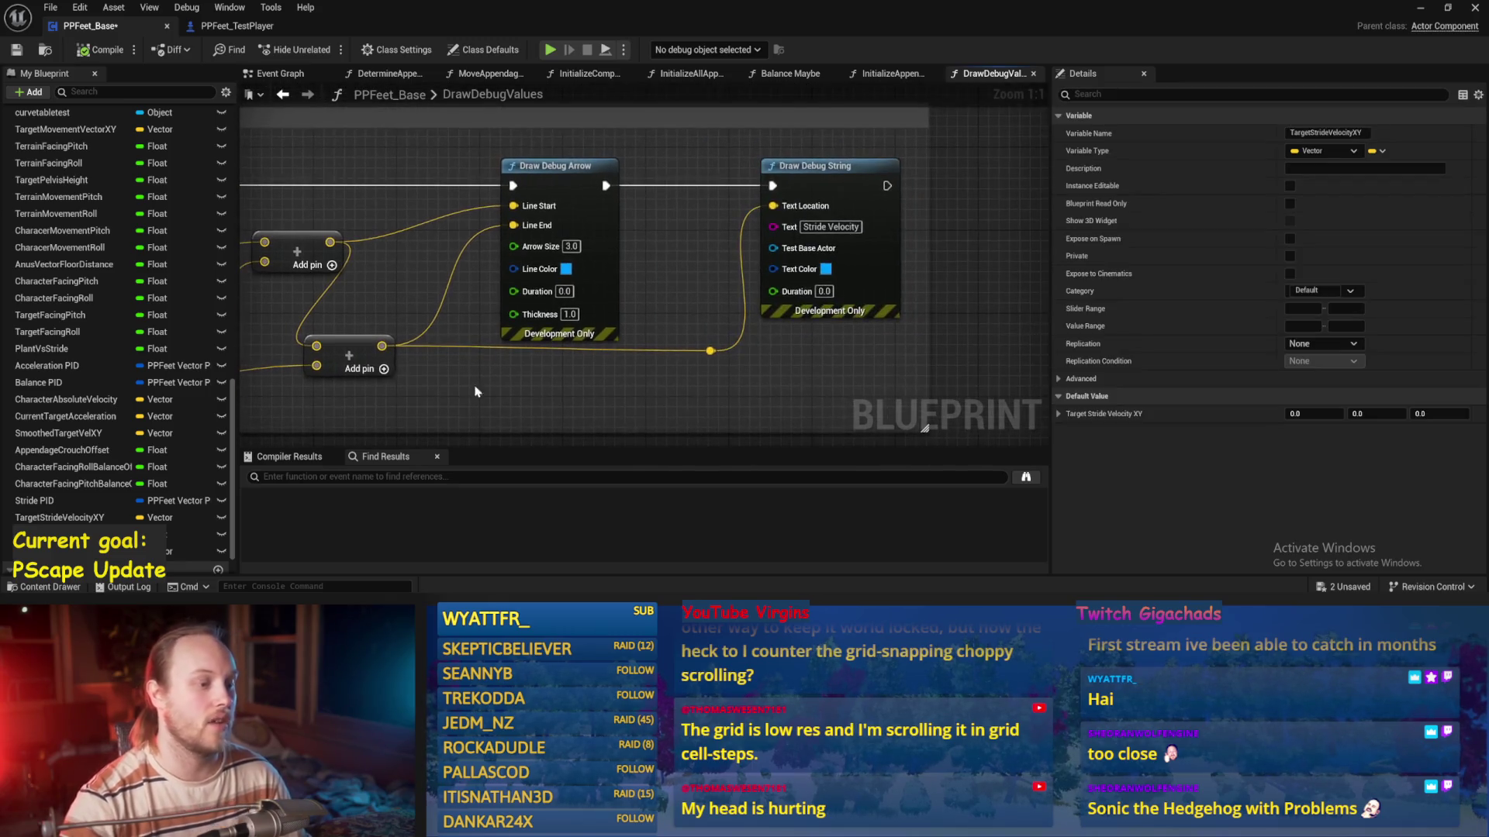
Duplicate the Stride Related Things nodes and chain Draw Debug String into the copied Draw Debug Arrow
click(823, 311)
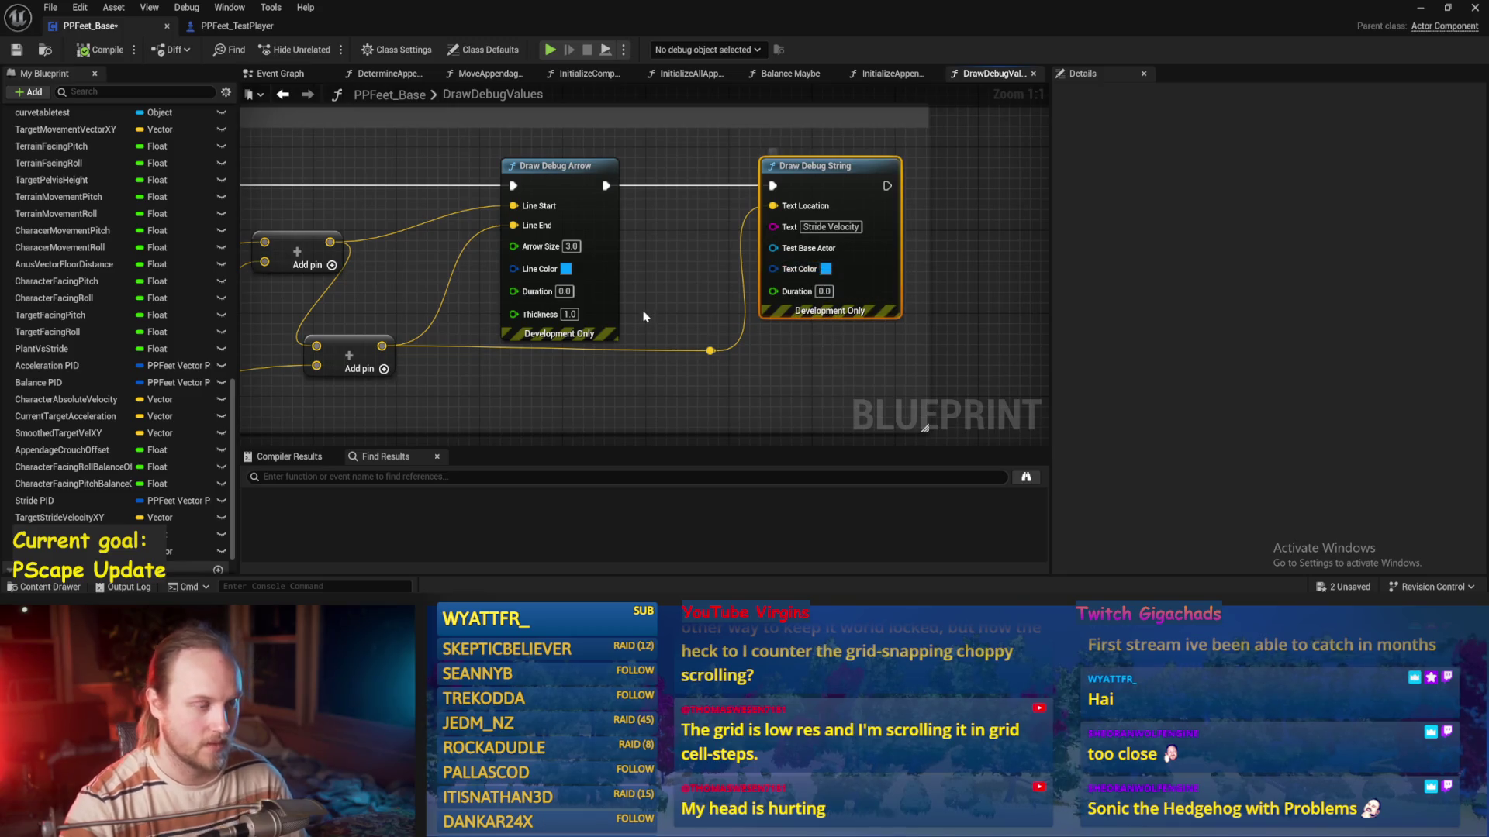
scroll(711, 311, down, 3)
scroll(903, 180, down, 2)
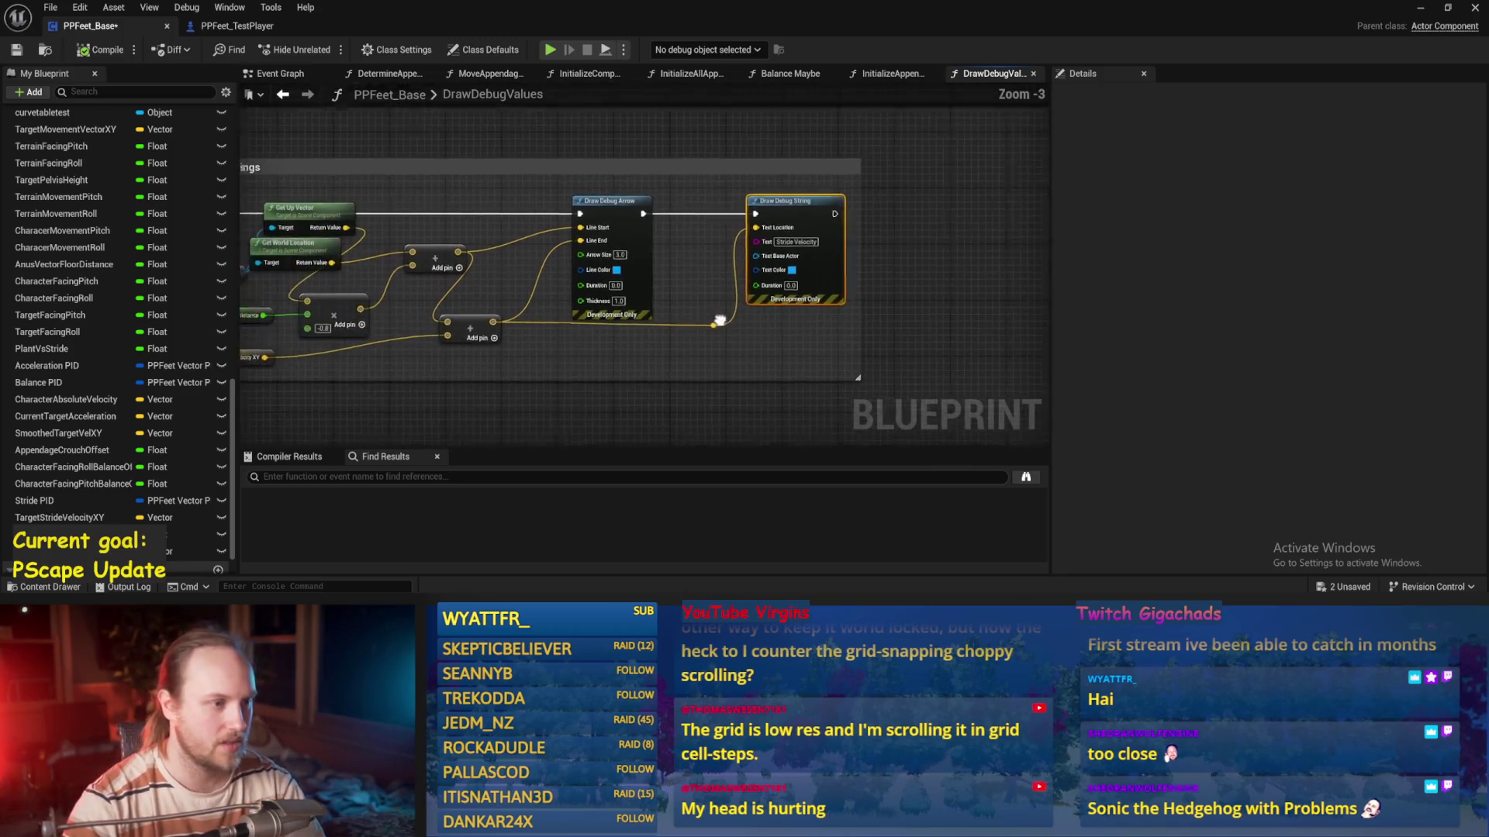
drag(882, 186, 512, 301)
key(ctrl+c)
key(ctrl+v)
scroll(866, 224, up, 3)
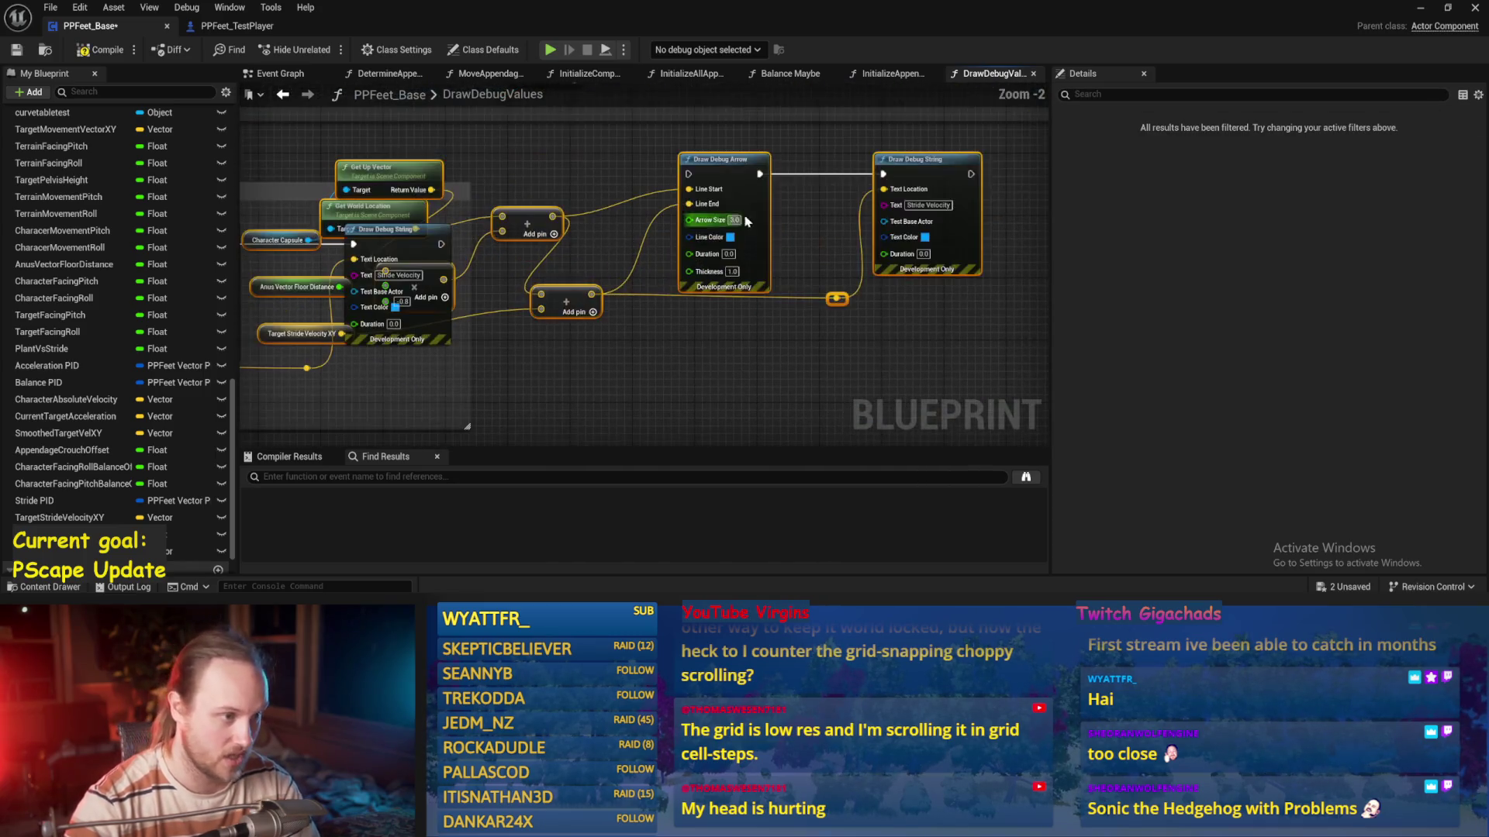
drag(440, 245, 922, 251)
scroll(621, 166, down, 2)
Add a Get Stride Acceleration XY node wired into the copied Add node
mouse_move(901, 167)
mouse_down()
mouse_move(368, 318)
mouse_move(394, 320)
mouse_up()
scroll(364, 201, up, 3)
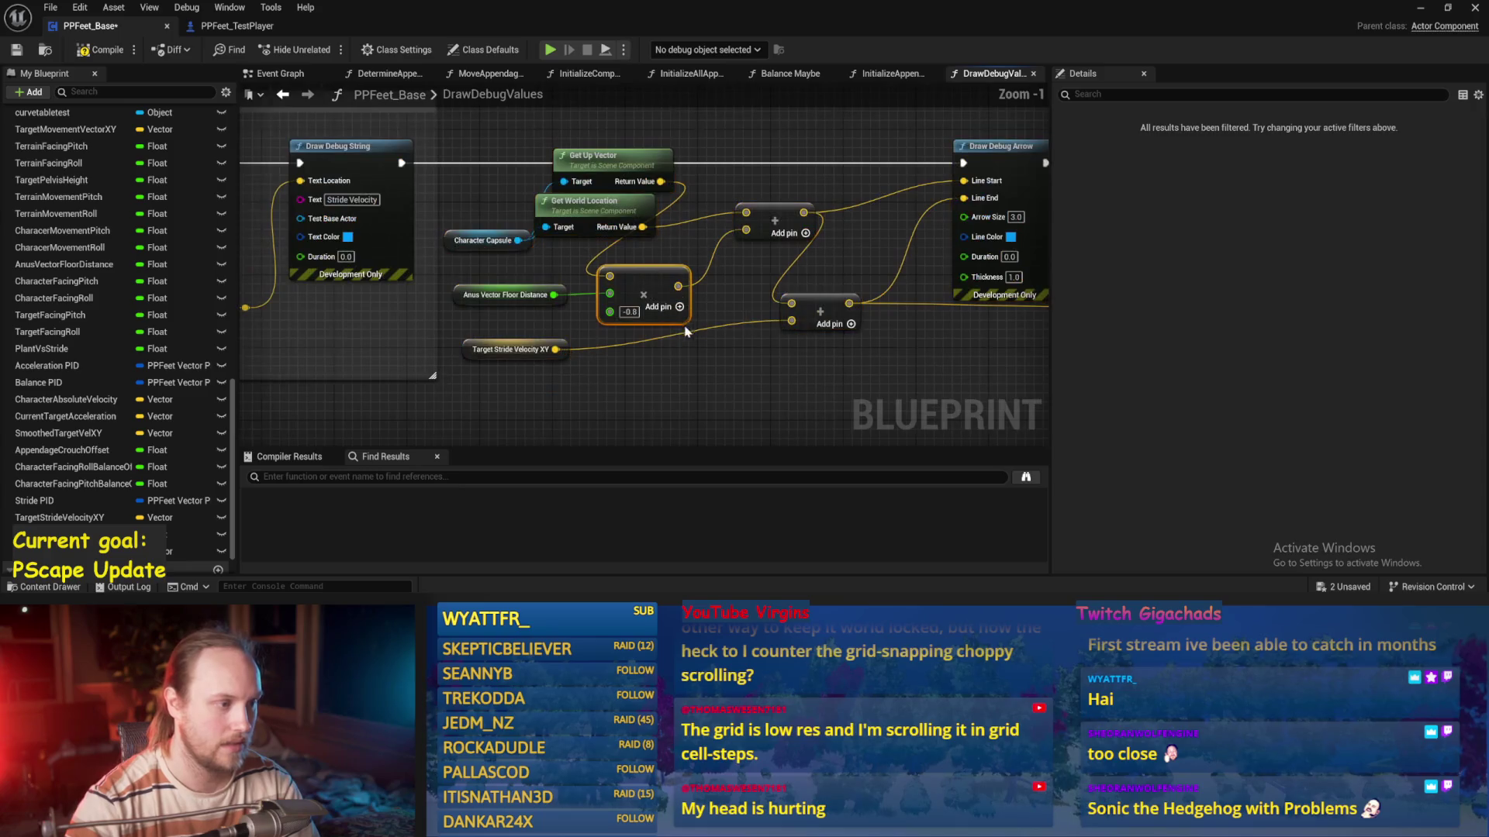
right_click(608, 376)
text(stride)
click(698, 316)
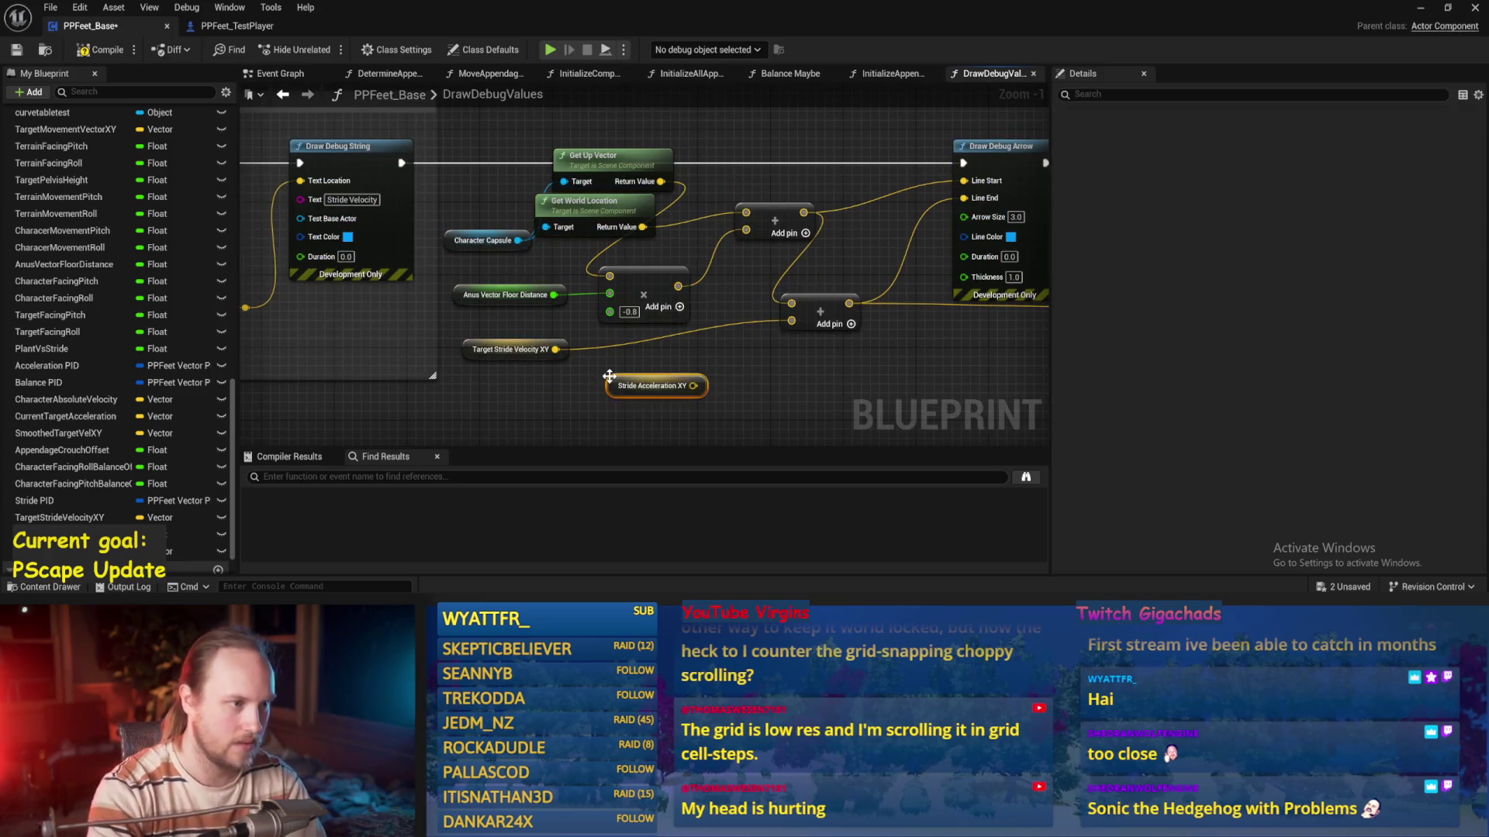
drag(693, 385, 790, 305)
drag(349, 146, 989, 238)
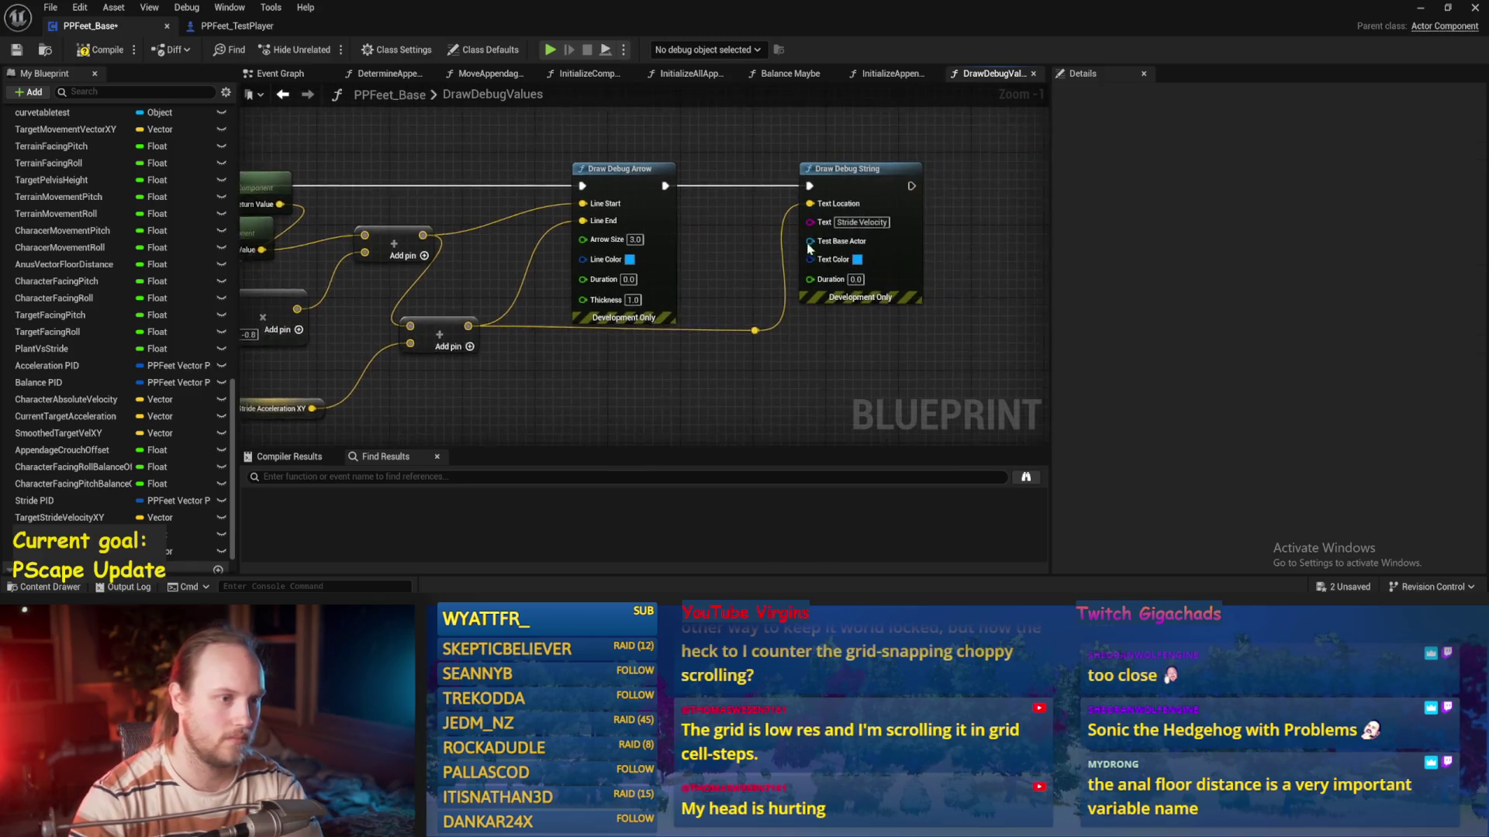
Set the copied debug string text to 'Stride Accel', then save and compile
scroll(806, 233, up, 1)
text(Accel)
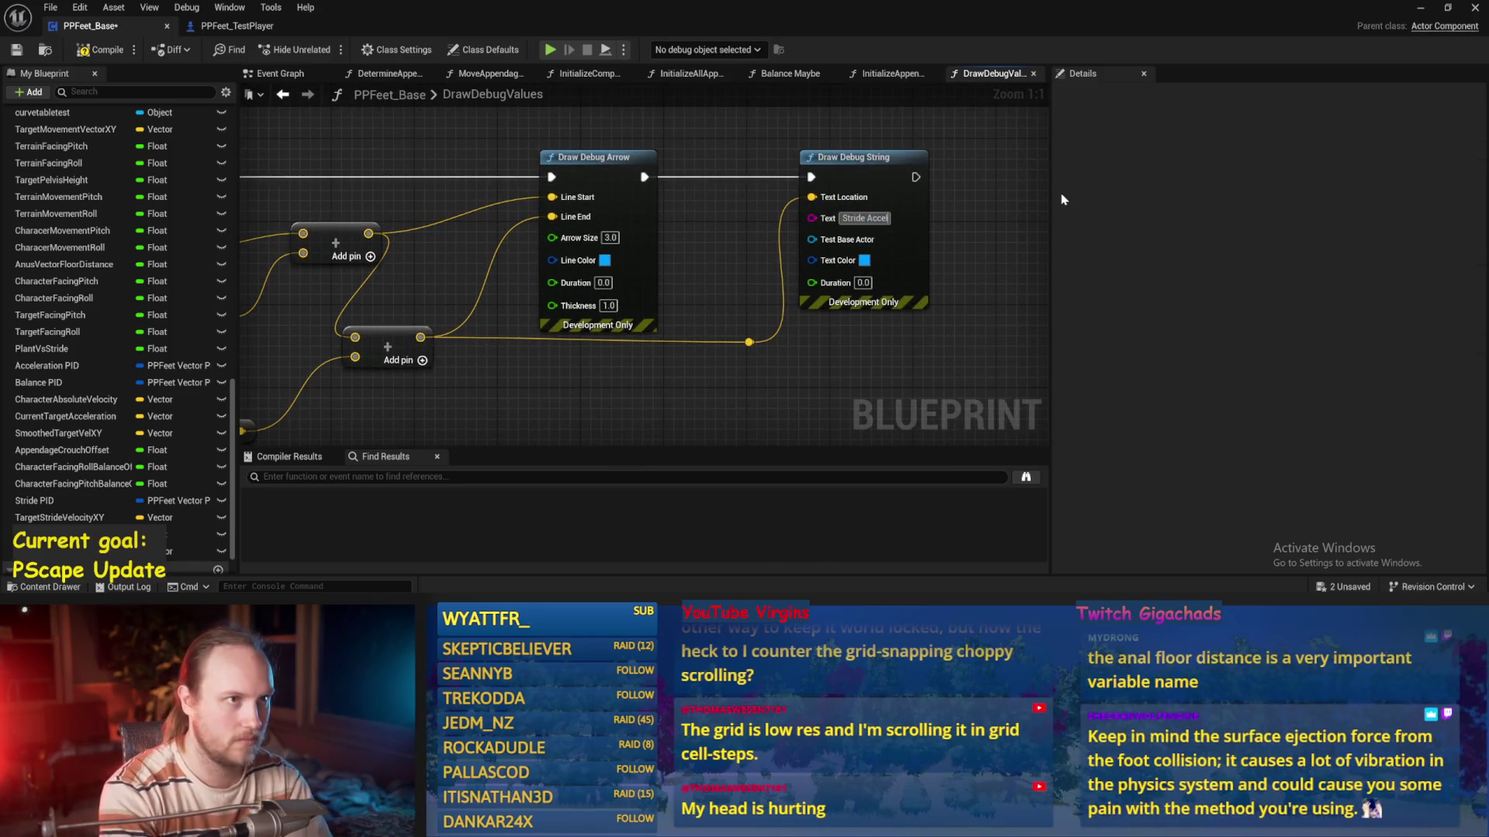
key(ctrl+s)
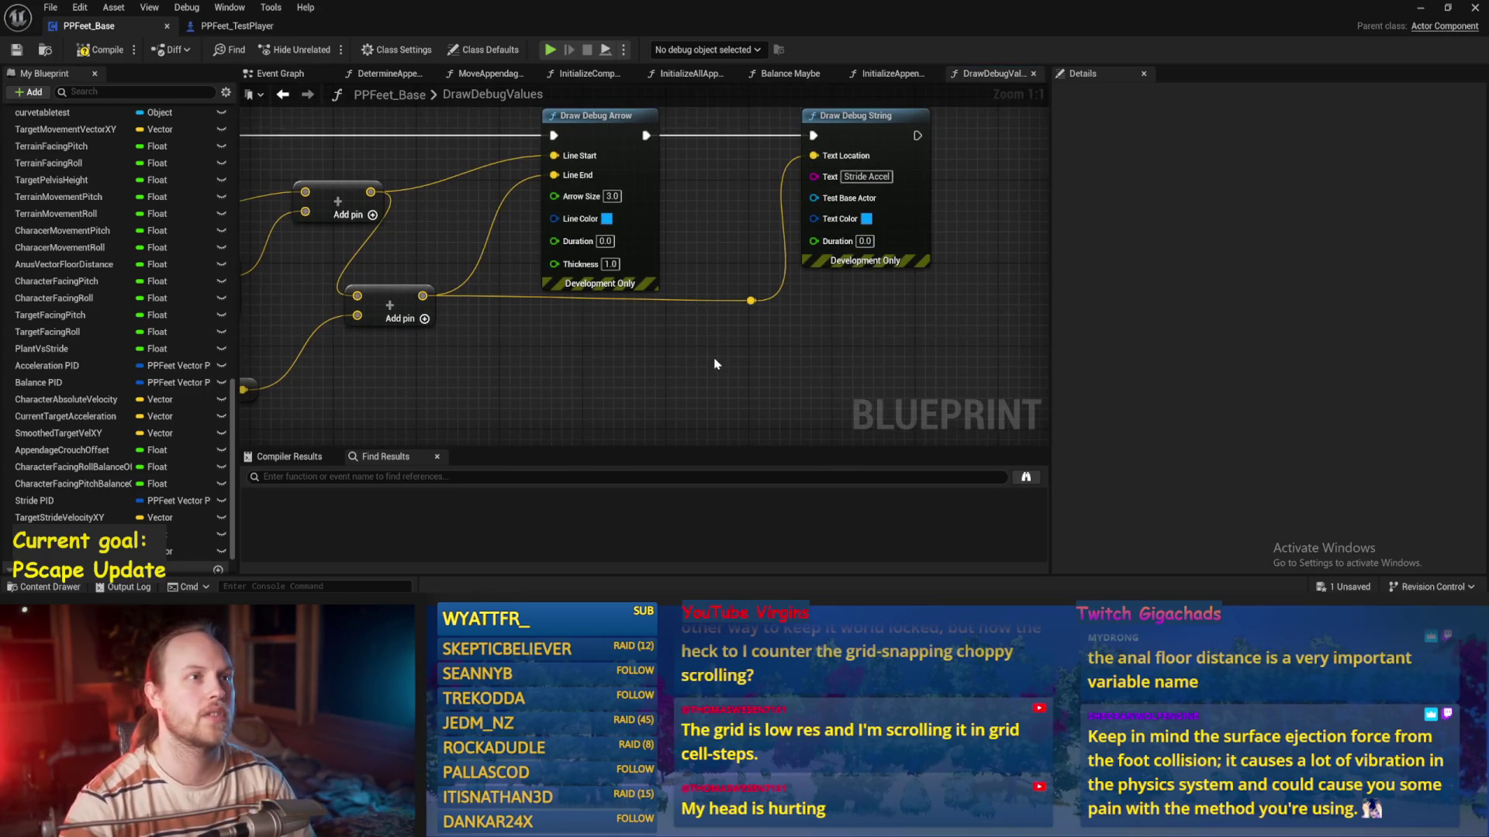
drag(779, 332, 878, 334)
click(103, 52)
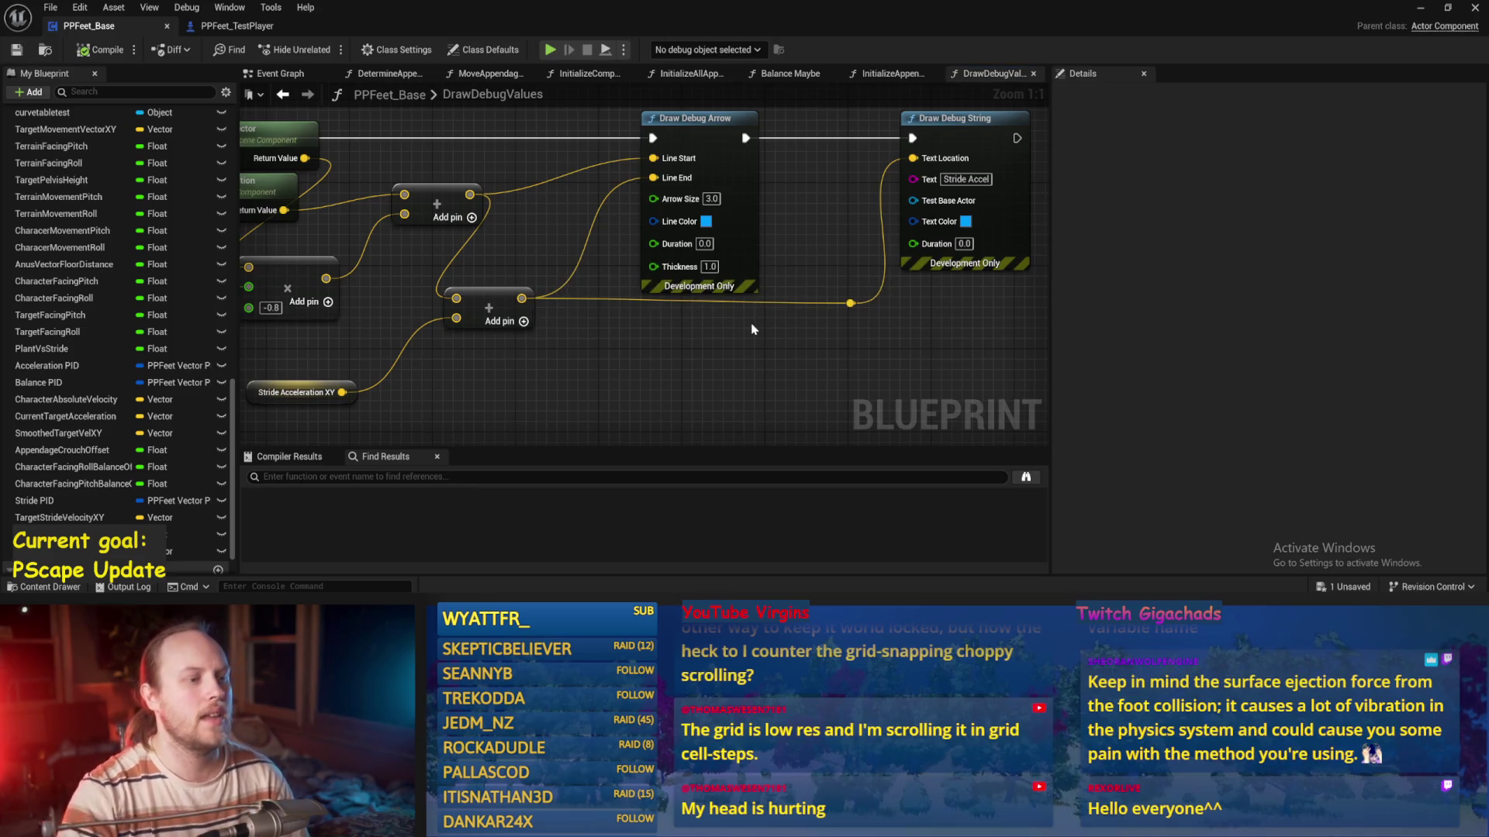
Review the finished debug graph and minimize the Blueprint editor to watch the game
drag(814, 230, 774, 261)
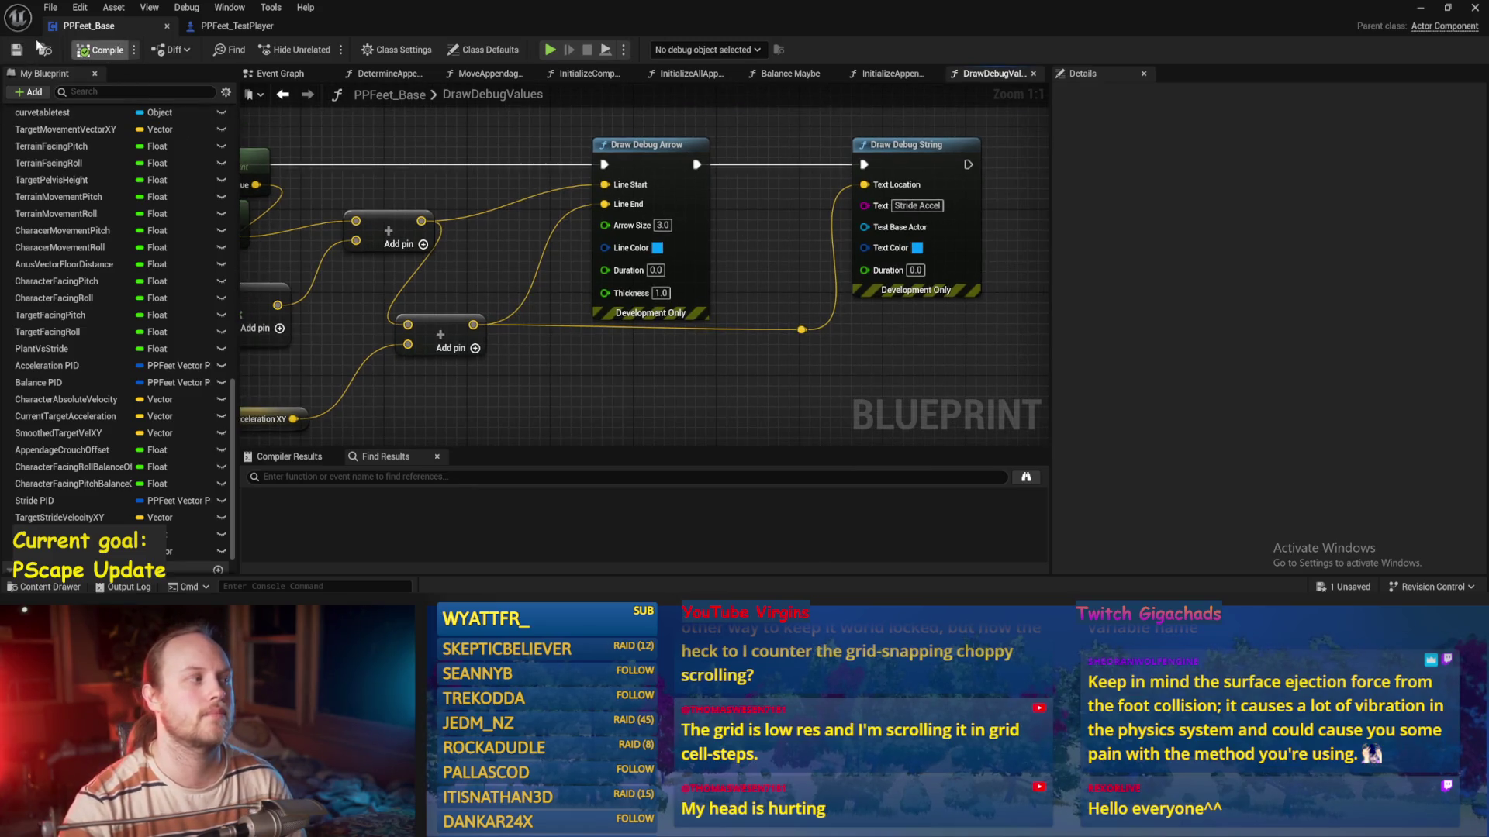
scroll(696, 318, down, 2)
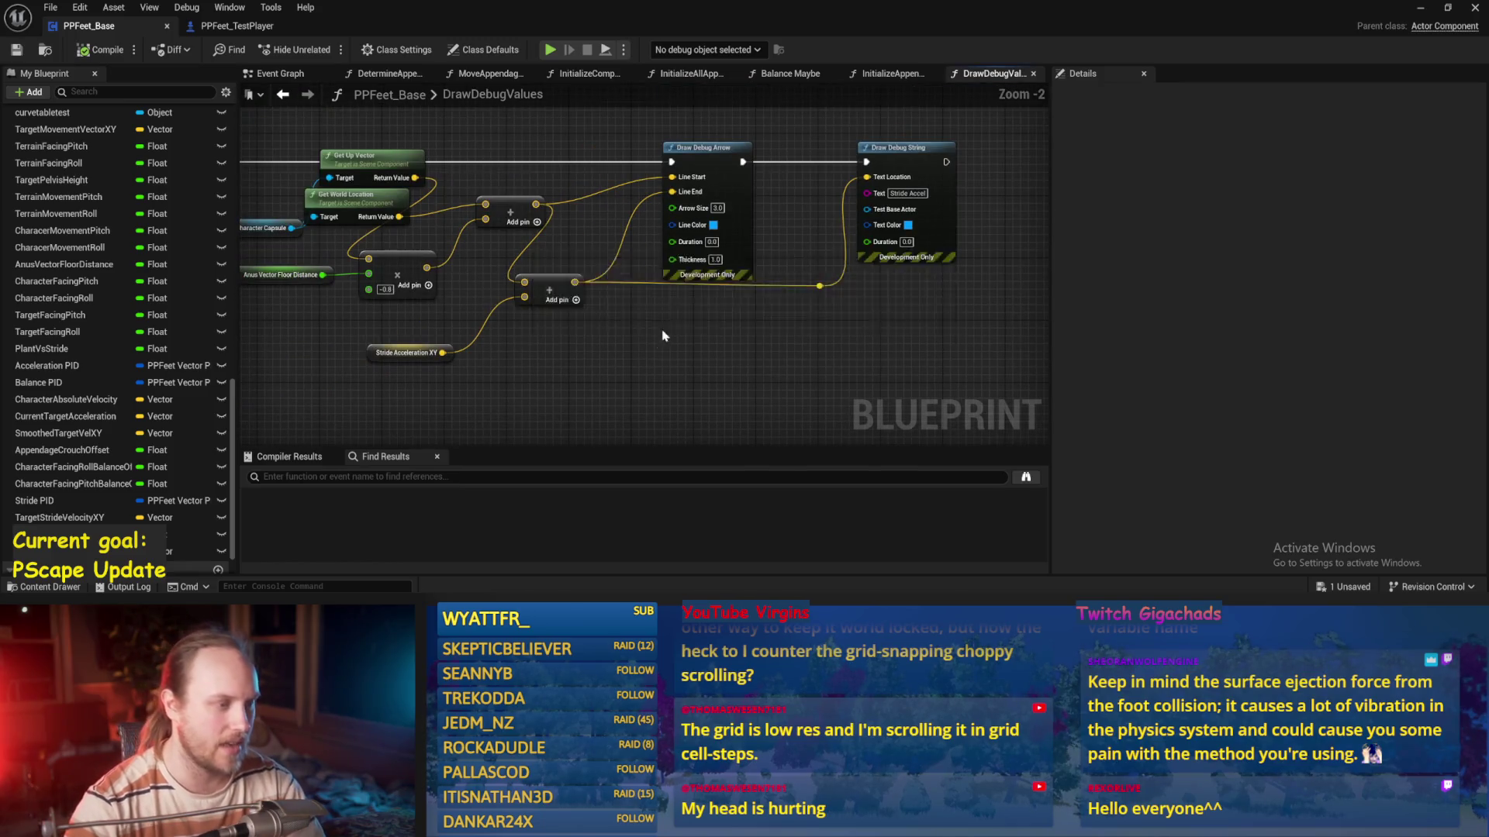
drag(671, 330, 763, 301)
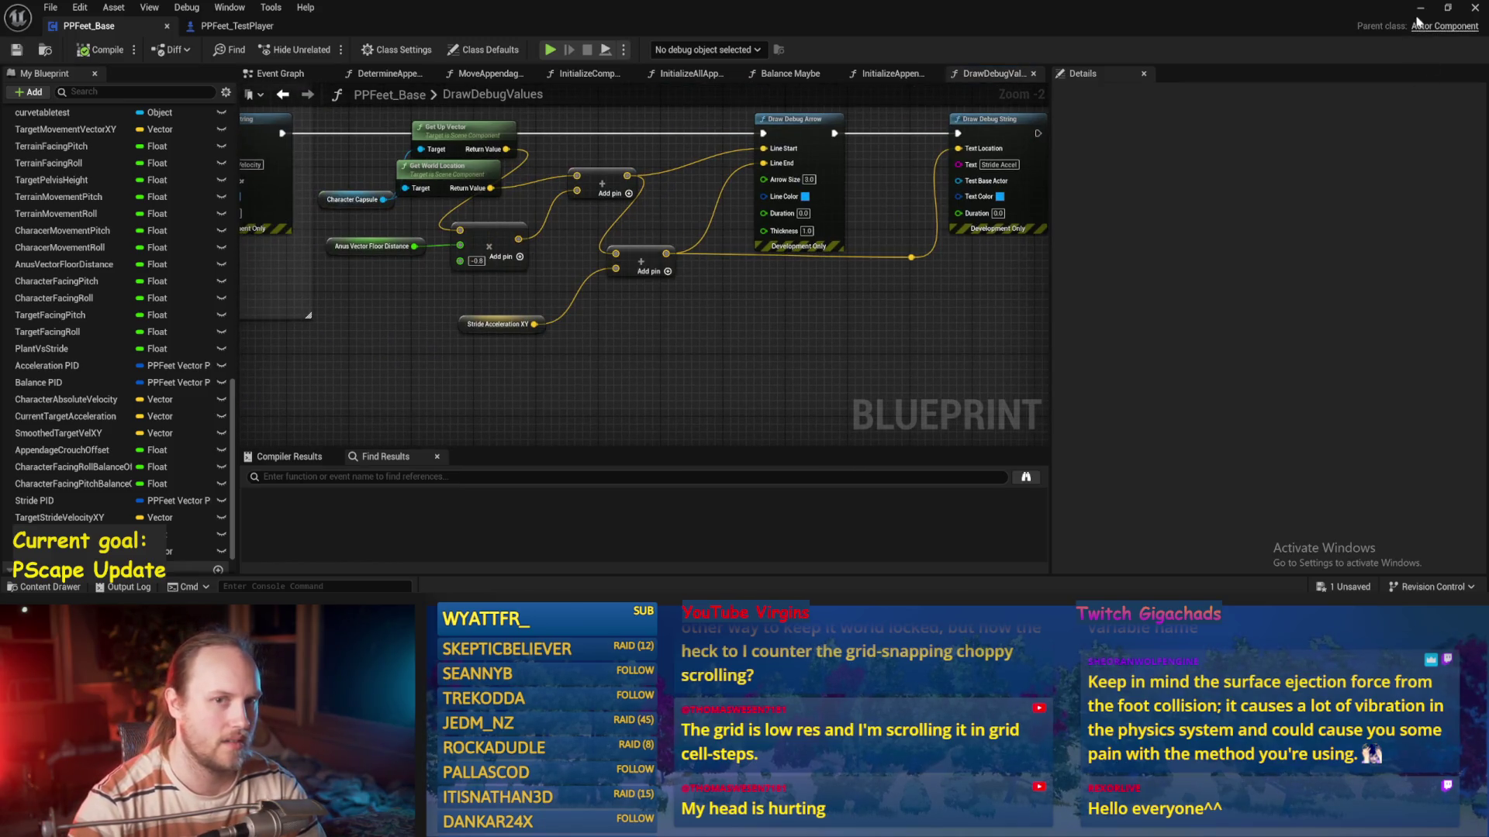
click(1419, 8)
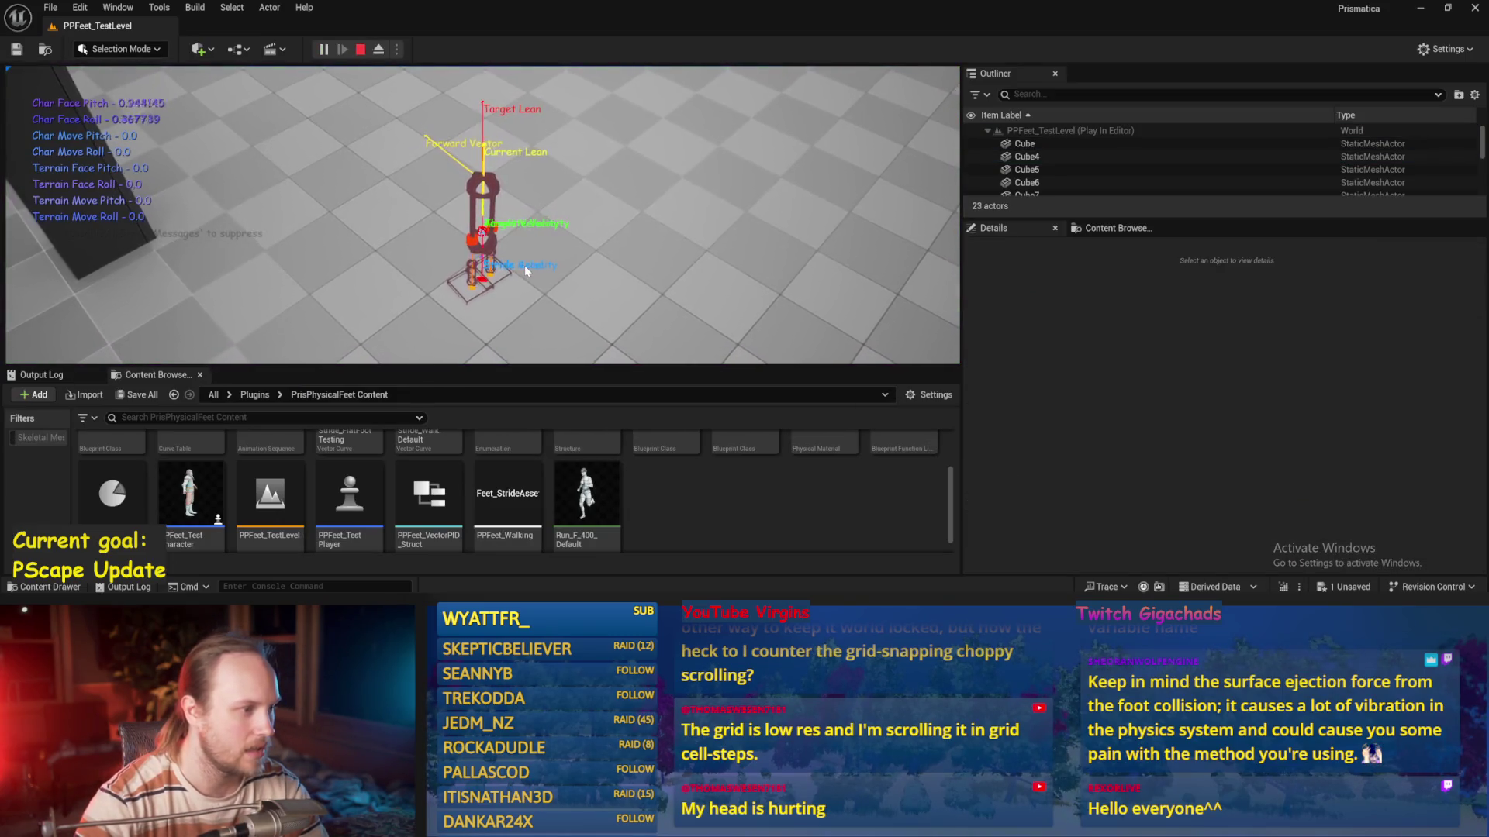
Eject from the character, frame the floor, stop the play test, and return to the Blueprint editor
key(F8)
click(521, 271)
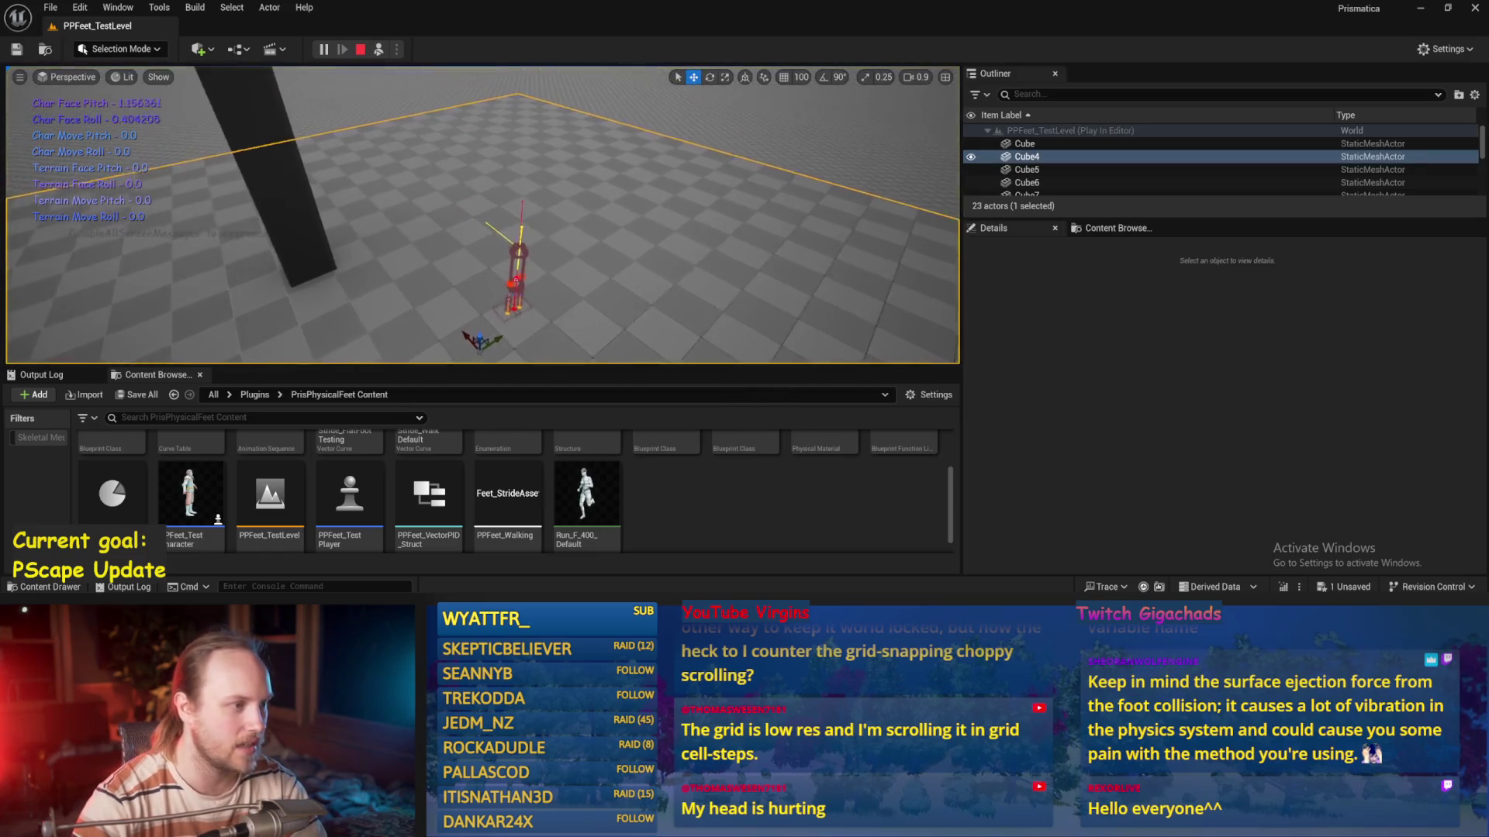
key(f)
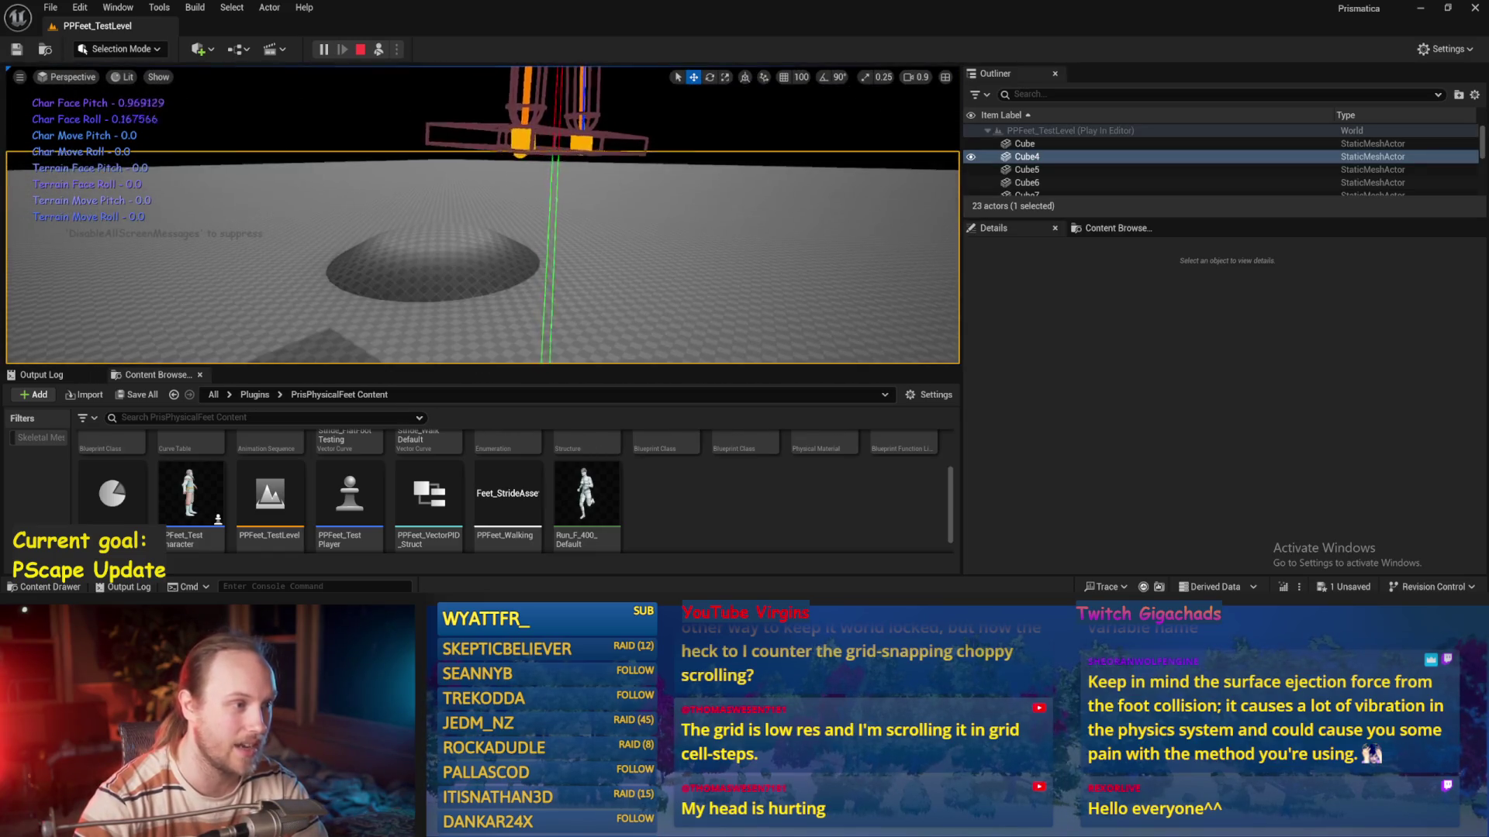
scroll(514, 274, down, 2)
scroll(513, 274, up, 3)
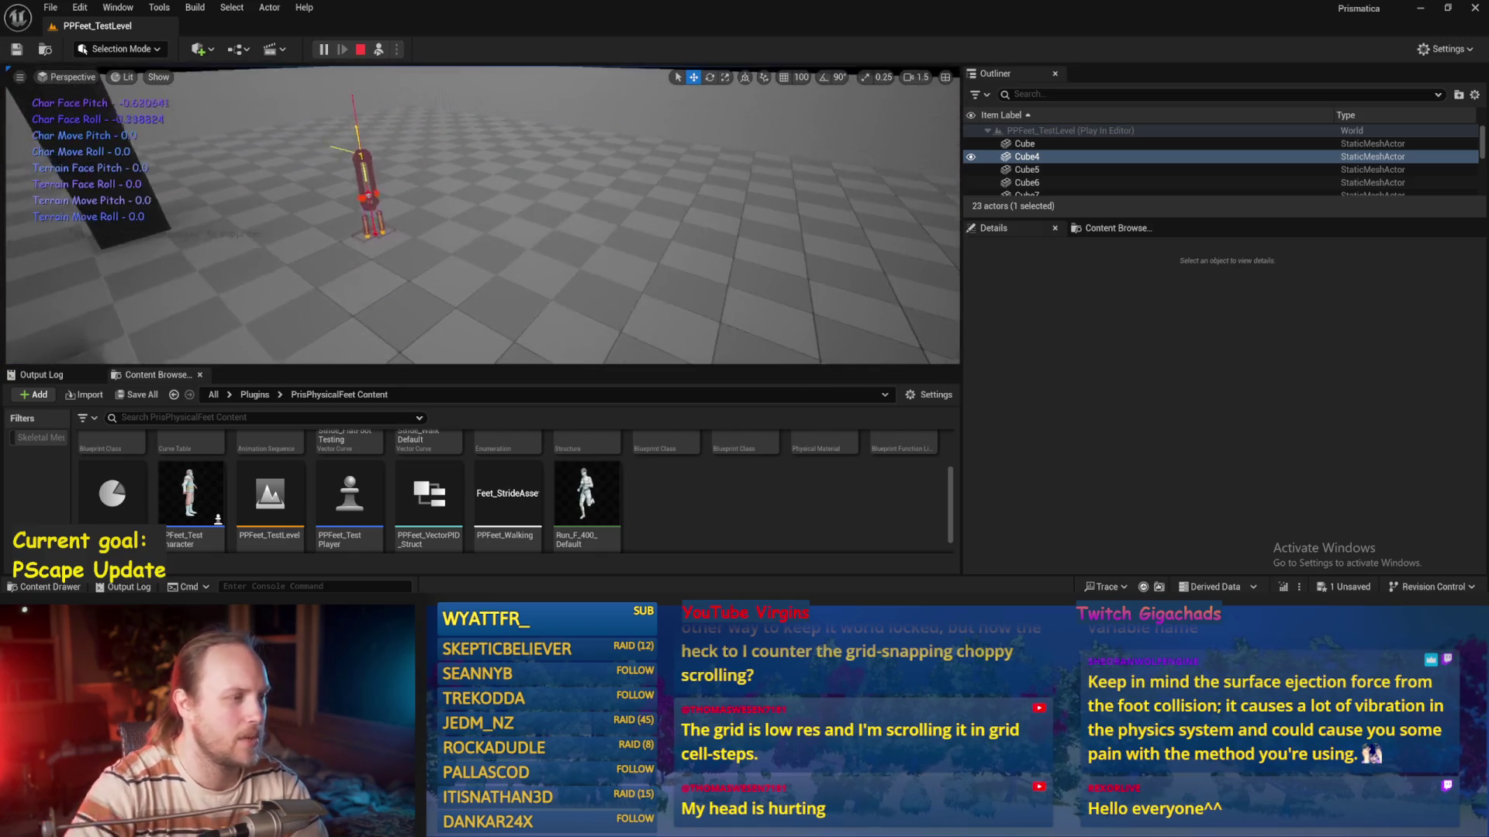
key(Escape)
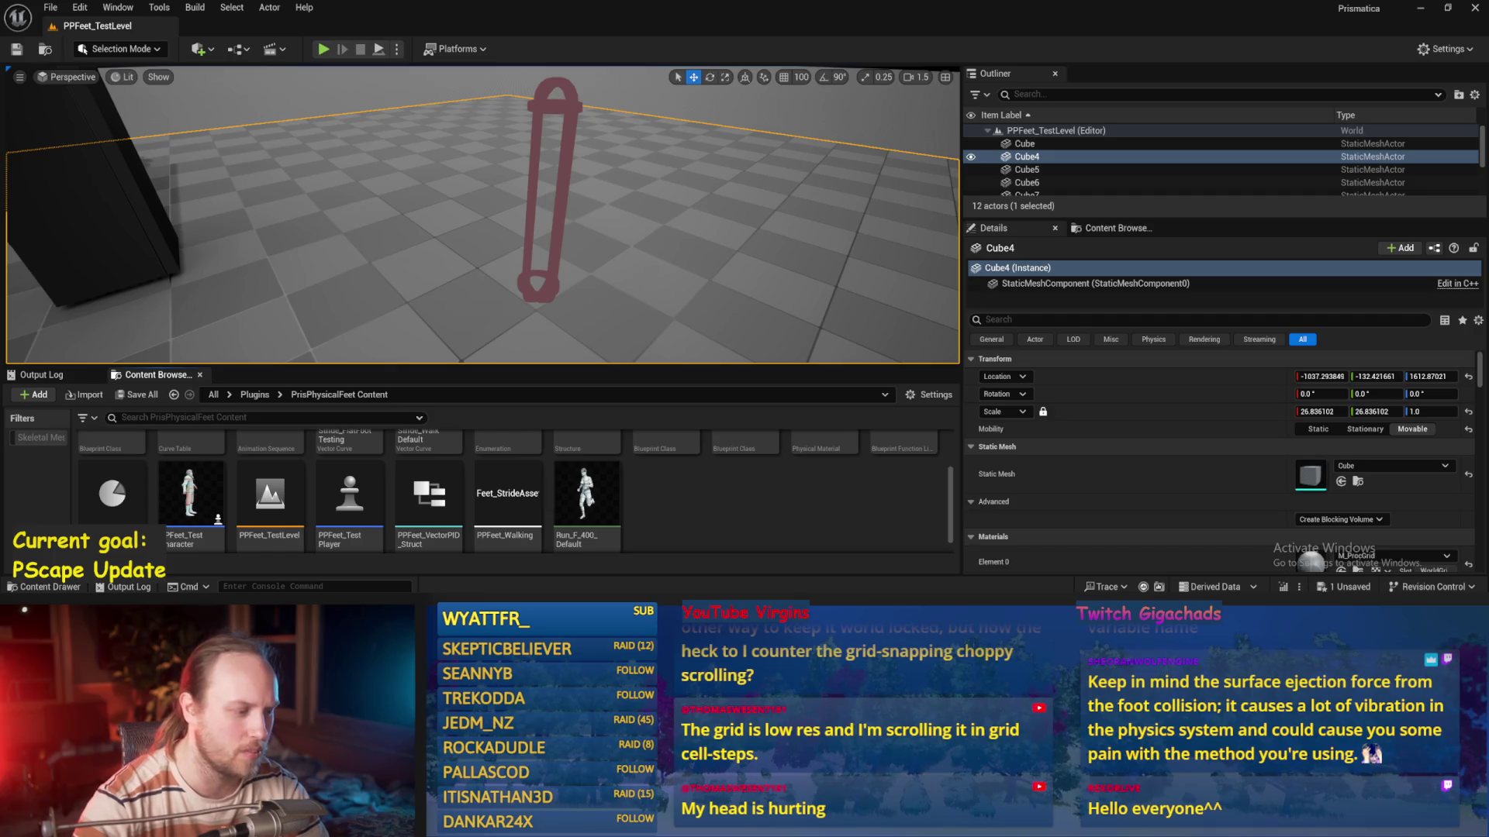
key(alt+Tab)
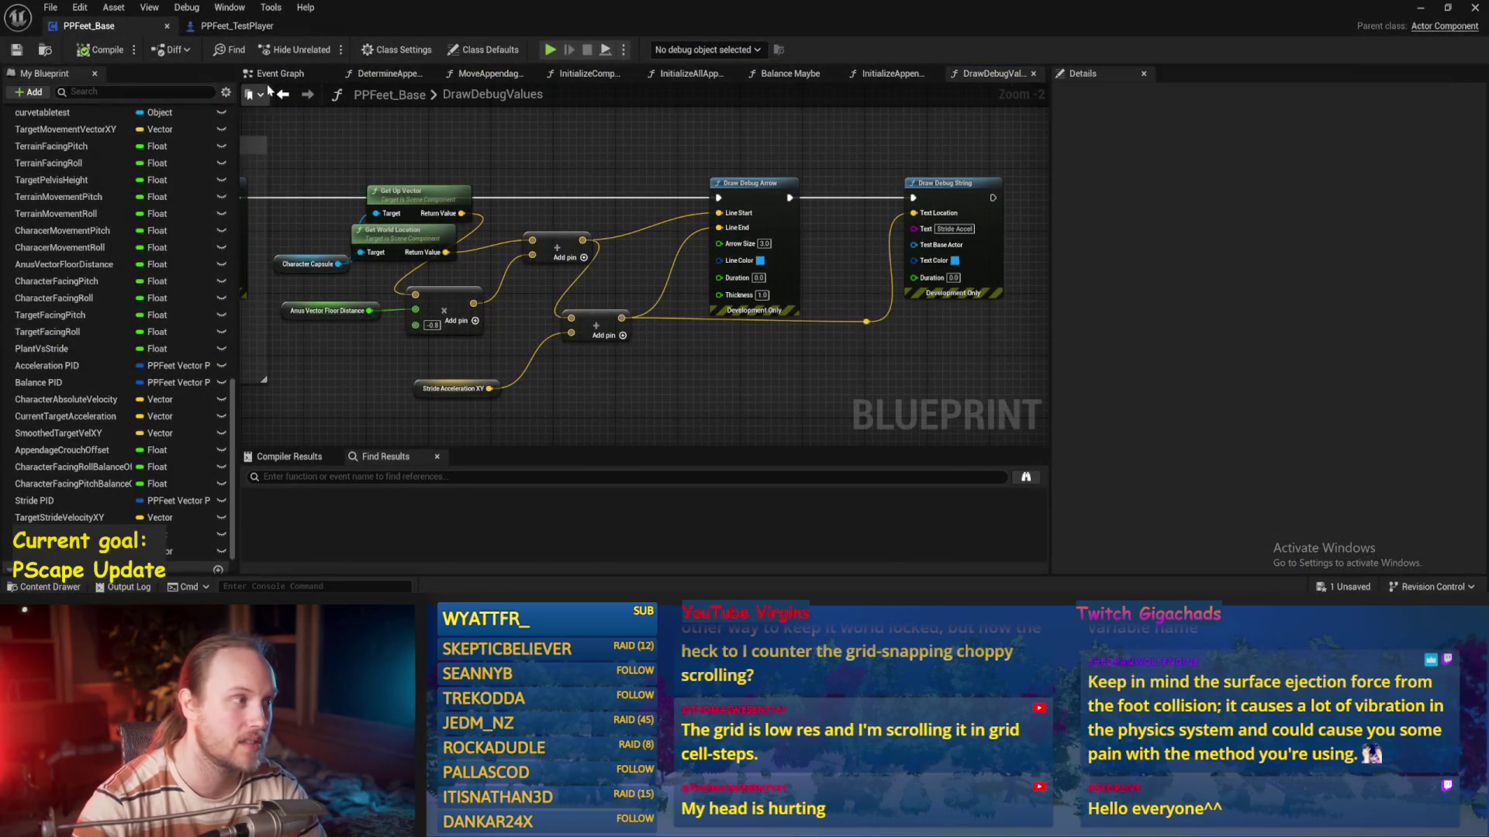
From the Event Graph, open the InitializeComponent function
click(279, 74)
mouse_move(522, 345)
mouse_down()
mouse_move(650, 146)
mouse_move(678, 130)
mouse_move(551, 219)
mouse_up()
drag(773, 237, 797, 200)
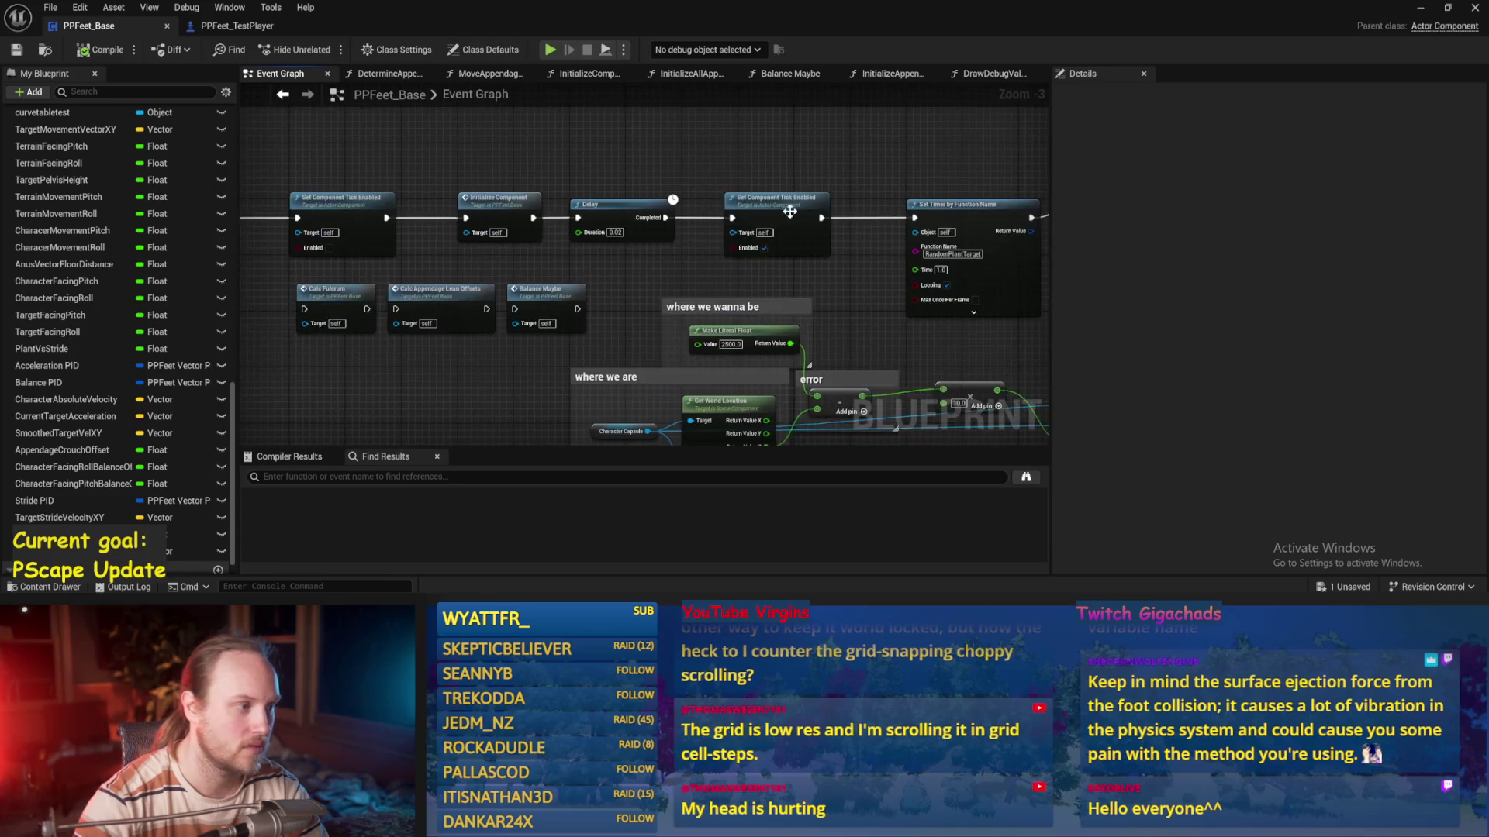
drag(525, 207, 602, 227)
double_click(588, 223)
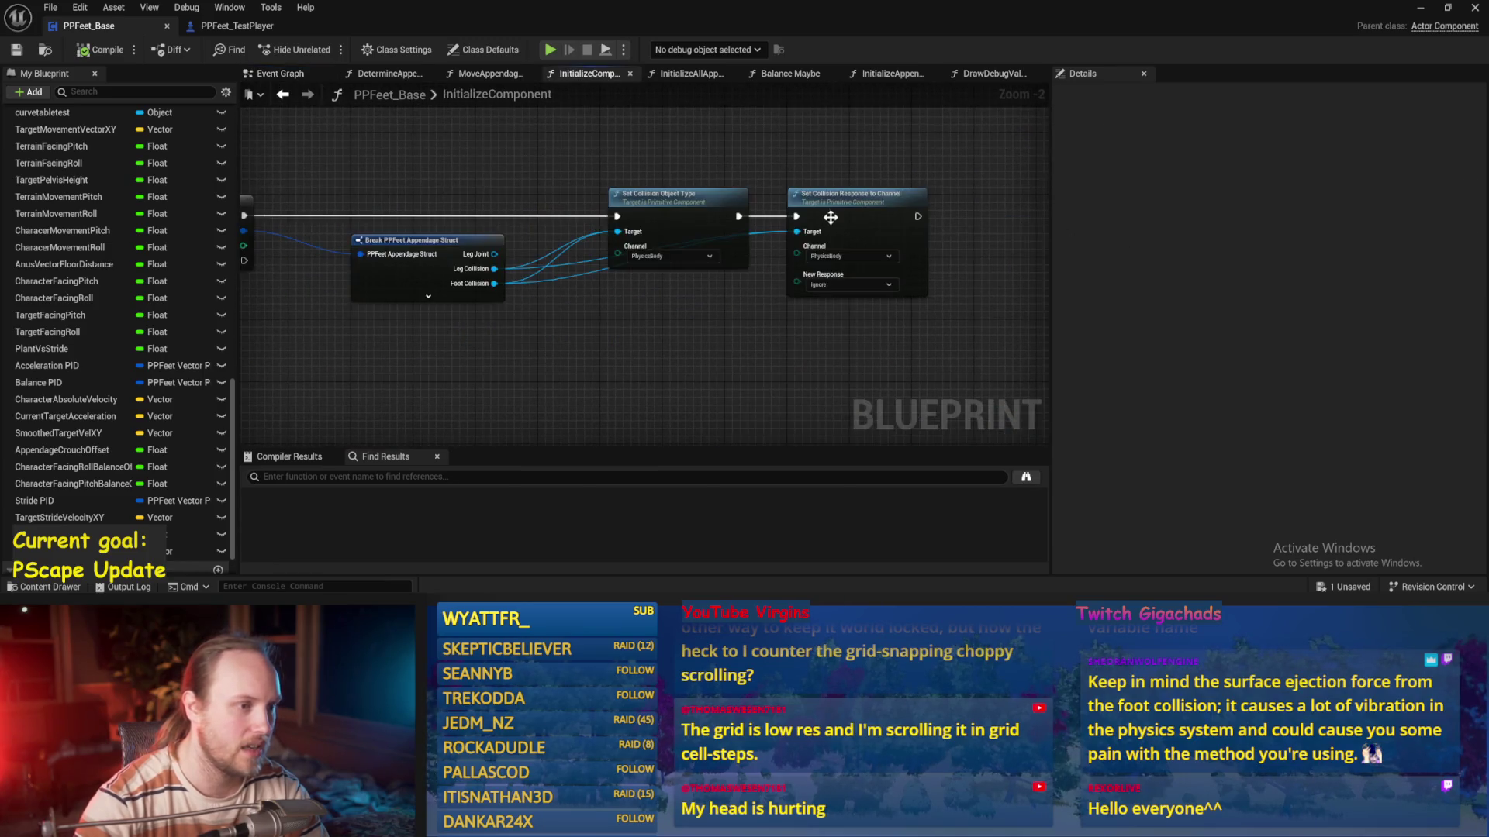
Drill into InitializeAllAppendages and InitializeAppendage to the Make Foot Mesh's Set Mass Override in Kg
drag(747, 302, 670, 424)
mouse_move(598, 389)
mouse_down()
mouse_move(638, 332)
mouse_move(658, 190)
mouse_up()
double_click(654, 212)
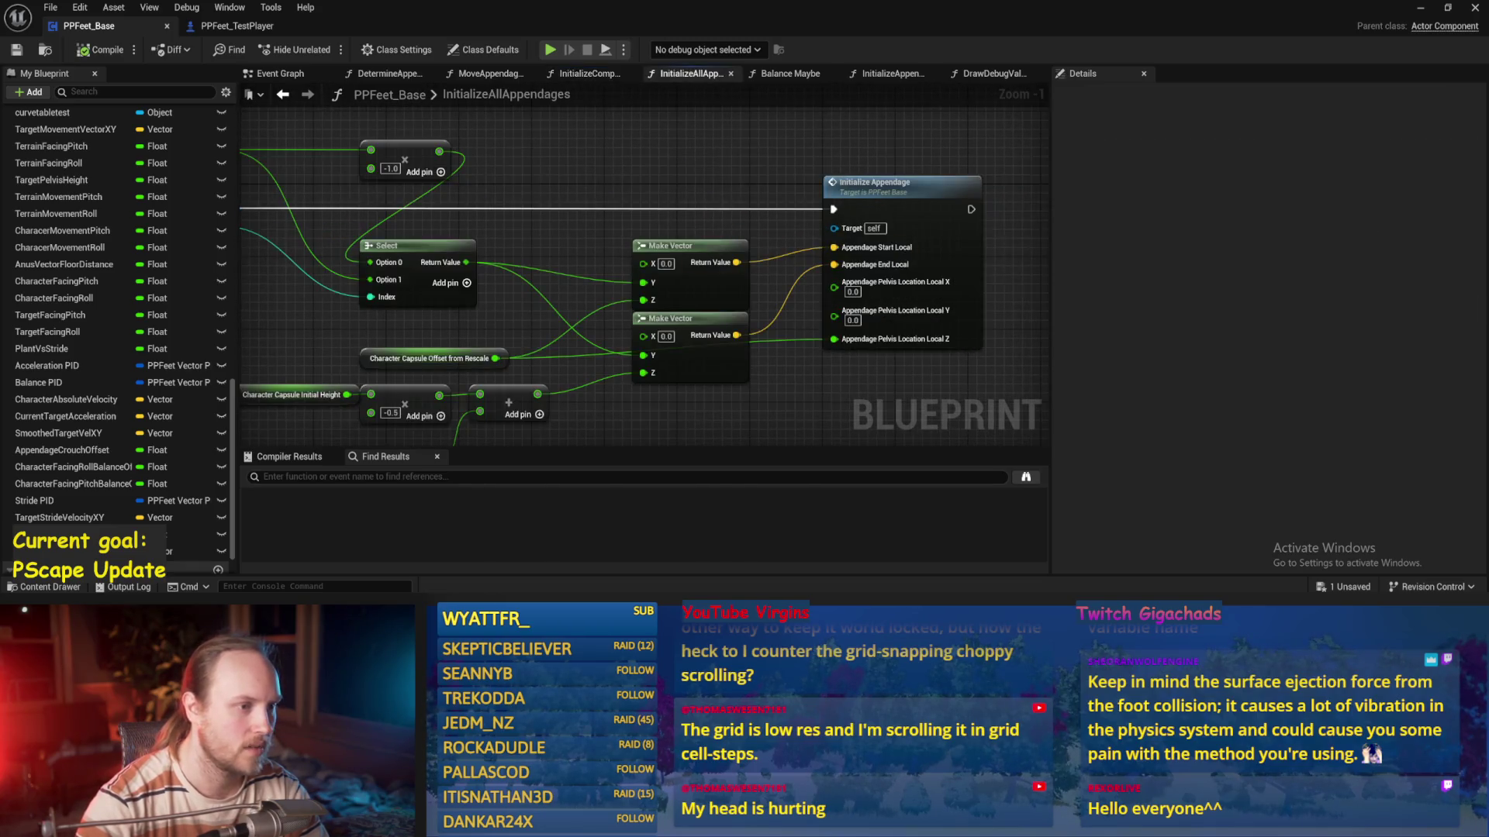
double_click(923, 175)
mouse_move(923, 200)
mouse_down()
mouse_move(672, 356)
mouse_move(762, 326)
mouse_up()
scroll(591, 307, down, 2)
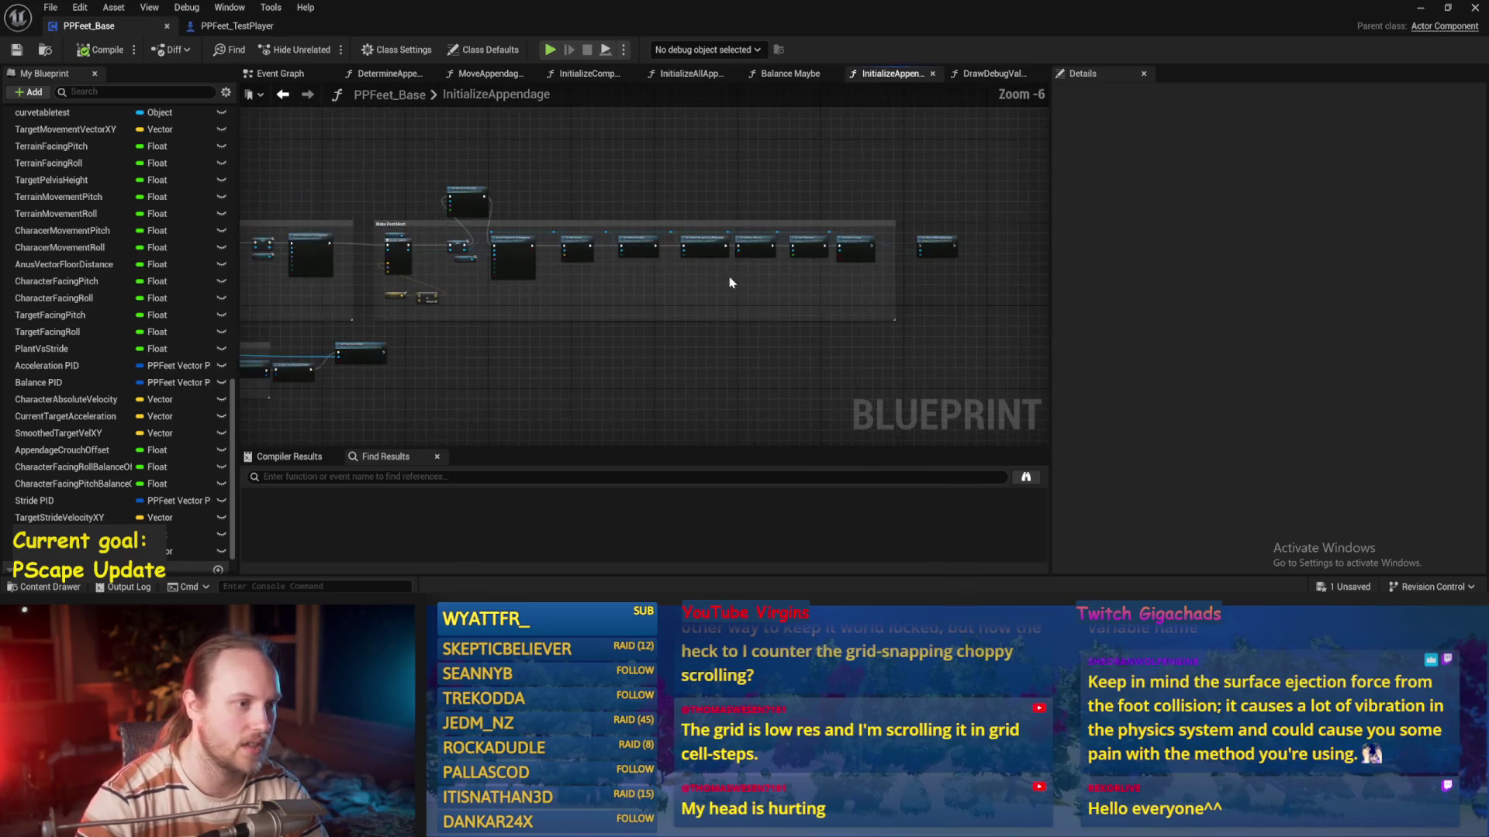
scroll(551, 299, up, 4)
mouse_move(290, 316)
mouse_down()
mouse_move(688, 431)
mouse_move(659, 527)
mouse_up()
scroll(653, 280, up, 1)
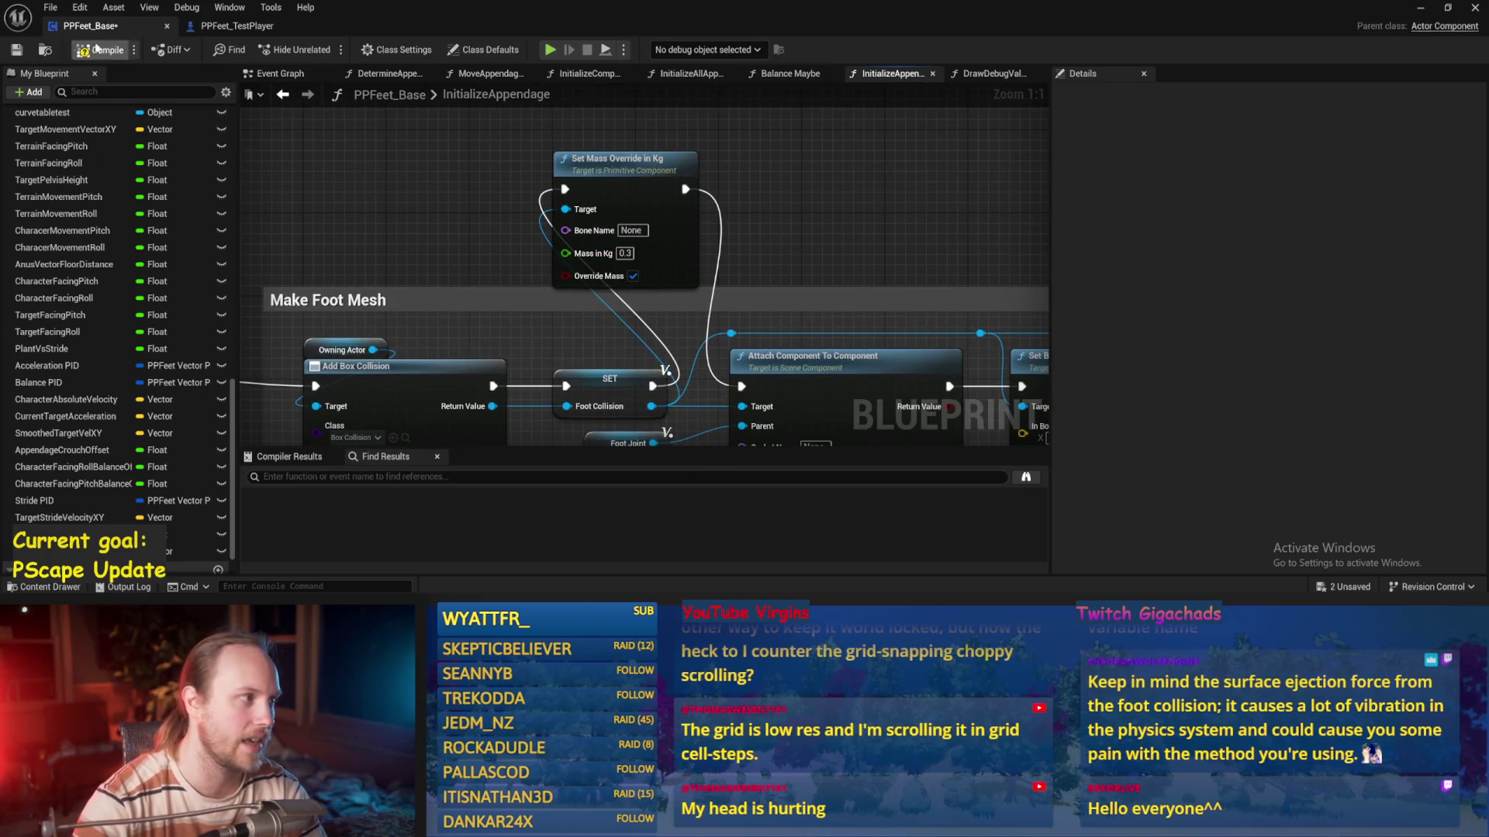
Play-test the 10.0 kg foot mass, ejecting to inspect the character's legs
click(1421, 8)
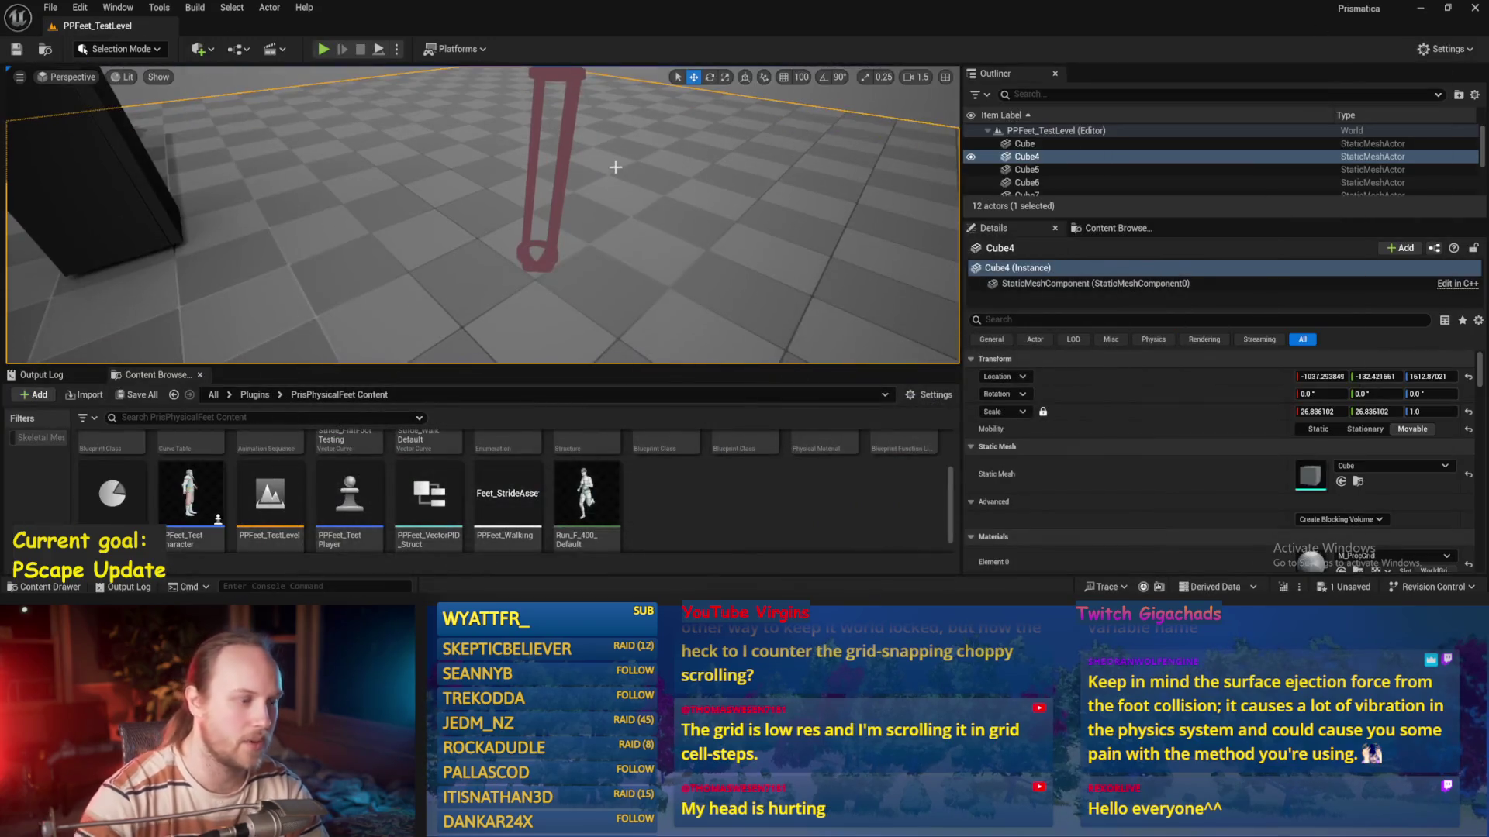
key(alt+p)
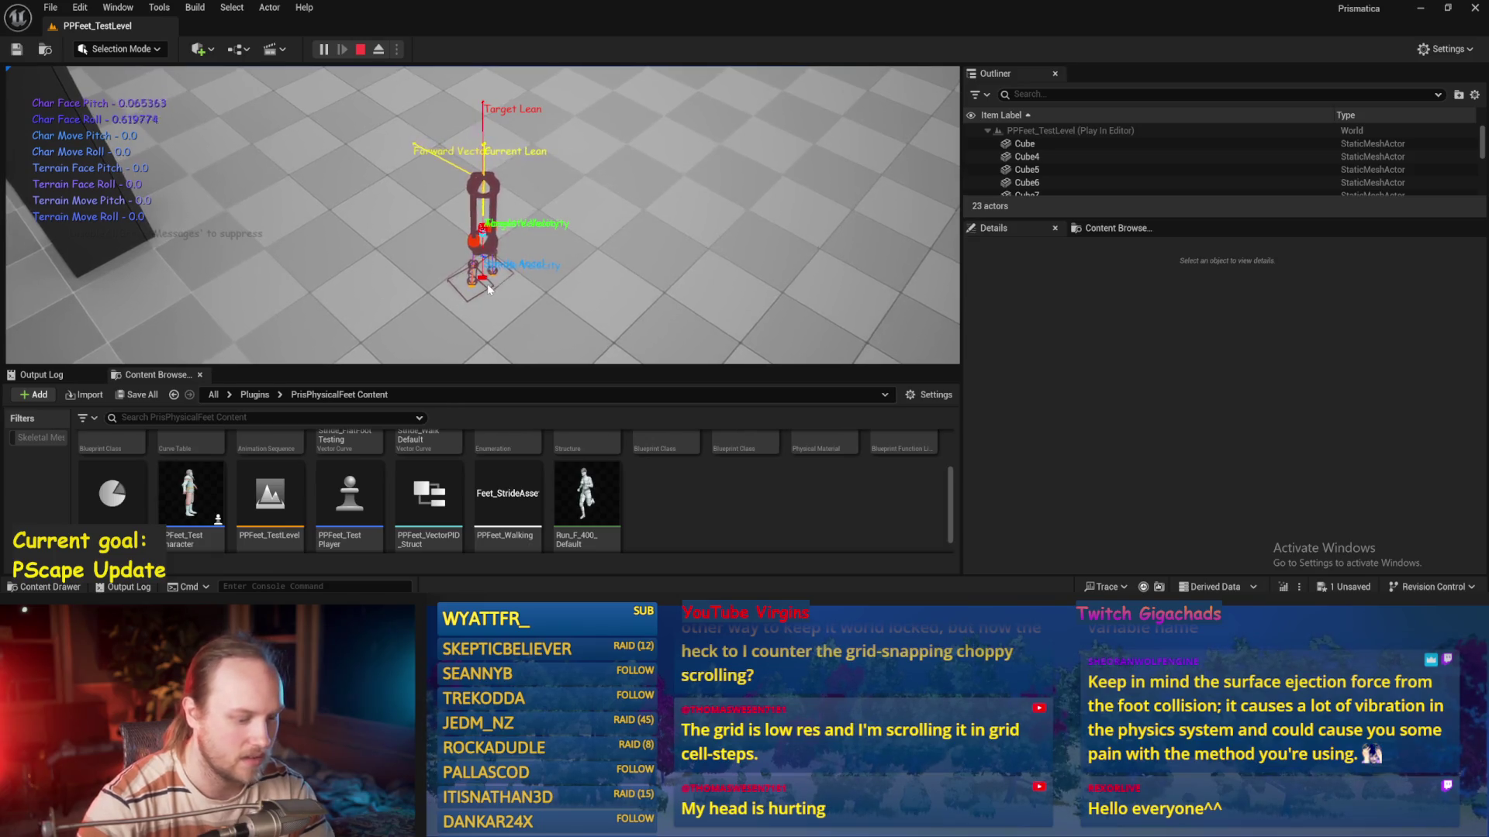
key(F8)
click(487, 284)
mouse_move(487, 284)
mouse_down()
mouse_move(512, 303)
mouse_move(497, 279)
mouse_move(504, 291)
mouse_move(507, 272)
mouse_up()
key(alt+Tab)
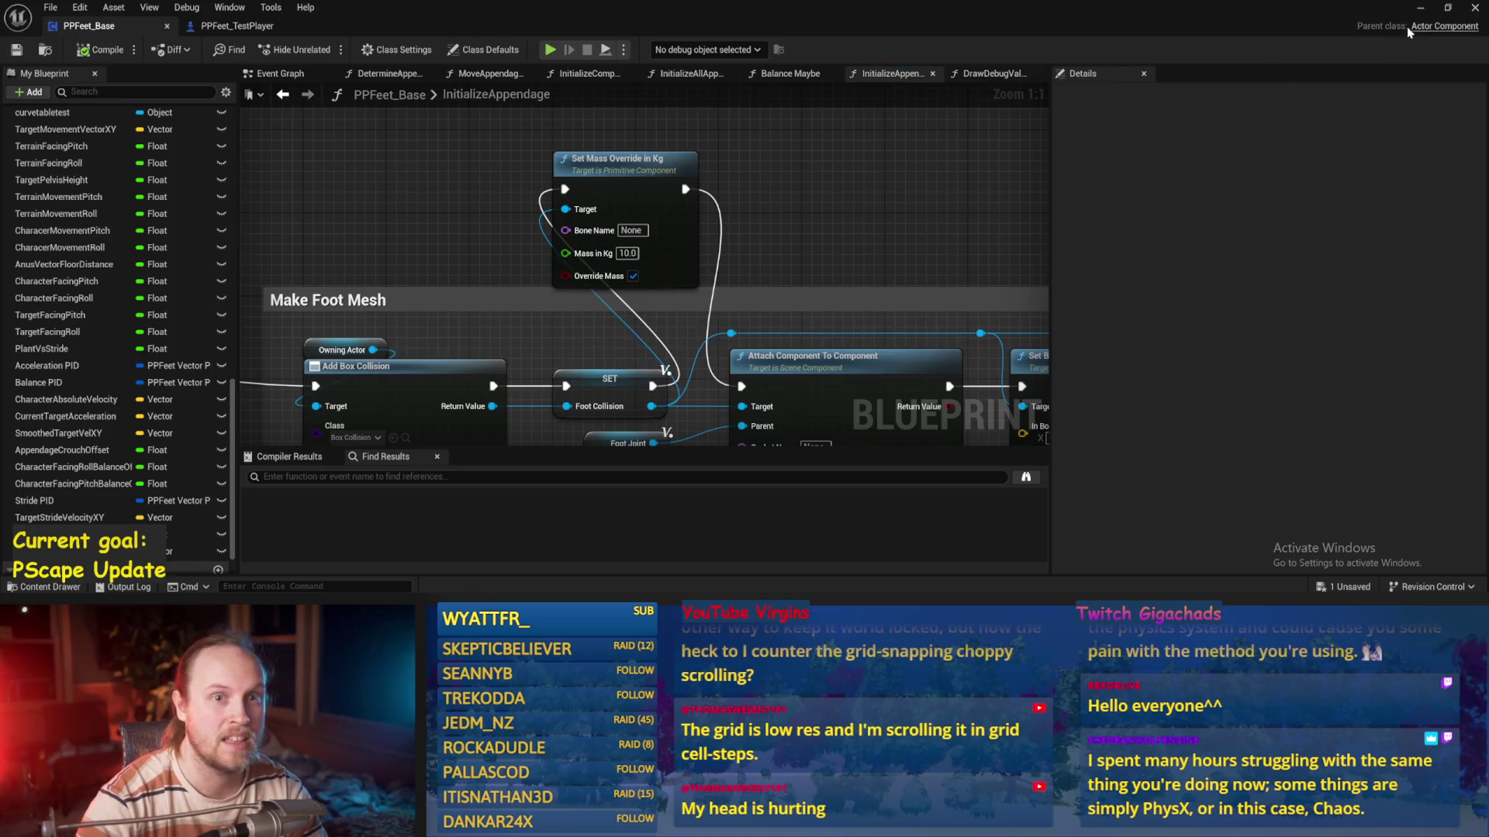
Finish inspecting, stop, then briefly play-test the 1.0 kg foot mass
click(1420, 8)
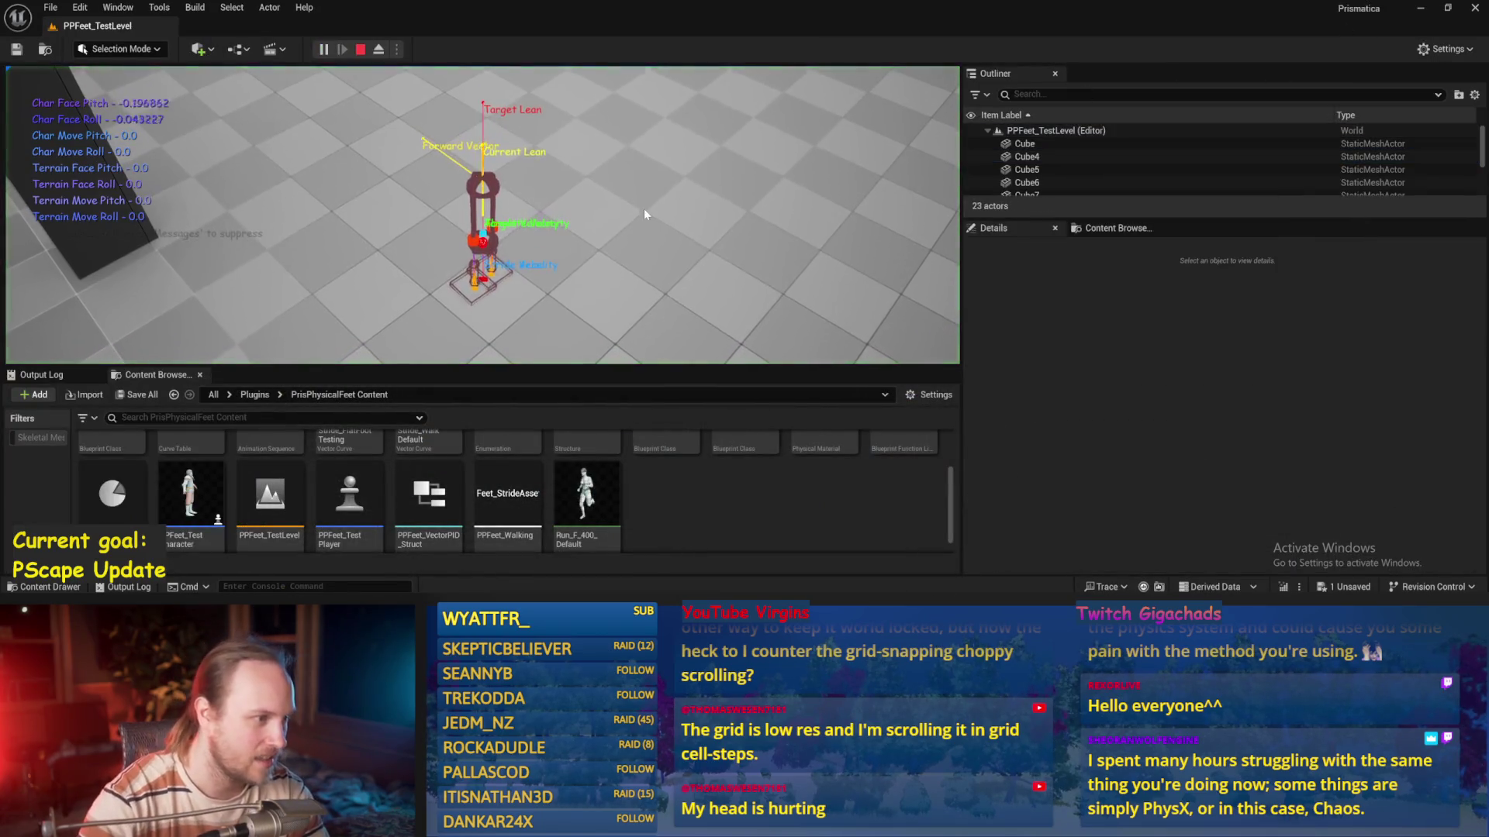
key(F8)
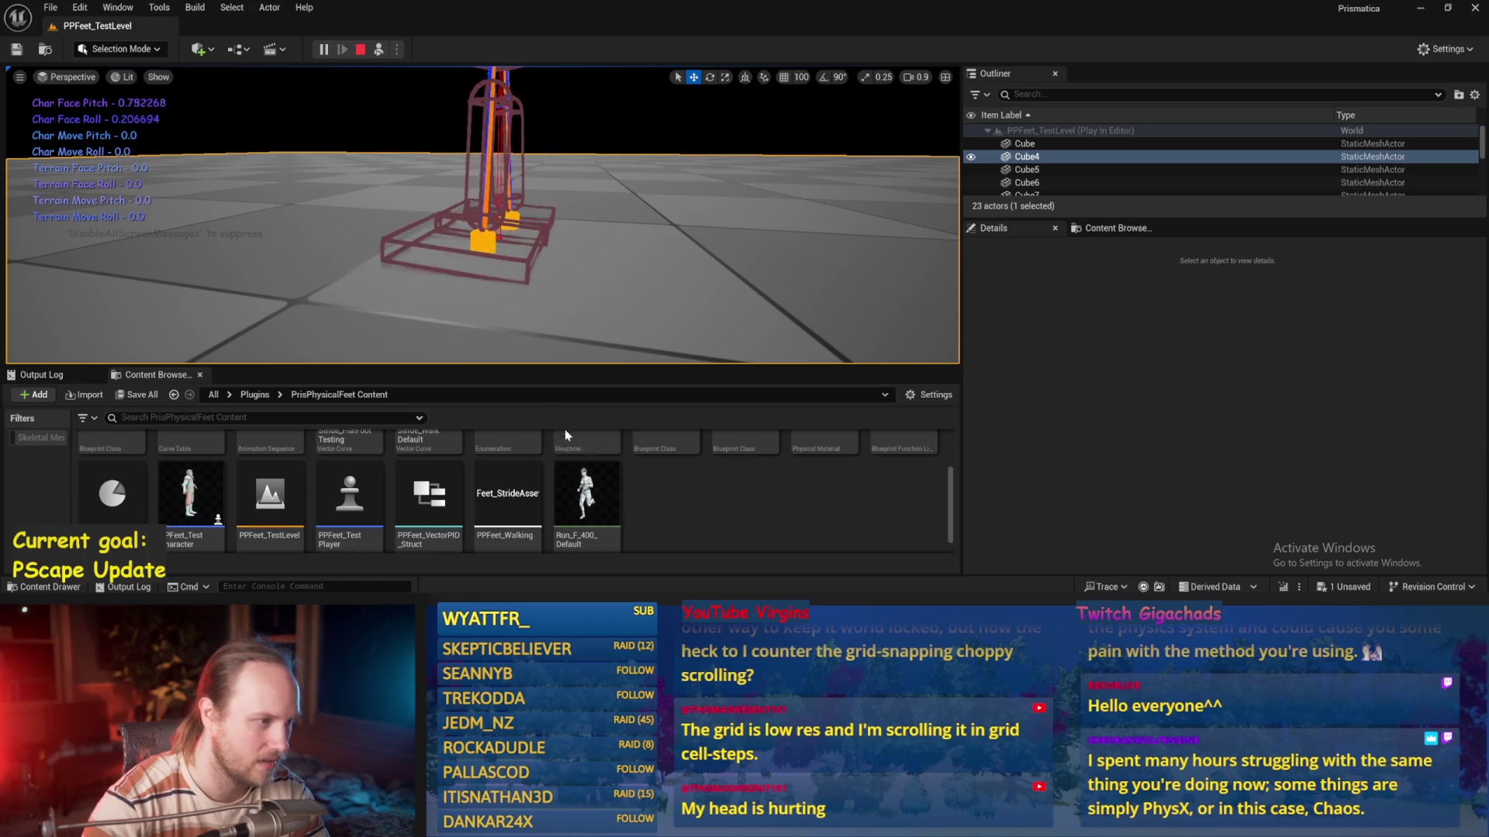
key(Escape)
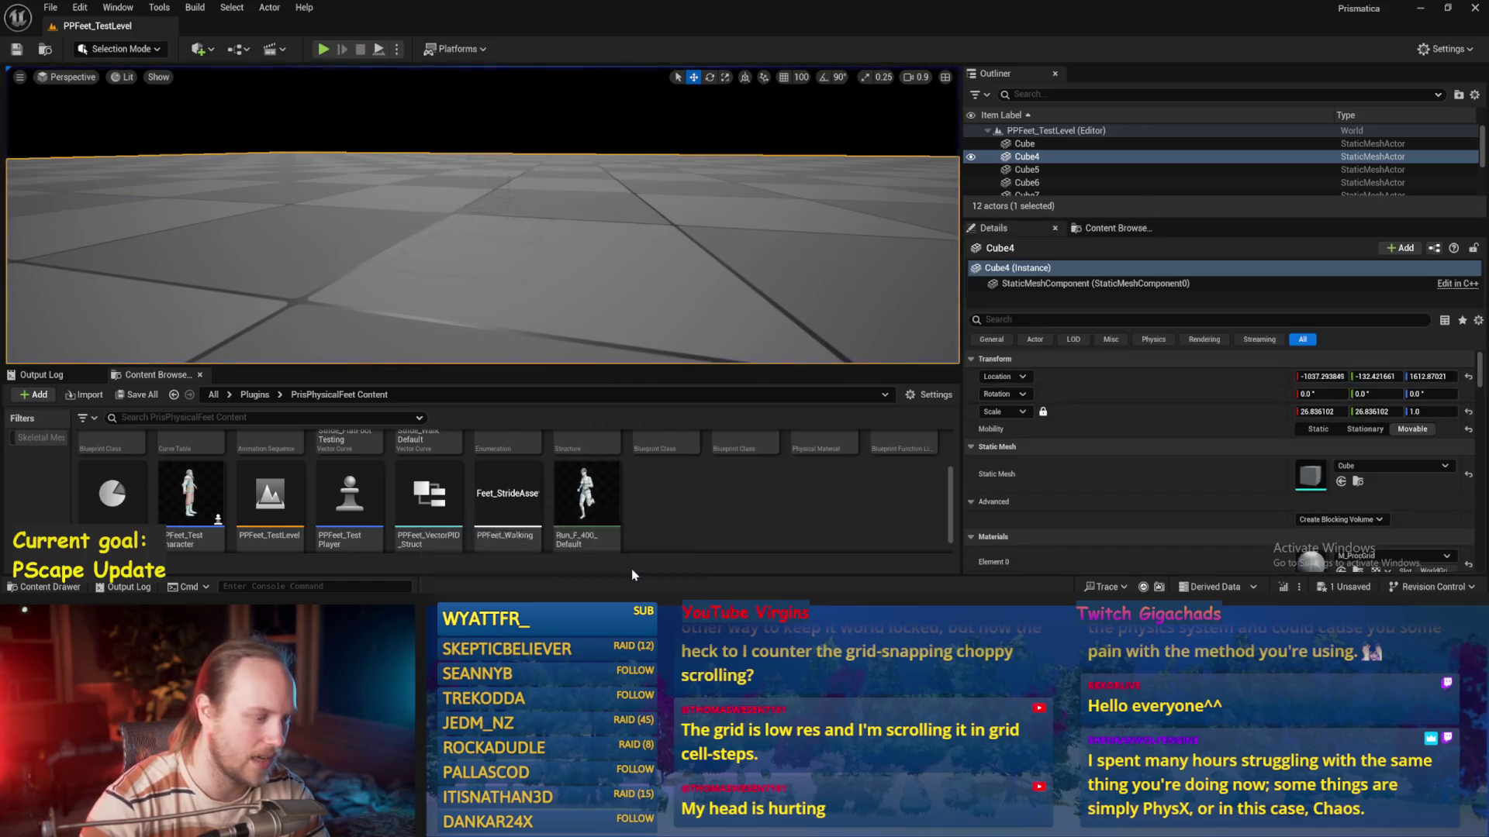
key(alt+Tab)
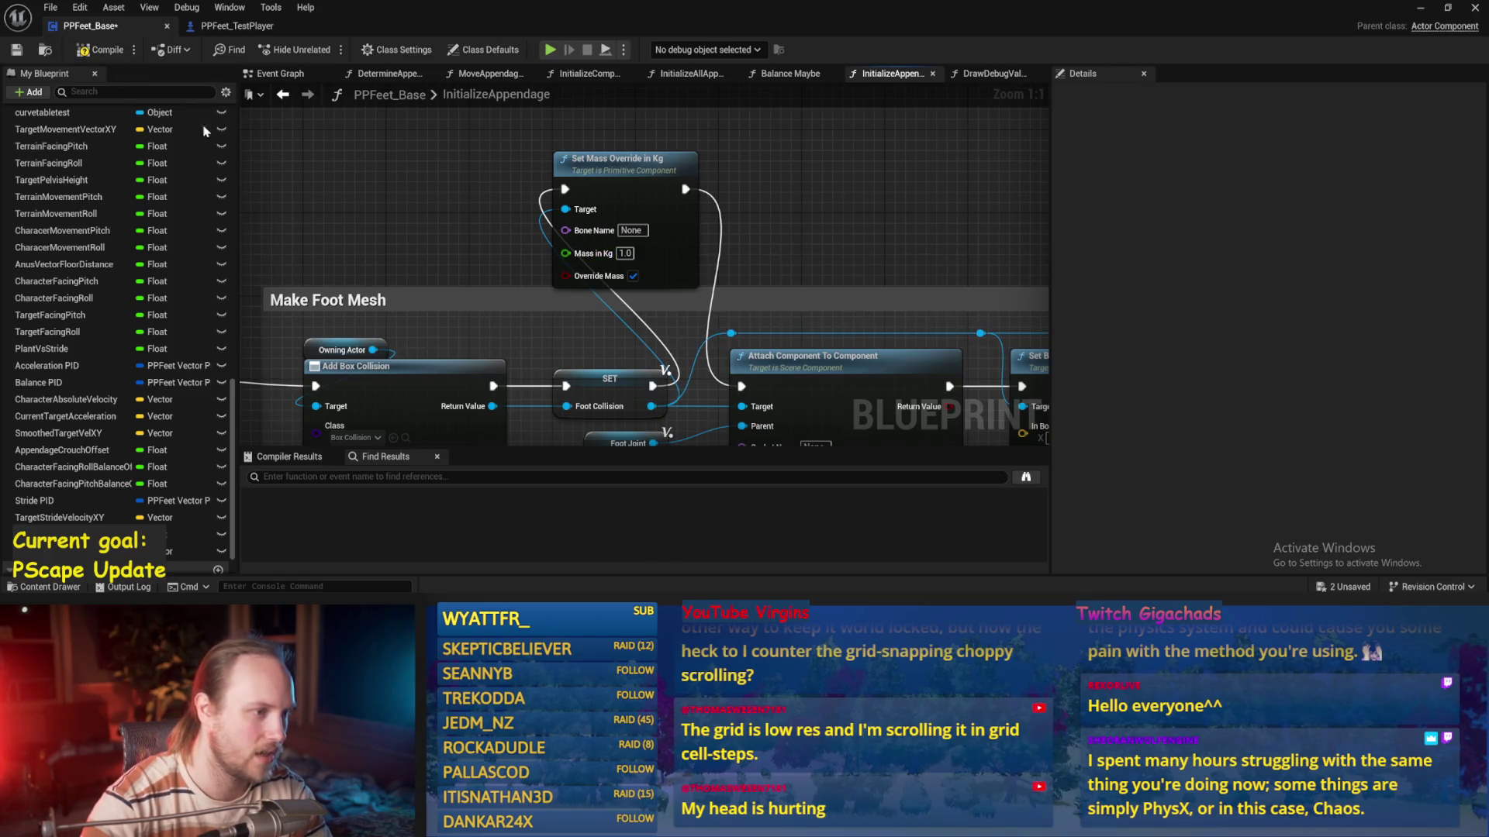
key(alt+Tab)
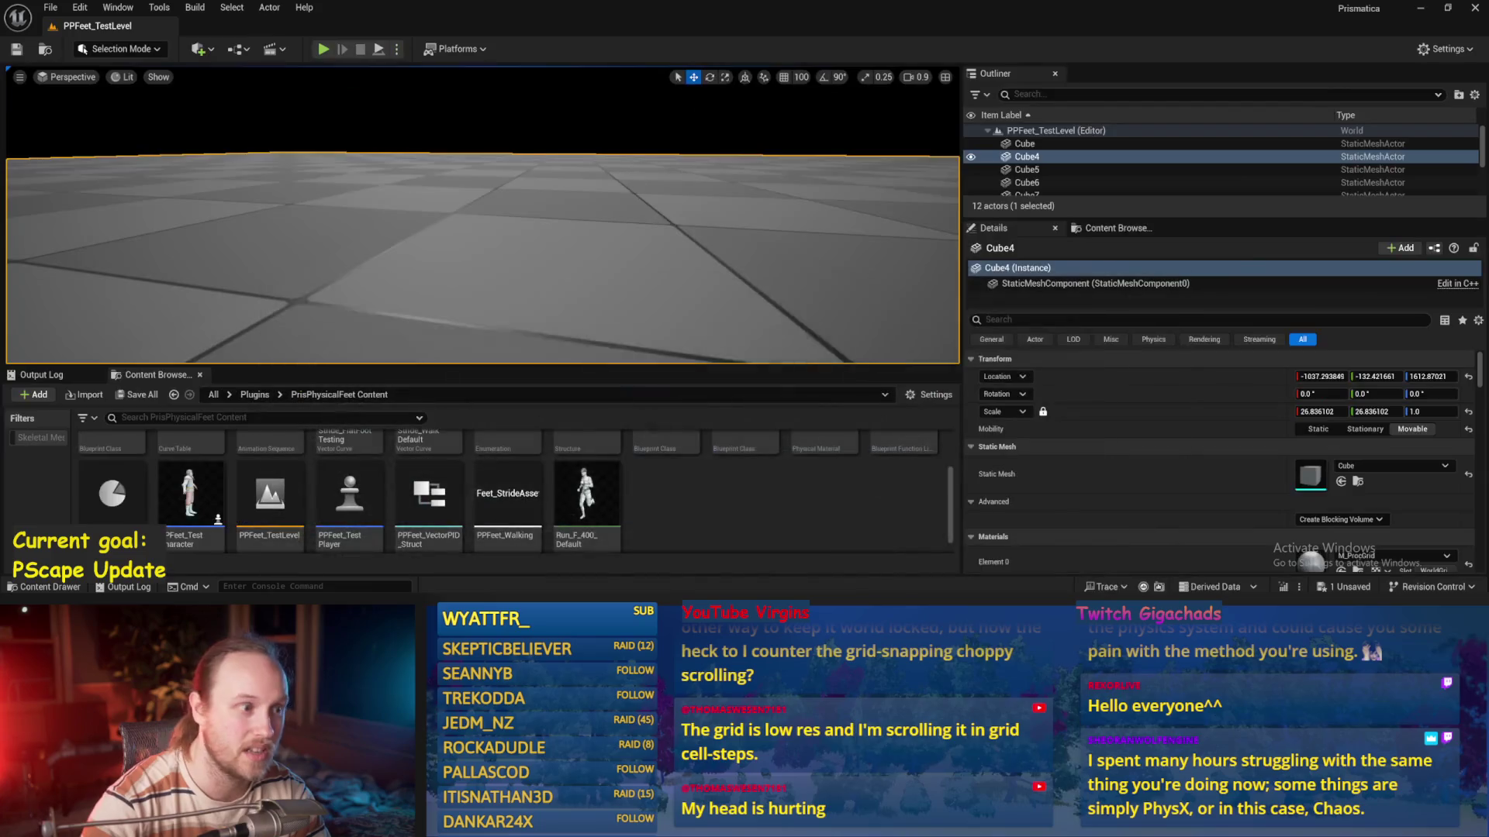
key(alt+p)
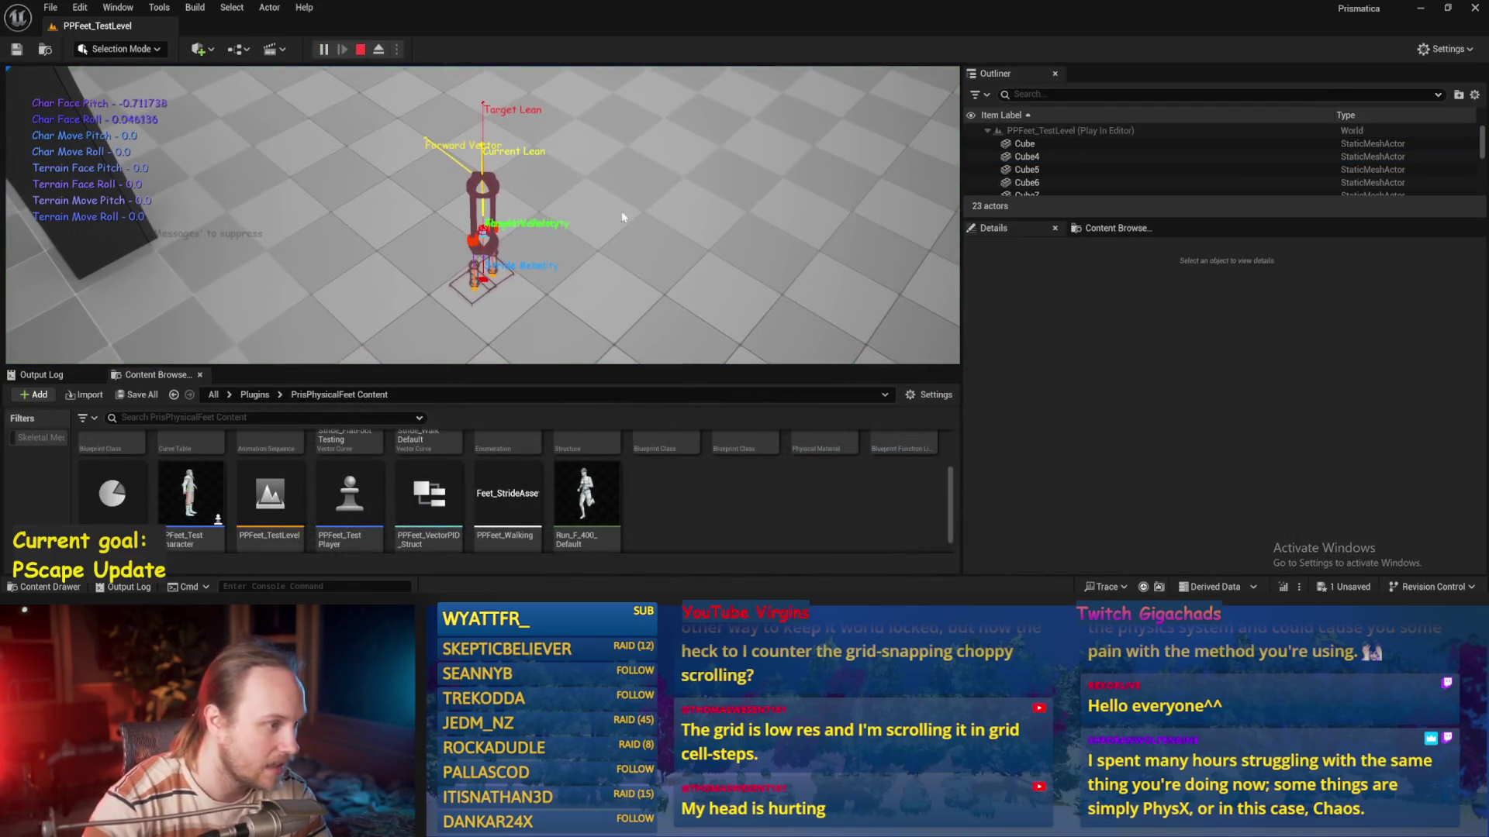
key(Escape)
click(603, 589)
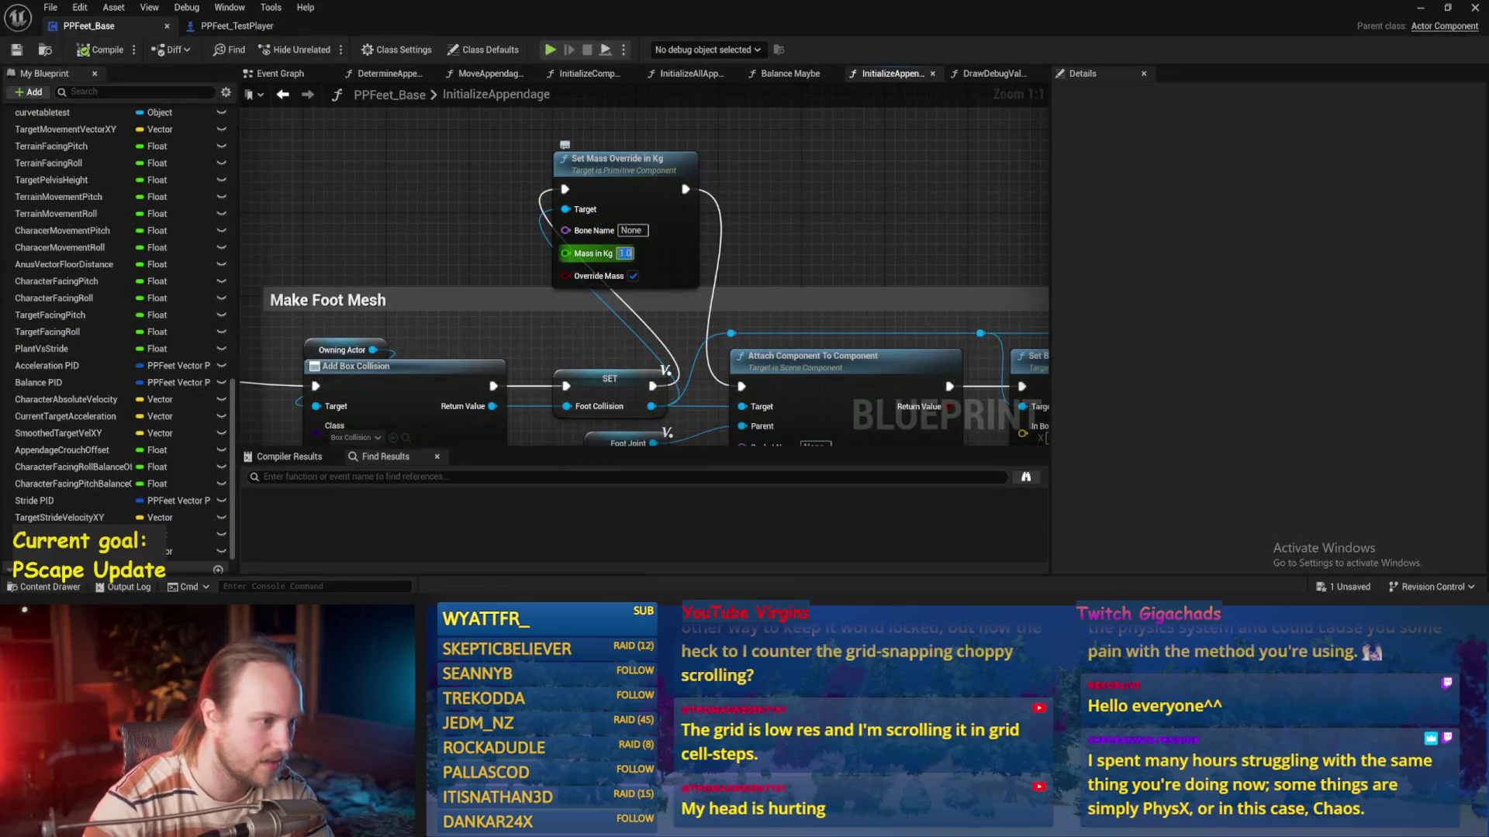
Compile and save, then set Set Box Extent's X and Y to 15 for a 15×15×3 extent
click(16, 50)
scroll(684, 159, down, 2)
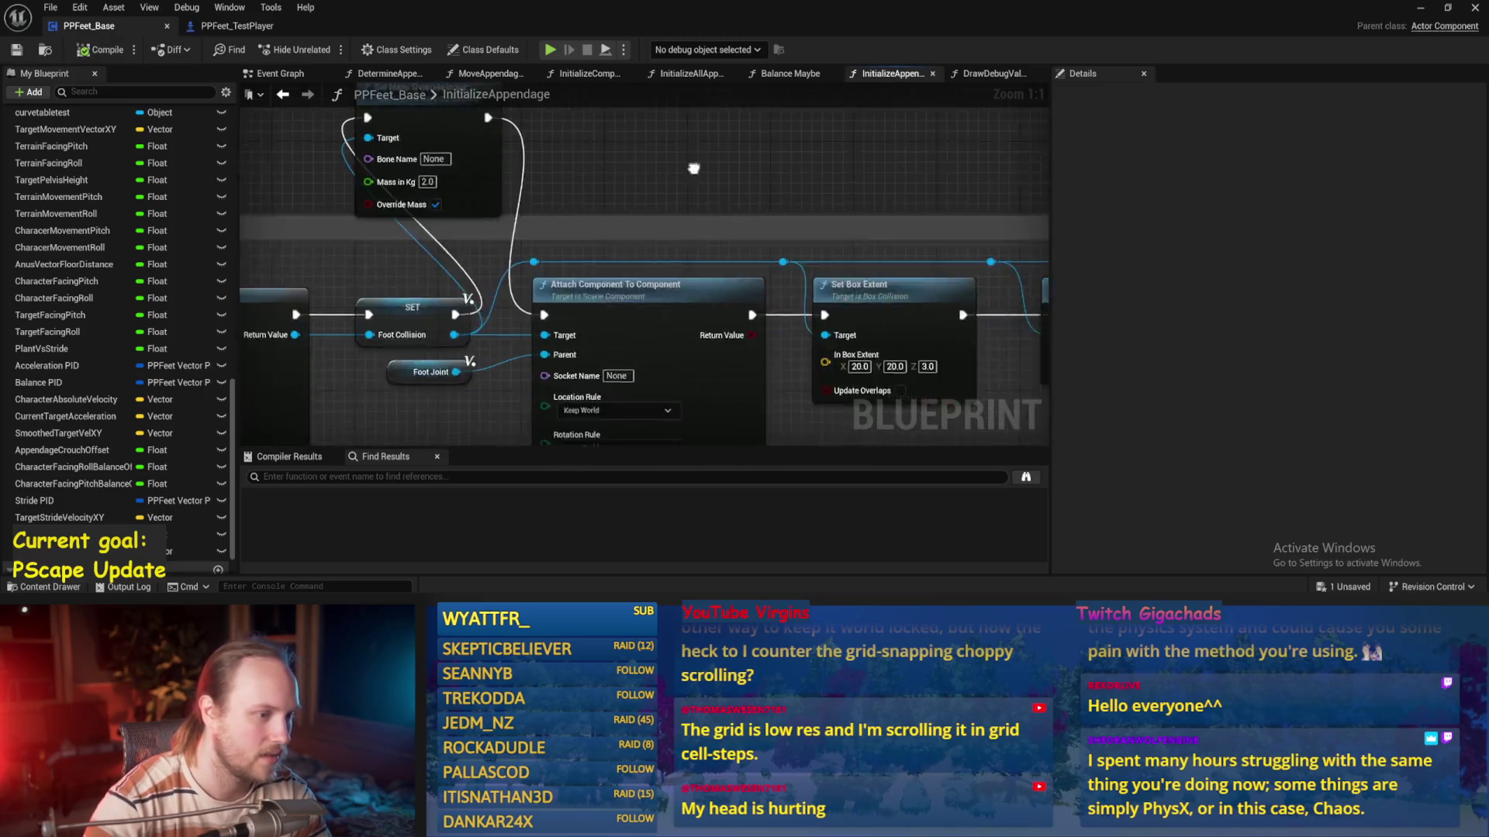
key(ctrl+s)
scroll(683, 159, up, 2)
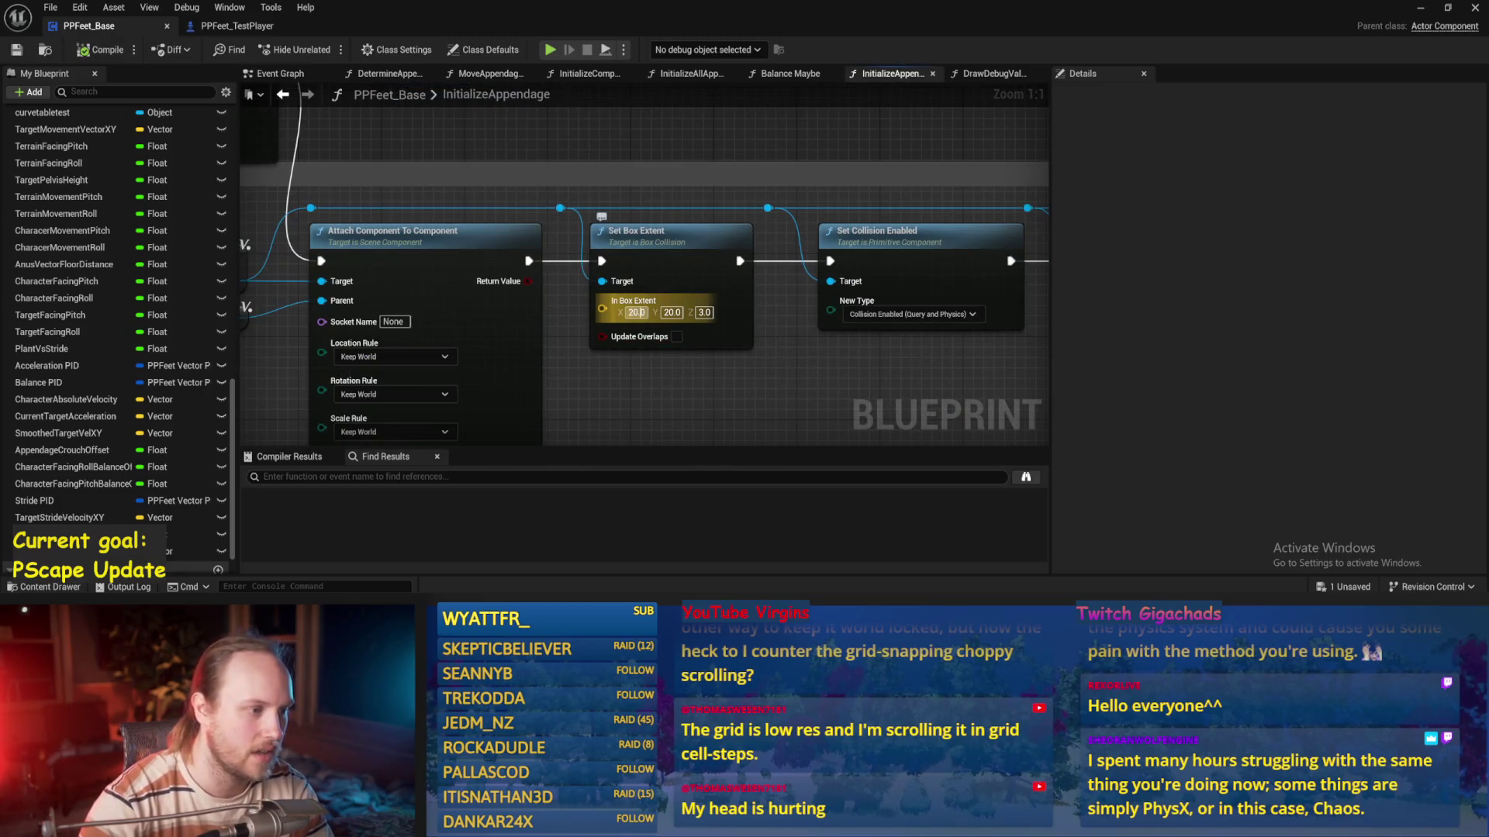
text(15)
key(Return)
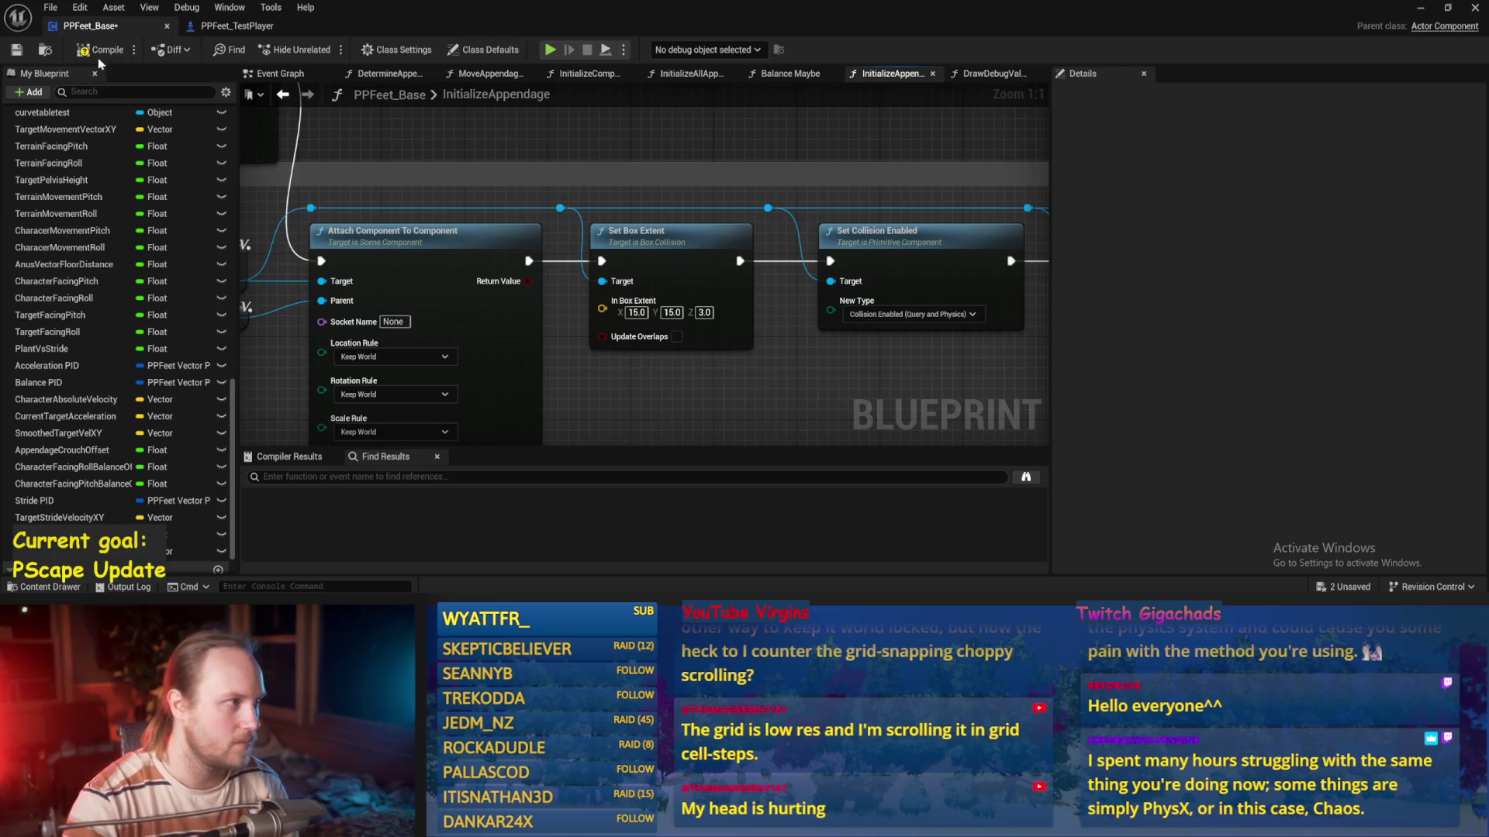
Play-test walking forward in fullscreen with the smaller collision box, then return to the Blueprint
click(1419, 8)
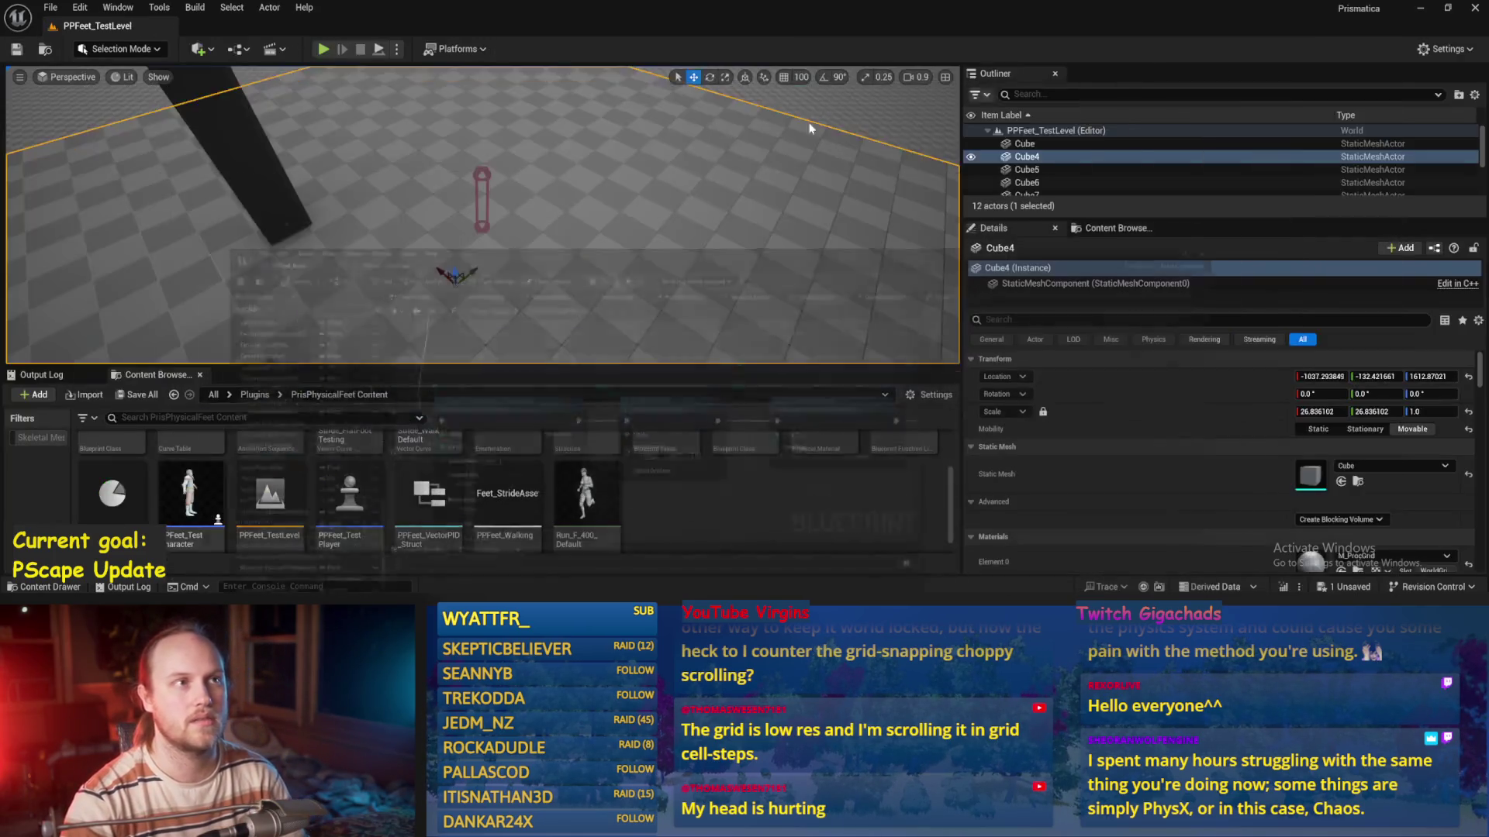
key(alt+p)
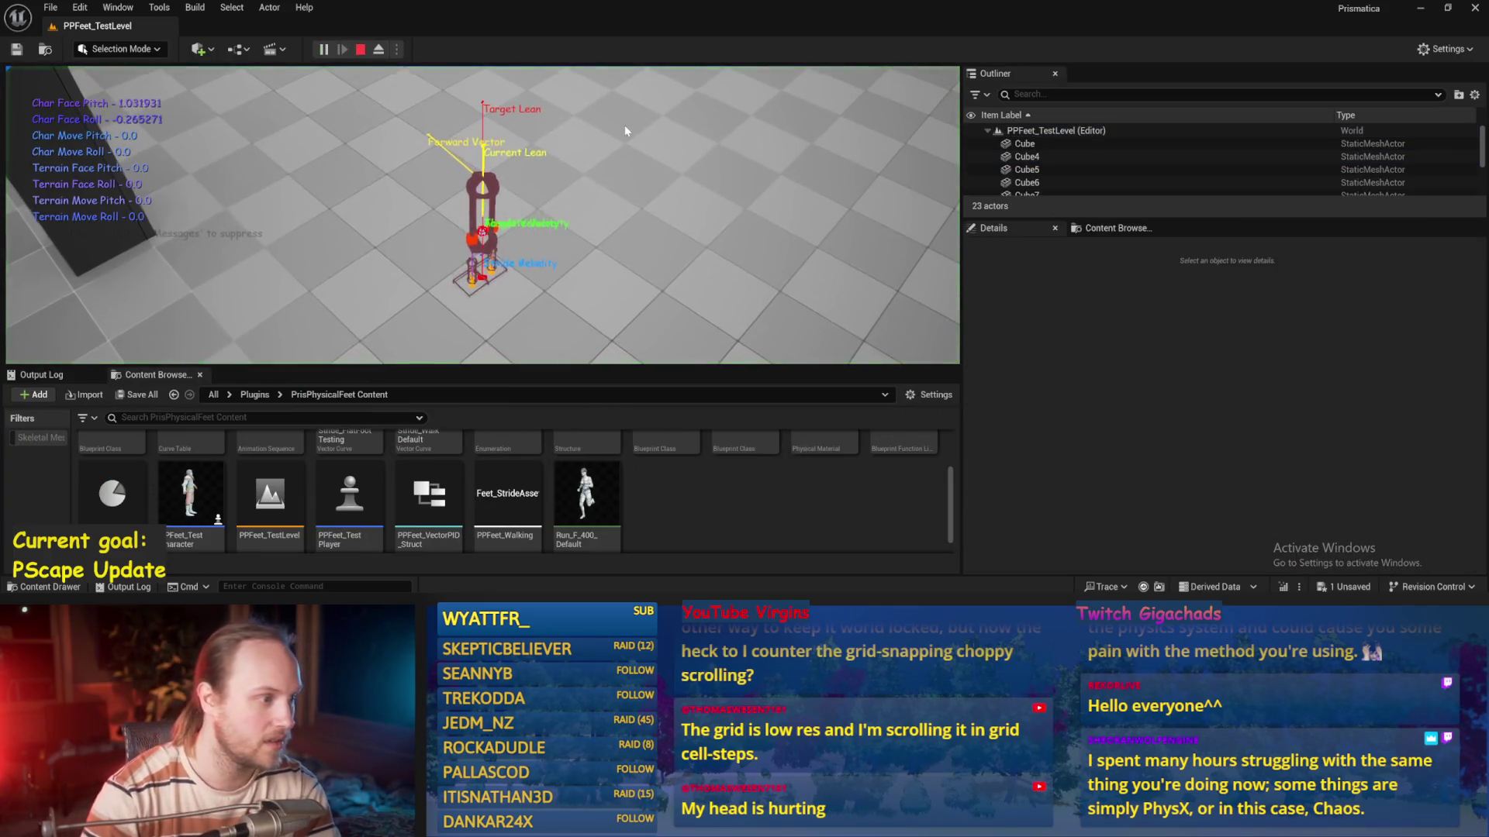
key(F11)
key(w)
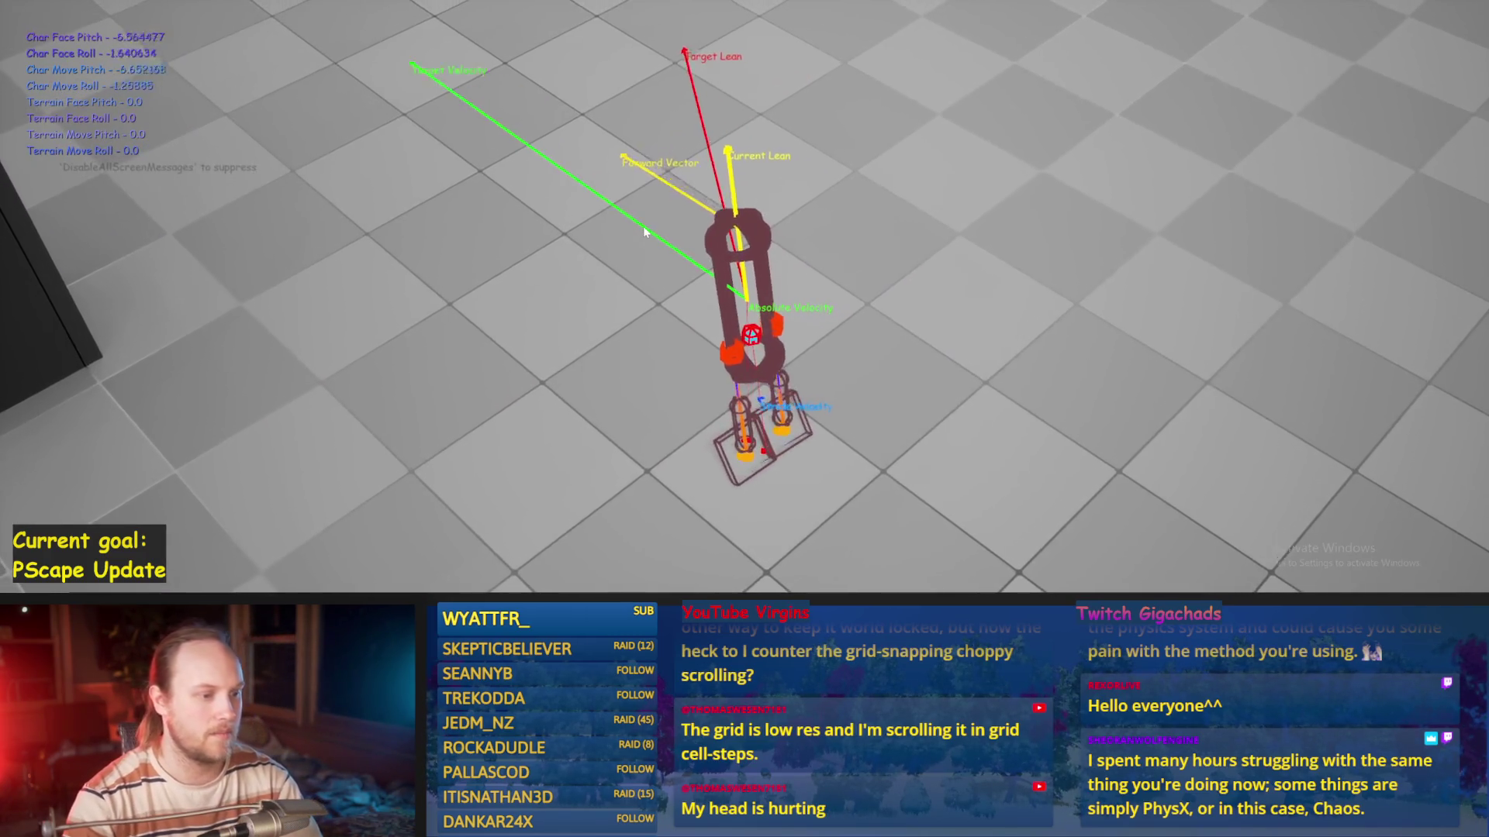
key(Escape)
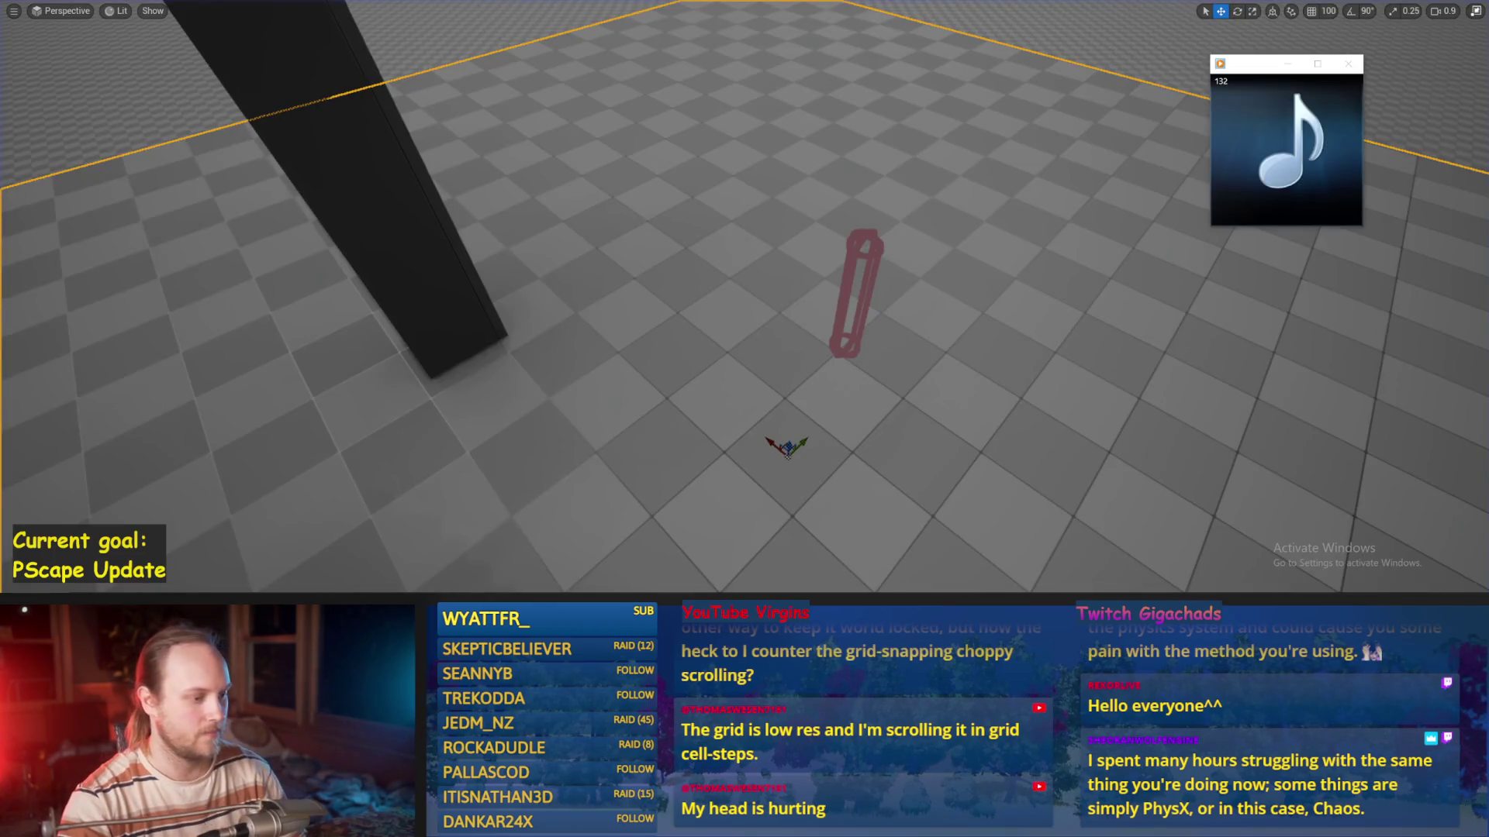
click(618, 555)
drag(684, 341, 638, 239)
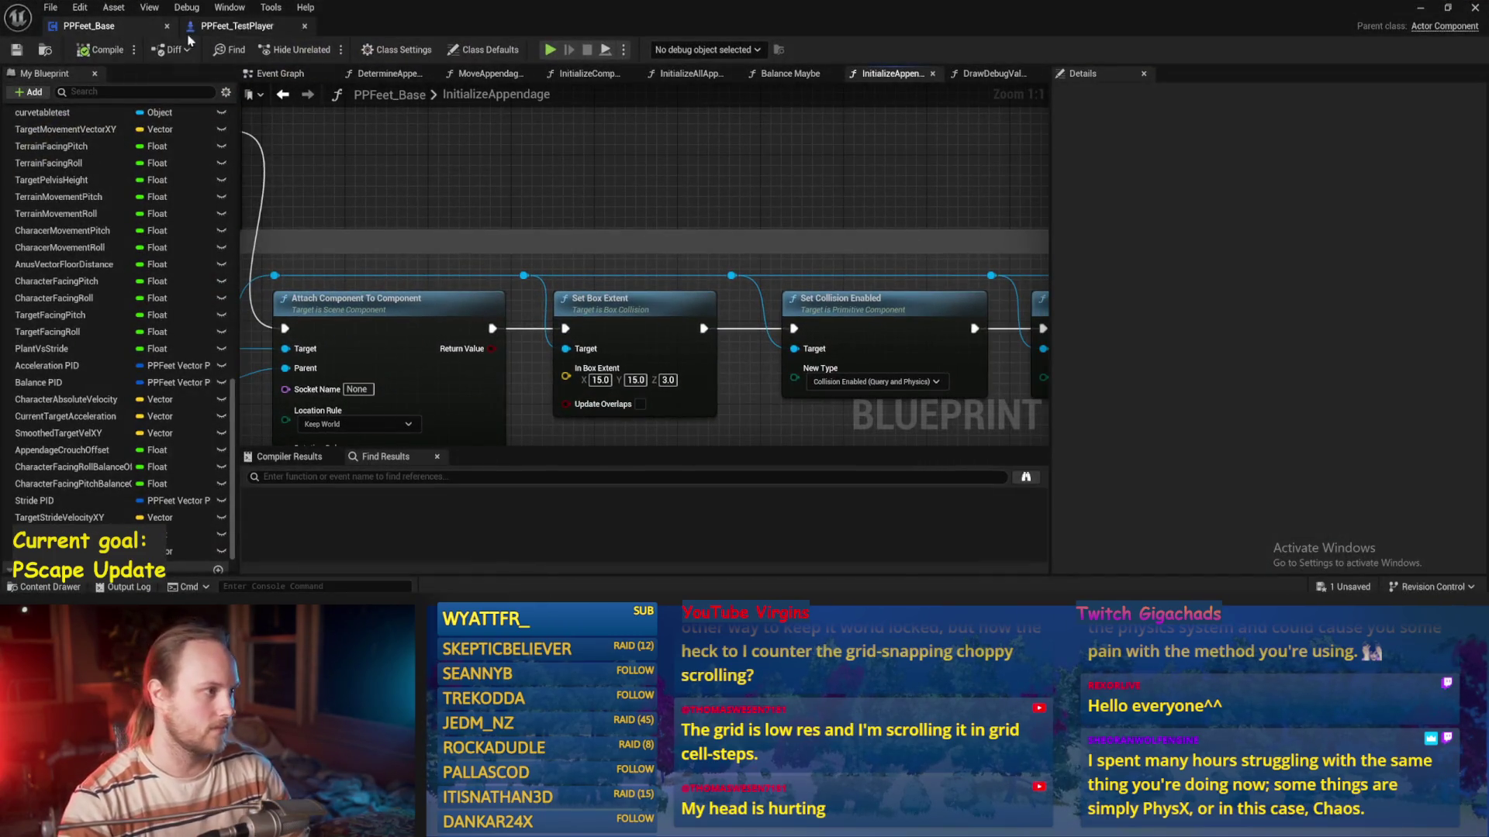
Set both Balance Maybe Clamp (Float) nodes for pitch and roll offsets to Min -45, Max 45, then save
click(281, 74)
scroll(643, 211, up, 3)
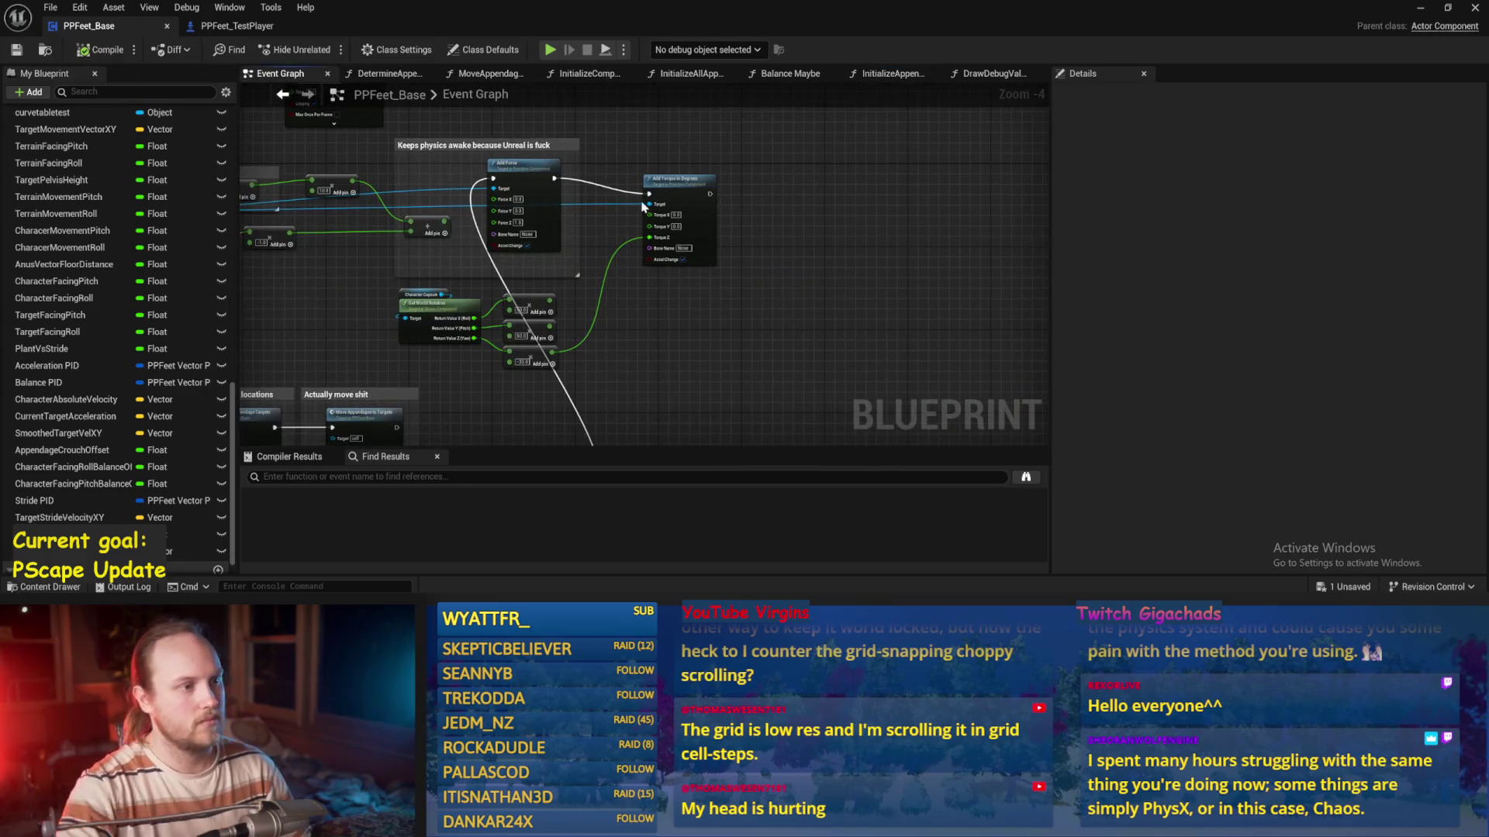
drag(506, 147, 453, 244)
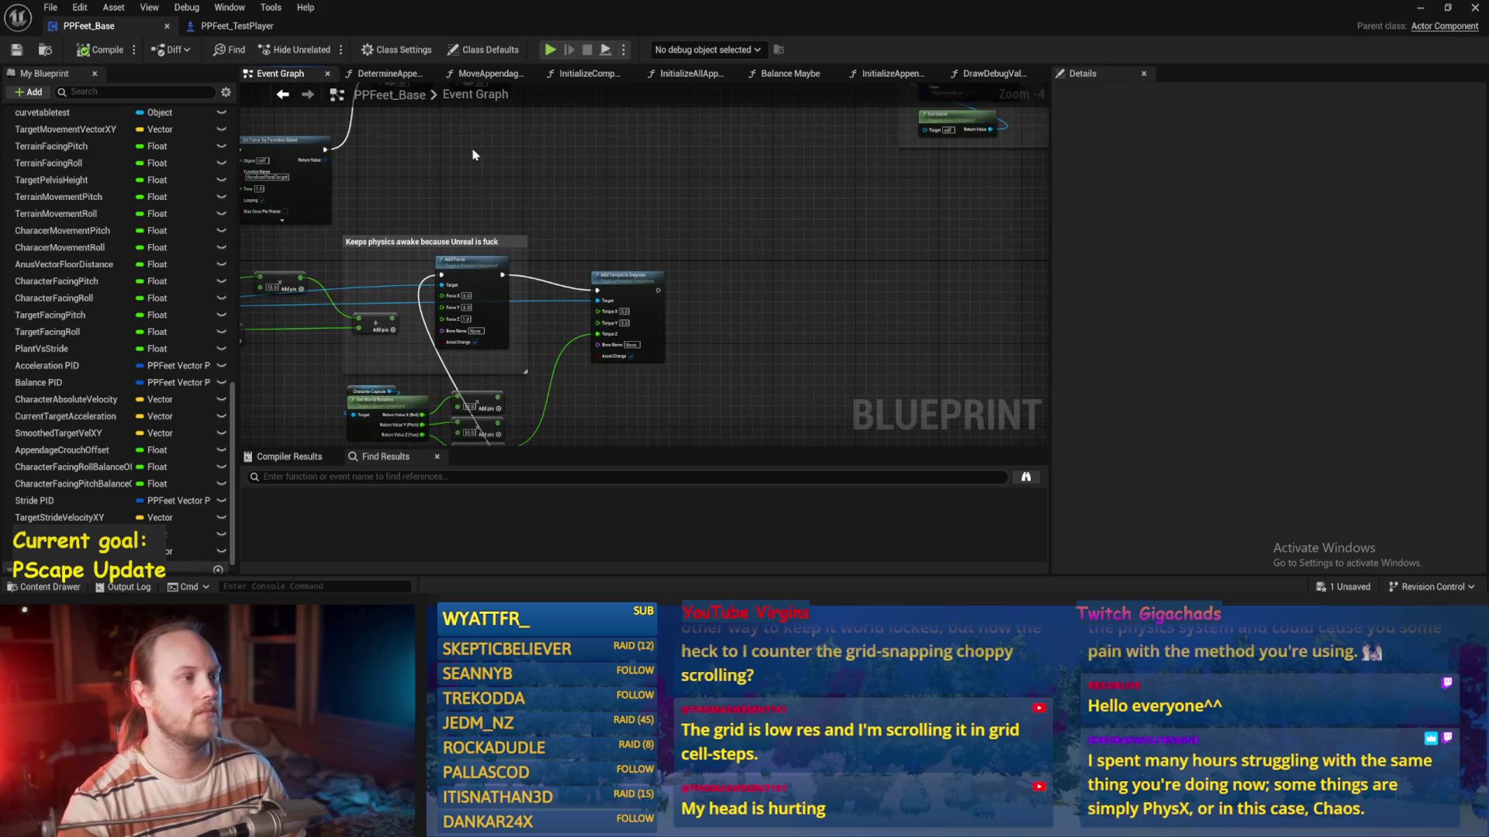
drag(612, 101, 631, 207)
click(785, 75)
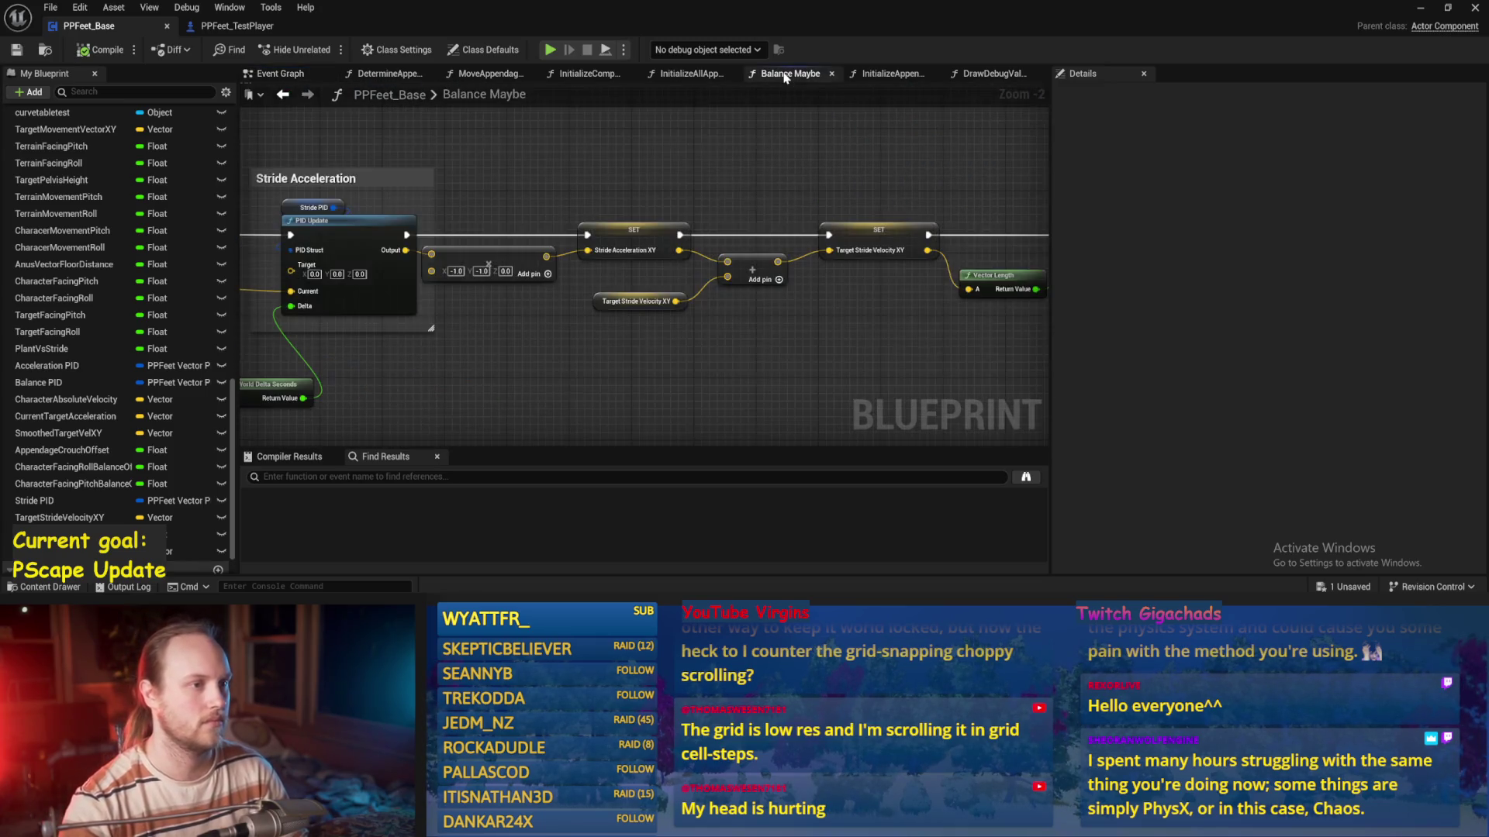
mouse_move(425, 284)
mouse_down()
mouse_move(675, 282)
mouse_move(543, 232)
mouse_move(425, 284)
mouse_up()
scroll(683, 291, up, 2)
text(-45.0)
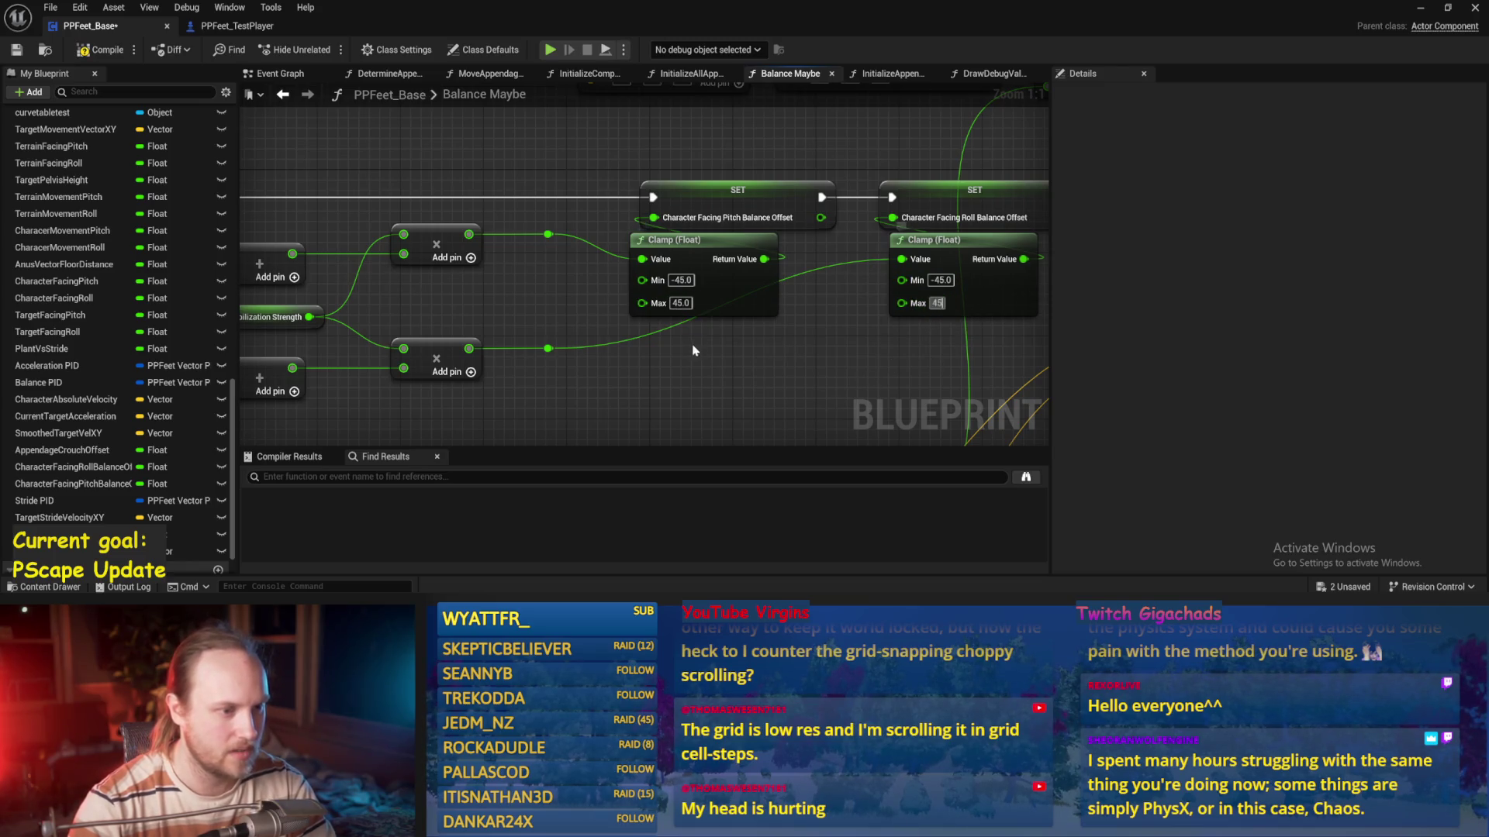
click(18, 51)
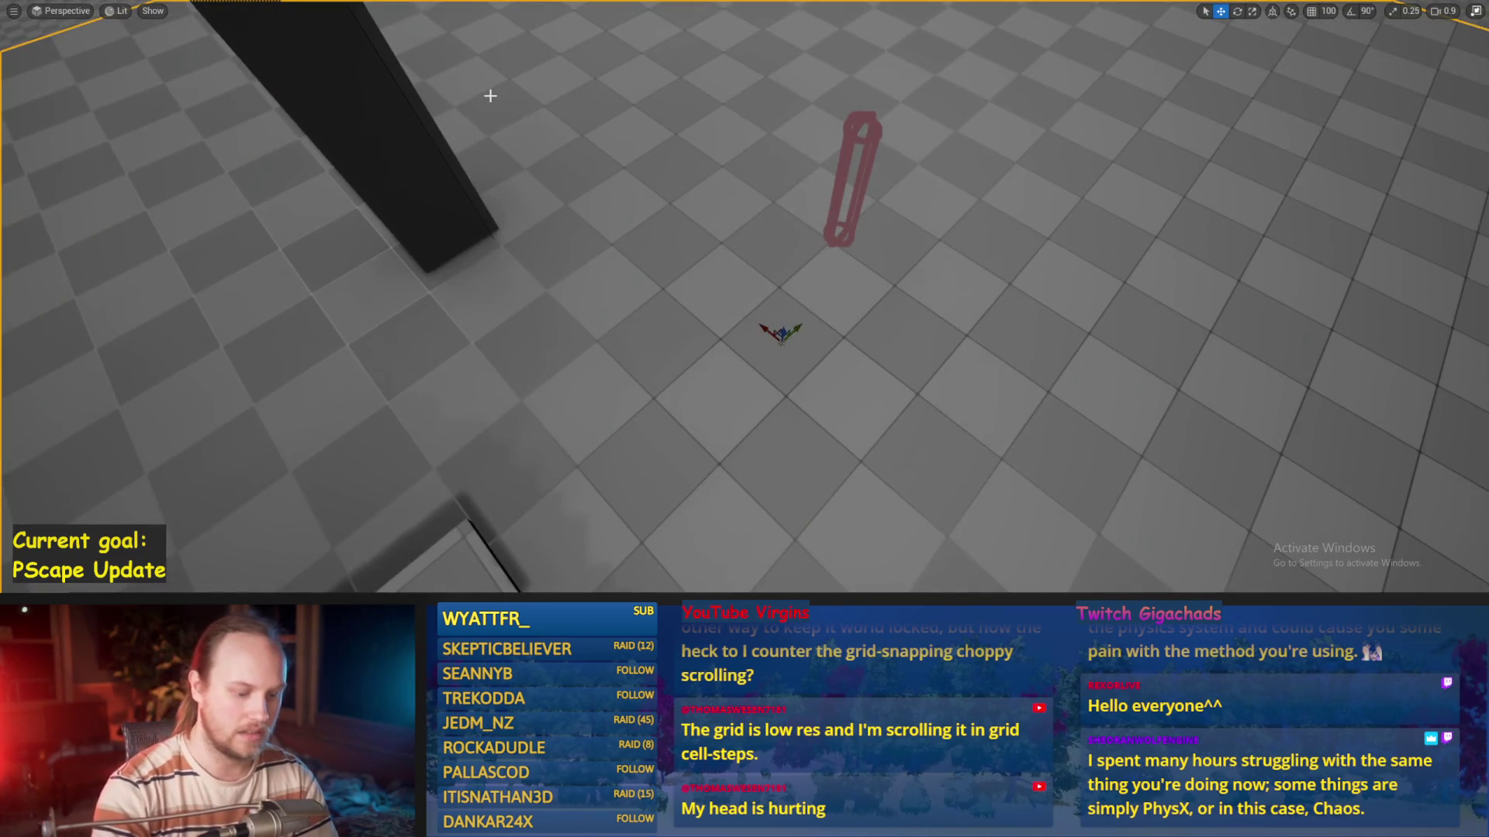
Play-test the clamped balance six times, restarting after each fall, then return to the Blueprint editor
key(alt+p)
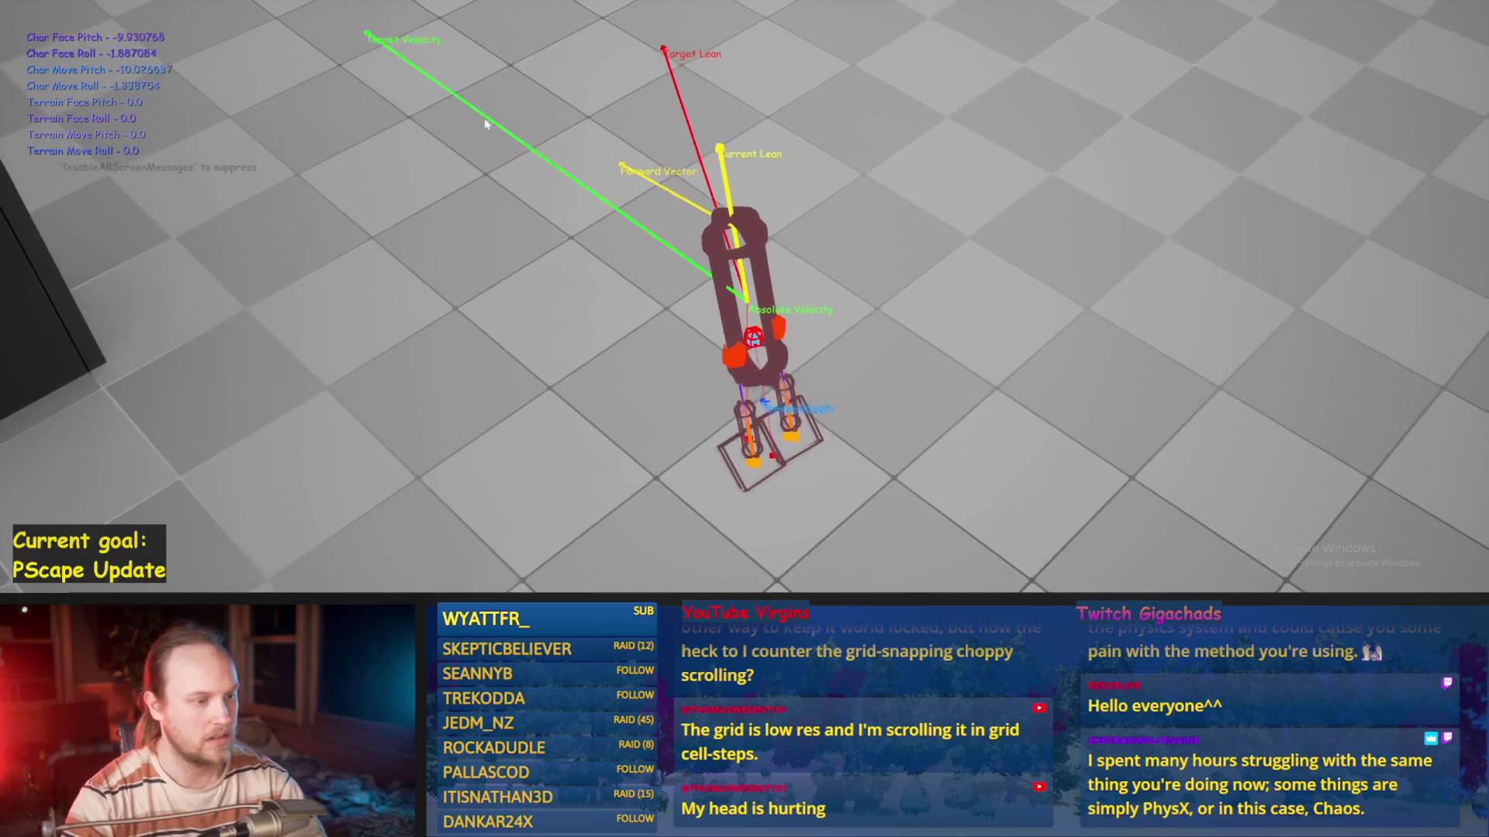
key(Escape)
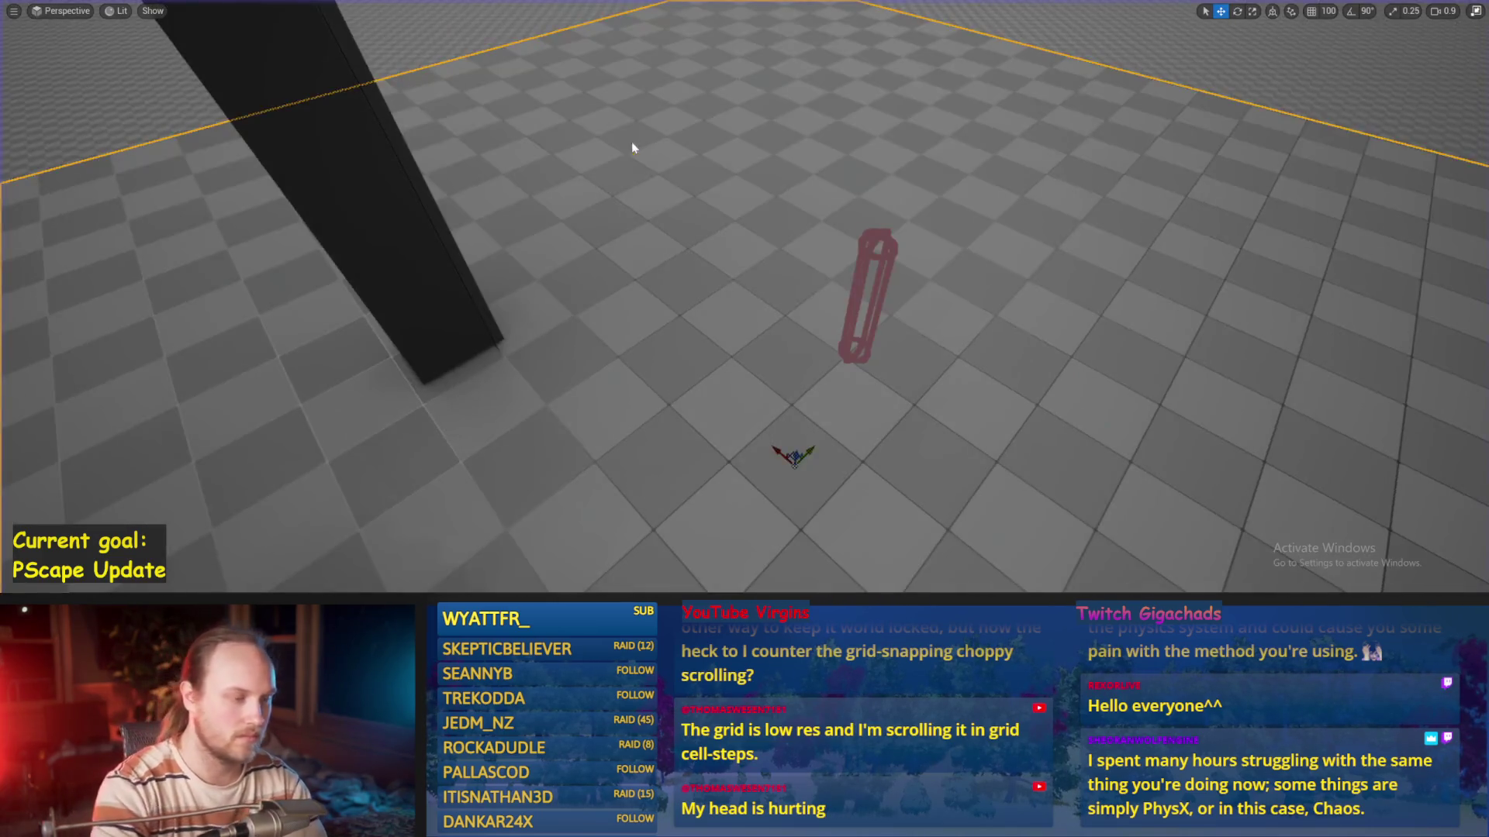
key(alt+p)
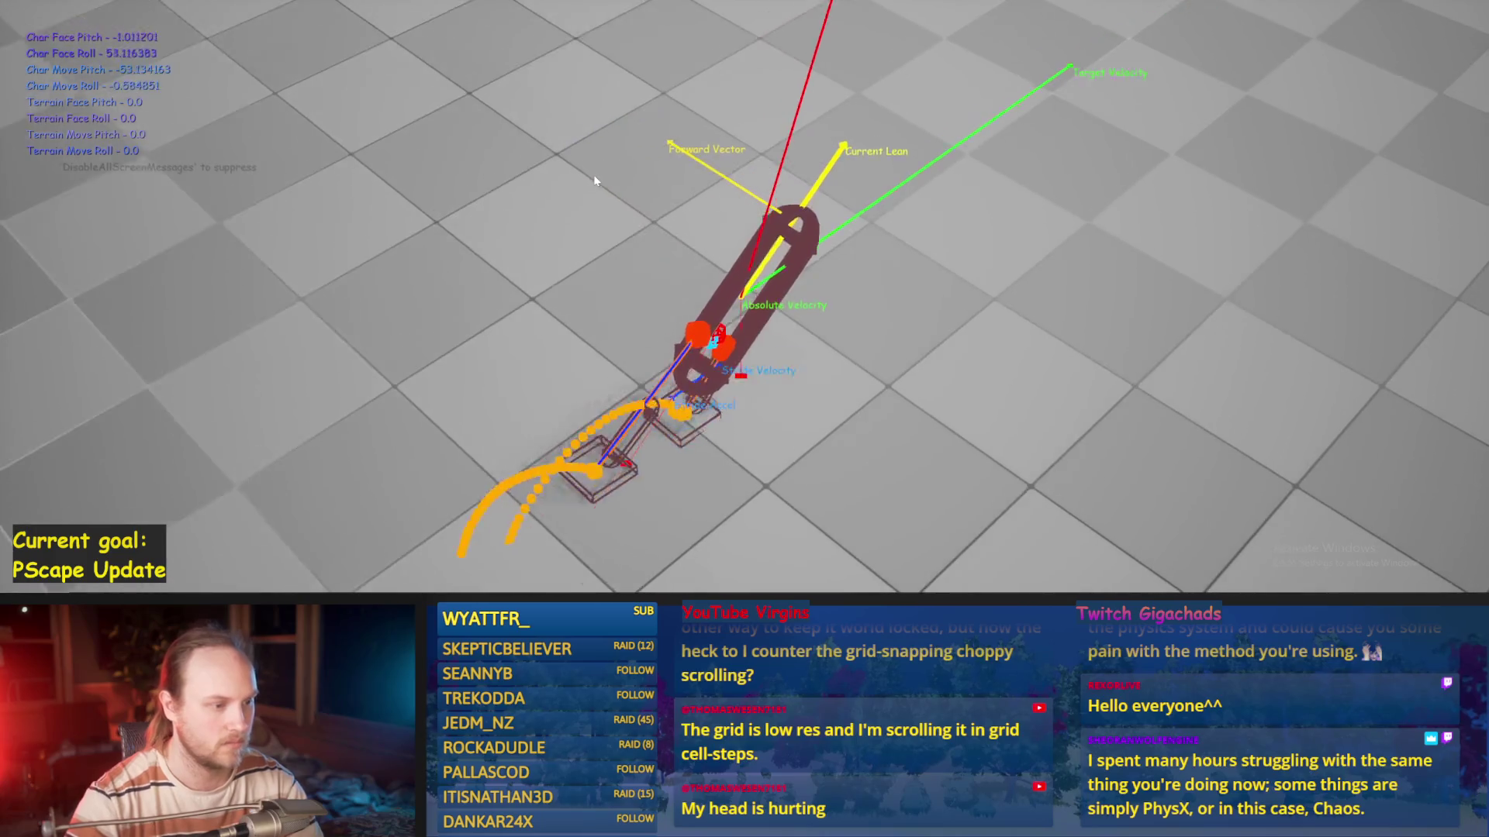
key(Escape)
key(alt+p)
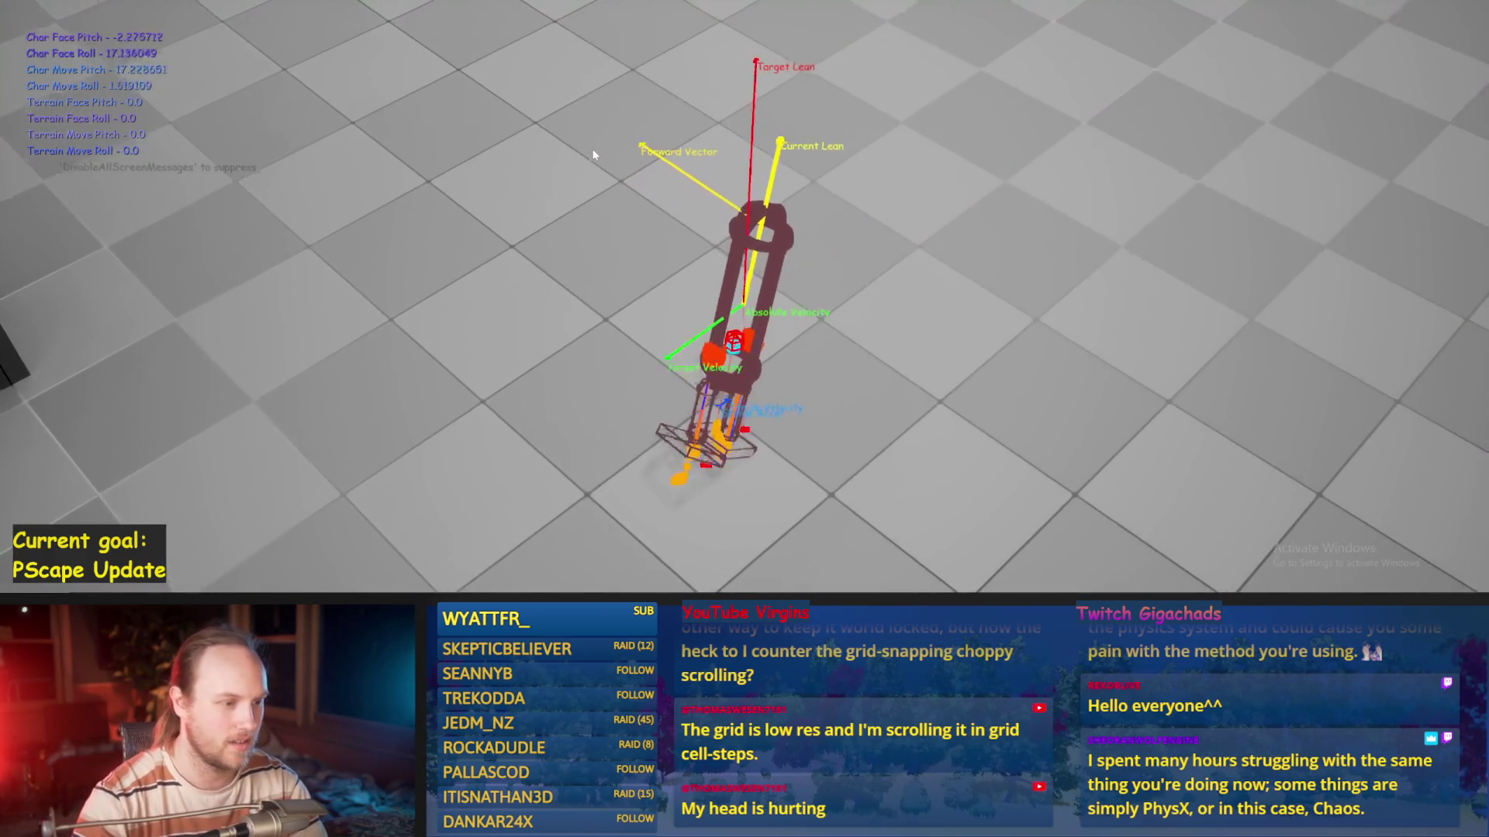
key(Escape)
key(alt+p)
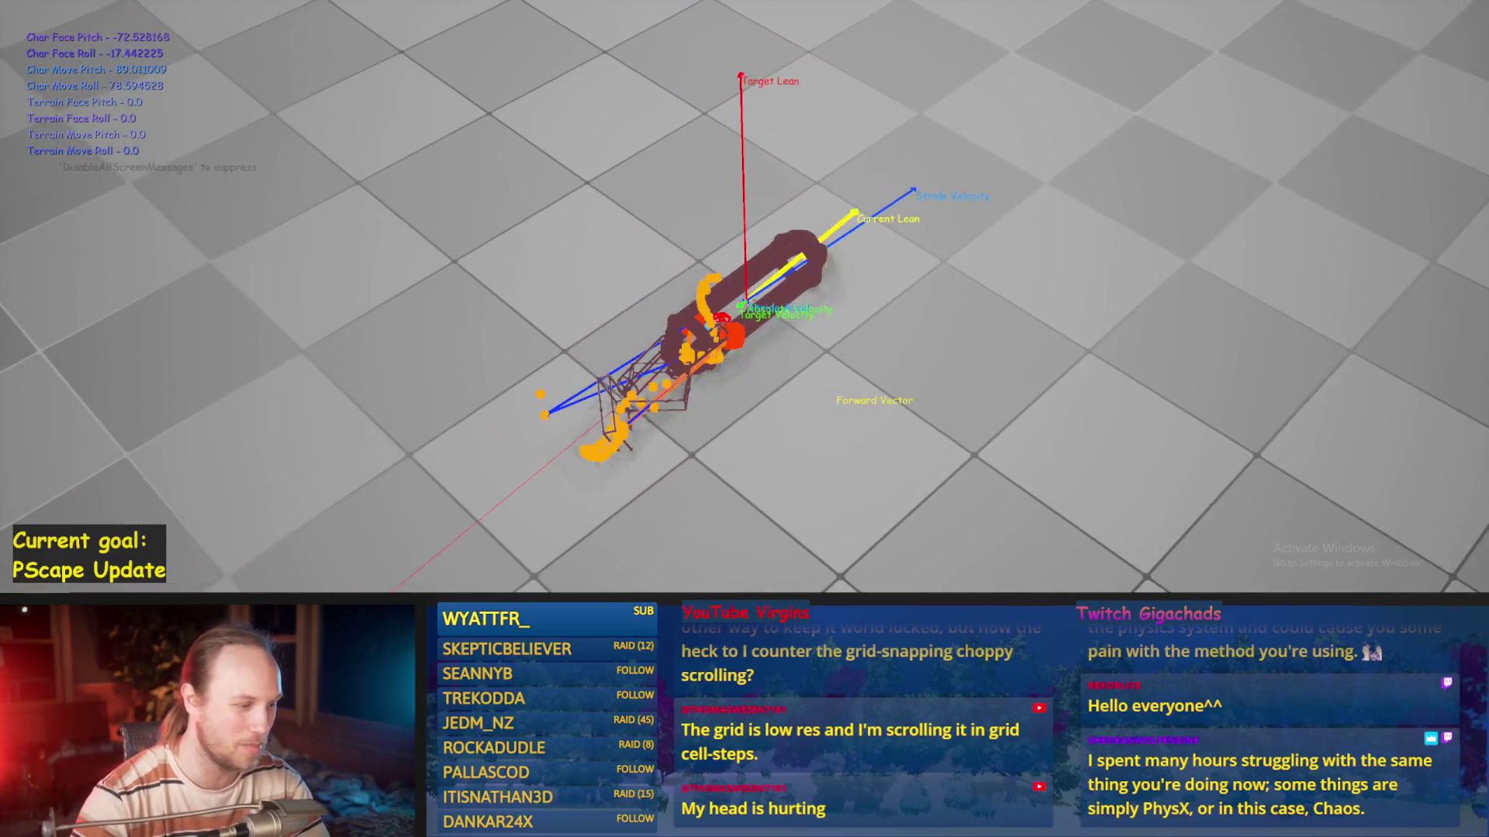
key(Escape)
key(alt+p)
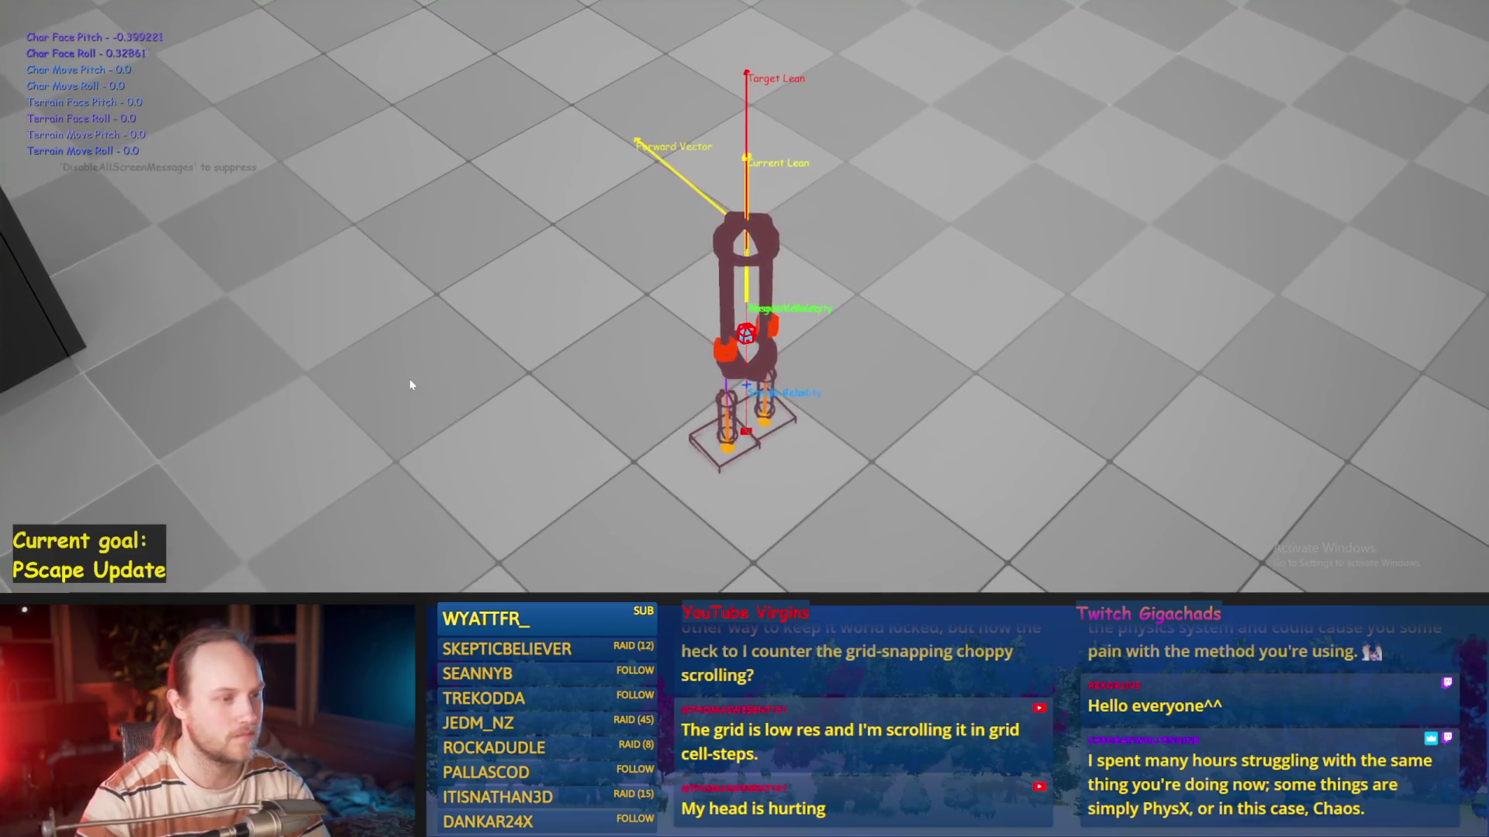
key(Escape)
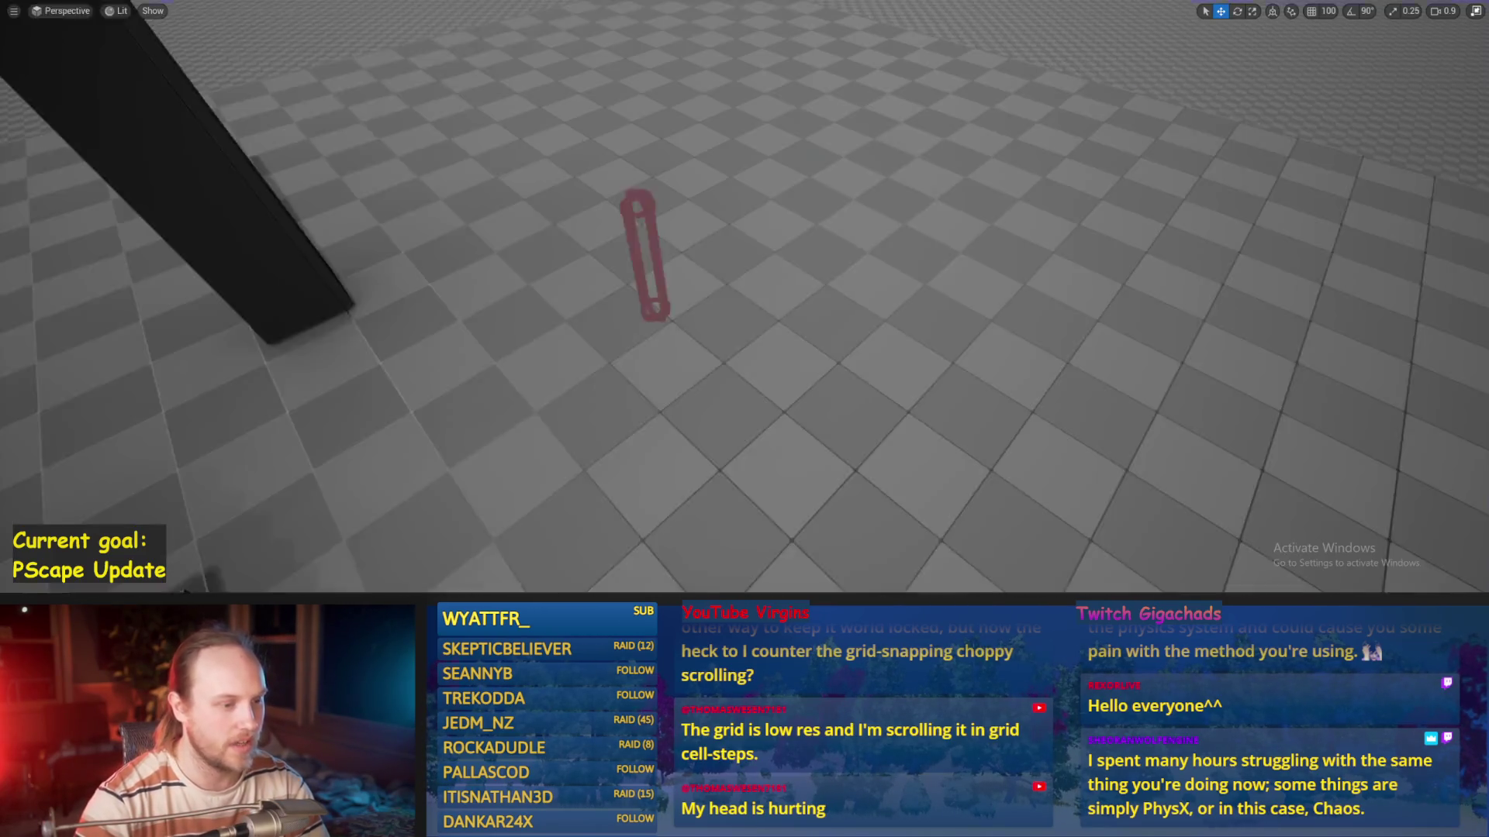
mouse_move(558, 826)
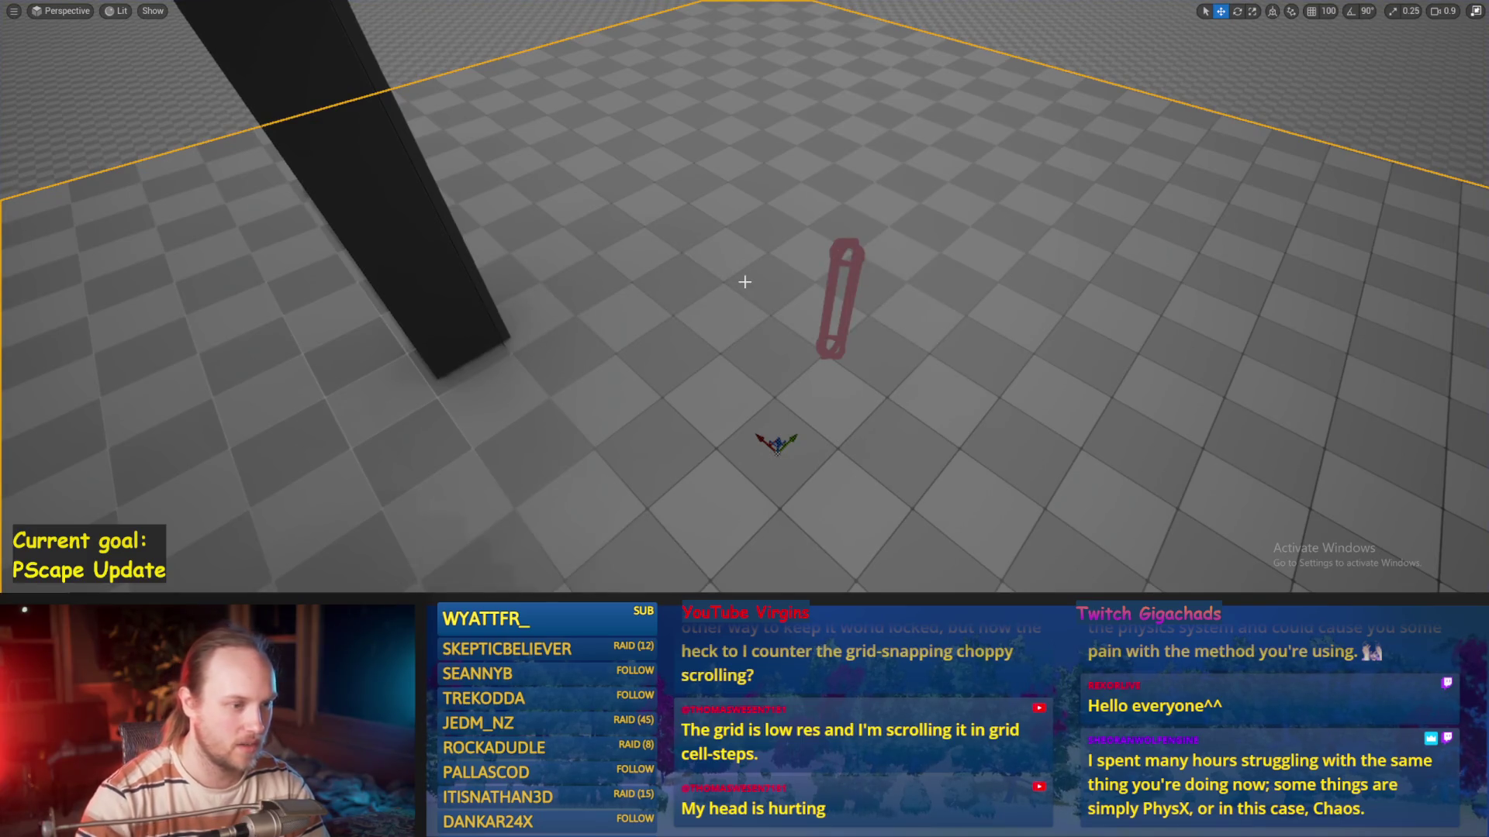
key(alt+p)
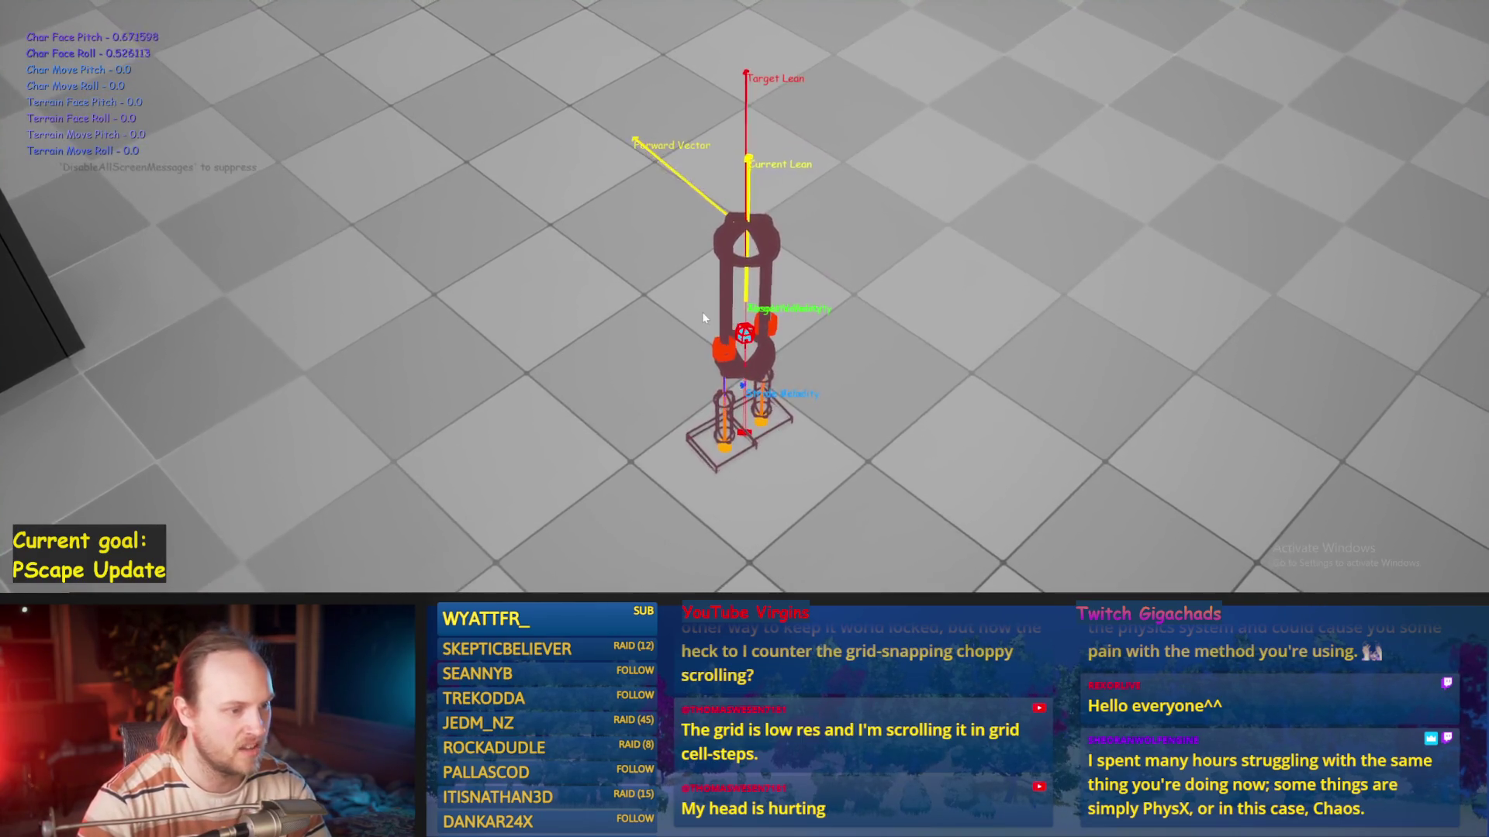
key(Escape)
key(alt+Tab)
drag(694, 416, 667, 422)
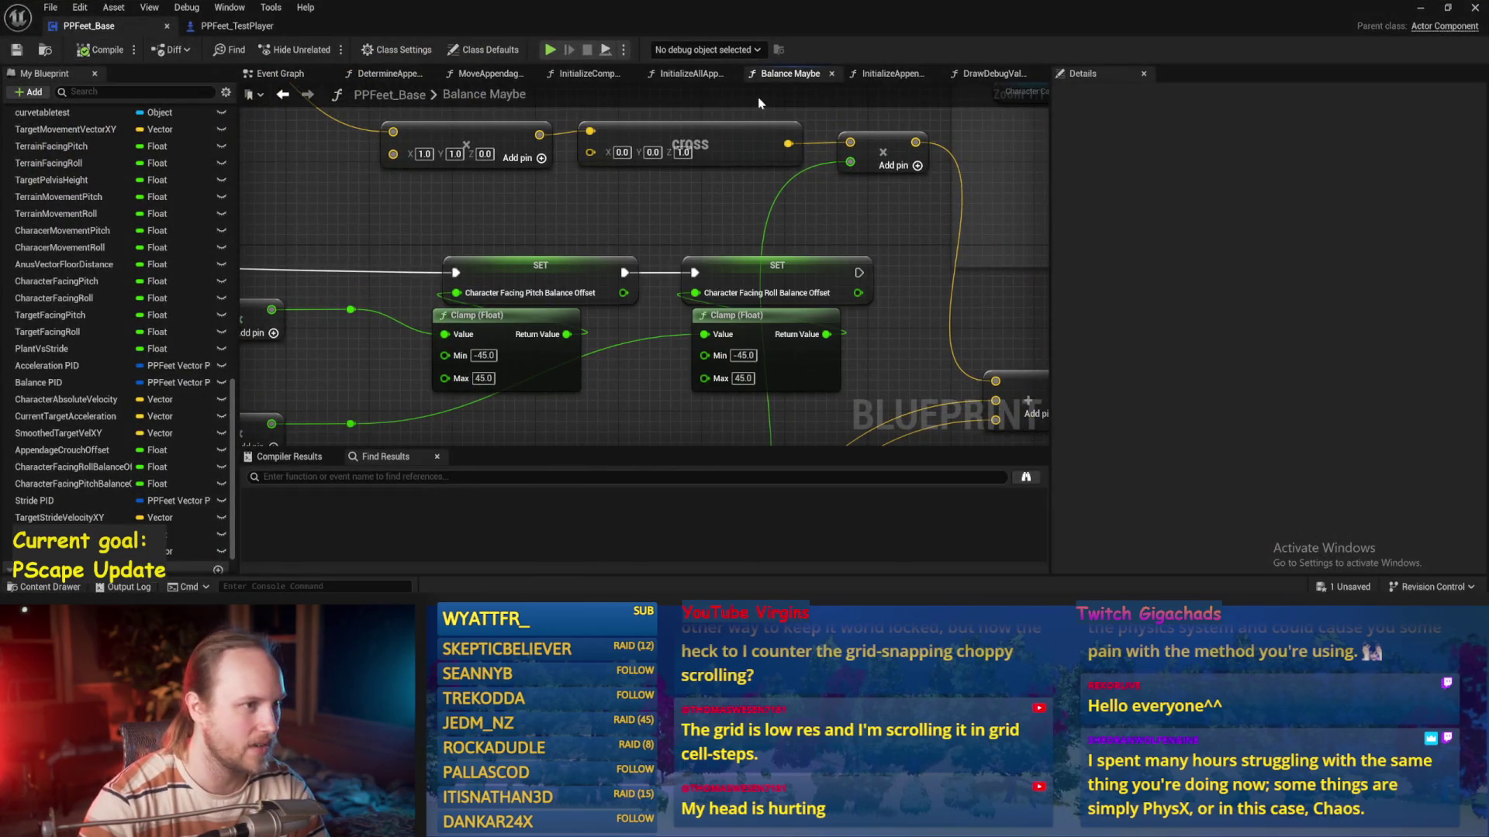
In DrawDebugValues, add an Append node with the Stride Accel label between the debug nodes
click(969, 73)
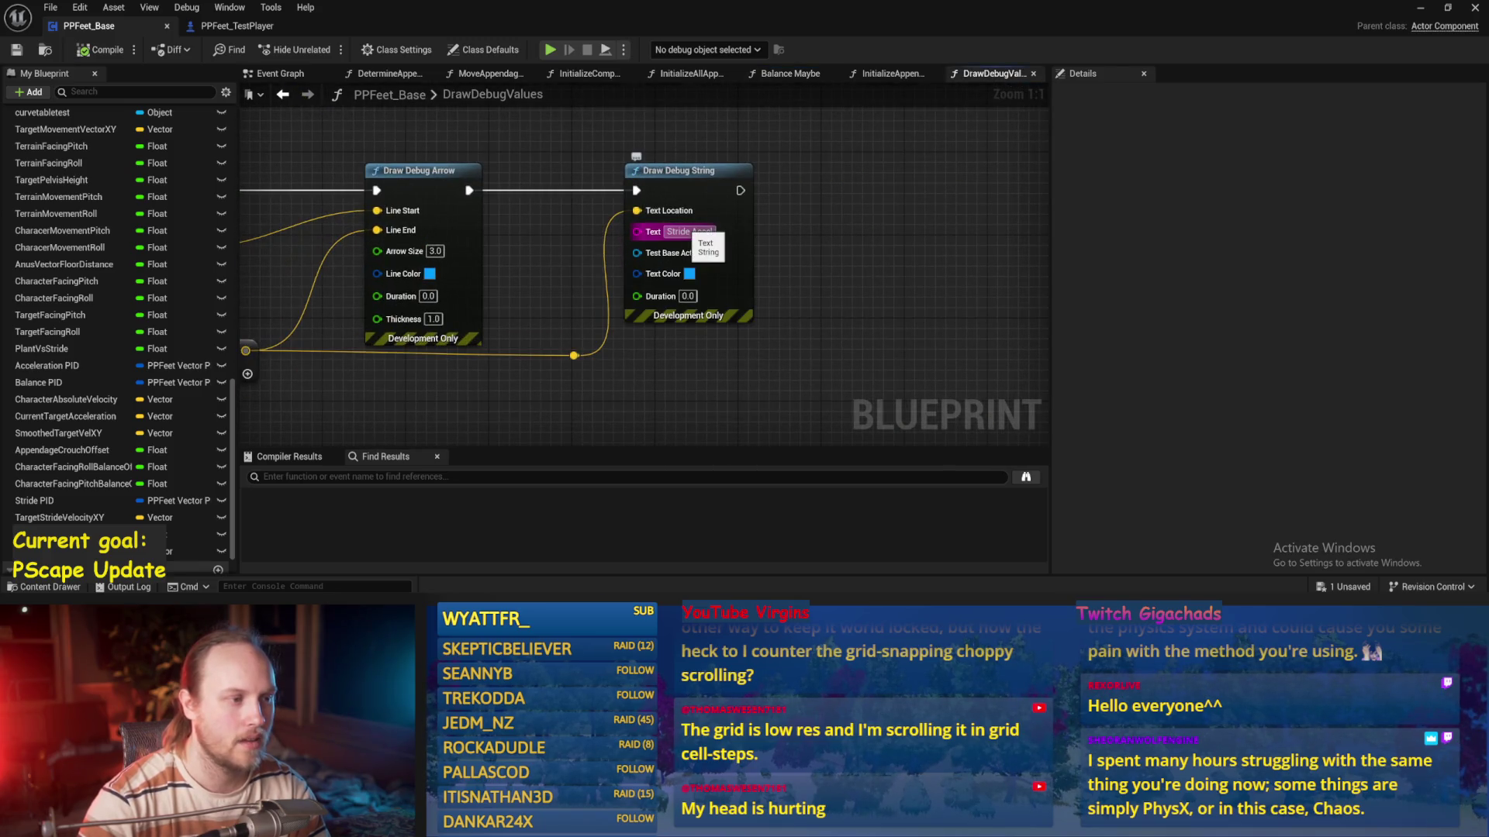
drag(698, 189, 822, 190)
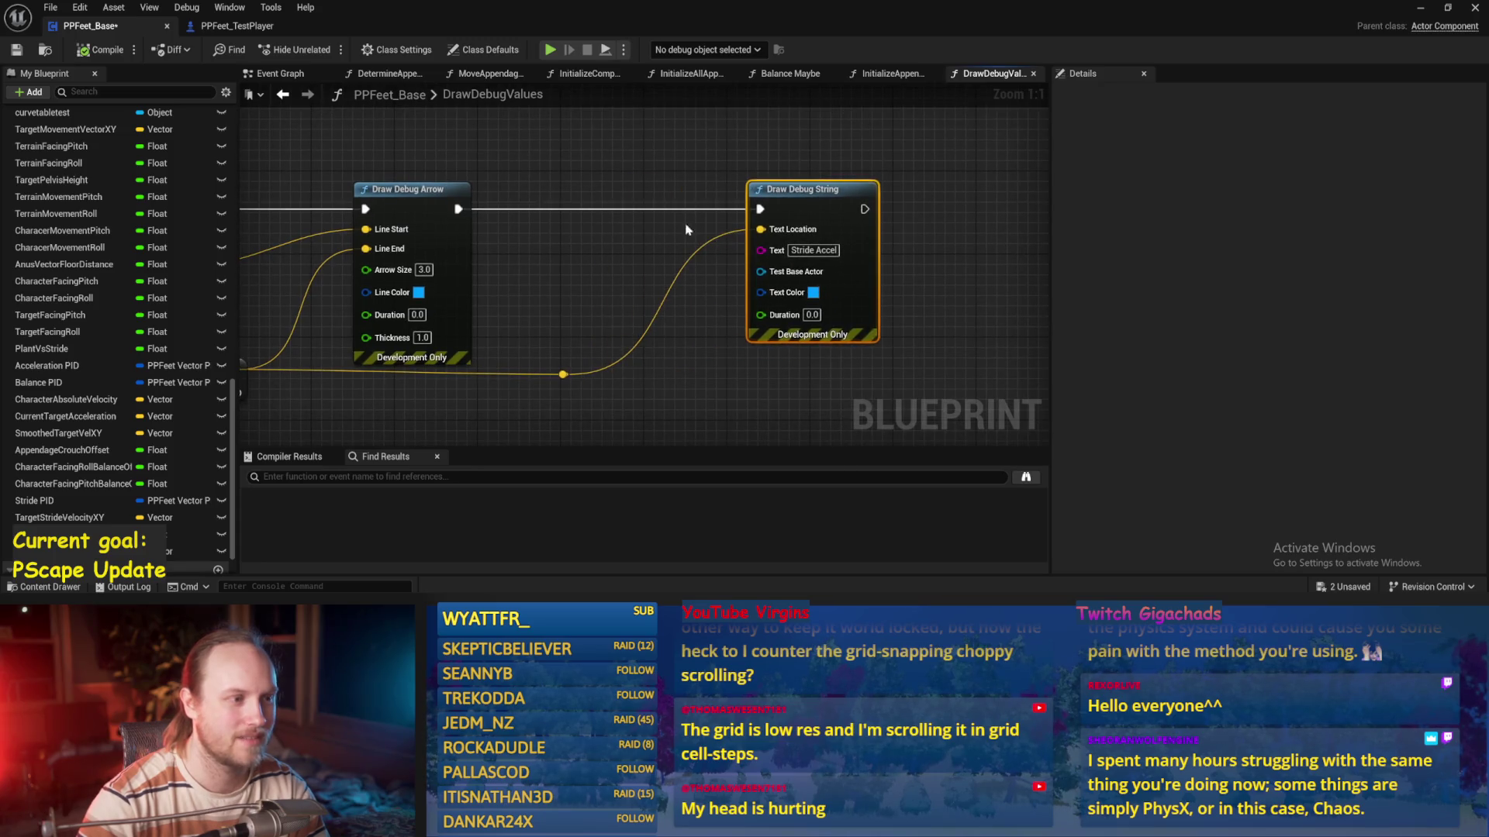
right_click(604, 179)
text(append string)
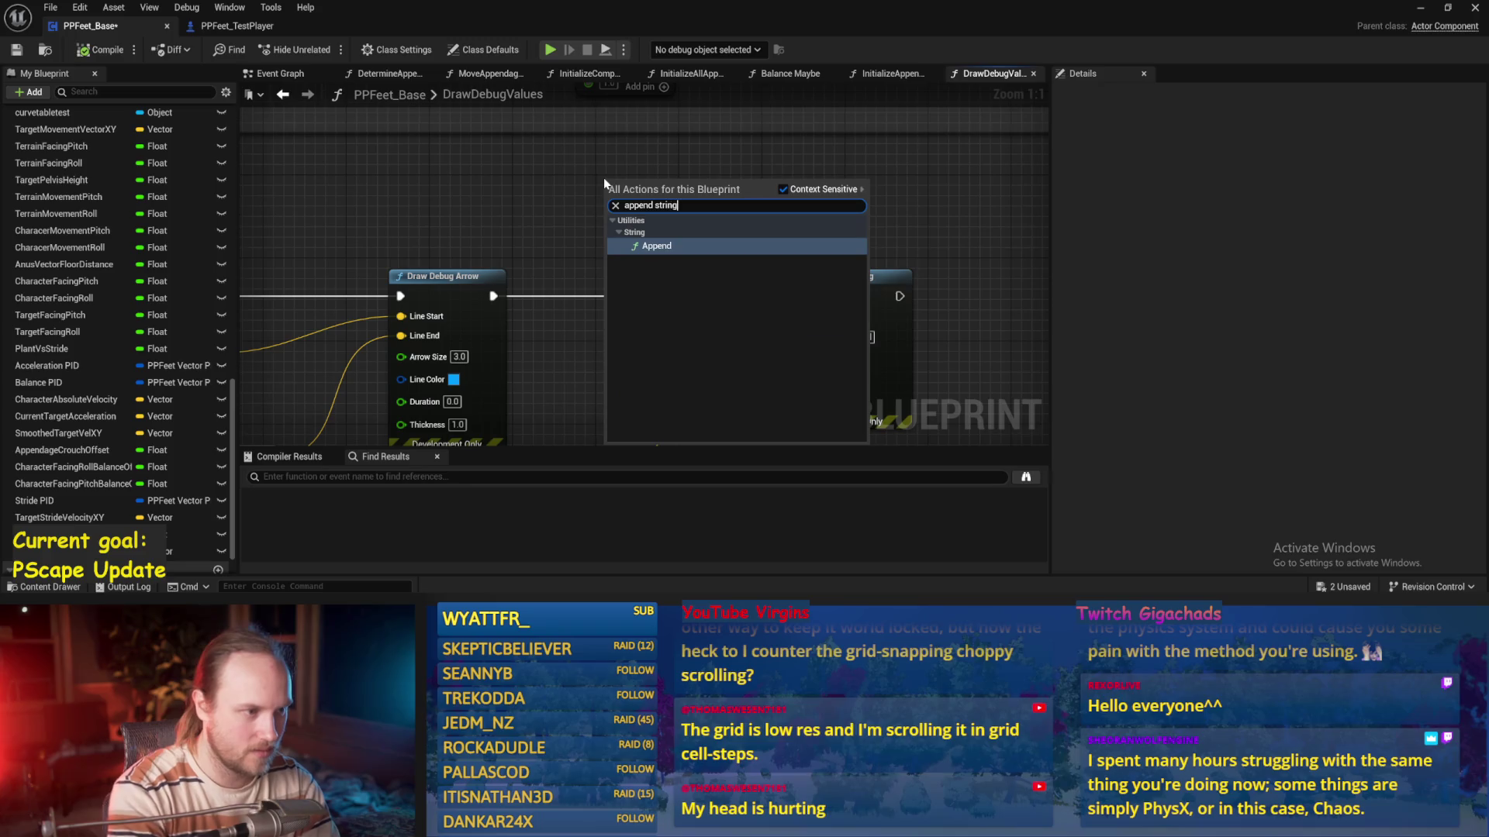
click(657, 234)
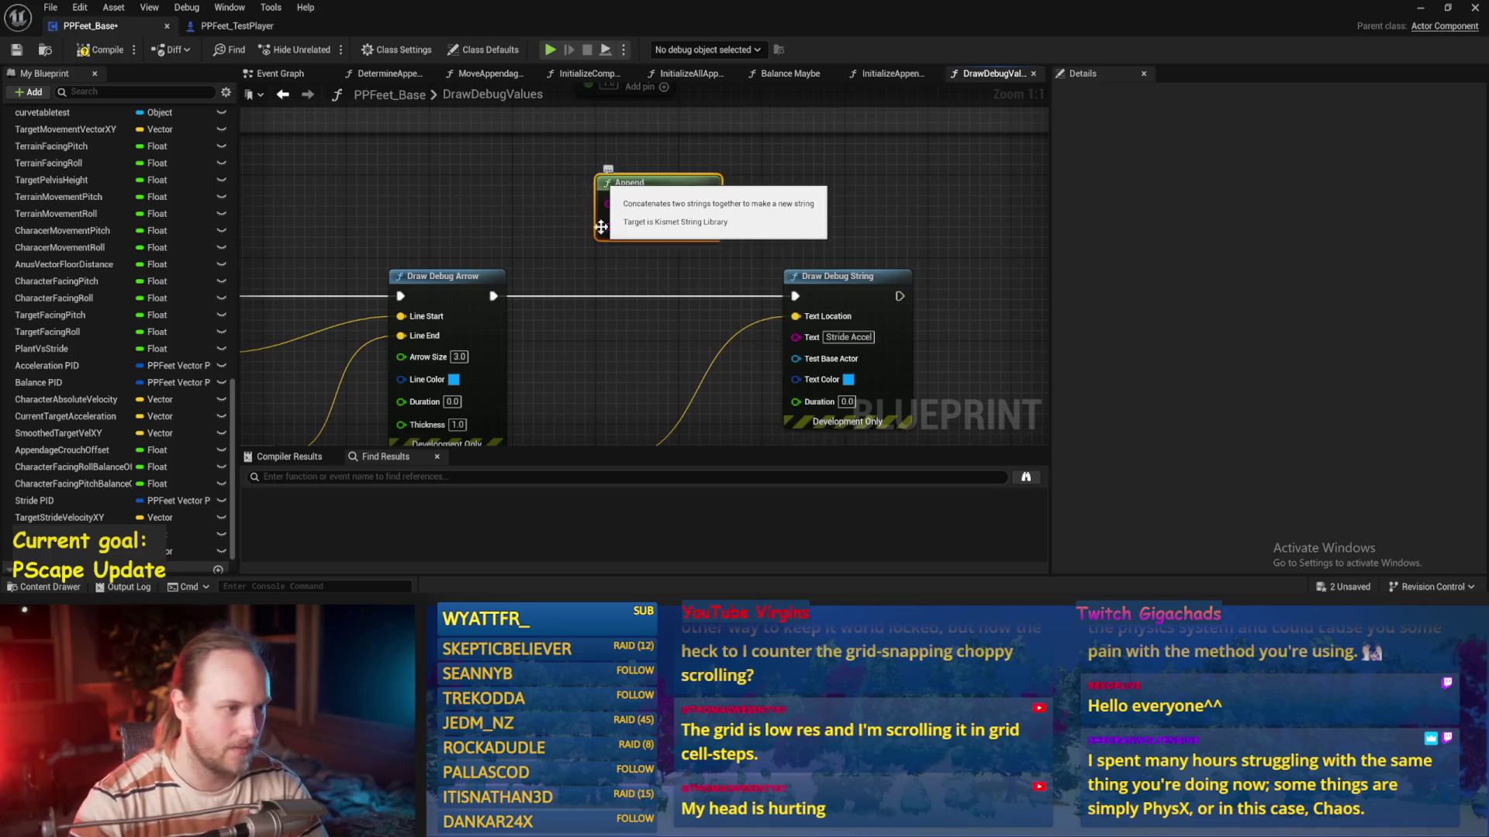
mouse_move(655, 242)
mouse_down()
mouse_move(647, 353)
mouse_move(666, 407)
mouse_up()
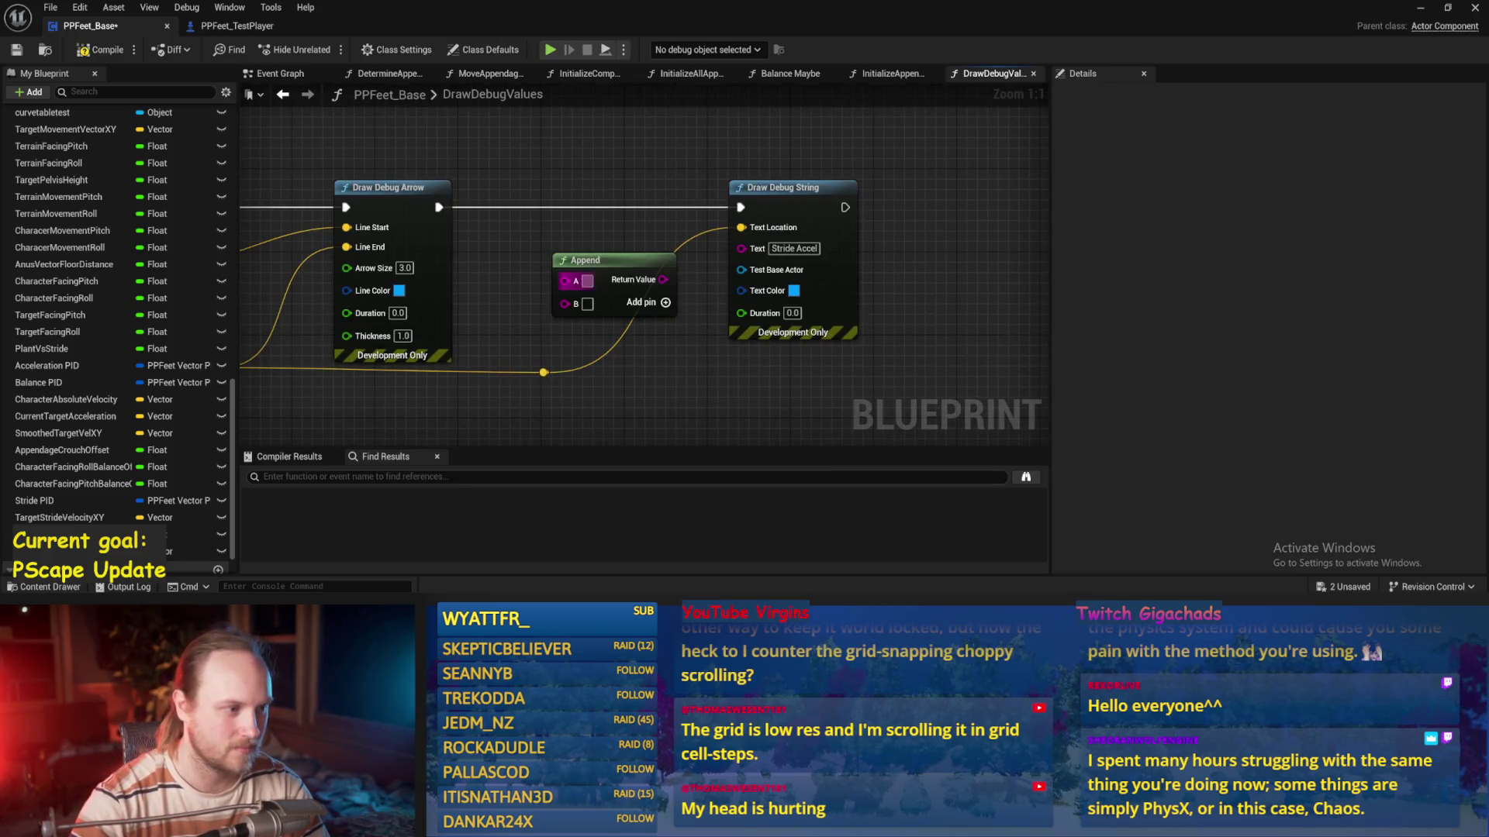
click(587, 281)
text(Stride Accel)
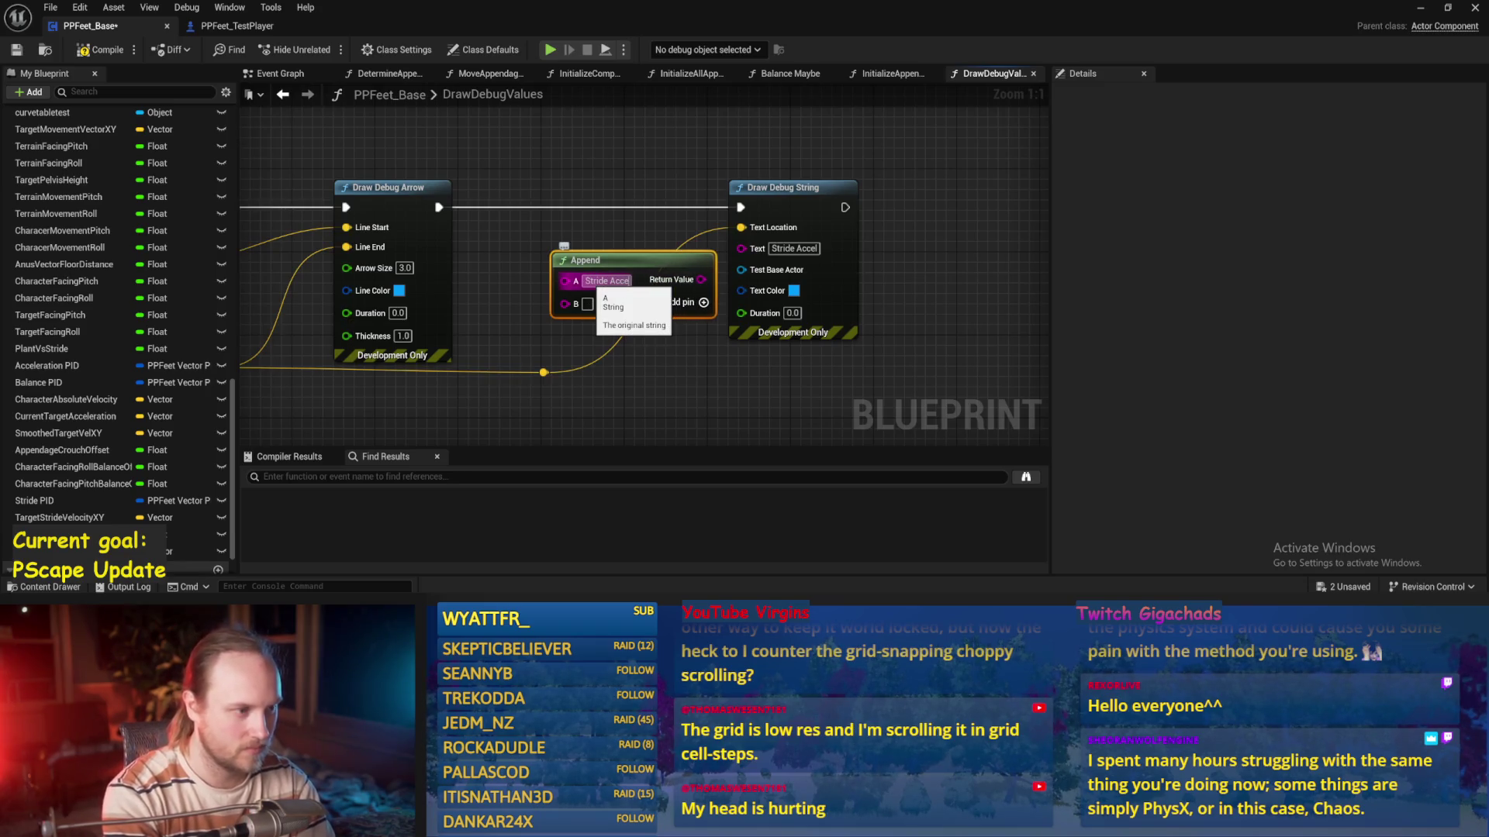
key(ctrl+a)
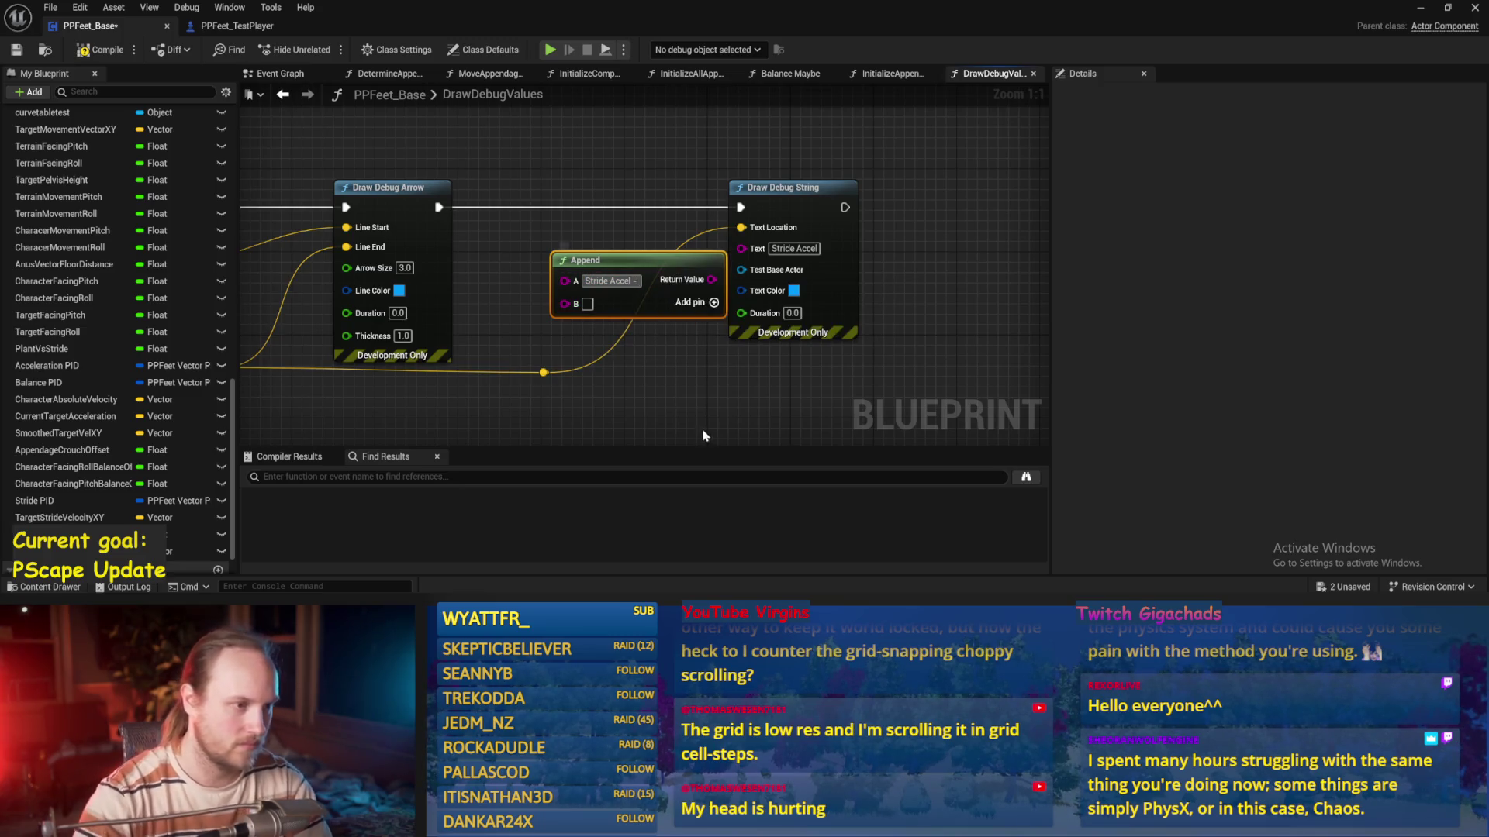
mouse_move(698, 269)
mouse_down()
mouse_move(658, 247)
mouse_move(746, 250)
mouse_up()
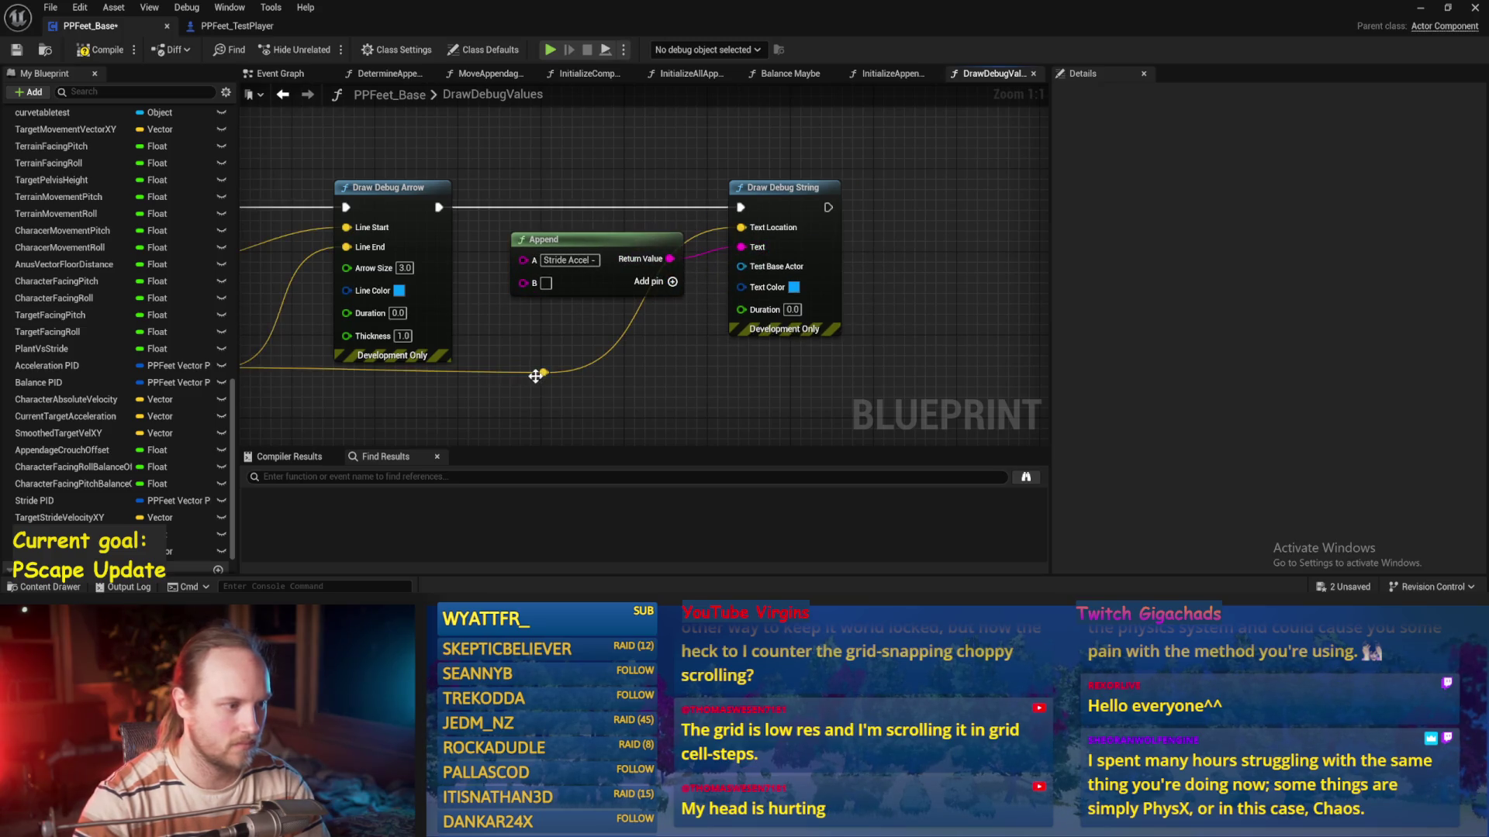
Convert the vector reroute with To Vector2D, feed it into the Append's B pin, and compile
scroll(874, 355, down, 2)
drag(926, 320, 711, 248)
key(ctrl+s)
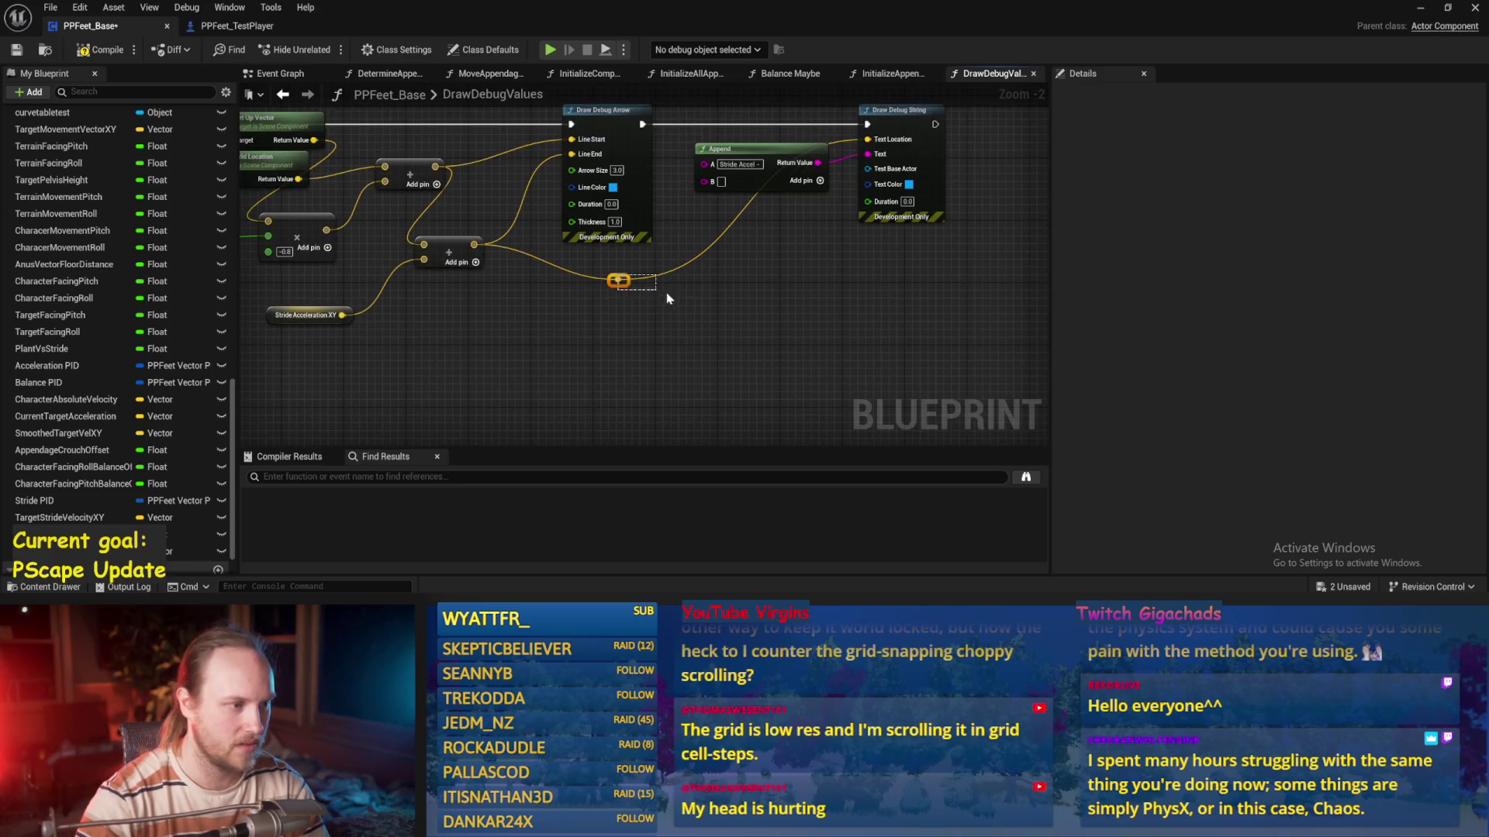
drag(618, 279, 657, 326)
text(to)
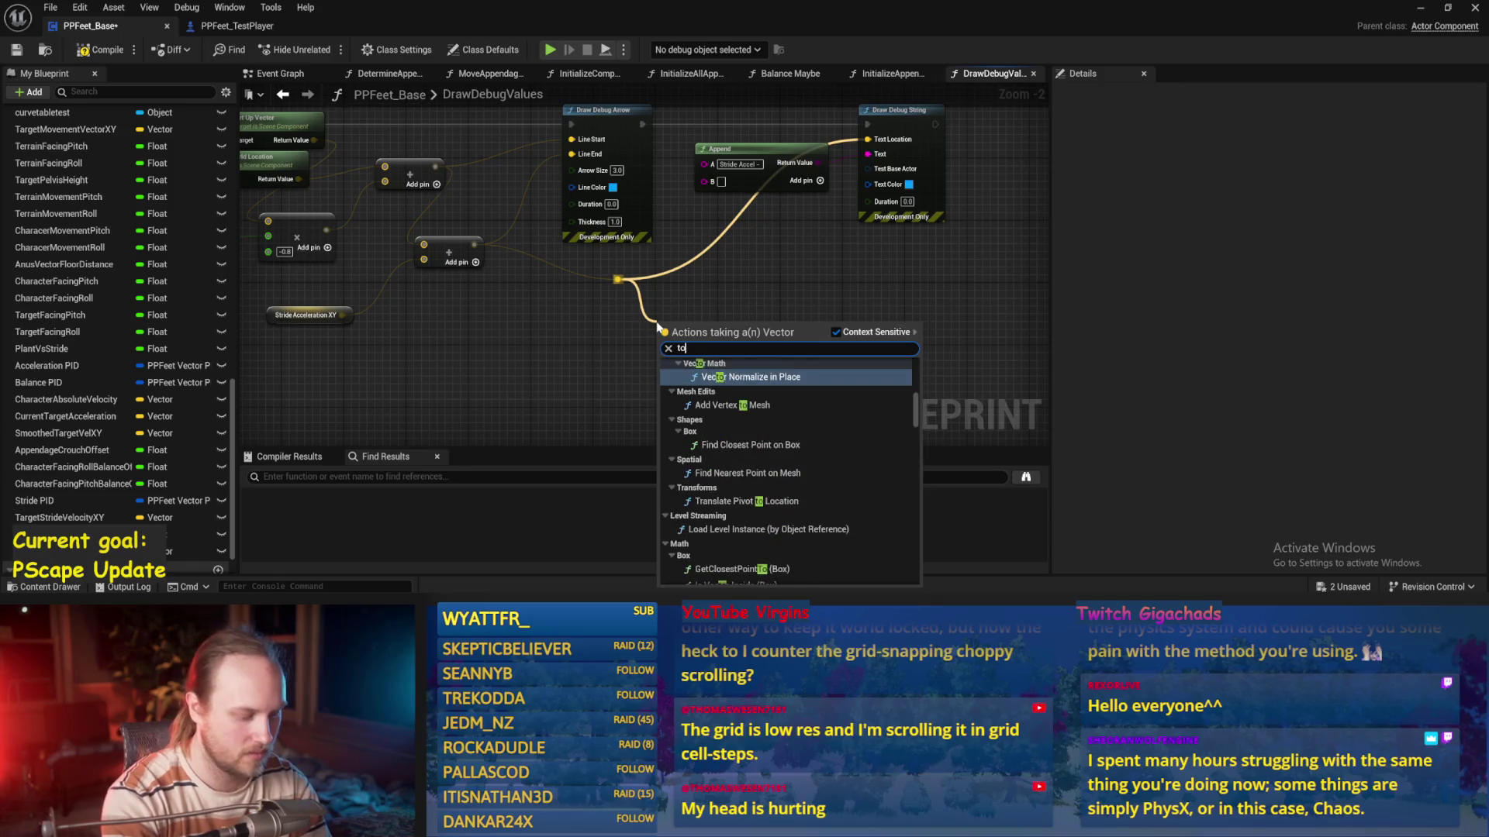
text( 2d)
click(700, 389)
drag(706, 329, 712, 182)
drag(768, 253, 686, 328)
click(99, 50)
drag(785, 352, 800, 331)
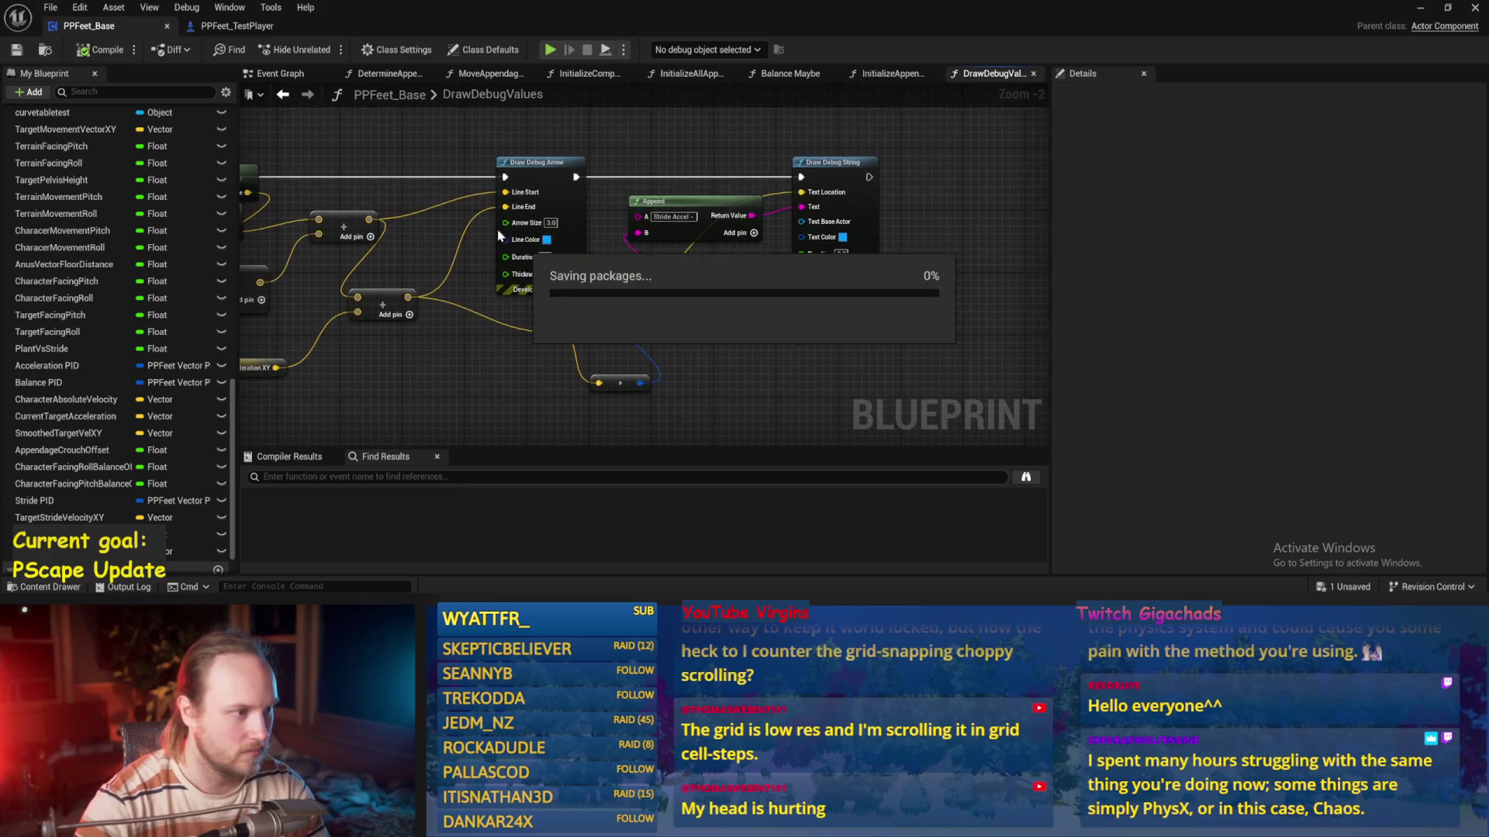
click(546, 239)
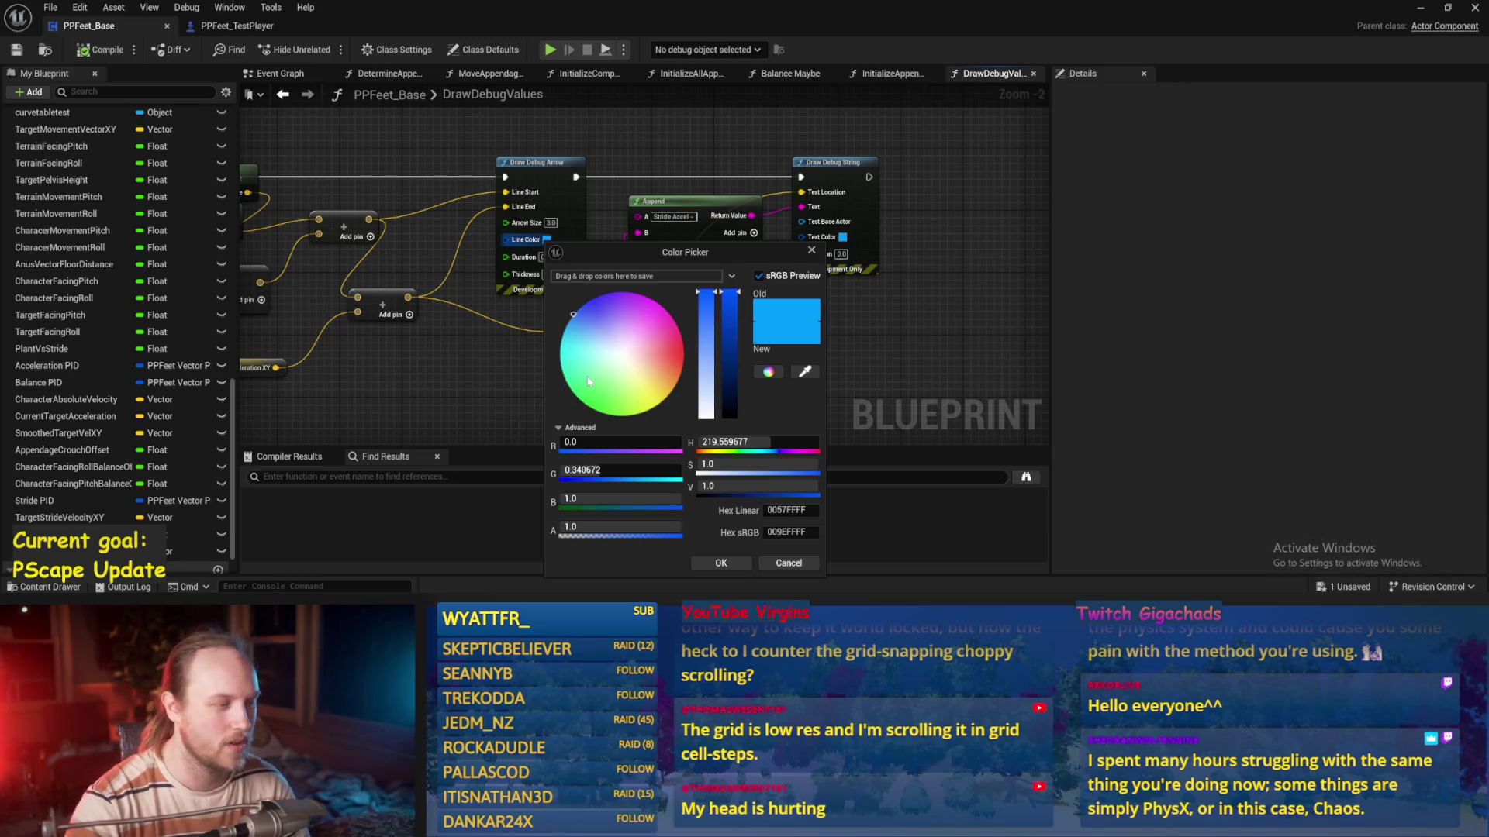
Set the Stride Accel arrow's line colour and its label's text colour to green, then compile and save
click(573, 393)
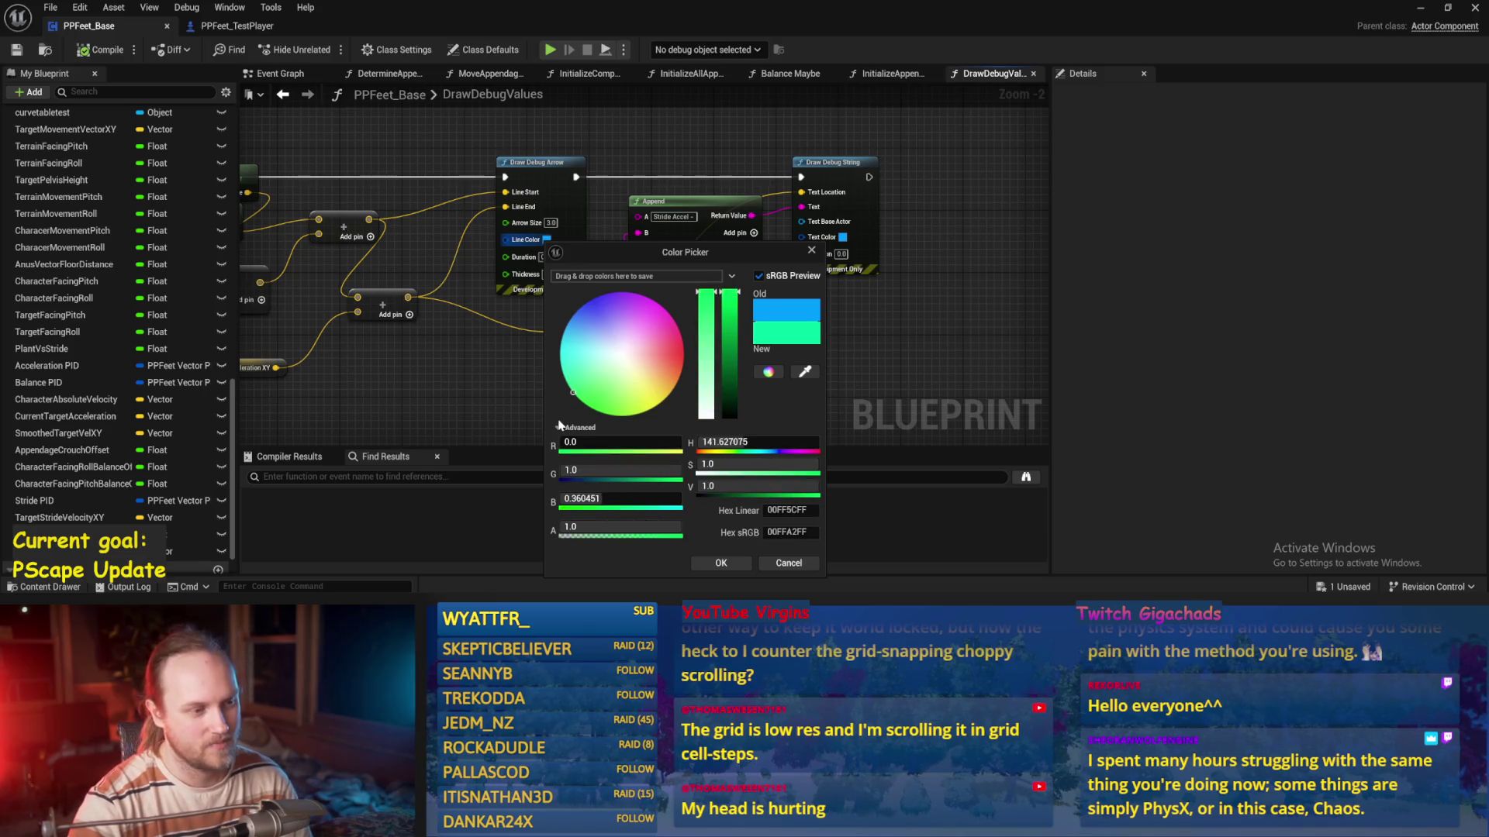
click(720, 563)
click(840, 238)
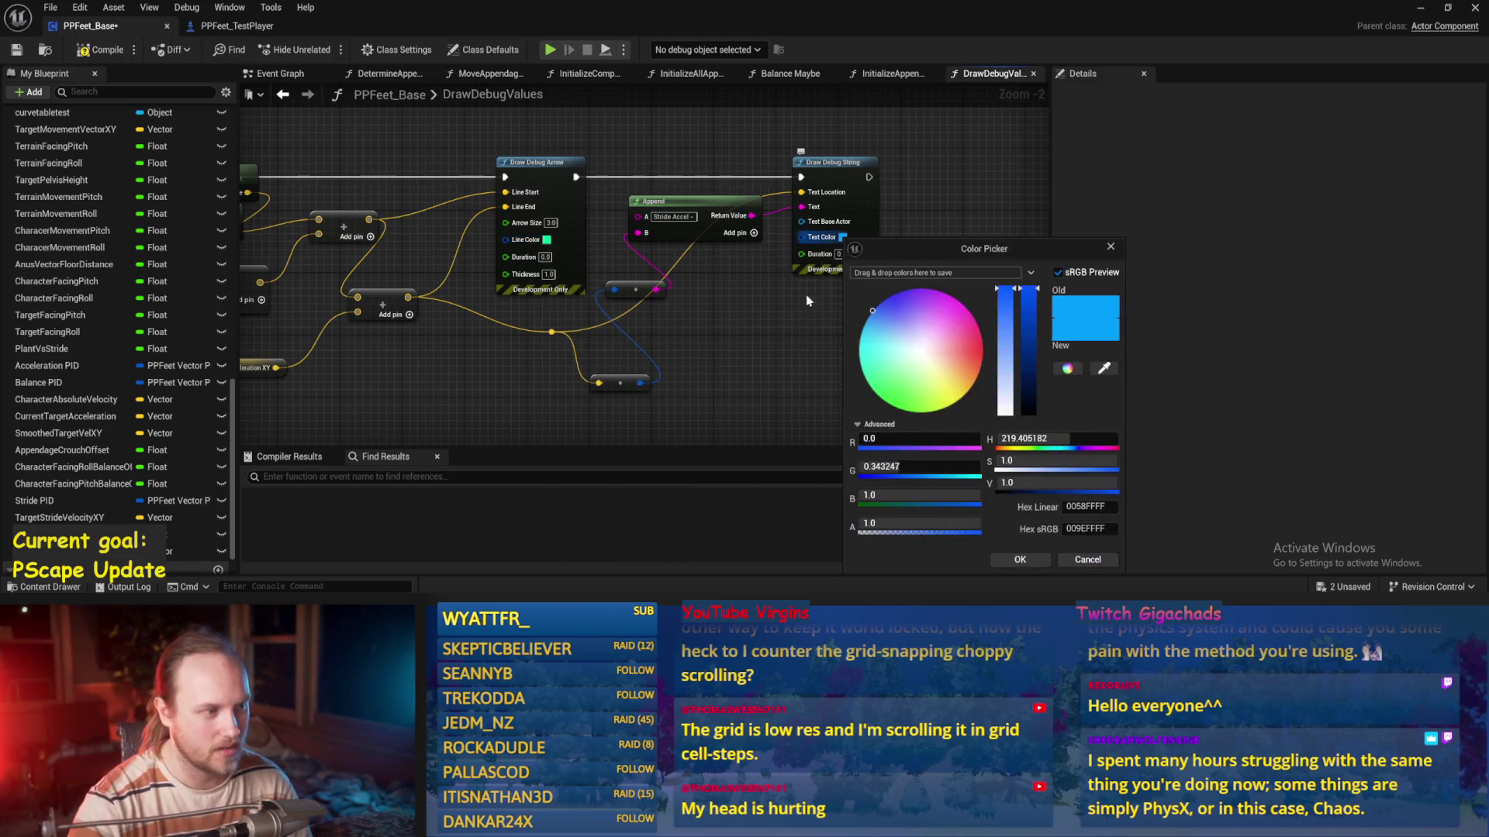
click(877, 396)
click(886, 402)
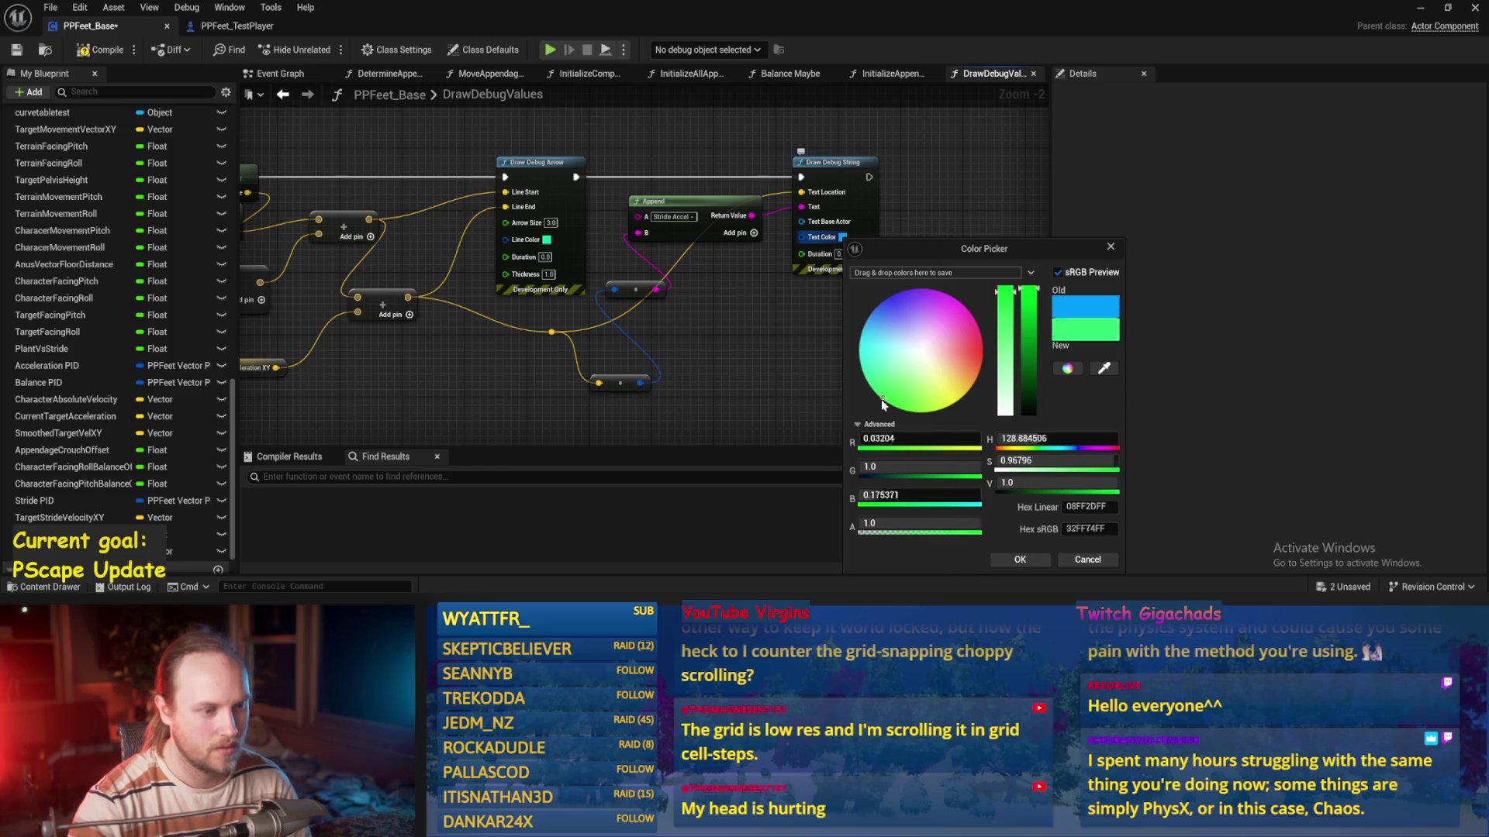
click(1016, 562)
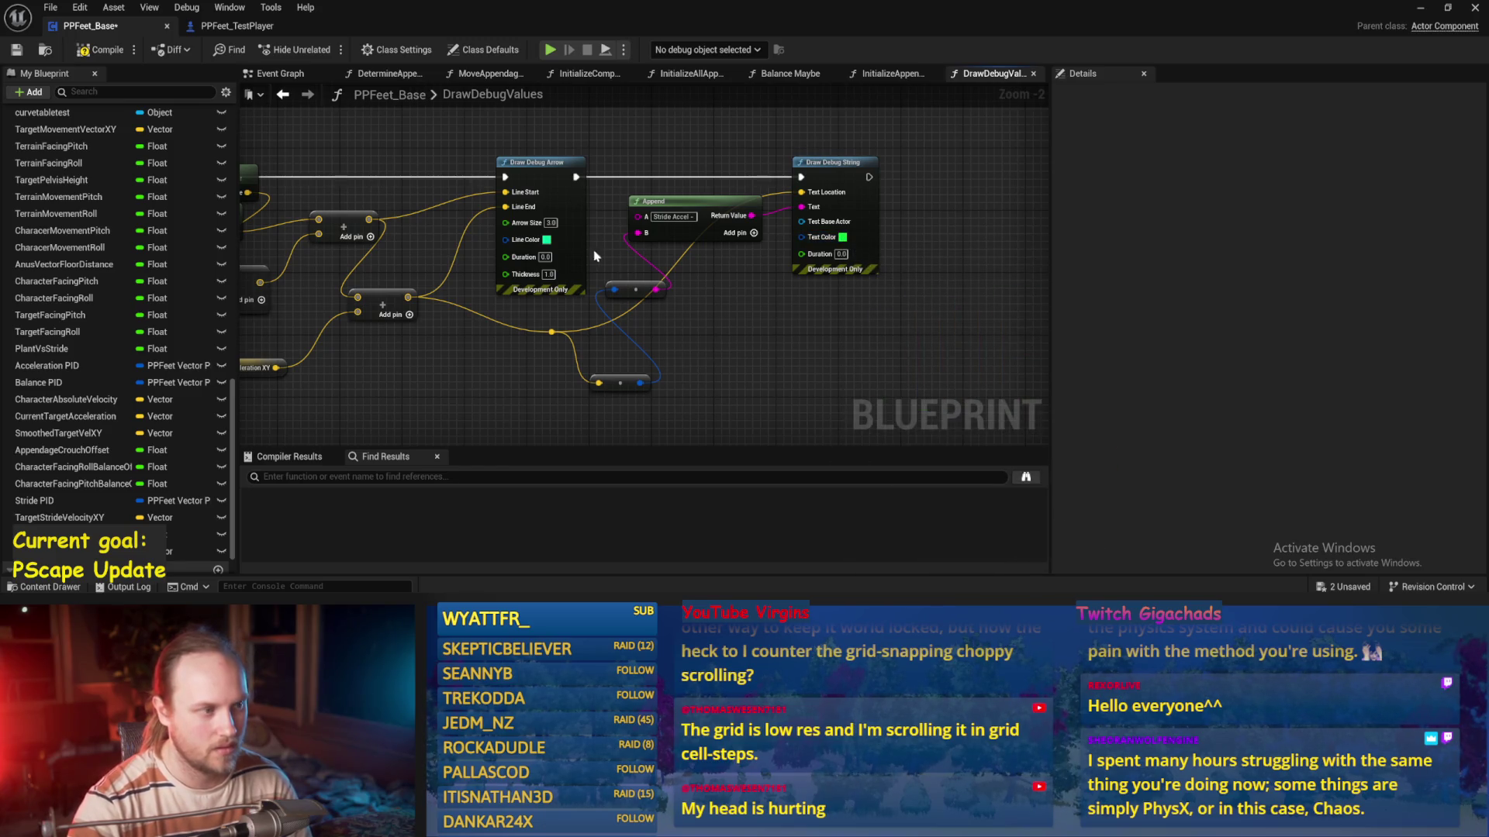
click(546, 242)
click(720, 564)
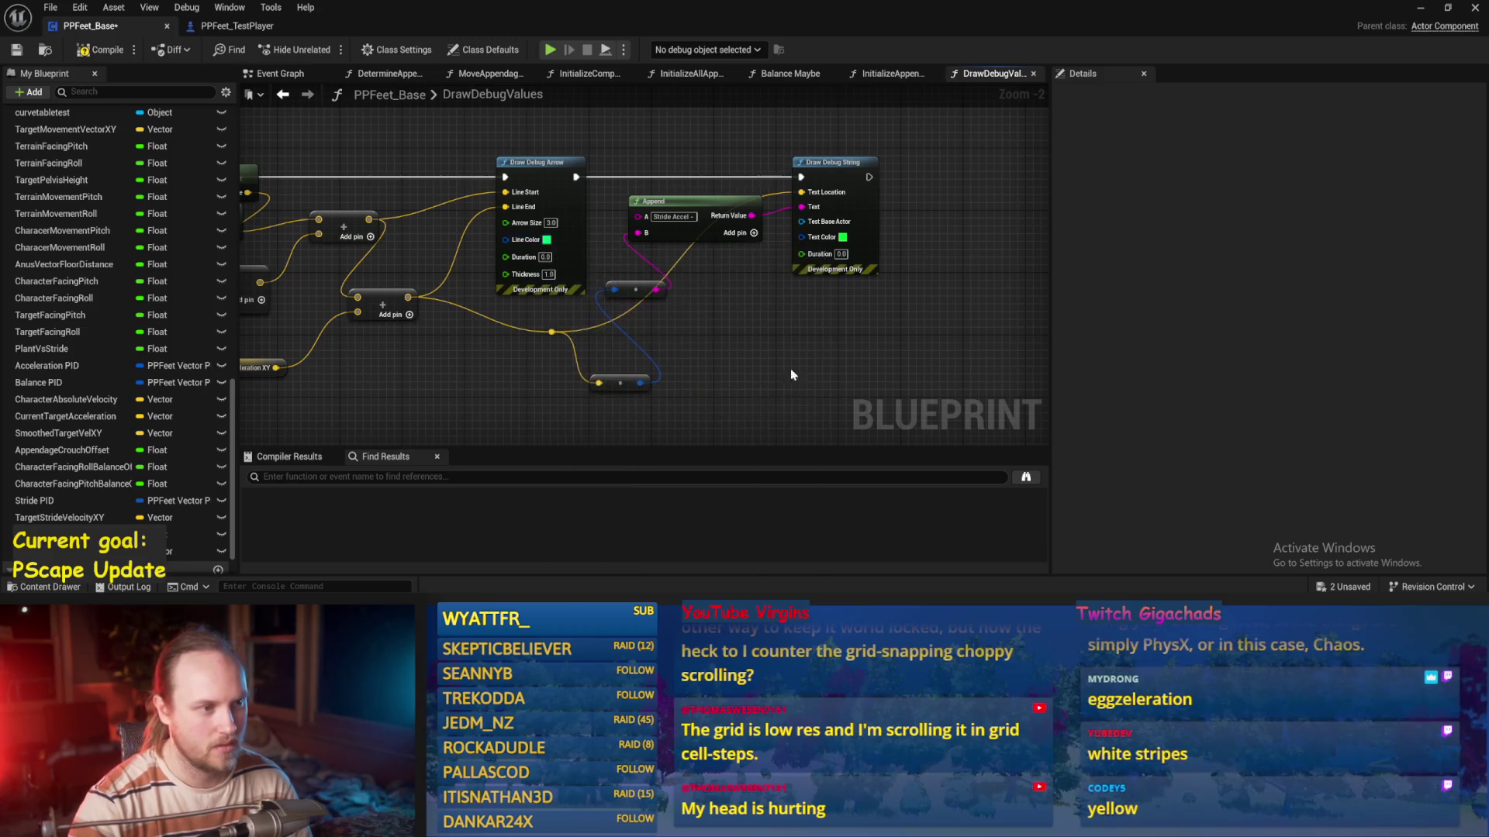
drag(787, 388, 870, 332)
scroll(534, 221, up, 2)
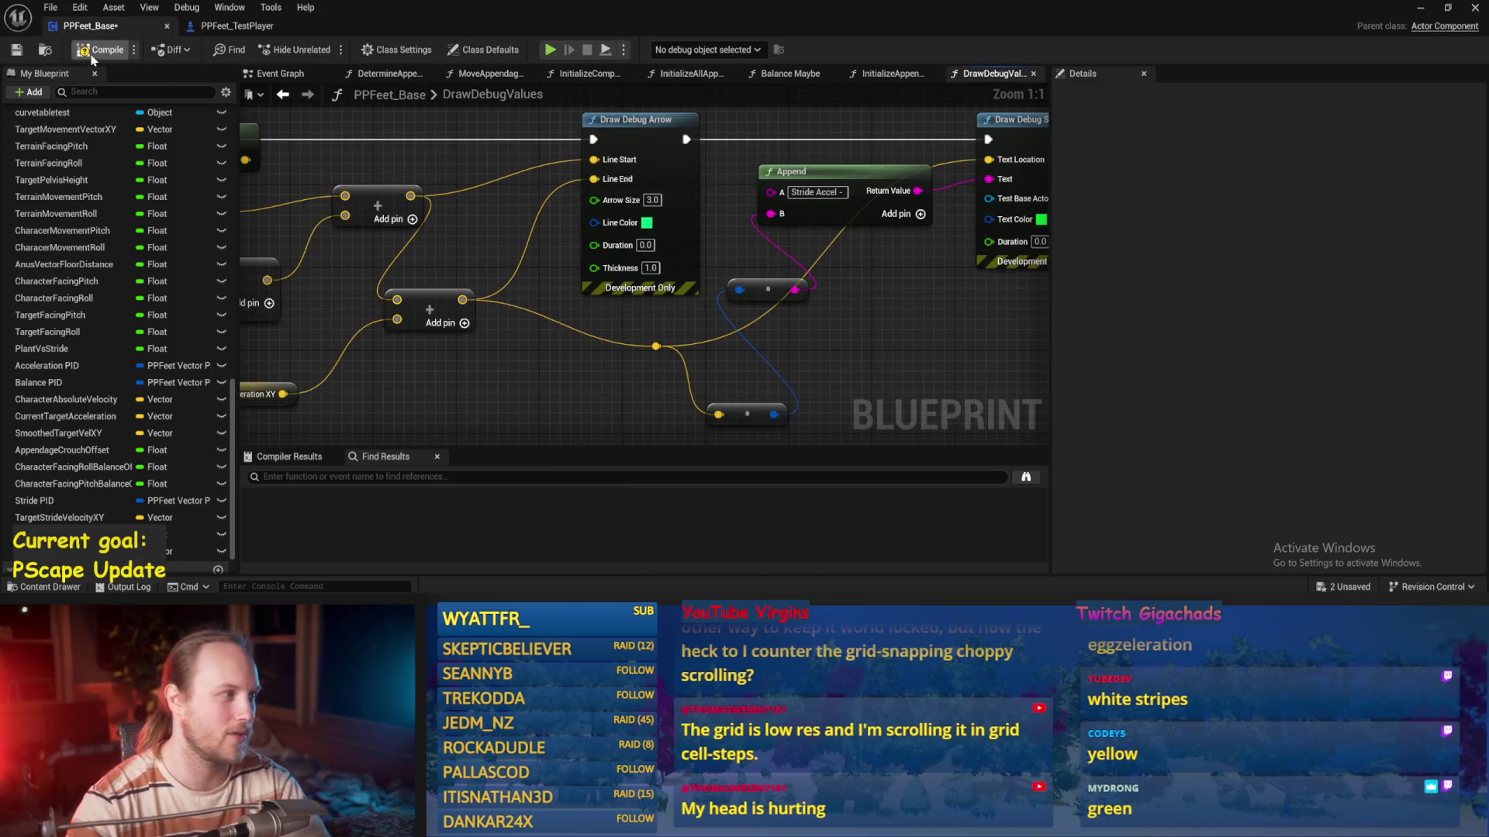
click(16, 49)
Nudge the Get Up Vector node into place and save the blueprint
drag(484, 179, 801, 252)
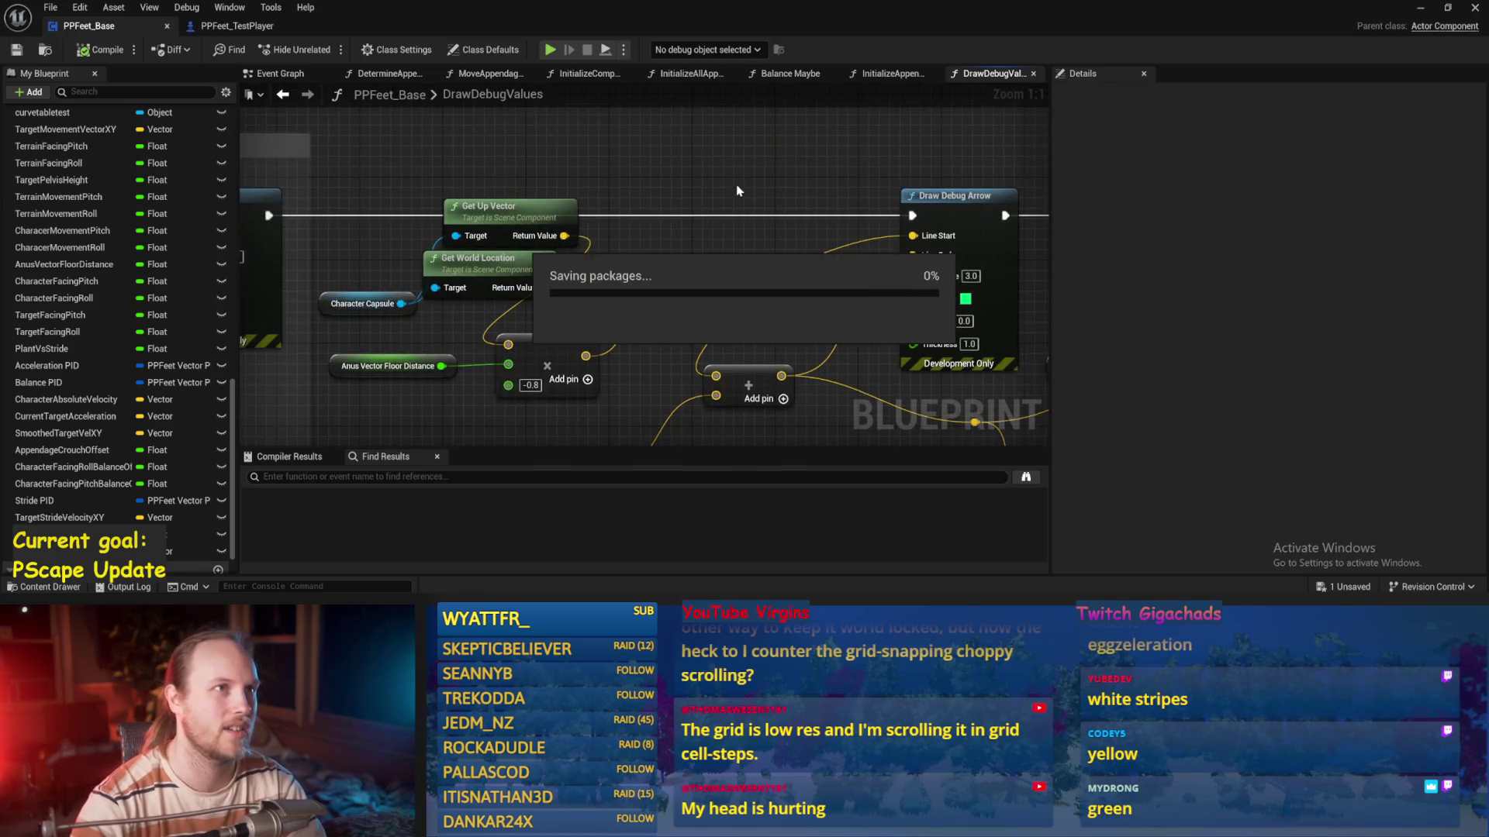
drag(692, 264, 912, 232)
drag(743, 182, 721, 173)
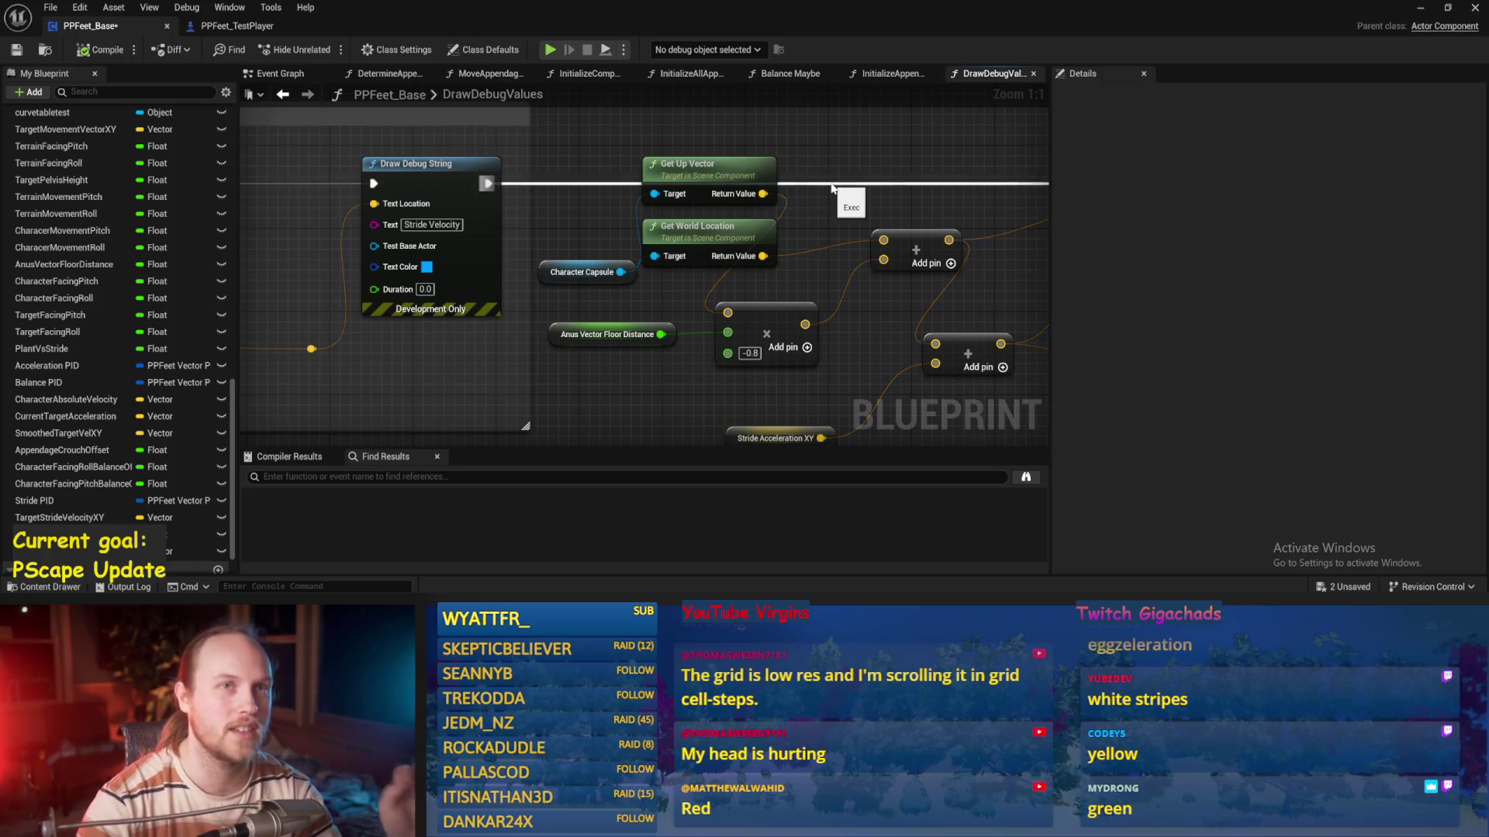
scroll(775, 208, down, 2)
key(ctrl+s)
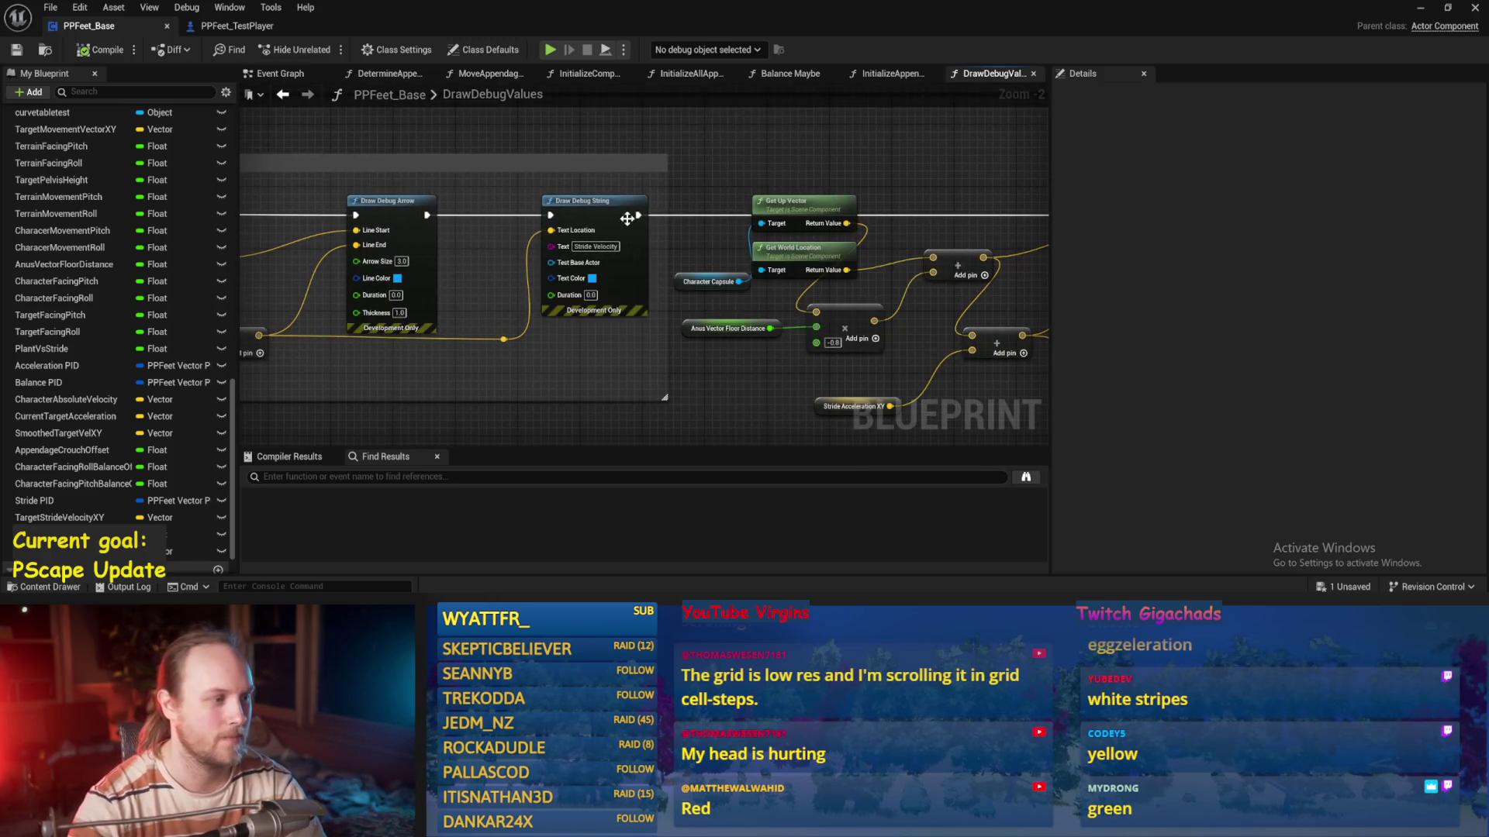
scroll(782, 262, up, 2)
Make the Stride Velocity label text and arrow line yellow, then save the blueprint
click(825, 249)
drag(907, 450, 959, 431)
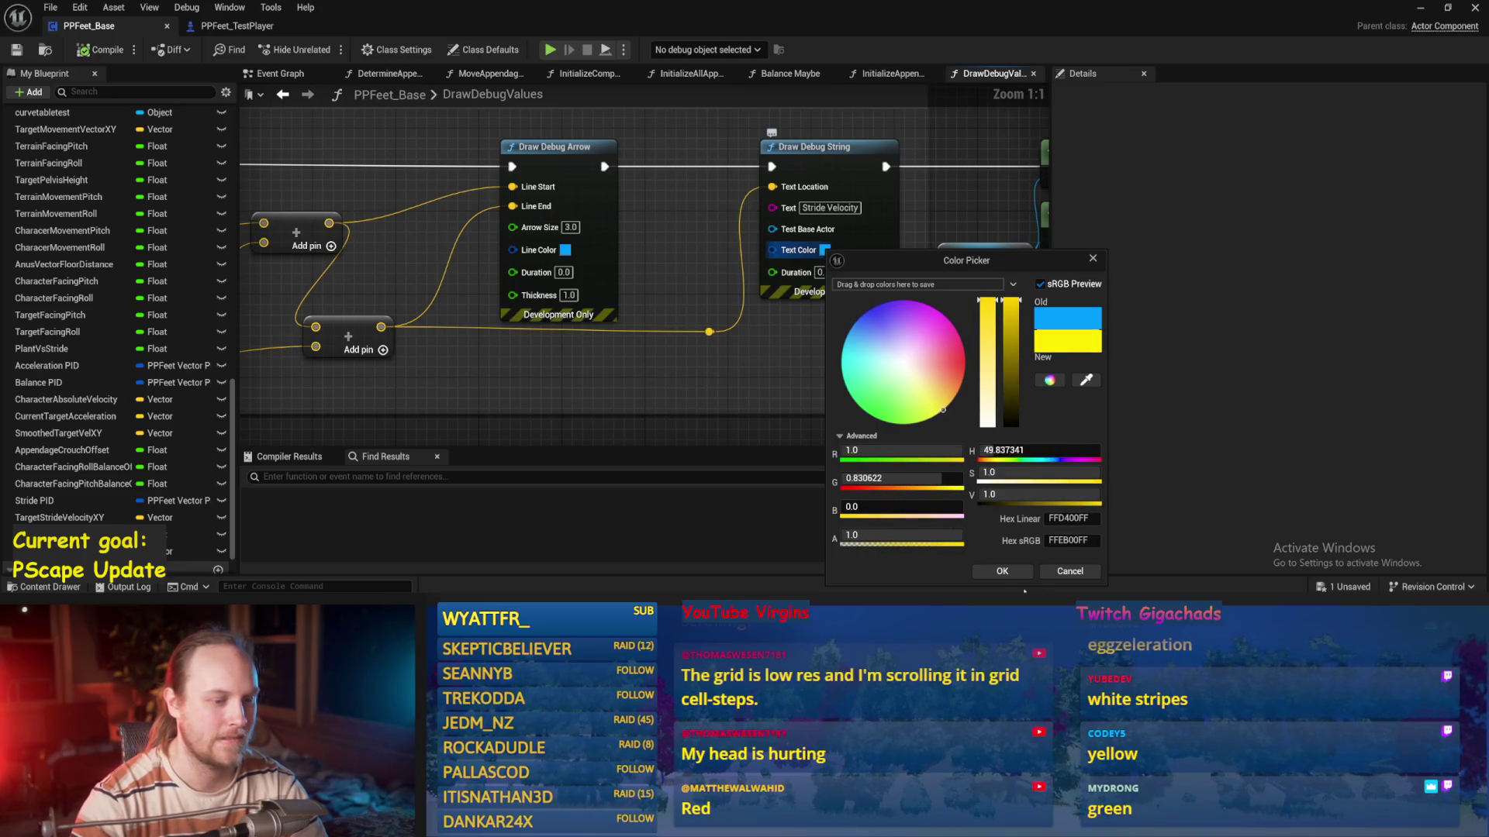
click(1008, 573)
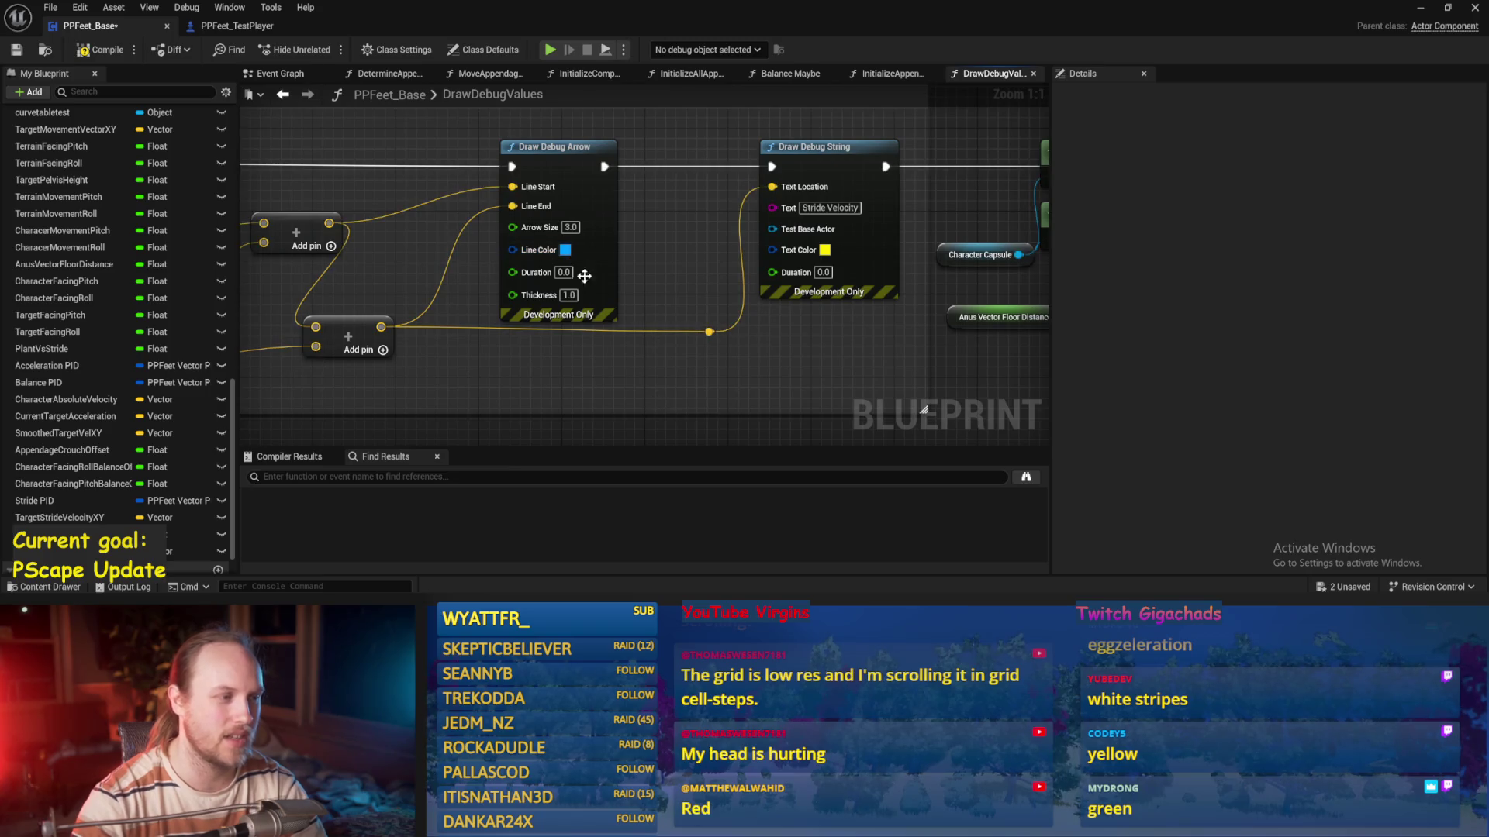
click(565, 250)
drag(677, 365, 746, 462)
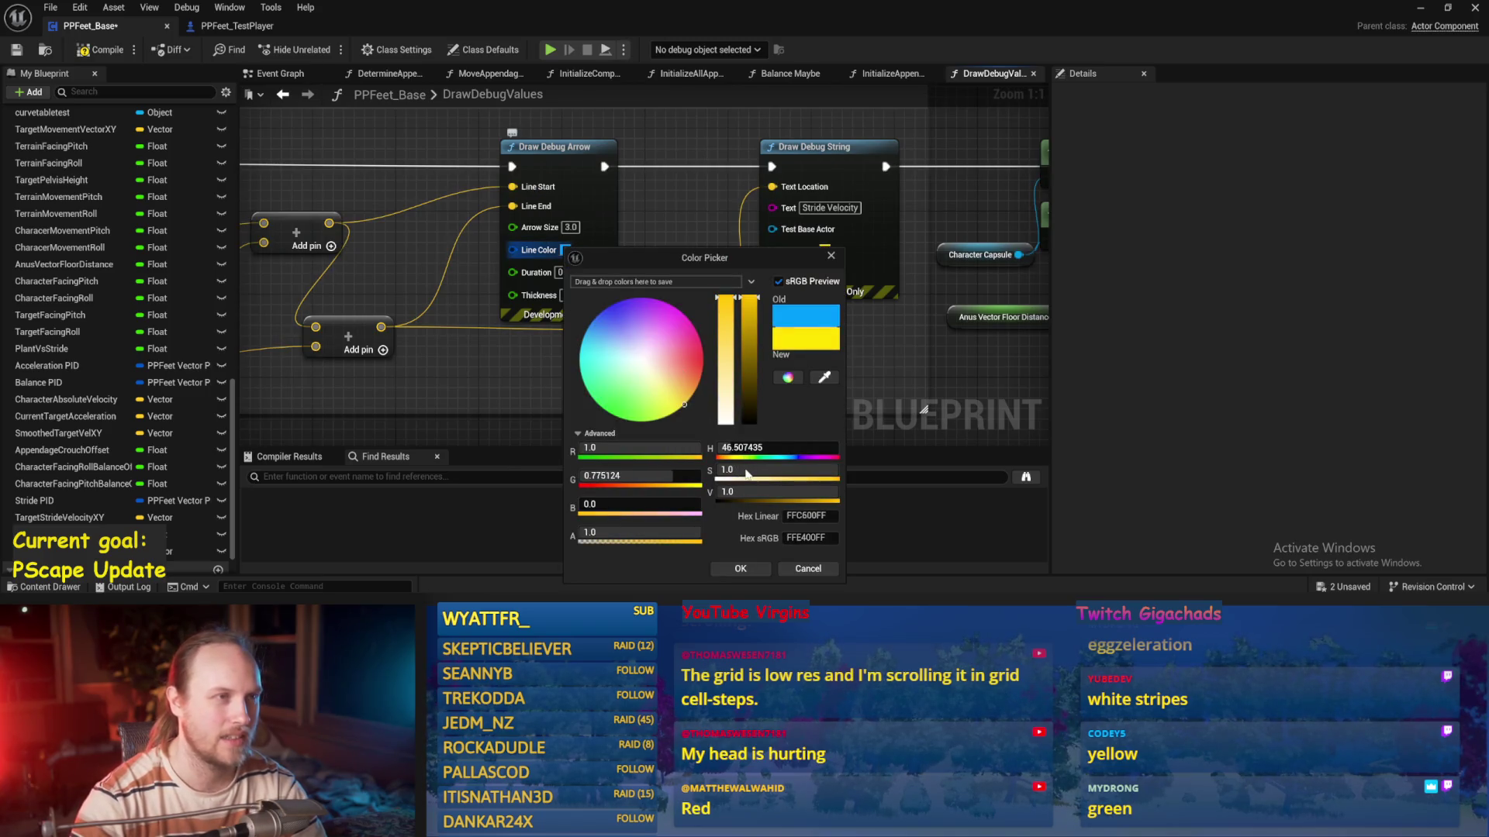
click(740, 569)
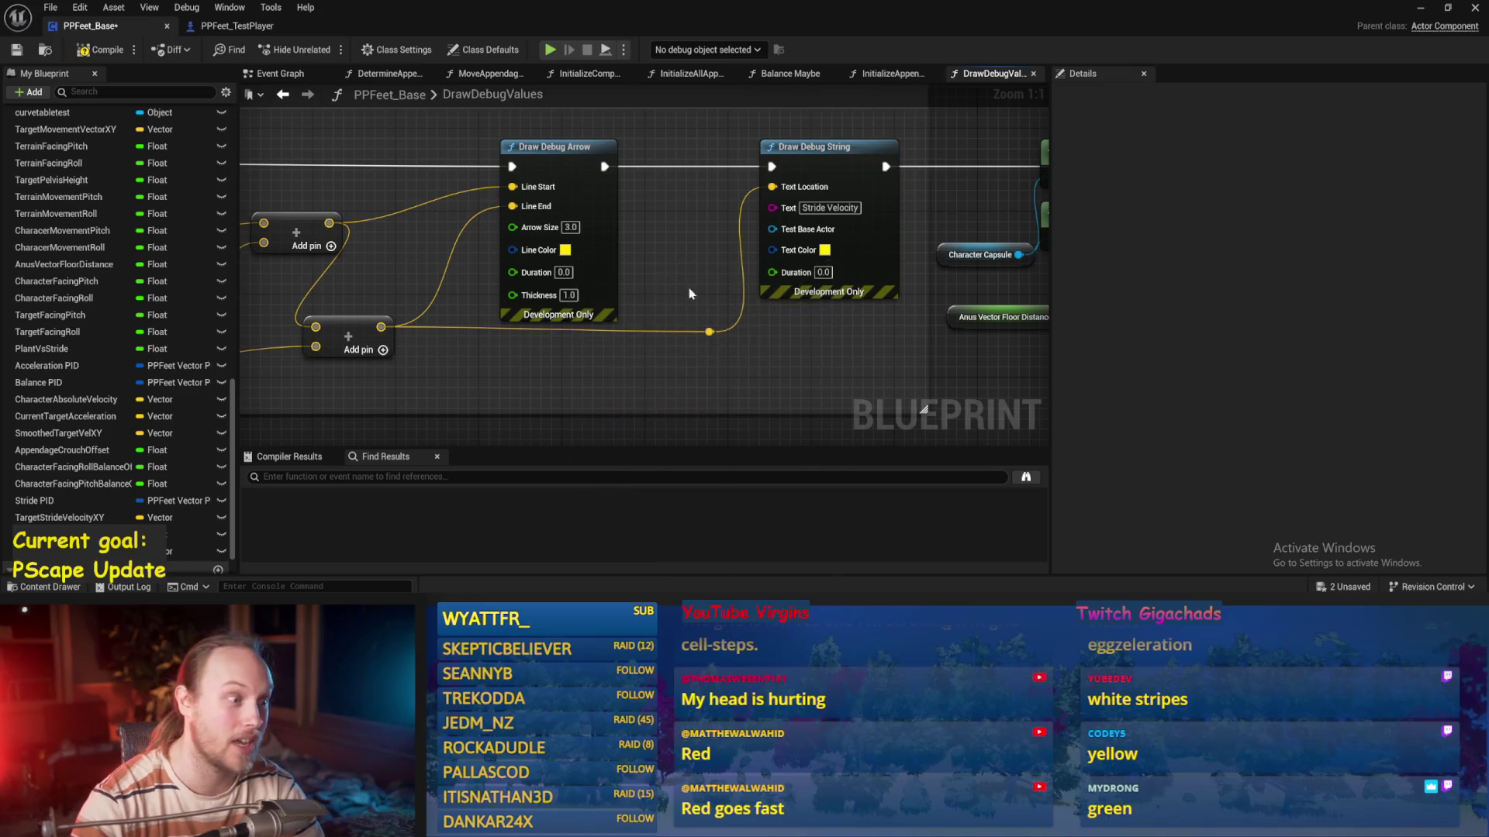
key(ctrl+s)
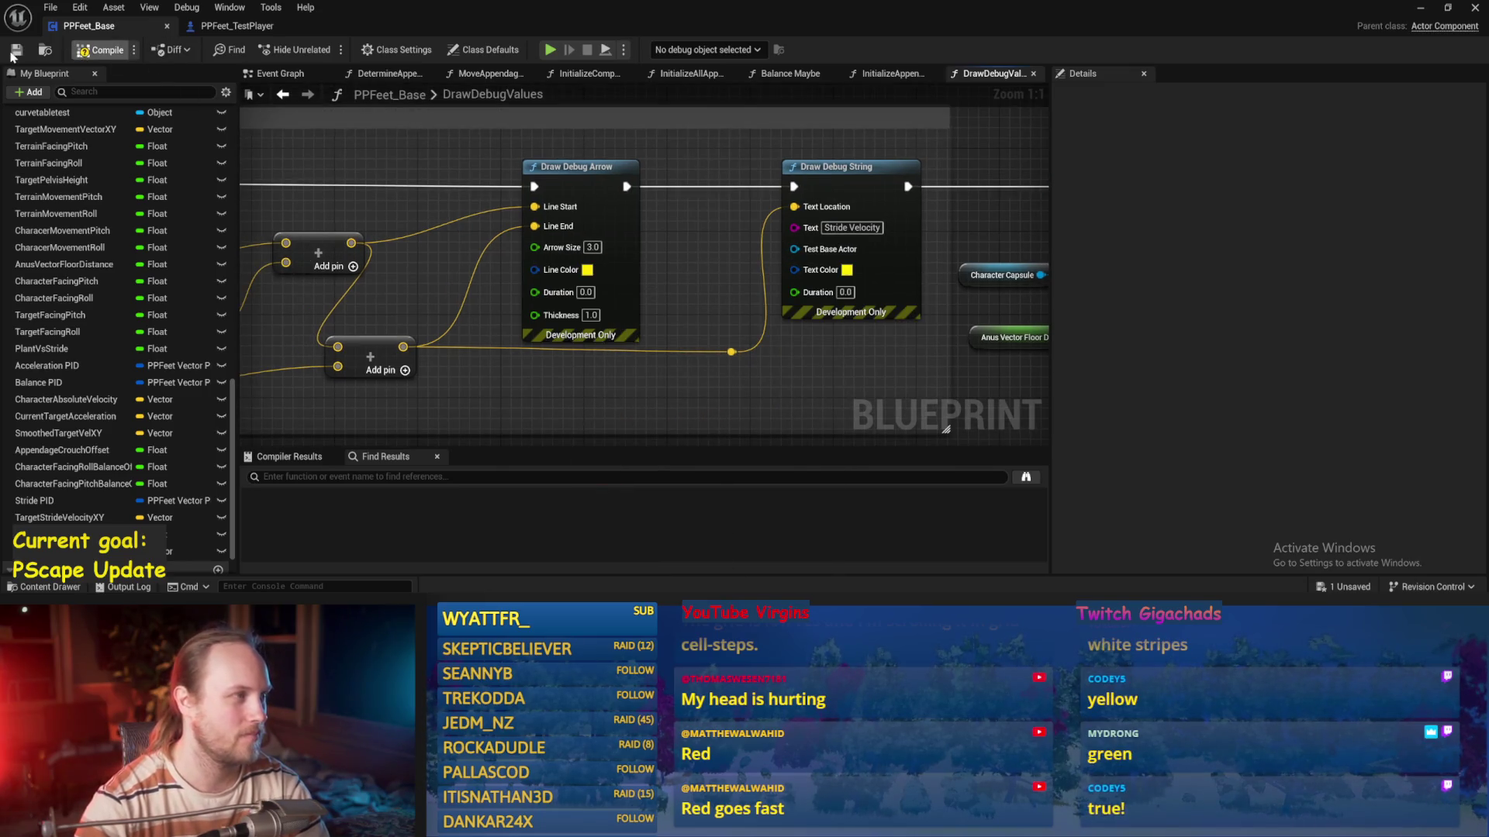
key(ctrl+s)
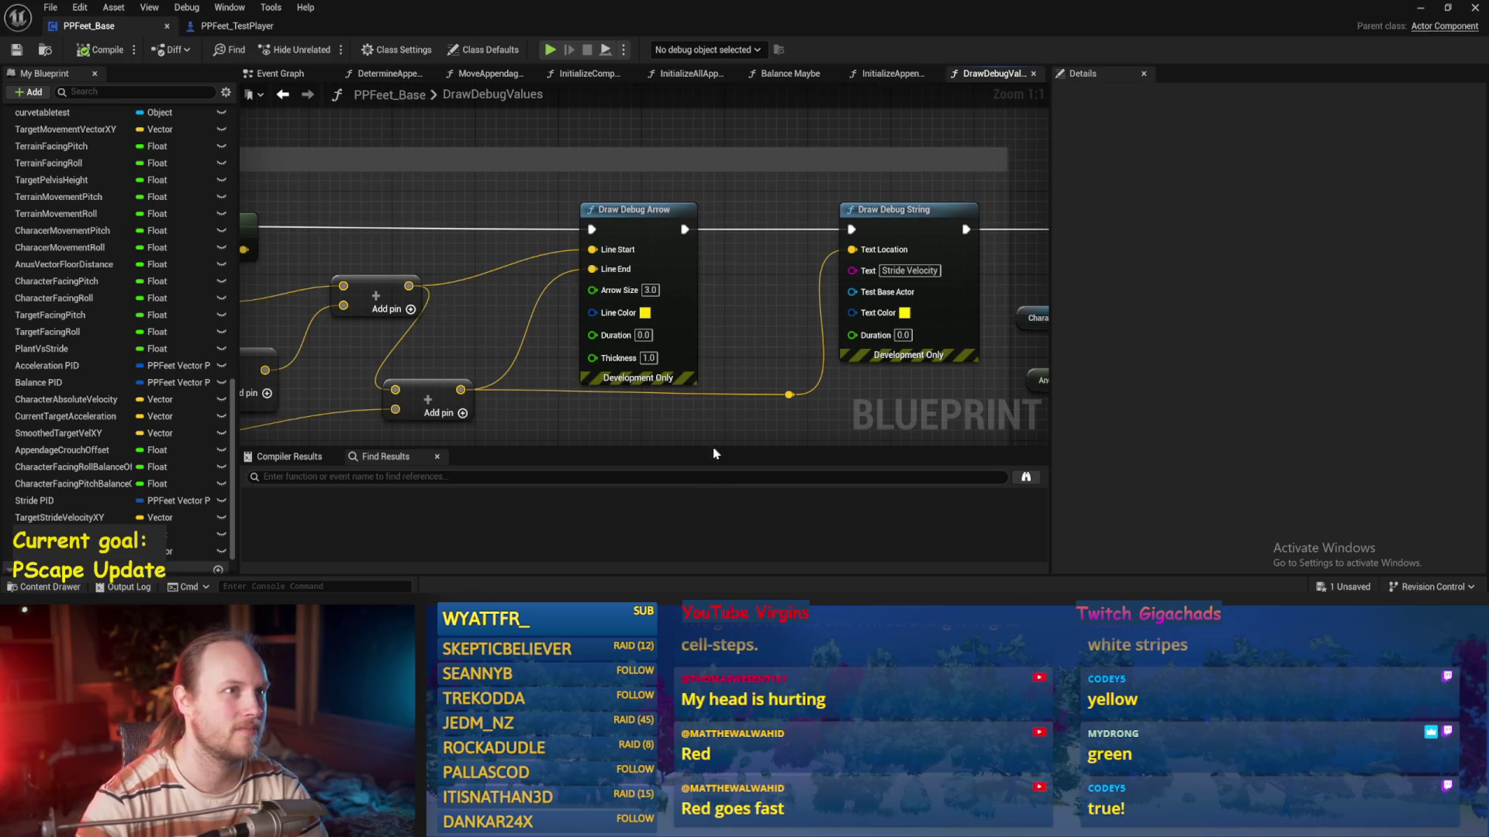
key(ctrl+s)
Move the add node and reroute lower in the graph
click(756, 303)
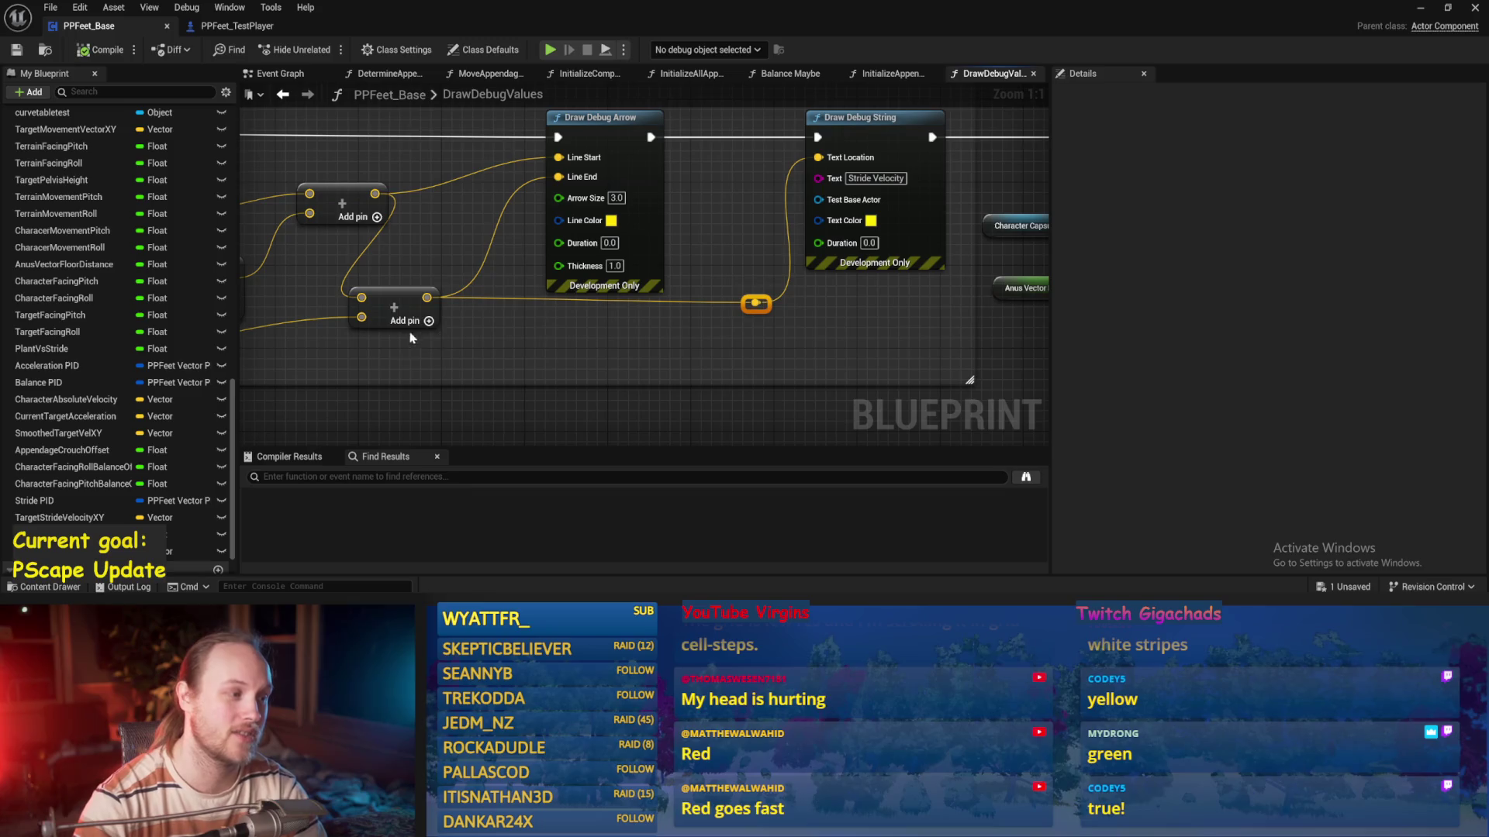
drag(396, 306, 395, 327)
click(714, 215)
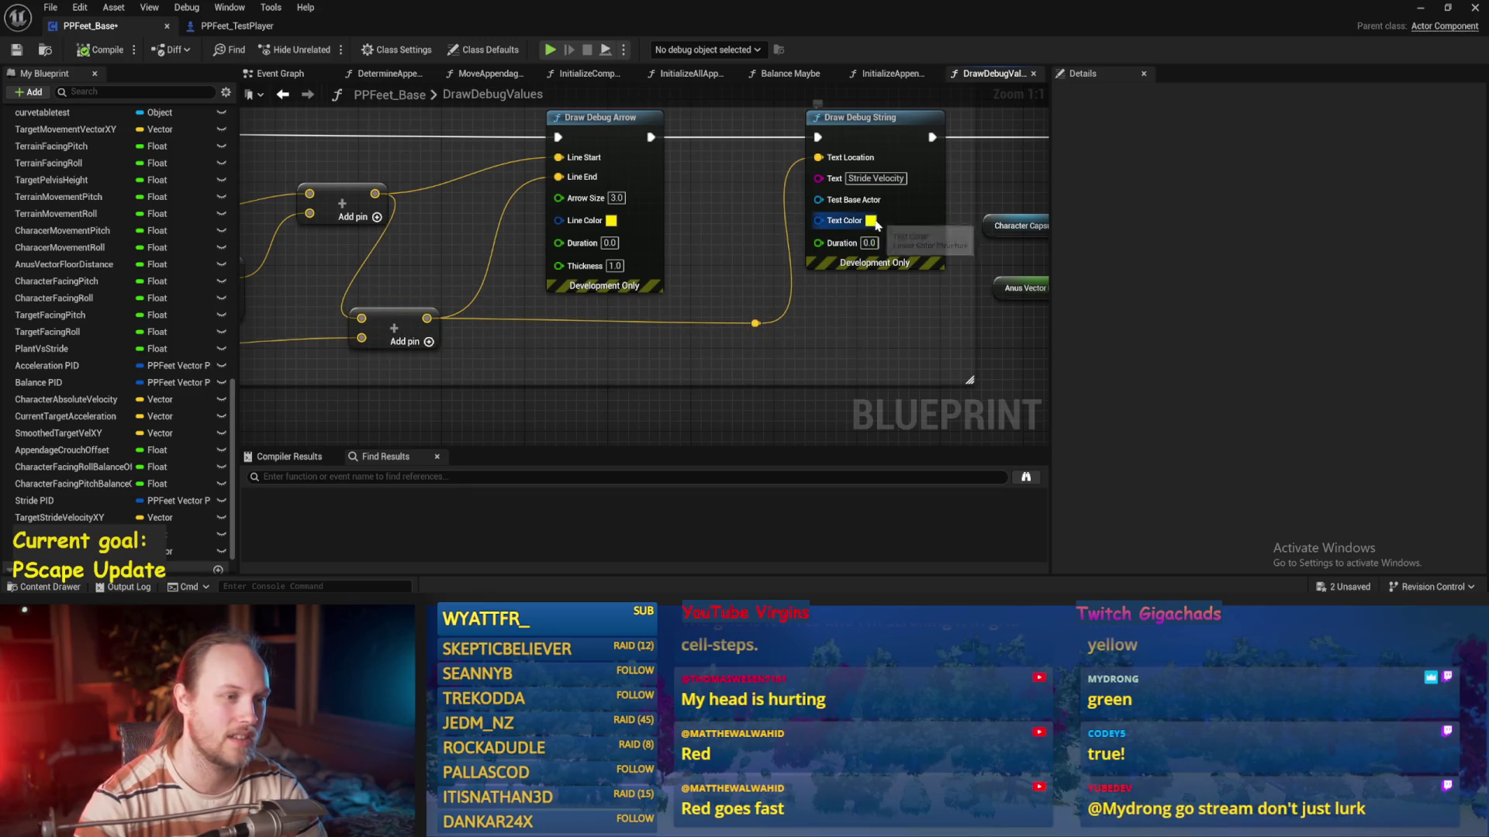
mouse_move(713, 214)
mouse_down()
mouse_move(694, 286)
mouse_move(815, 318)
mouse_up()
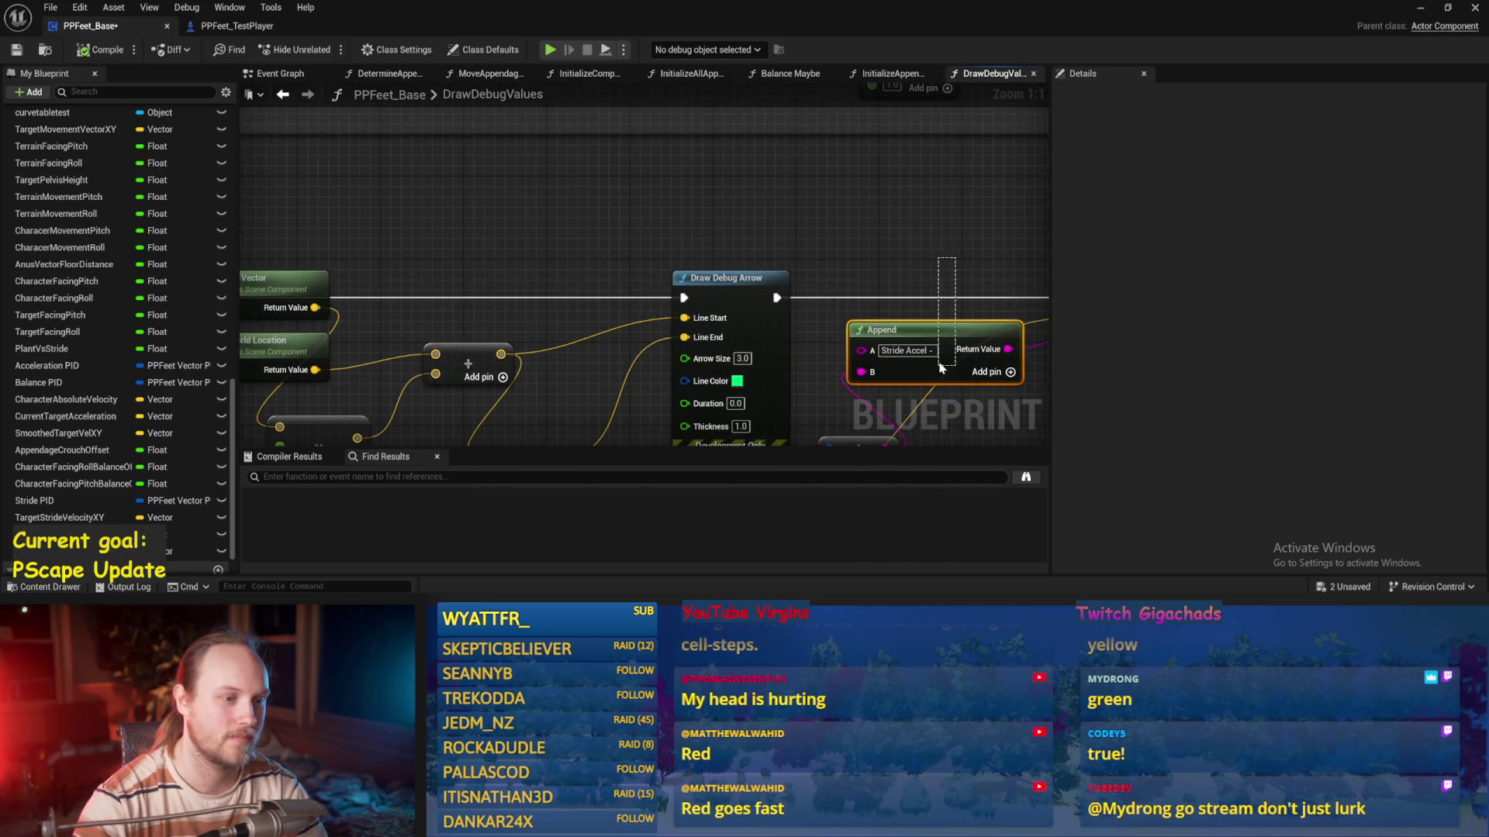
Paste a copy of the Append node and relabel it 'Stride Vel'
click(632, 186)
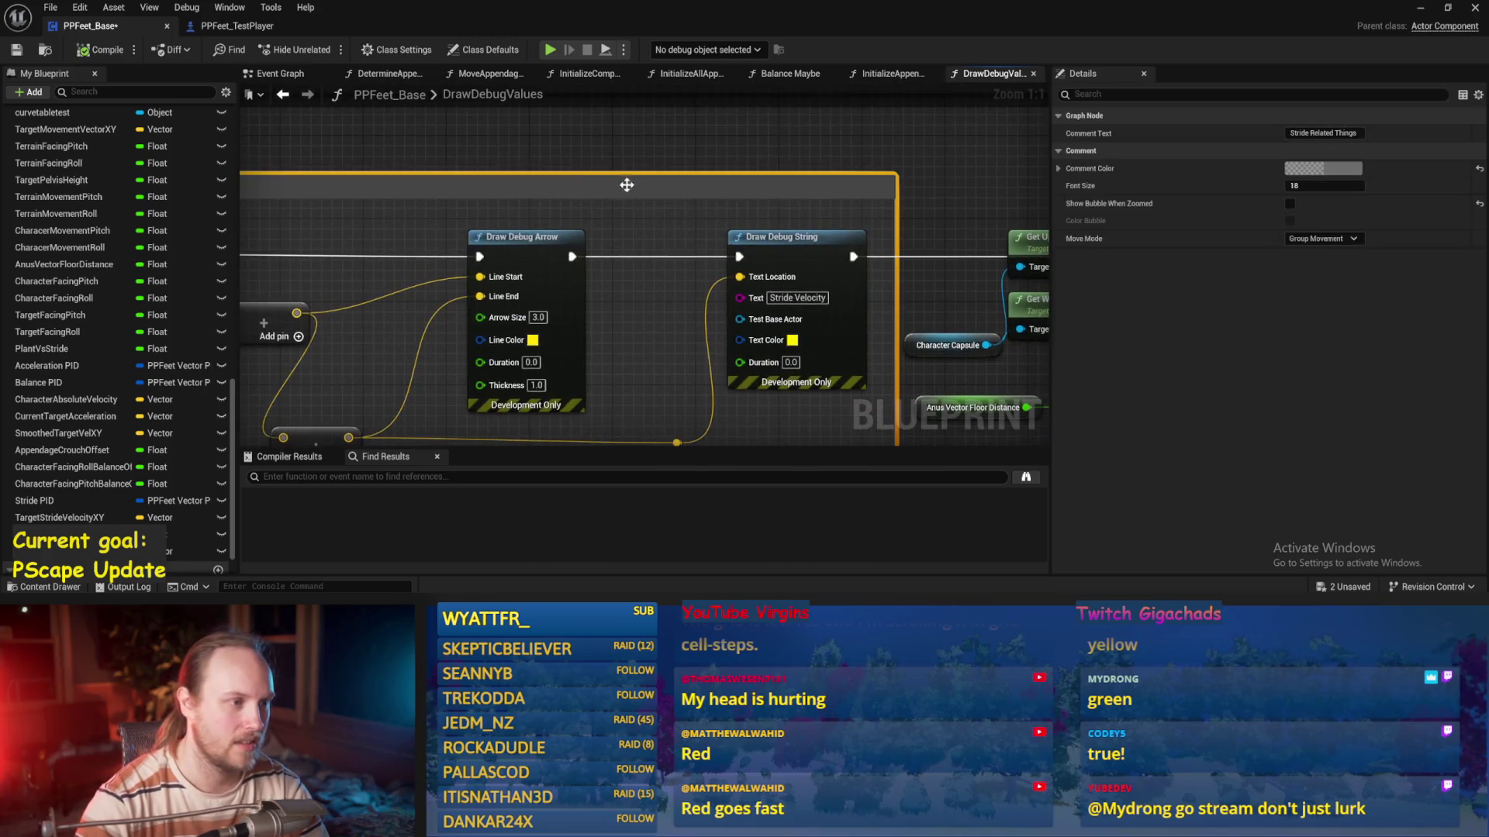
key(ctrl+v)
click(671, 206)
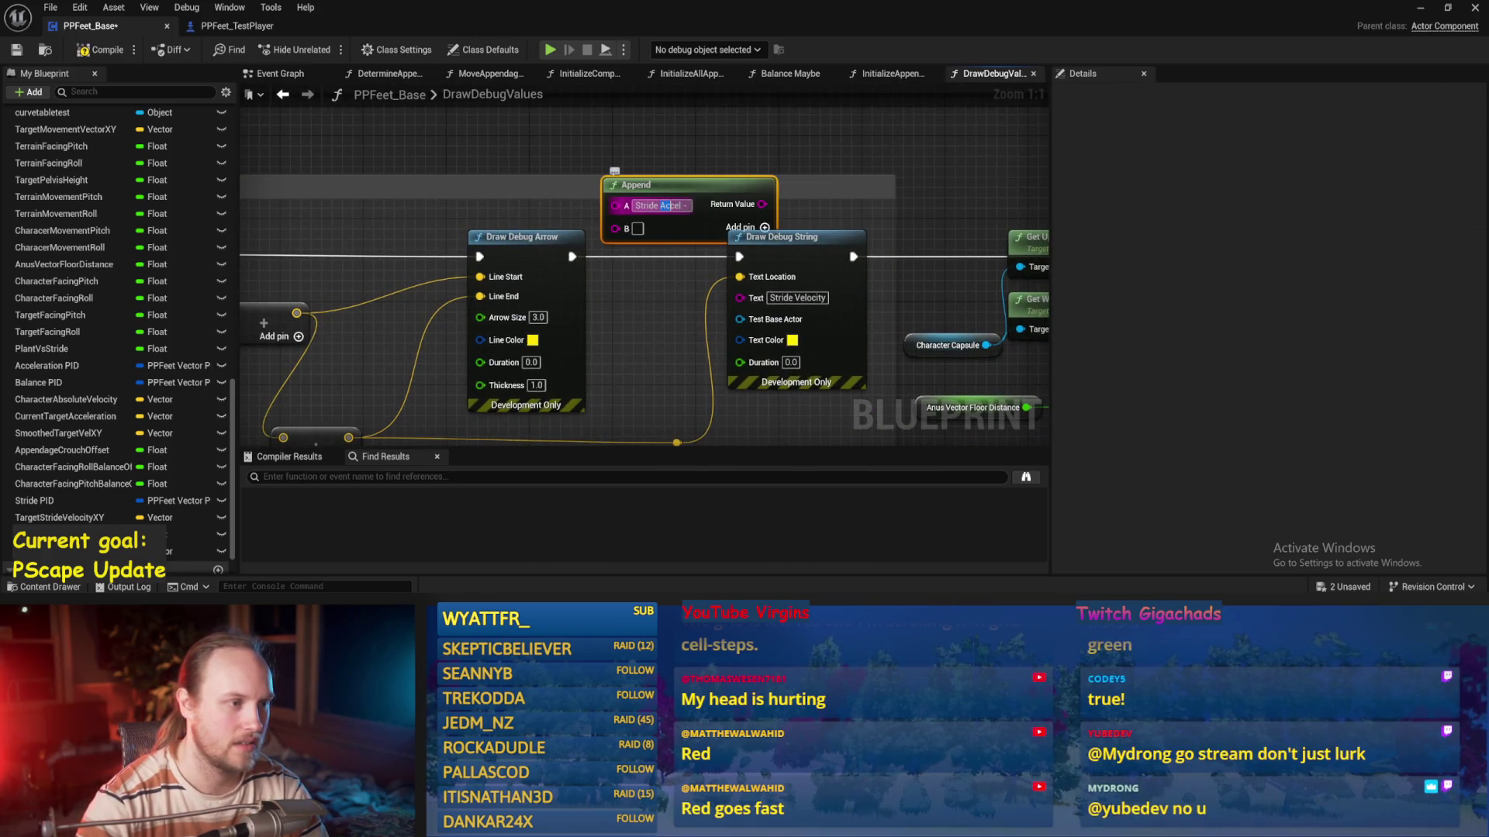
text(Vel)
key(Return)
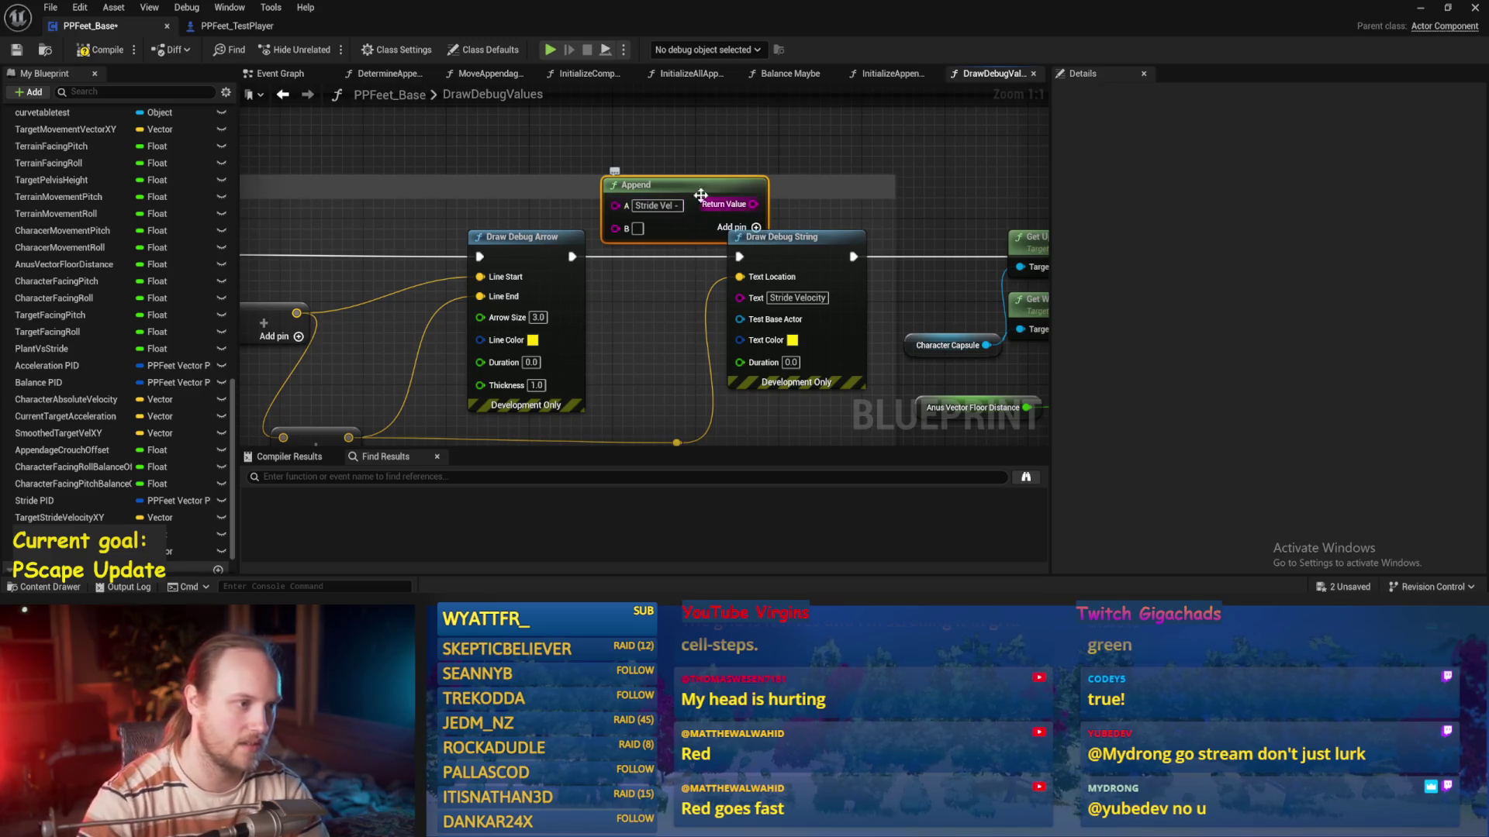
drag(753, 204, 759, 216)
mouse_move(746, 308)
mouse_down()
mouse_move(730, 341)
mouse_move(892, 326)
mouse_move(707, 302)
mouse_up()
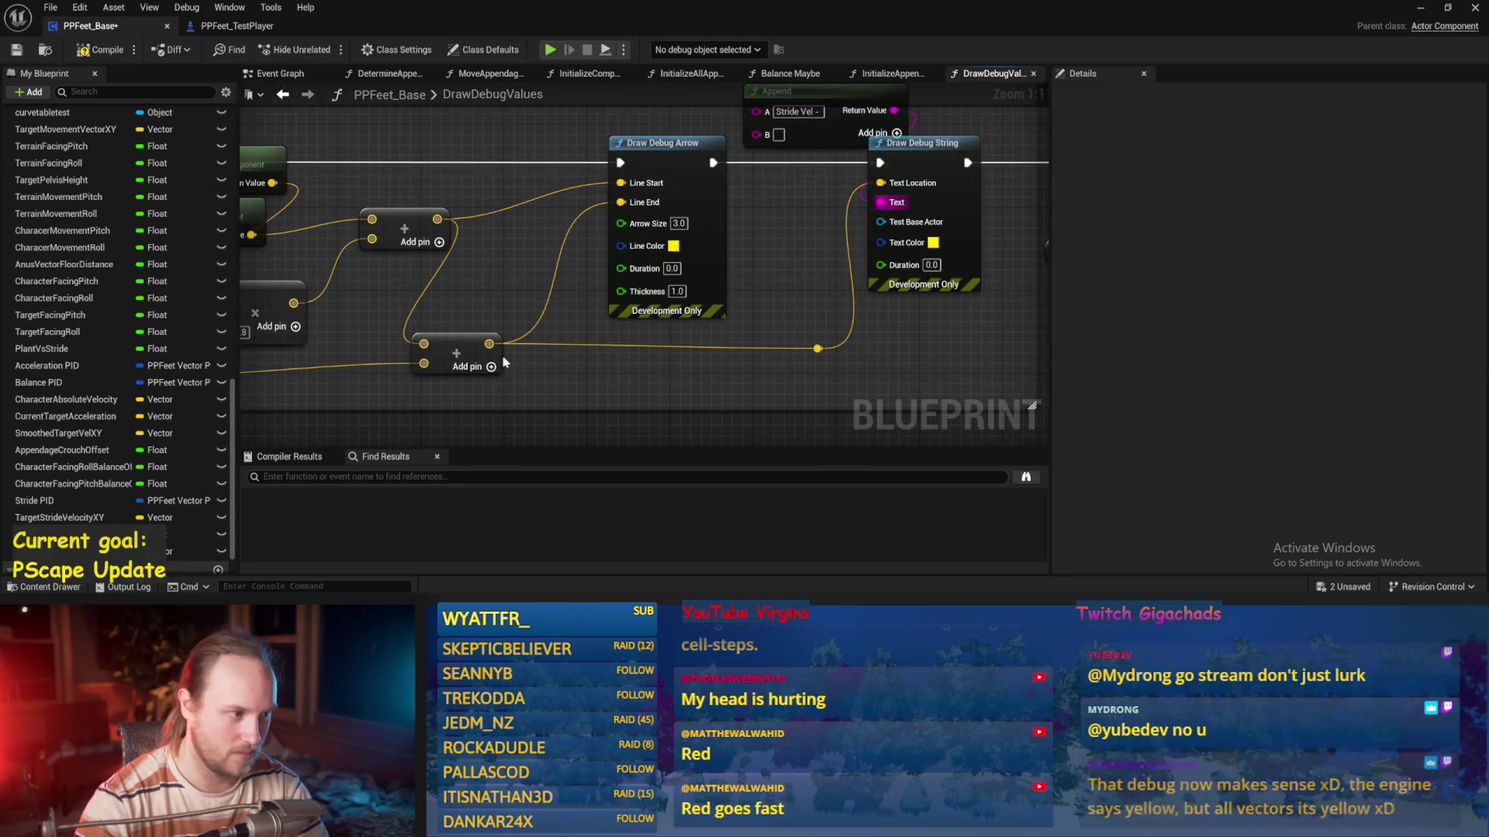
Convert the summed vector with To Vector2D, wire it into the Stride Vel Append's B, and save
drag(487, 345, 625, 378)
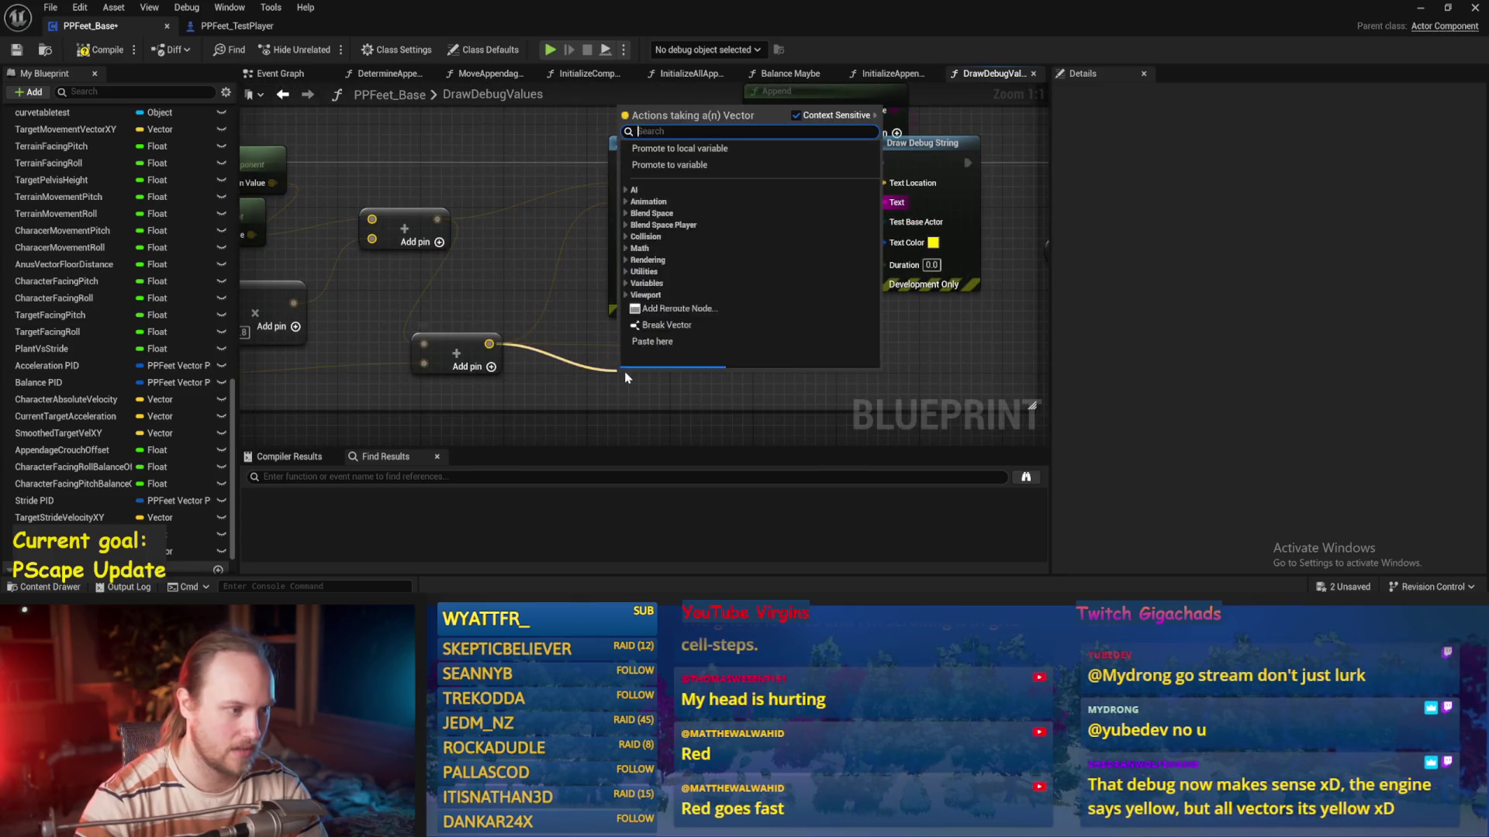
text(to 2d)
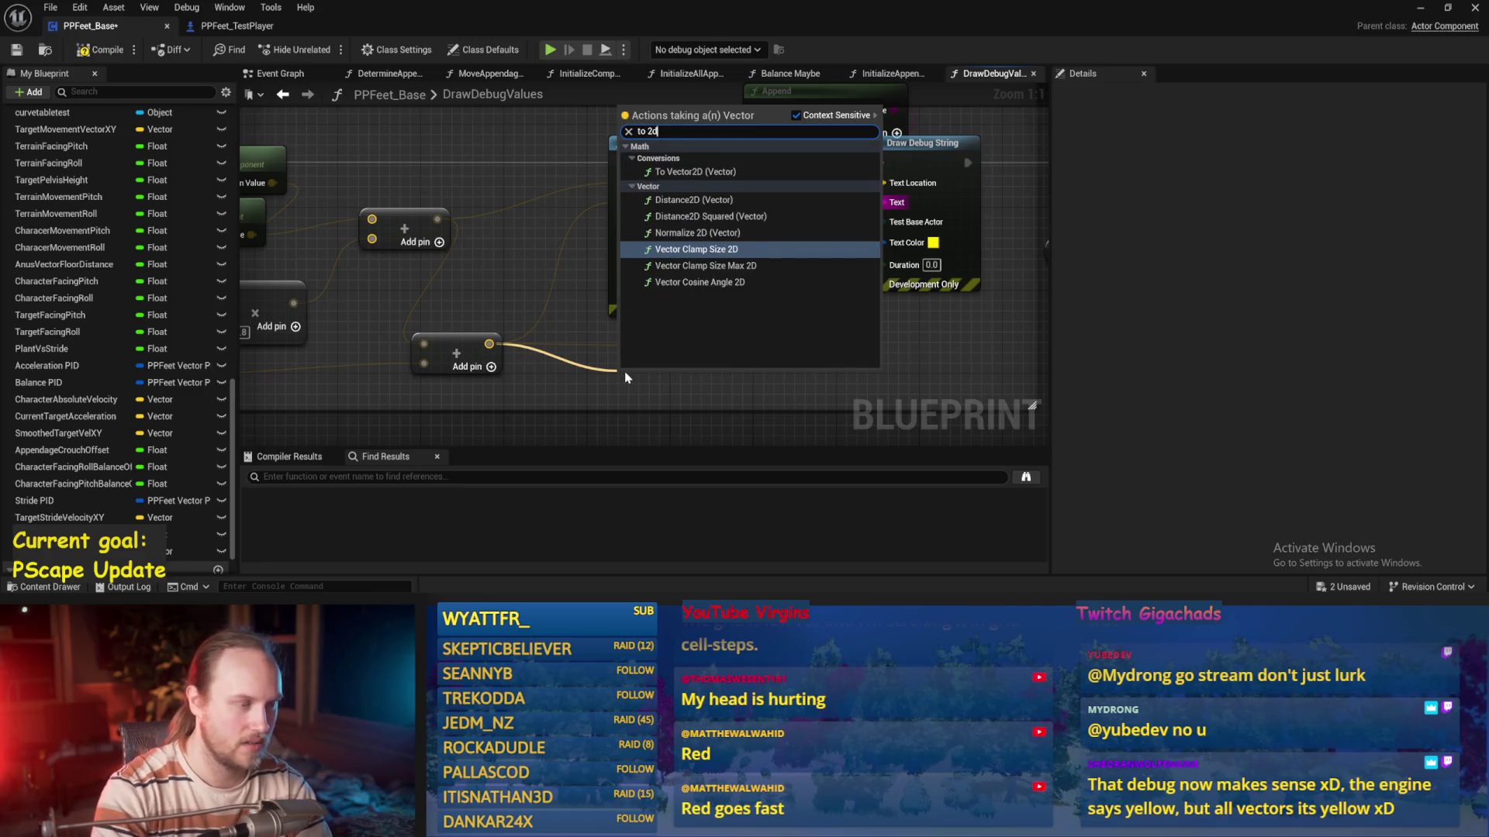
key(Up)
key(Up)
key(Up)
key(Down)
key(Up)
key(Return)
mouse_move(679, 376)
mouse_down()
mouse_move(702, 364)
mouse_move(749, 172)
mouse_move(779, 135)
mouse_up()
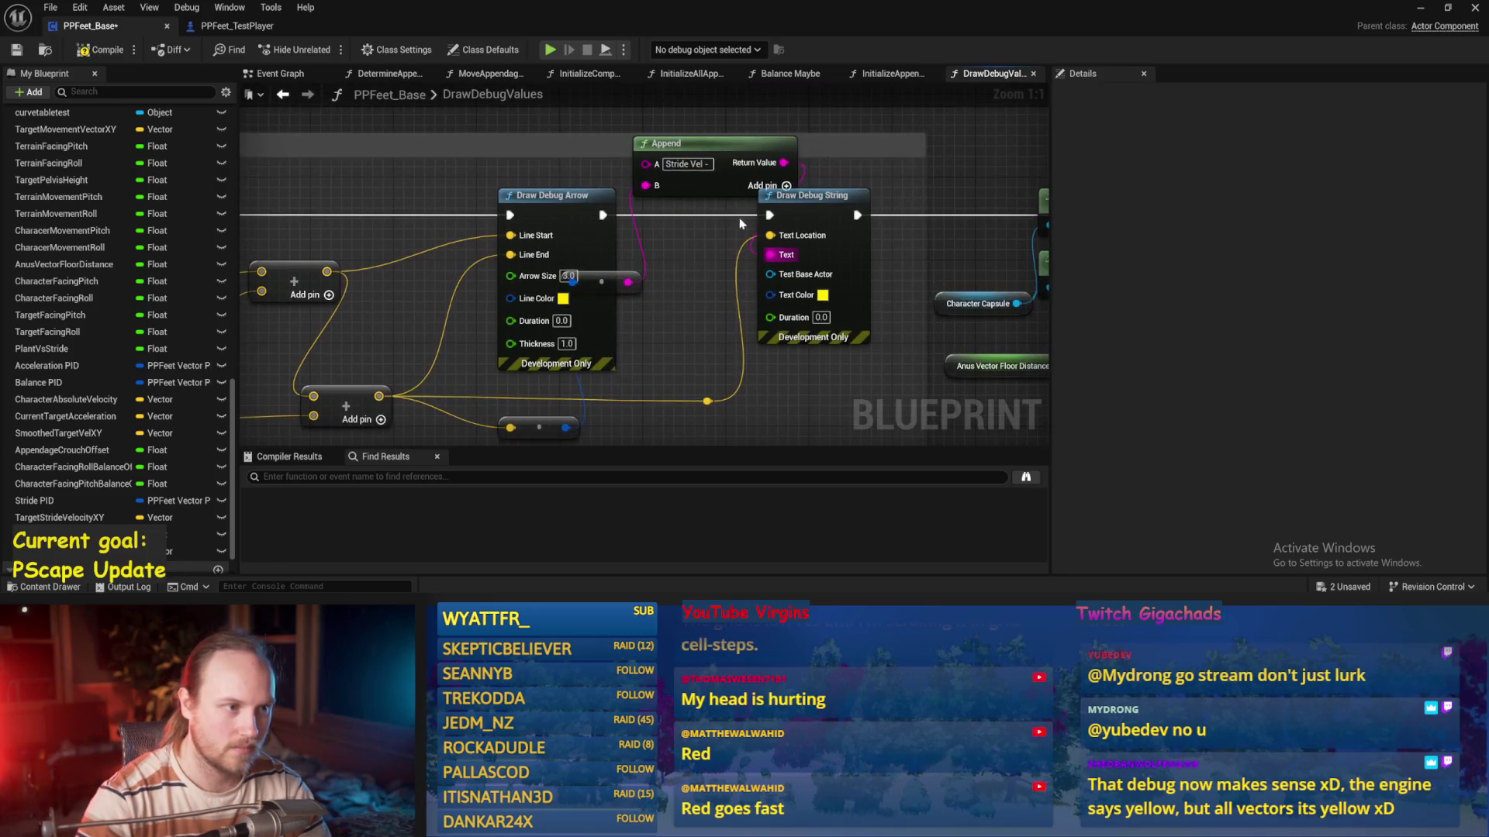
click(16, 49)
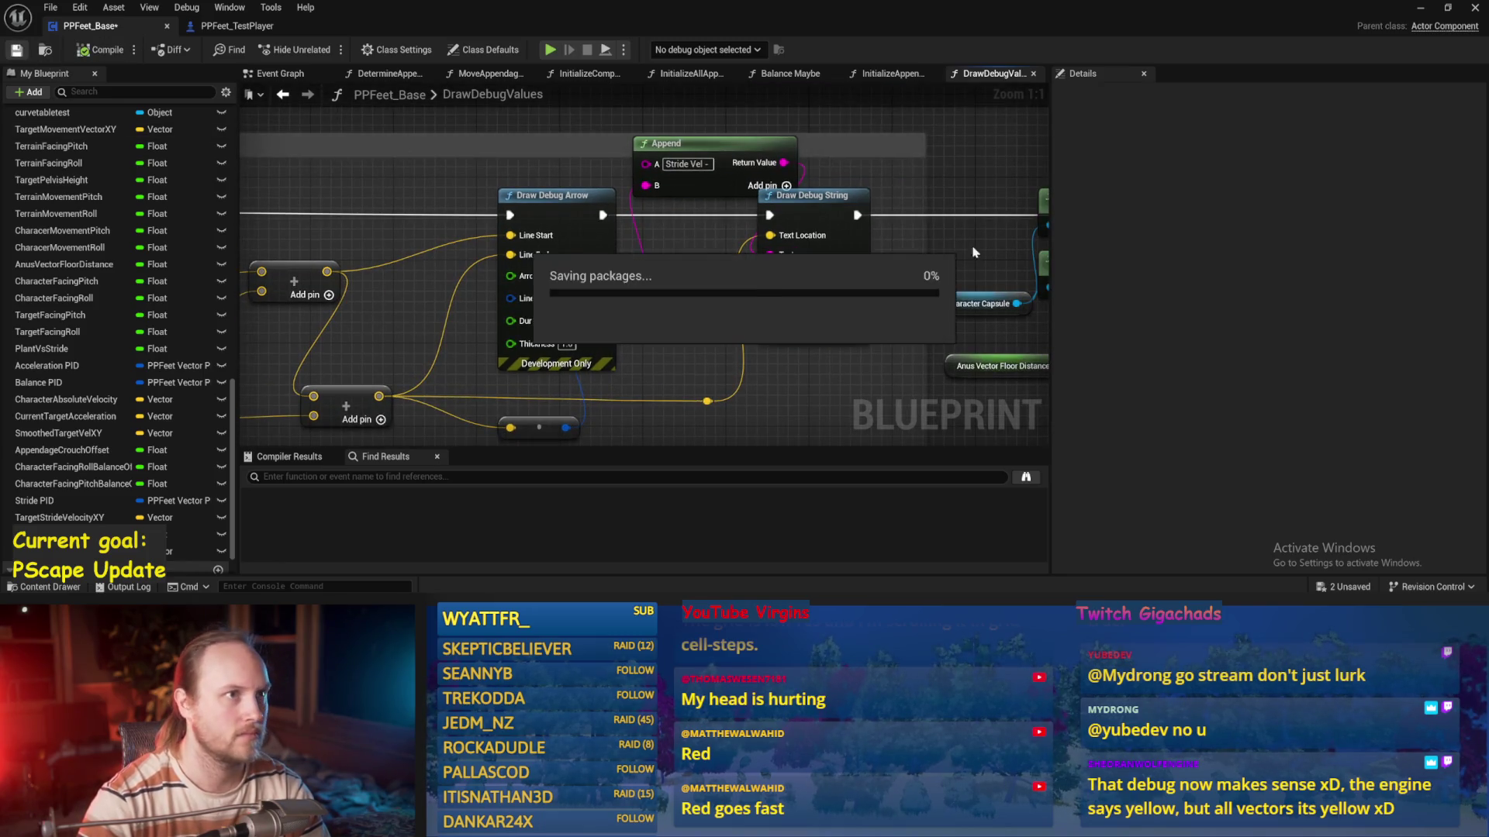
Minimize the Blueprint editor and start a play test of the debug labels
drag(982, 166, 850, 214)
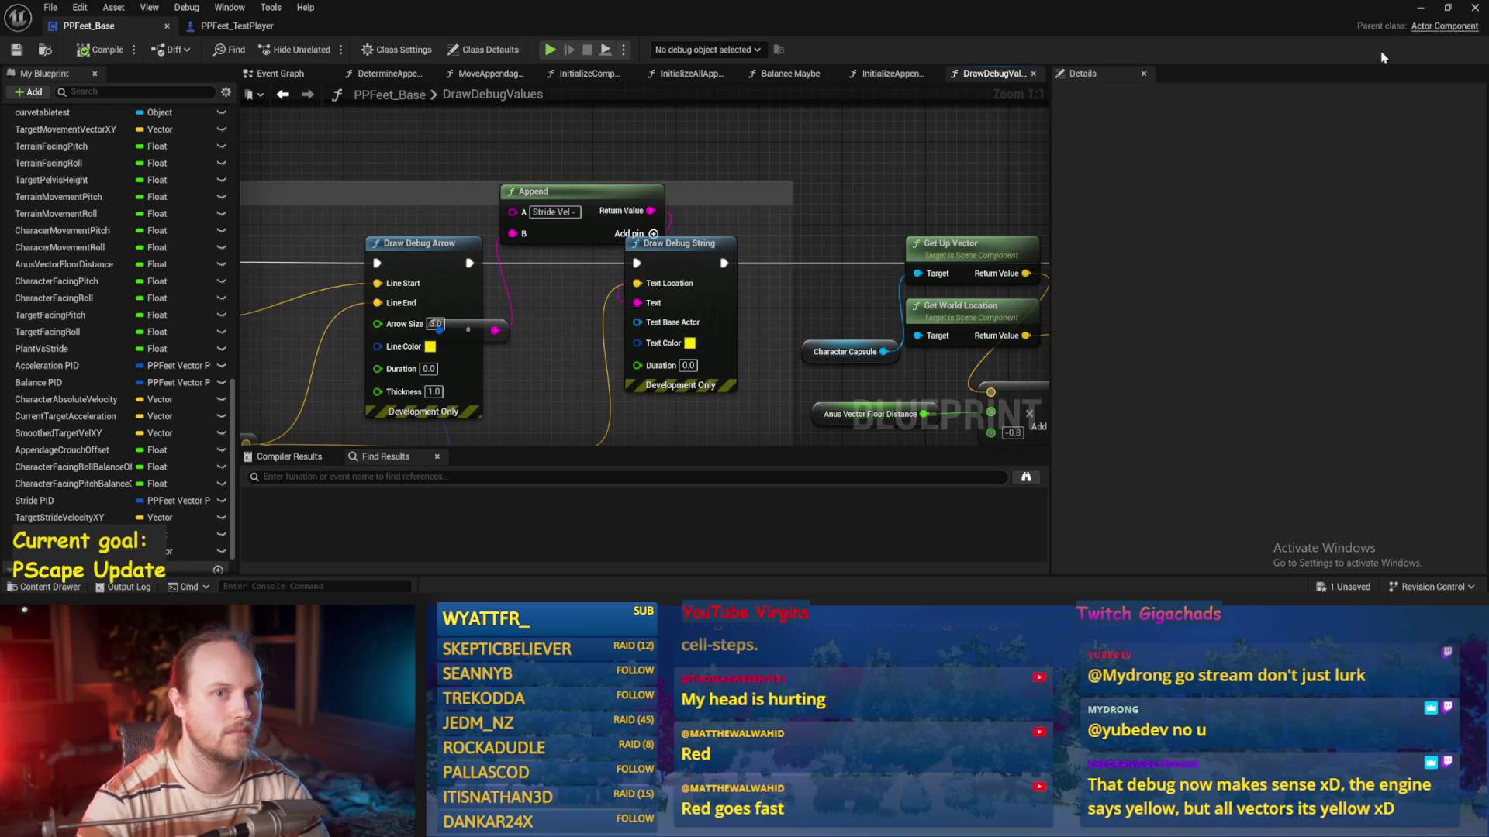
click(1420, 13)
key(alt+p)
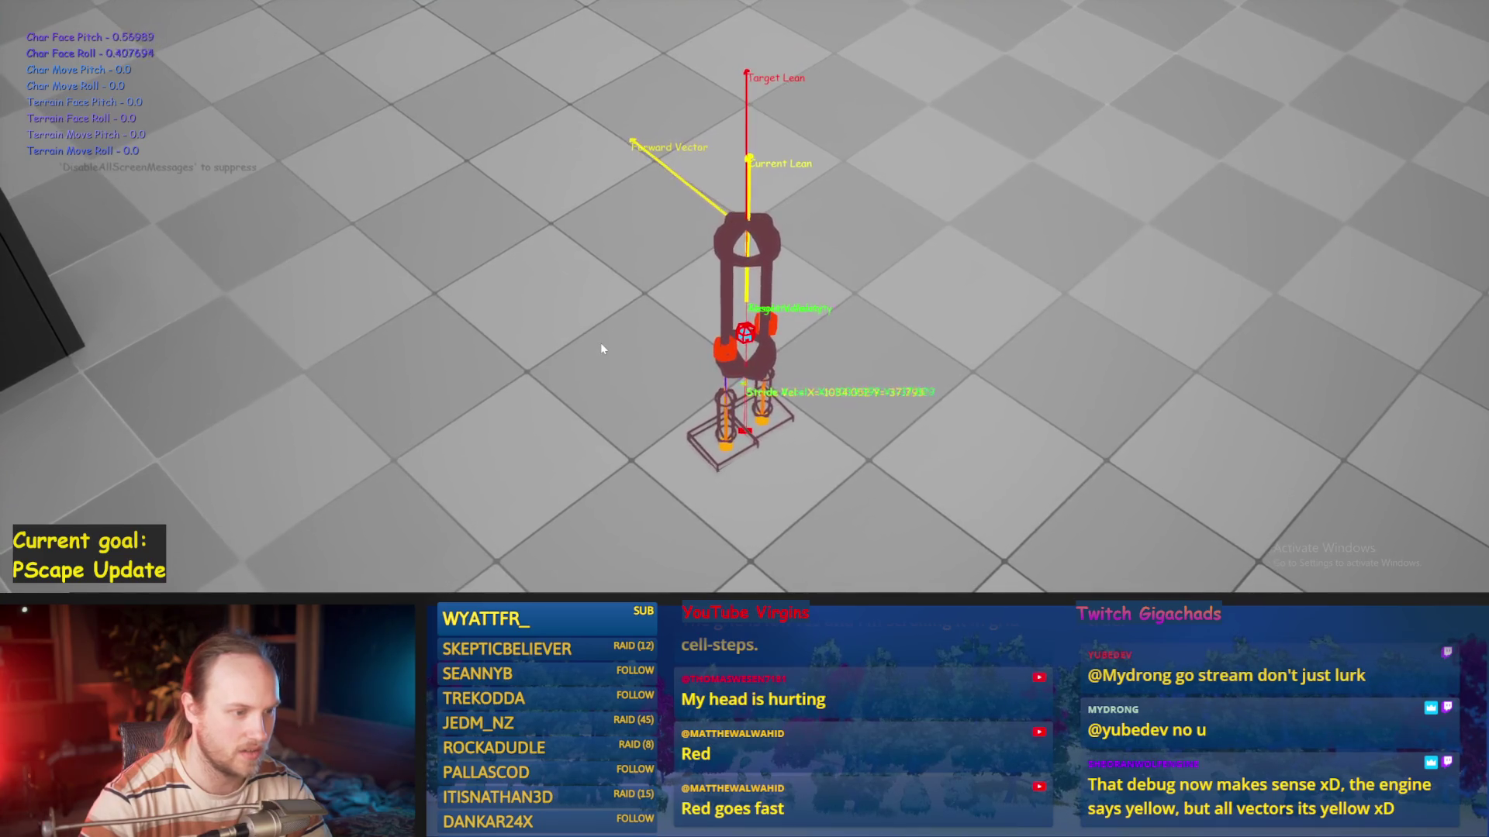
Walk the character forward to check the Stride Vel X and Y values, then stop play
key(w)
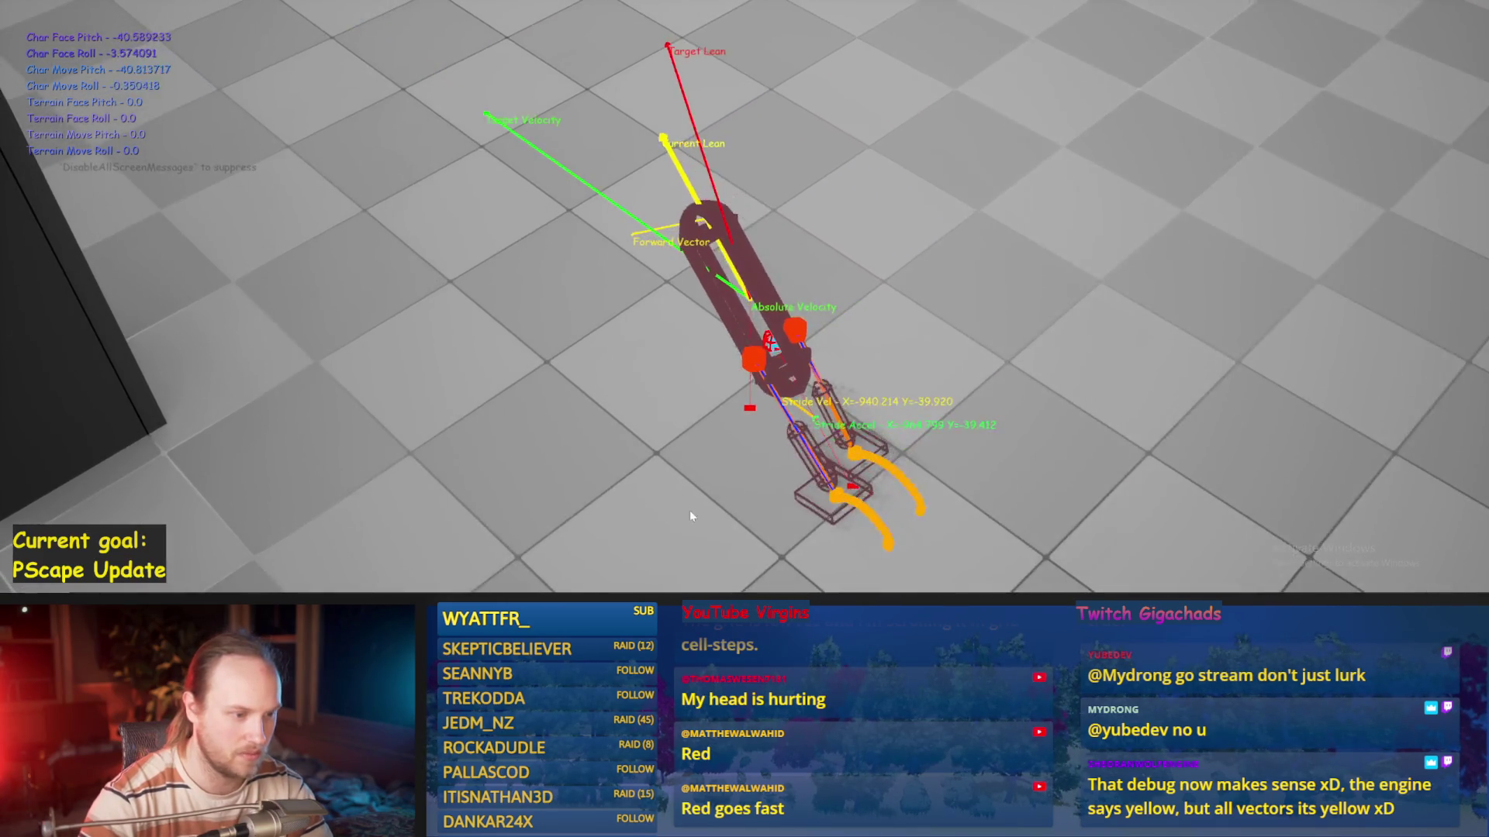
key(Escape)
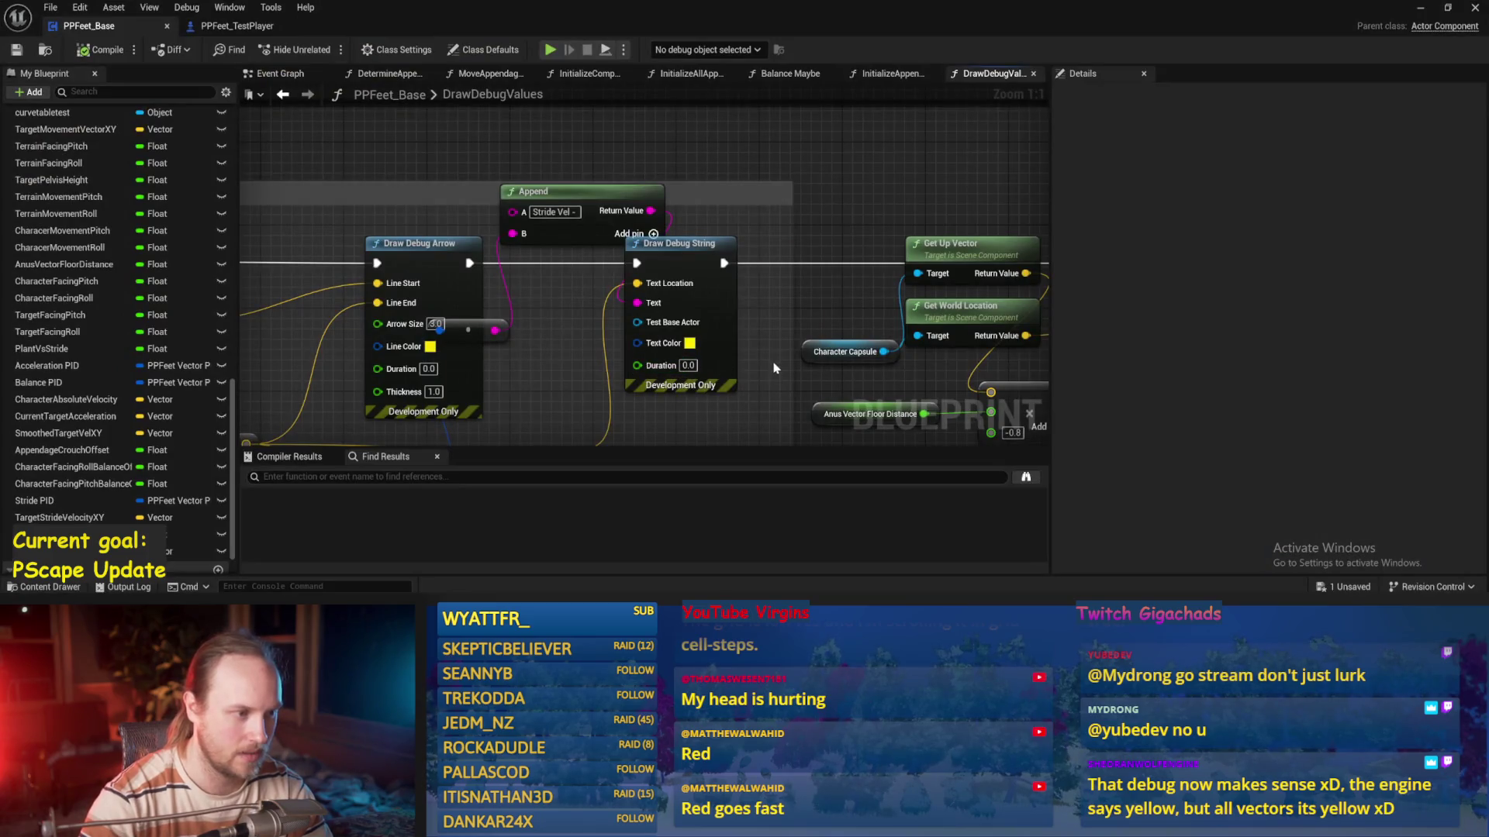
mouse_move(773, 367)
mouse_down()
mouse_move(783, 325)
mouse_move(807, 309)
mouse_move(917, 309)
mouse_move(729, 272)
mouse_up()
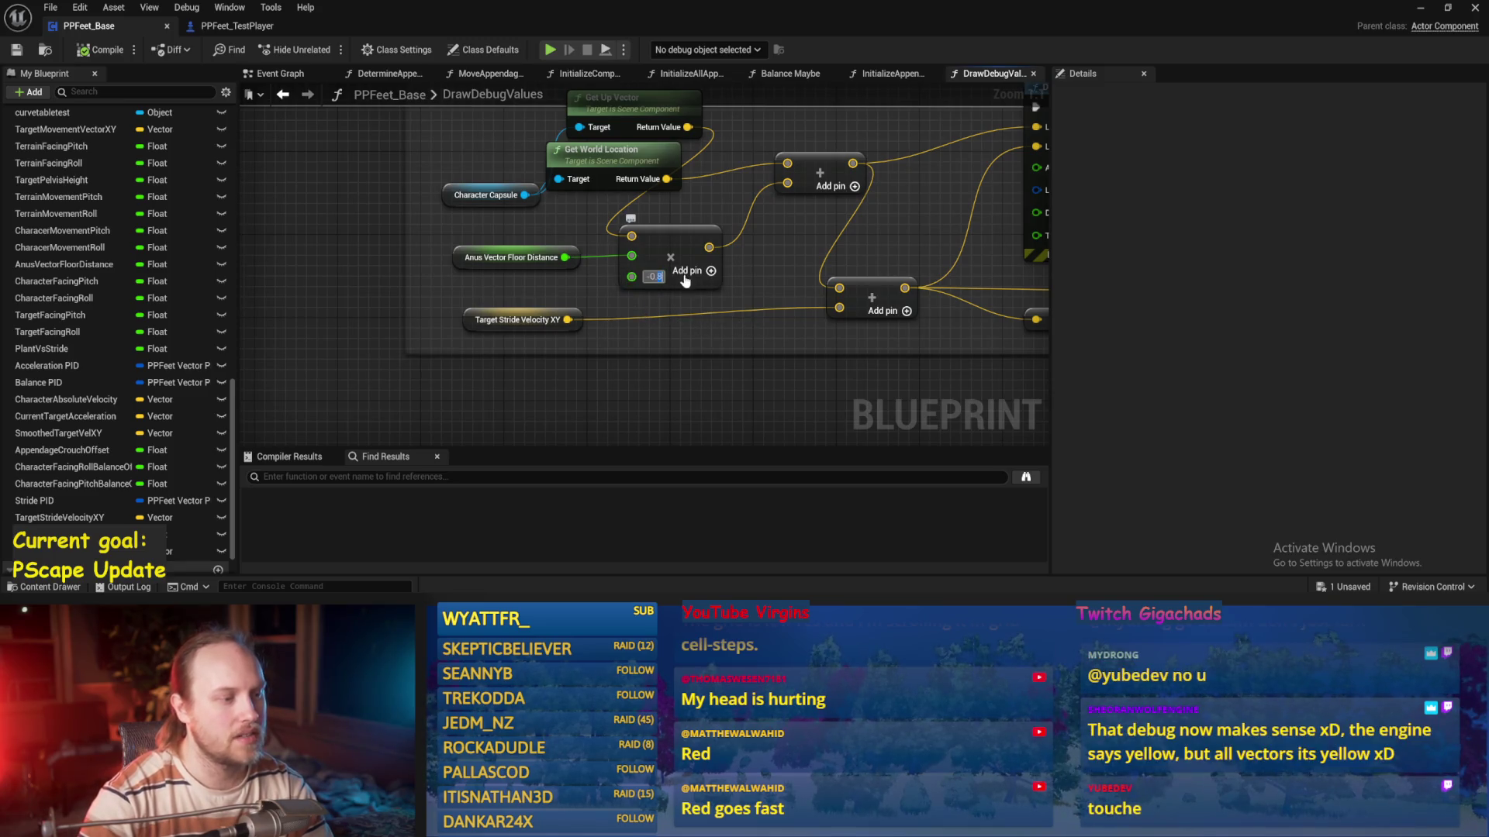
Compile the Blueprint and launch a play test to view the Stride Accel X and Y label
mouse_move(684, 281)
mouse_down()
mouse_move(325, 240)
mouse_move(364, 352)
mouse_move(346, 356)
mouse_up()
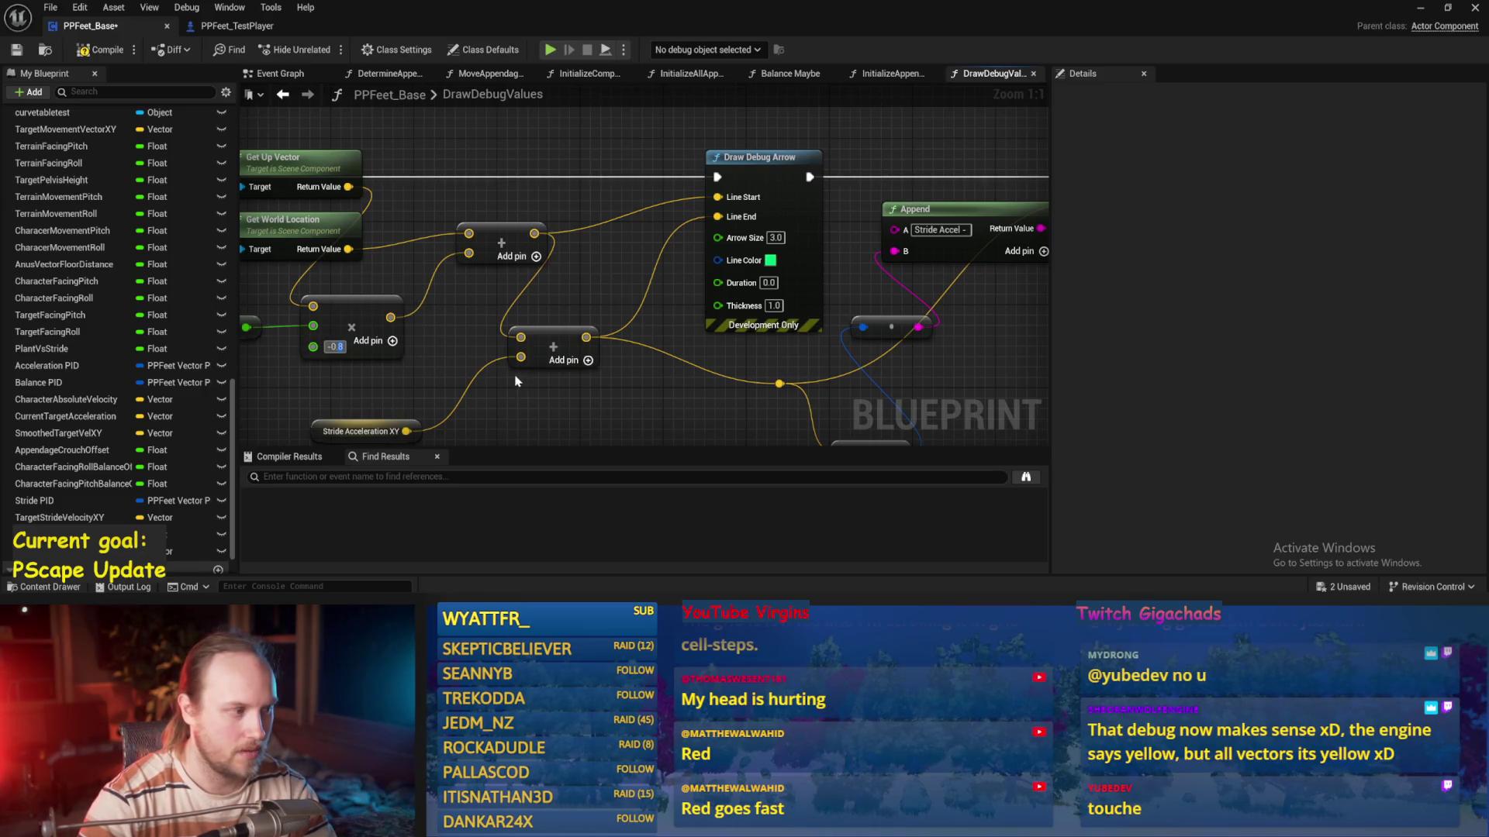
click(103, 51)
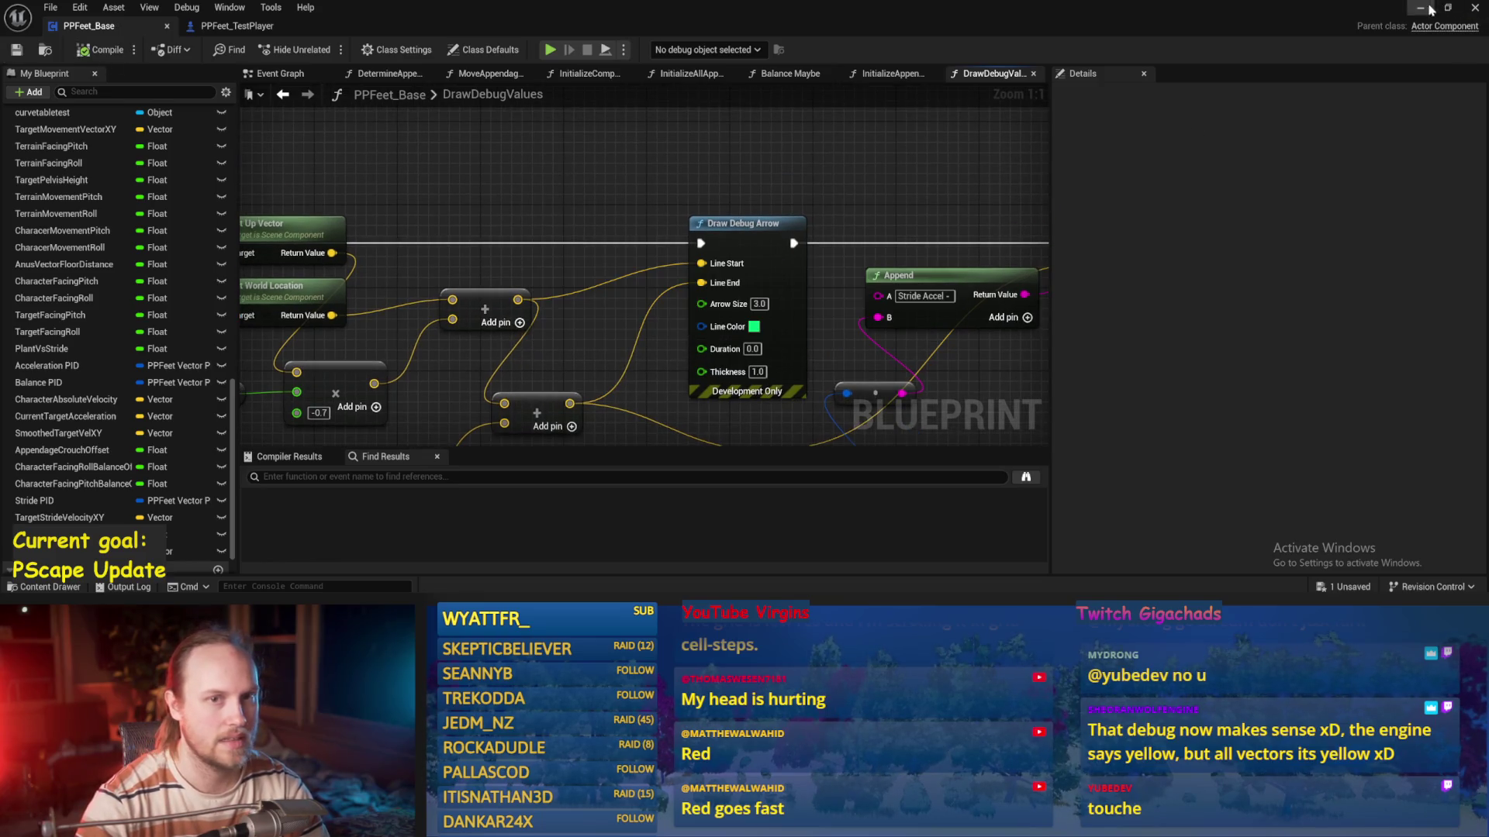
click(1431, 10)
click(642, 206)
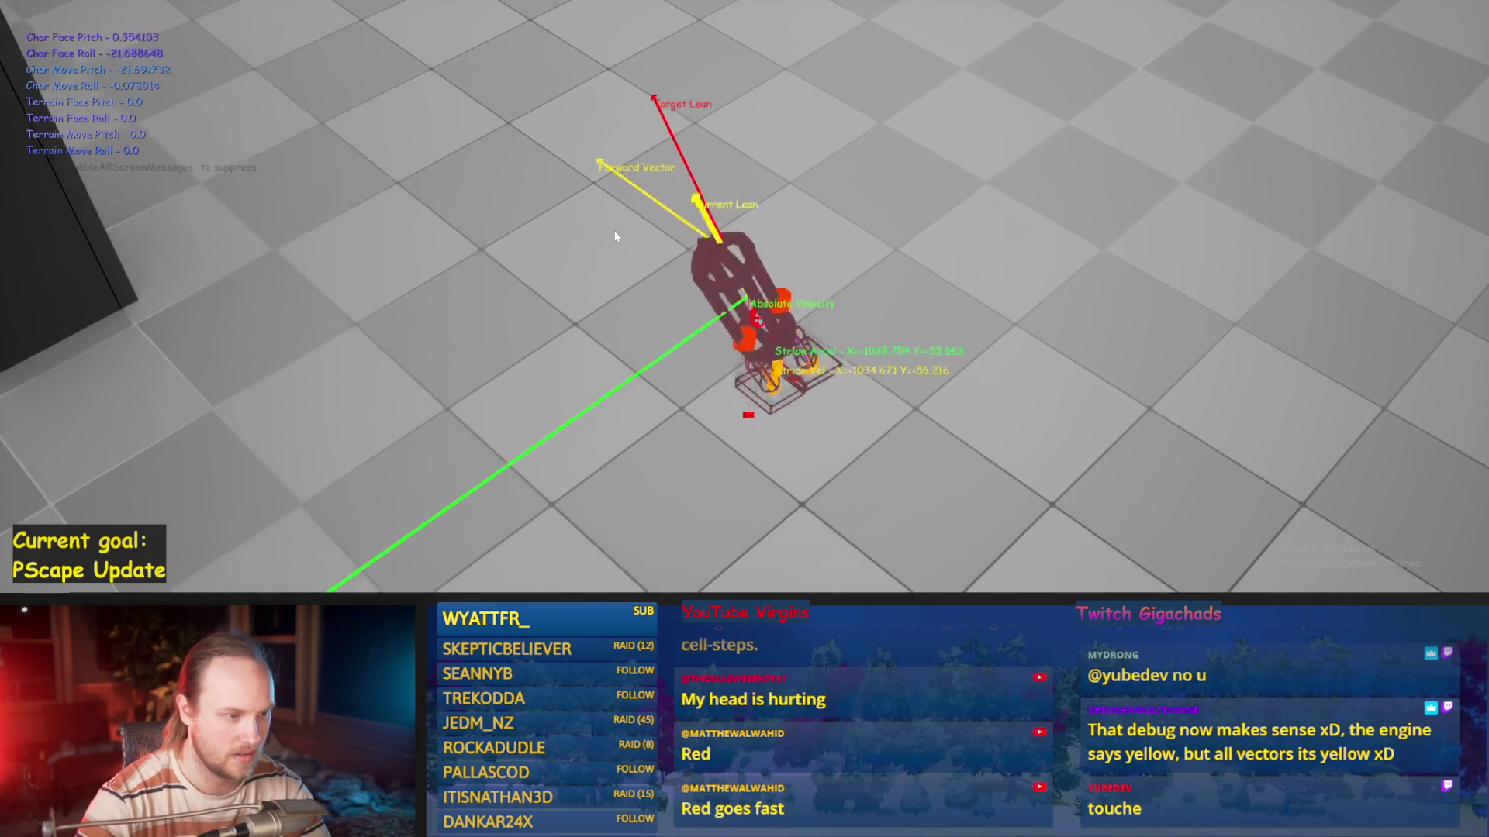
Run the play test once more to recheck the vector labels, then save the Blueprint
key(Escape)
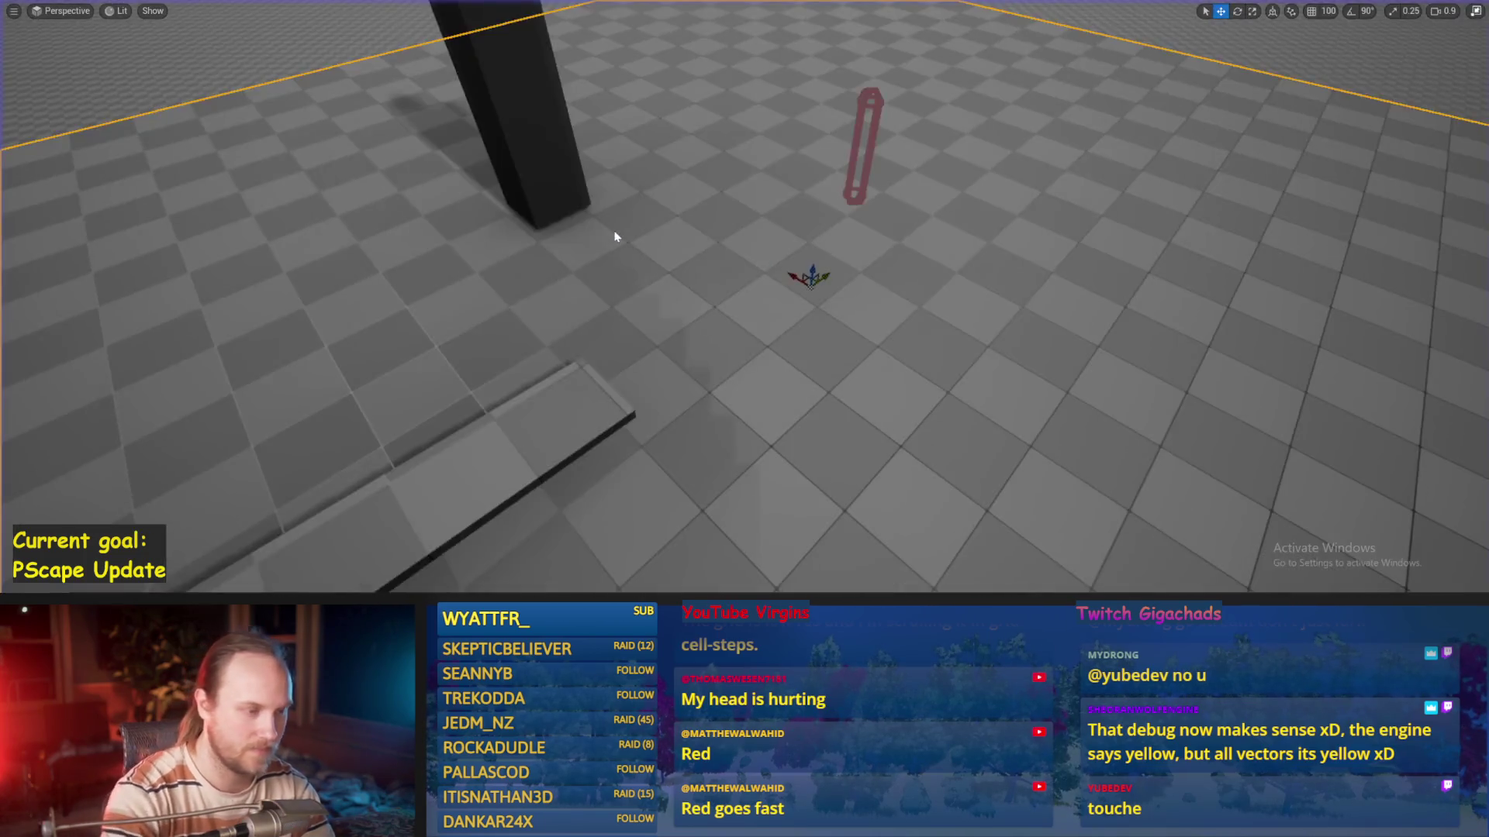
key(alt+p)
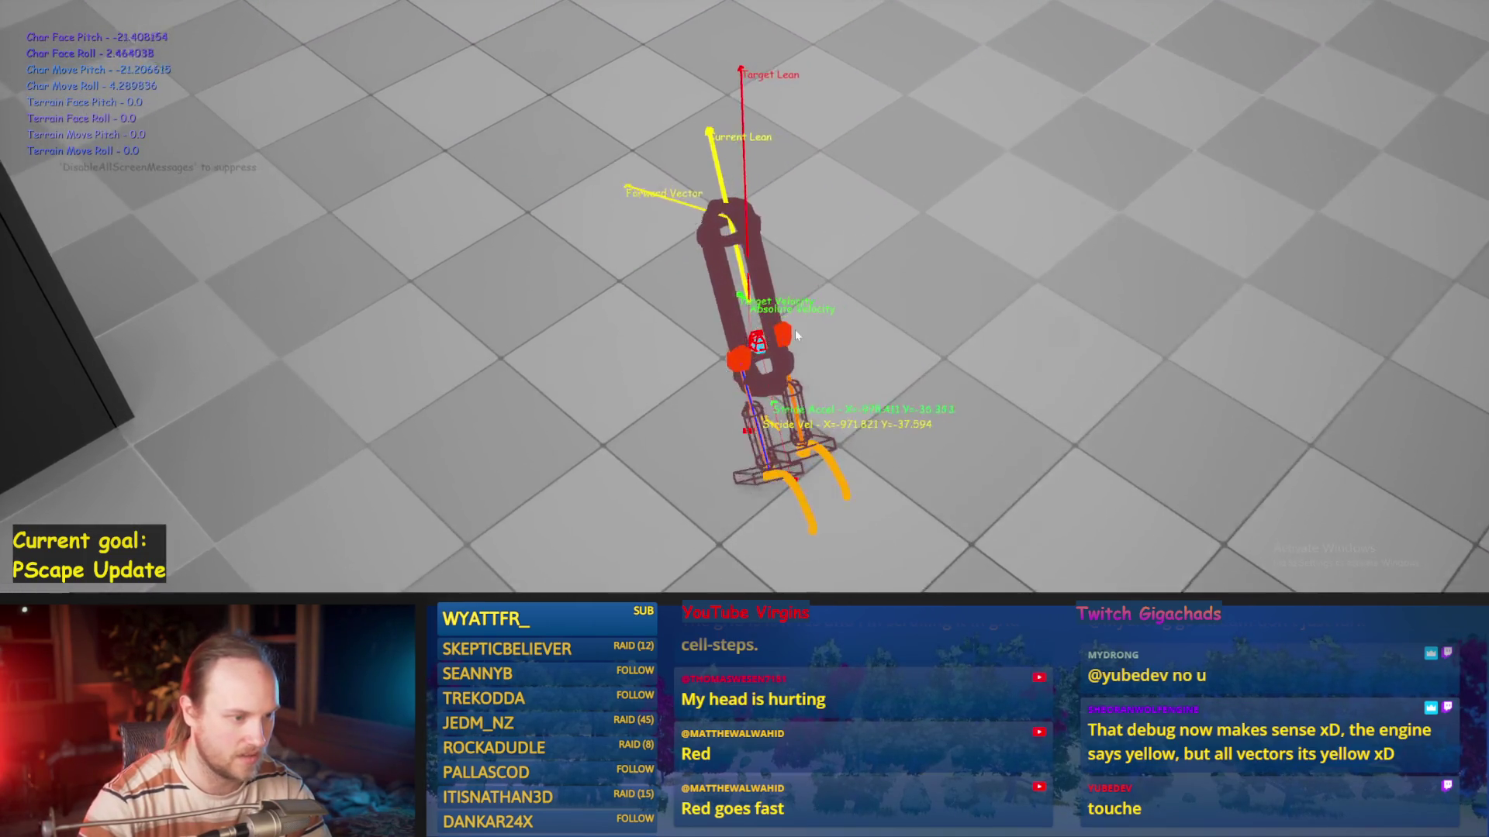
key(Escape)
key(ctrl+s)
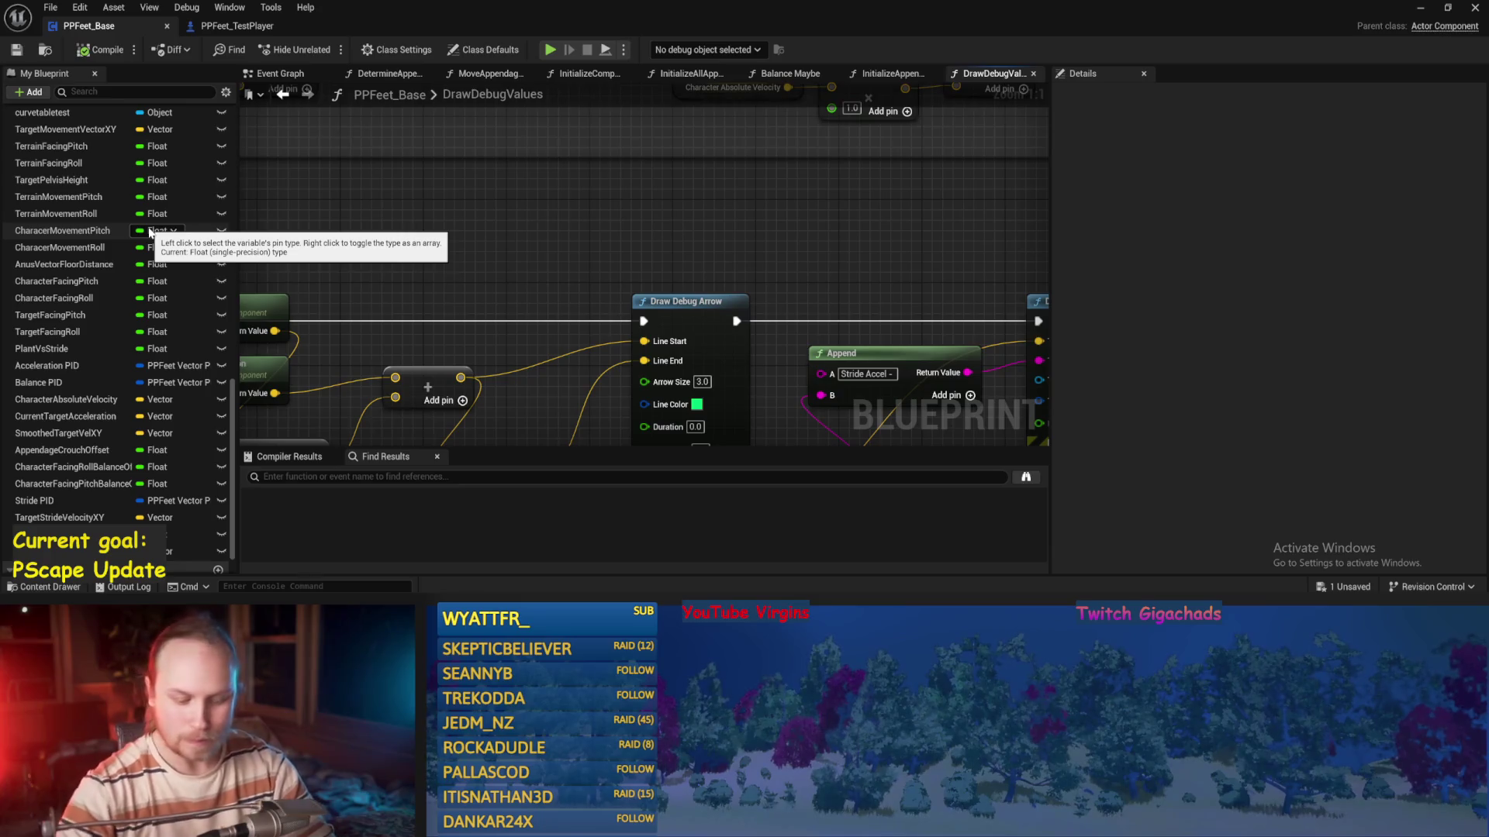
mouse_move(624, 160)
mouse_down()
mouse_move(697, 109)
mouse_move(719, 189)
mouse_up()
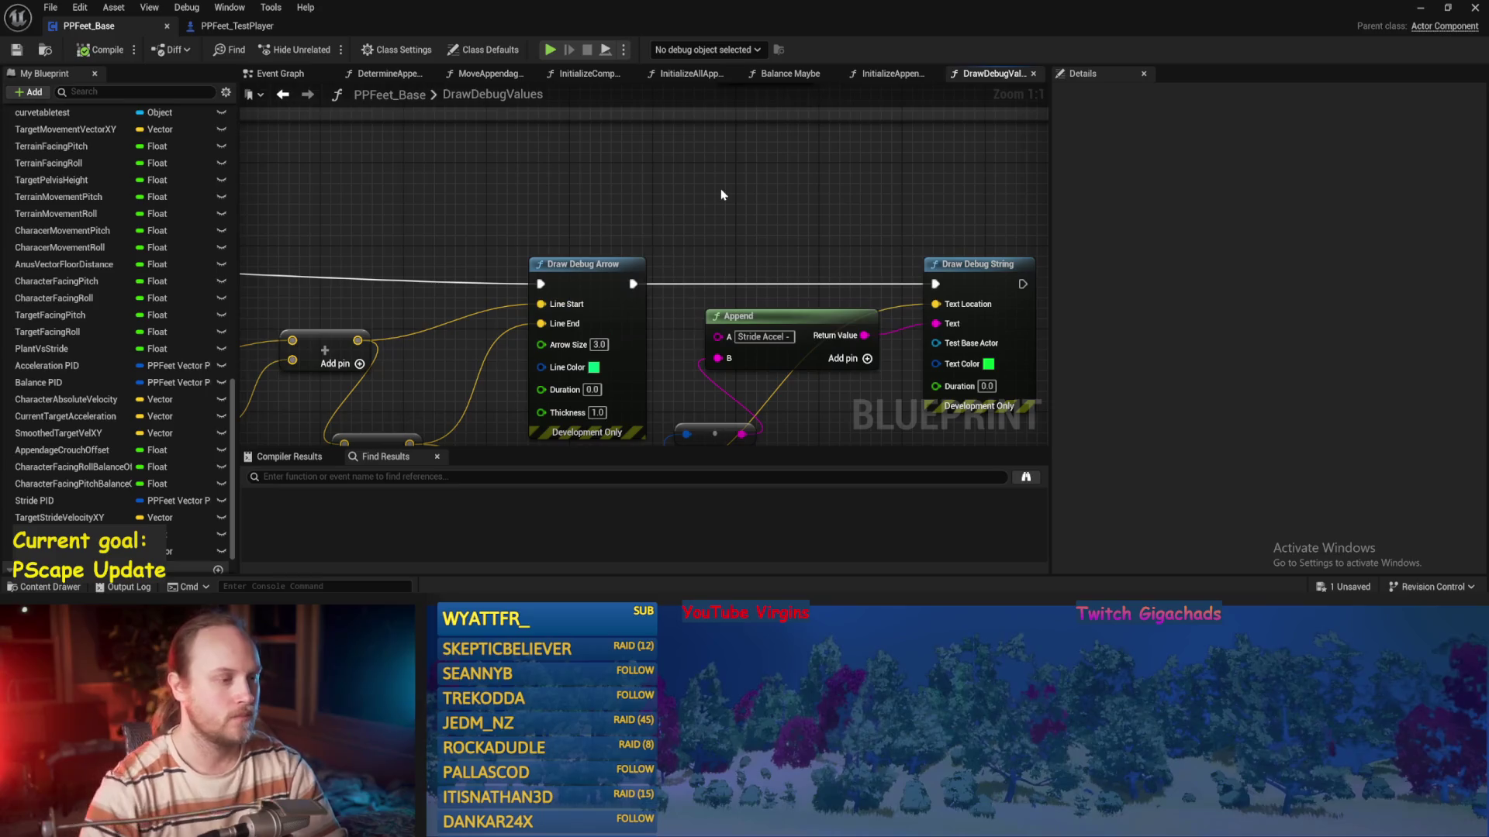
click(14, 55)
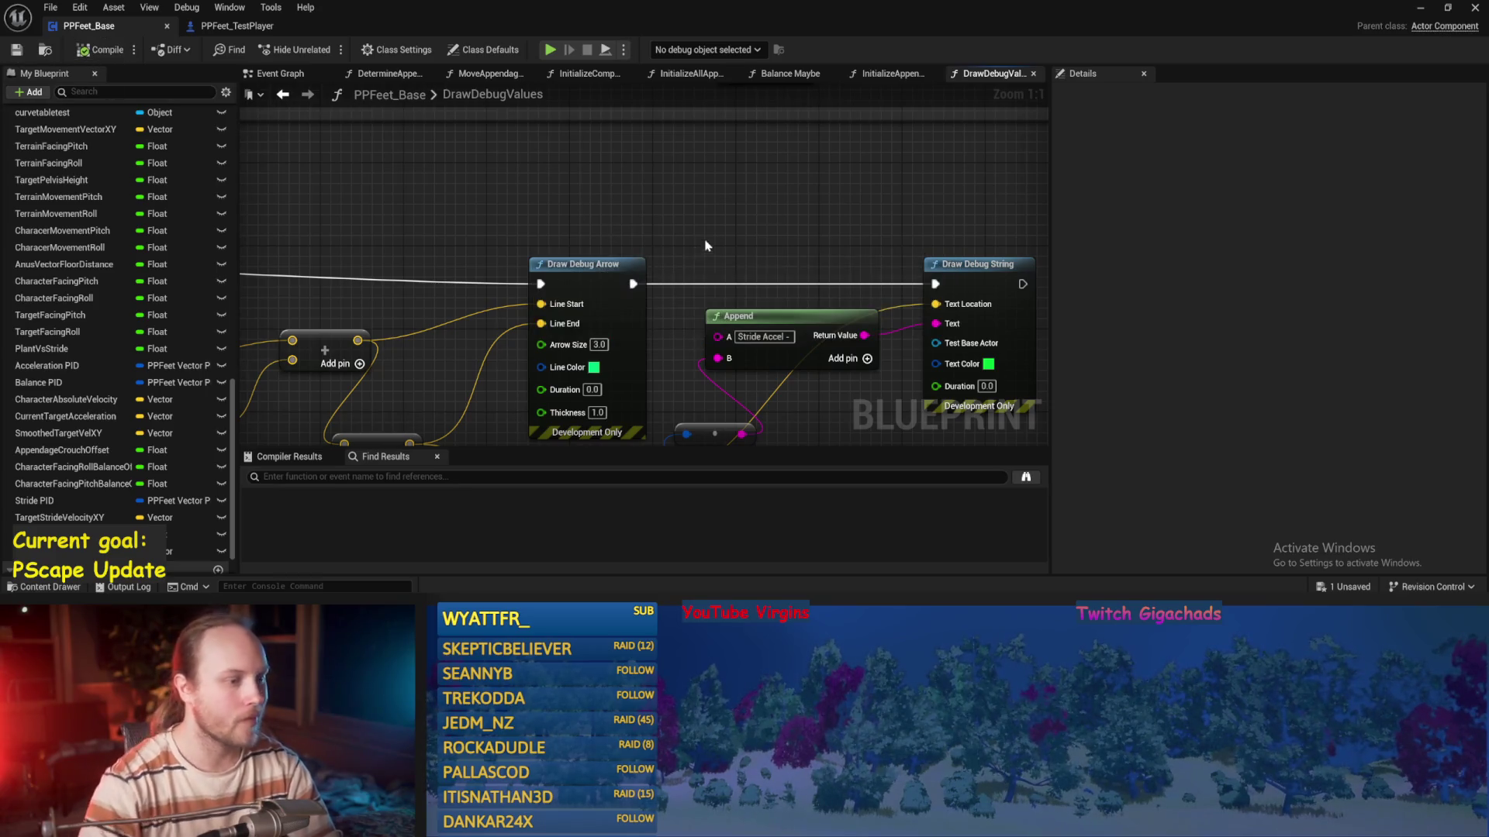
scroll(807, 298, down, 2)
click(1420, 8)
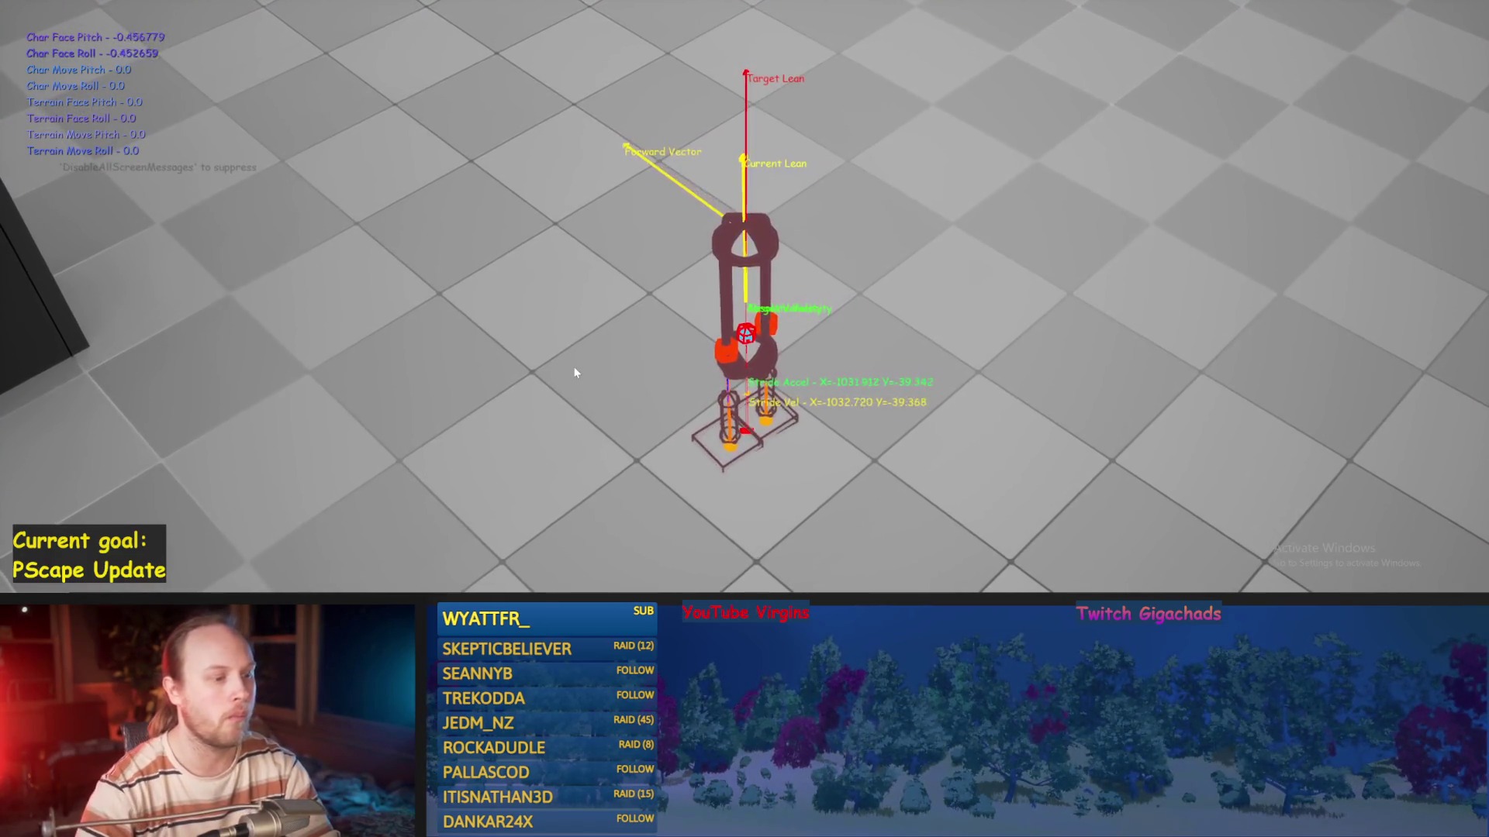
key(w)
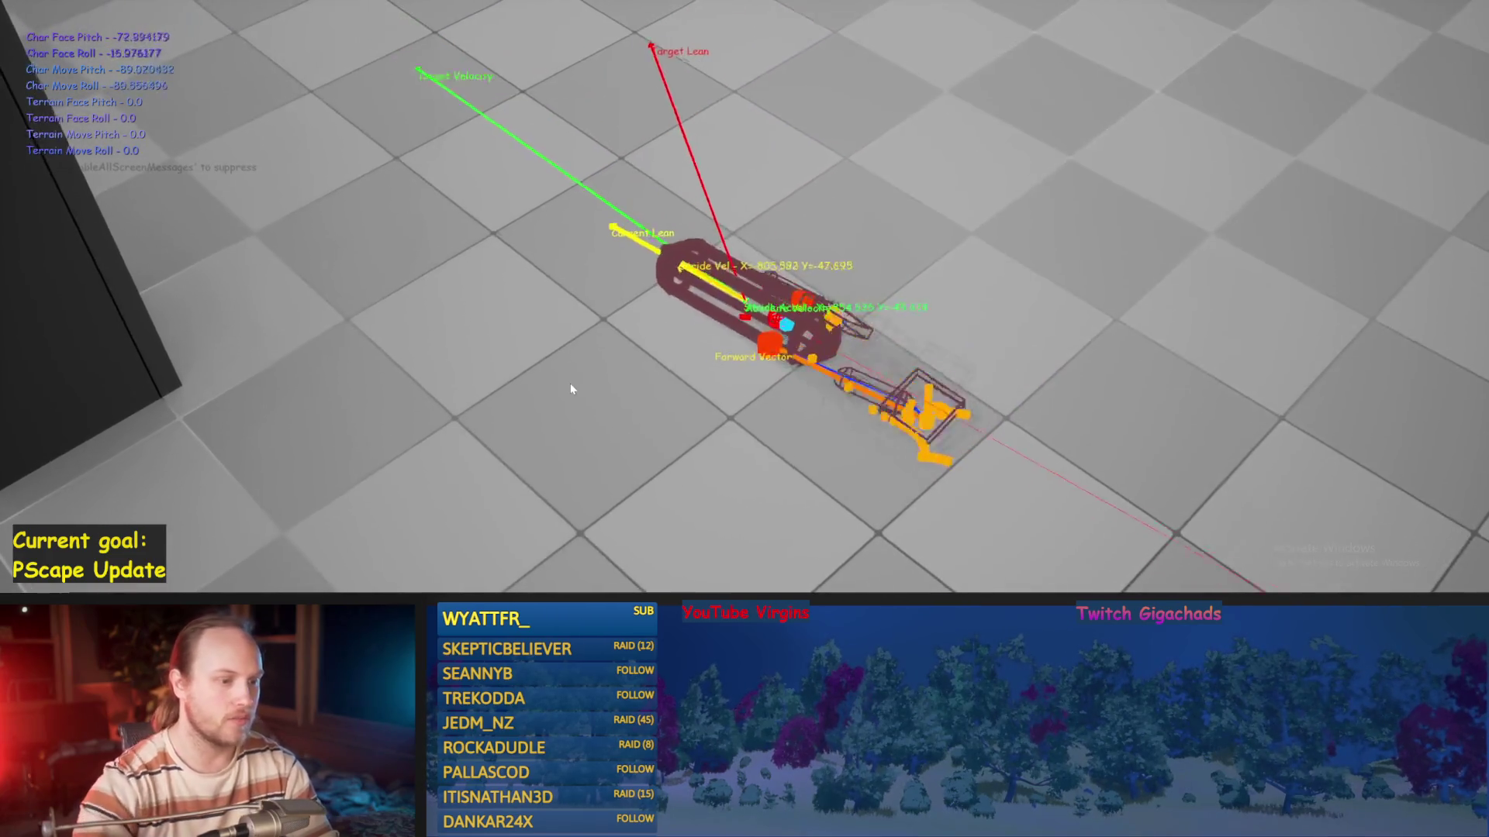
key(Escape)
click(632, 554)
scroll(638, 266, up, 2)
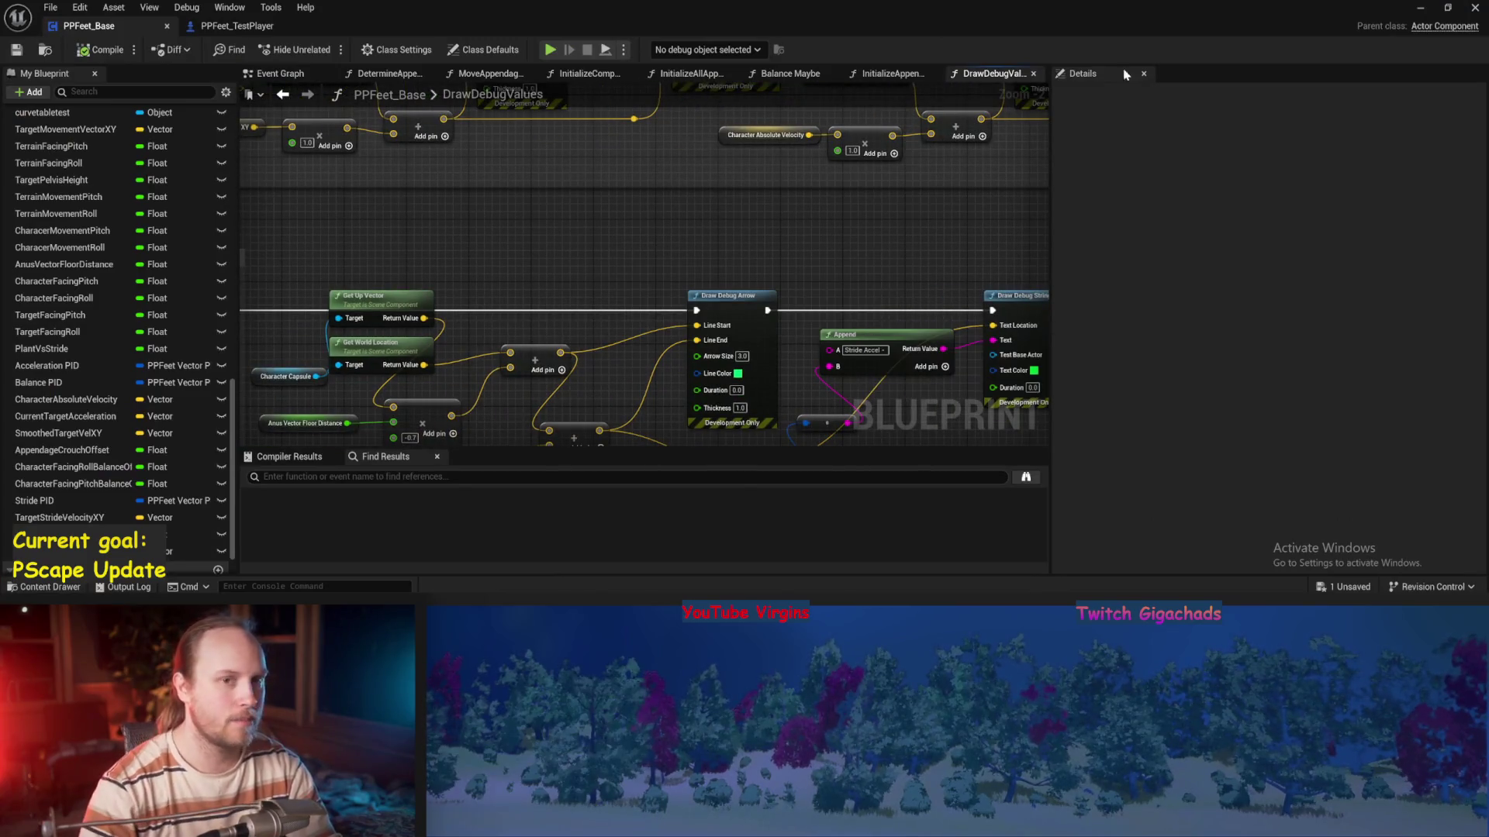
click(1421, 10)
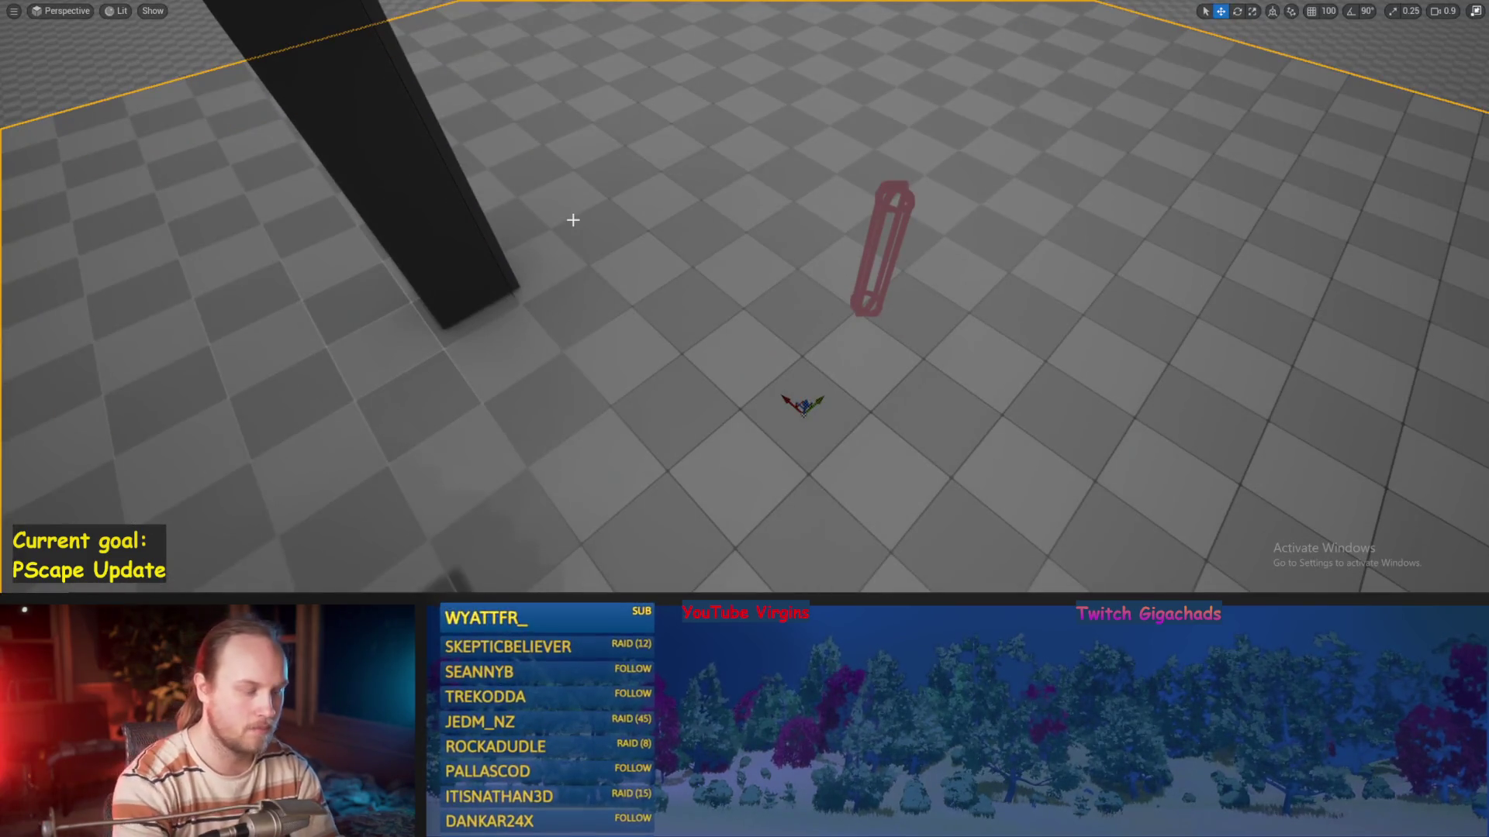
key(alt+p)
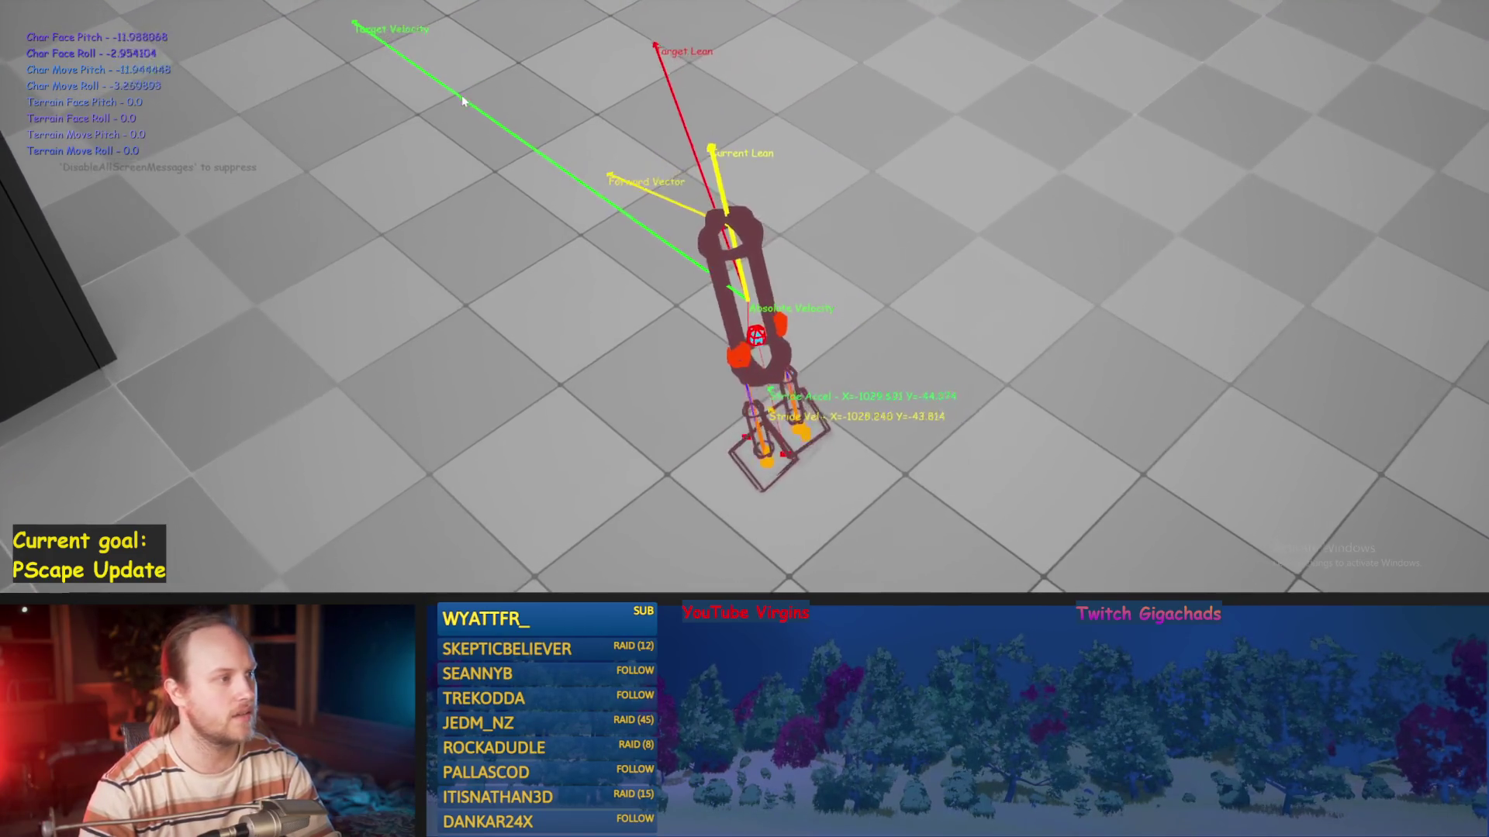
key(Escape)
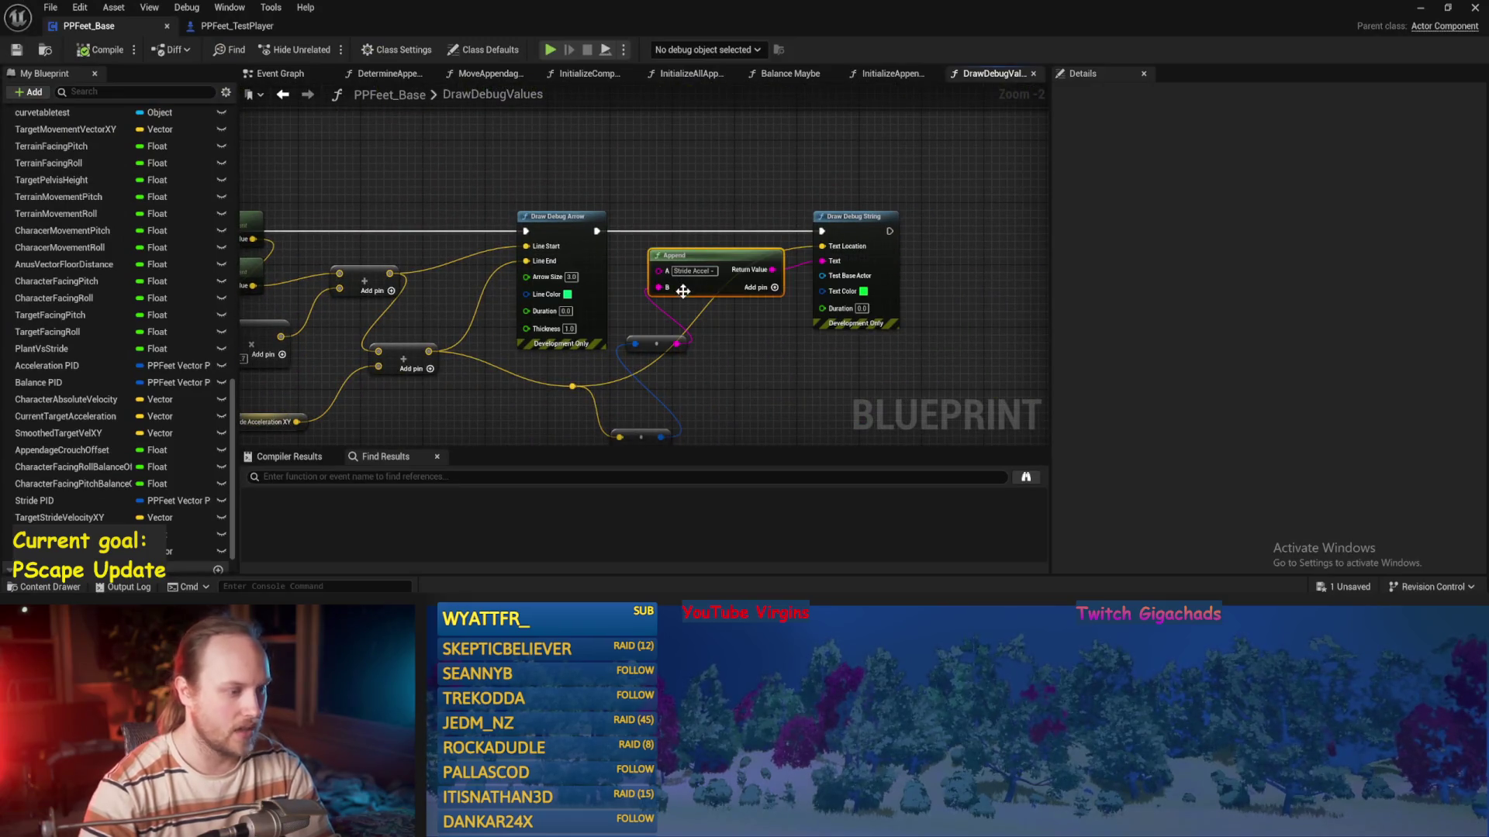
Paste an Append node labelled 'Target Vel -' and wire its result into the debug string's Text, then save
scroll(829, 409, down, 1)
drag(750, 388, 751, 442)
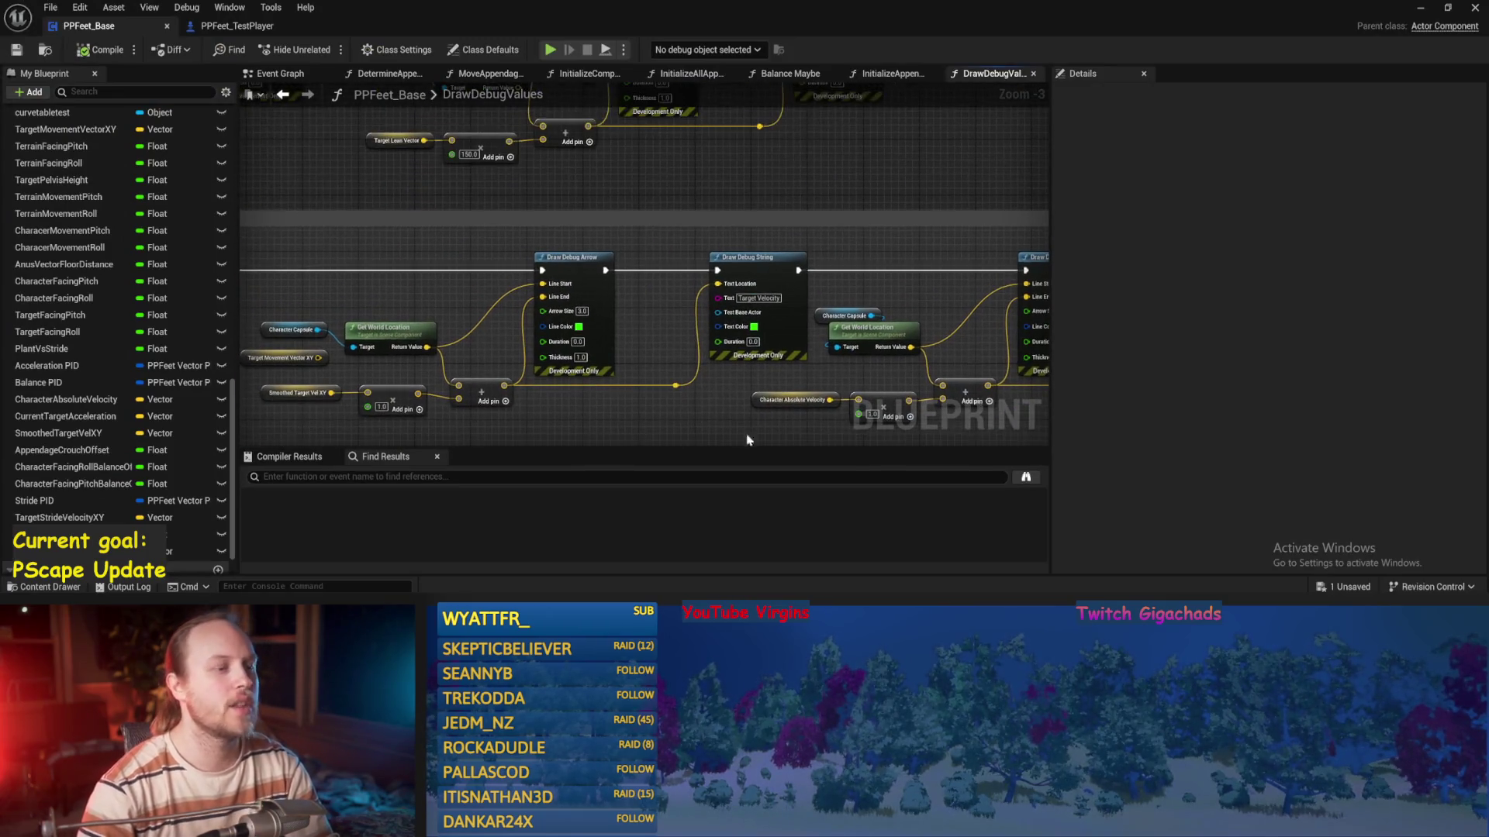
scroll(656, 245, up, 2)
key(ctrl+v)
drag(659, 240, 601, 198)
text(Target Vel -)
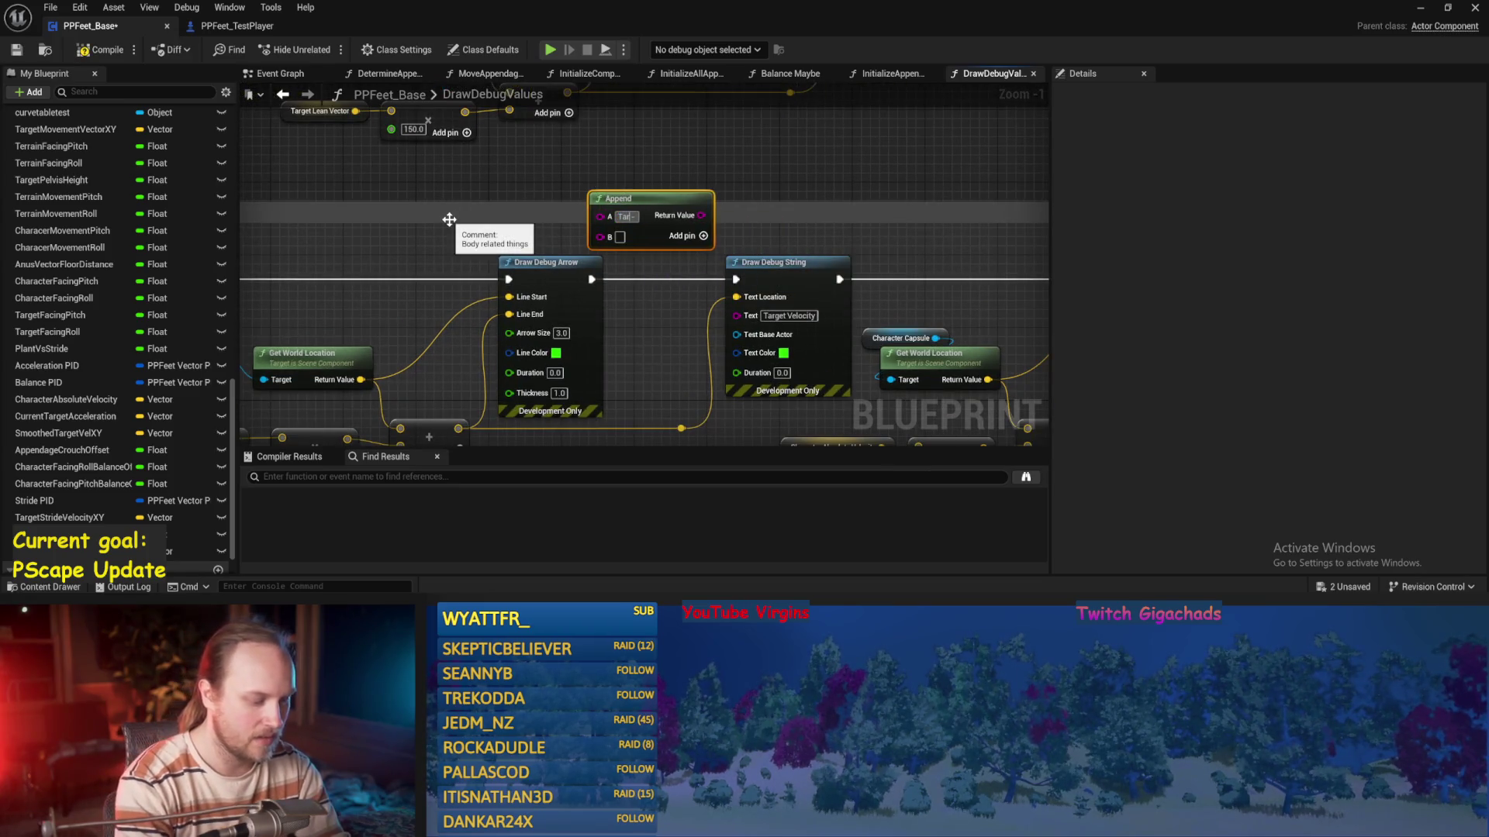
click(784, 243)
mouse_move(724, 215)
mouse_down()
mouse_move(736, 315)
mouse_move(698, 273)
mouse_move(839, 287)
mouse_up()
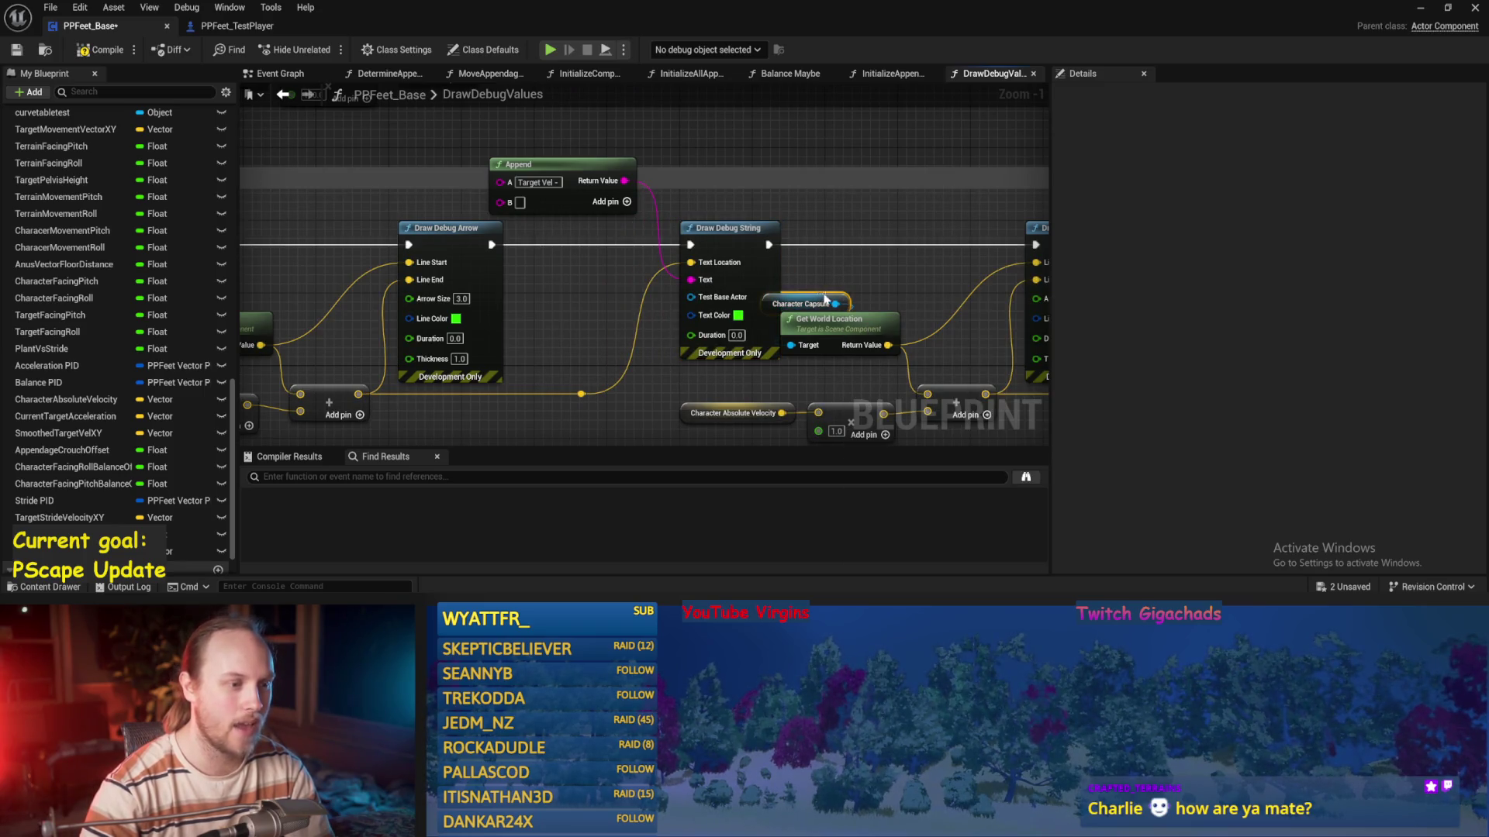
click(828, 300)
click(839, 284)
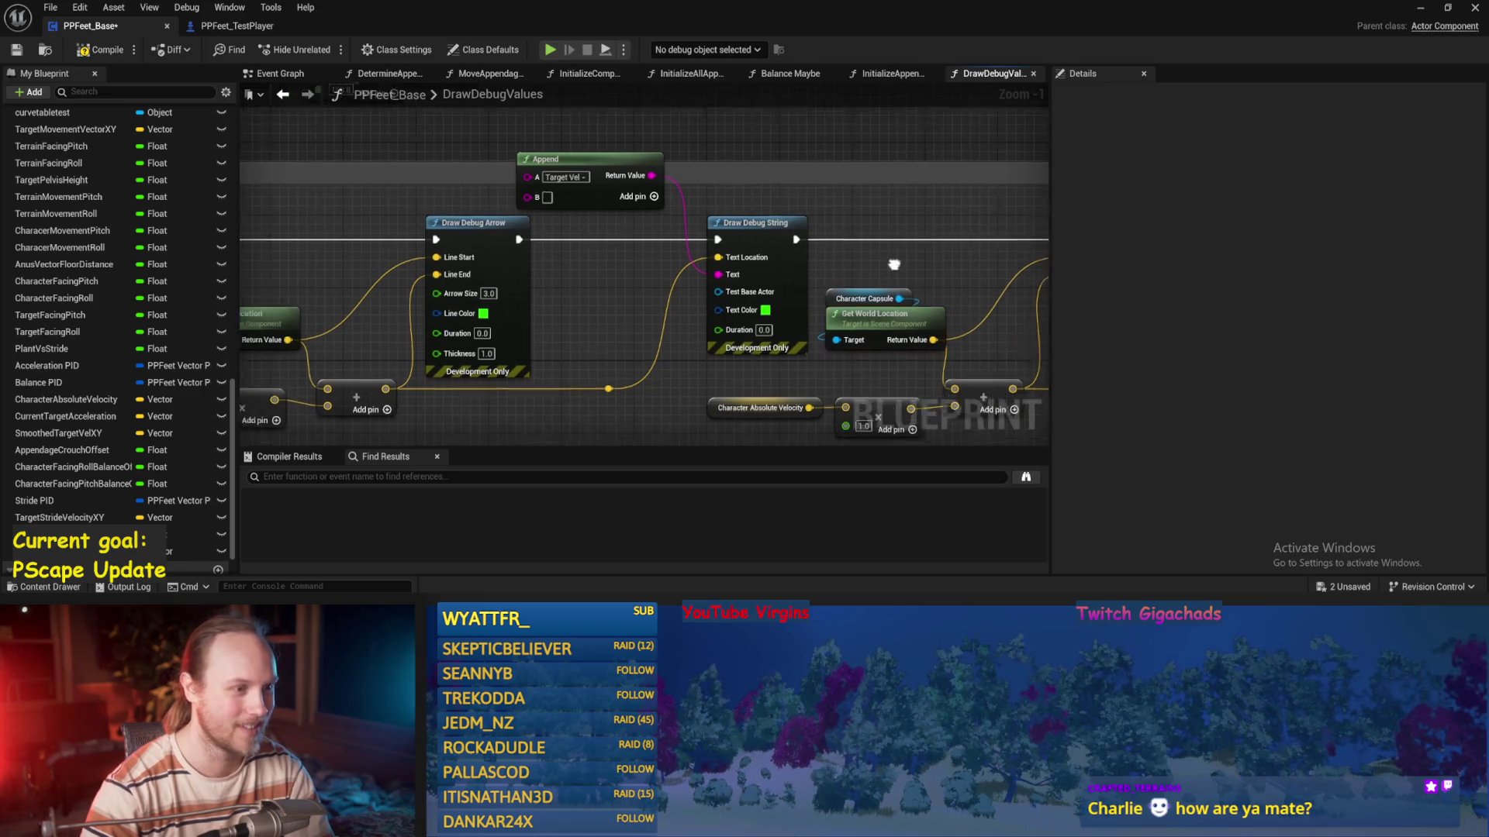
key(ctrl+s)
Convert the Add node's vector to 2D, feed it into the Target Vel Append's B, and save
drag(663, 179, 700, 252)
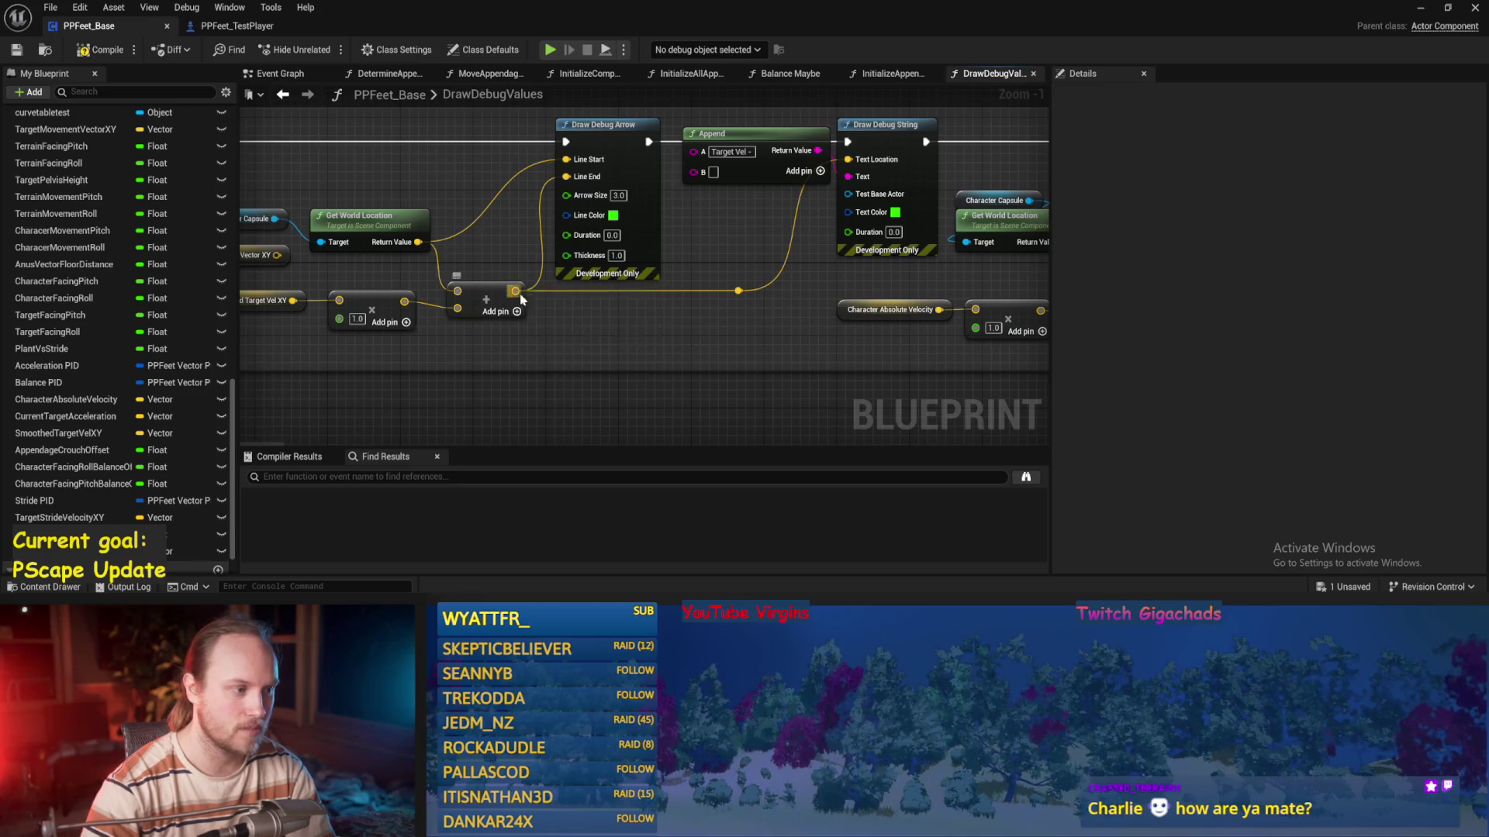
drag(515, 291, 567, 349)
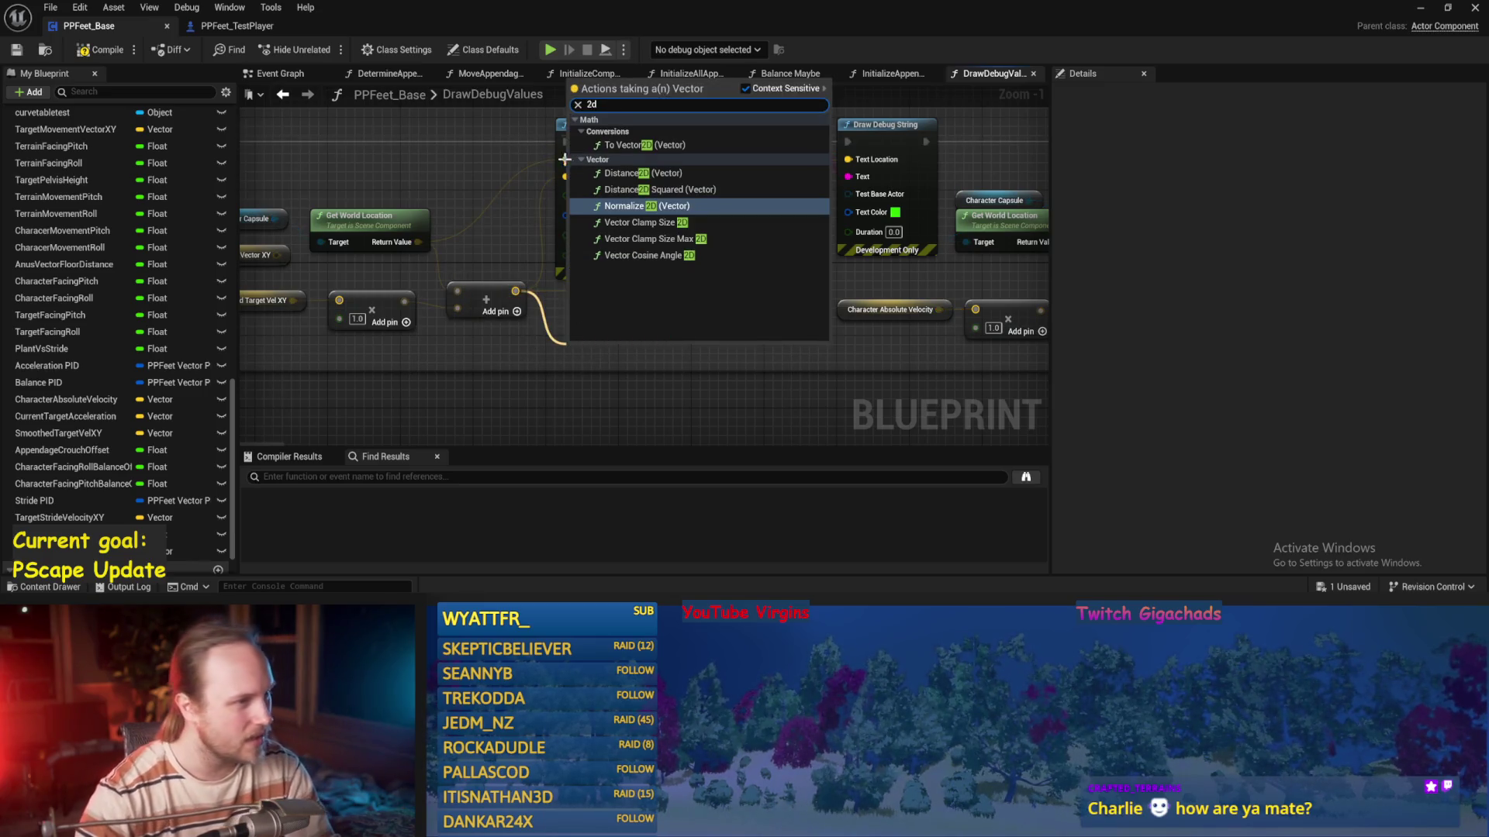
click(640, 145)
drag(624, 346, 694, 171)
drag(581, 349, 637, 314)
drag(656, 236, 718, 245)
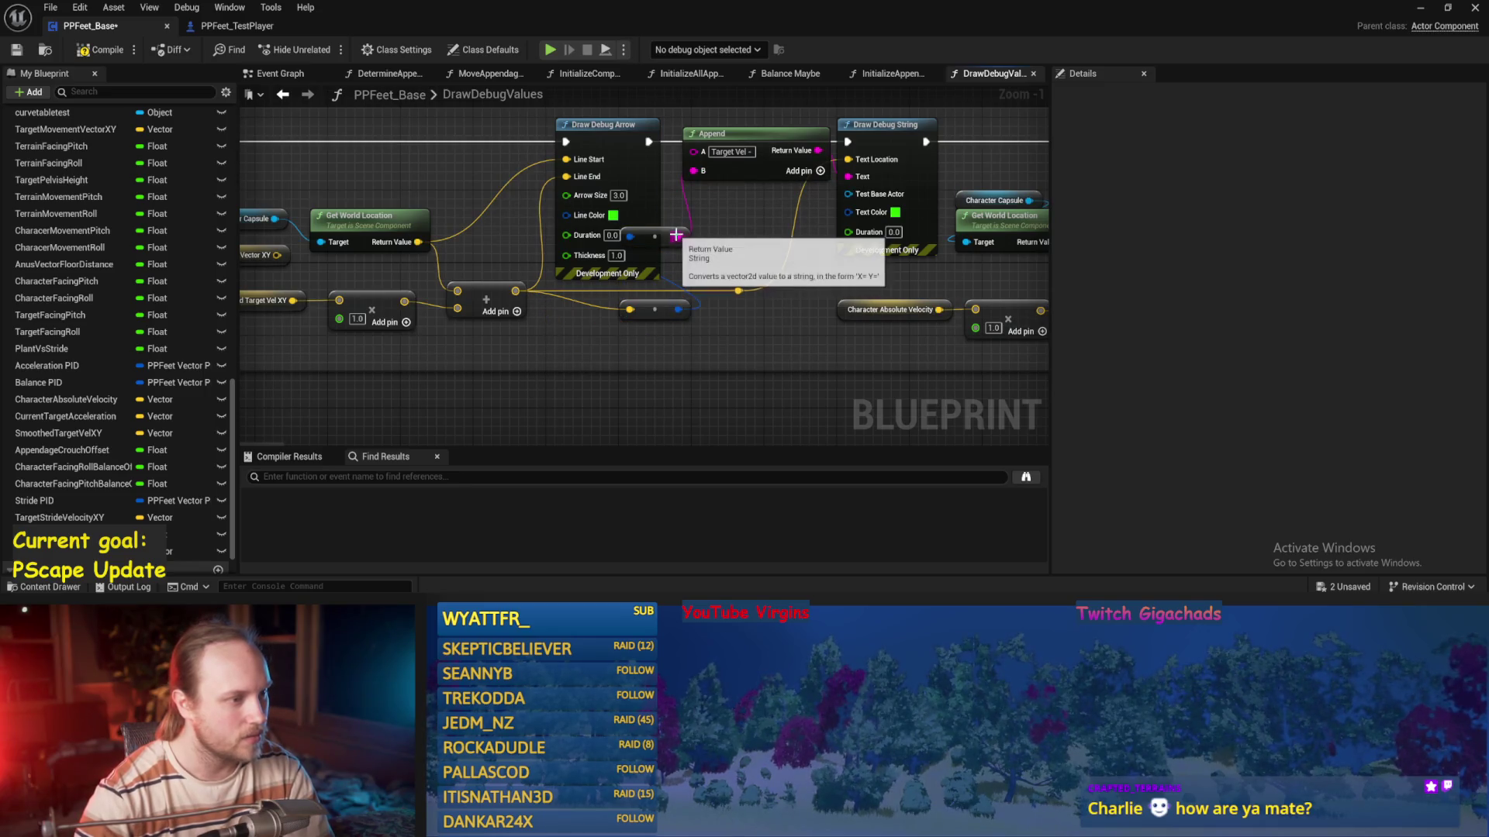
key(ctrl+s)
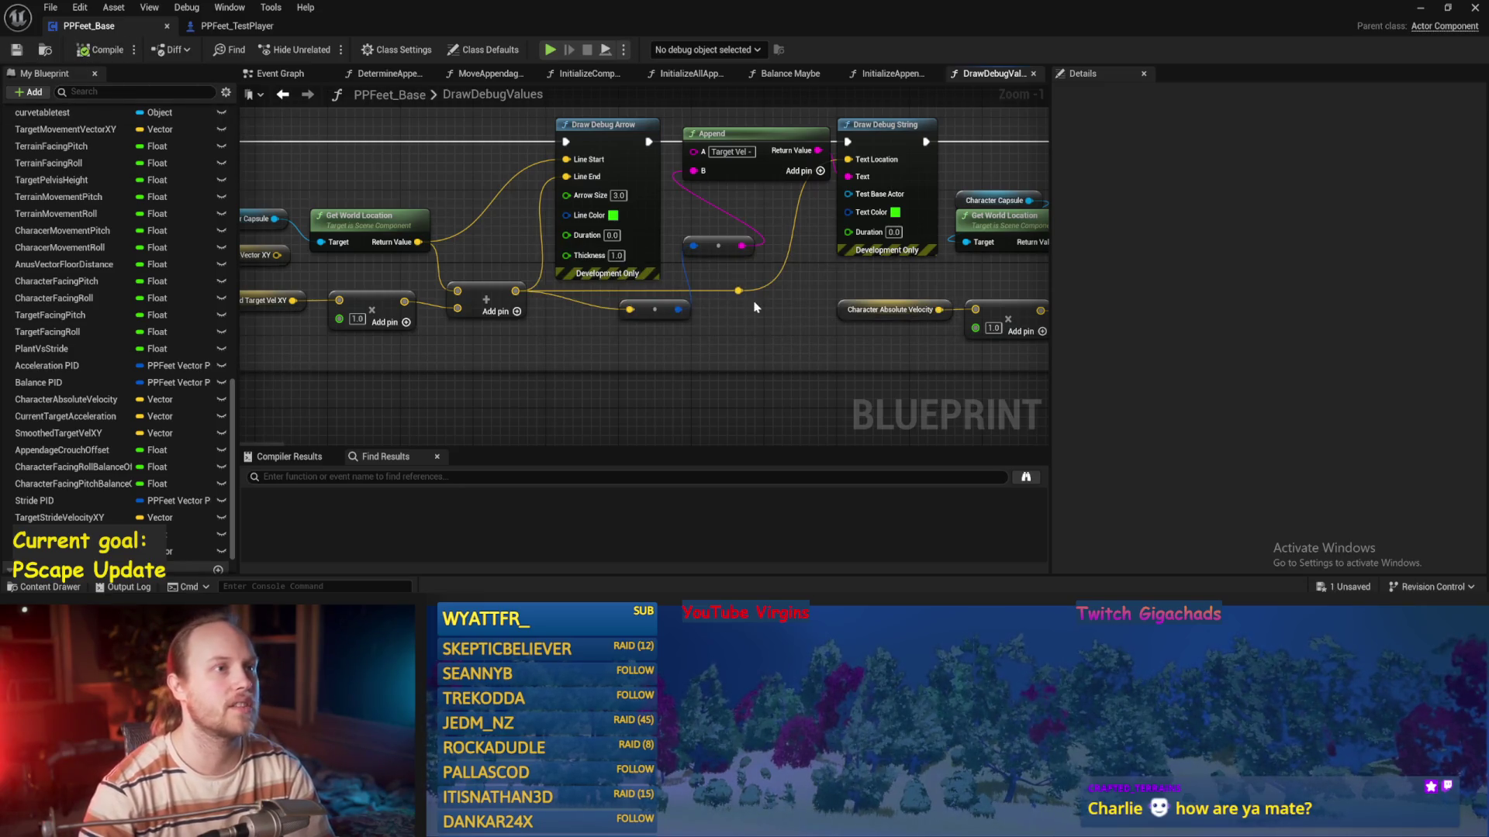
drag(792, 299, 742, 338)
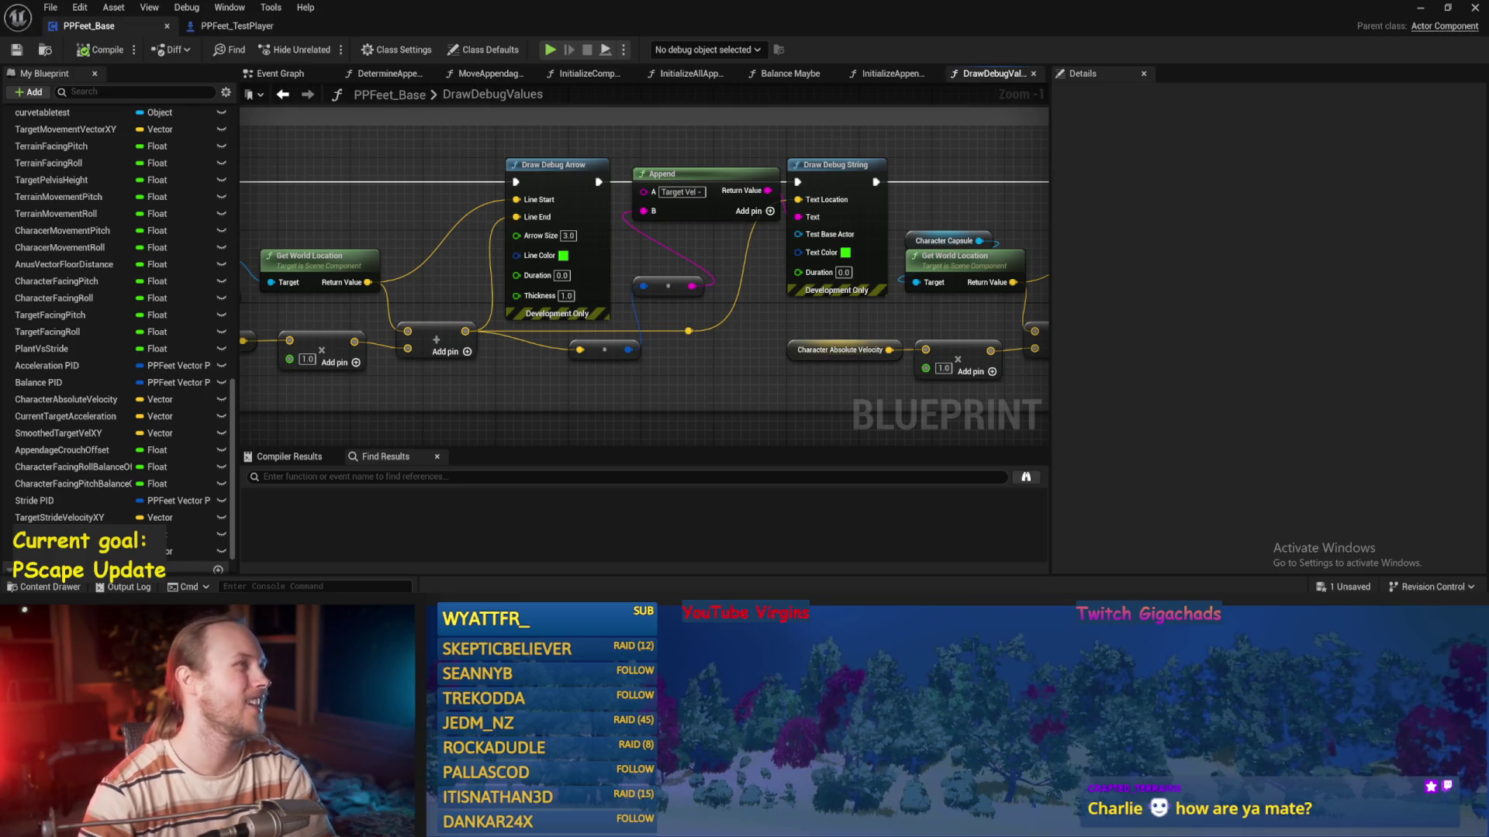
drag(705, 280, 690, 324)
Save PPFeet_Base and pan the graph over to the Absolute Velocity debug nodes
drag(683, 247, 682, 291)
drag(684, 197, 577, 193)
key(ctrl+s)
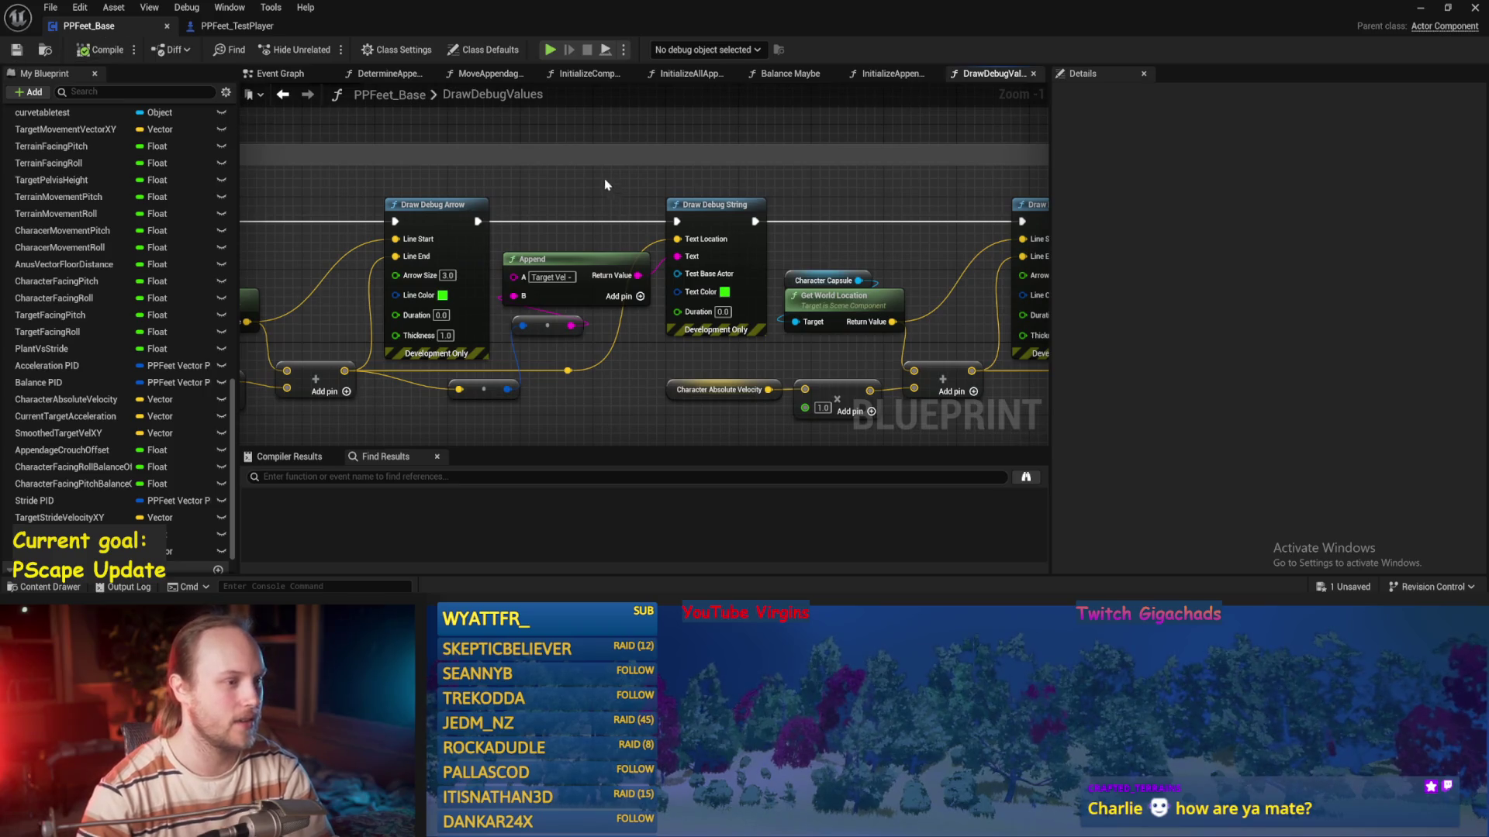
scroll(650, 169, down, 1)
drag(664, 316, 506, 311)
mouse_move(745, 240)
mouse_down()
mouse_move(612, 235)
mouse_move(684, 234)
mouse_up()
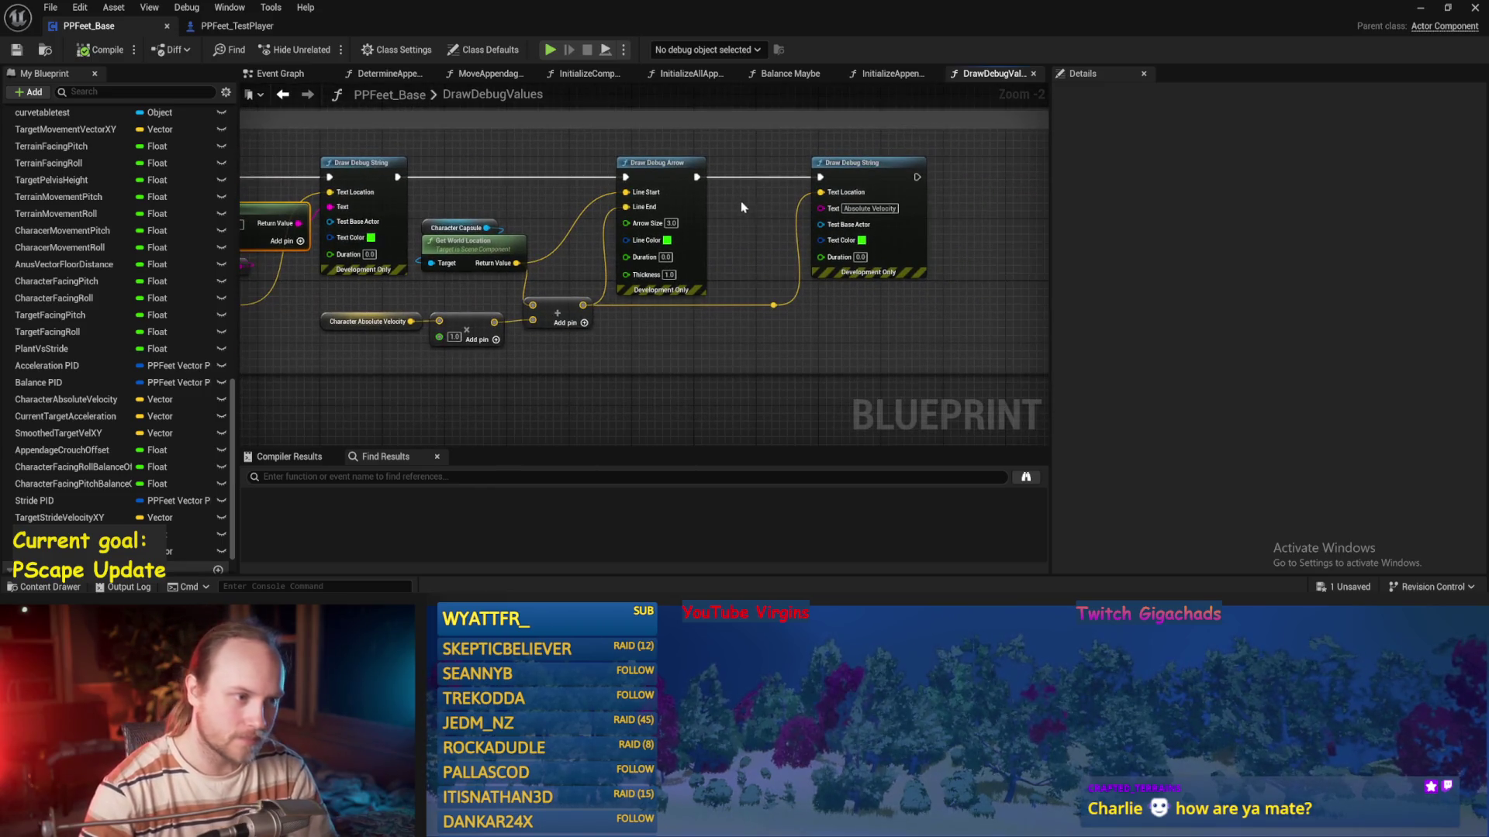
Duplicate the Target Vel Append node and place the copy below the Absolute Velocity label
key(ctrl+c)
key(ctrl+v)
scroll(740, 225, up, 2)
mouse_move(743, 418)
mouse_down()
mouse_move(743, 345)
mouse_move(657, 422)
mouse_up()
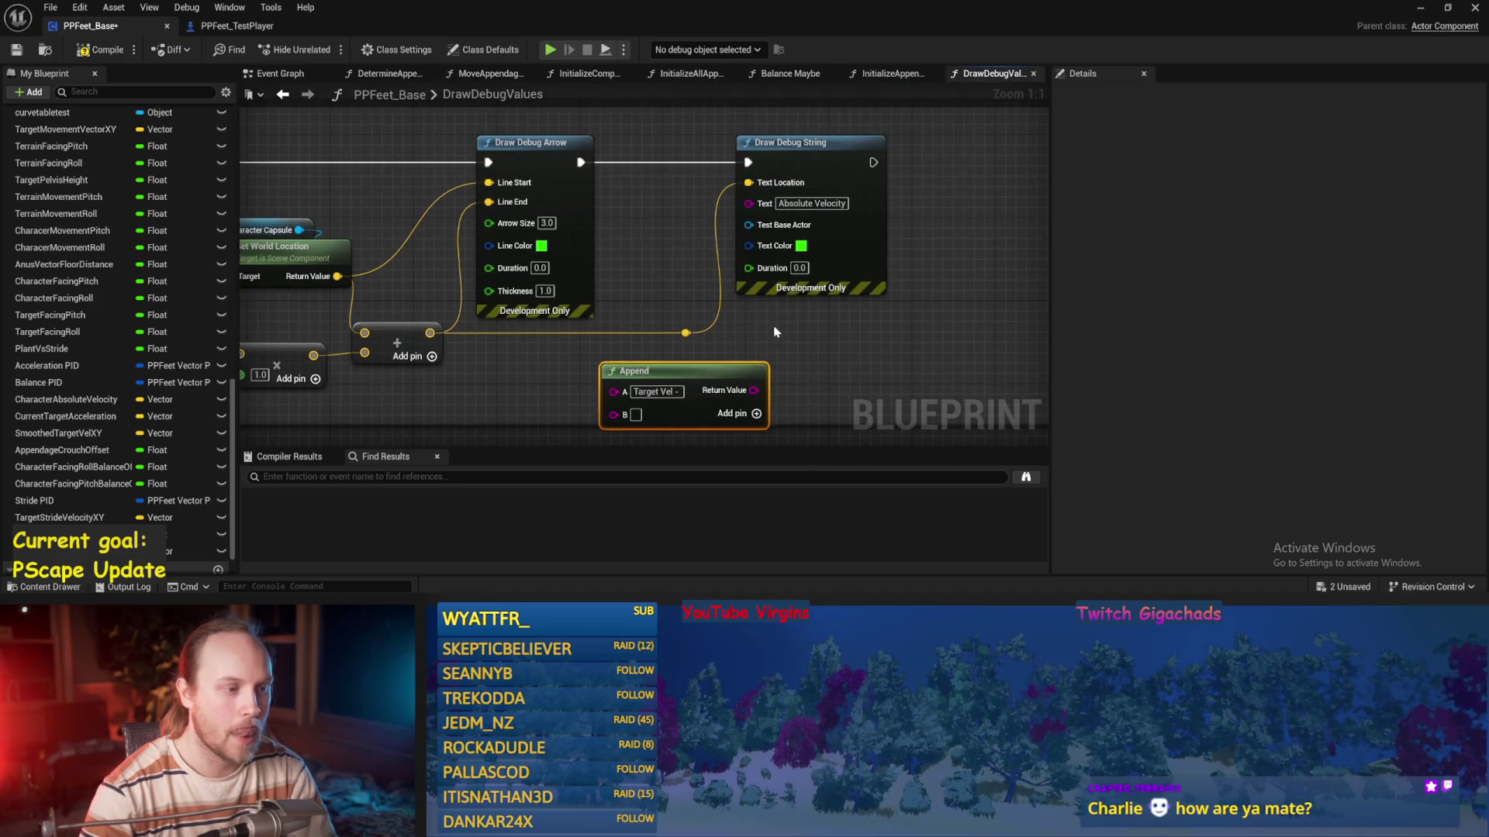
mouse_move(754, 390)
mouse_down()
mouse_move(737, 272)
mouse_move(754, 204)
mouse_move(714, 217)
mouse_move(798, 205)
mouse_up()
Set the new Append's A text to 'Absolute Vel -', then compile and save
click(806, 204)
key(ctrl+c)
click(665, 392)
key(ctrl+v)
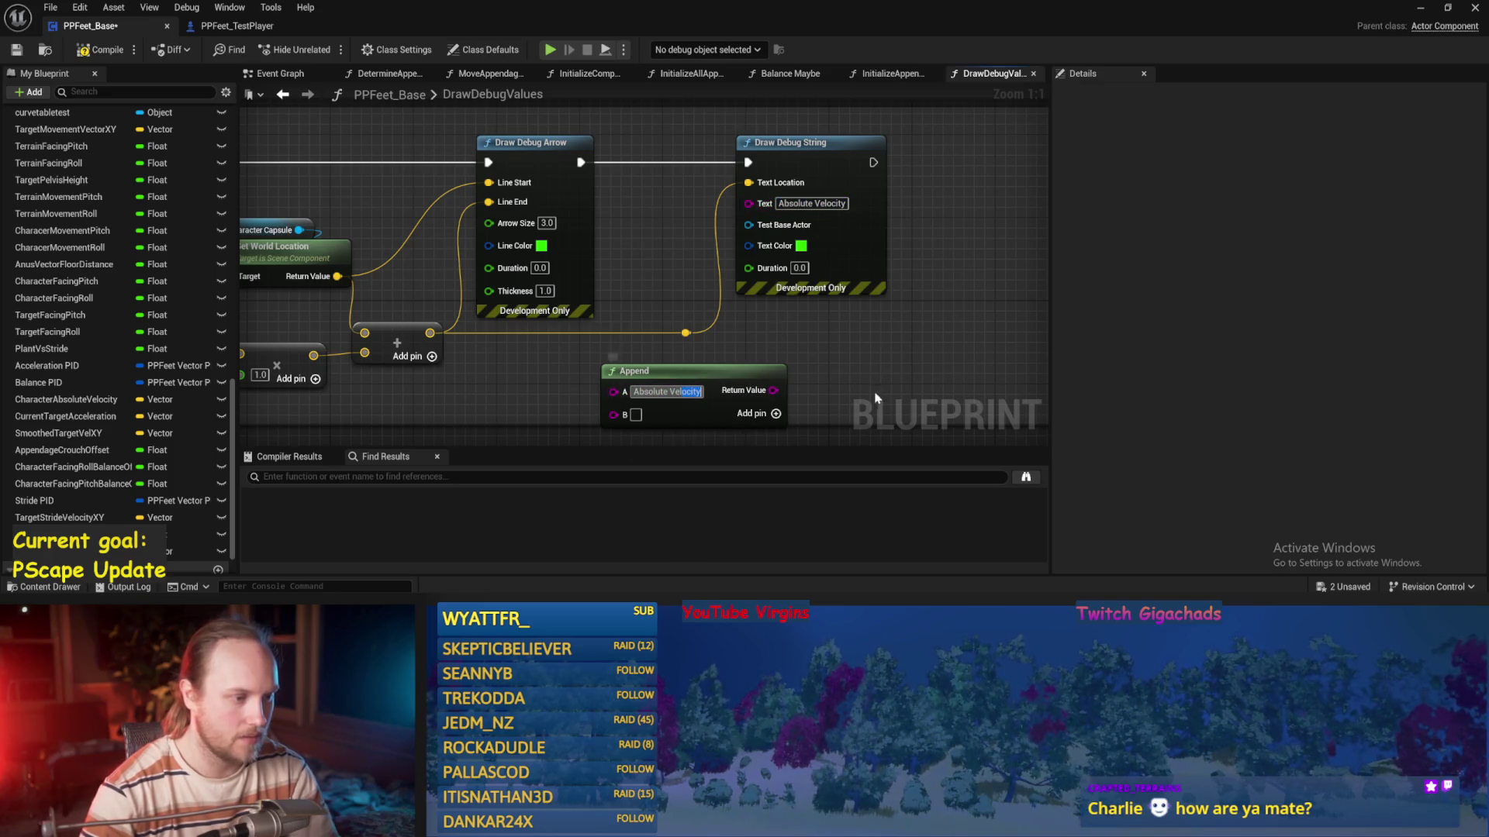
key(BackSpace)
key(BackSpace)
key(BackSpace)
text(-)
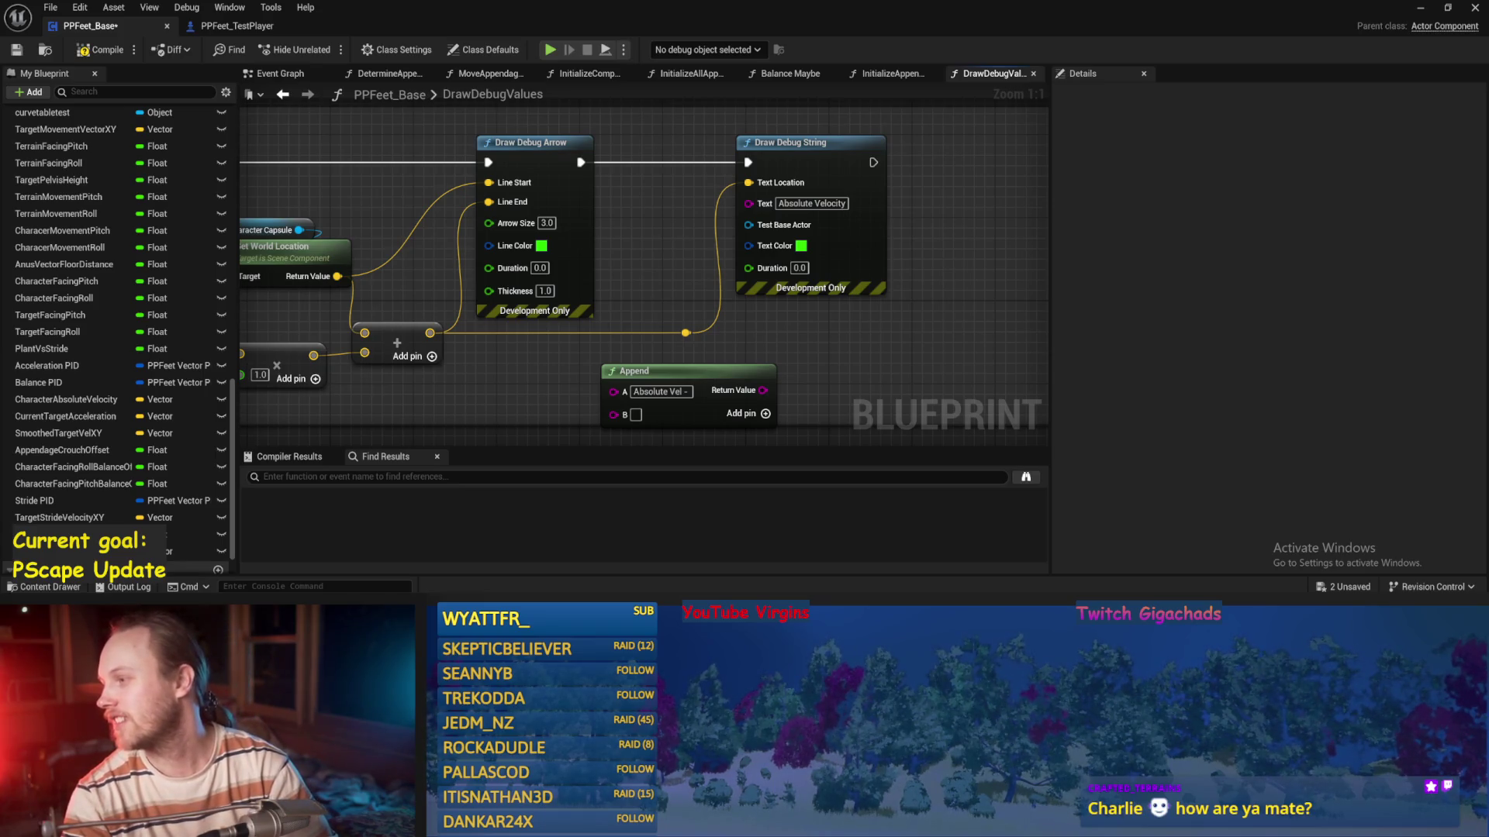
key(F7)
key(ctrl+s)
Wire the Append into the label's Text and feed B a To Vector2D of the velocity, then save
mouse_move(806, 330)
mouse_down()
mouse_move(821, 266)
mouse_move(801, 146)
mouse_up()
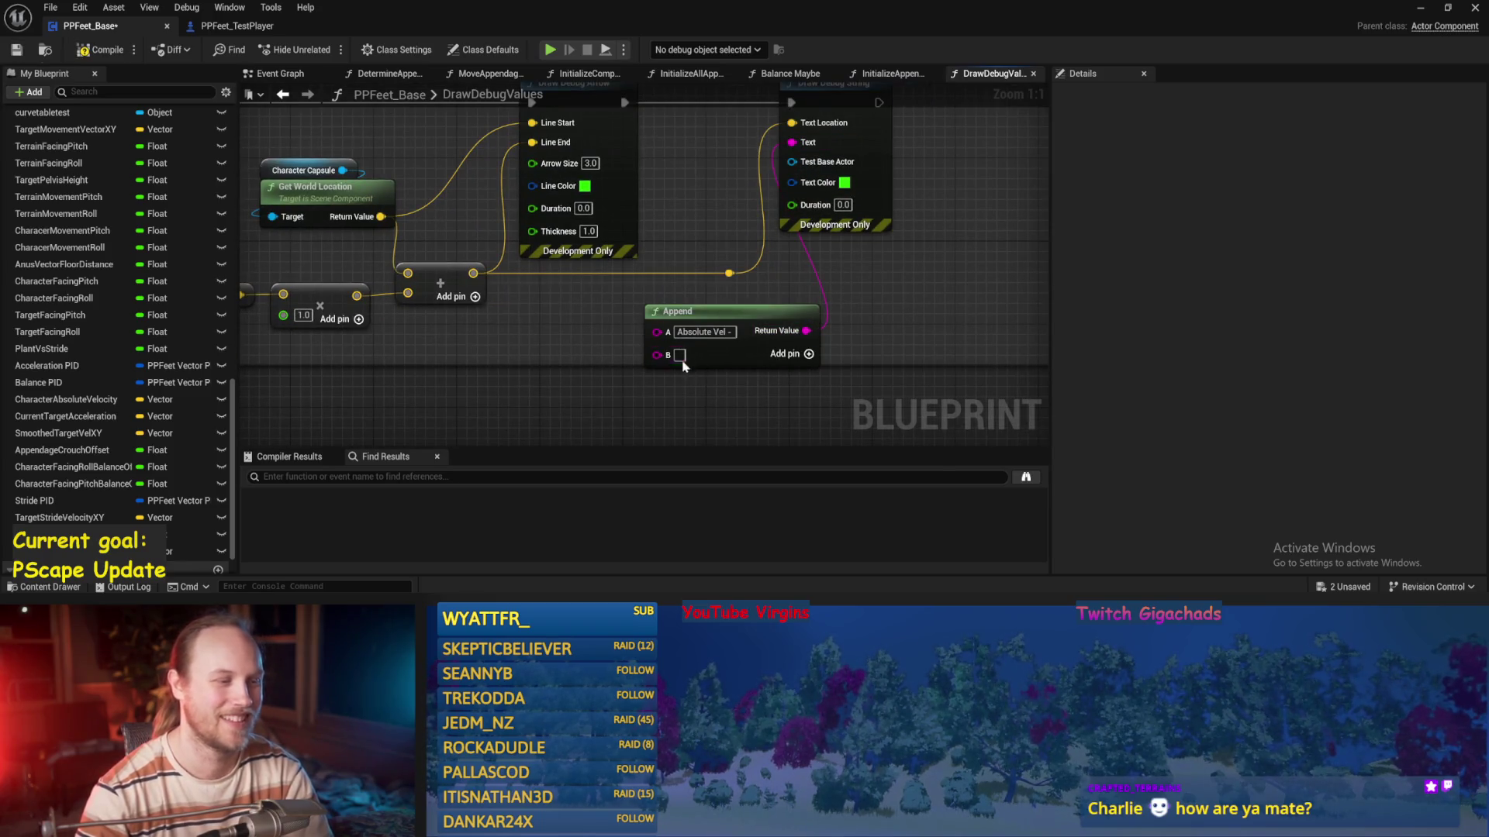
drag(682, 372, 791, 349)
drag(706, 331, 714, 388)
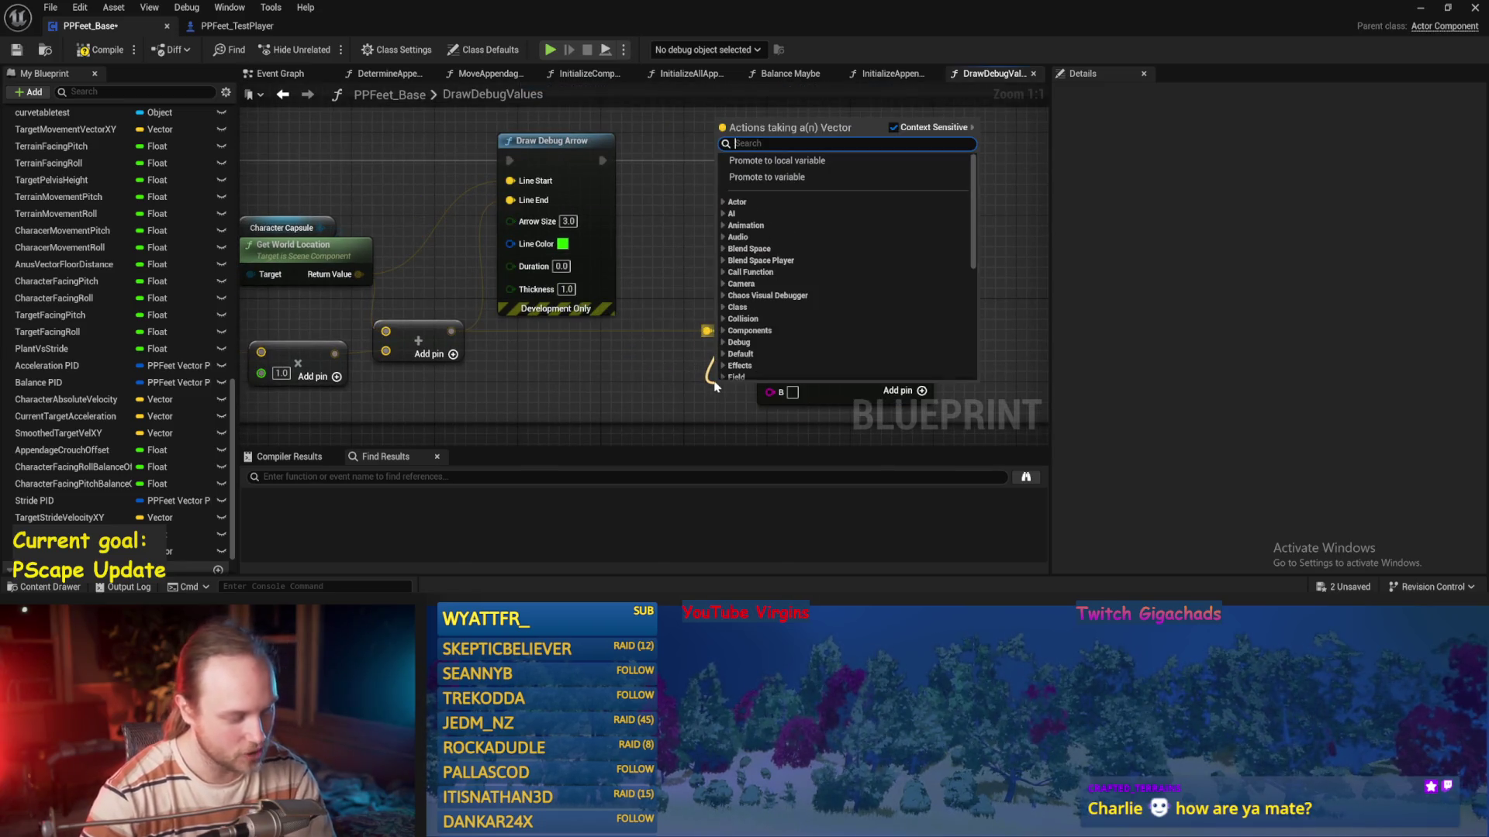
text(2)
click(792, 233)
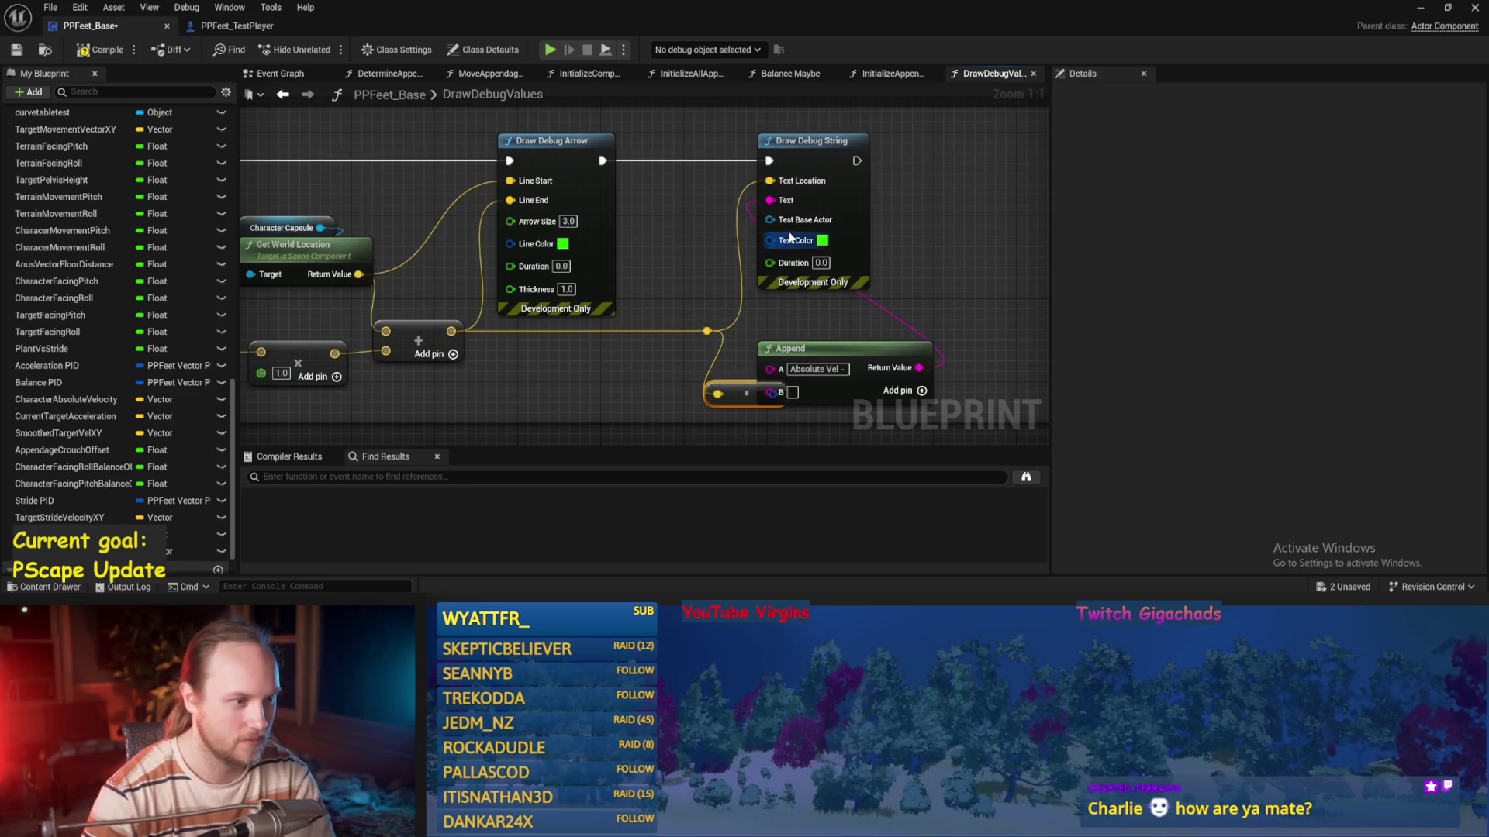
mouse_move(696, 381)
mouse_down()
mouse_move(581, 372)
mouse_move(770, 392)
mouse_up()
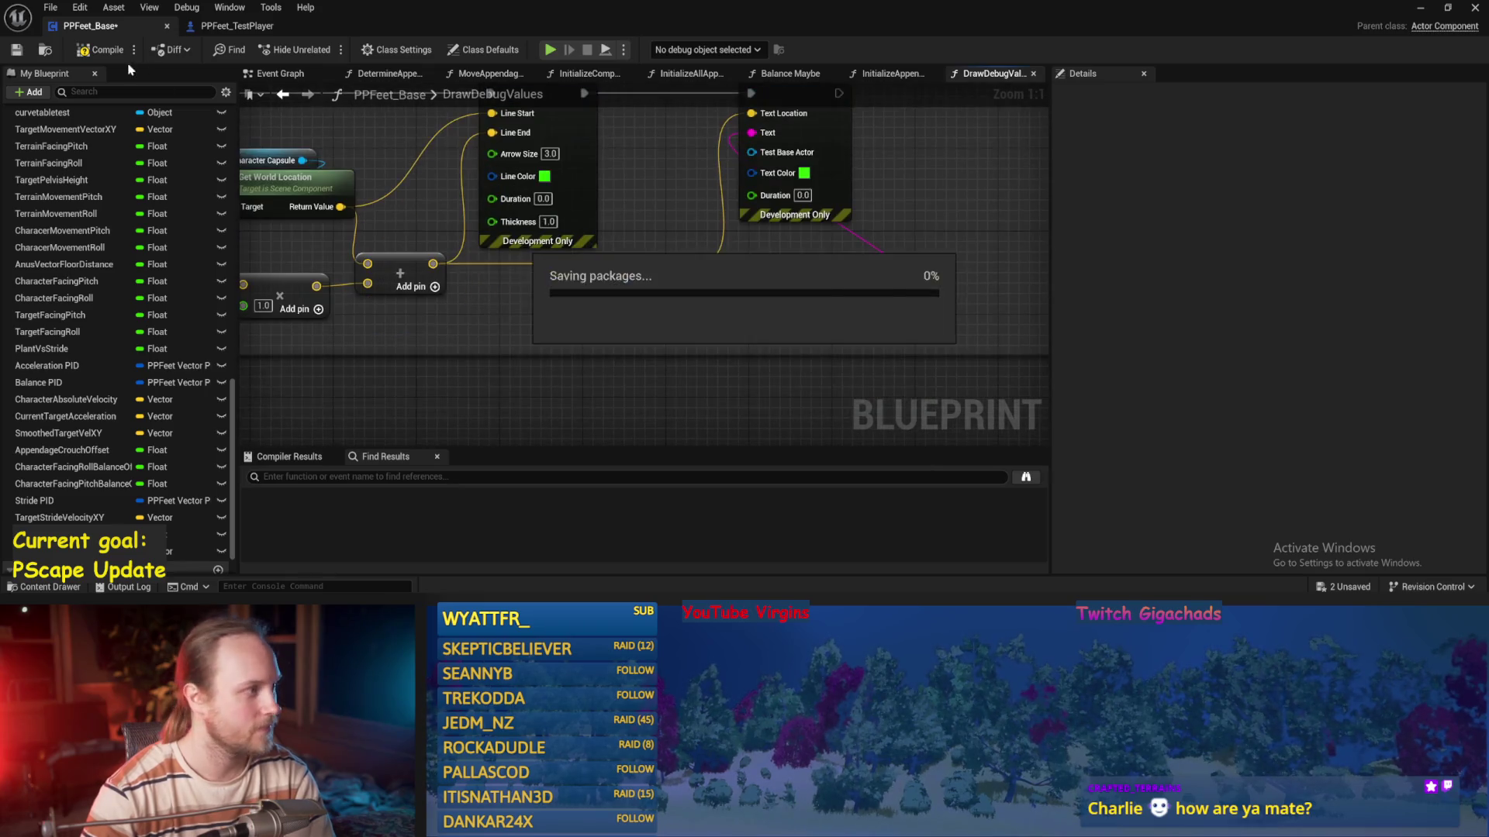
key(ctrl+s)
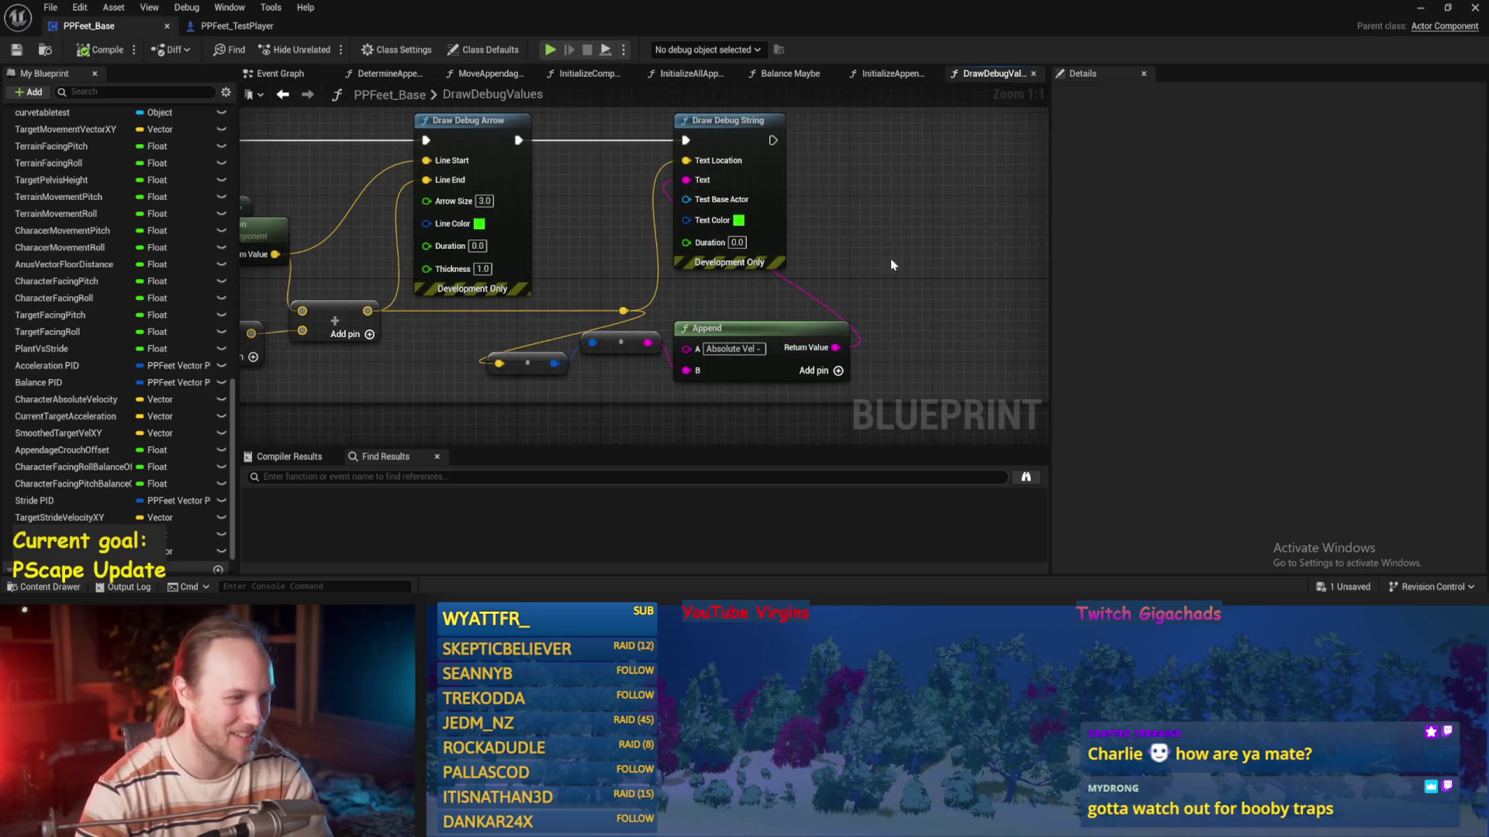
scroll(779, 286, down, 2)
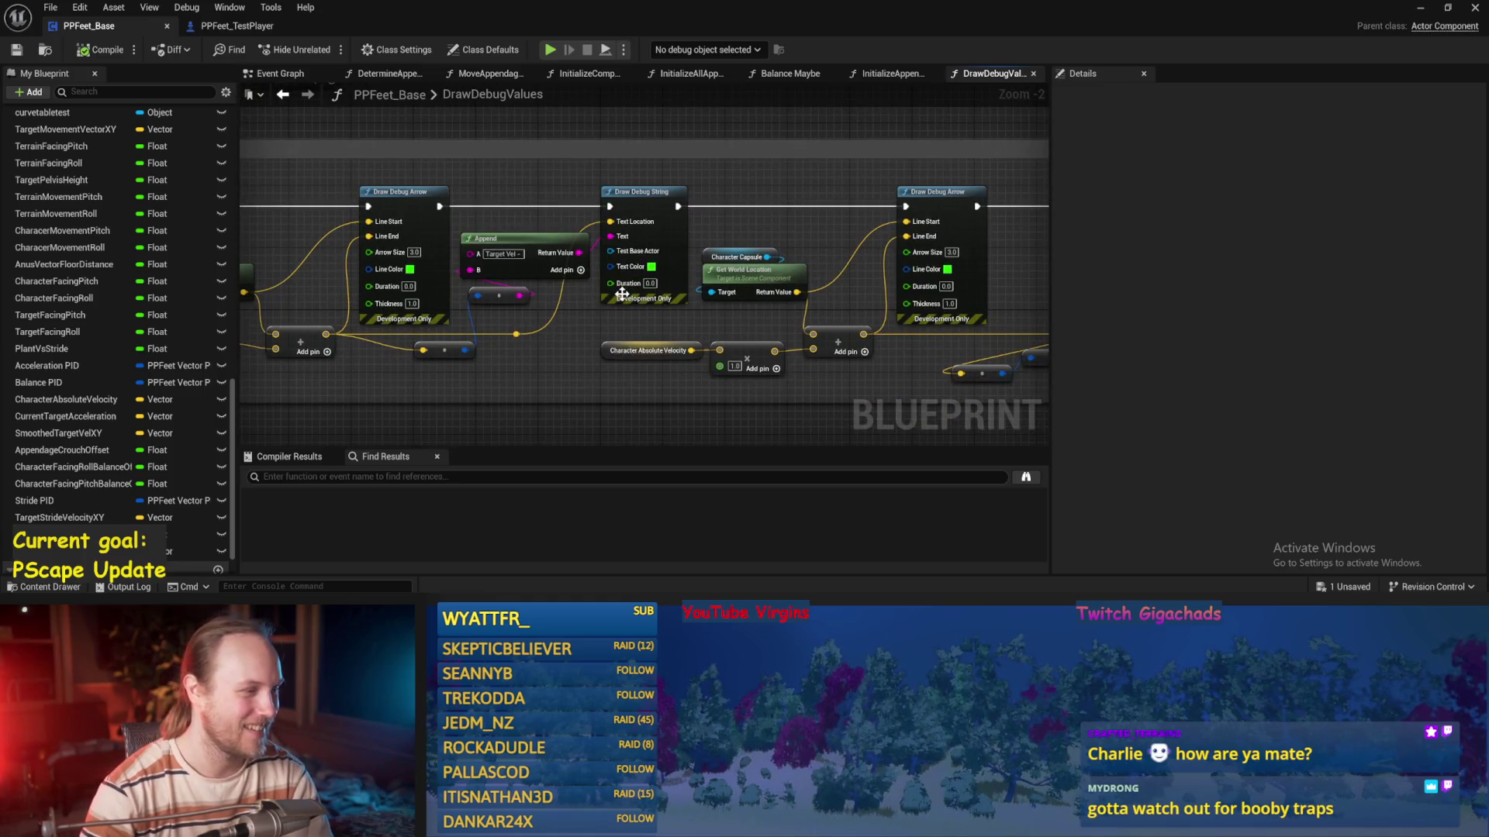
drag(475, 251, 626, 242)
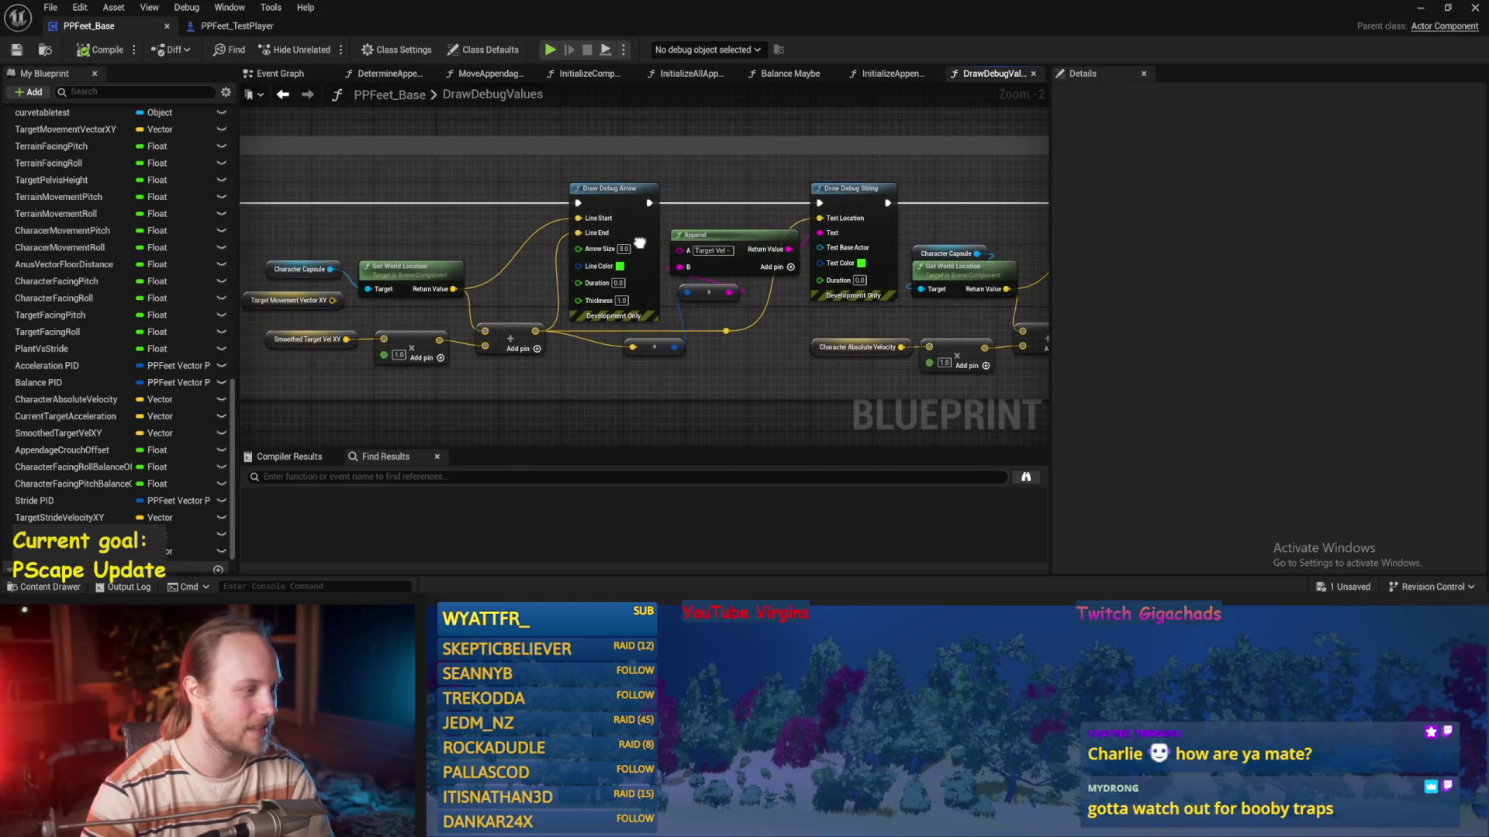
scroll(307, 345, up, 1)
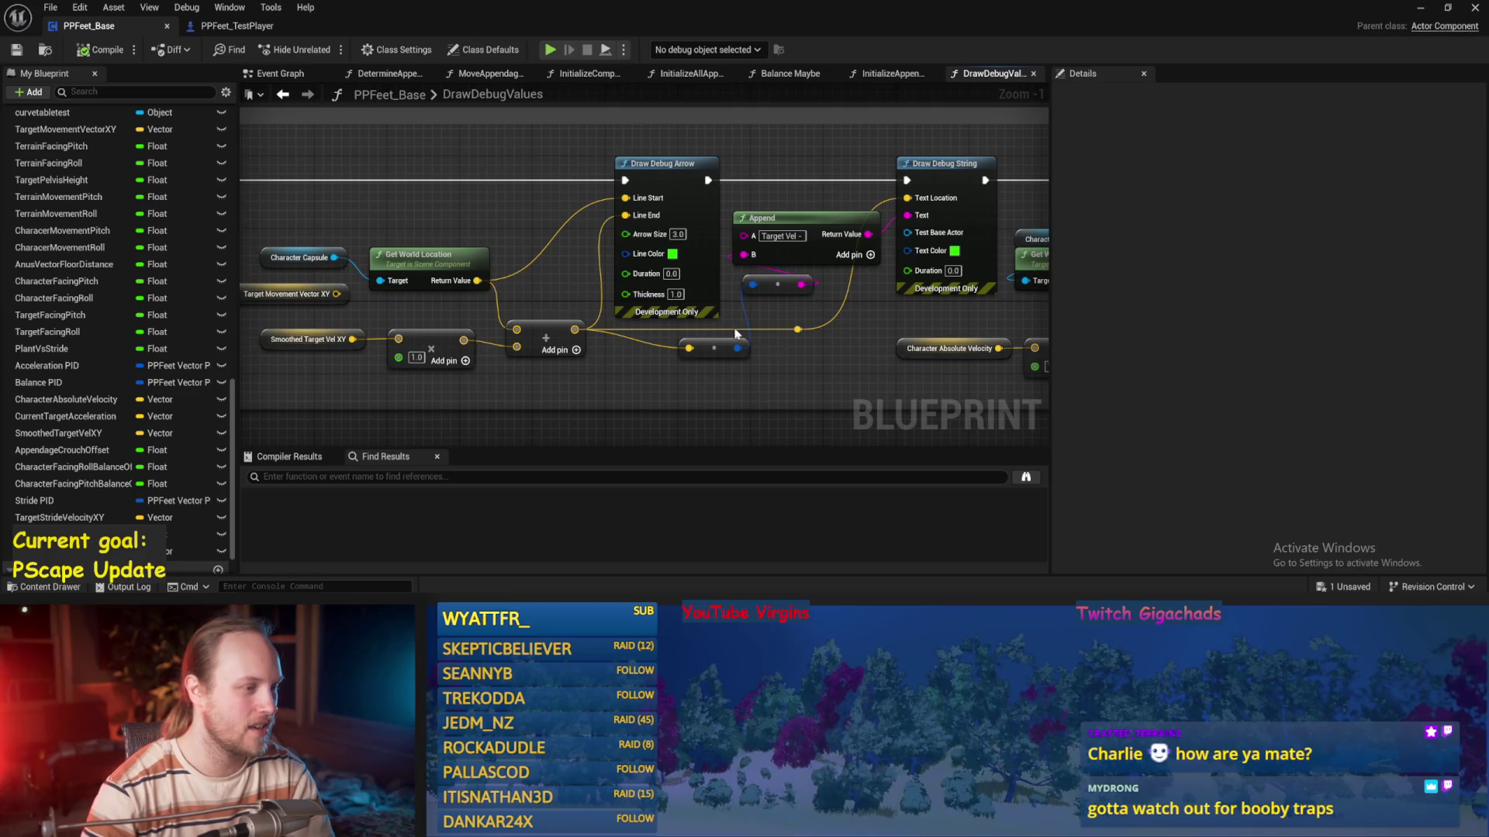
Change the target velocity arrow's line colour from green to orange
drag(655, 372, 521, 405)
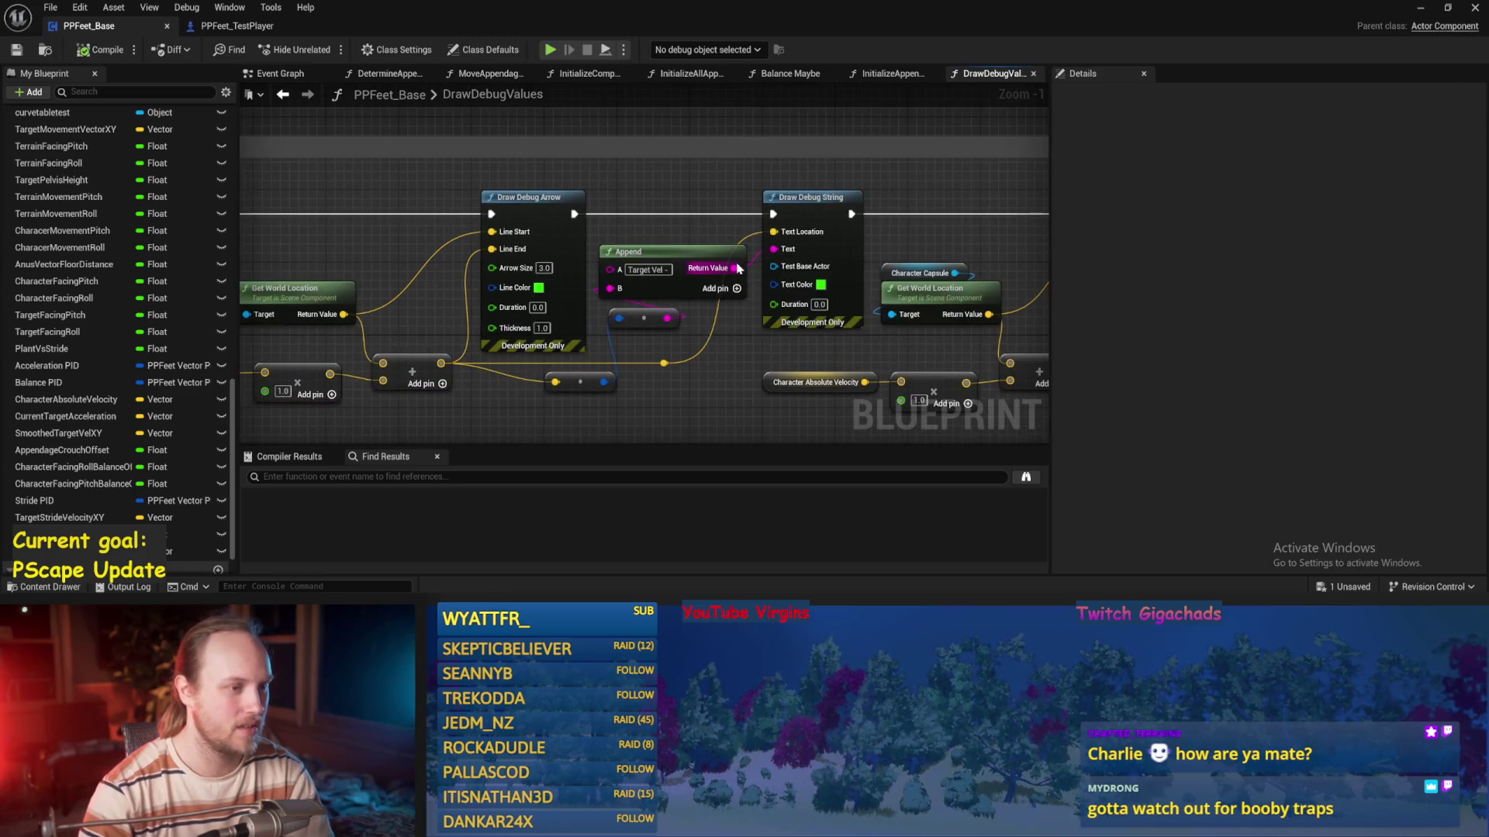
click(543, 287)
click(642, 419)
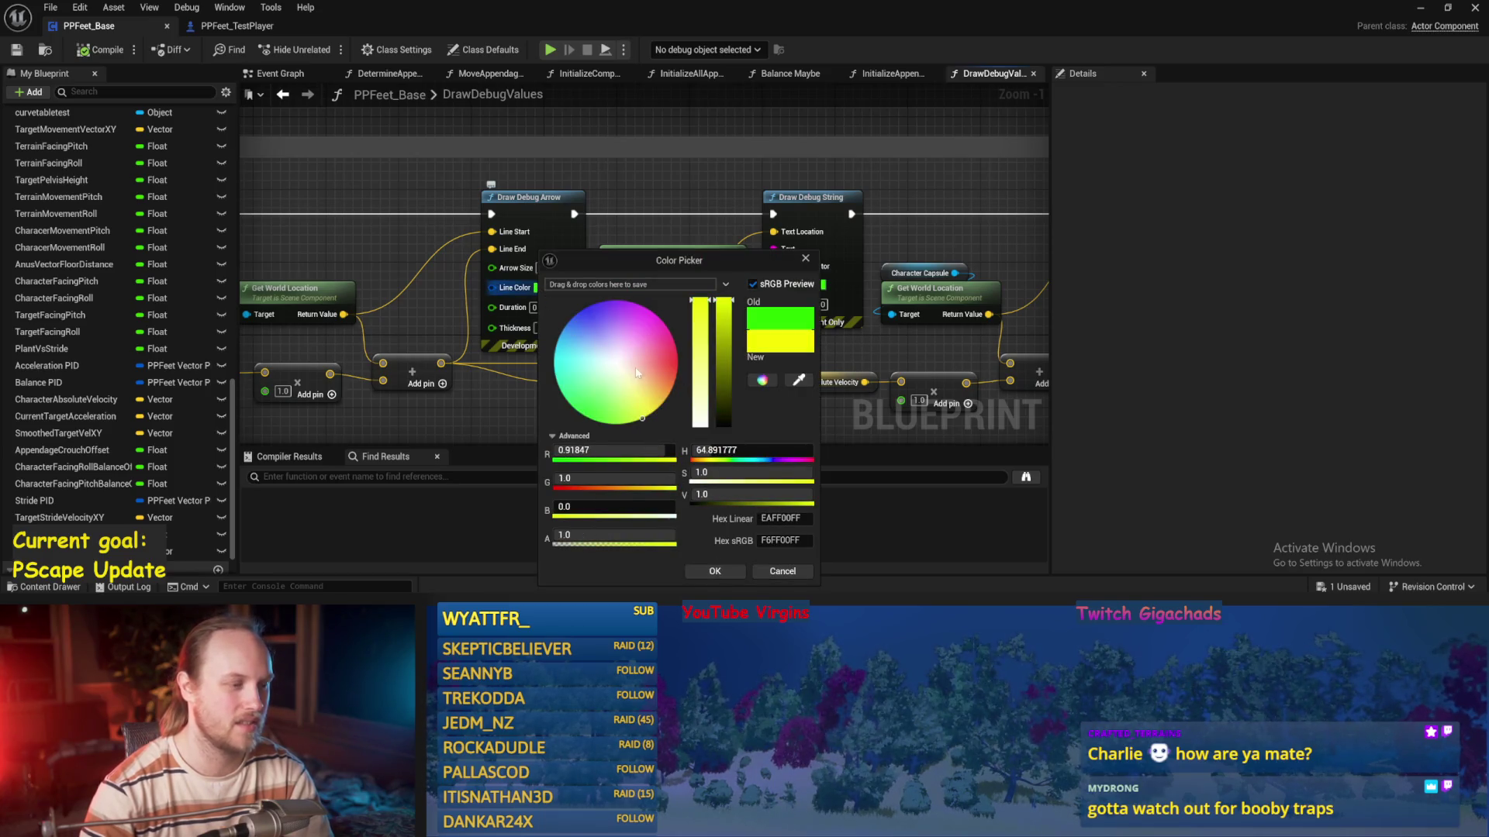
drag(620, 478, 578, 479)
click(716, 572)
Make the target velocity label's text colour orange, then compile and save
click(820, 284)
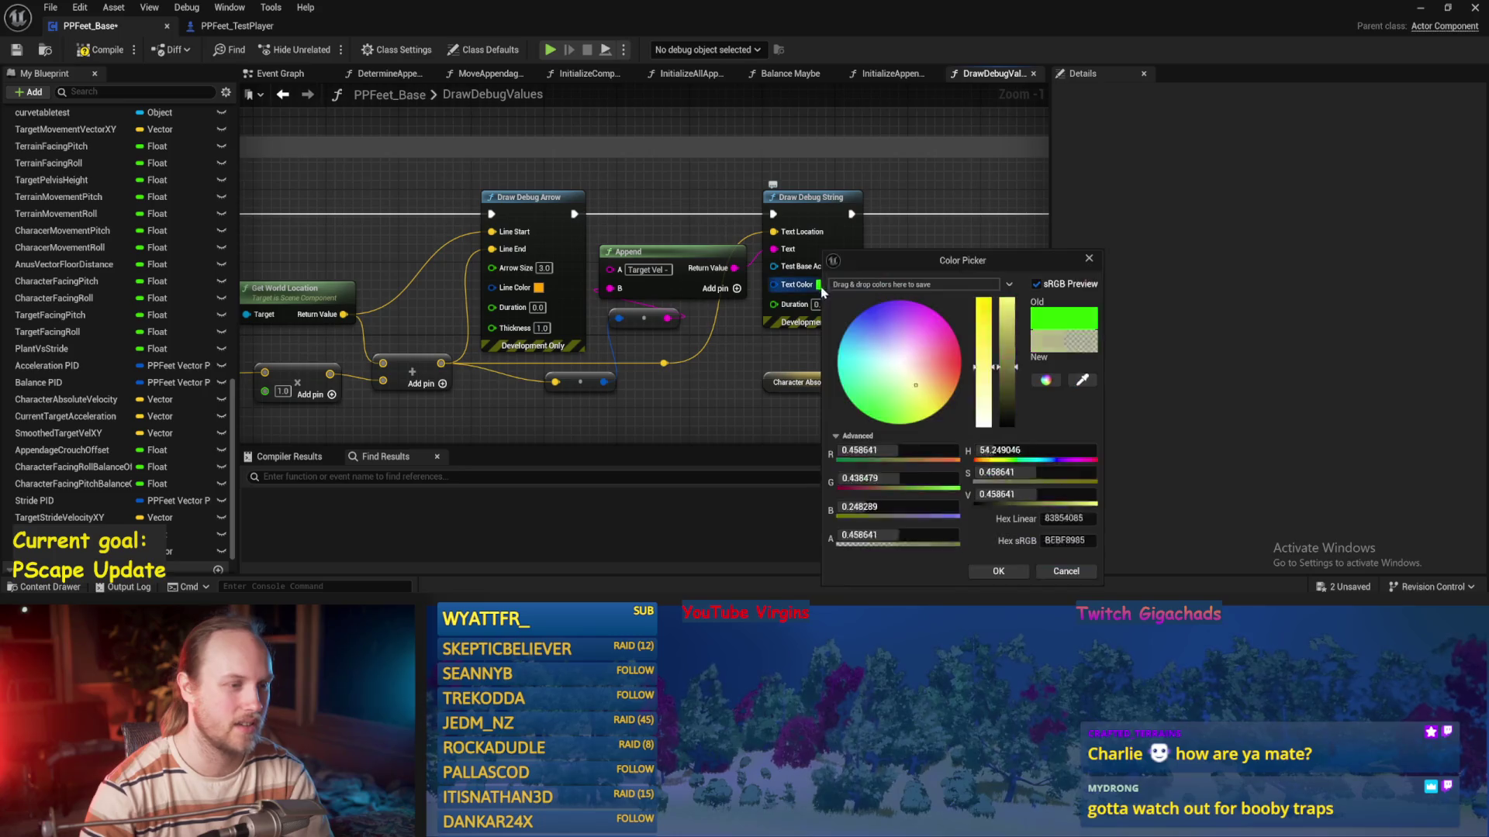
drag(1019, 450, 961, 450)
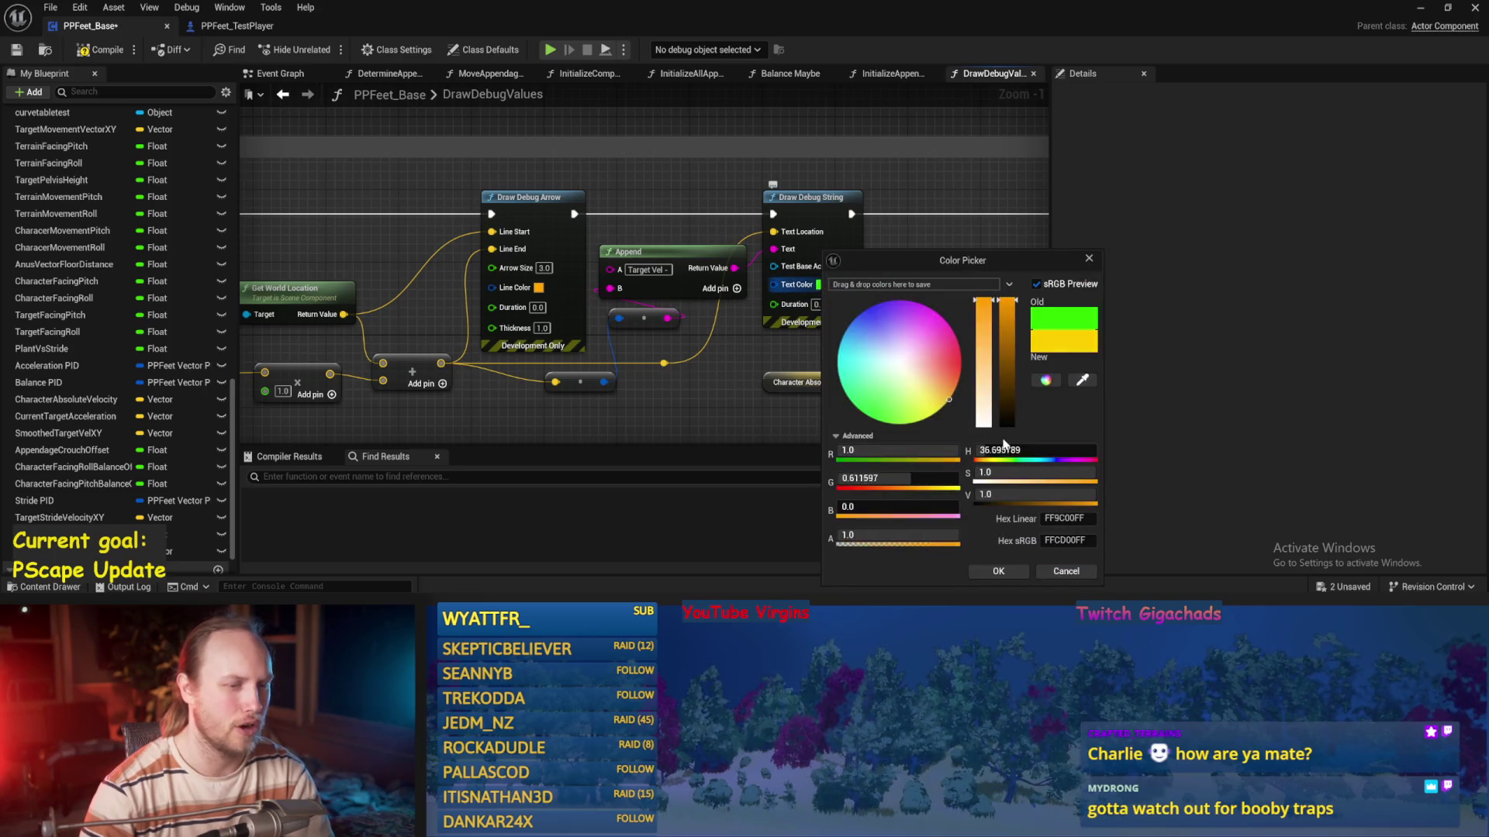
click(998, 571)
click(99, 49)
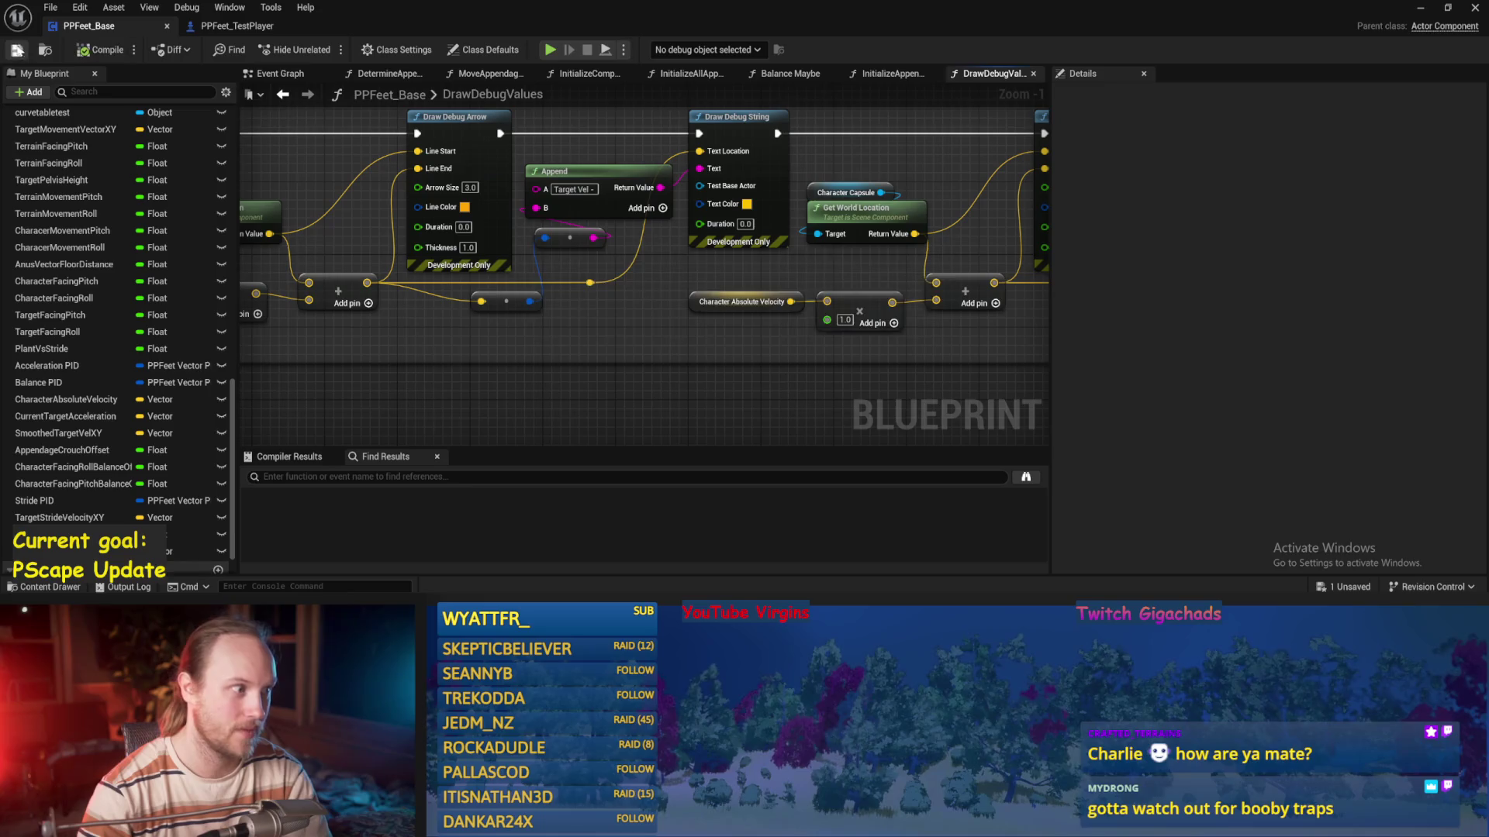
drag(608, 349, 601, 377)
mouse_move(707, 300)
mouse_down()
mouse_move(676, 391)
mouse_move(690, 258)
mouse_up()
drag(688, 168, 913, 207)
mouse_move(696, 211)
mouse_down()
mouse_move(957, 276)
mouse_move(933, 264)
mouse_up()
drag(848, 315, 957, 336)
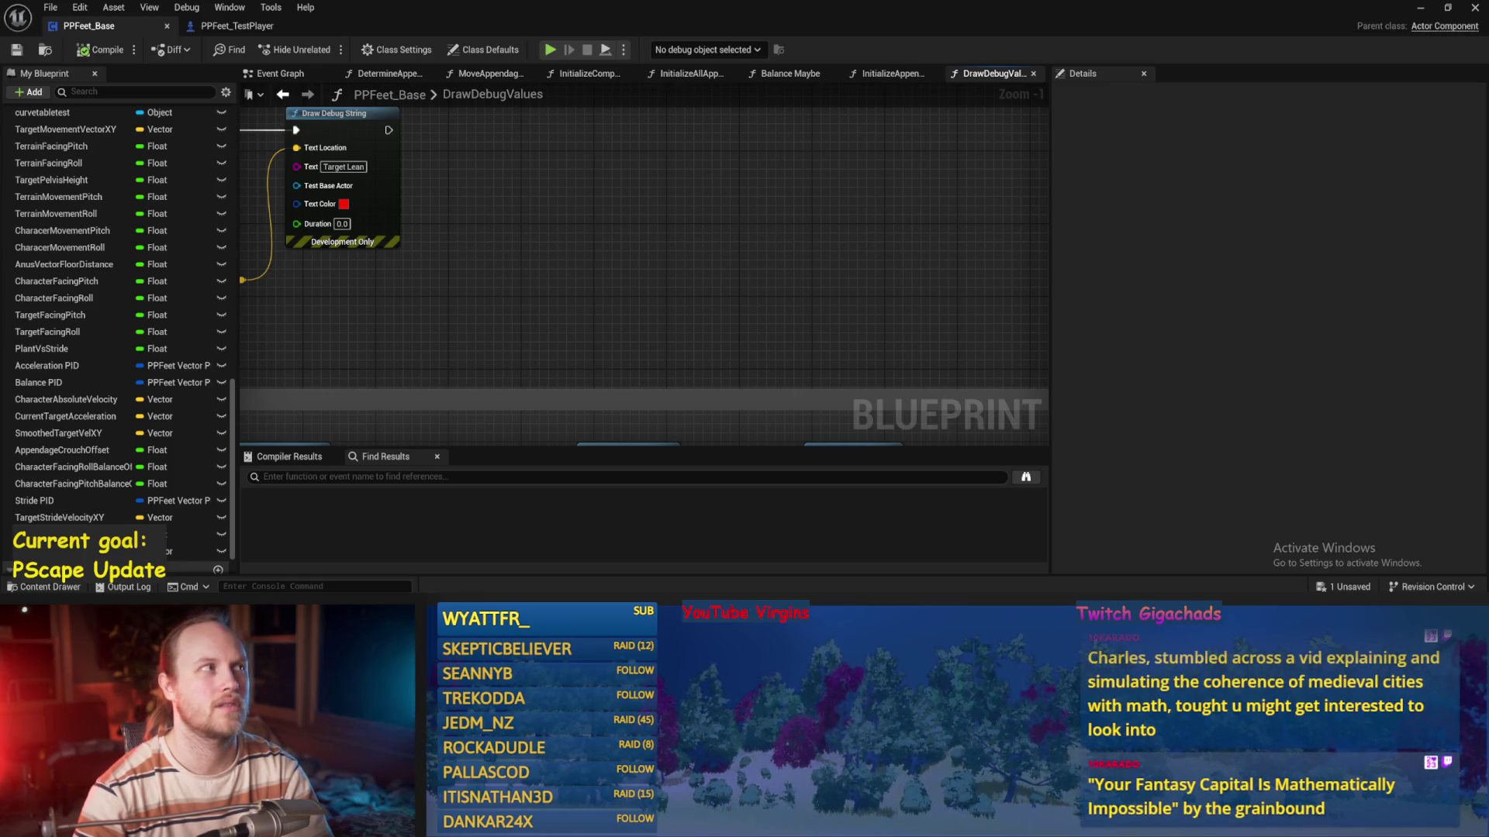
scroll(700, 292, down, 2)
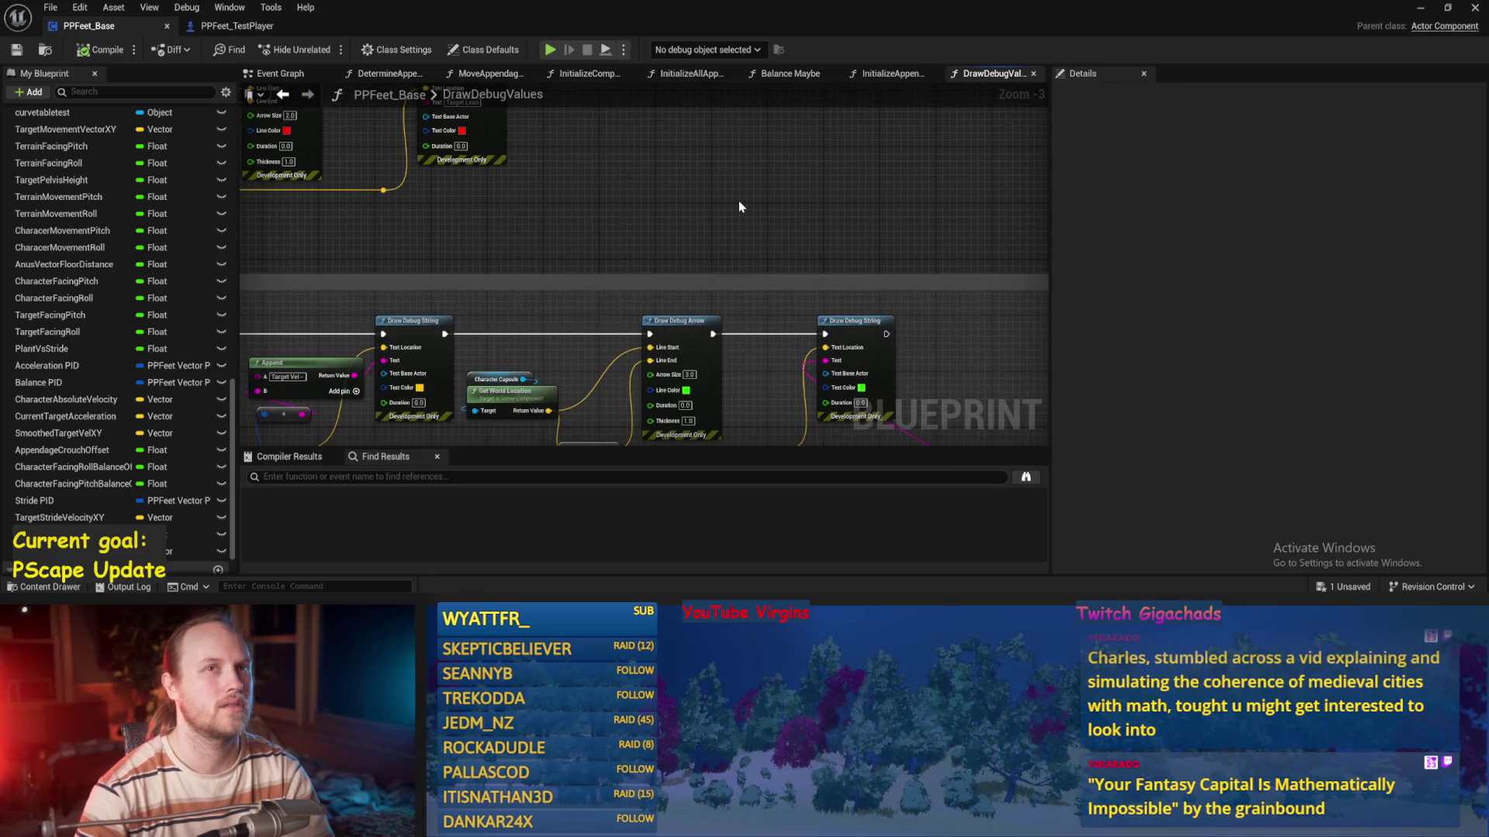
drag(738, 200, 836, 153)
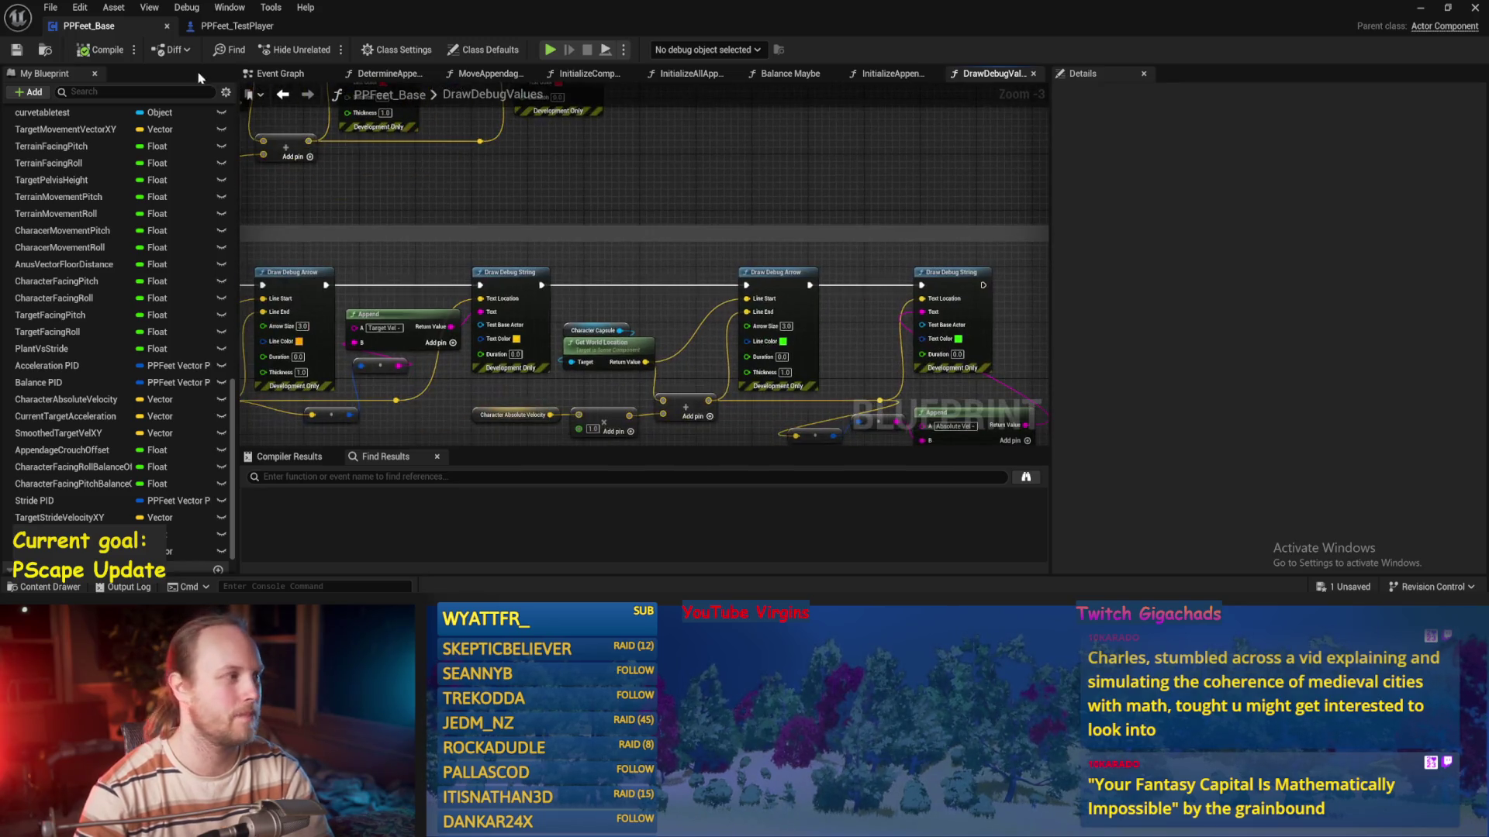
mouse_move(597, 226)
mouse_down()
mouse_move(690, 342)
mouse_move(955, 203)
mouse_up()
mouse_move(622, 239)
mouse_down()
mouse_move(689, 305)
mouse_move(752, 329)
mouse_move(553, 349)
mouse_move(465, 310)
mouse_move(507, 296)
mouse_up()
scroll(549, 348, up, 1)
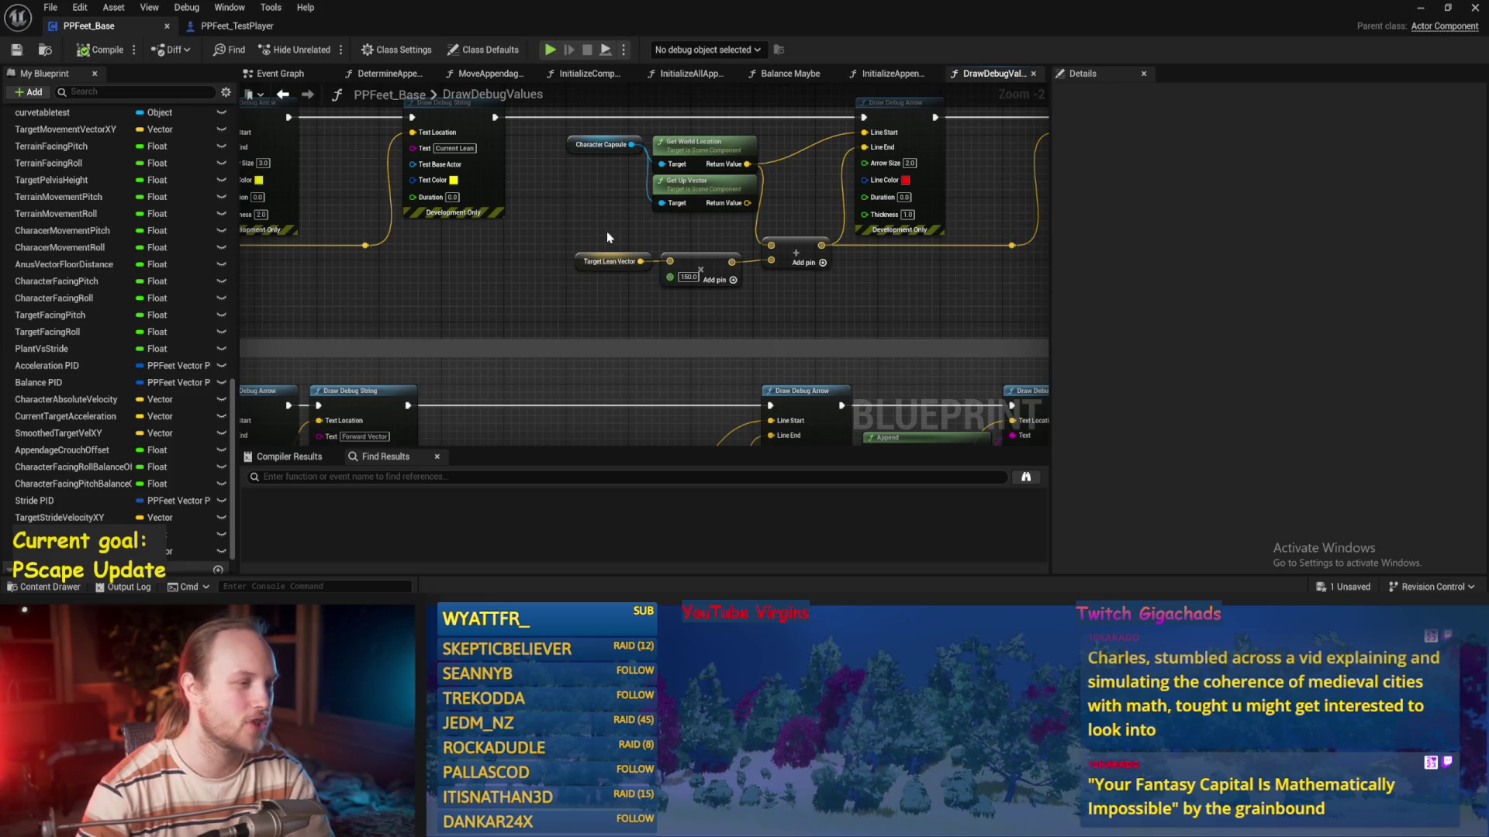
drag(607, 234, 574, 254)
drag(486, 312, 545, 300)
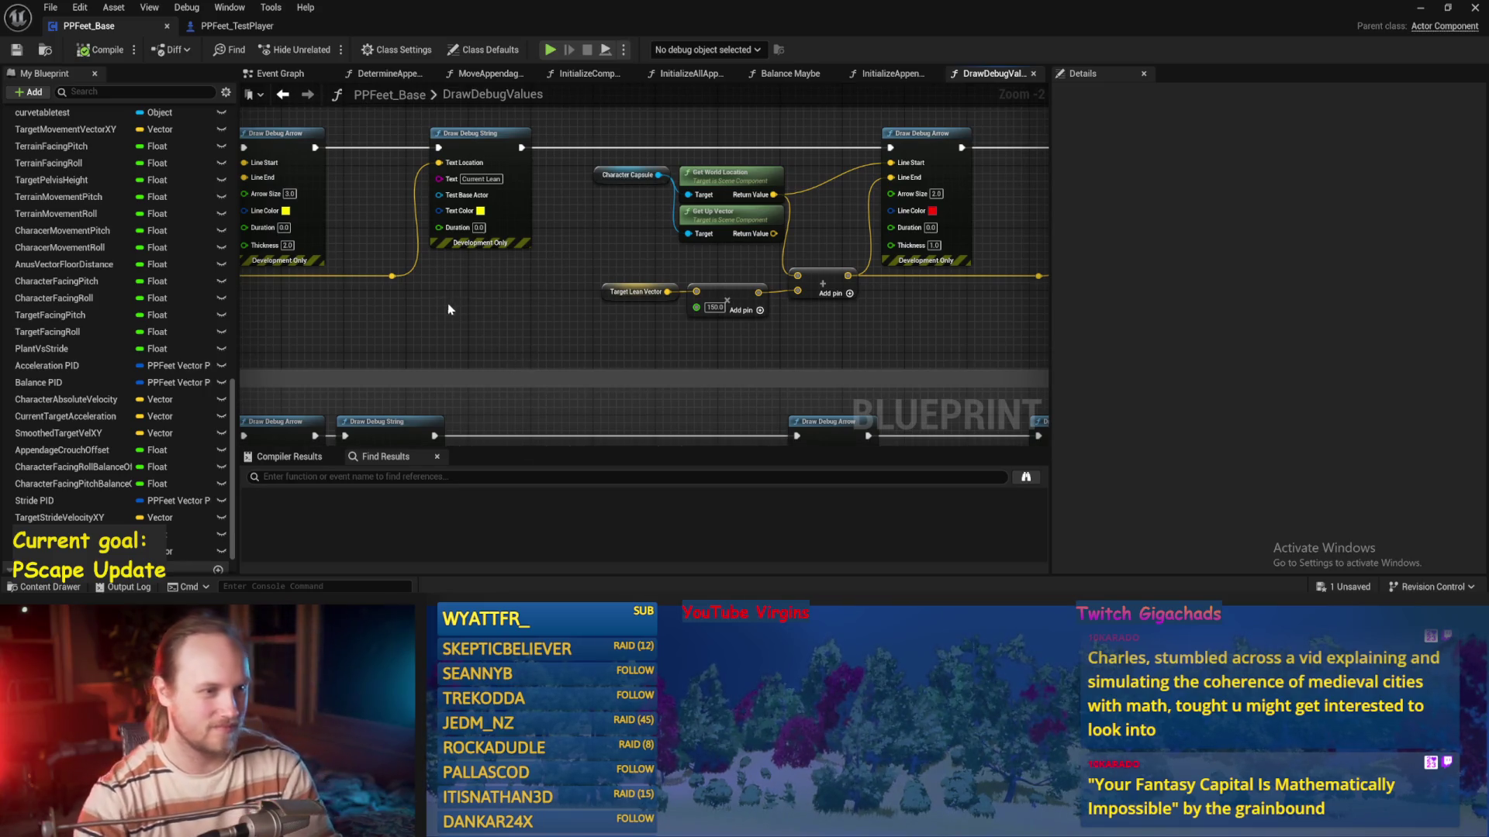
drag(578, 299, 548, 233)
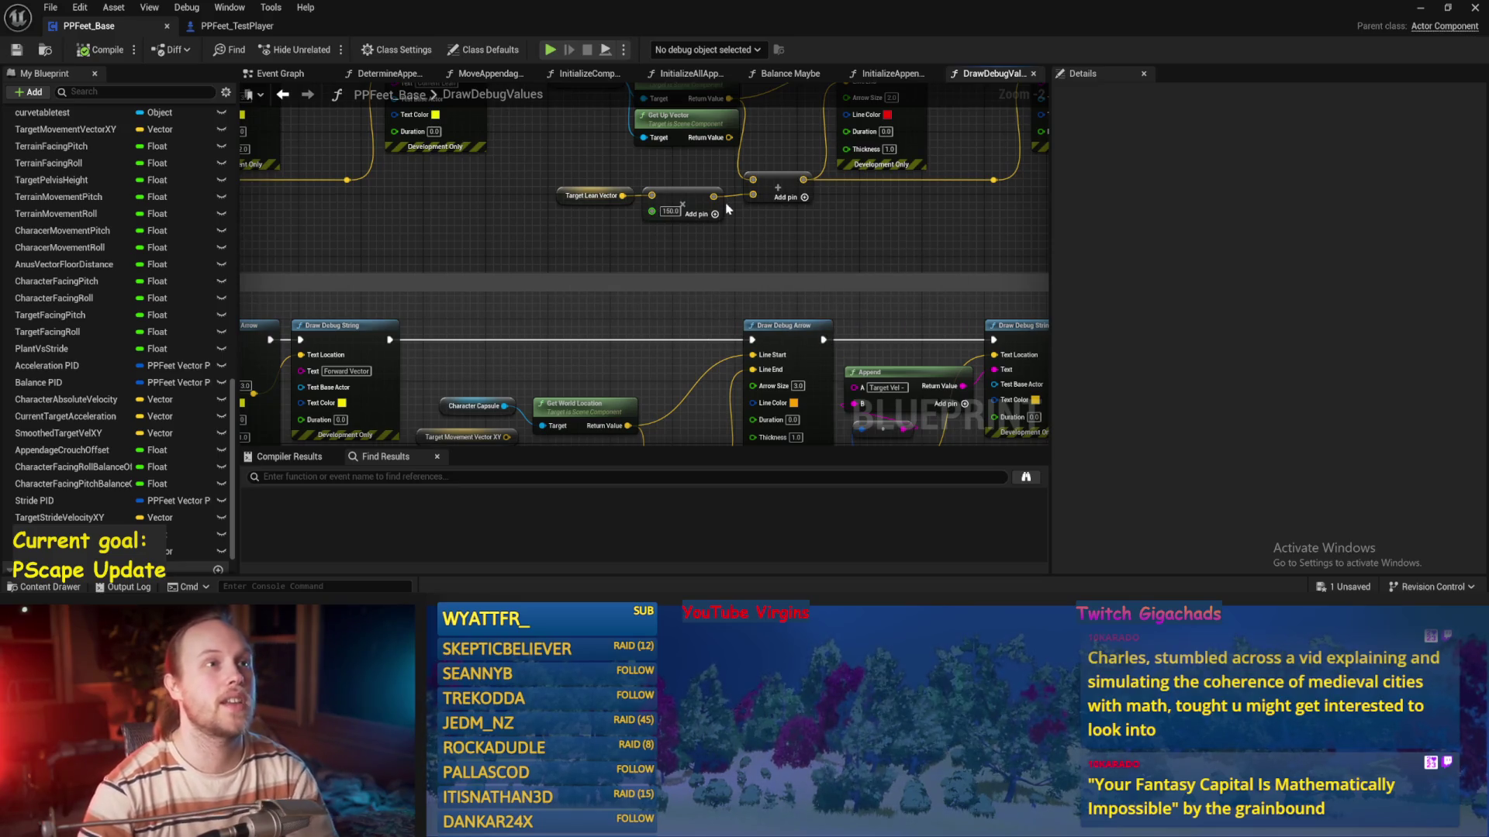
drag(885, 159, 693, 124)
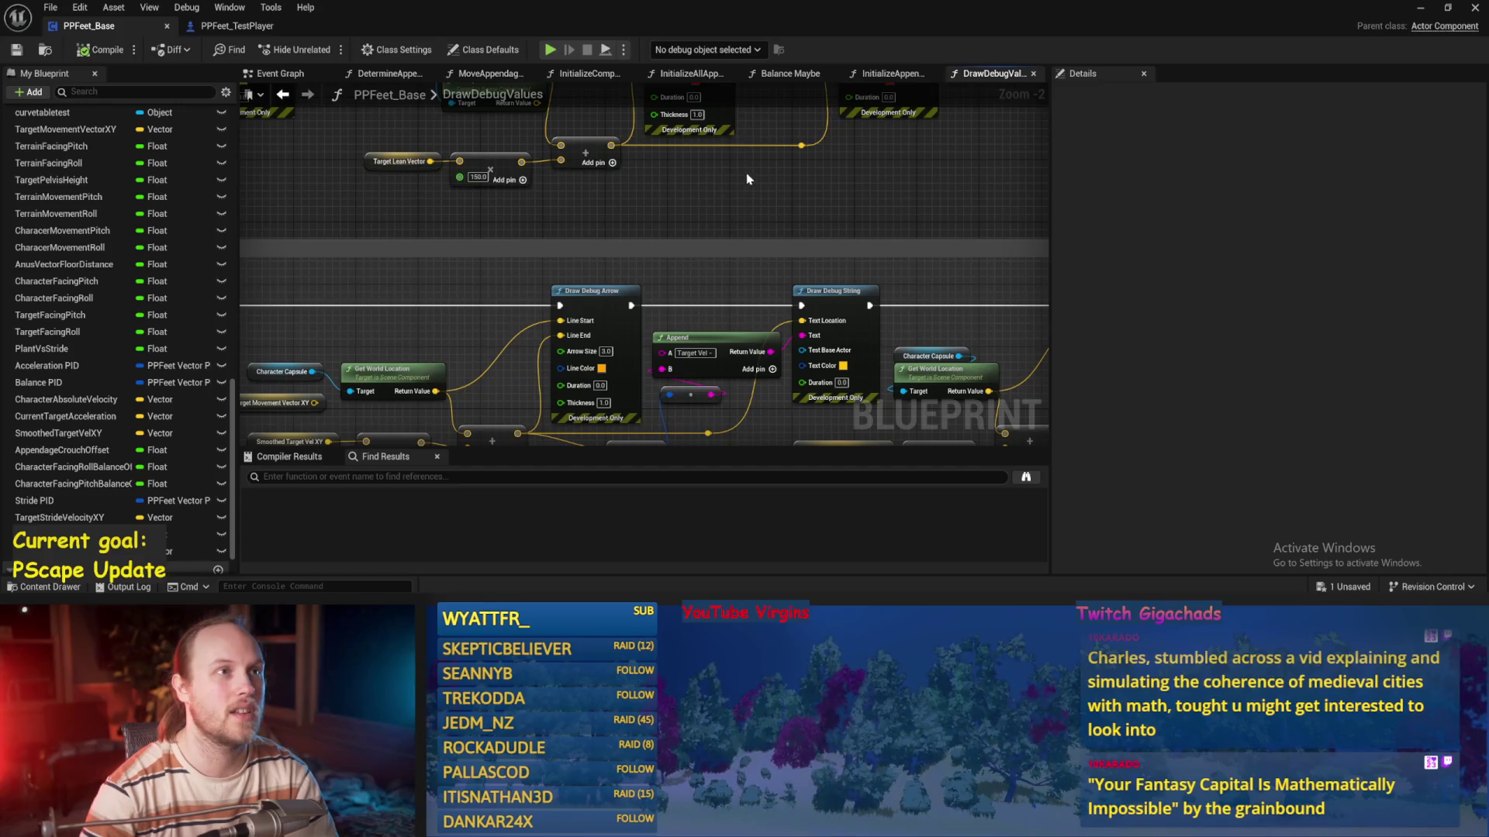
drag(887, 162, 778, 164)
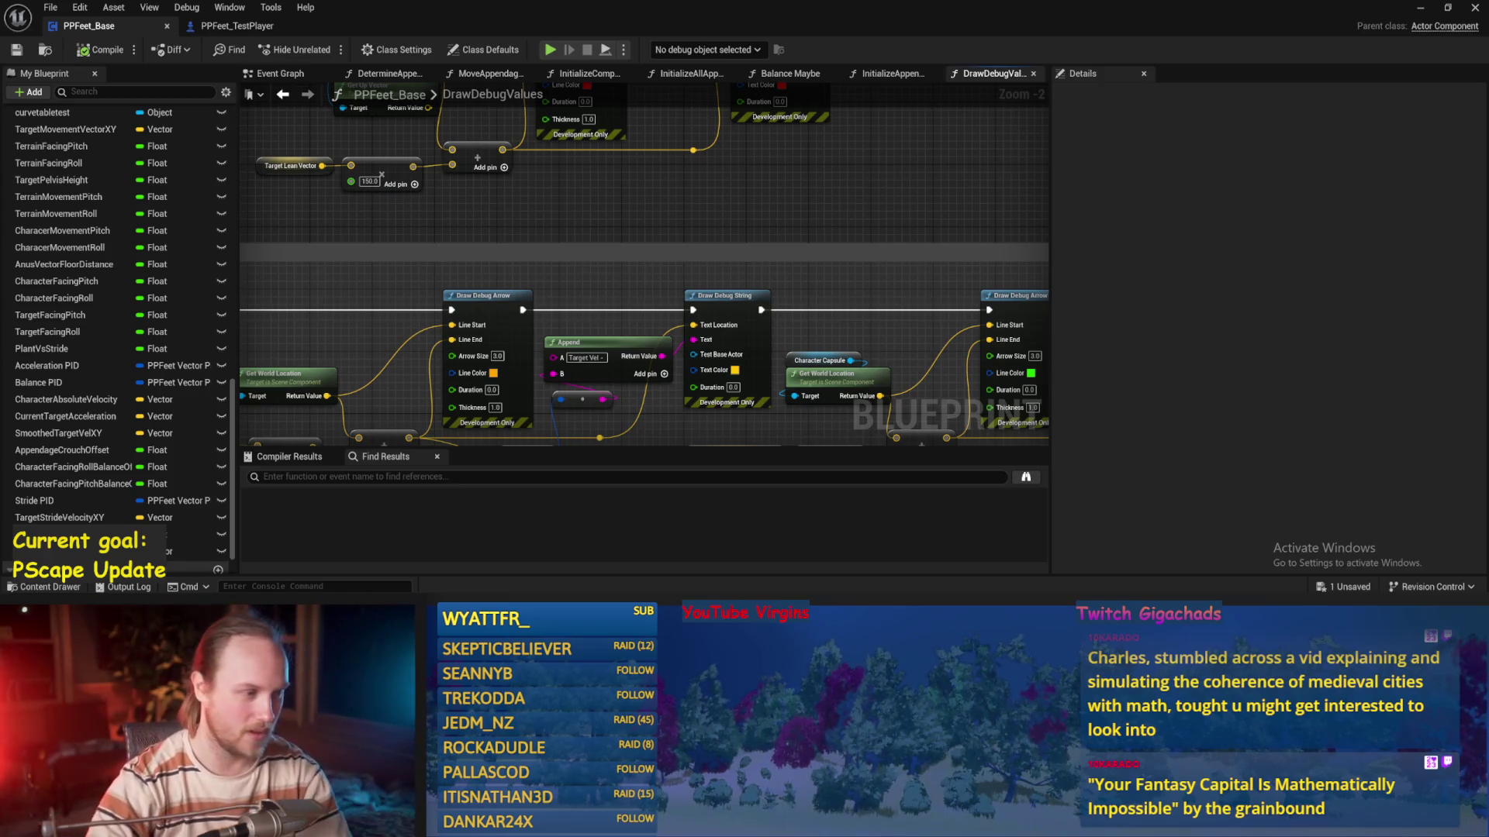
Save and compile PPFeet_Base after panning over to the green arrow's debug nodes
mouse_move(911, 273)
mouse_down()
mouse_move(842, 294)
mouse_move(808, 262)
mouse_up()
key(ctrl+s)
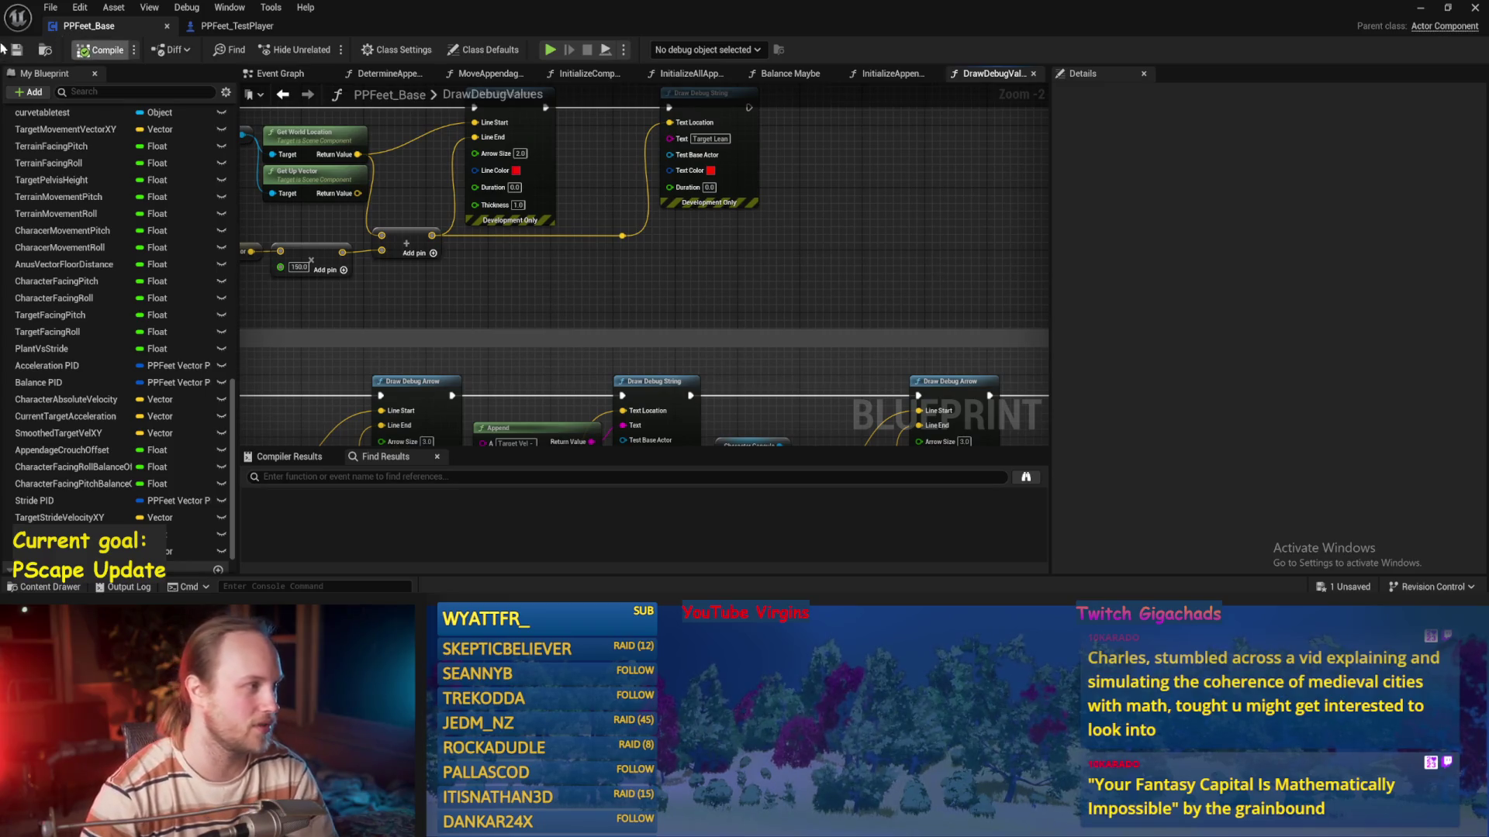
drag(884, 182, 851, 235)
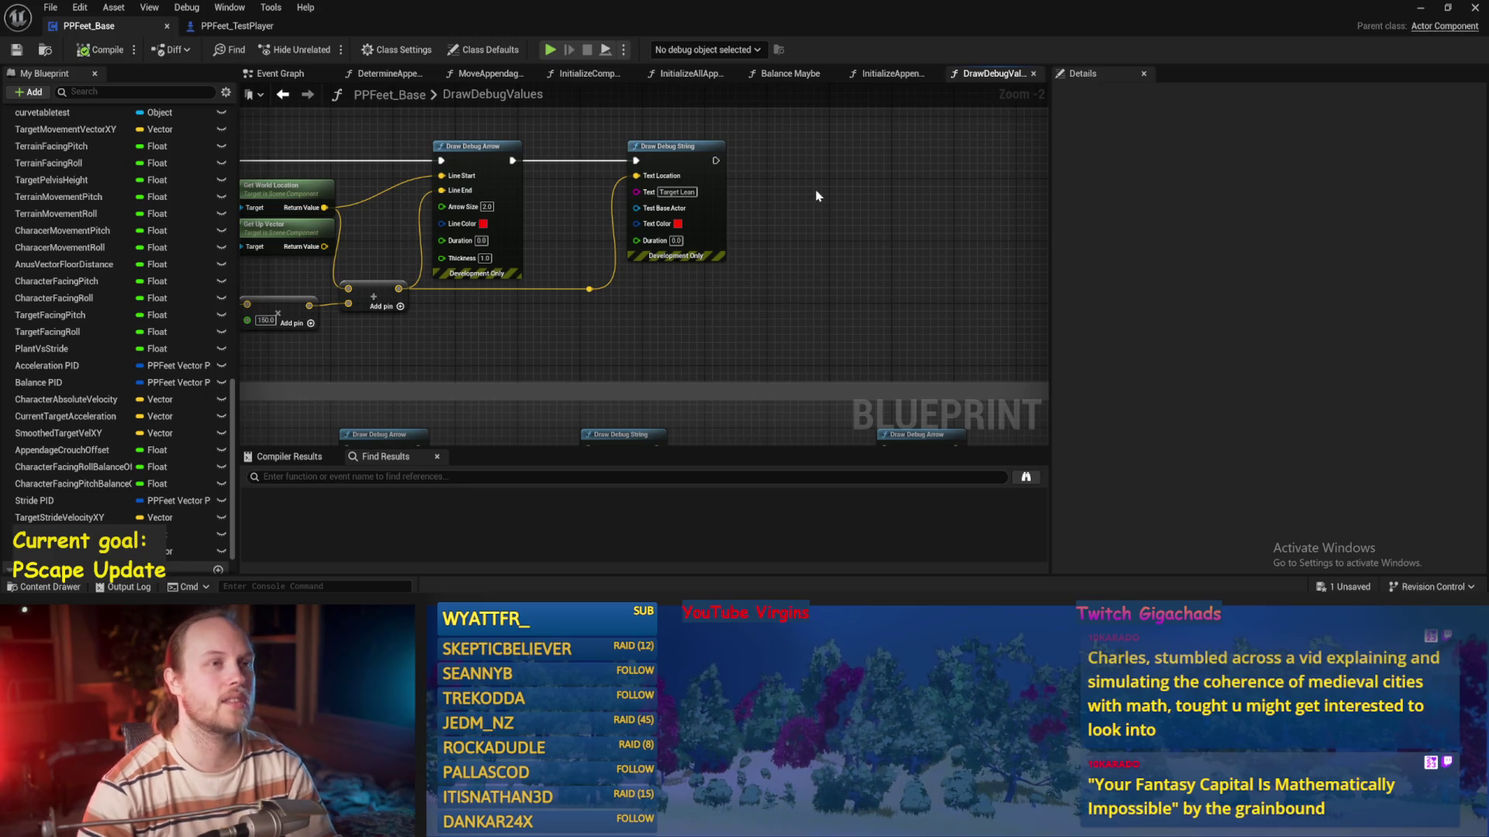
mouse_move(861, 241)
mouse_down()
mouse_move(754, 140)
mouse_move(631, 123)
mouse_move(639, 192)
mouse_up()
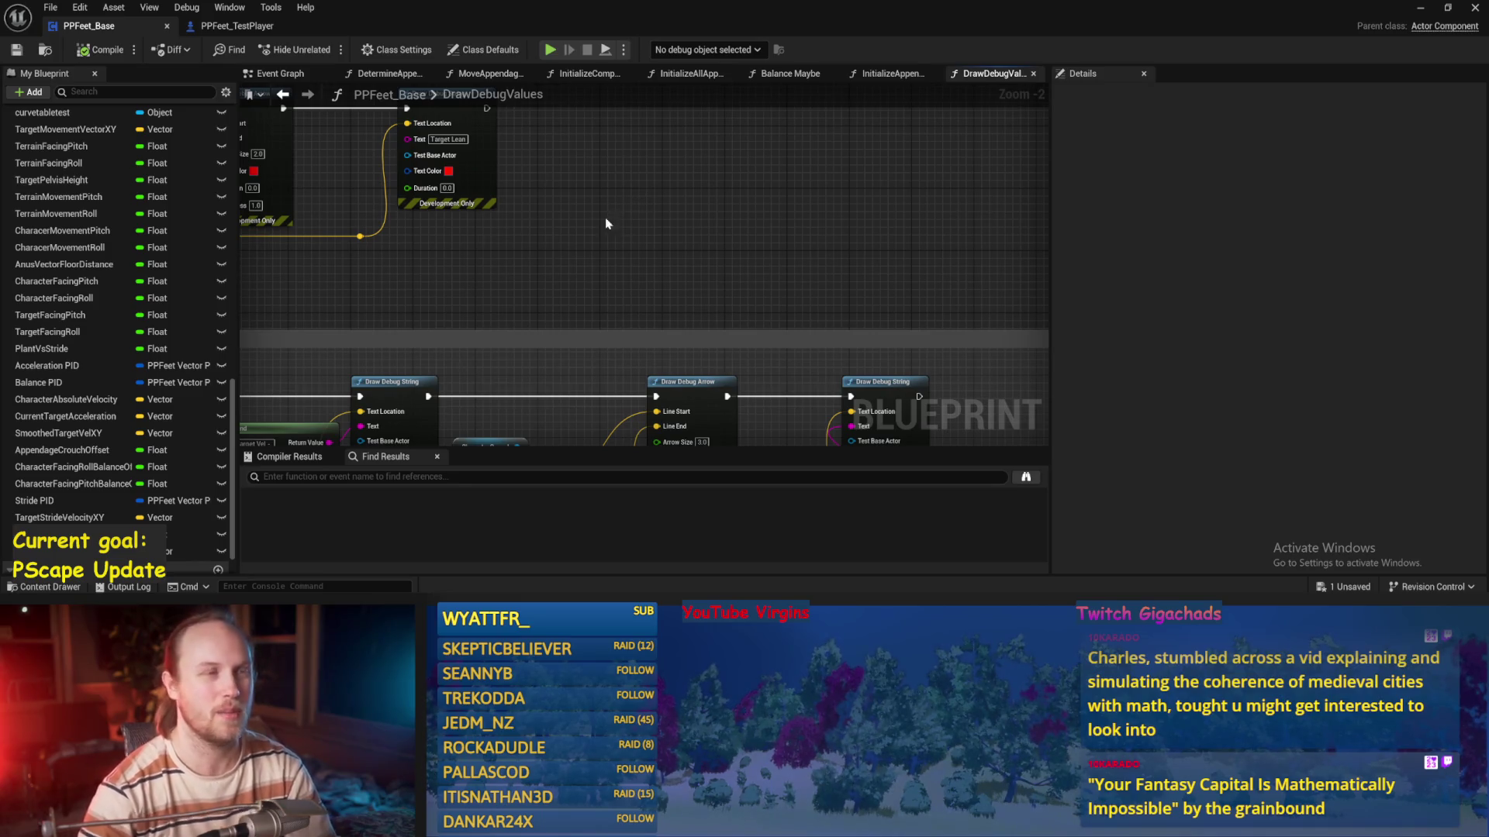
drag(661, 279, 644, 141)
key(ctrl+s)
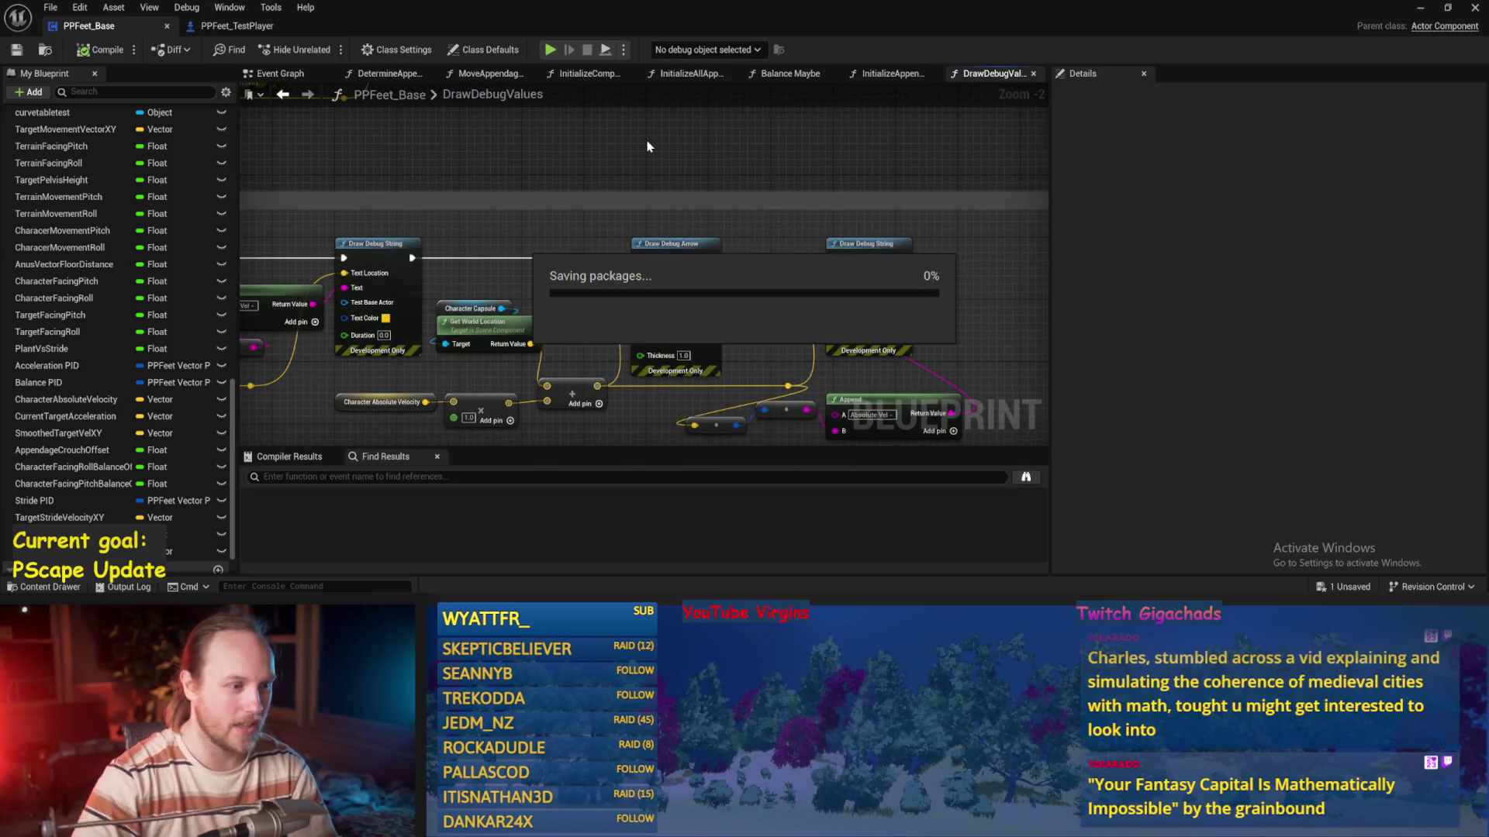
mouse_move(785, 305)
mouse_down()
mouse_move(727, 212)
mouse_move(657, 173)
mouse_up()
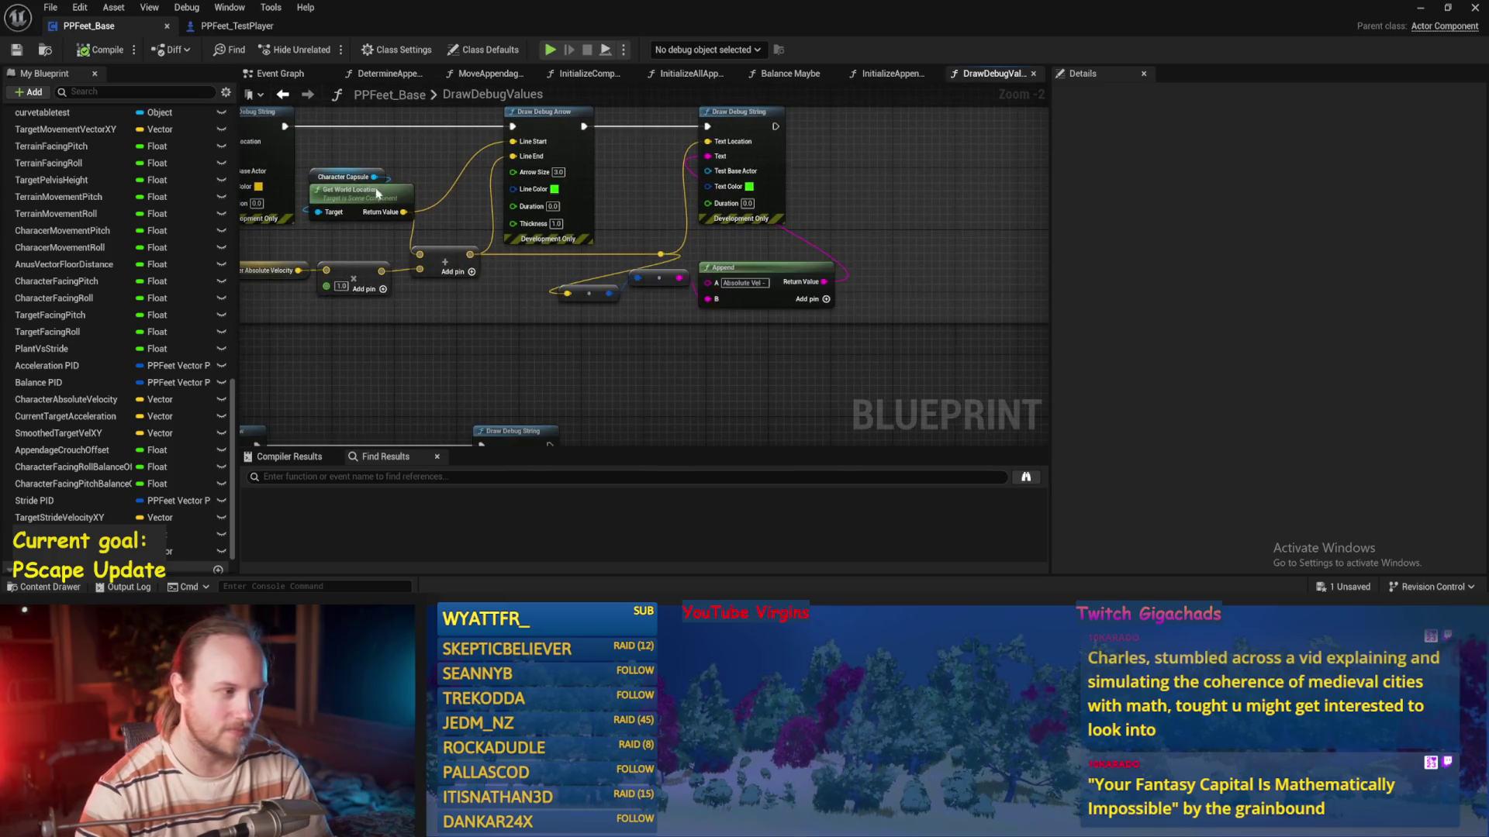
click(101, 50)
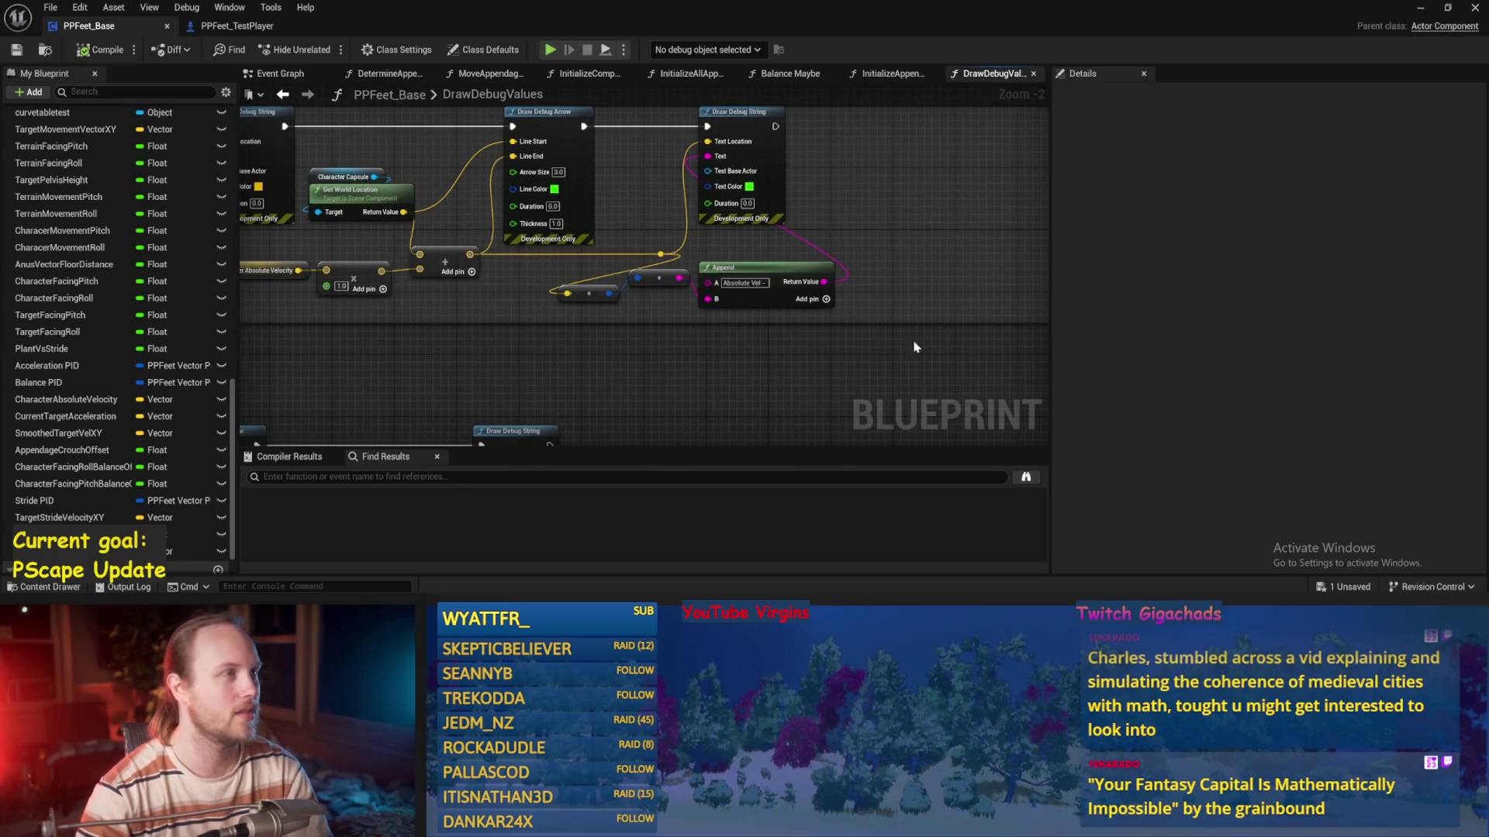
Shift the Draw Debug String right and move the Absolute Vel Append and reroute nodes
drag(975, 301, 857, 369)
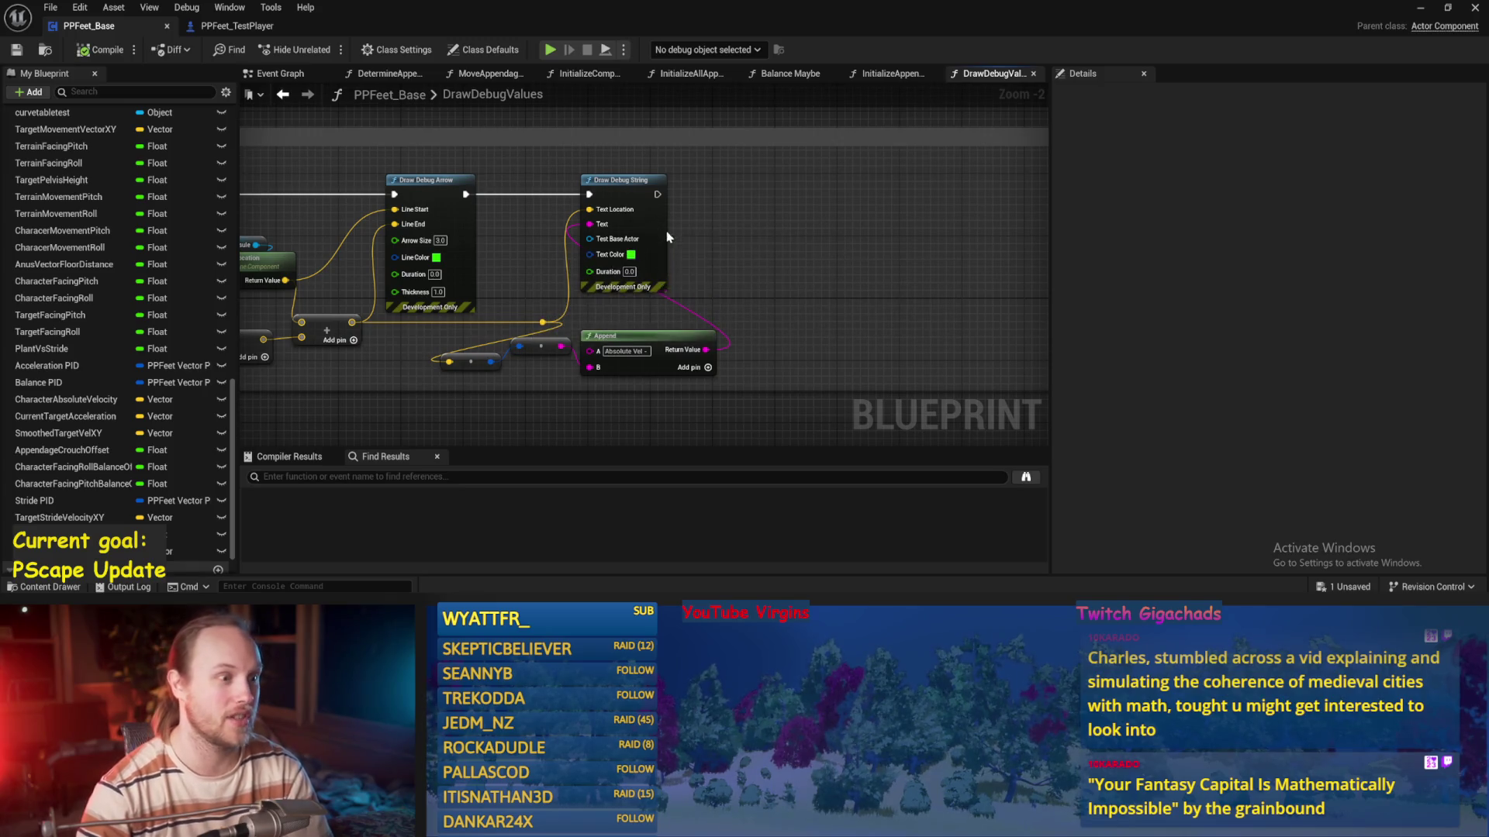
drag(660, 235, 707, 237)
drag(575, 250, 690, 205)
key(ctrl+s)
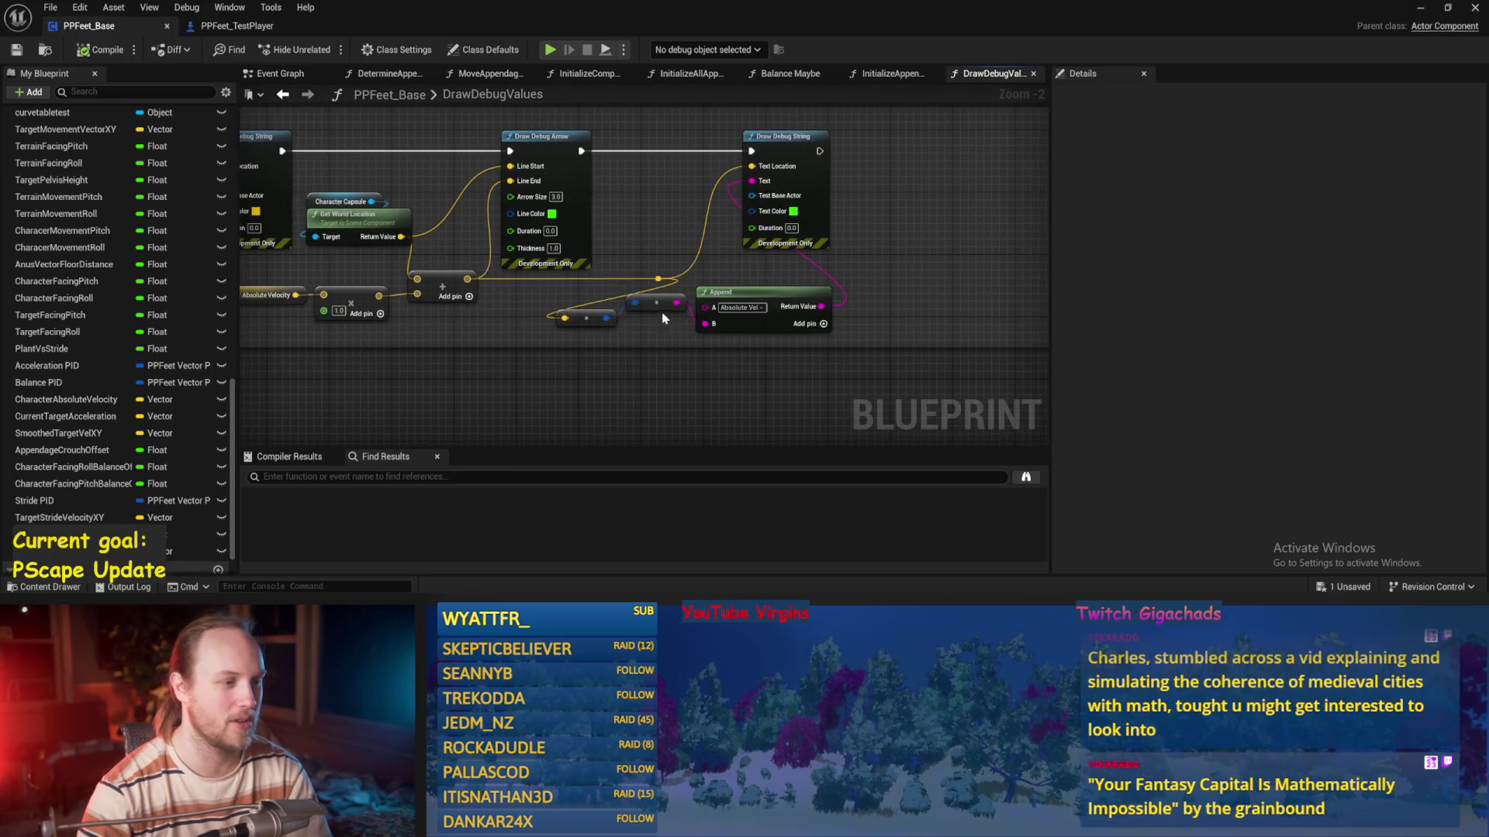
drag(656, 303, 657, 323)
scroll(589, 338, up, 2)
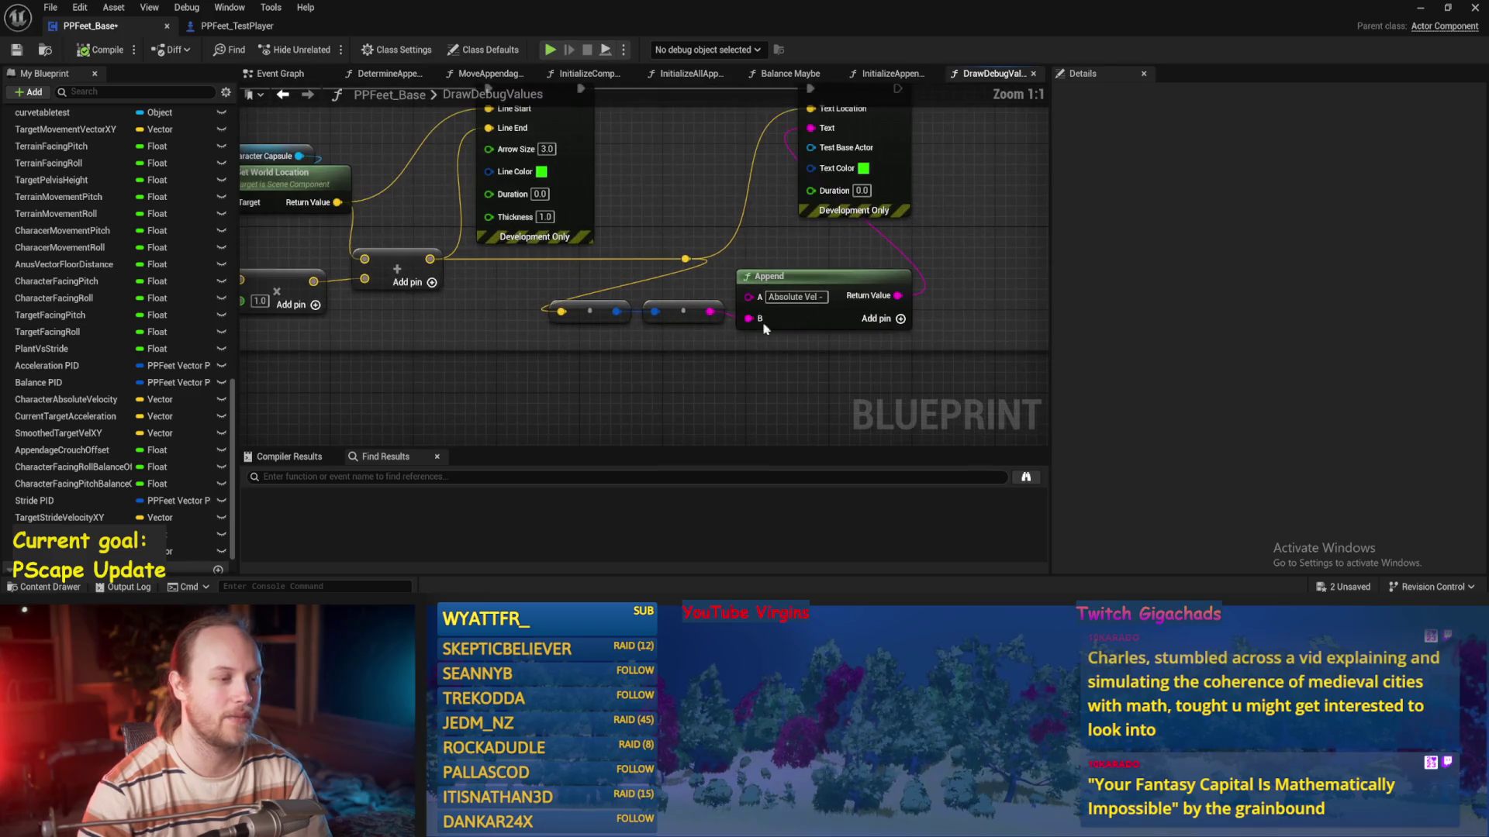
drag(923, 341, 543, 304)
mouse_move(737, 320)
mouse_down()
mouse_move(801, 291)
mouse_move(785, 321)
mouse_move(715, 342)
mouse_up()
Line up both reroute nodes beneath the Append, nudge Draw Debug String right, and save
drag(784, 272, 853, 264)
drag(930, 267, 985, 257)
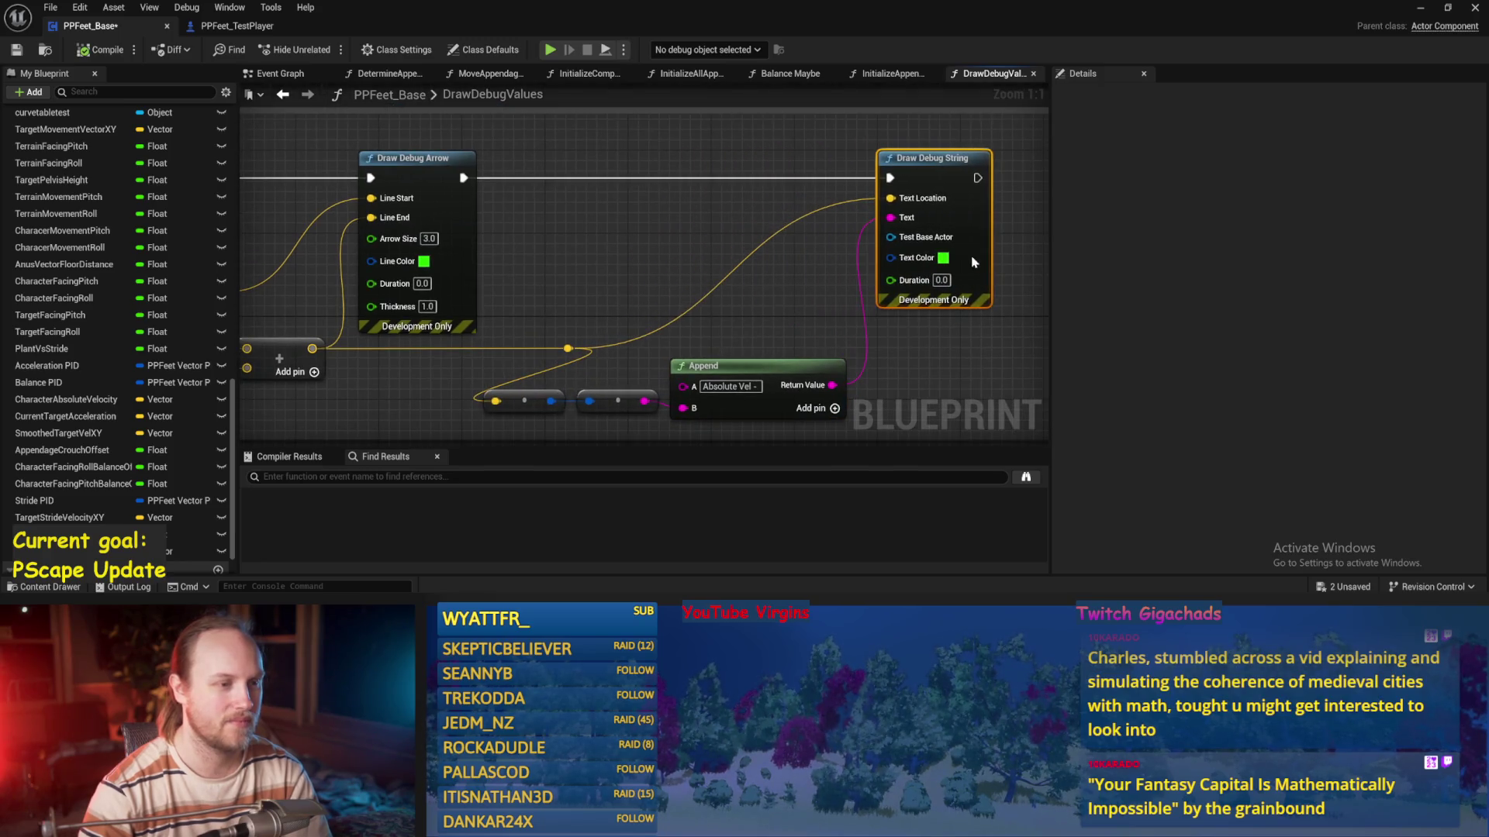
mouse_move(964, 372)
mouse_down()
mouse_move(565, 365)
mouse_move(589, 197)
mouse_move(588, 229)
mouse_up()
click(588, 229)
drag(682, 225, 776, 256)
drag(597, 219, 791, 283)
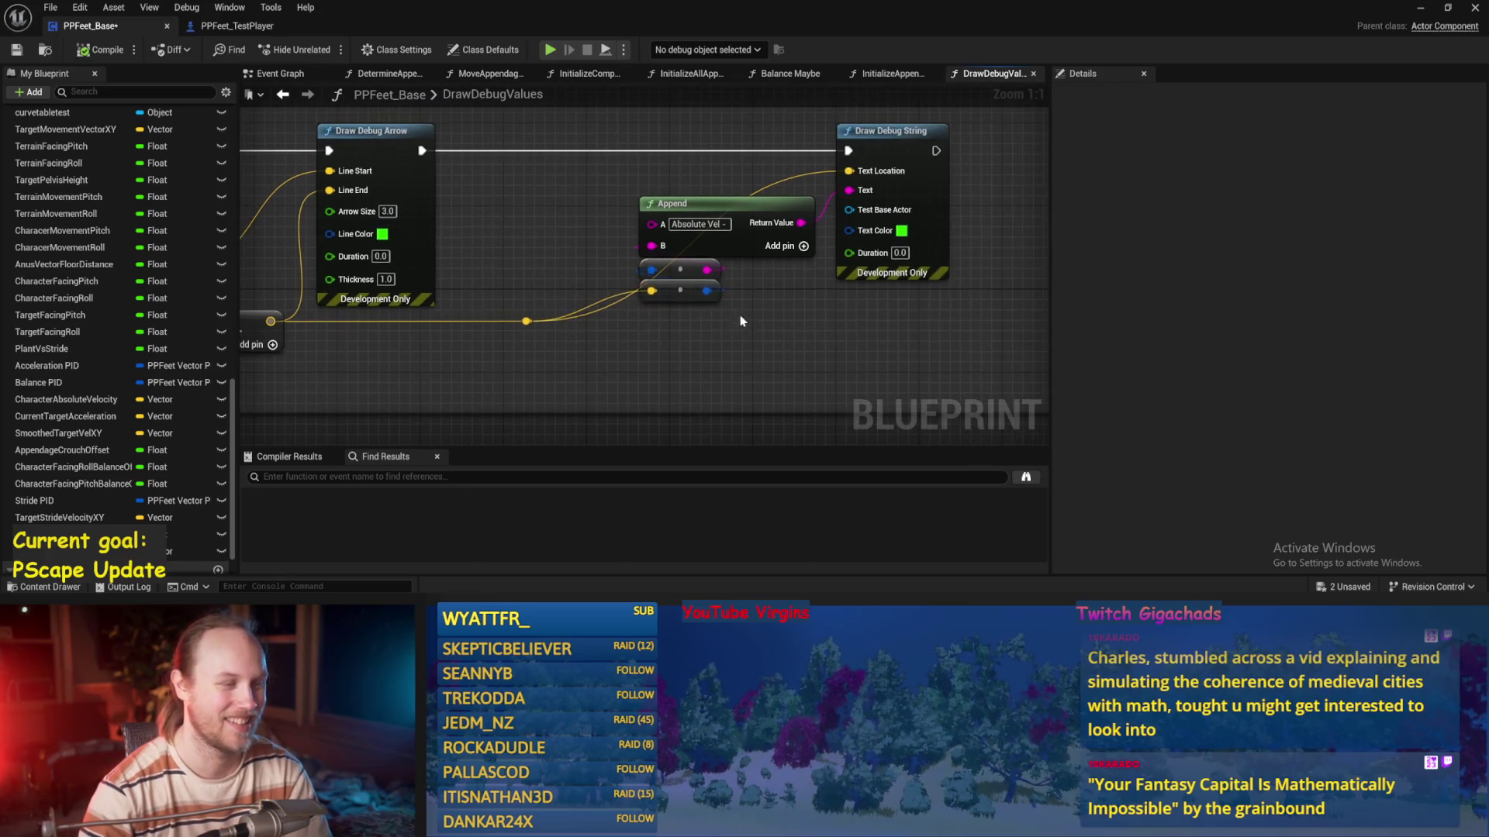
key(ctrl+s)
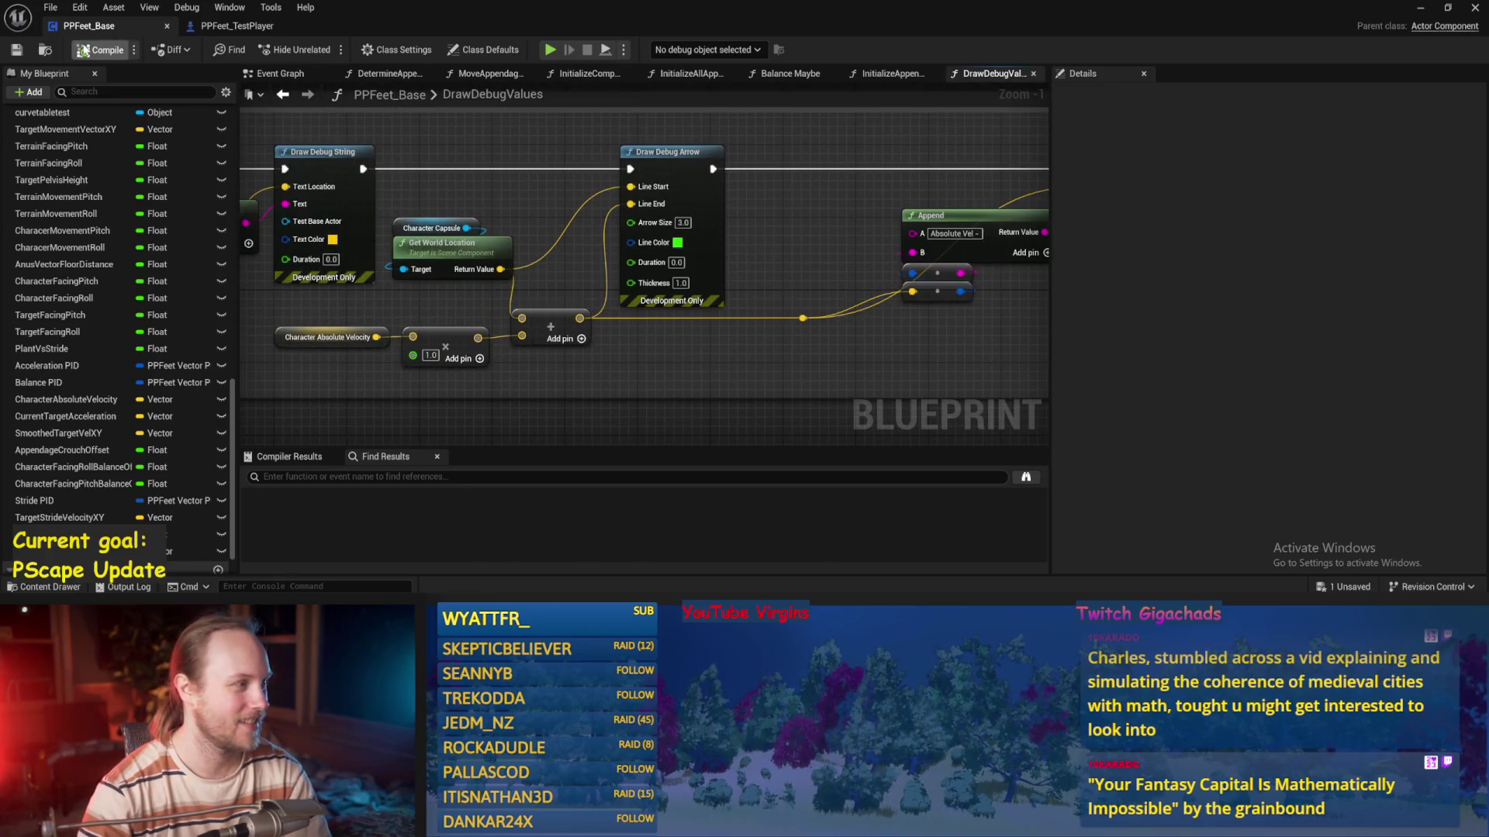
Play-test by walking forward to check the labelled debug arrows, then save the PPFeet_TestLevel map
scroll(634, 251, down, 2)
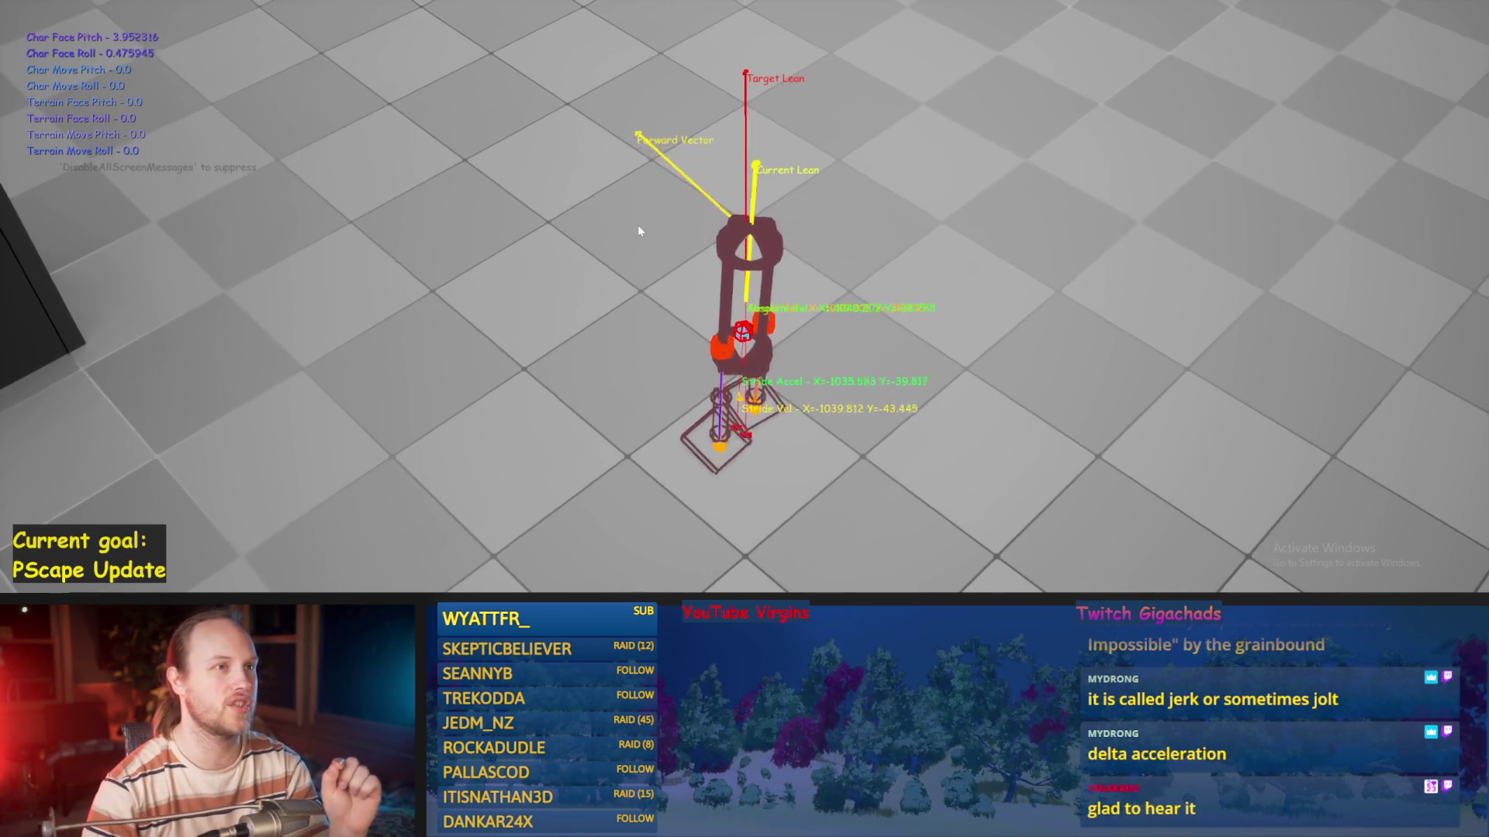
key(Escape)
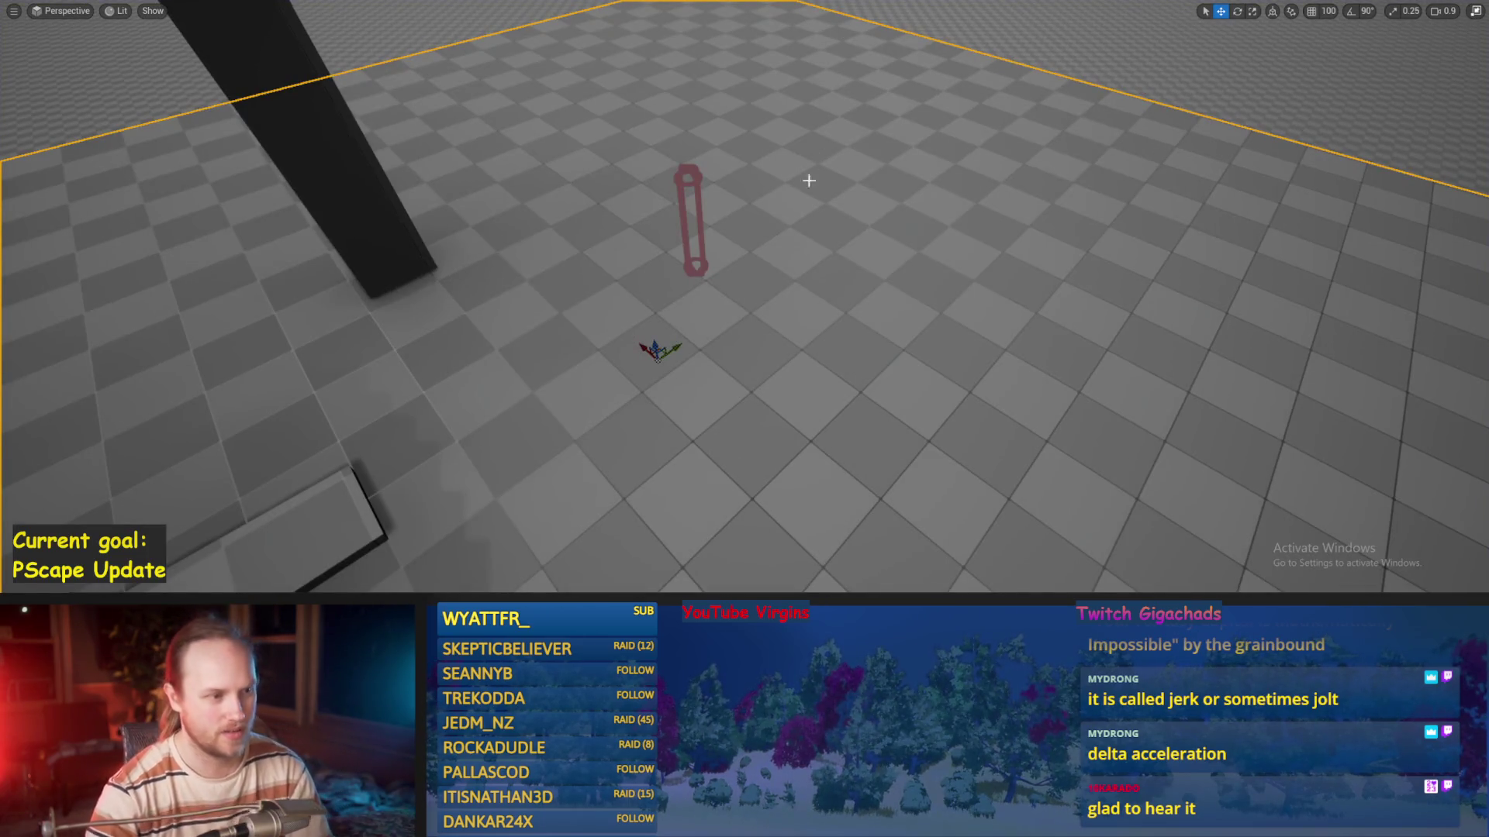
key(alt+p)
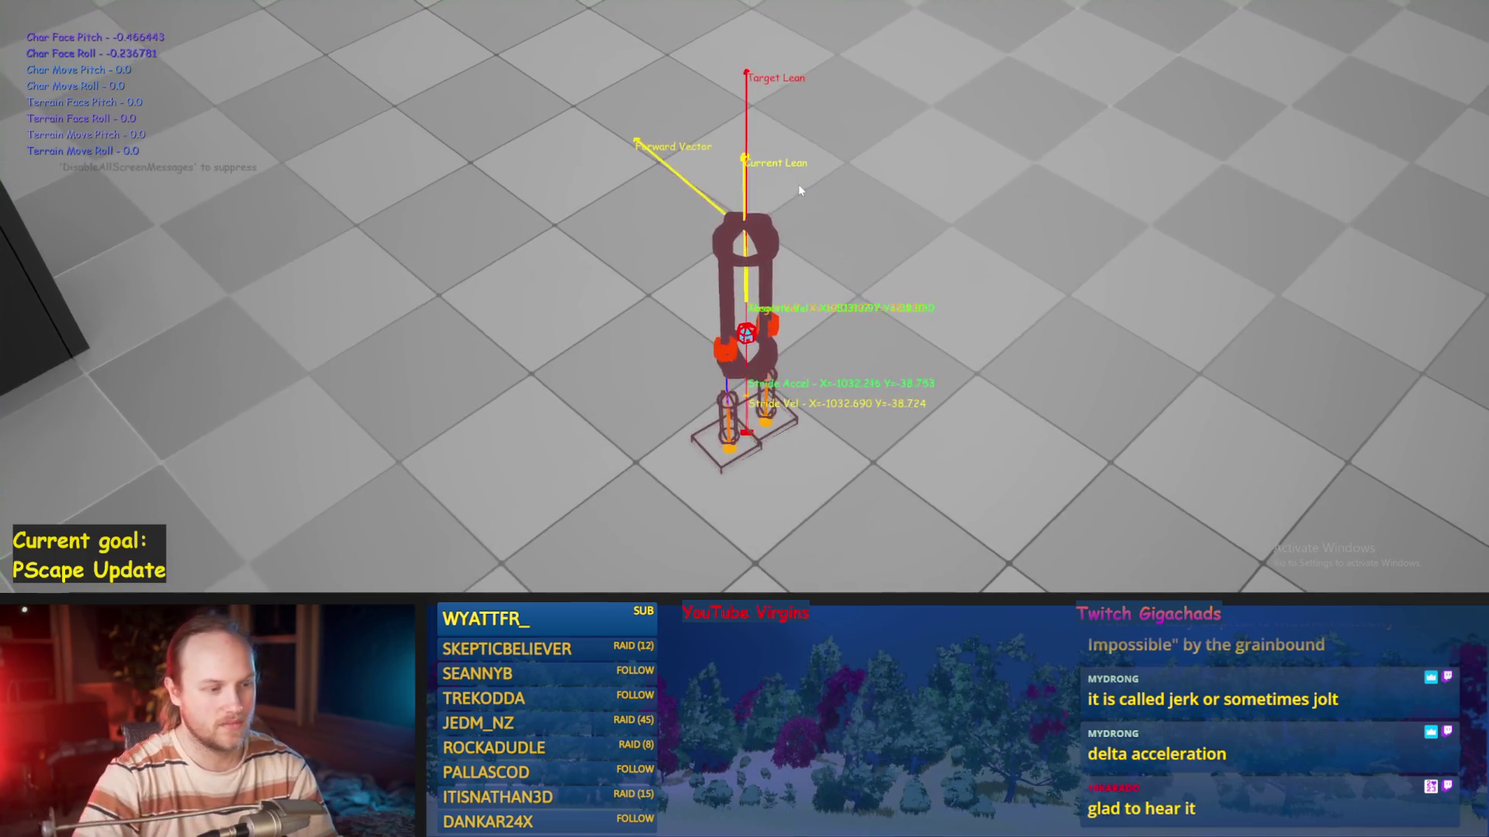
key(w)
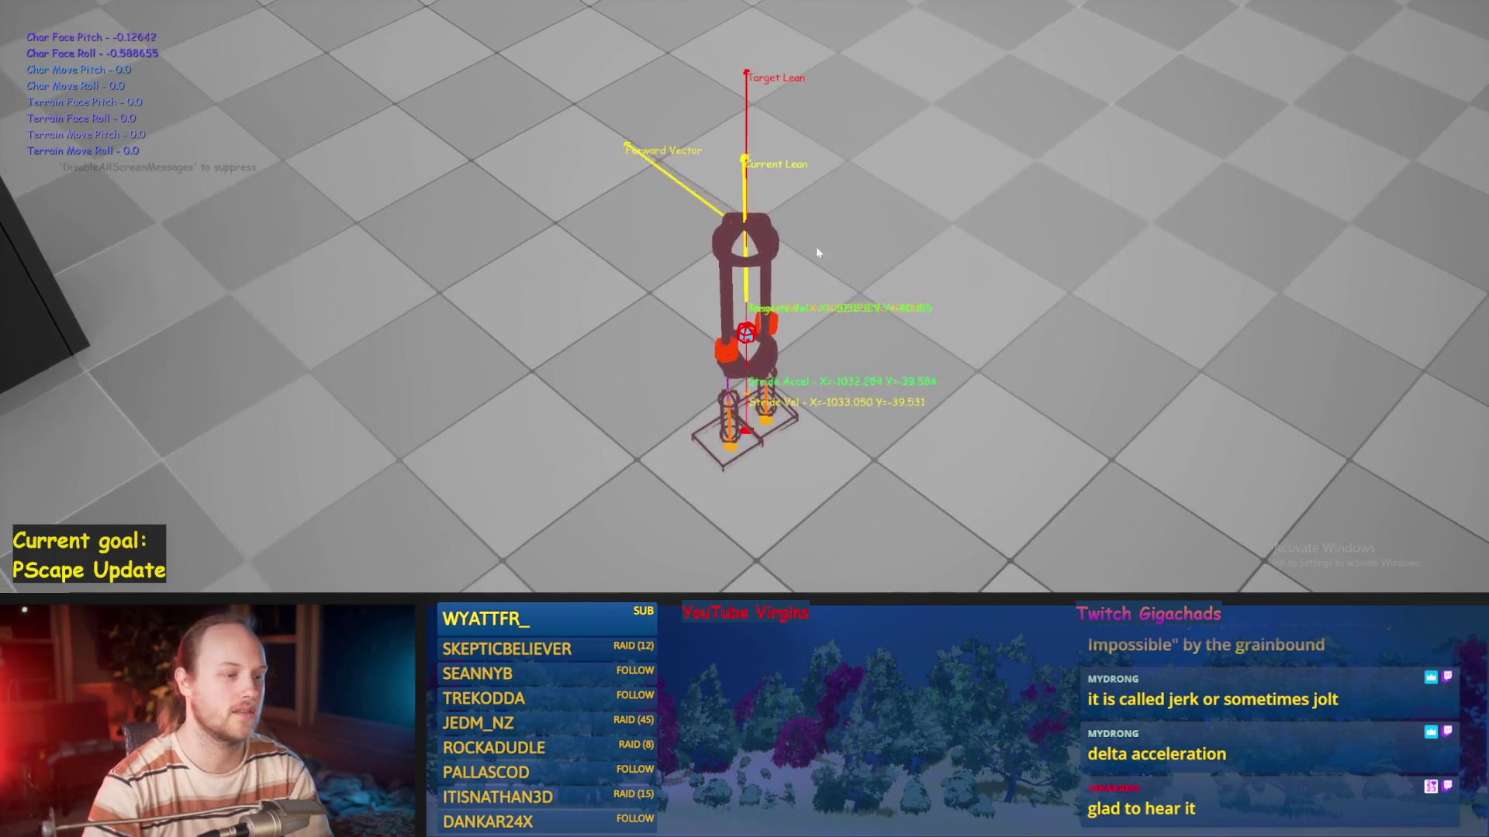
key(Escape)
key(ctrl+s)
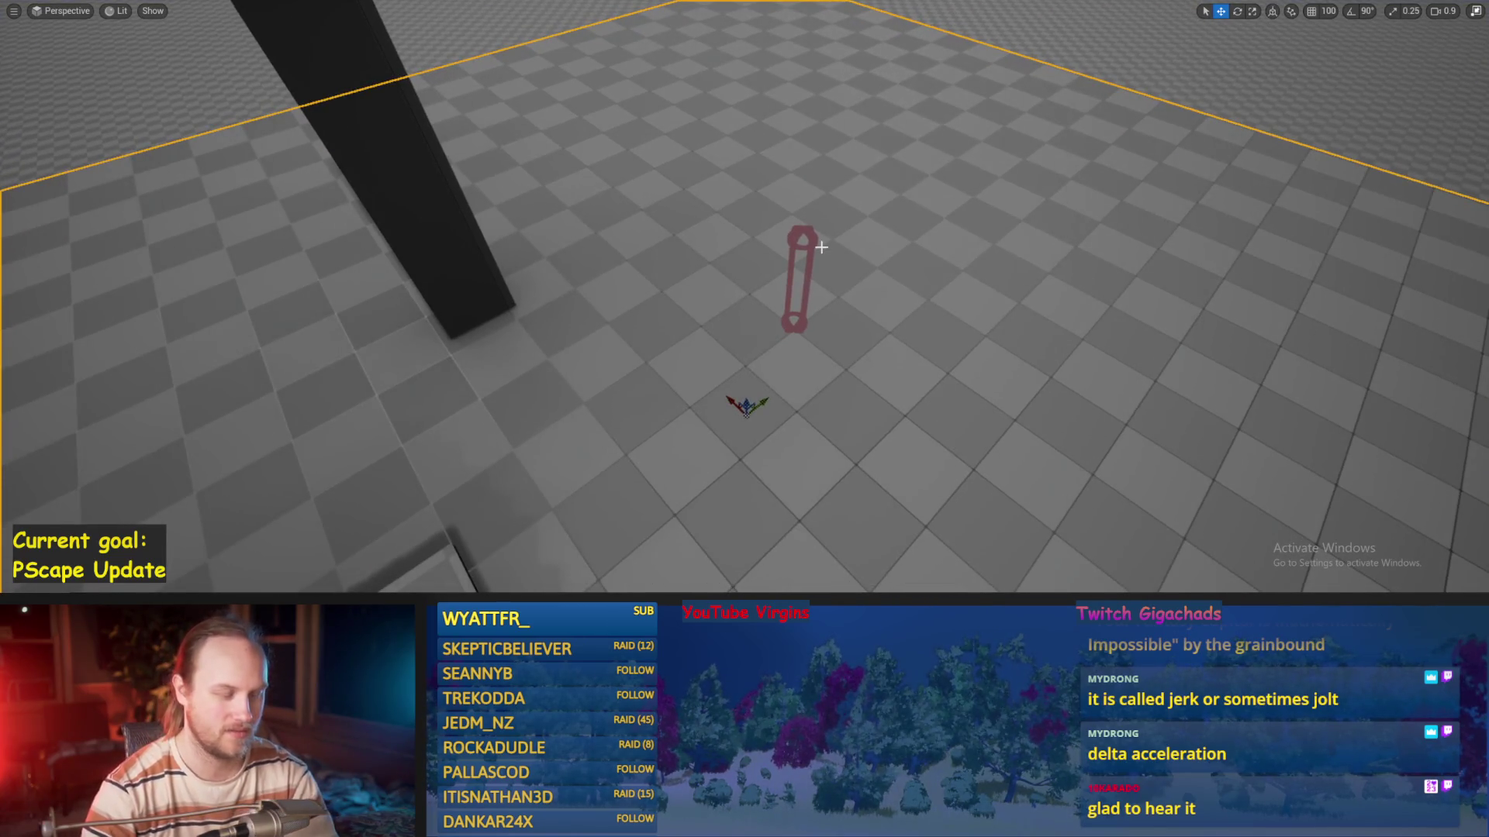
key(F11)
Save all unsaved assets with File > Save All
key(ctrl+s)
click(50, 7)
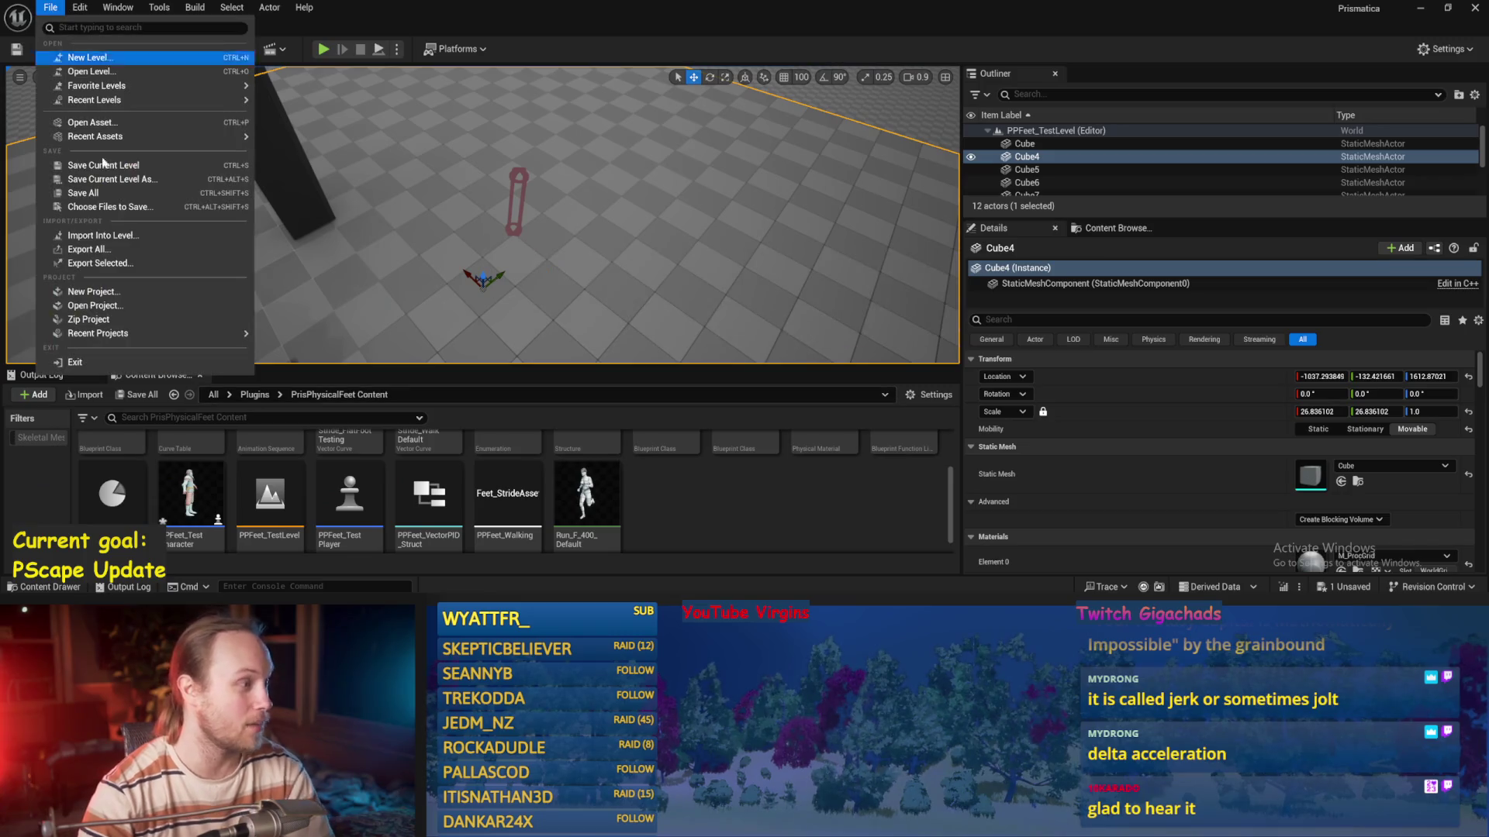
click(84, 193)
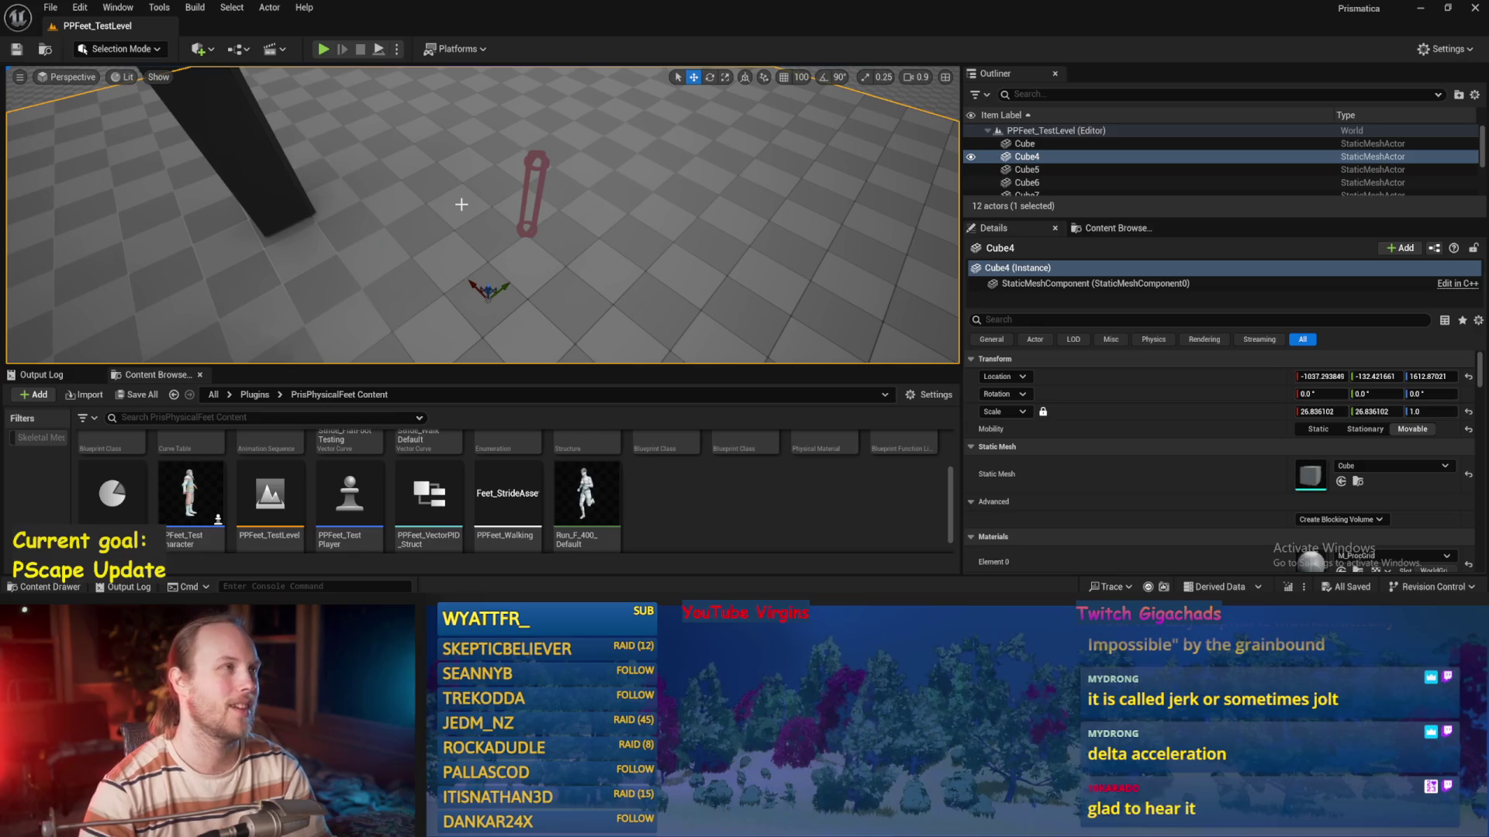
scroll(582, 202, down, 3)
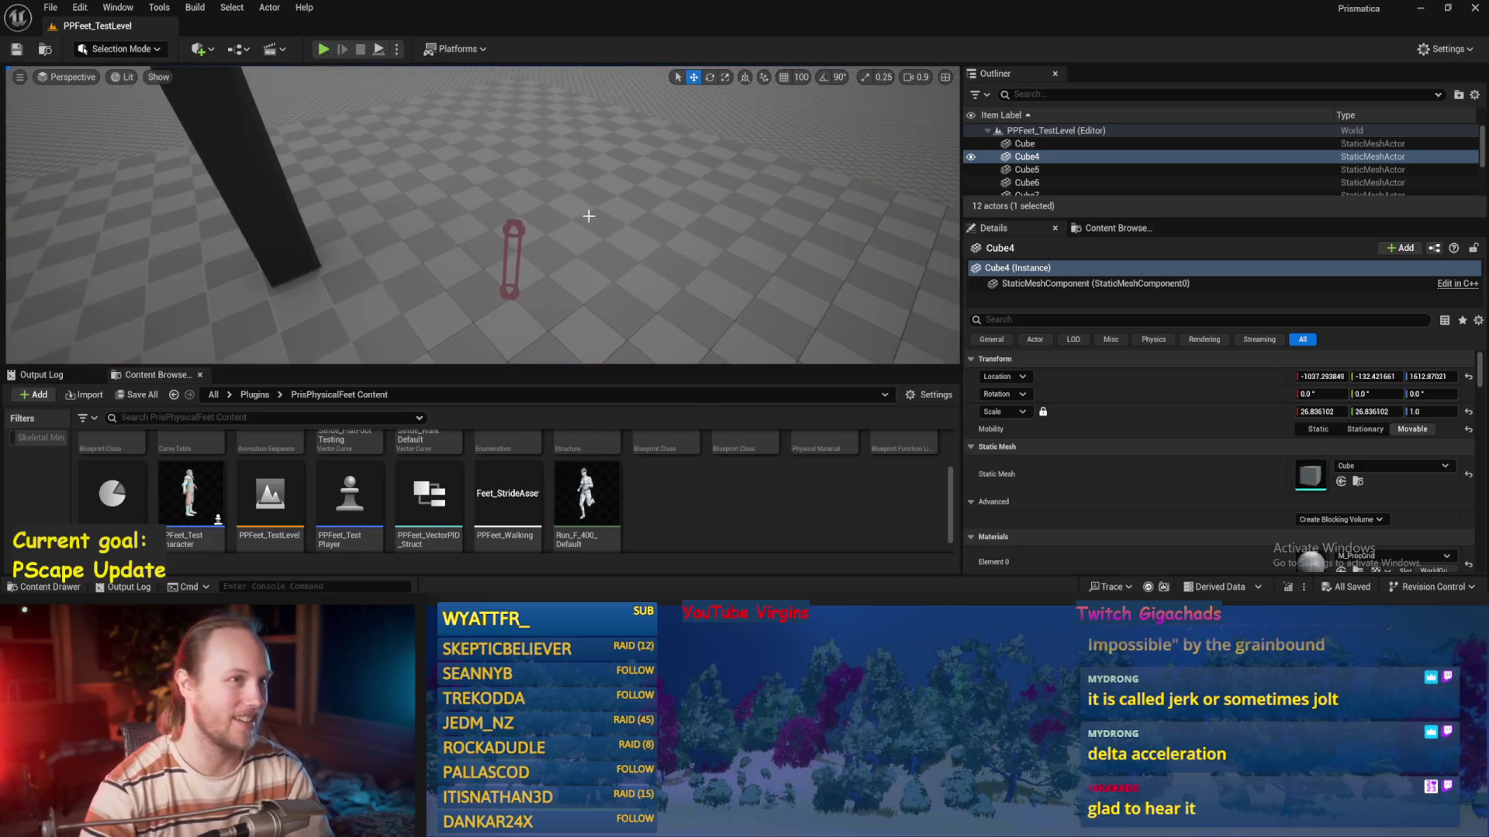
key(ctrl+s)
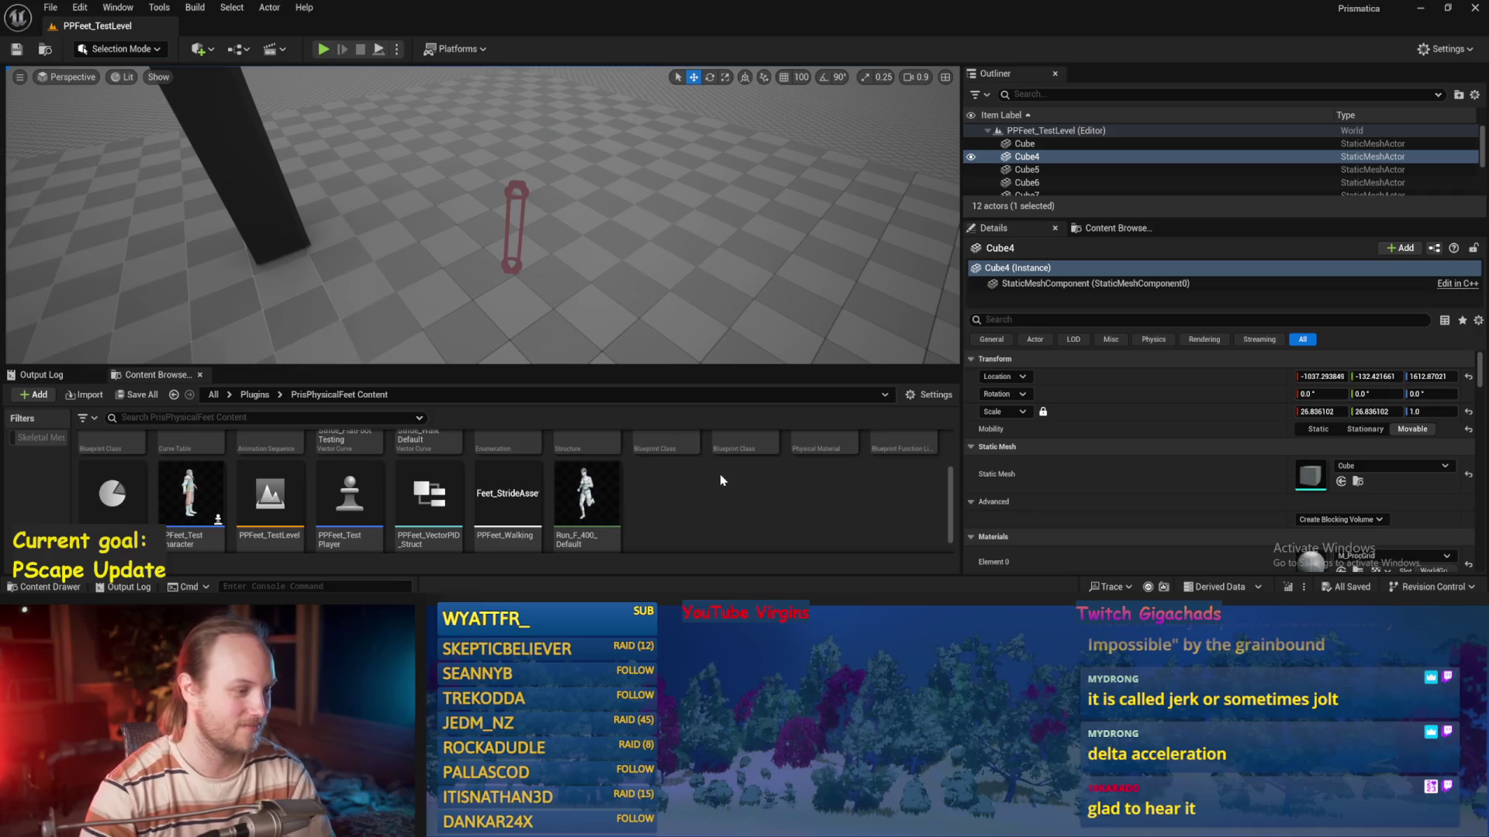
Open and close PPFeet_Walking, then compile the PPFeet_TestPlayer blueprint
double_click(507, 496)
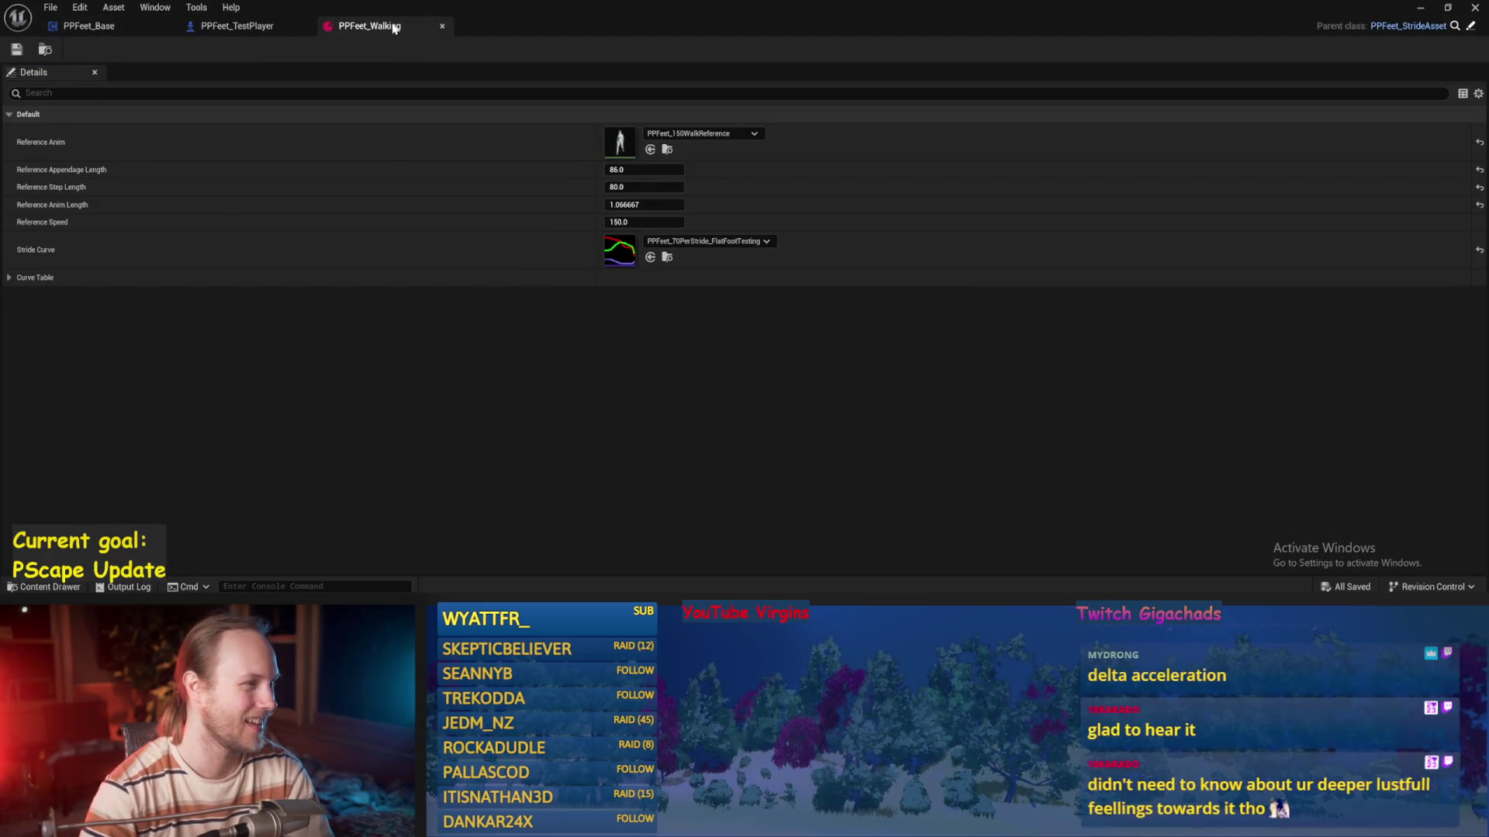
click(441, 29)
mouse_move(805, 266)
mouse_down()
mouse_move(791, 233)
mouse_move(858, 209)
mouse_up()
click(103, 50)
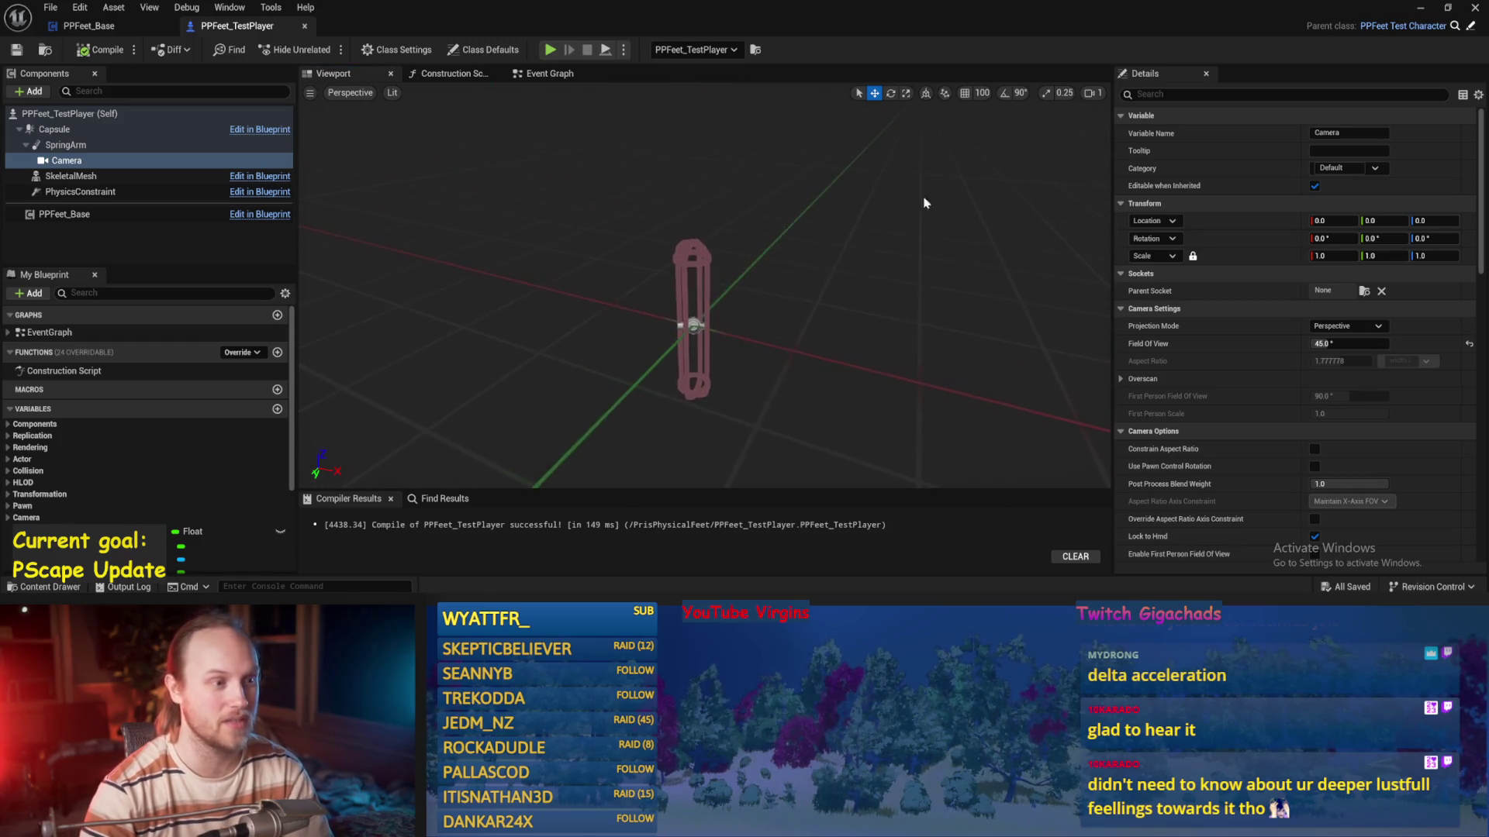
Back in PPFeet_Base, move the Absolute Vel Append and reroute nodes lower
click(88, 25)
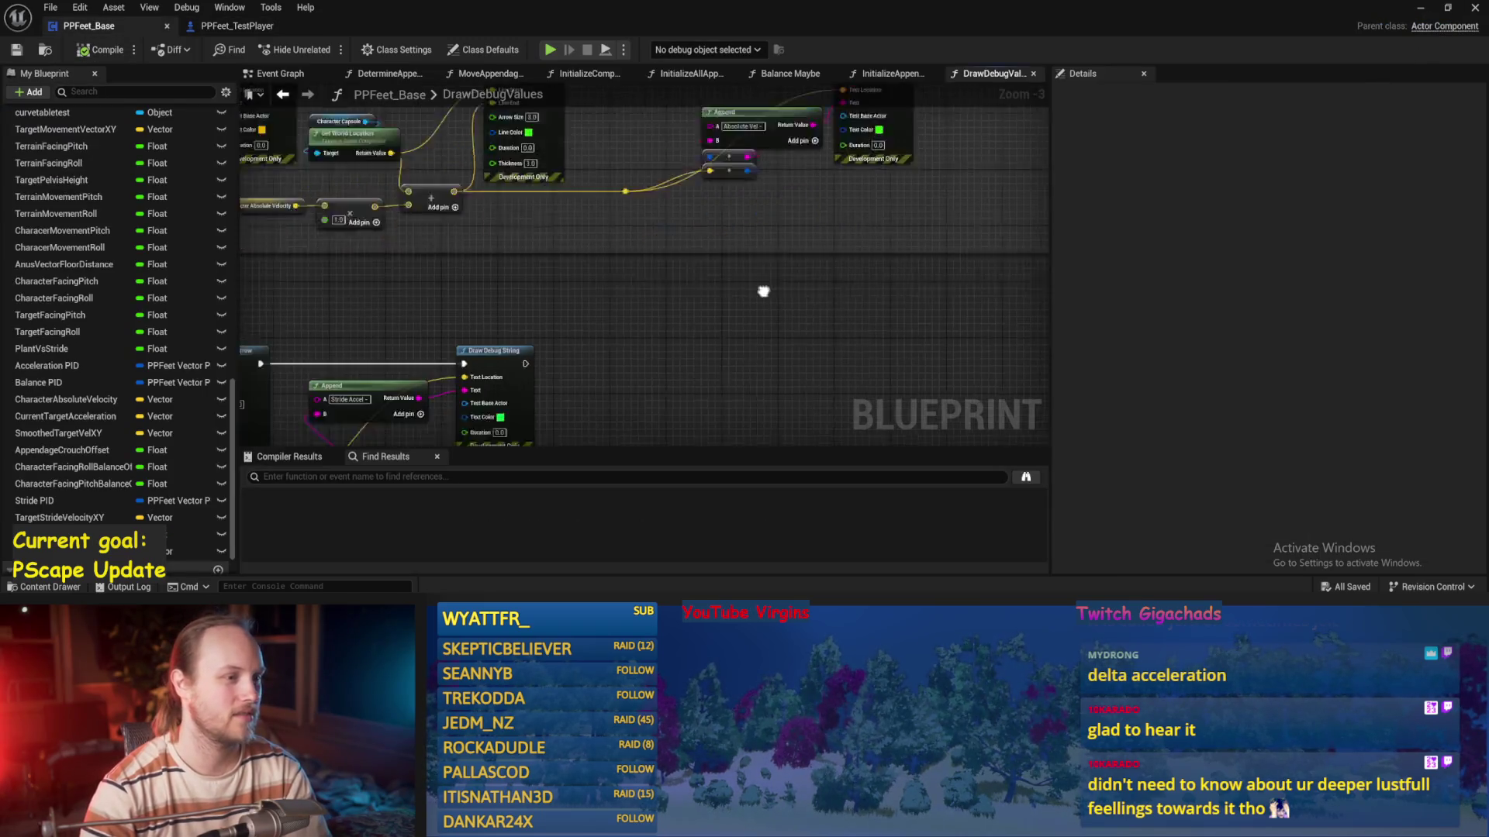
scroll(613, 295, up, 1)
drag(592, 319, 488, 213)
drag(555, 248, 556, 288)
click(543, 248)
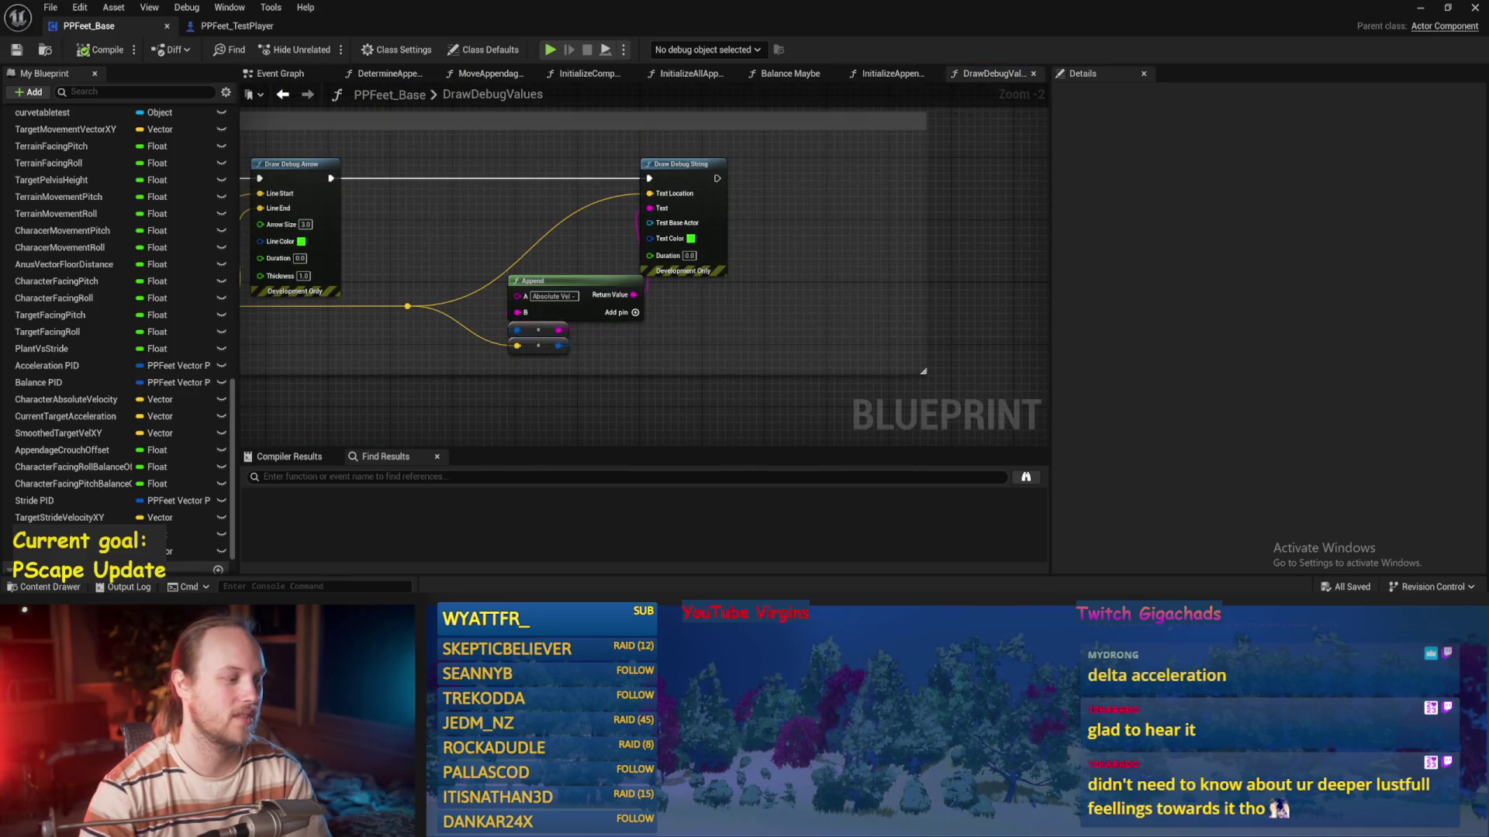